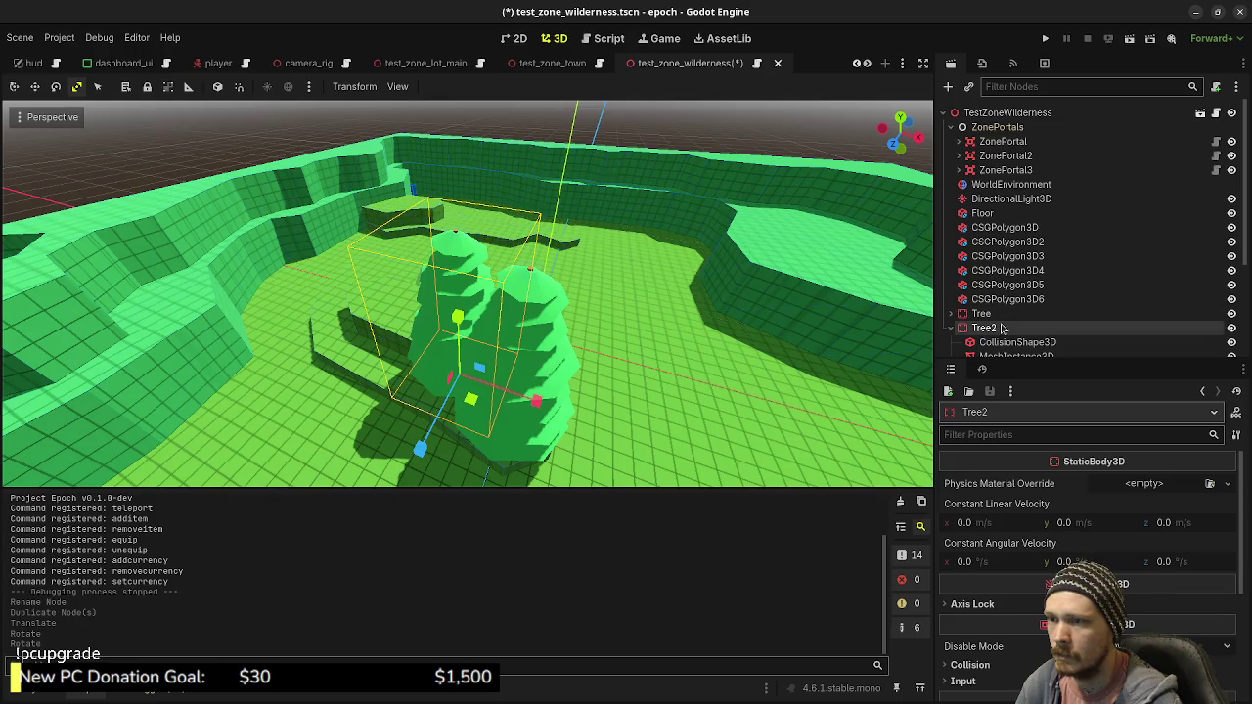
Group Tree and Tree2 together, then select Tree2 on its own
{"action": "left_click", "coordinate": [981, 313], "text": "ctrl"}
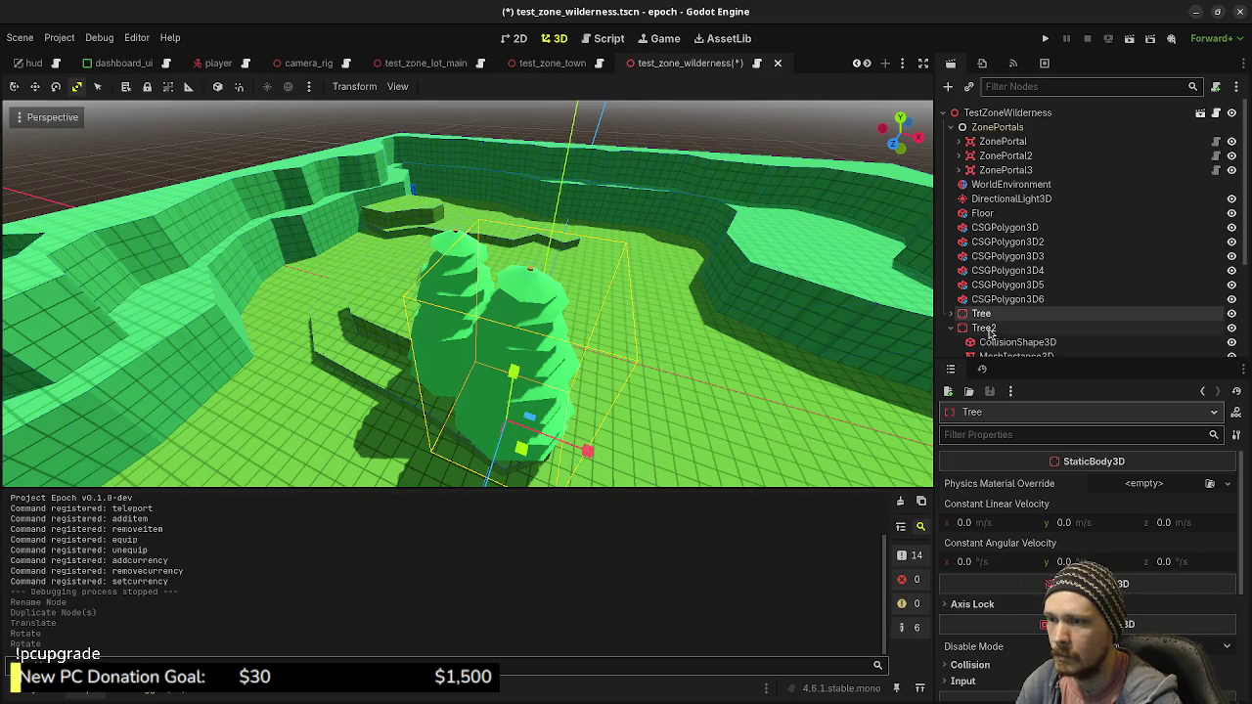
{"action": "left_click", "coordinate": [170, 90]}
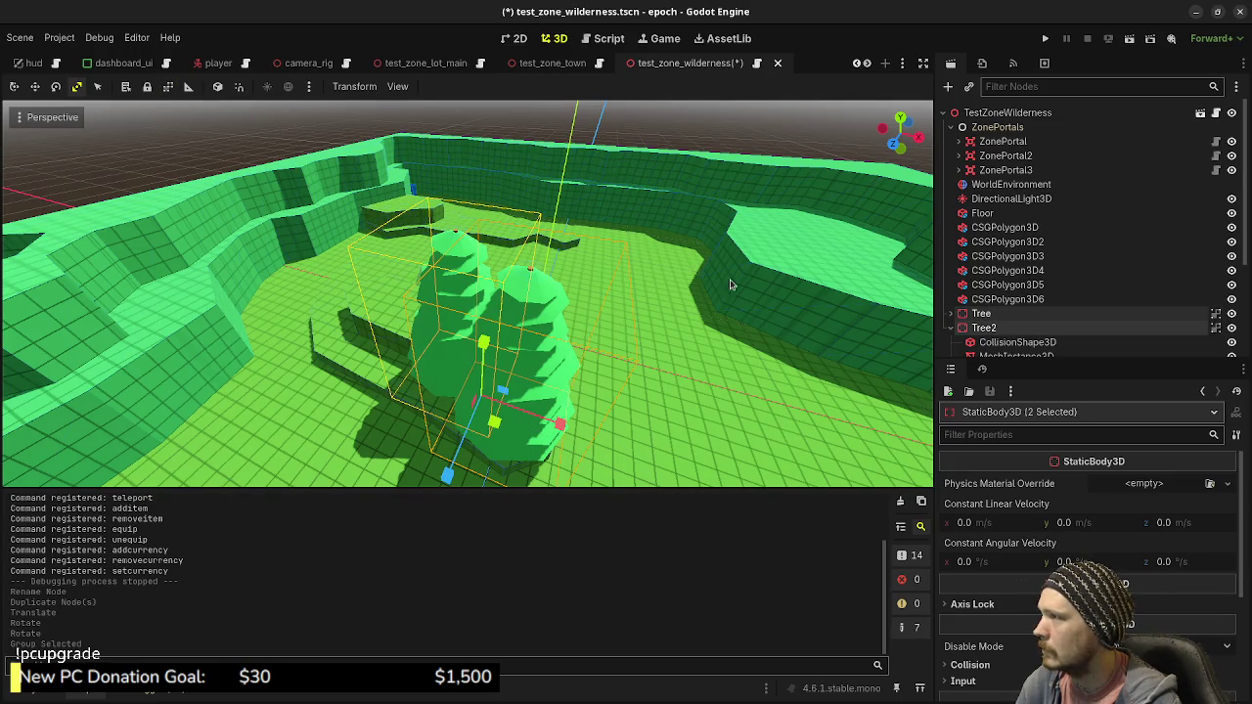
{"action": "left_click", "coordinate": [992, 327]}
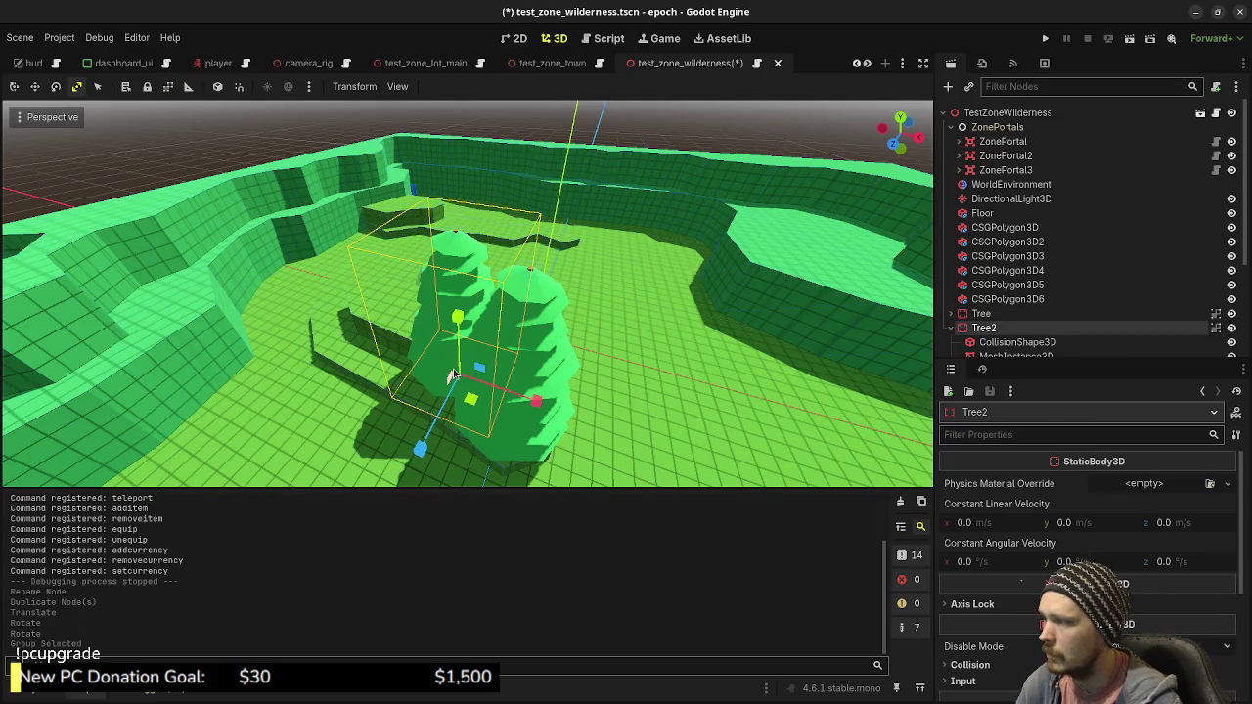
{"action": "left_click", "coordinate": [537, 367]}
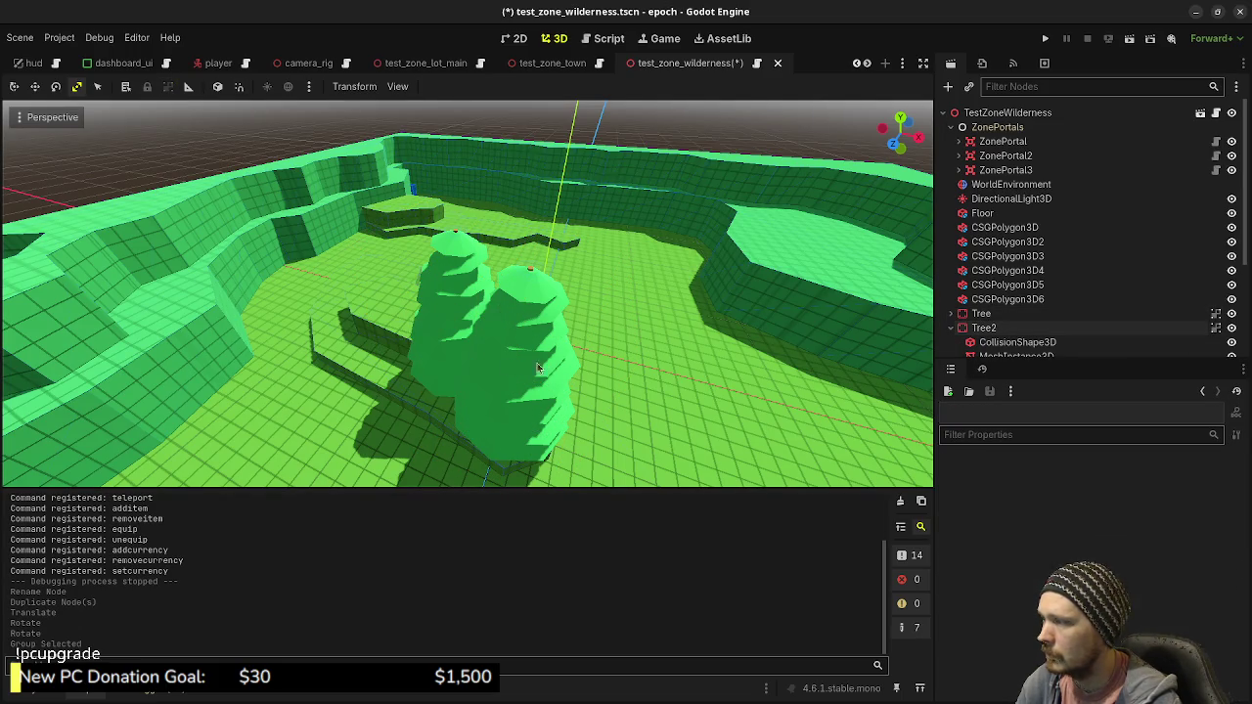
{"action": "left_click", "coordinate": [454, 342]}
Shrink Tree2 slightly and reposition it on the ground
{"action": "scroll", "coordinate": [1007, 577], "scroll_direction": "down", "scroll_amount": 4}
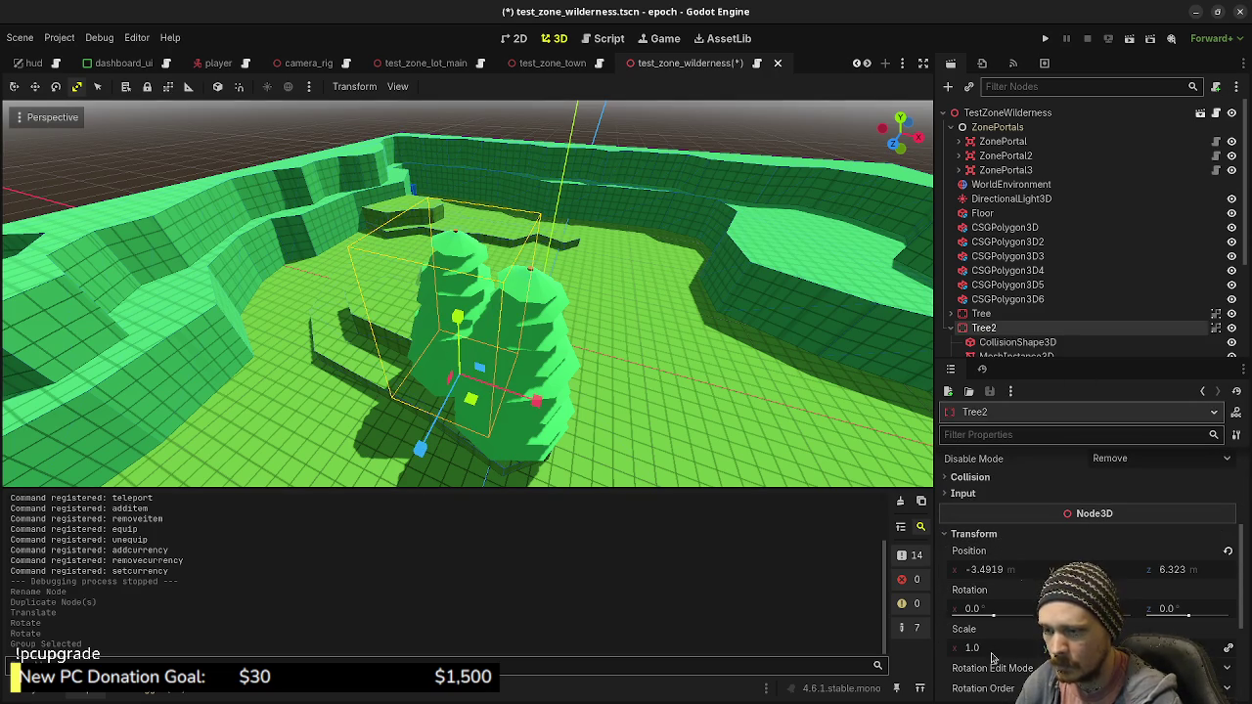
{"action": "mouse_move", "coordinate": [973, 648]}
{"action": "left_mouse_down"}
{"action": "mouse_move", "coordinate": [954, 647]}
{"action": "mouse_move", "coordinate": [994, 657]}
{"action": "left_mouse_up"}
{"action": "mouse_move", "coordinate": [710, 386]}
{"action": "left_mouse_down"}
{"action": "mouse_move", "coordinate": [544, 433]}
{"action": "mouse_move", "coordinate": [800, 438]}
{"action": "mouse_move", "coordinate": [533, 410]}
{"action": "mouse_move", "coordinate": [472, 438]}
{"action": "mouse_move", "coordinate": [466, 456]}
{"action": "left_mouse_up"}
{"action": "key", "text": "w"}
{"action": "mouse_move", "coordinate": [601, 347]}
{"action": "left_mouse_down"}
{"action": "mouse_move", "coordinate": [439, 418]}
{"action": "mouse_move", "coordinate": [450, 391]}
{"action": "mouse_move", "coordinate": [500, 424]}
{"action": "left_mouse_up"}
Duplicate Tree2 into Tree3, place it nearby and shrink it to about 0.563 scale
{"action": "key", "text": "ctrl+d"}
{"action": "mouse_move", "coordinate": [500, 424]}
{"action": "left_mouse_down"}
{"action": "mouse_move", "coordinate": [506, 362]}
{"action": "mouse_move", "coordinate": [697, 370]}
{"action": "left_mouse_up"}
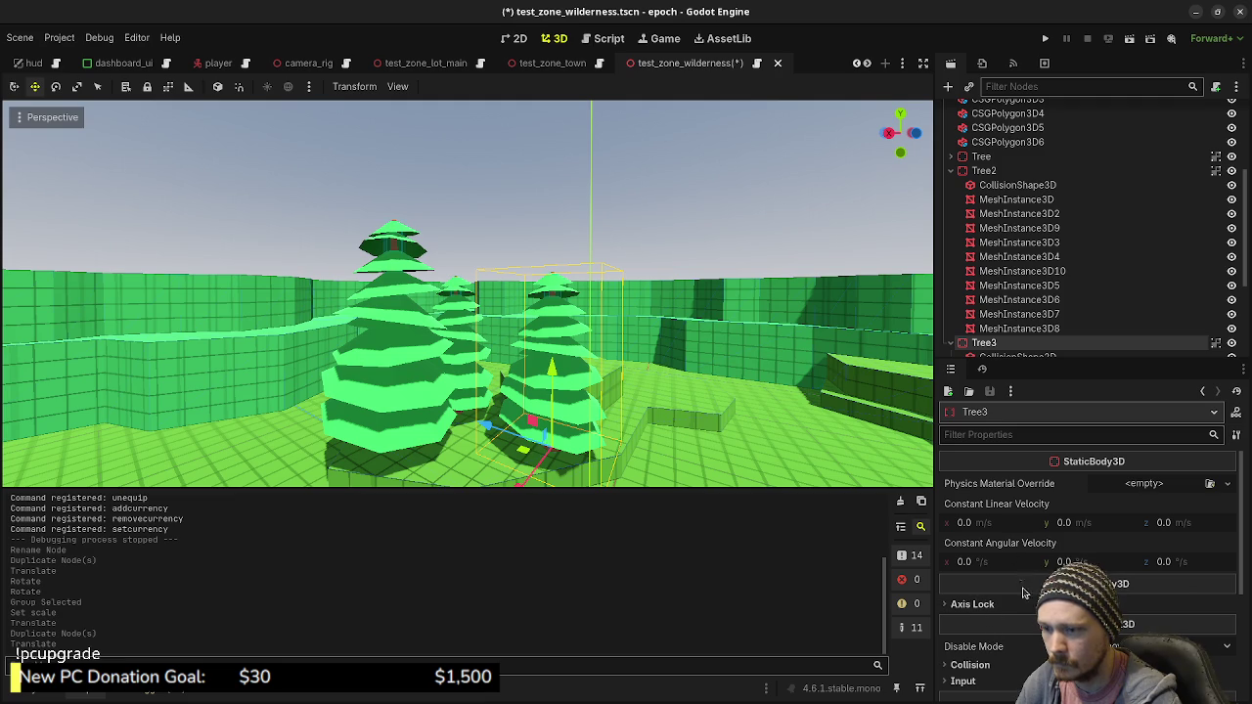
{"action": "scroll", "coordinate": [1022, 584], "scroll_direction": "down", "scroll_amount": 5}
{"action": "left_click", "coordinate": [975, 533]}
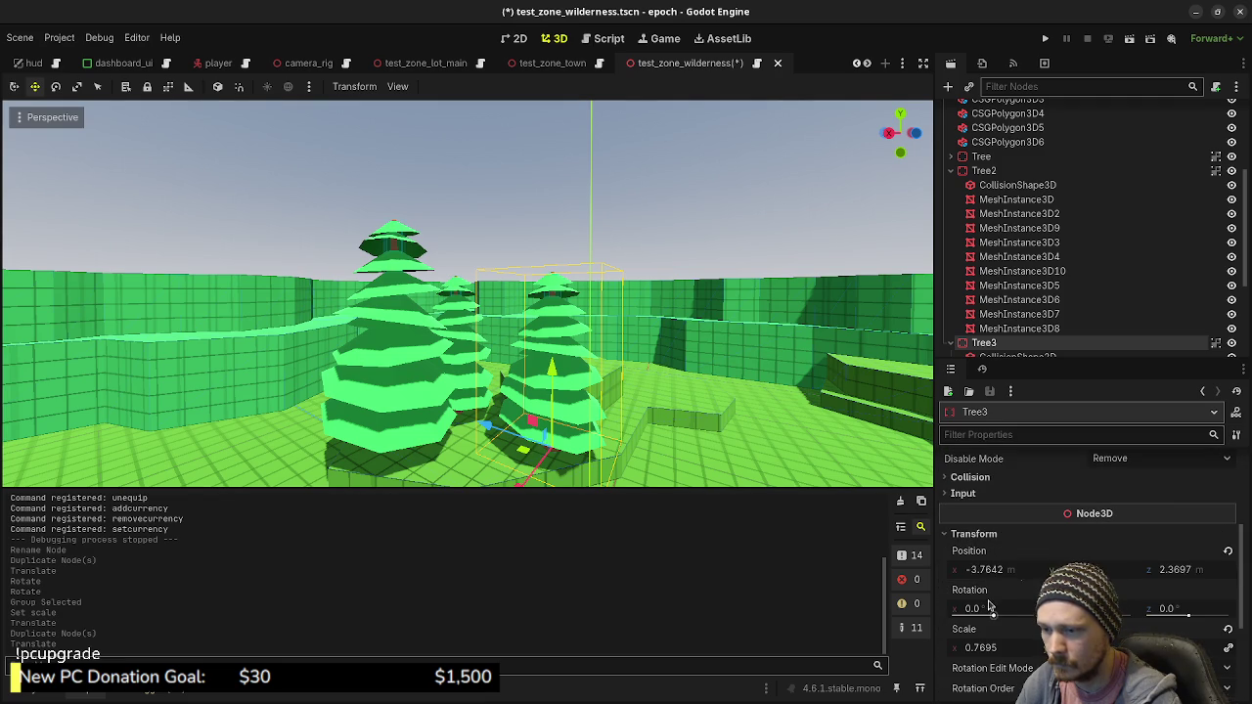
{"action": "mouse_move", "coordinate": [1000, 651]}
{"action": "left_mouse_down"}
{"action": "mouse_move", "coordinate": [963, 650]}
{"action": "mouse_move", "coordinate": [1001, 653]}
{"action": "left_mouse_up"}
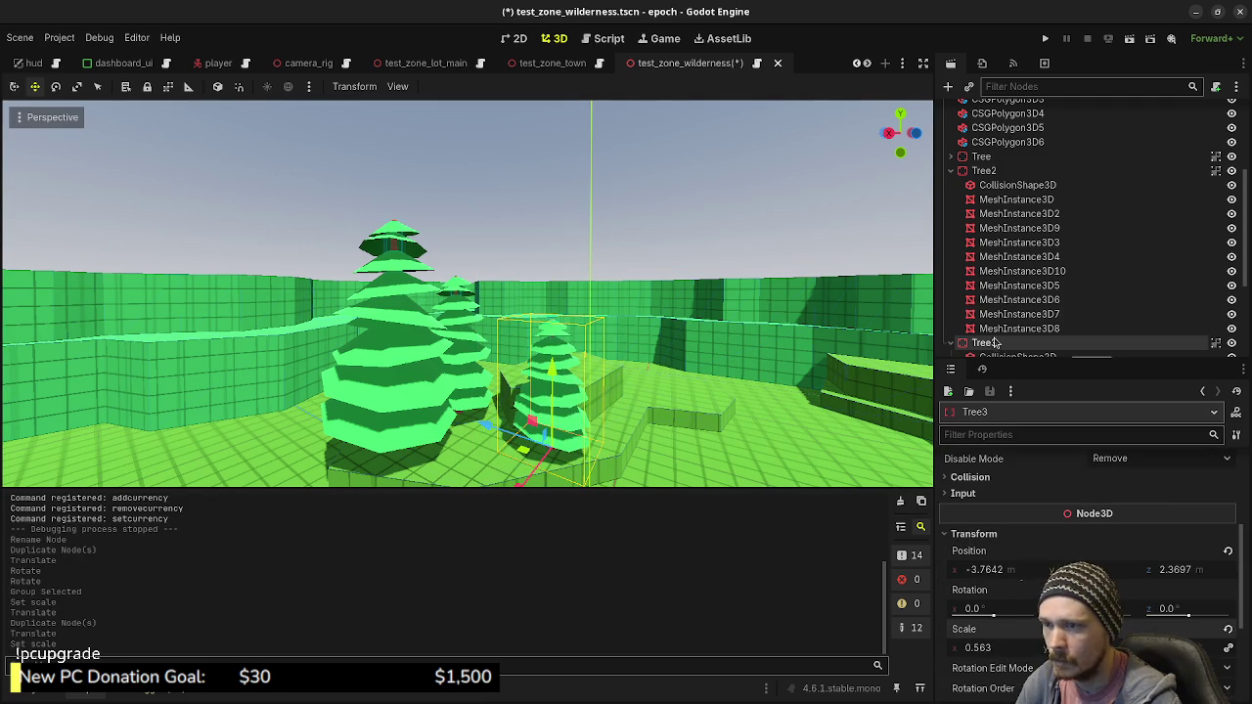
Collapse the trees' child lists and duplicate Tree3 into Tree4
{"action": "left_click", "coordinate": [951, 171]}
{"action": "left_click", "coordinate": [951, 185]}
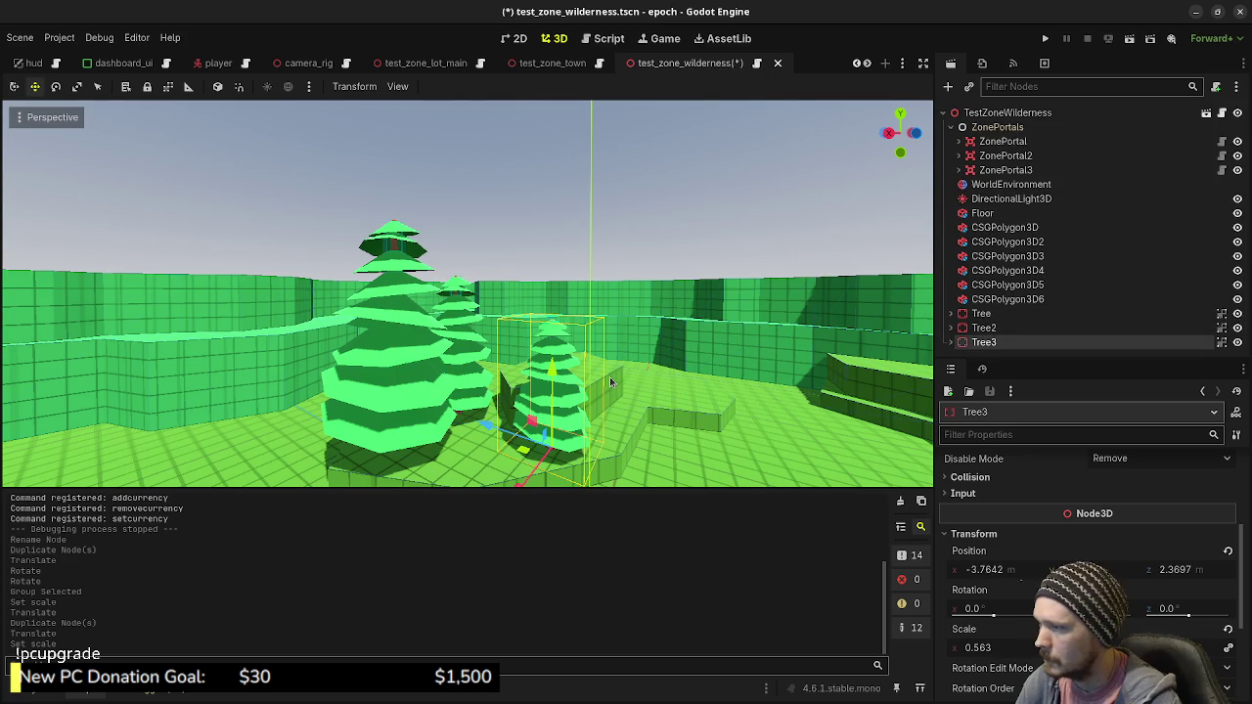
{"action": "key", "text": "ctrl+d"}
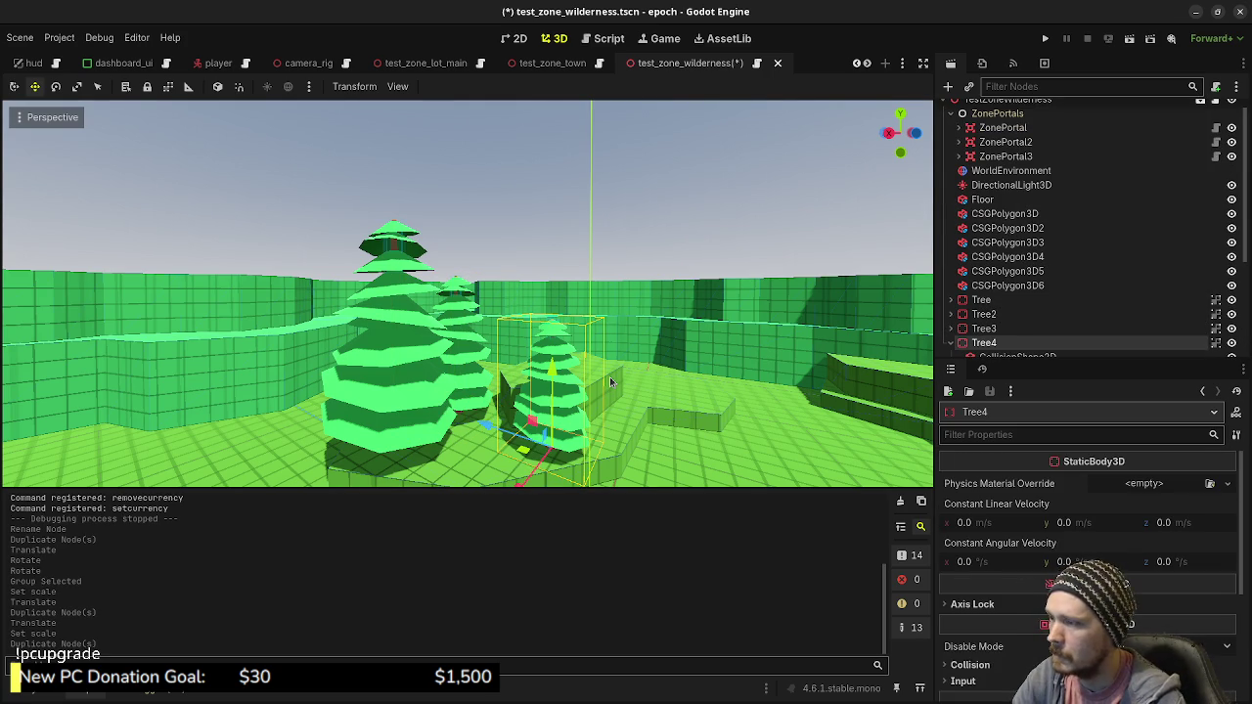
{"action": "key", "text": "KP_7"}
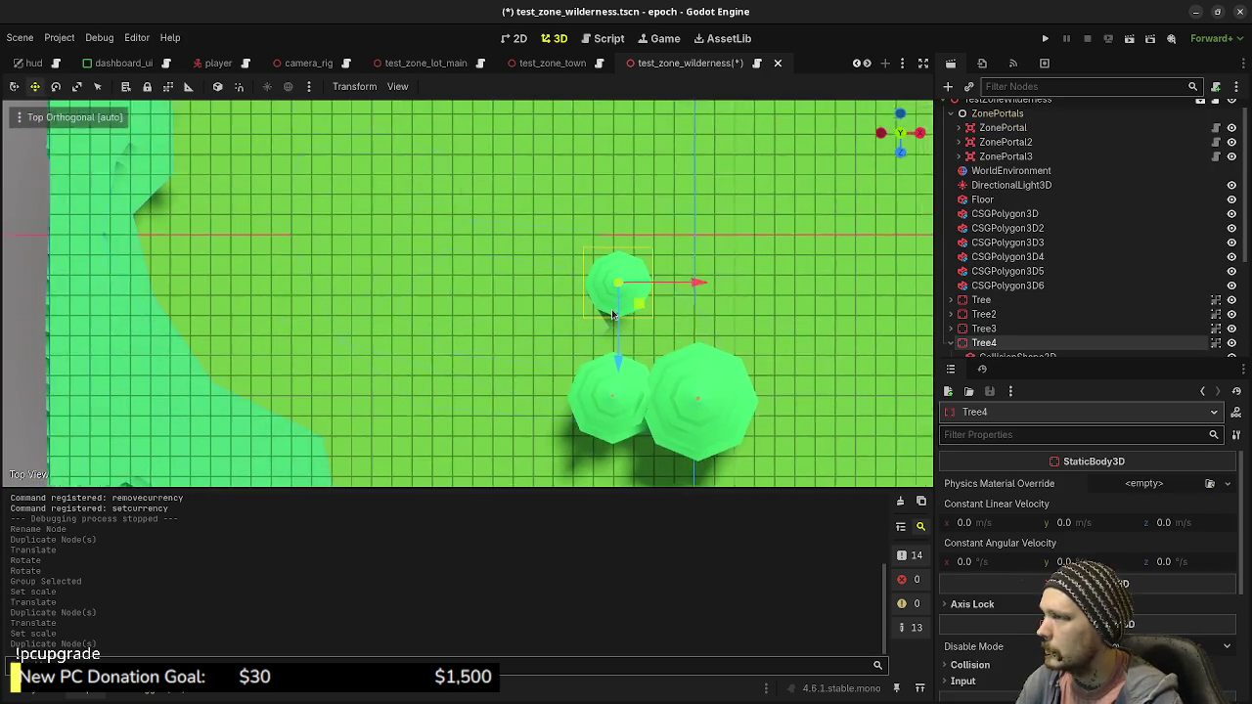
Move Tree4 aside and duplicate copies through Tree9, placing Tree9 above the others
{"action": "mouse_move", "coordinate": [653, 319]}
{"action": "left_mouse_down"}
{"action": "mouse_move", "coordinate": [438, 221]}
{"action": "mouse_move", "coordinate": [370, 292]}
{"action": "mouse_move", "coordinate": [573, 363]}
{"action": "mouse_move", "coordinate": [495, 425]}
{"action": "left_mouse_up"}
{"action": "key", "text": "ctrl+d"}
{"action": "key", "text": "ctrl+d"}
{"action": "key", "text": "ctrl+d"}
{"action": "key", "text": "ctrl+d"}
{"action": "key", "text": "ctrl+d"}
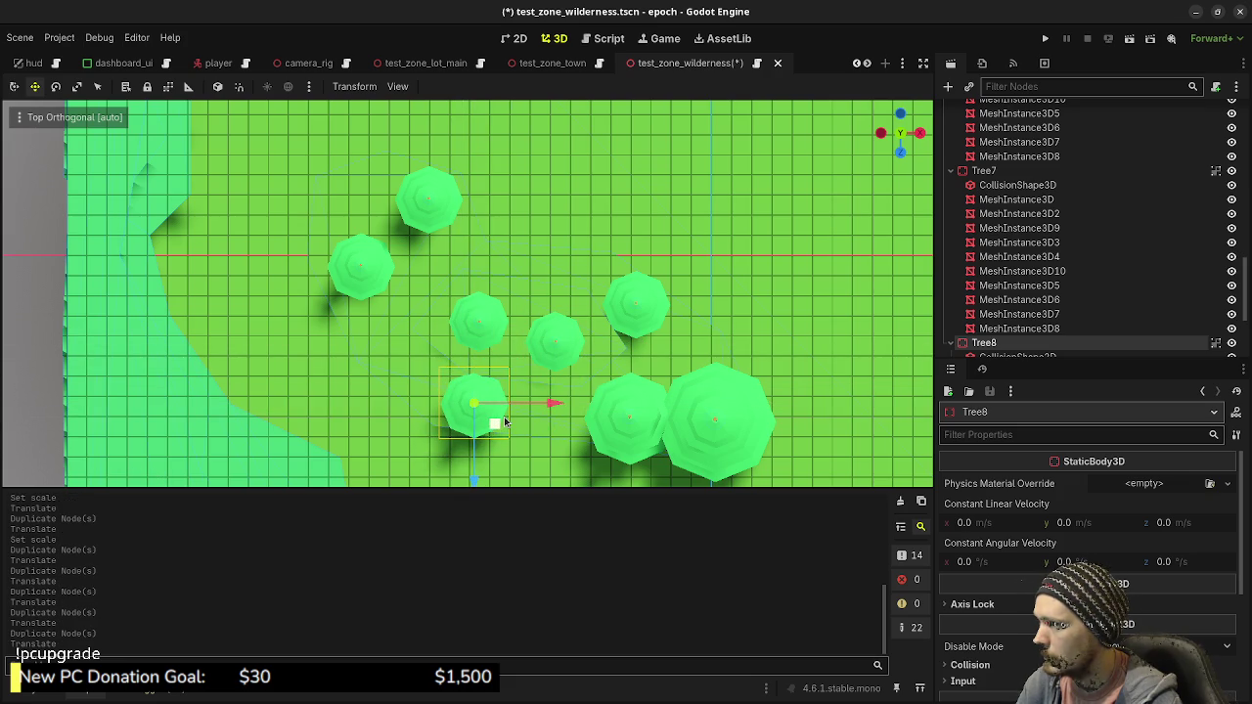
{"action": "key", "text": "ctrl+d"}
{"action": "mouse_move", "coordinate": [497, 418]}
{"action": "left_mouse_down"}
{"action": "mouse_move", "coordinate": [559, 224]}
{"action": "mouse_move", "coordinate": [592, 199]}
{"action": "left_mouse_up"}
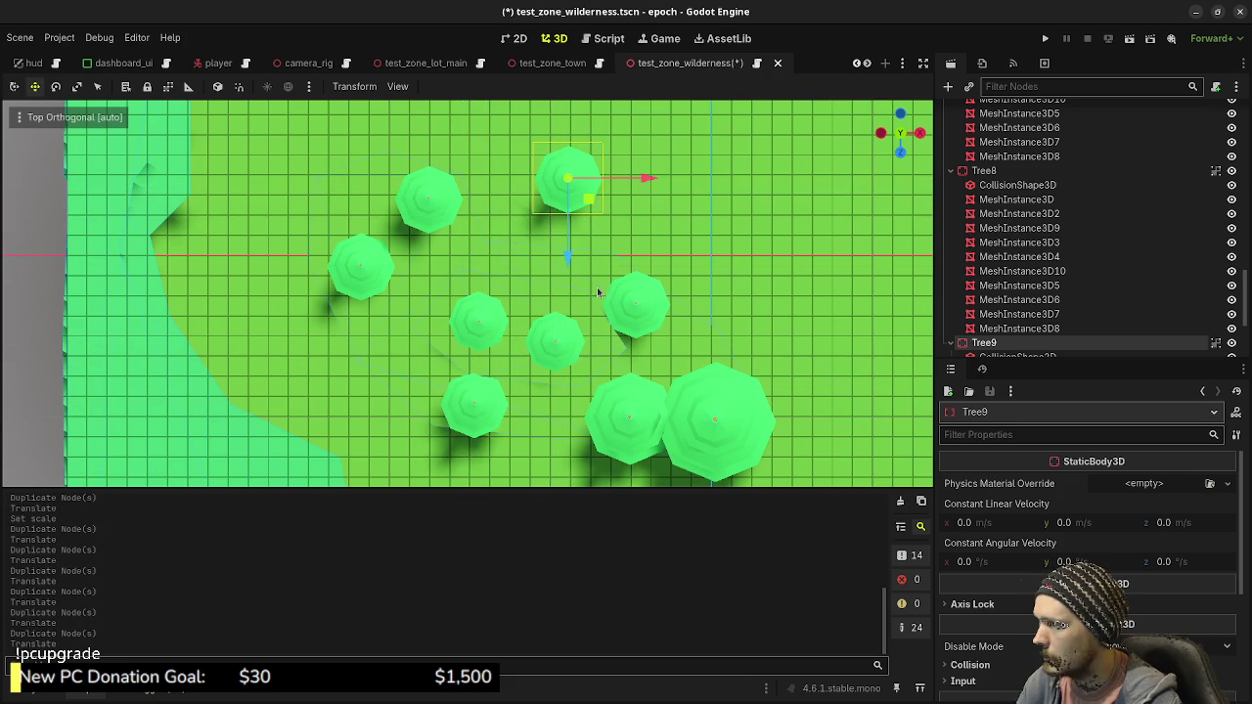
{"action": "mouse_move", "coordinate": [696, 354]}
{"action": "left_mouse_down"}
{"action": "mouse_move", "coordinate": [507, 292]}
{"action": "mouse_move", "coordinate": [505, 331]}
{"action": "mouse_move", "coordinate": [482, 352]}
{"action": "mouse_move", "coordinate": [453, 352]}
{"action": "left_mouse_up"}
{"action": "left_click_drag", "start_coordinate": [418, 295], "coordinate": [481, 266]}
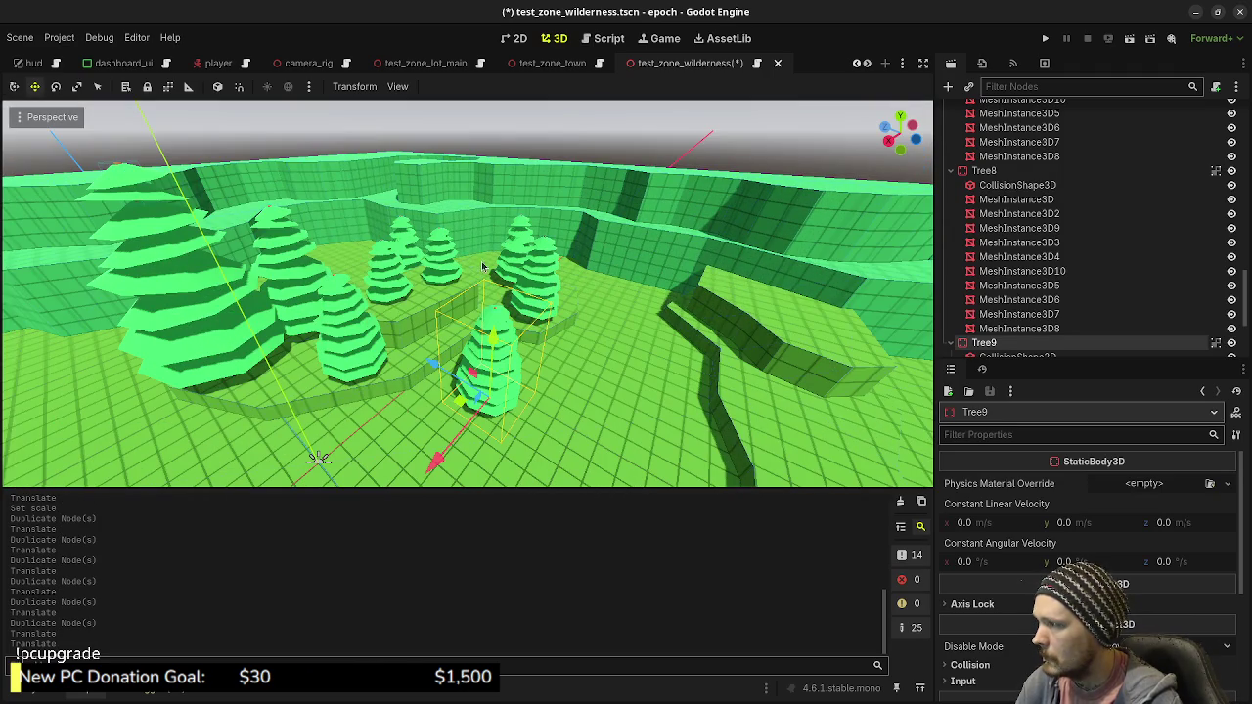
Enlarge Tree6 to about 0.93 scale and raise it upward
{"action": "left_click", "coordinate": [447, 266]}
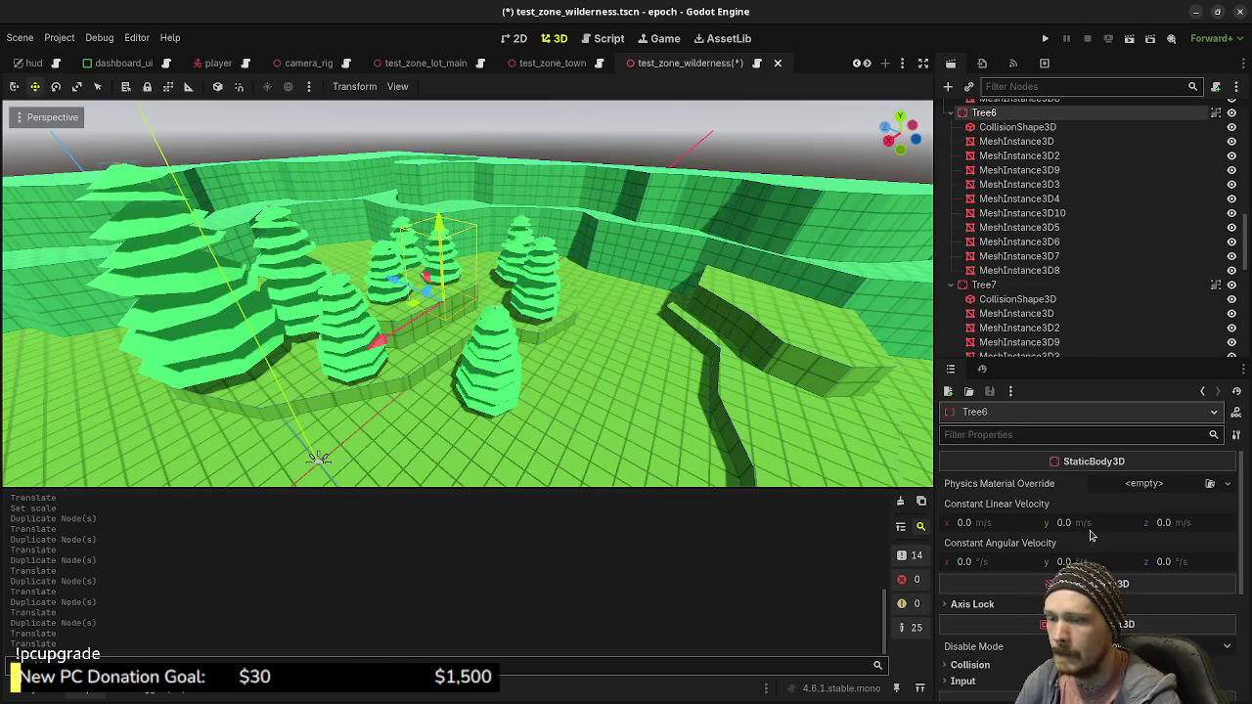
{"action": "scroll", "coordinate": [1007, 533], "scroll_direction": "down", "scroll_amount": 5}
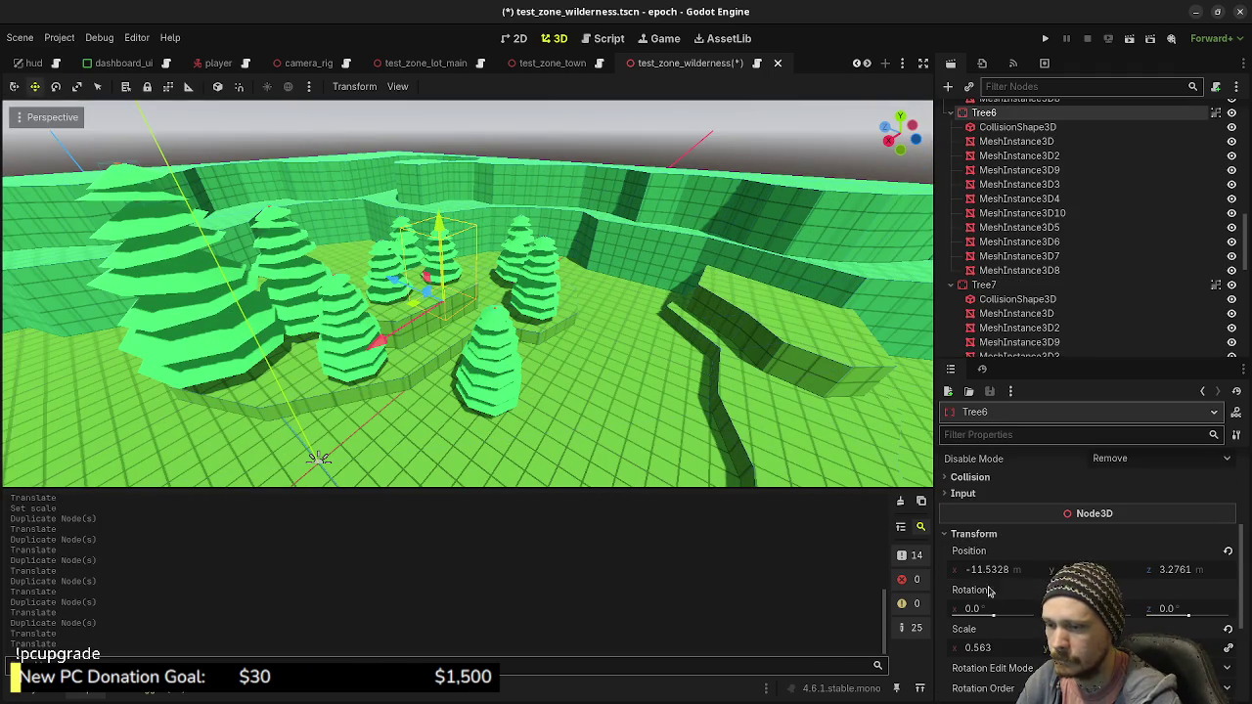
{"action": "left_click_drag", "start_coordinate": [985, 652], "coordinate": [1037, 652]}
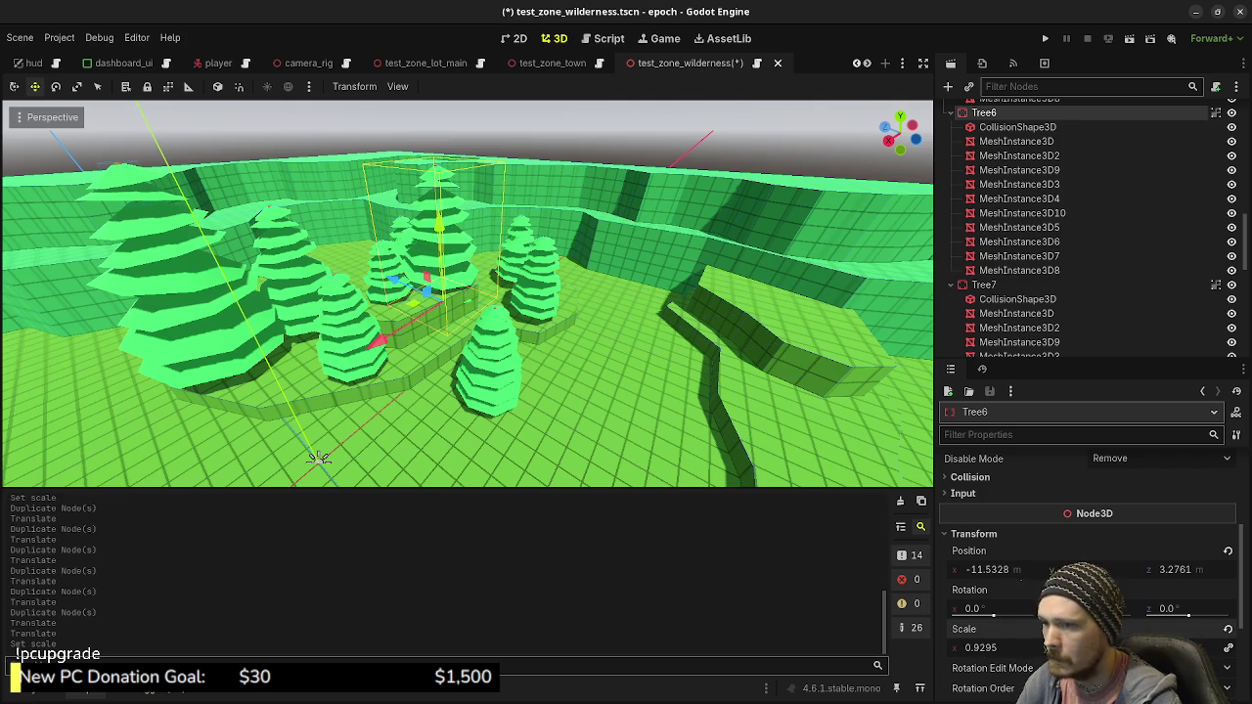
{"action": "mouse_move", "coordinate": [439, 219]}
{"action": "left_mouse_down"}
{"action": "mouse_move", "coordinate": [438, 203]}
{"action": "mouse_move", "coordinate": [563, 299]}
{"action": "mouse_move", "coordinate": [585, 396]}
{"action": "left_mouse_up"}
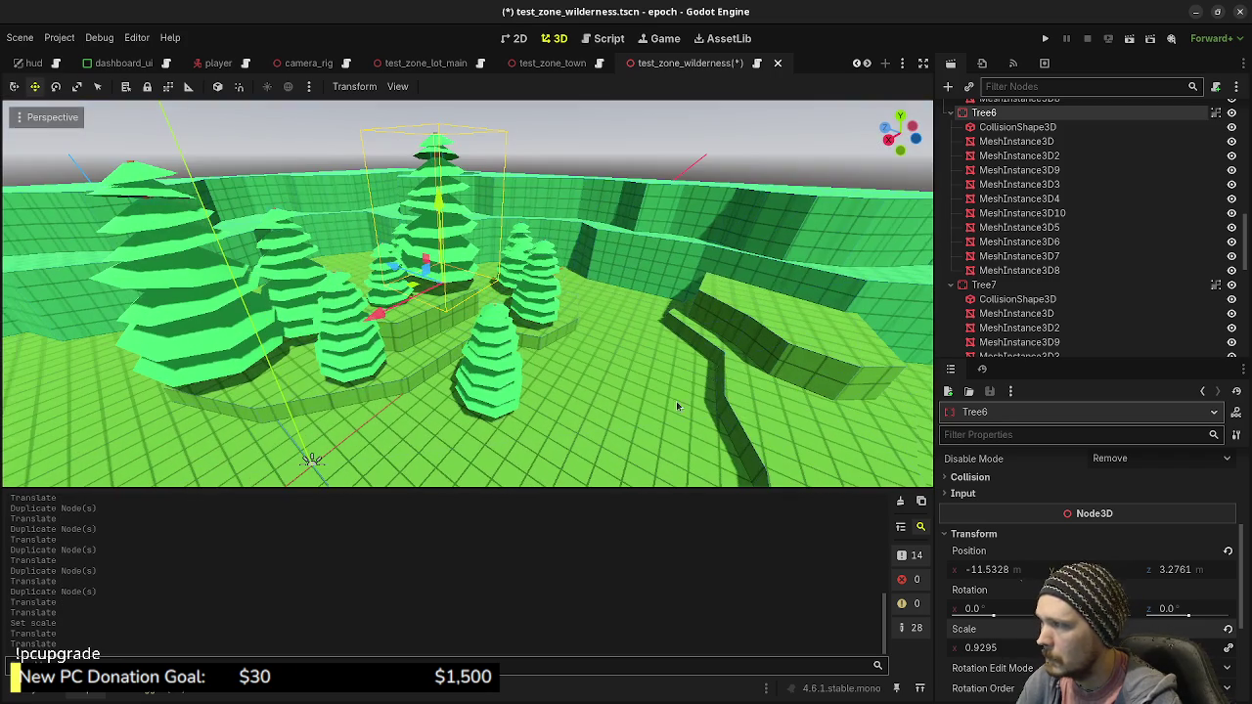
Raise Tree7 upward and shrink it to about 0.5 scale
{"action": "left_click", "coordinate": [375, 287]}
{"action": "left_click_drag", "start_coordinate": [385, 262], "coordinate": [380, 217]}
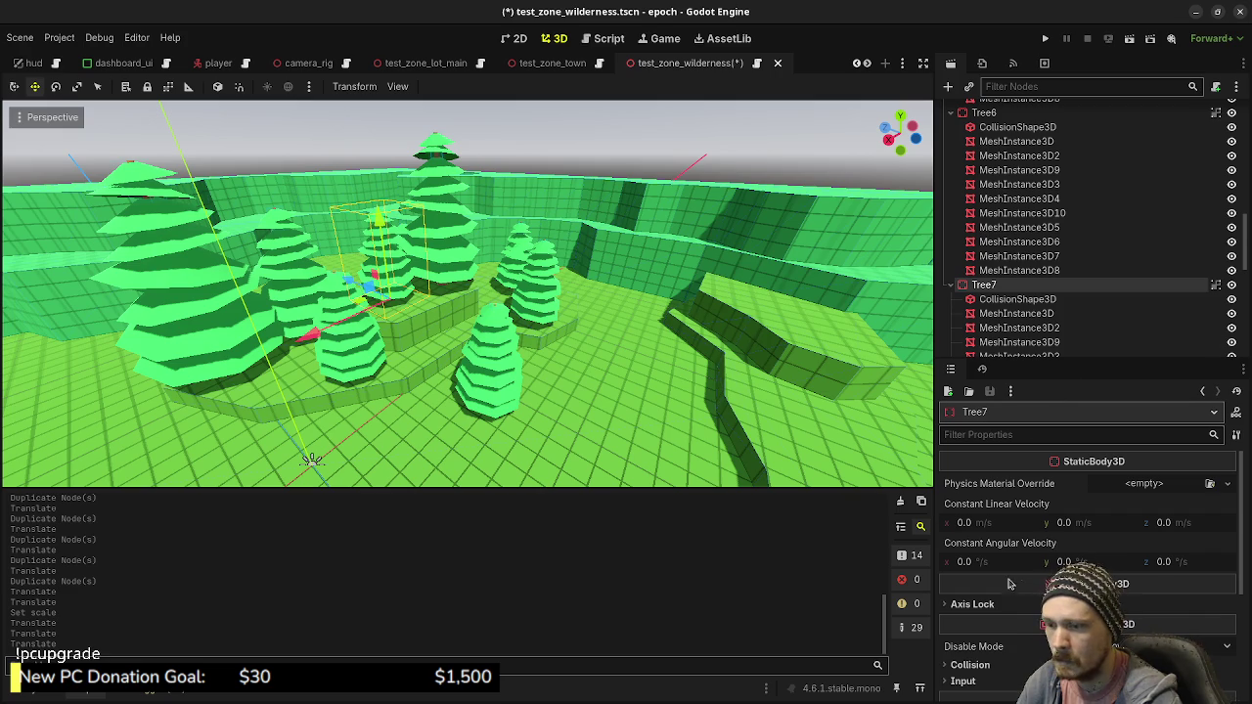
{"action": "scroll", "coordinate": [976, 587], "scroll_direction": "down", "scroll_amount": 5}
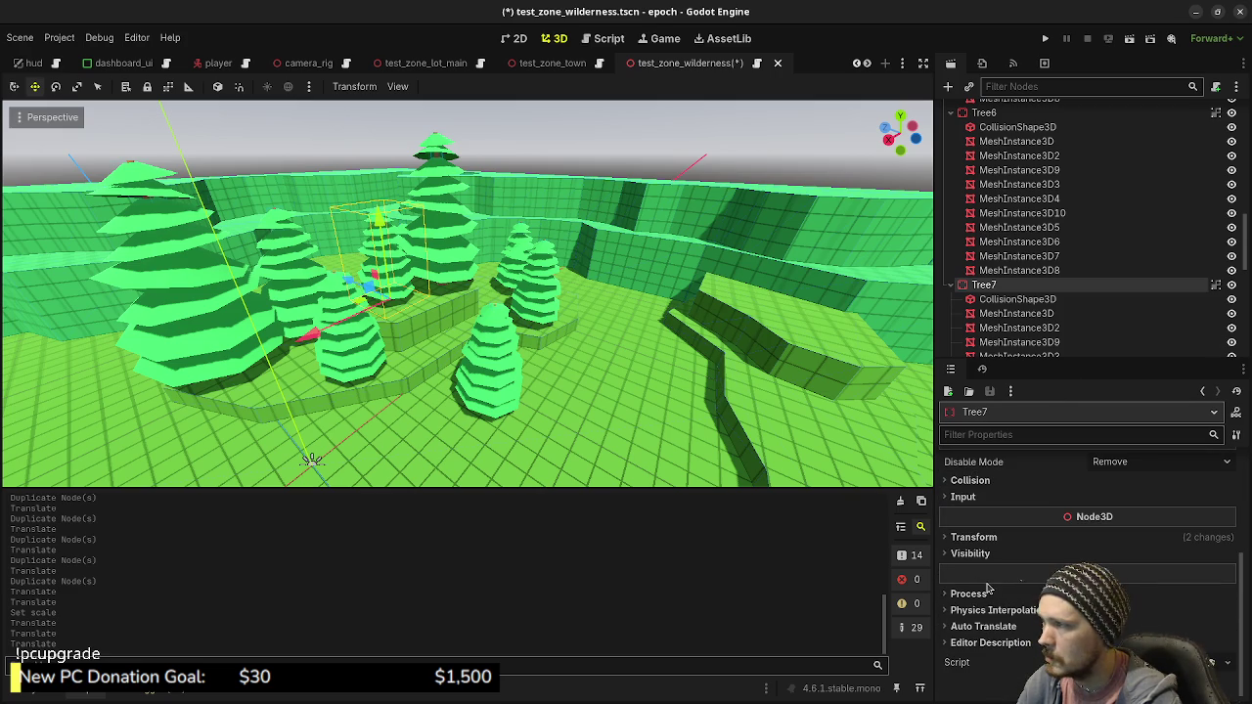
{"action": "left_click", "coordinate": [982, 537]}
{"action": "left_click_drag", "start_coordinate": [994, 649], "coordinate": [978, 649]}
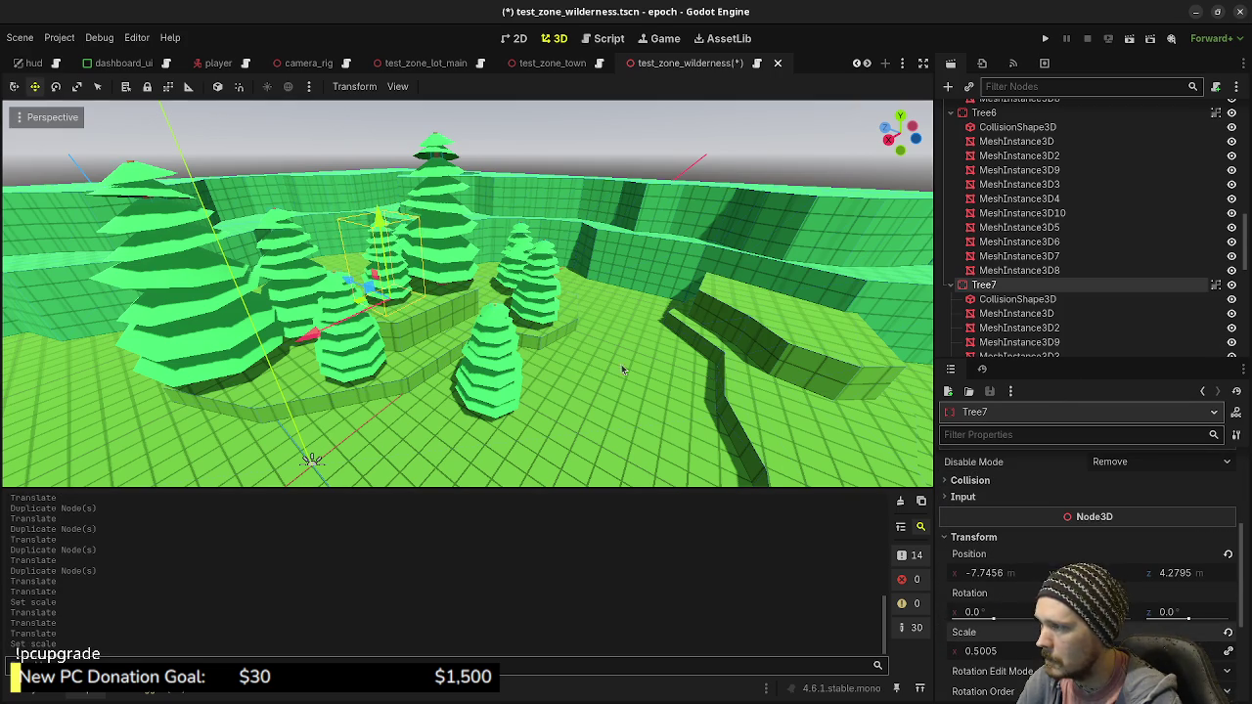
Enlarge Tree9 to about 0.68 scale and Tree4 to about 0.87 scale
{"action": "left_click", "coordinate": [507, 378]}
{"action": "scroll", "coordinate": [992, 584], "scroll_direction": "down", "scroll_amount": 4}
{"action": "left_click_drag", "start_coordinate": [981, 652], "coordinate": [1003, 651]}
{"action": "left_click_drag", "start_coordinate": [555, 406], "coordinate": [506, 386]}
{"action": "left_click", "coordinate": [469, 368]}
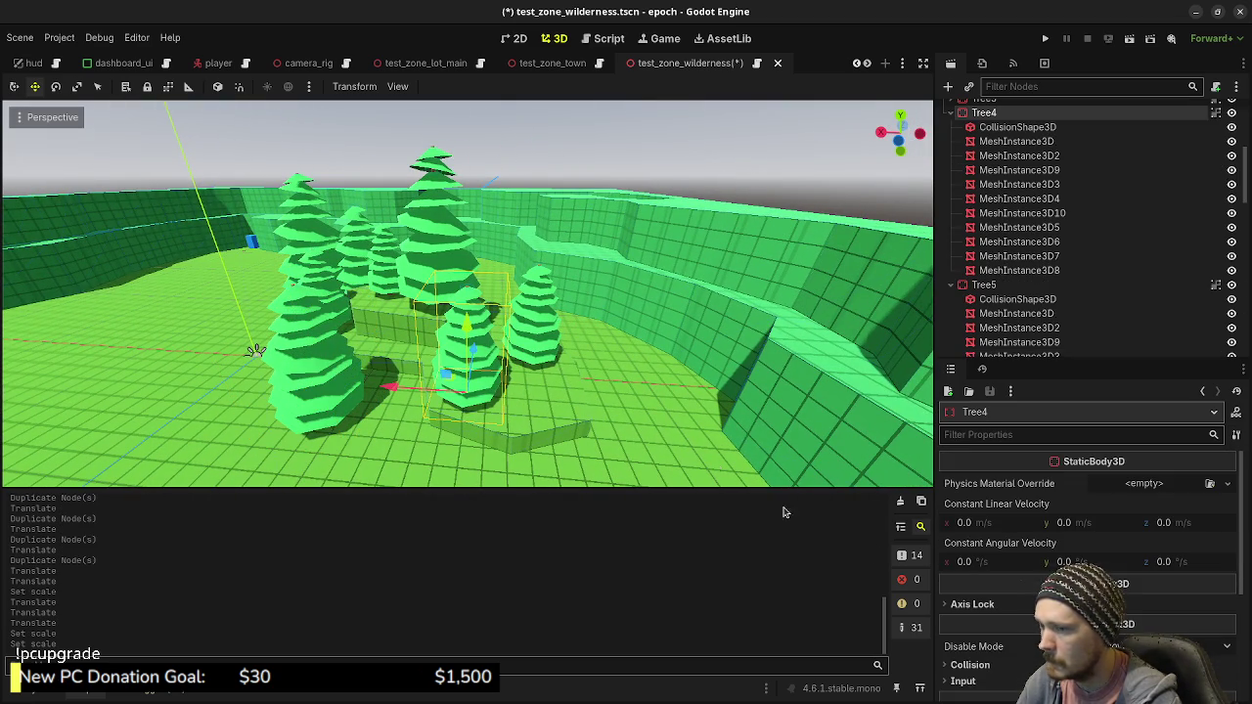
{"action": "scroll", "coordinate": [978, 547], "scroll_direction": "down", "scroll_amount": 3}
{"action": "left_click", "coordinate": [973, 538]}
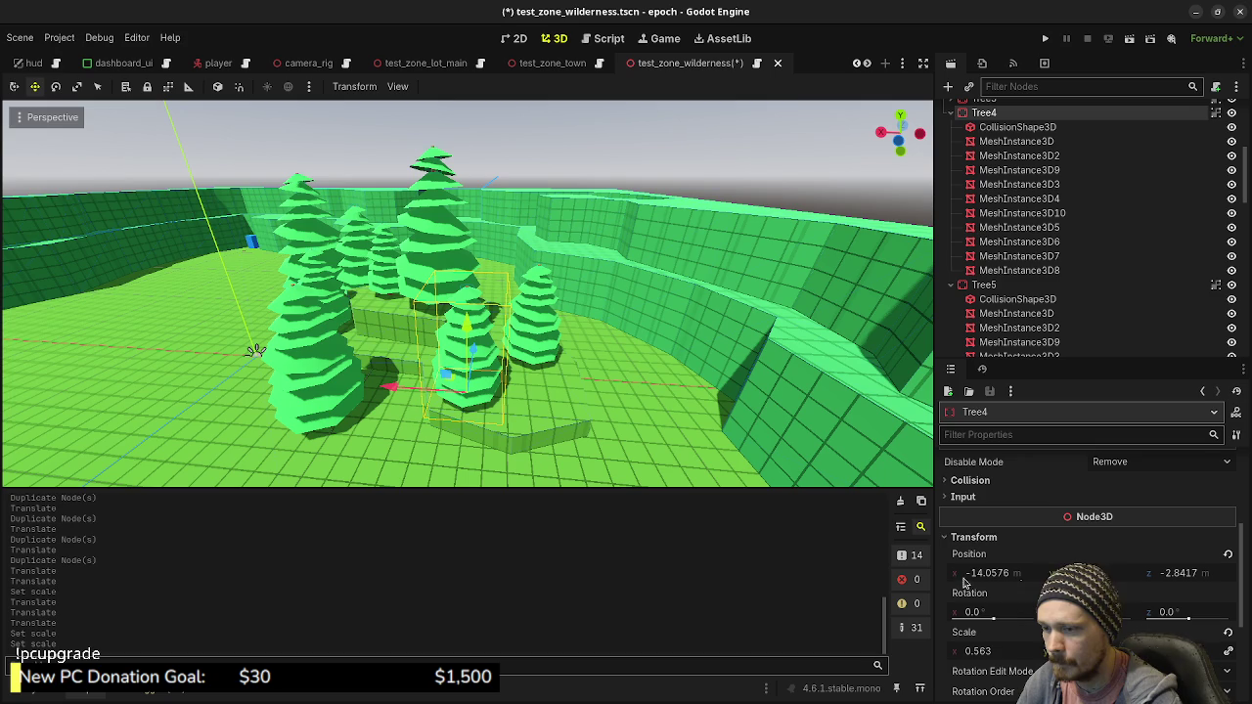
{"action": "left_click_drag", "start_coordinate": [983, 657], "coordinate": [1044, 657]}
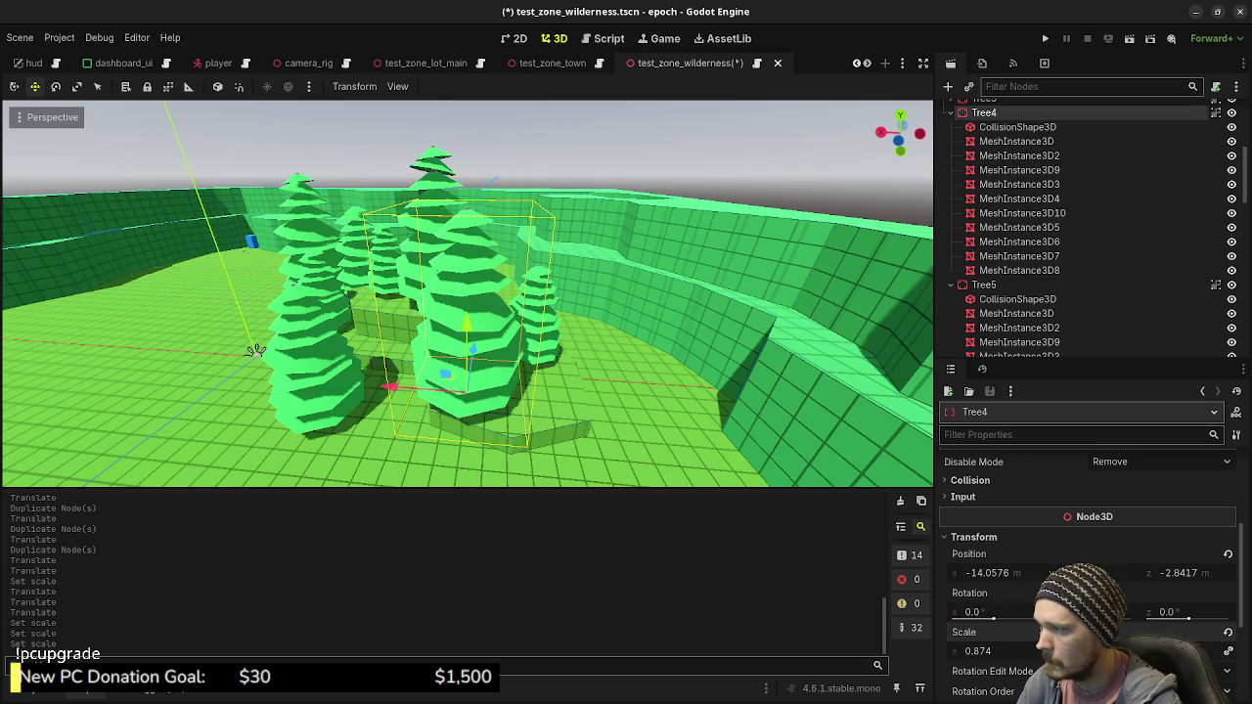
Shrink the small Tree5 to about 0.46 scale
{"action": "left_click", "coordinate": [548, 335]}
{"action": "left_click_drag", "start_coordinate": [568, 381], "coordinate": [333, 366]}
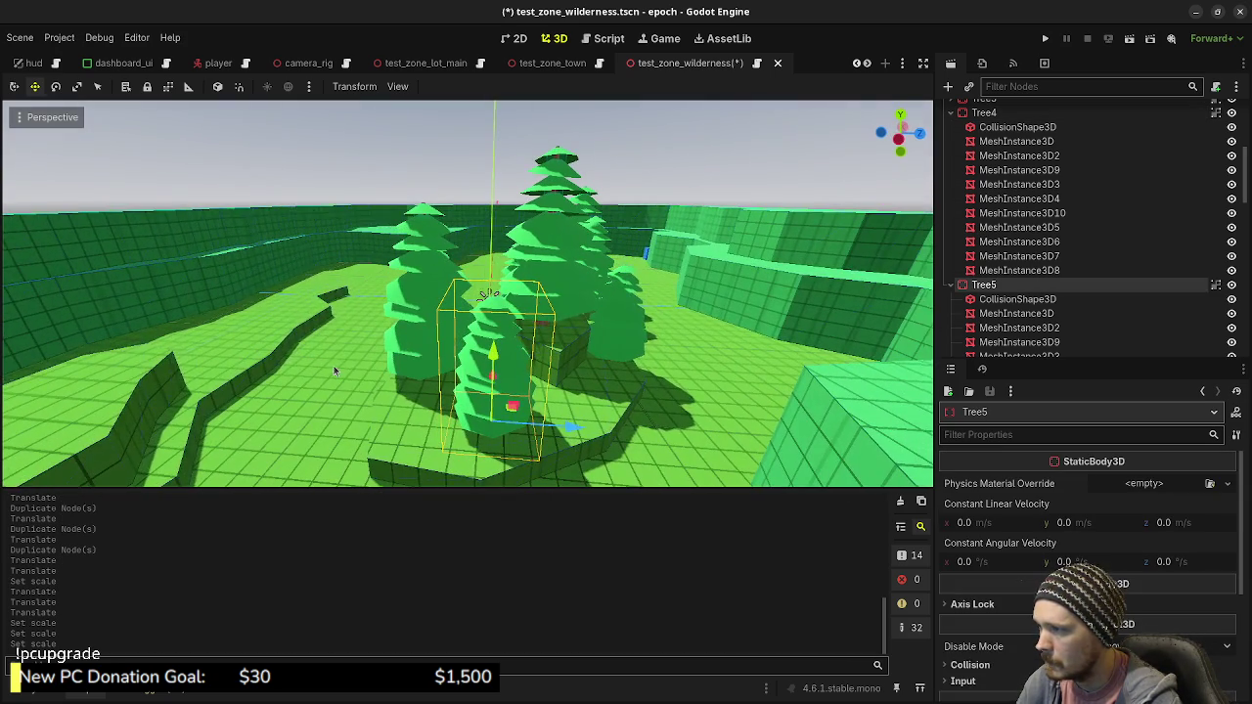
{"action": "scroll", "coordinate": [978, 618], "scroll_direction": "down", "scroll_amount": 5}
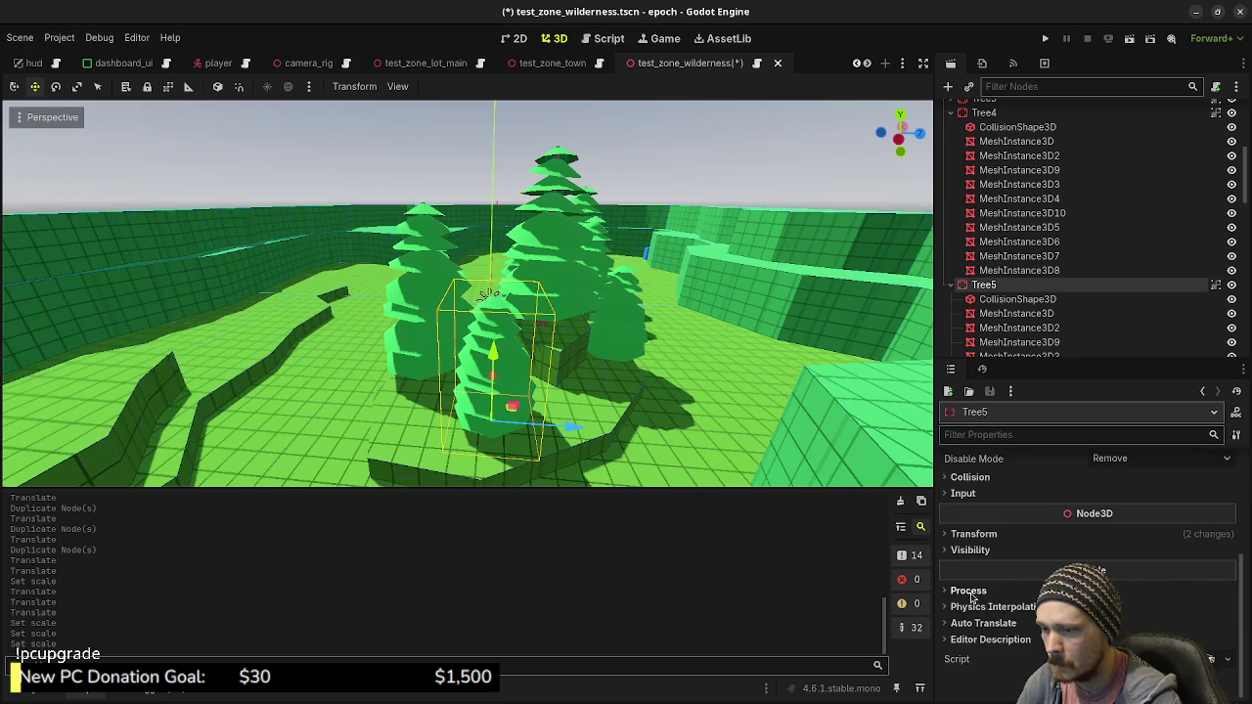
{"action": "left_click", "coordinate": [976, 534]}
{"action": "left_click_drag", "start_coordinate": [984, 648], "coordinate": [956, 649]}
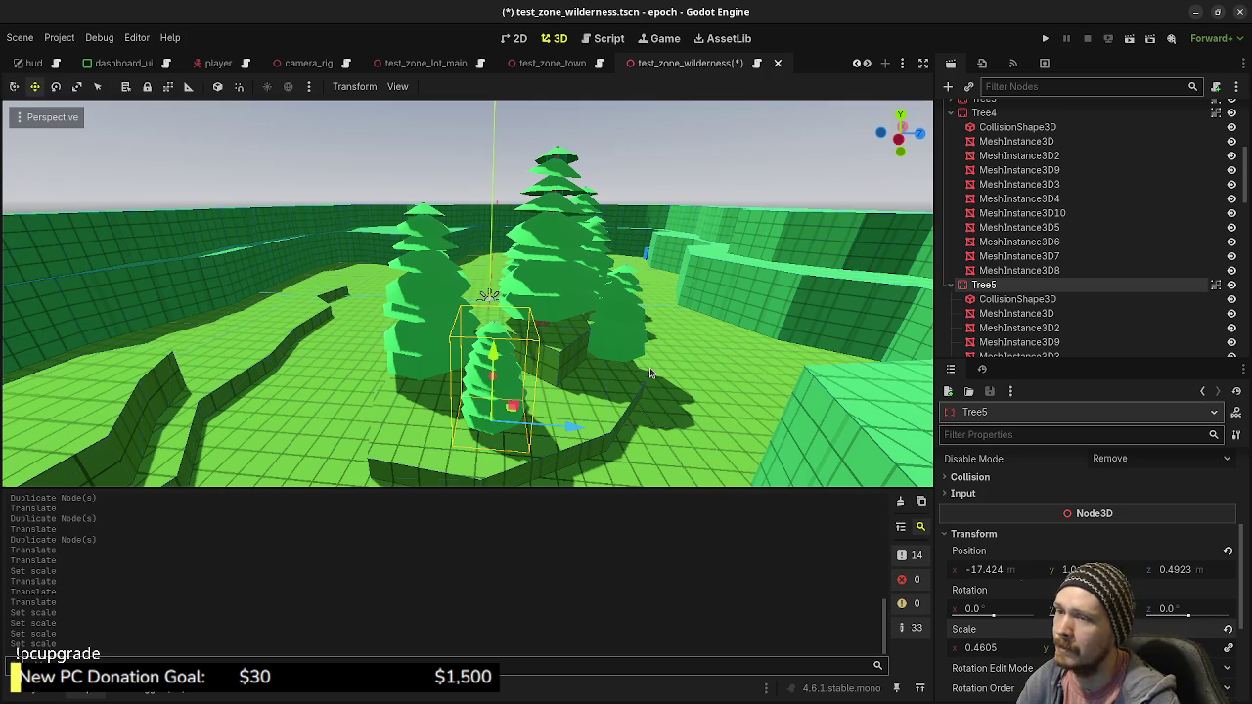
Move Tree5 to z 2.1904 and Tree4 to x -16.3549, then select Tree8
{"action": "left_click_drag", "start_coordinate": [572, 429], "coordinate": [610, 433]}
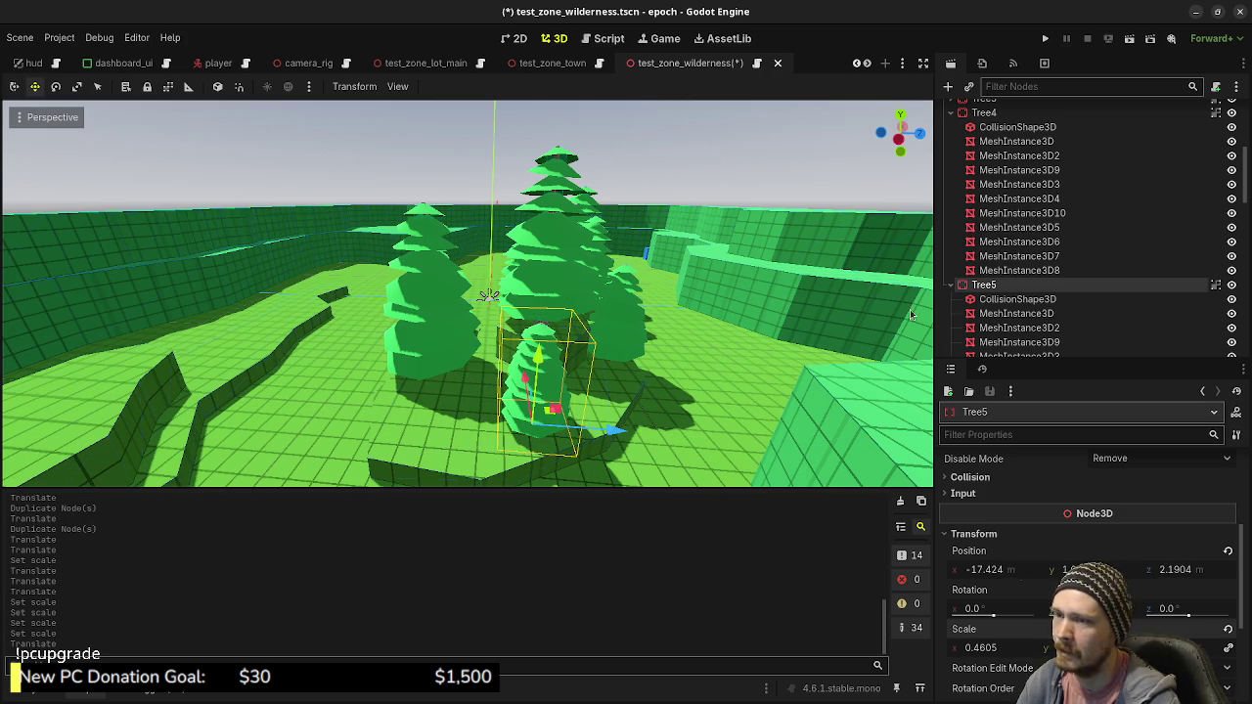
{"action": "left_click", "coordinate": [437, 342]}
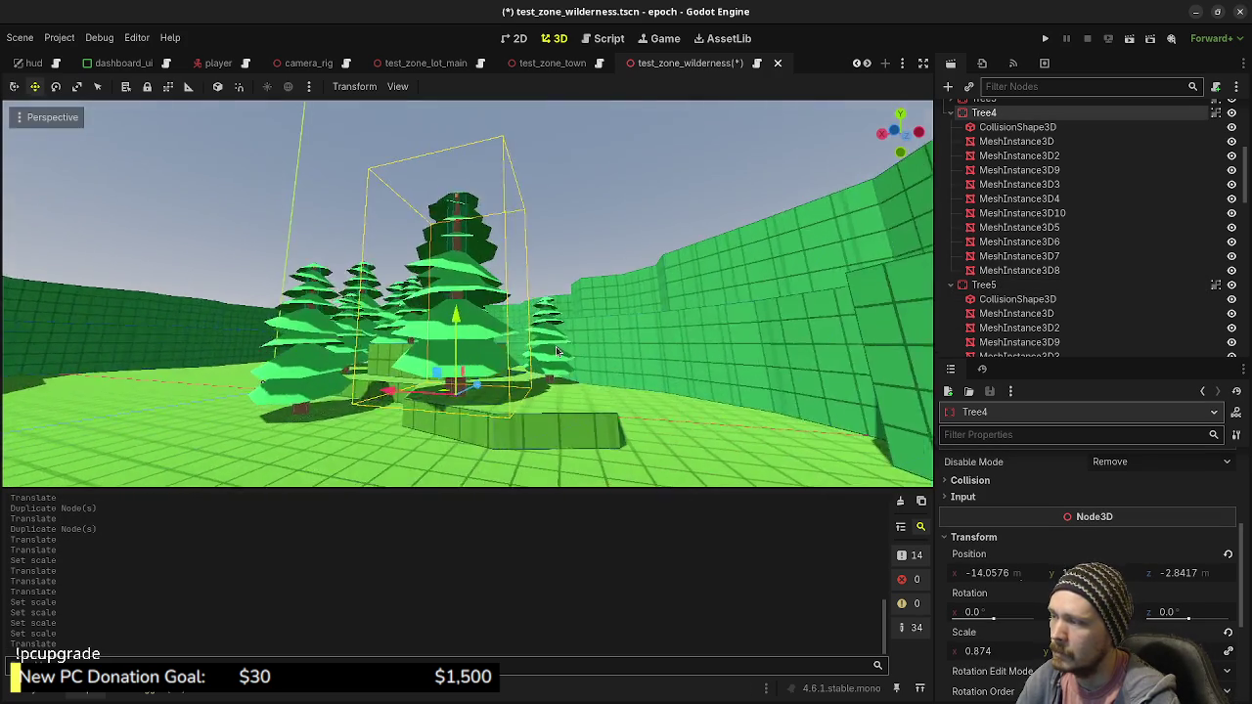
{"action": "left_click_drag", "start_coordinate": [354, 421], "coordinate": [660, 396]}
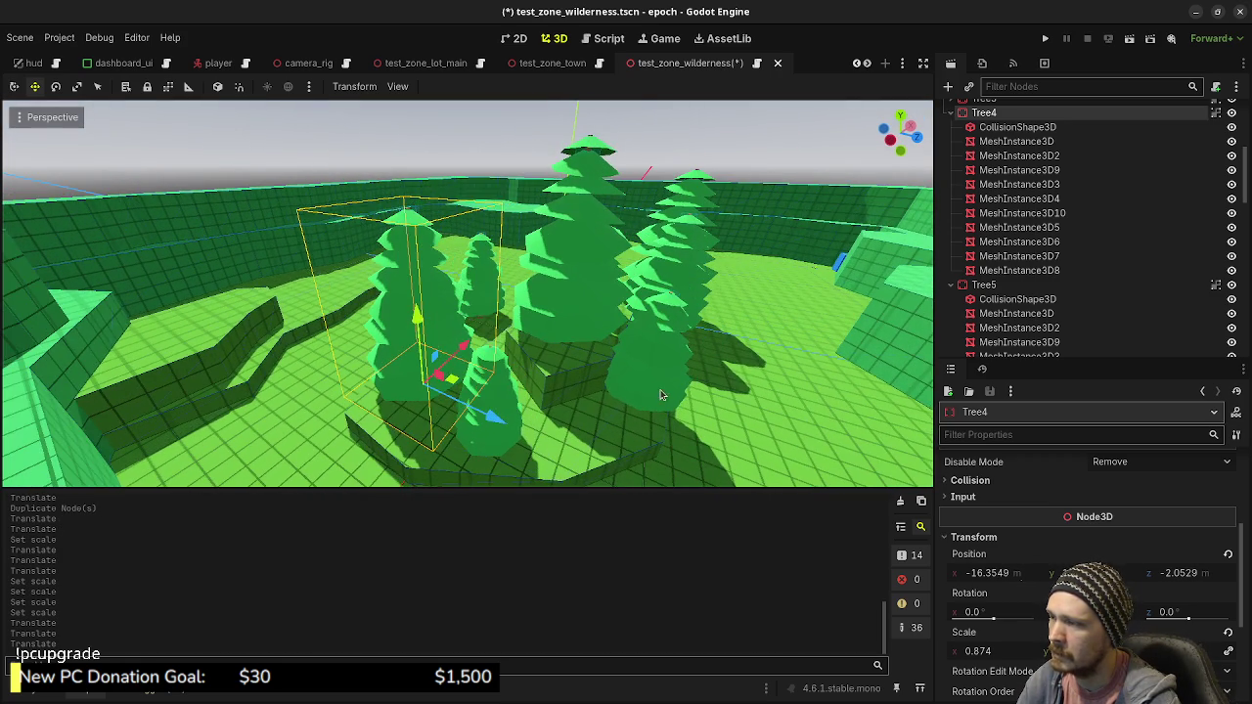
{"action": "left_click", "coordinate": [660, 396]}
{"action": "scroll", "coordinate": [1043, 572], "scroll_direction": "down", "scroll_amount": 4}
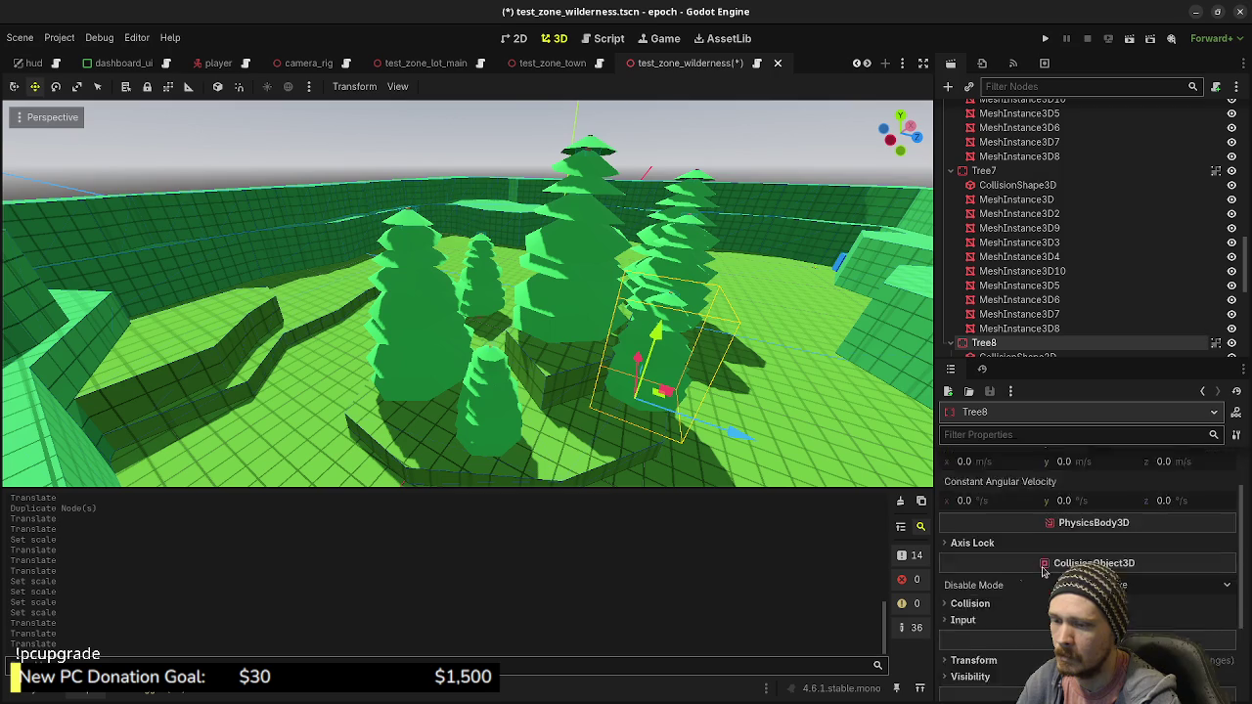
Shrink Tree8 to about 0.41, then duplicate it as Tree10 scaled to about 0.245
{"action": "left_click", "coordinate": [974, 534]}
{"action": "left_click_drag", "start_coordinate": [1012, 652], "coordinate": [964, 652]}
{"action": "mouse_move", "coordinate": [792, 394]}
{"action": "left_mouse_down"}
{"action": "mouse_move", "coordinate": [561, 412]}
{"action": "mouse_move", "coordinate": [644, 406]}
{"action": "left_mouse_up"}
{"action": "key", "text": "ctrl+d"}
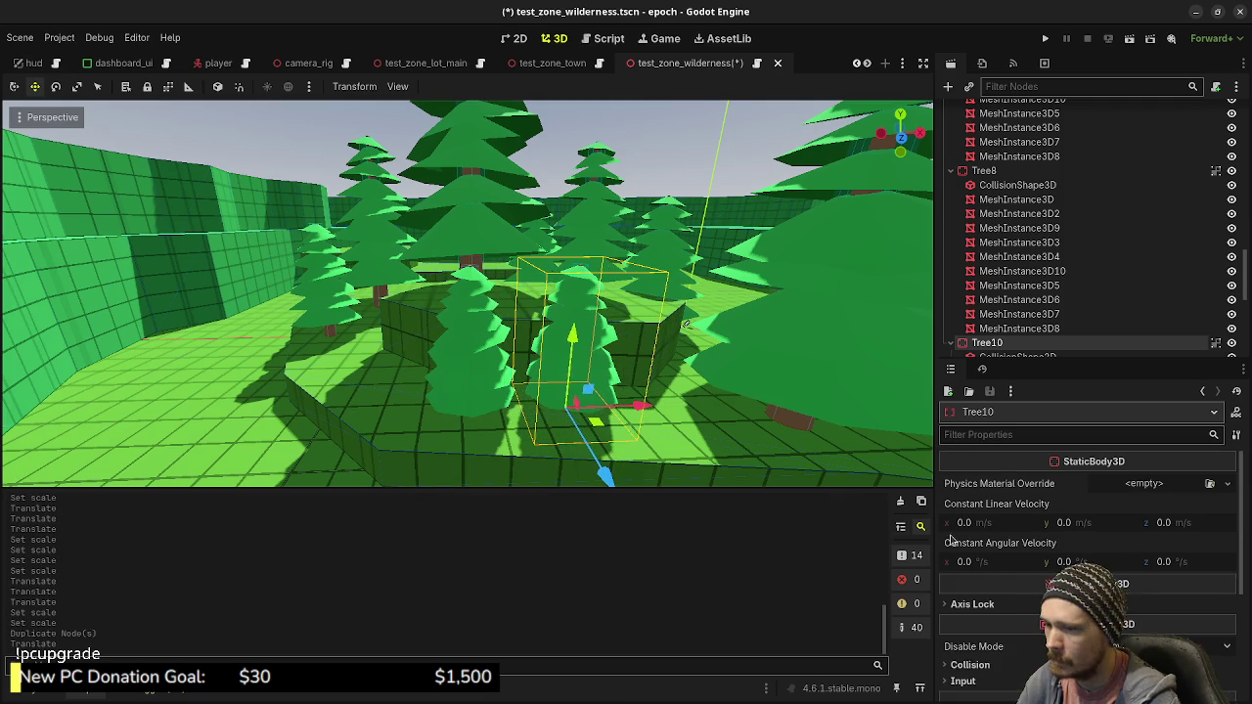
{"action": "scroll", "coordinate": [1007, 579], "scroll_direction": "down", "scroll_amount": 4}
{"action": "left_click", "coordinate": [993, 533]}
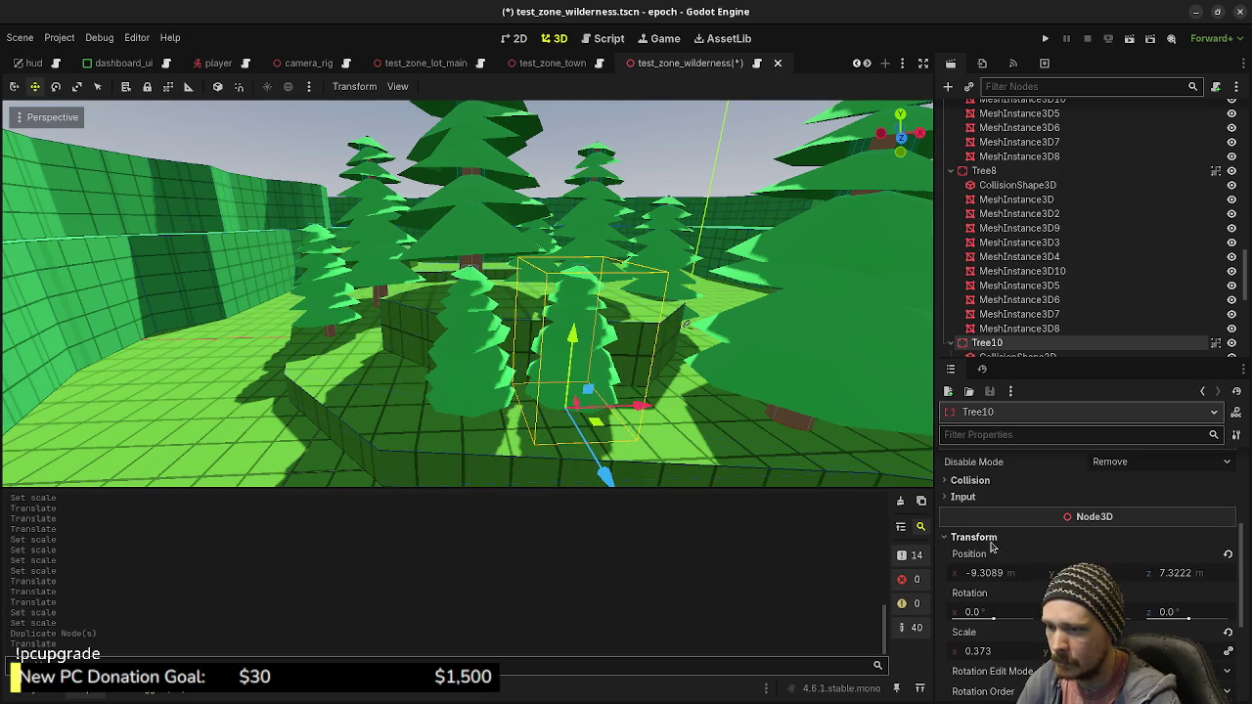
{"action": "left_click_drag", "start_coordinate": [996, 645], "coordinate": [966, 645]}
{"action": "mouse_move", "coordinate": [762, 402]}
{"action": "left_mouse_down"}
{"action": "mouse_move", "coordinate": [746, 423]}
{"action": "mouse_move", "coordinate": [766, 394]}
{"action": "mouse_move", "coordinate": [442, 394]}
{"action": "mouse_move", "coordinate": [453, 386]}
{"action": "left_mouse_up"}
Enlarge the centre Tree9 to about 1.137 scale and save the scene
{"action": "left_click", "coordinate": [453, 387]}
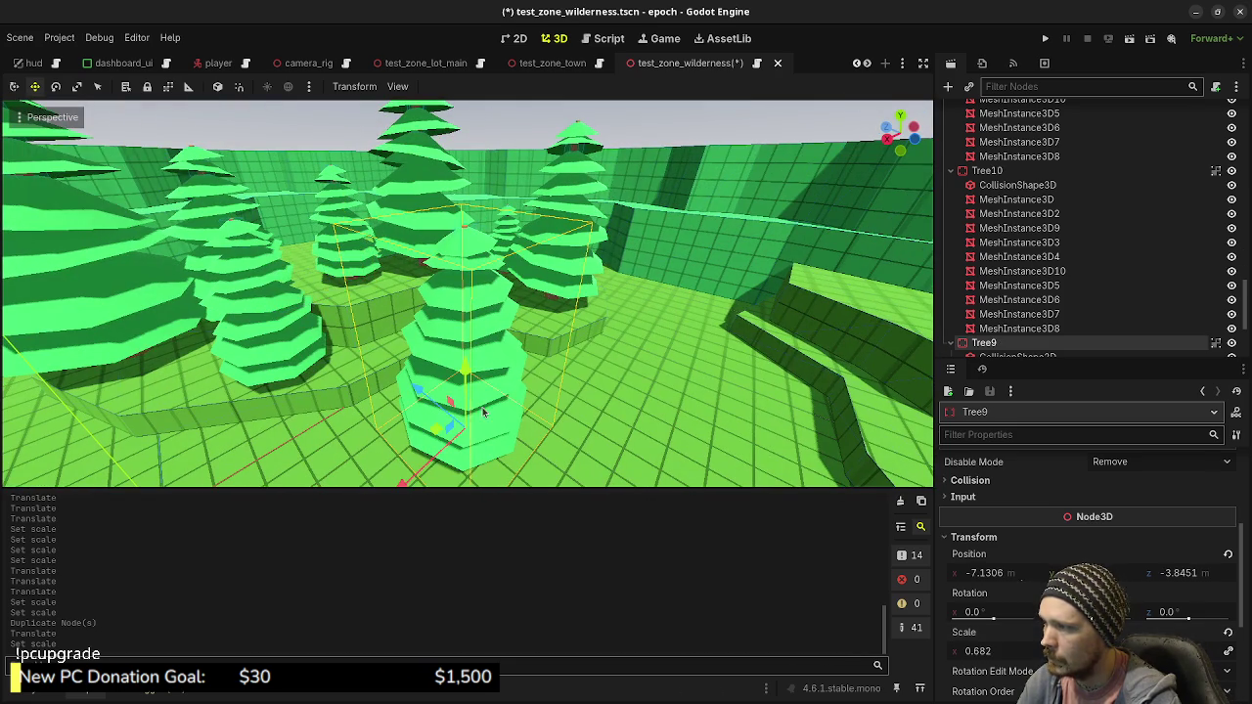
{"action": "left_click_drag", "start_coordinate": [990, 651], "coordinate": [1057, 651]}
{"action": "scroll", "coordinate": [494, 427], "scroll_direction": "down", "scroll_amount": 5}
{"action": "mouse_move", "coordinate": [493, 427]}
{"action": "left_mouse_down"}
{"action": "mouse_move", "coordinate": [559, 350]}
{"action": "mouse_move", "coordinate": [409, 409]}
{"action": "mouse_move", "coordinate": [324, 403]}
{"action": "mouse_move", "coordinate": [615, 401]}
{"action": "mouse_move", "coordinate": [515, 374]}
{"action": "mouse_move", "coordinate": [511, 358]}
{"action": "mouse_move", "coordinate": [419, 363]}
{"action": "mouse_move", "coordinate": [433, 377]}
{"action": "mouse_move", "coordinate": [497, 367]}
{"action": "left_mouse_up"}
{"action": "left_click", "coordinate": [668, 202]}
{"action": "key", "text": "ctrl+s"}
{"action": "left_click", "coordinate": [1044, 38]}
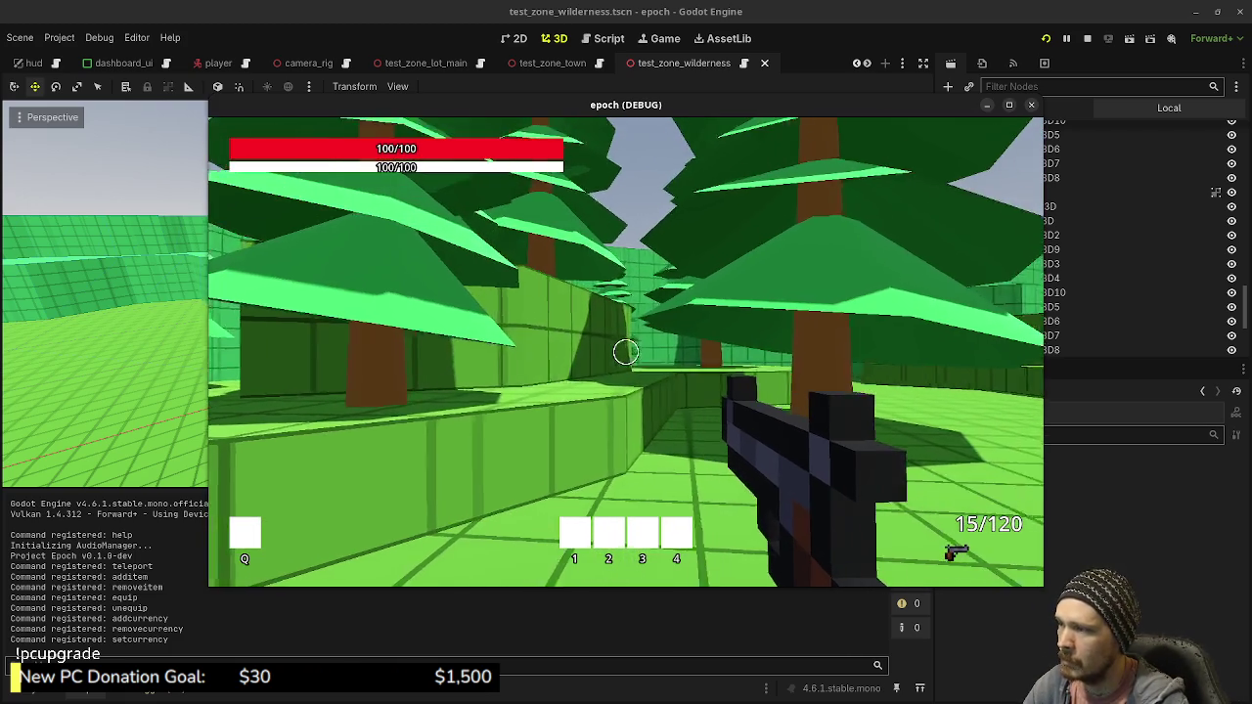
{"action": "key", "text": "shift+w"}
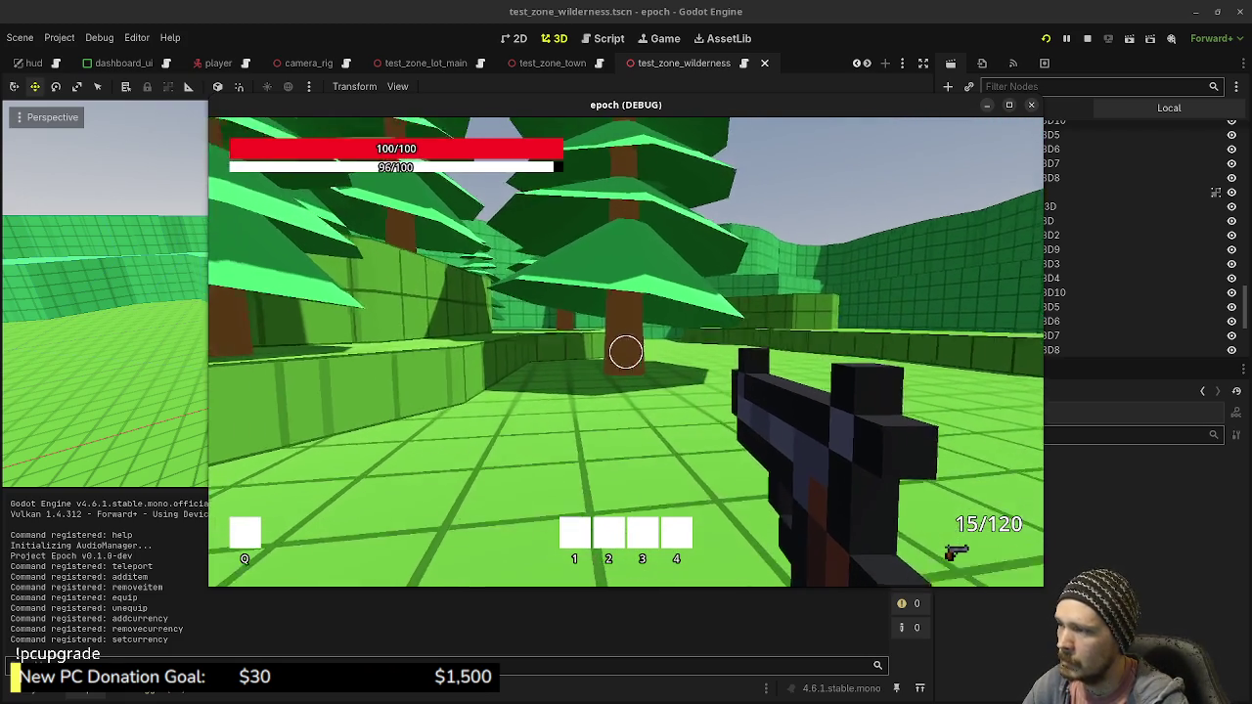
{"action": "key", "text": "shift+w"}
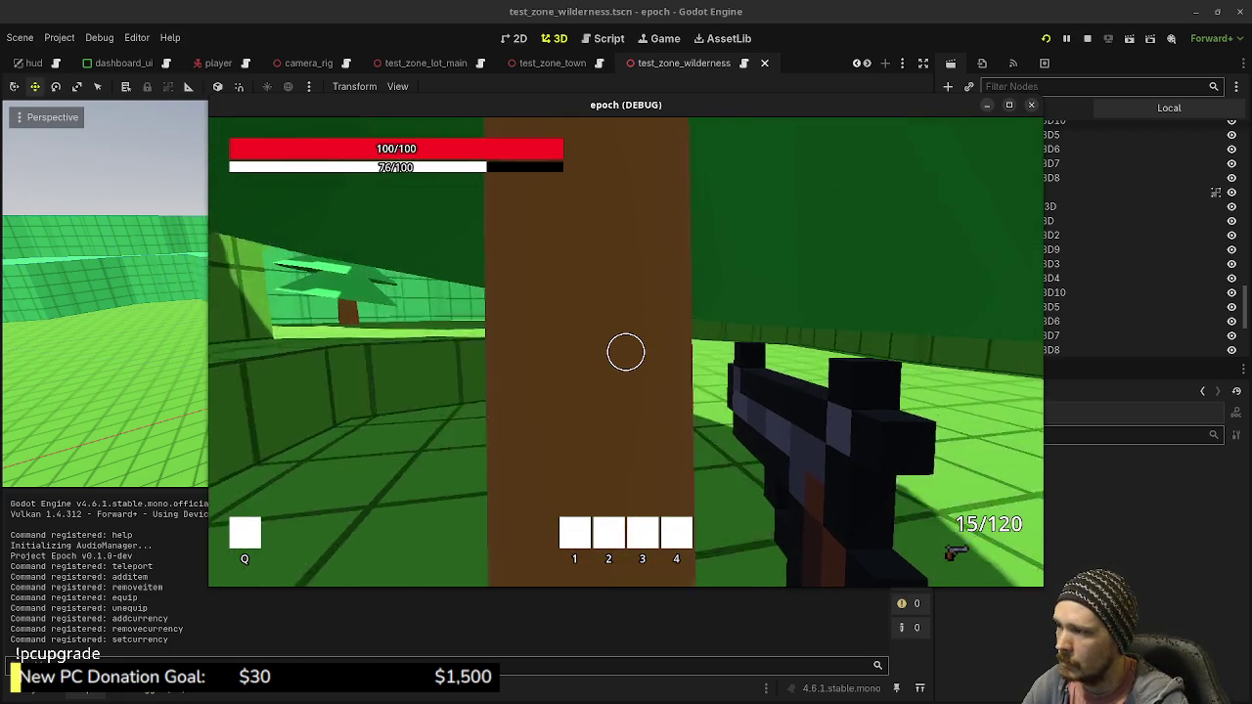
{"action": "key", "text": "shift+w"}
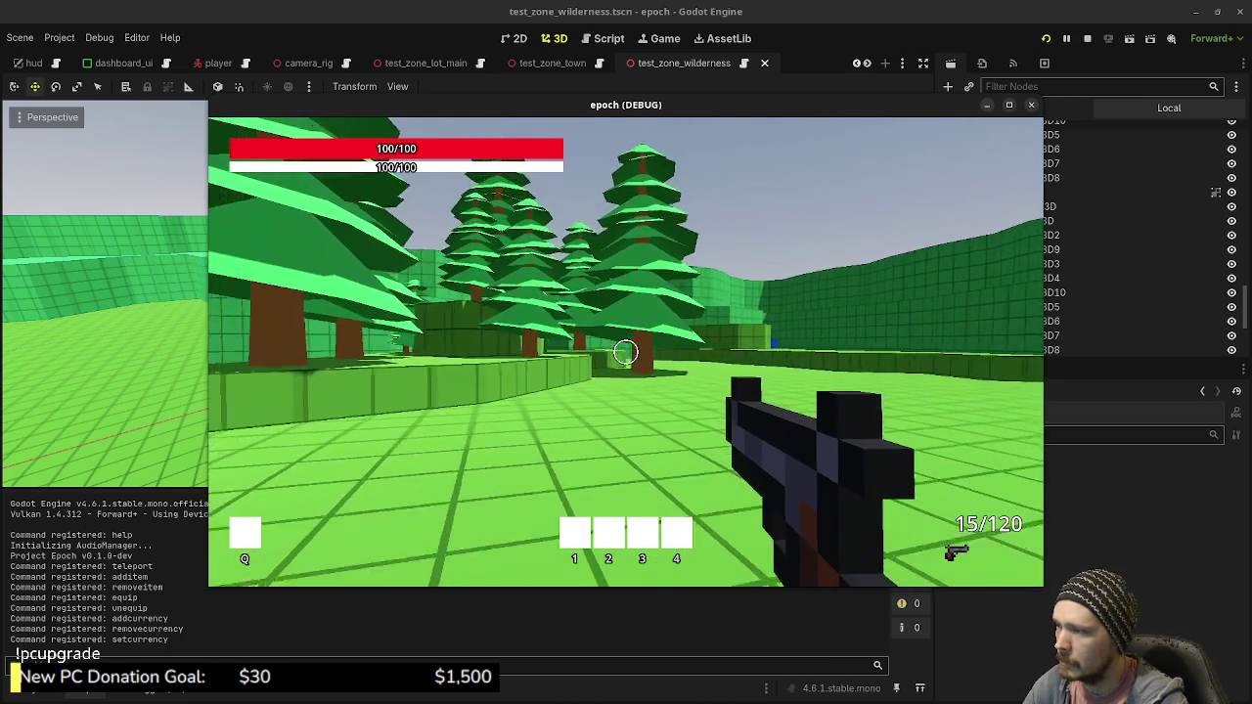
{"action": "key", "text": "space"}
{"action": "key", "text": "shift+w"}
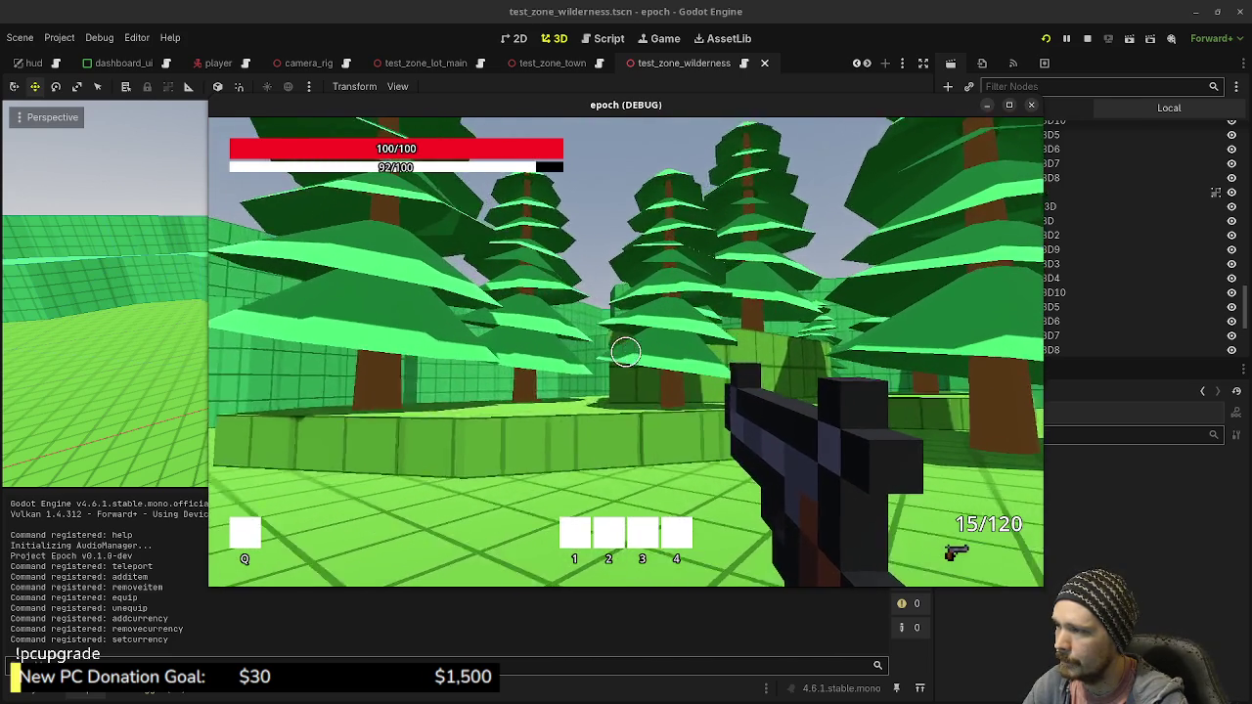
{"action": "key", "text": "Escape"}
{"action": "left_click", "coordinate": [1086, 41]}
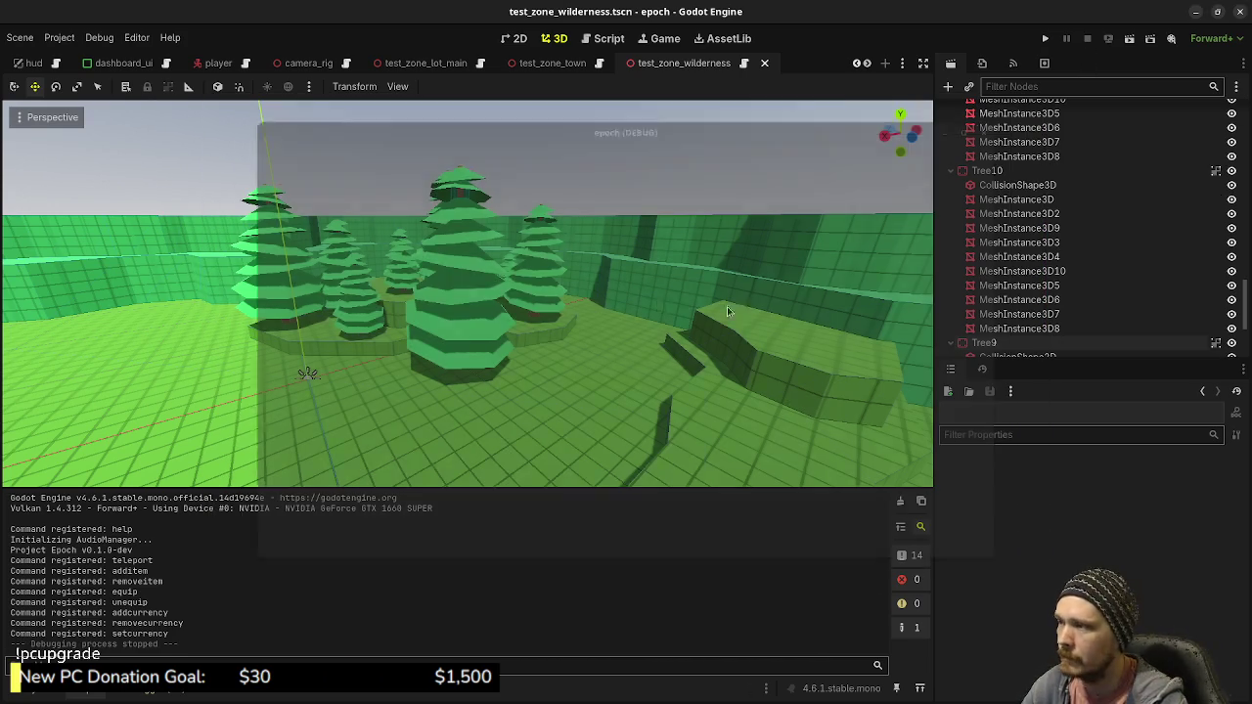
Rotate Tree9, Tree3, Tree4 and Tree5 to new headings
{"action": "left_click", "coordinate": [447, 314]}
{"action": "key", "text": "e"}
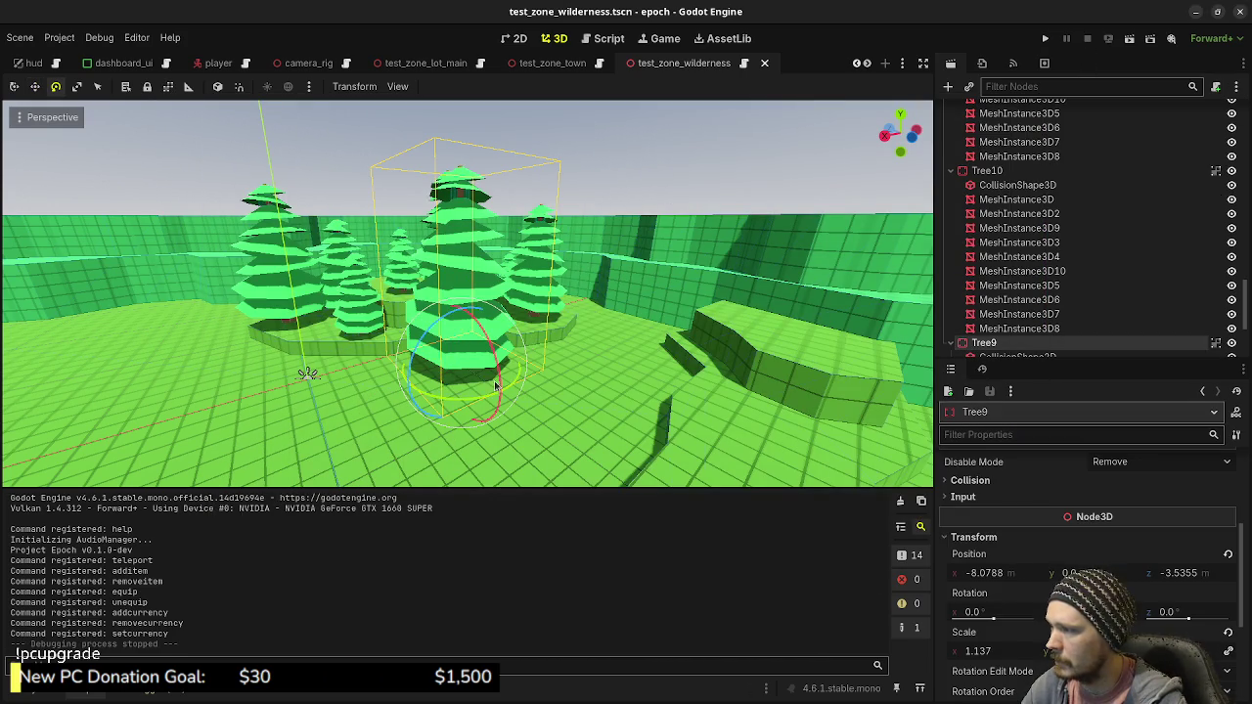
{"action": "mouse_move", "coordinate": [508, 396]}
{"action": "left_mouse_down"}
{"action": "mouse_move", "coordinate": [372, 338]}
{"action": "mouse_move", "coordinate": [450, 342]}
{"action": "mouse_move", "coordinate": [572, 313]}
{"action": "mouse_move", "coordinate": [587, 337]}
{"action": "mouse_move", "coordinate": [608, 327]}
{"action": "left_mouse_up"}
{"action": "left_click", "coordinate": [359, 341]}
{"action": "left_click", "coordinate": [552, 313]}
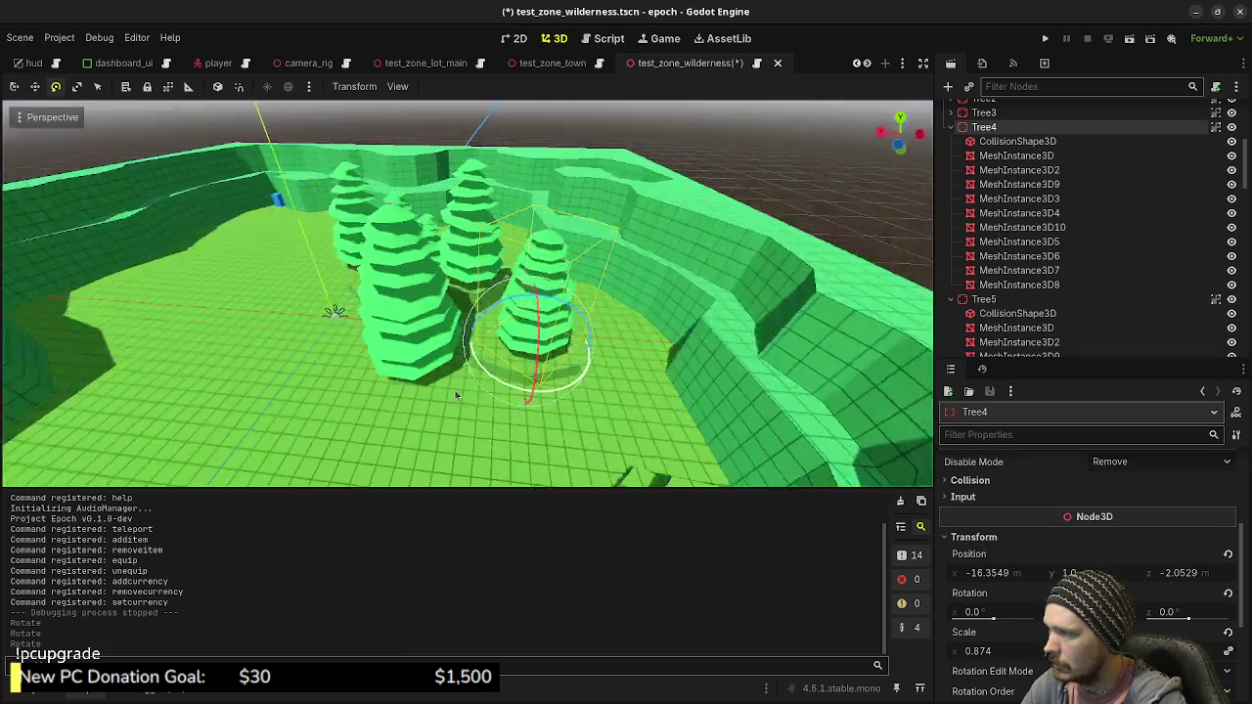
{"action": "left_click", "coordinate": [529, 377]}
{"action": "mouse_move", "coordinate": [530, 405]}
{"action": "left_mouse_down"}
{"action": "mouse_move", "coordinate": [554, 406]}
{"action": "mouse_move", "coordinate": [540, 422]}
{"action": "mouse_move", "coordinate": [609, 347]}
{"action": "left_mouse_up"}
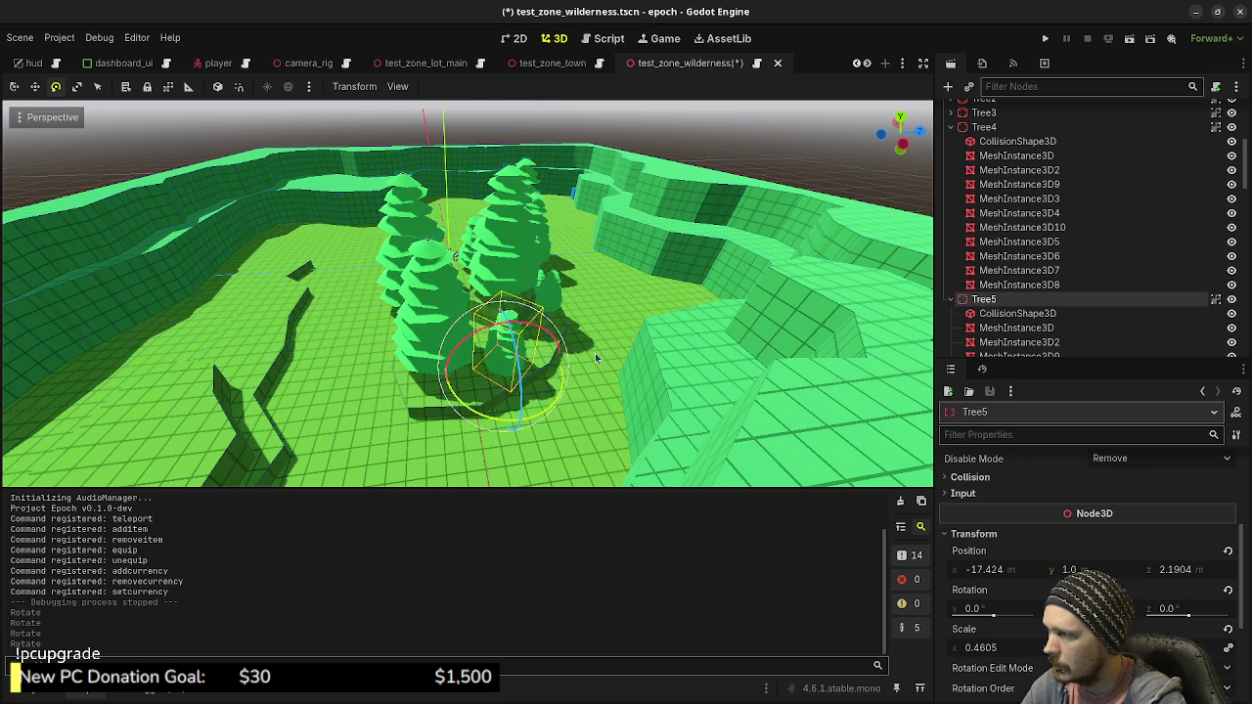
Rotate Tree6, Tree2, Tree8 and Tree7 to new headings, then save and run the project
{"action": "left_click", "coordinate": [520, 339]}
{"action": "mouse_move", "coordinate": [517, 352]}
{"action": "left_mouse_down"}
{"action": "mouse_move", "coordinate": [536, 360]}
{"action": "mouse_move", "coordinate": [531, 372]}
{"action": "left_mouse_up"}
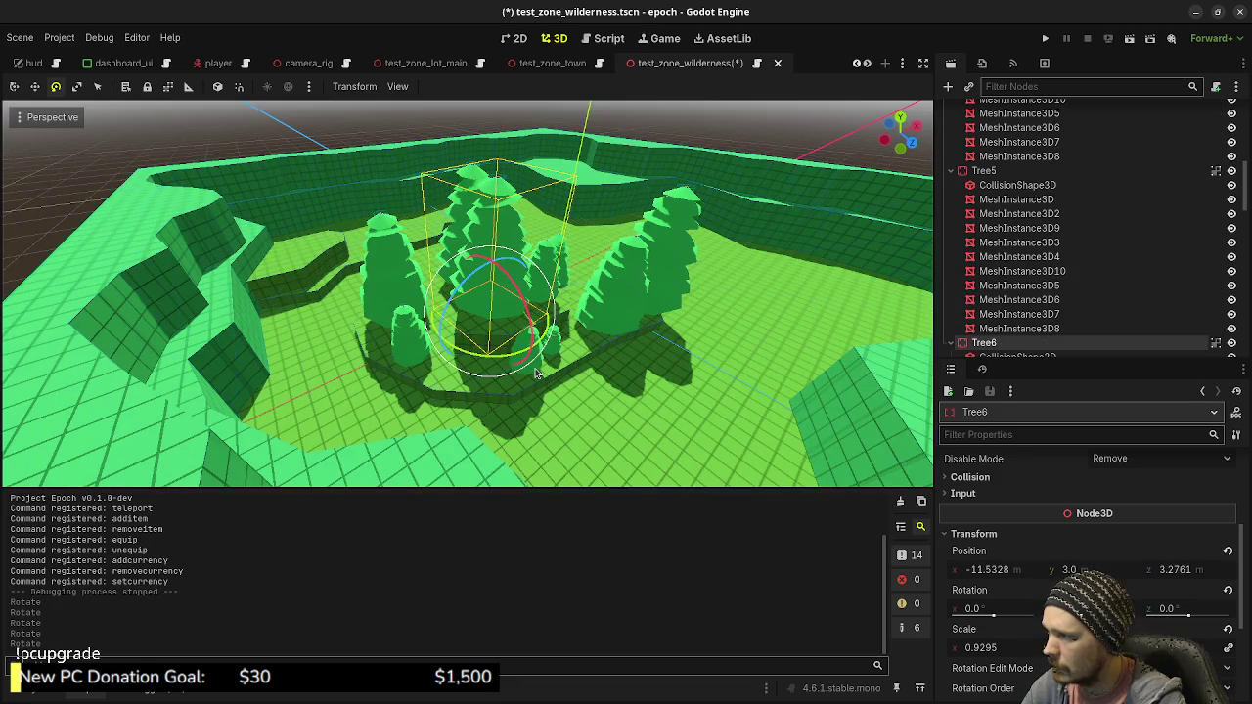
{"action": "left_click", "coordinate": [599, 326]}
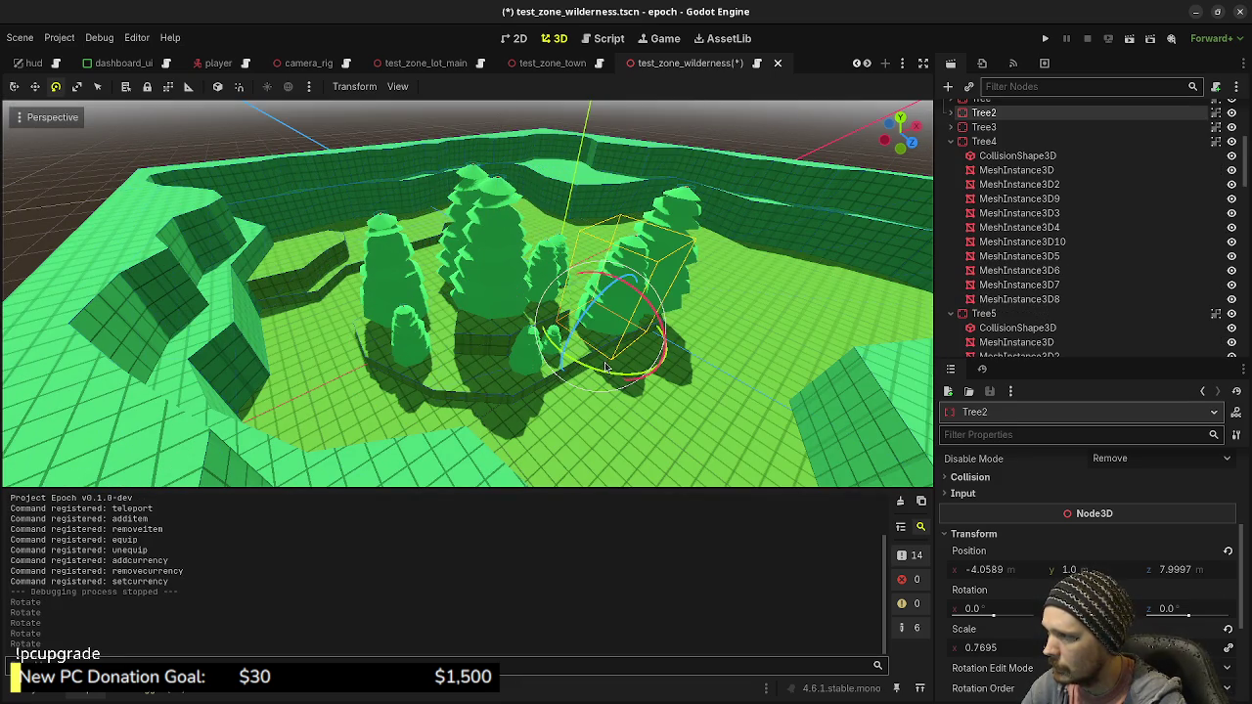
{"action": "mouse_move", "coordinate": [554, 368]}
{"action": "left_mouse_down"}
{"action": "mouse_move", "coordinate": [525, 378]}
{"action": "mouse_move", "coordinate": [563, 401]}
{"action": "mouse_move", "coordinate": [623, 390]}
{"action": "mouse_move", "coordinate": [495, 366]}
{"action": "mouse_move", "coordinate": [503, 337]}
{"action": "left_mouse_up"}
{"action": "left_click", "coordinate": [527, 354]}
{"action": "left_click", "coordinate": [506, 347]}
{"action": "mouse_move", "coordinate": [504, 397]}
{"action": "left_mouse_down"}
{"action": "mouse_move", "coordinate": [579, 389]}
{"action": "mouse_move", "coordinate": [440, 318]}
{"action": "mouse_move", "coordinate": [430, 291]}
{"action": "left_mouse_up"}
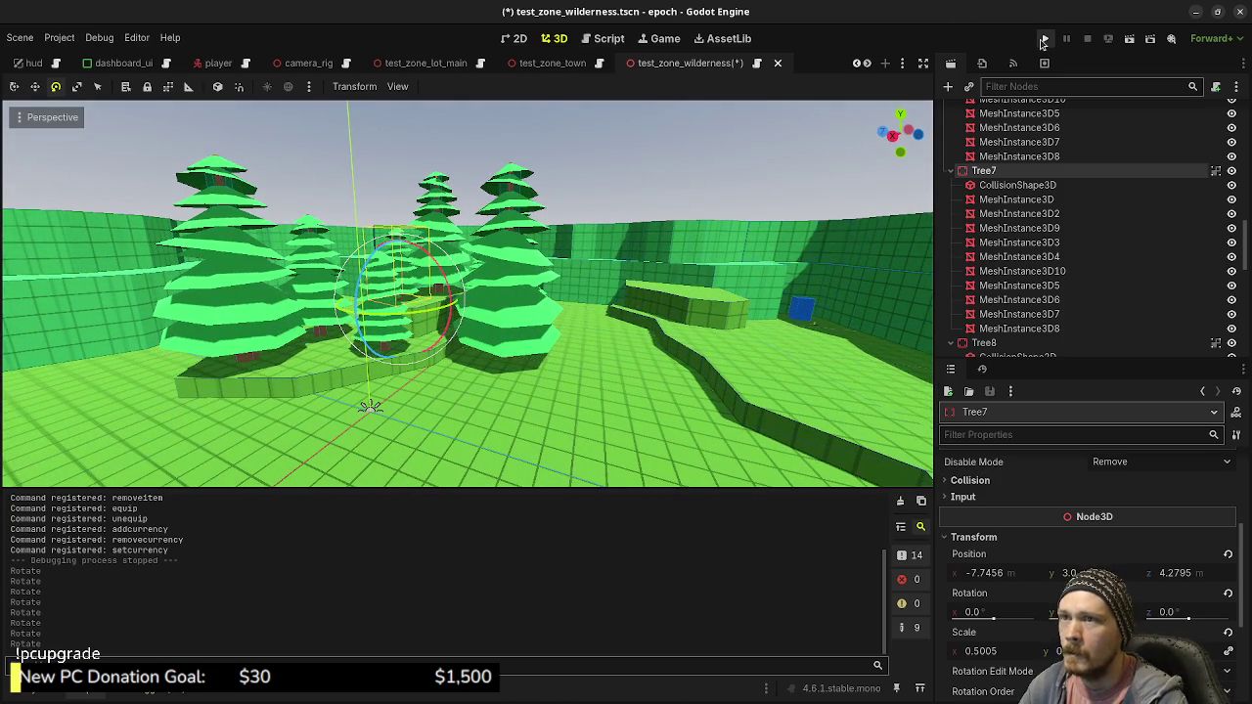
{"action": "left_click", "coordinate": [1047, 38]}
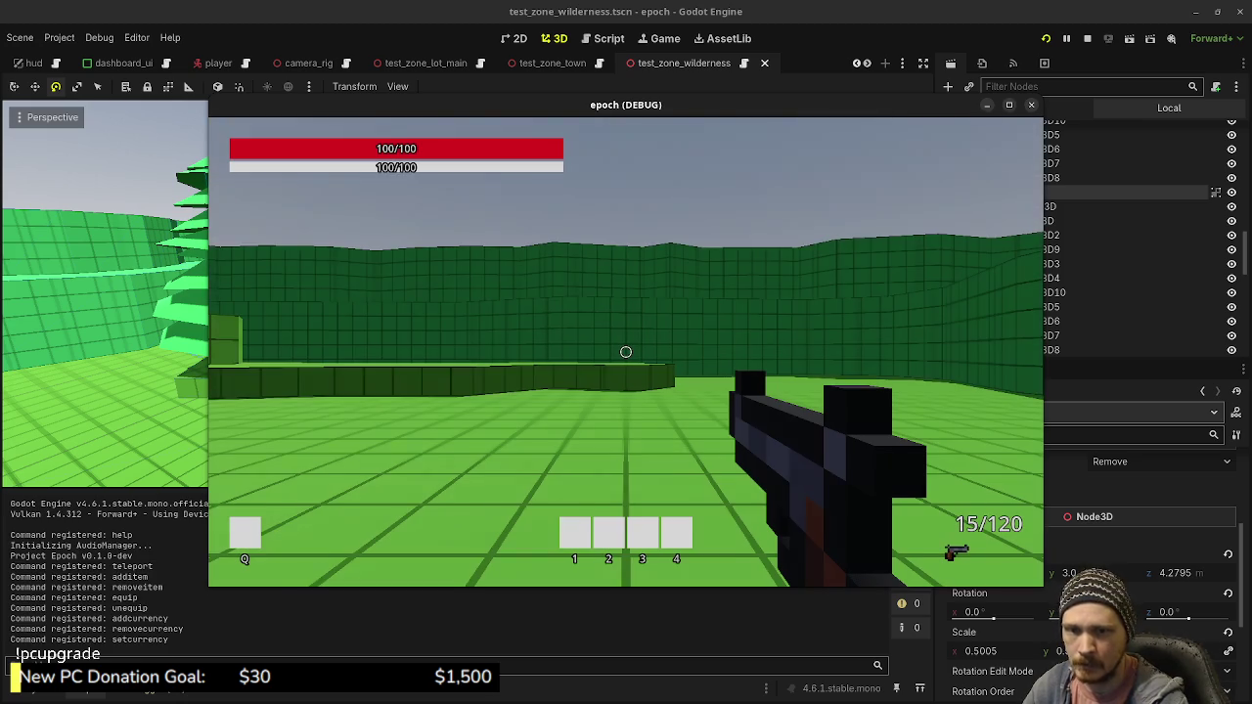
Walk the player along the low wall and through the trees across the grass
{"action": "key", "text": "w"}
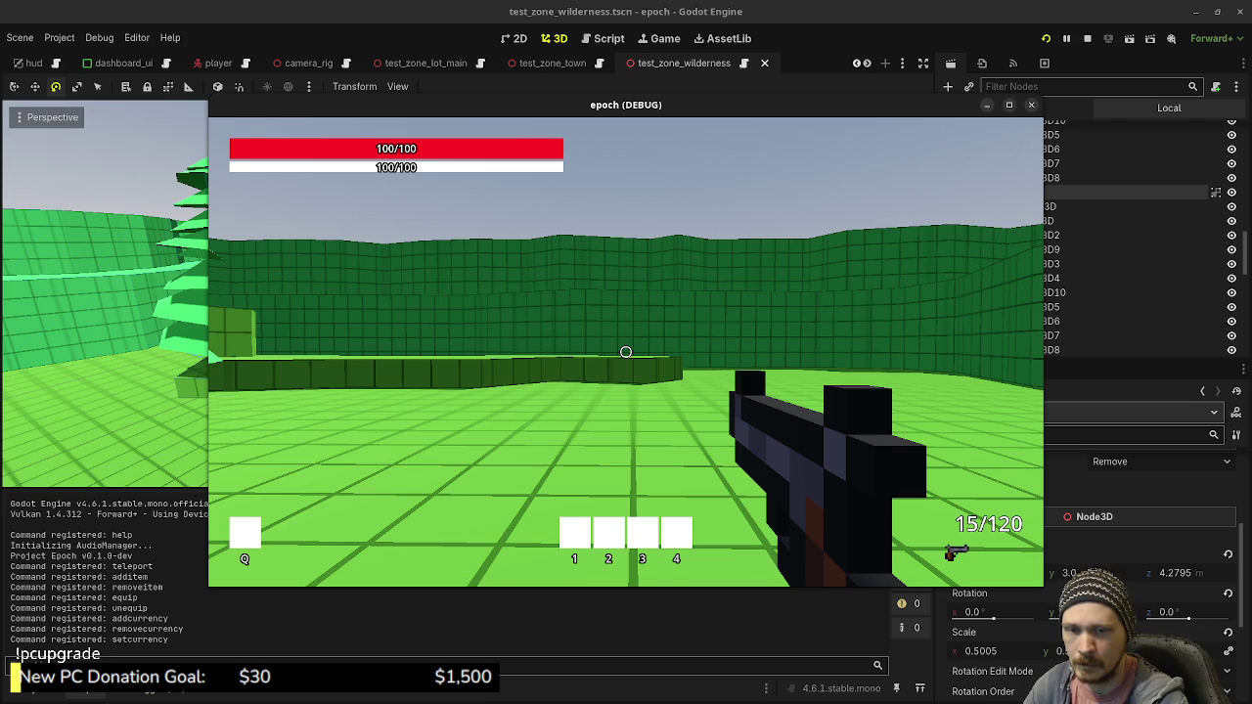
{"action": "key", "text": "w"}
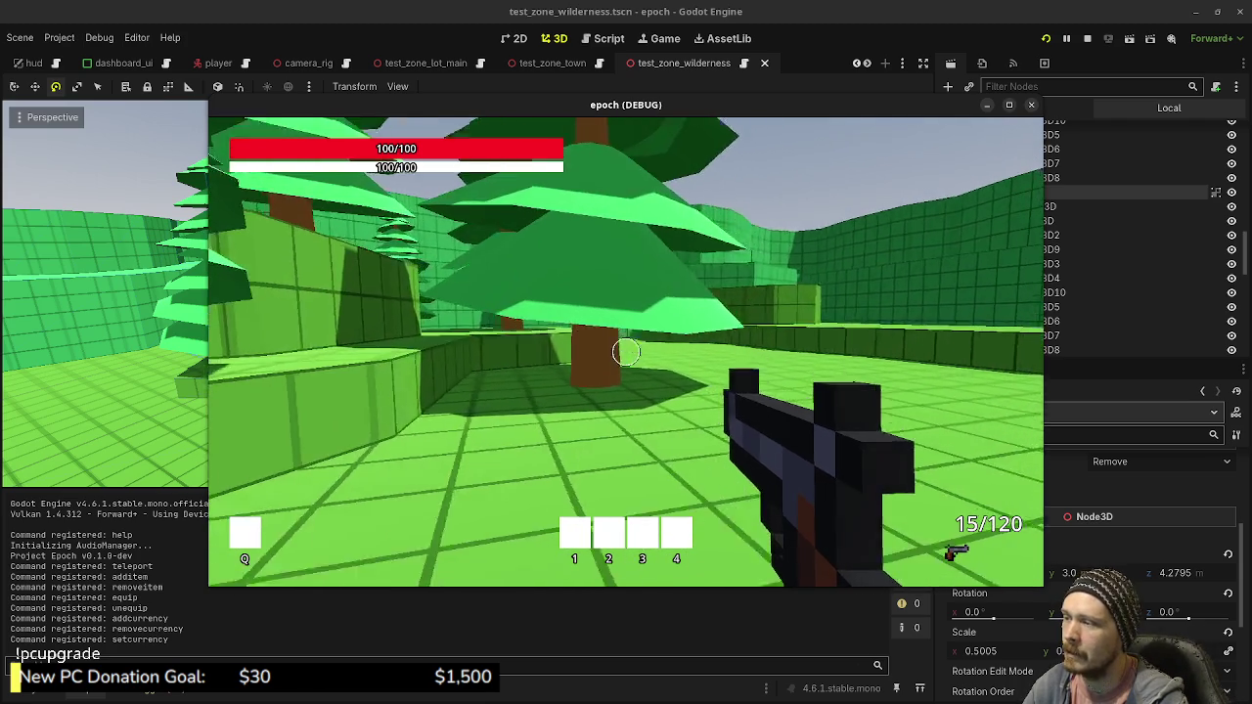
{"action": "key", "text": "s"}
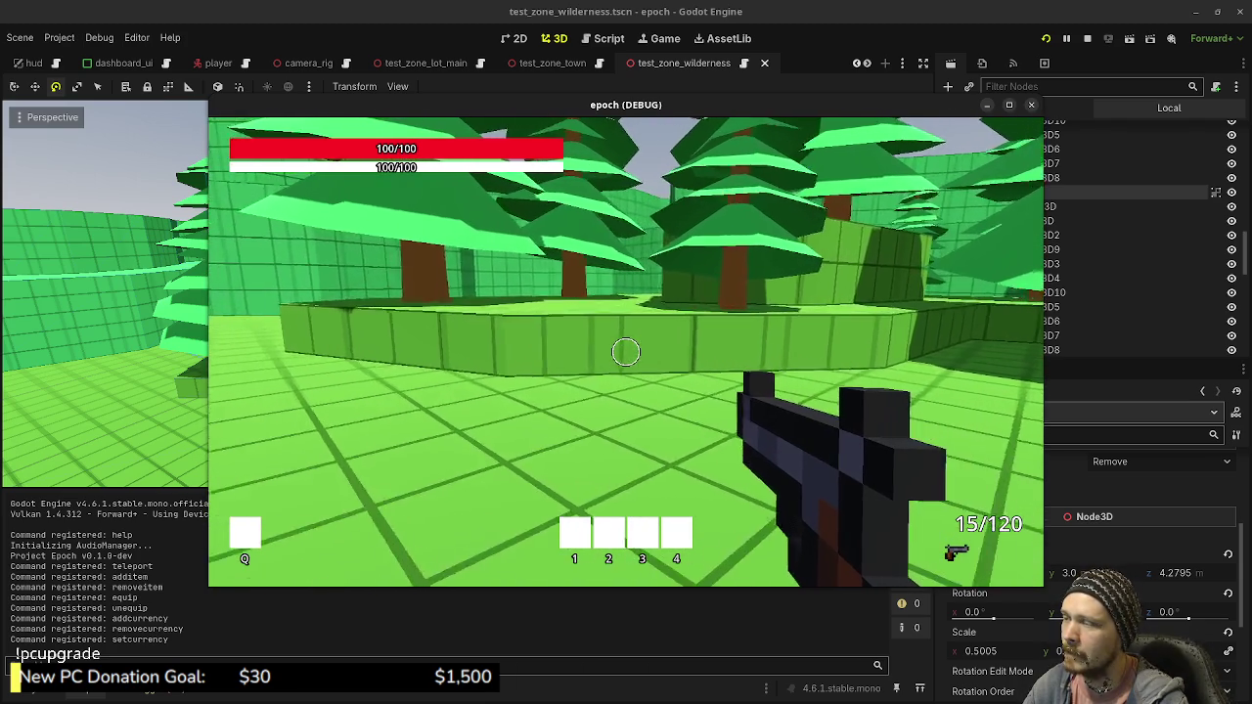
{"action": "key", "text": "w"}
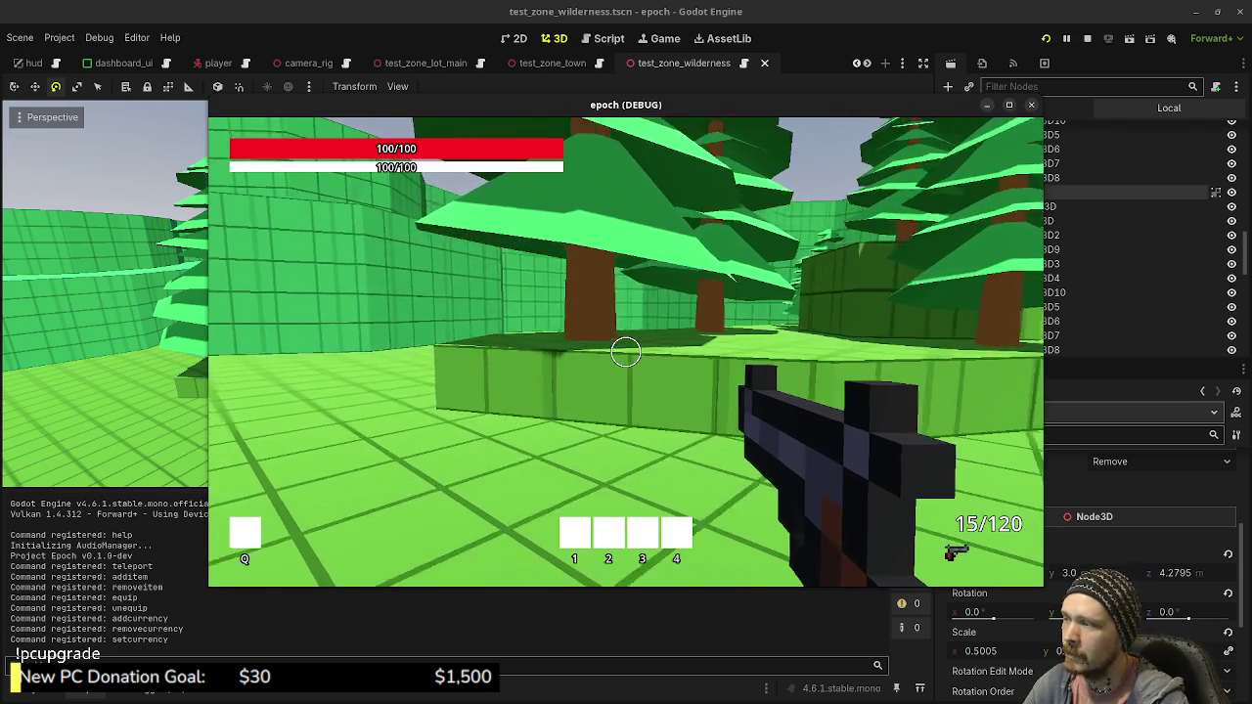
{"action": "key", "text": "w"}
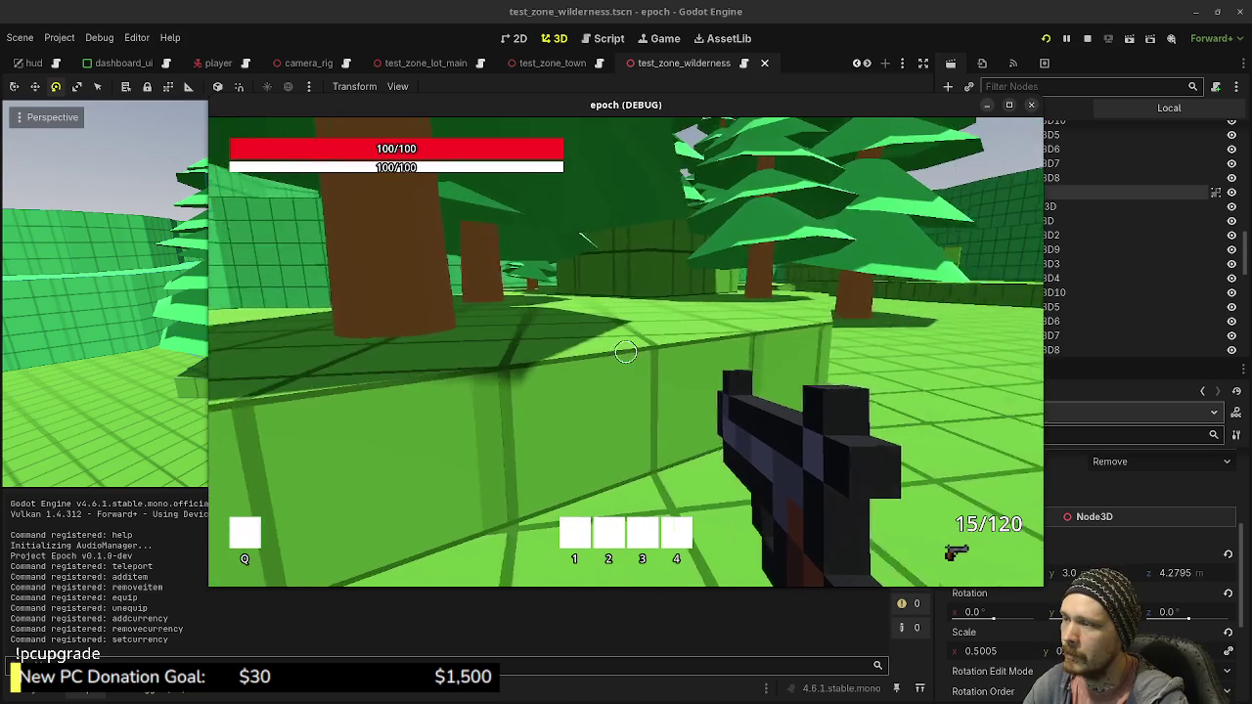
{"action": "key", "text": "s"}
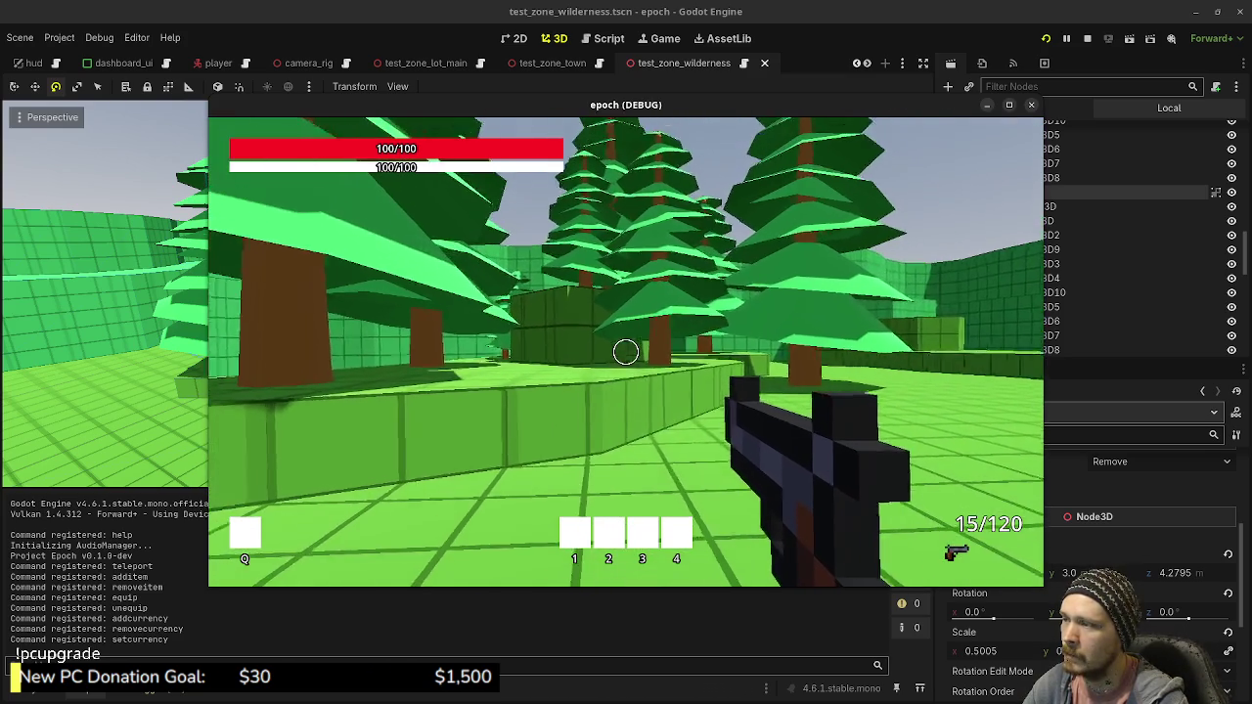
{"action": "key", "text": "w"}
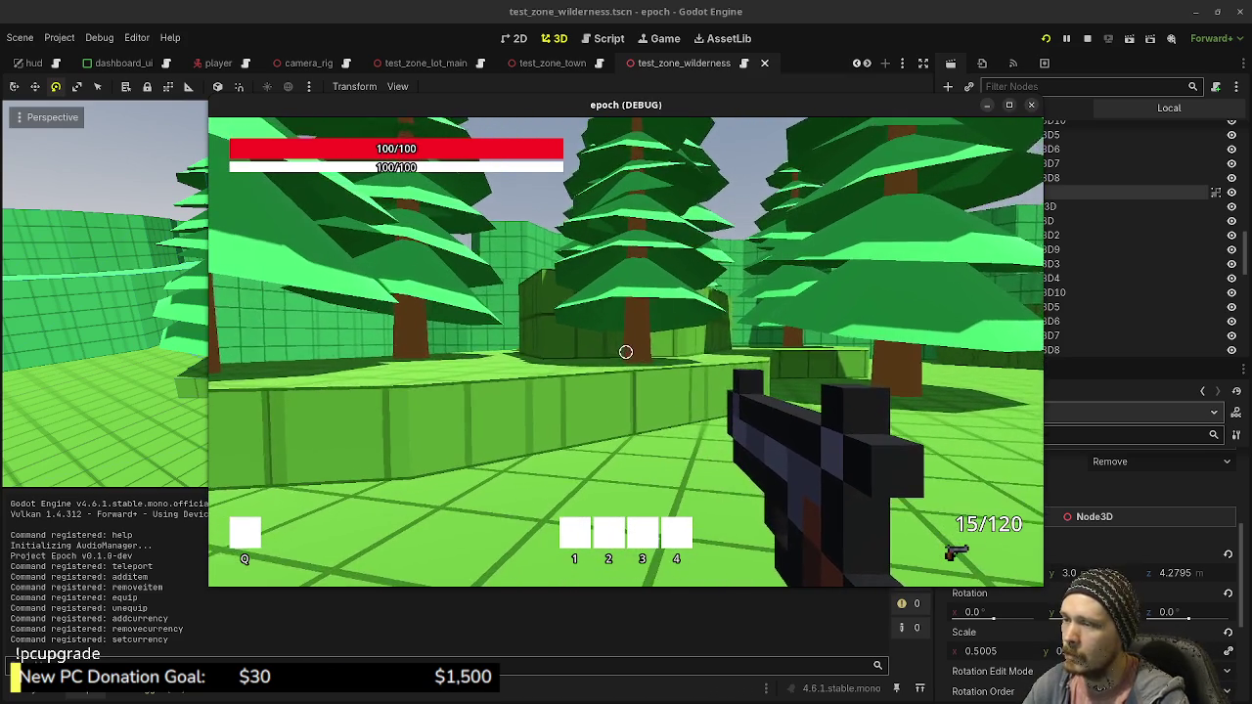
{"action": "key", "text": "a"}
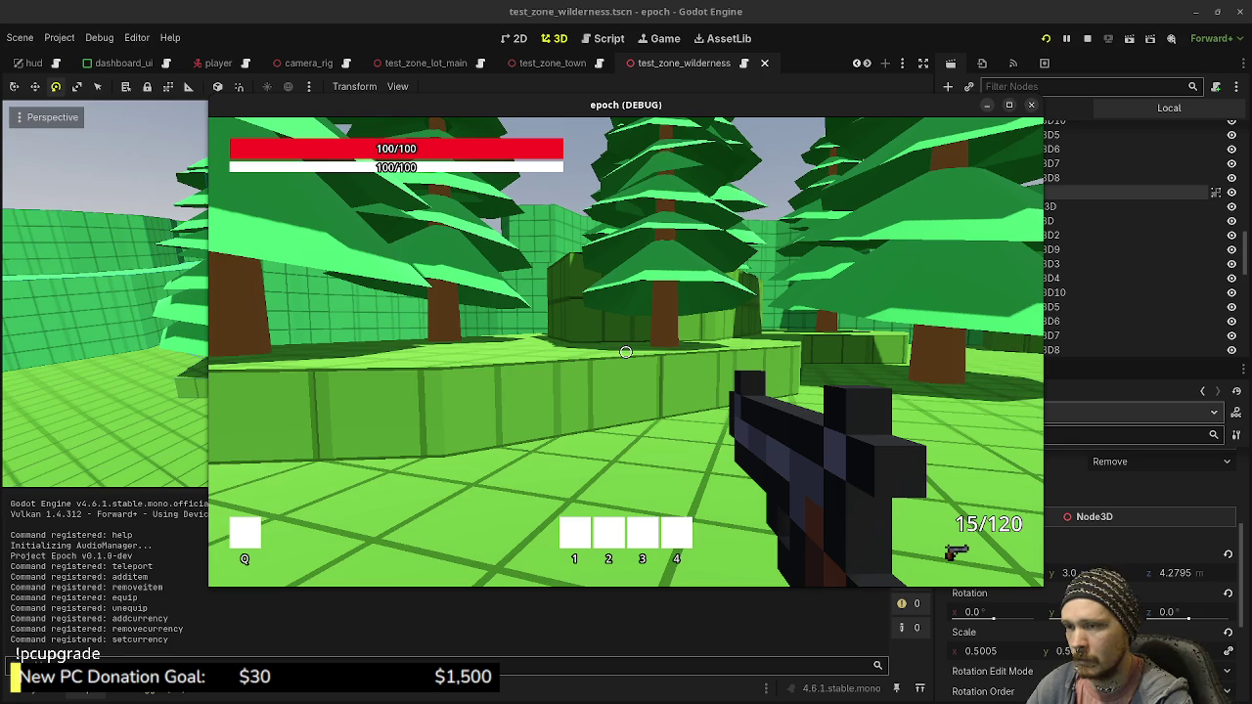
{"action": "key", "text": "w"}
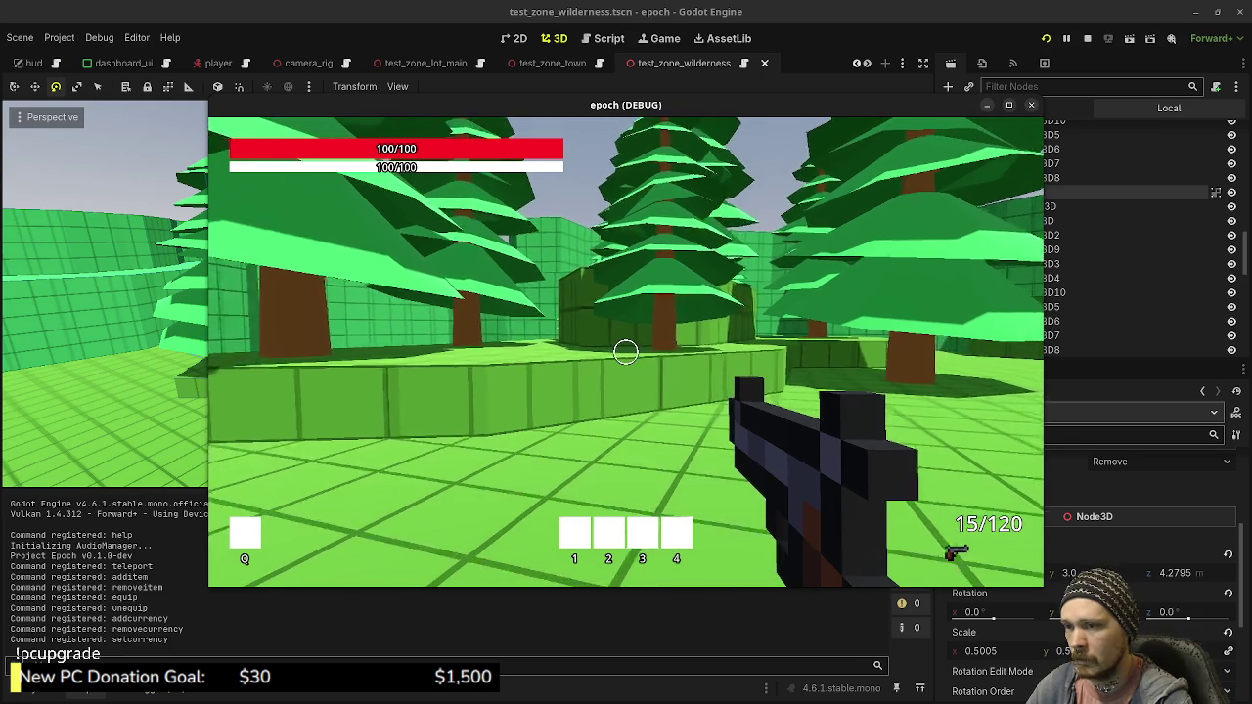
{"action": "key", "text": "w"}
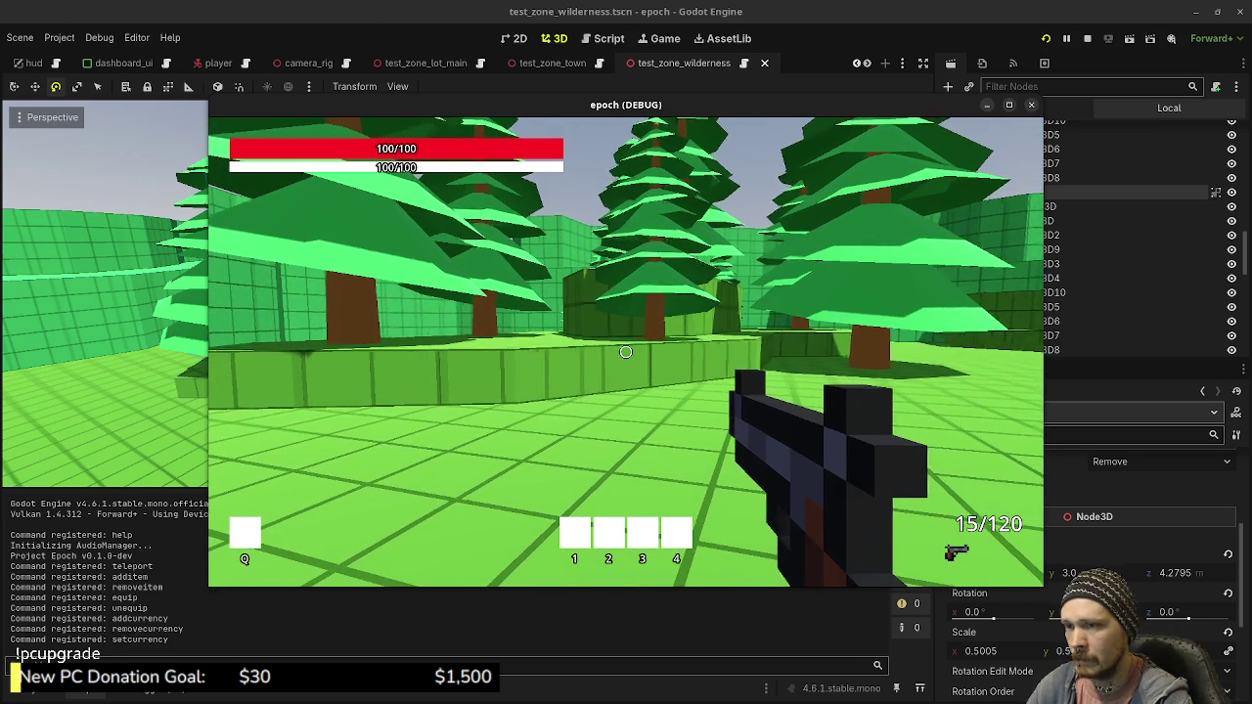
{"action": "key", "text": "w"}
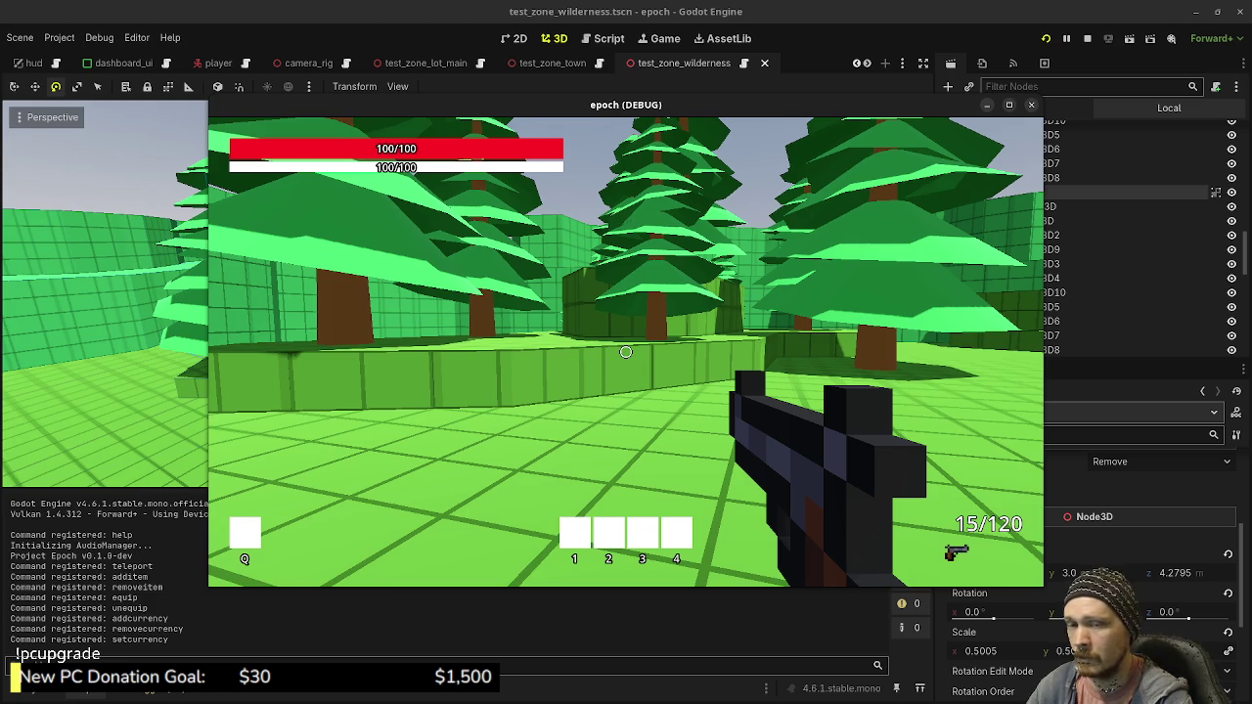
{"action": "key", "text": "w"}
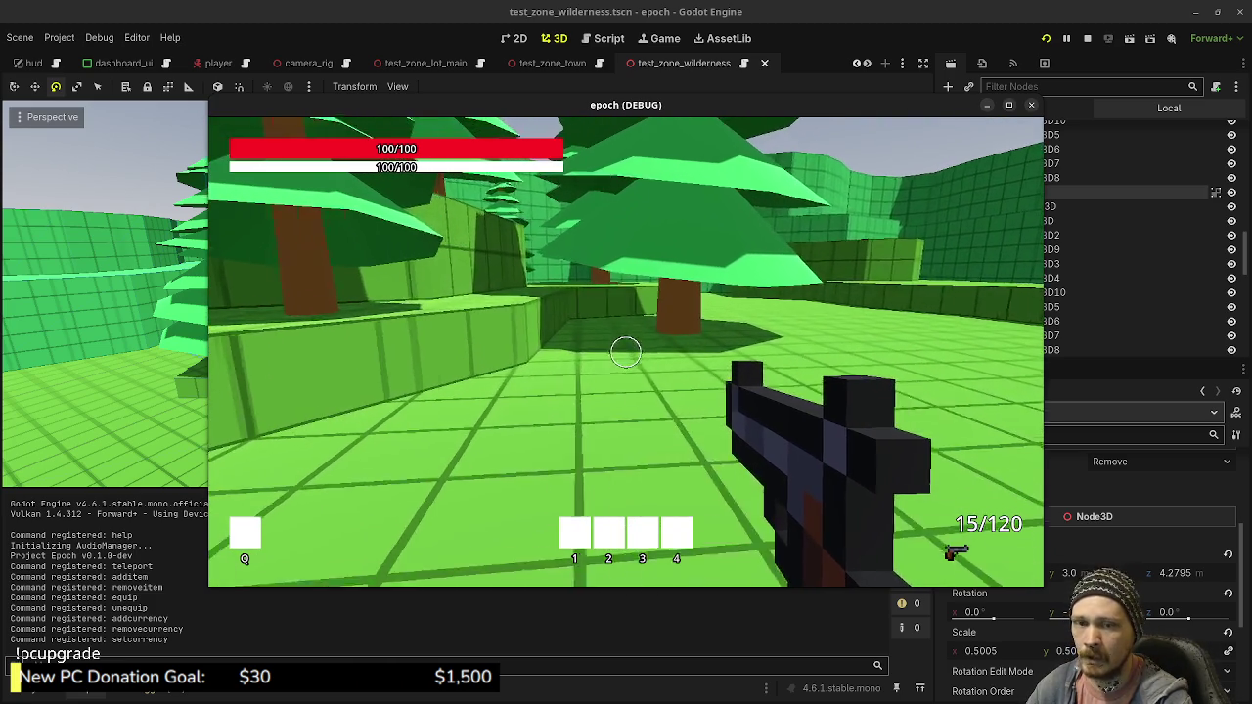
{"action": "key", "text": "w"}
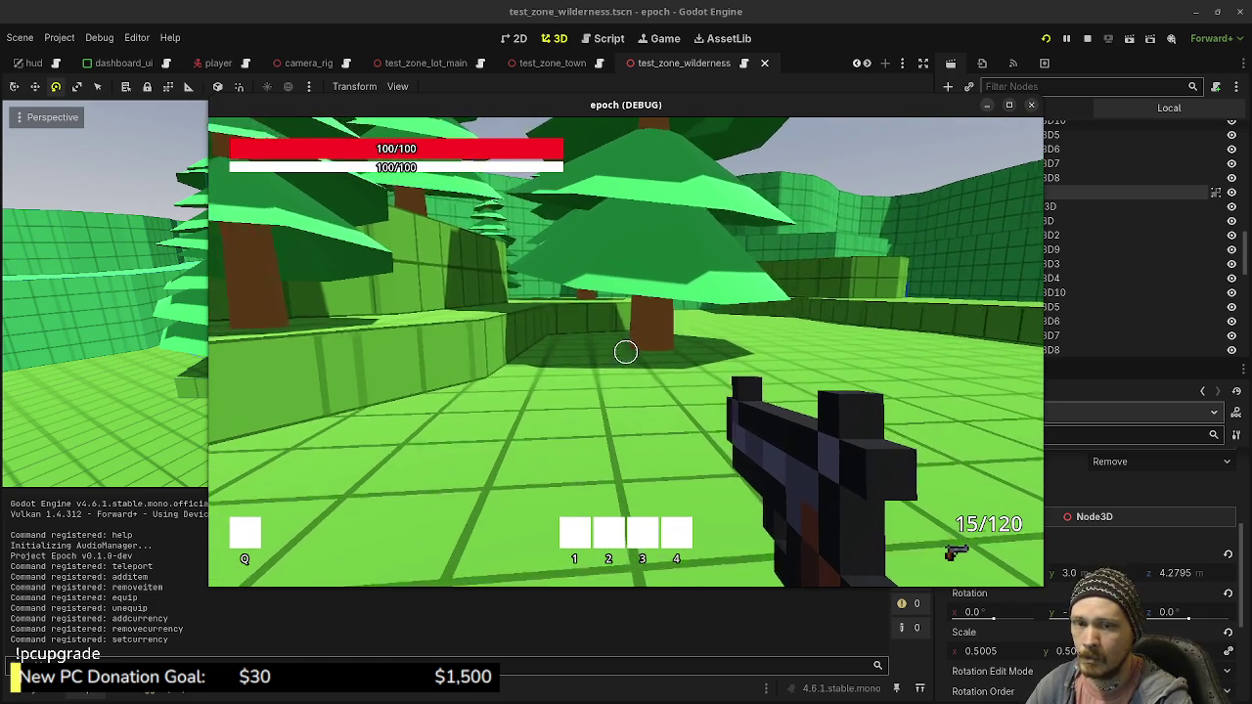
{"action": "key", "text": "w"}
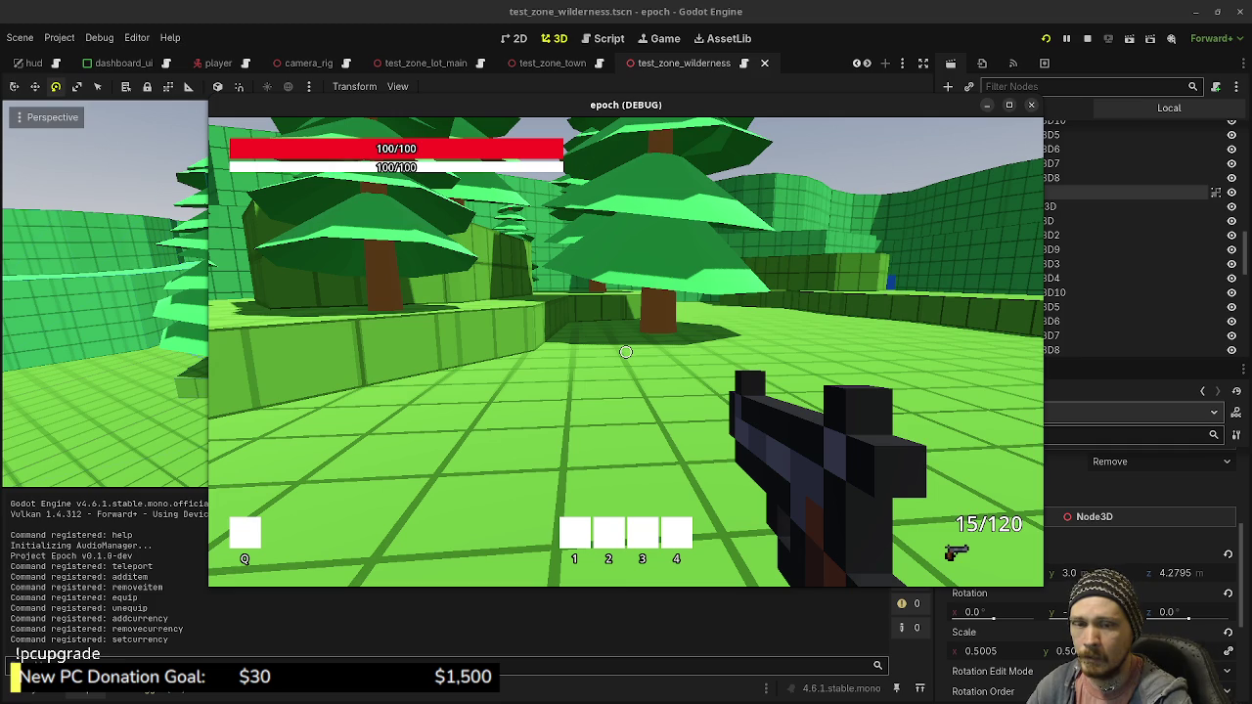
Sprint toward the tree cluster, then stop the game with F8
{"action": "mouse_move", "coordinate": [626, 352]}
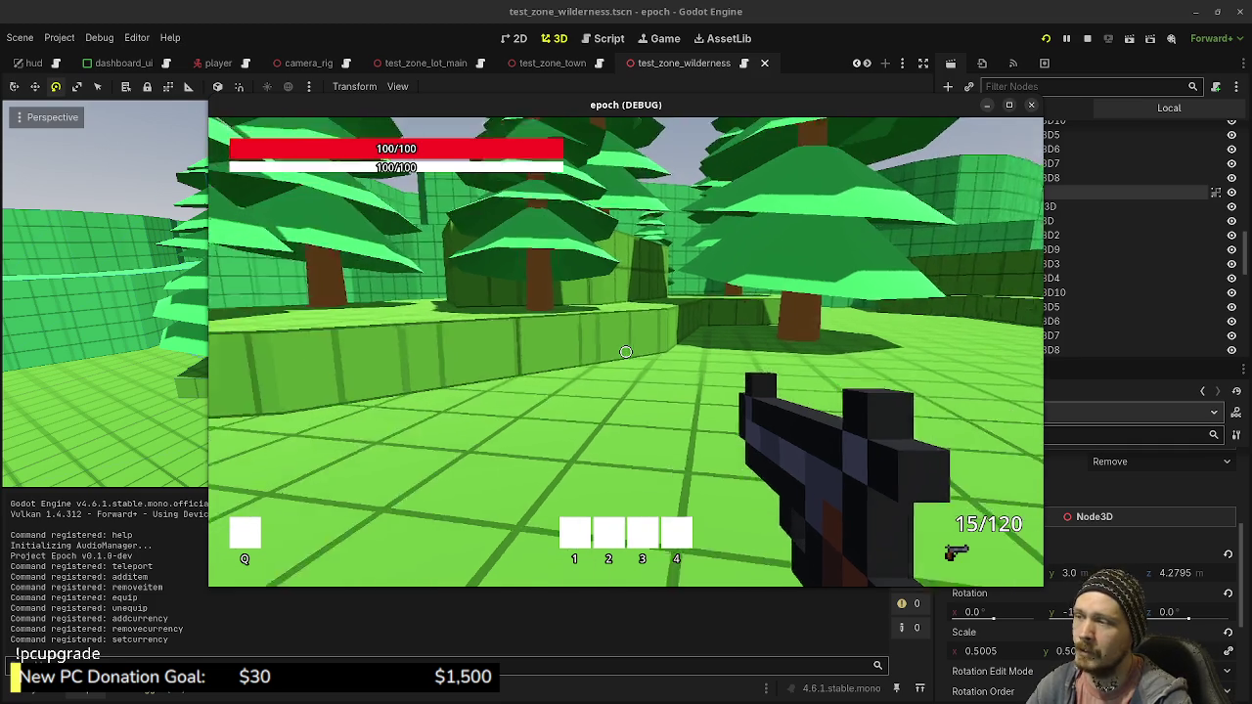
{"action": "key", "text": "w"}
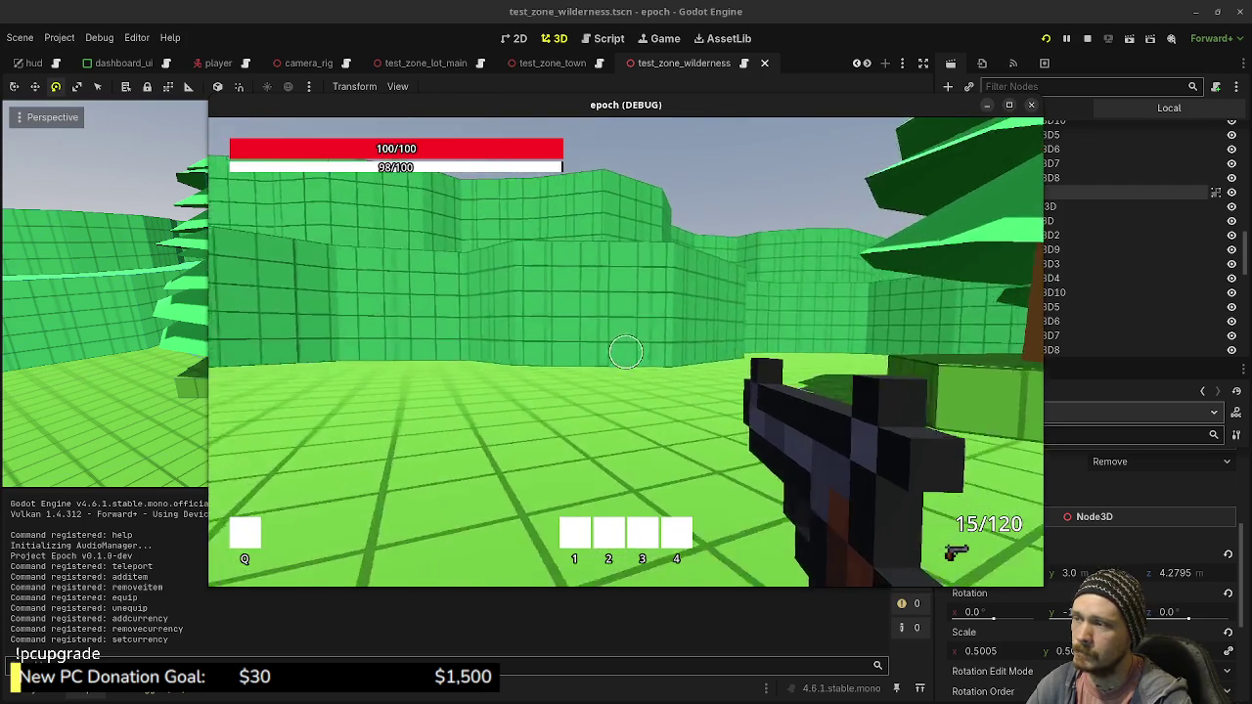
{"action": "key", "text": "shift+w"}
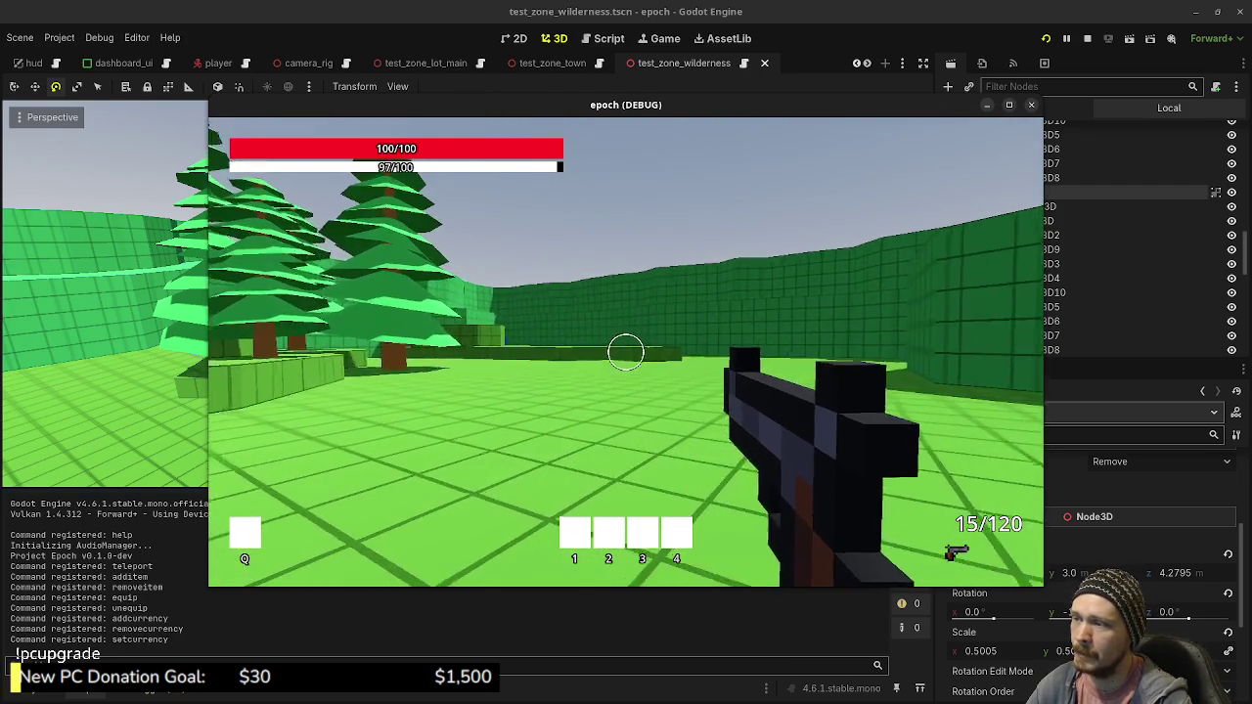
{"action": "key", "text": "shift+w"}
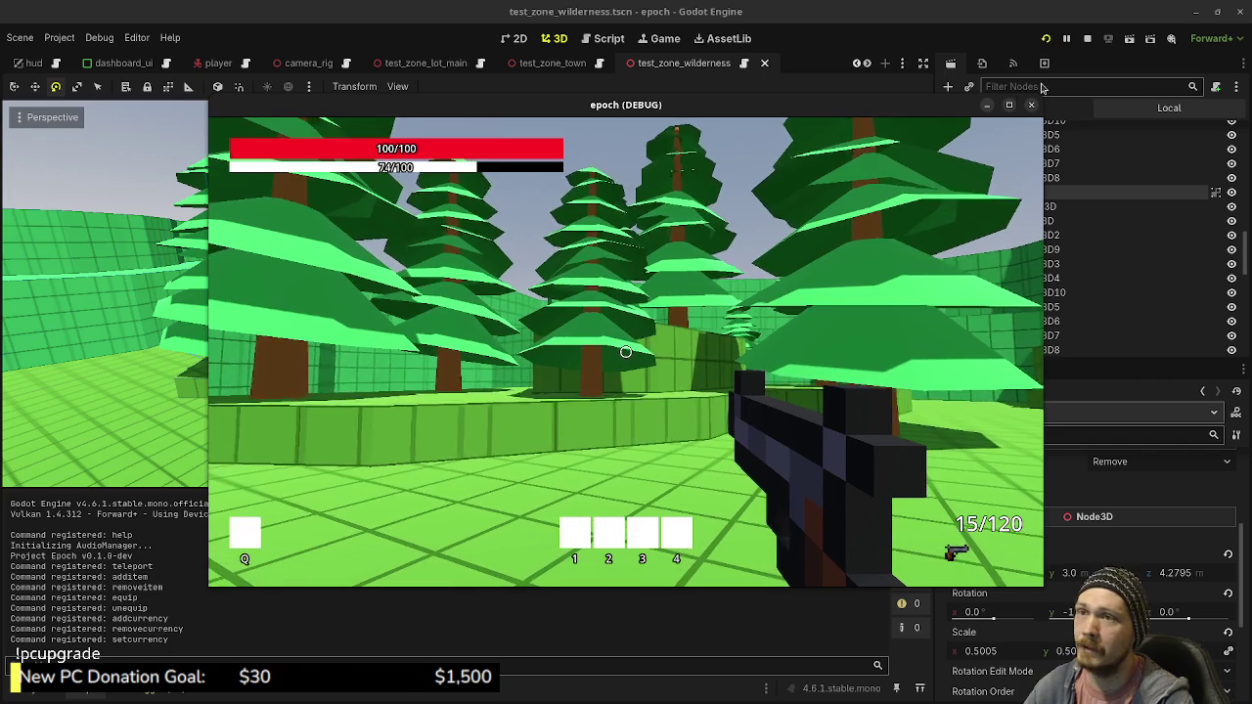
{"action": "key", "text": "F8"}
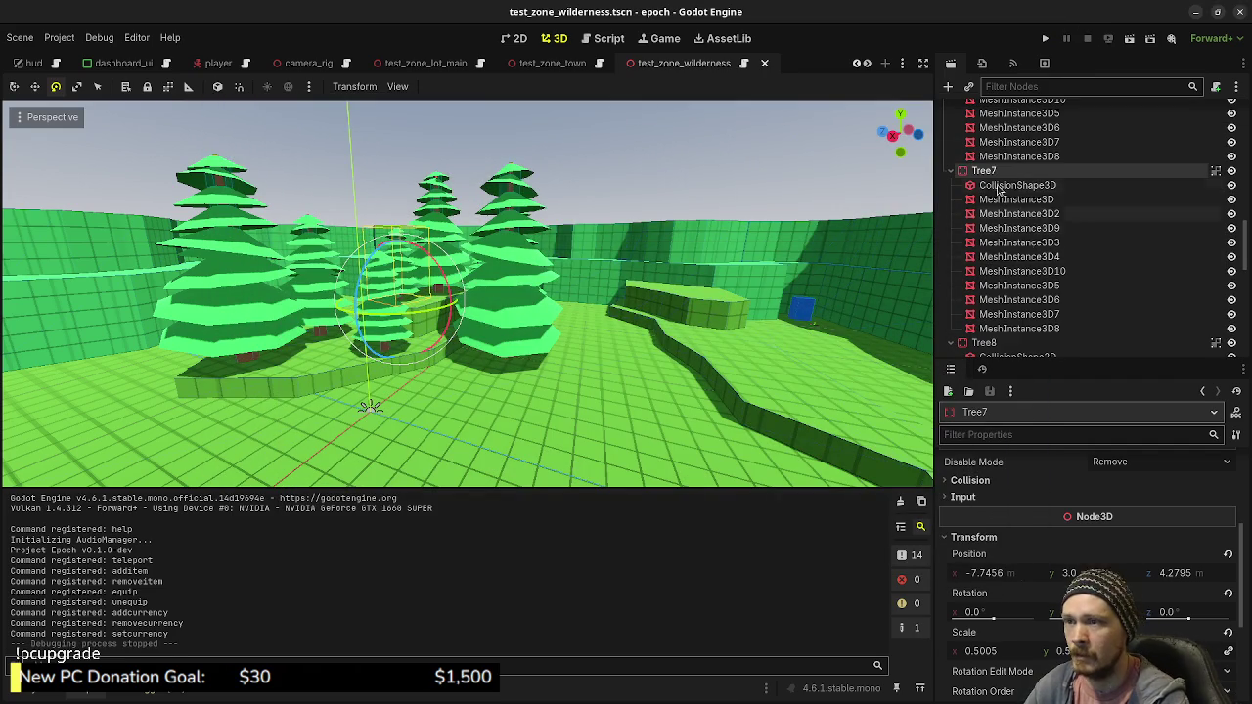
{"action": "scroll", "coordinate": [994, 173], "scroll_direction": "up", "scroll_amount": 10}
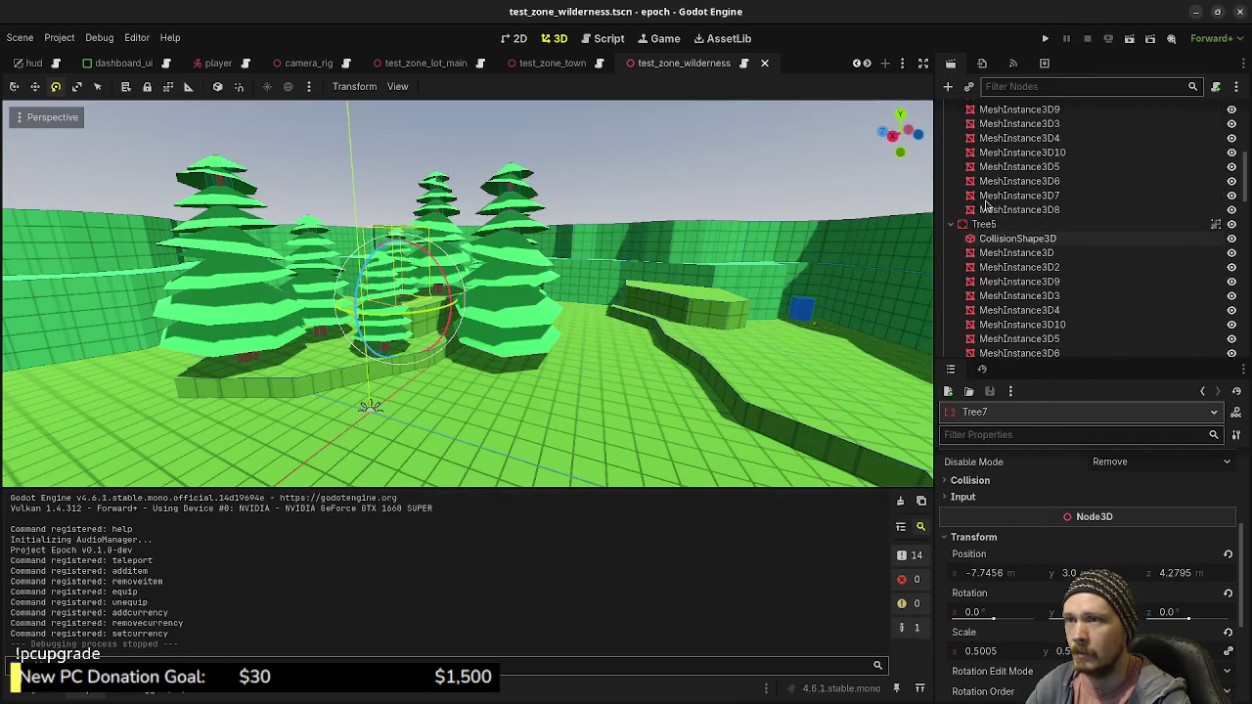
{"action": "scroll", "coordinate": [983, 203], "scroll_direction": "up", "scroll_amount": 5}
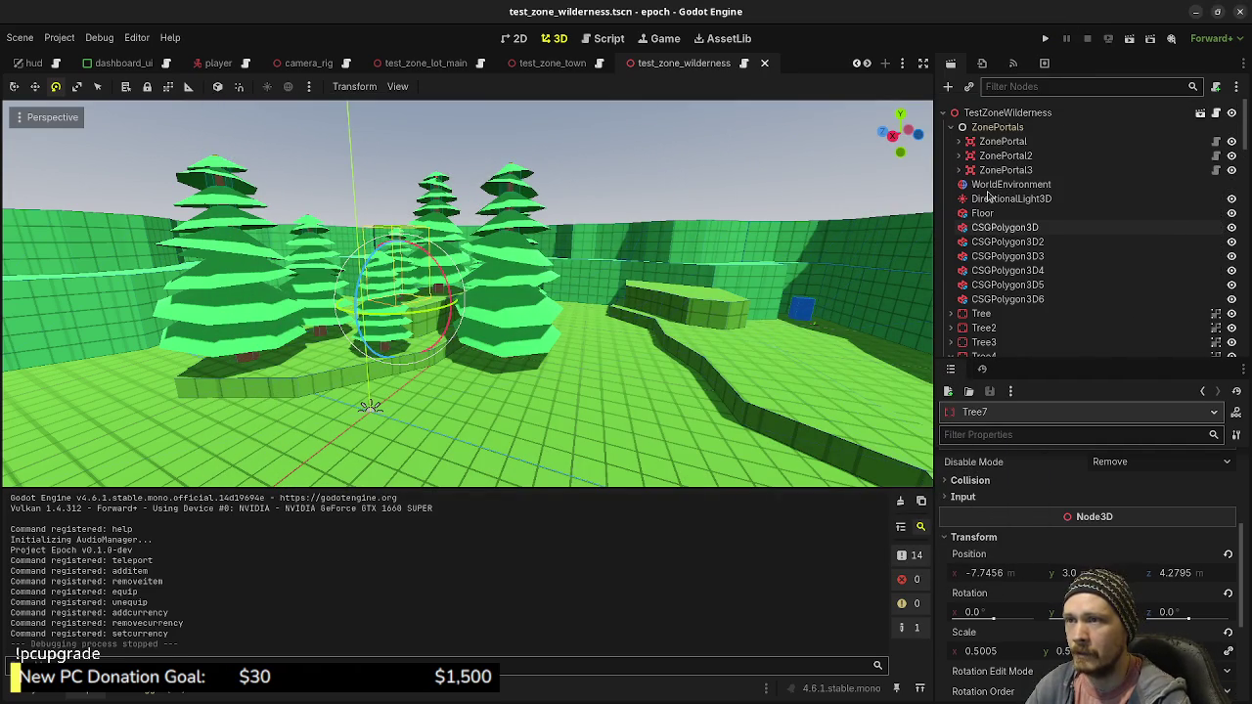
{"action": "right_click", "coordinate": [986, 116]}
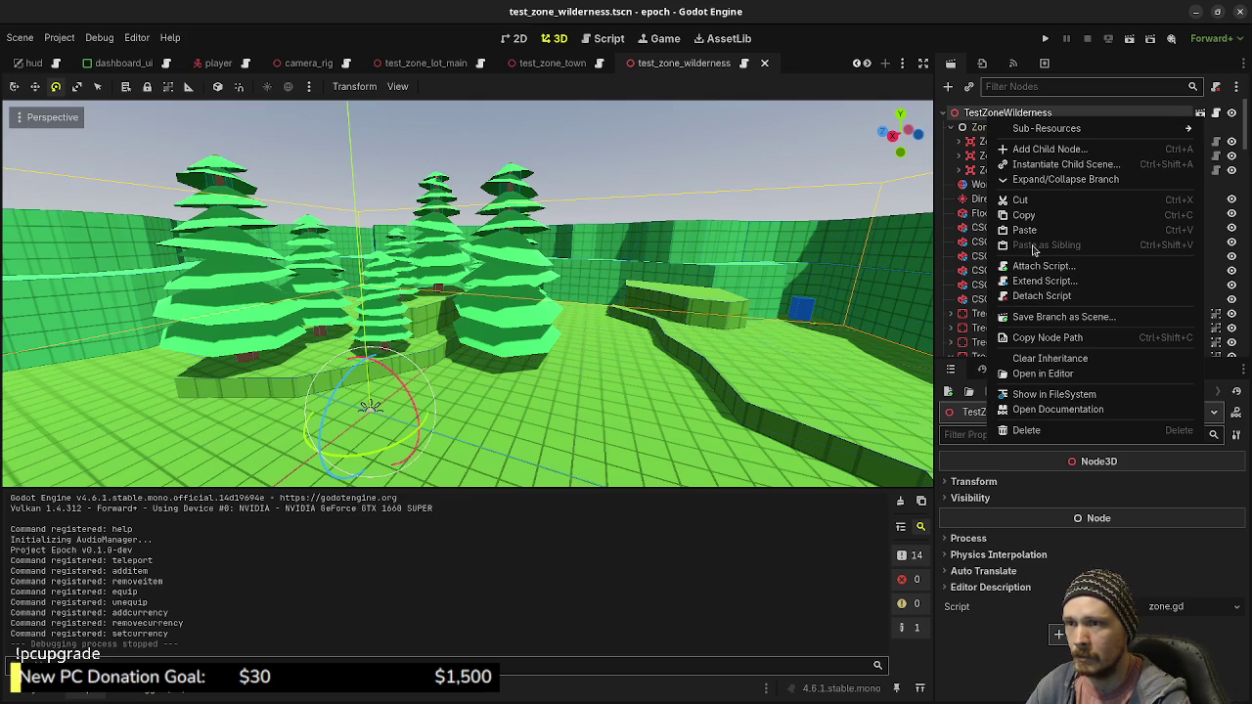
{"action": "left_click", "coordinate": [1045, 180]}
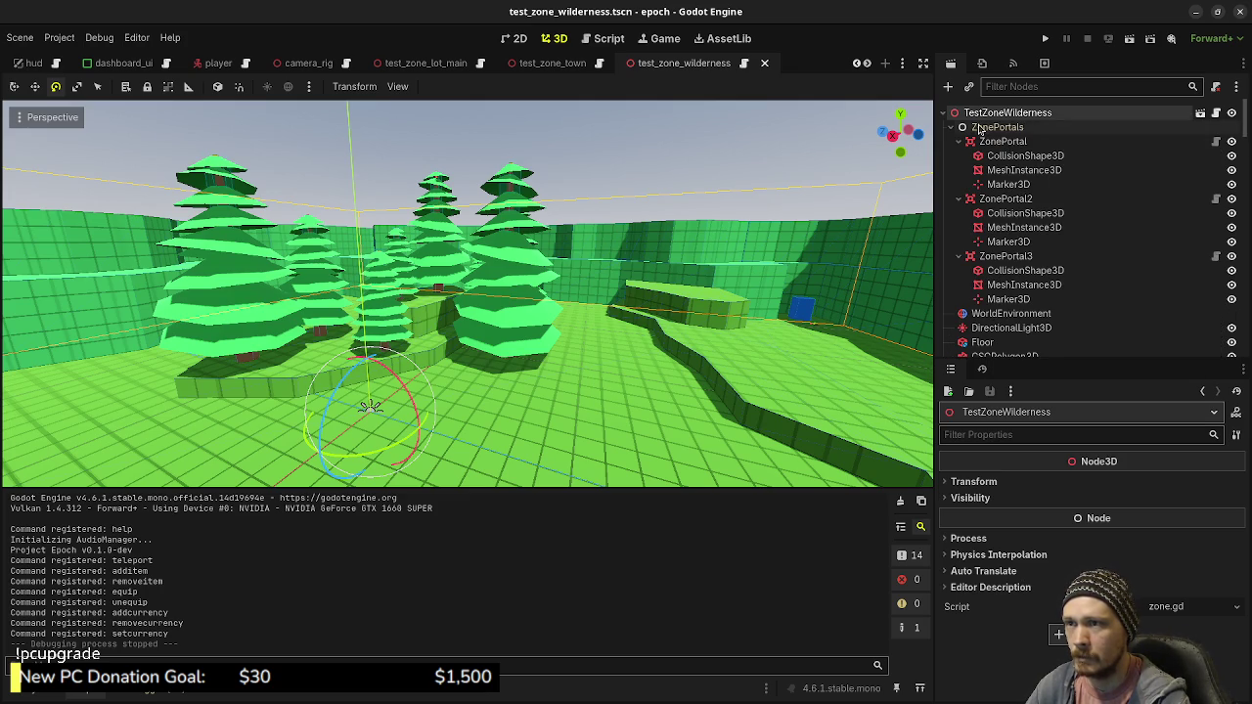
{"action": "right_click", "coordinate": [990, 109]}
{"action": "left_click", "coordinate": [1042, 174]}
{"action": "left_click", "coordinate": [945, 114]}
{"action": "scroll", "coordinate": [980, 325], "scroll_direction": "down", "scroll_amount": 2}
{"action": "left_click", "coordinate": [985, 344]}
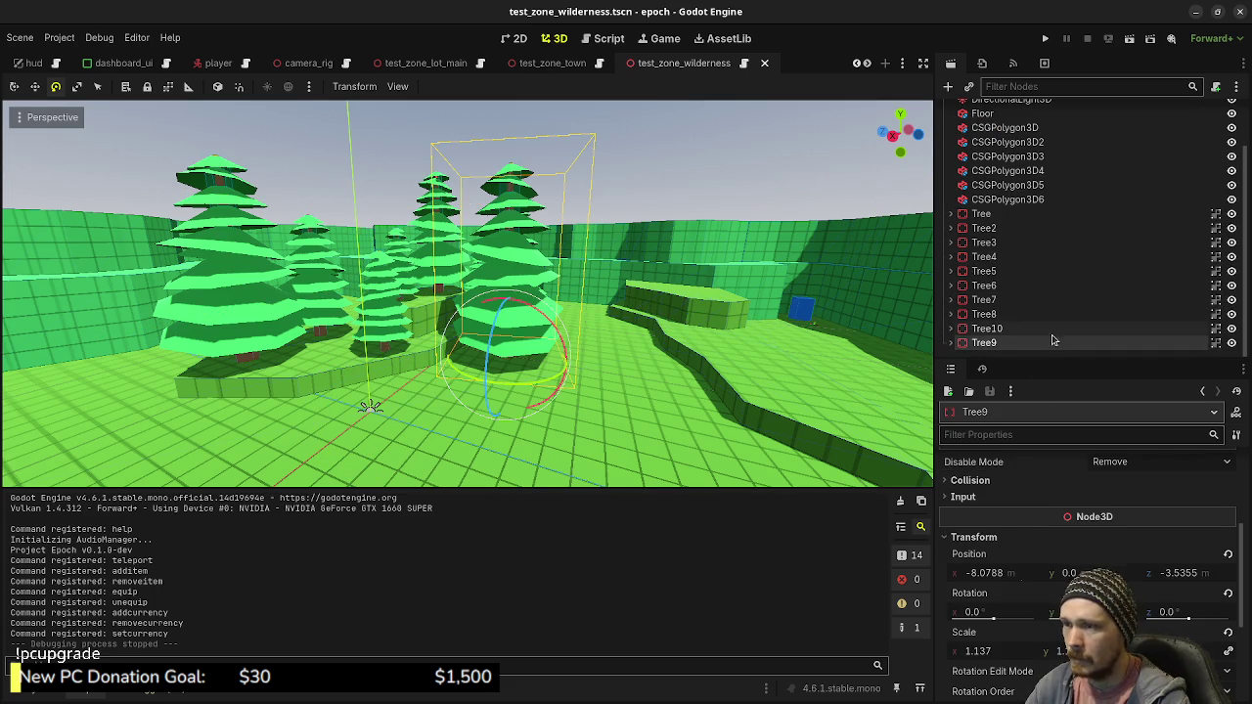
{"action": "left_click", "coordinate": [985, 314]}
{"action": "mouse_move", "coordinate": [880, 323]}
{"action": "left_mouse_down"}
{"action": "mouse_move", "coordinate": [623, 343]}
{"action": "mouse_move", "coordinate": [679, 389]}
{"action": "mouse_move", "coordinate": [773, 367]}
{"action": "mouse_move", "coordinate": [716, 356]}
{"action": "mouse_move", "coordinate": [736, 369]}
{"action": "left_mouse_up"}
{"action": "left_click", "coordinate": [519, 327]}
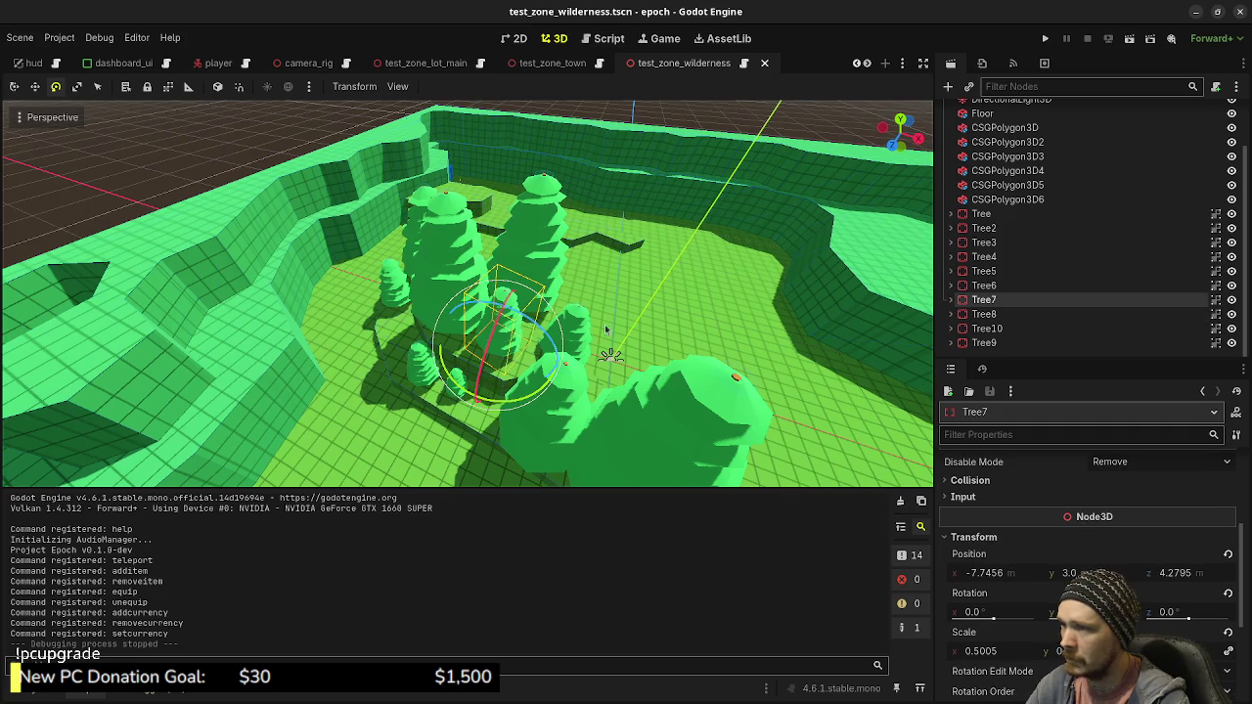
{"action": "scroll", "coordinate": [713, 323], "scroll_direction": "down", "scroll_amount": 3}
{"action": "left_click_drag", "start_coordinate": [726, 323], "coordinate": [594, 318]}
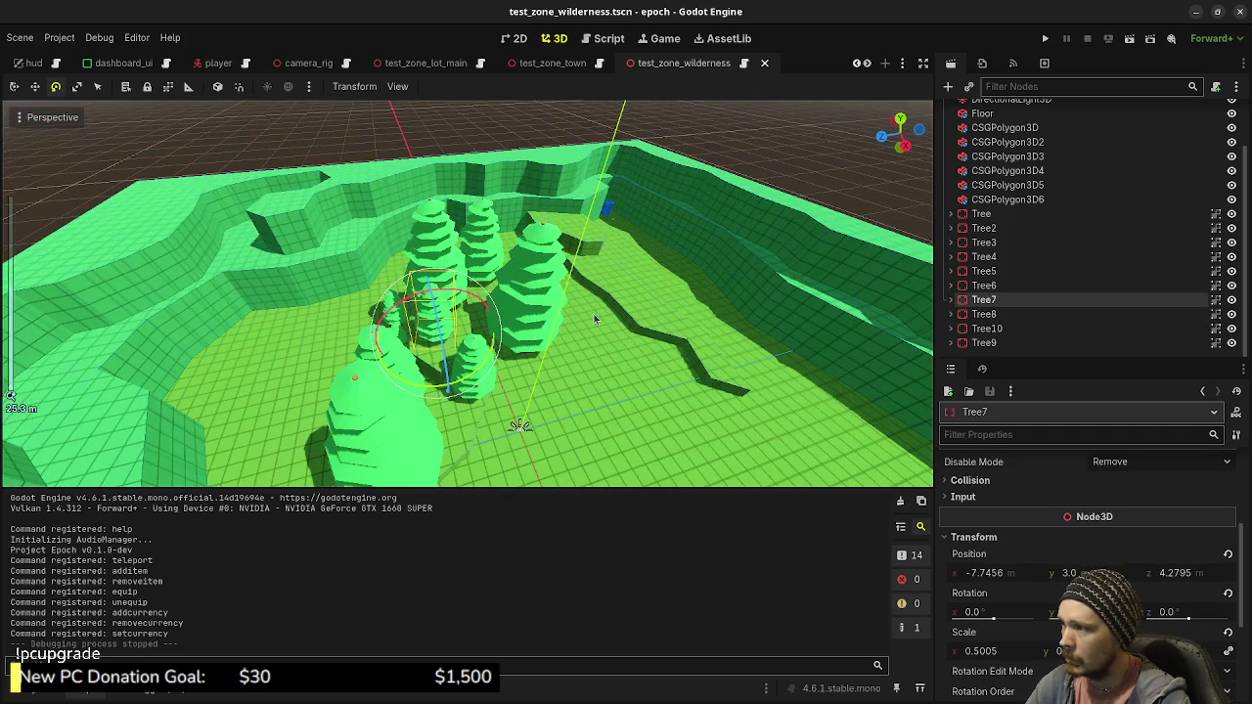
{"action": "key", "text": "ctrl+d"}
In top view, spread the new tree copies away from the cluster and duplicate another
{"action": "key", "text": "KP_7"}
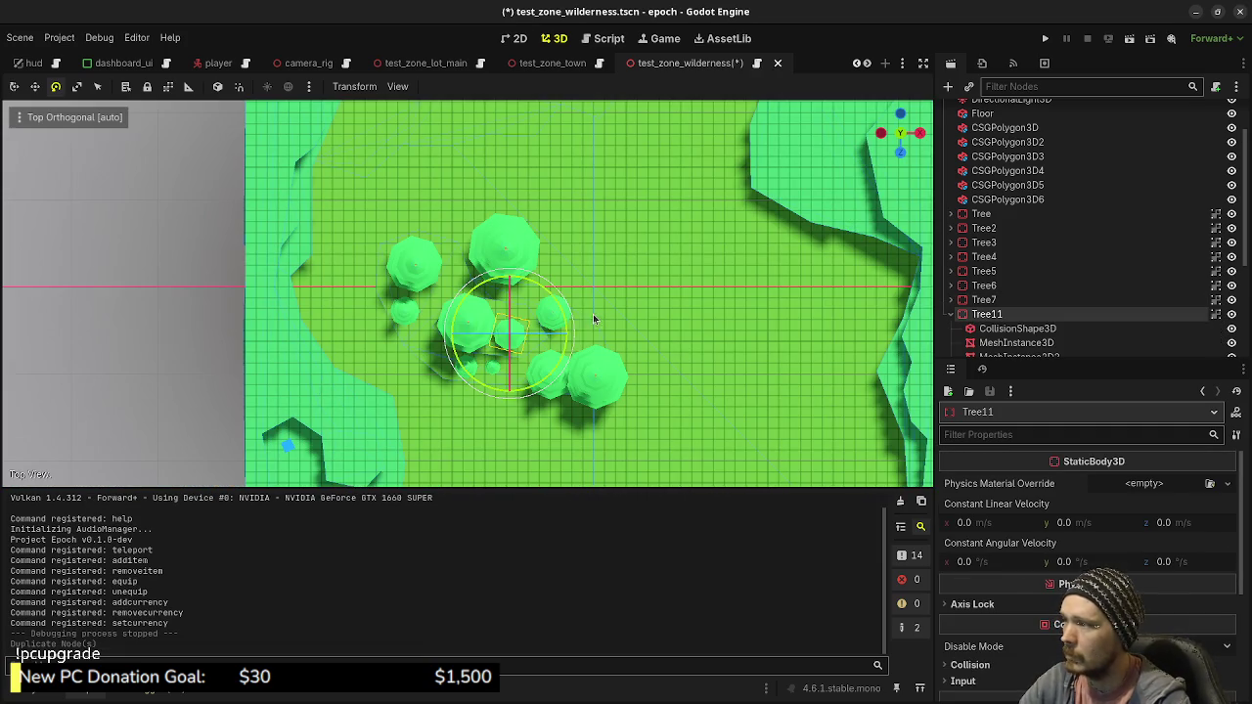
{"action": "key", "text": "w"}
{"action": "left_click_drag", "start_coordinate": [534, 360], "coordinate": [528, 161]}
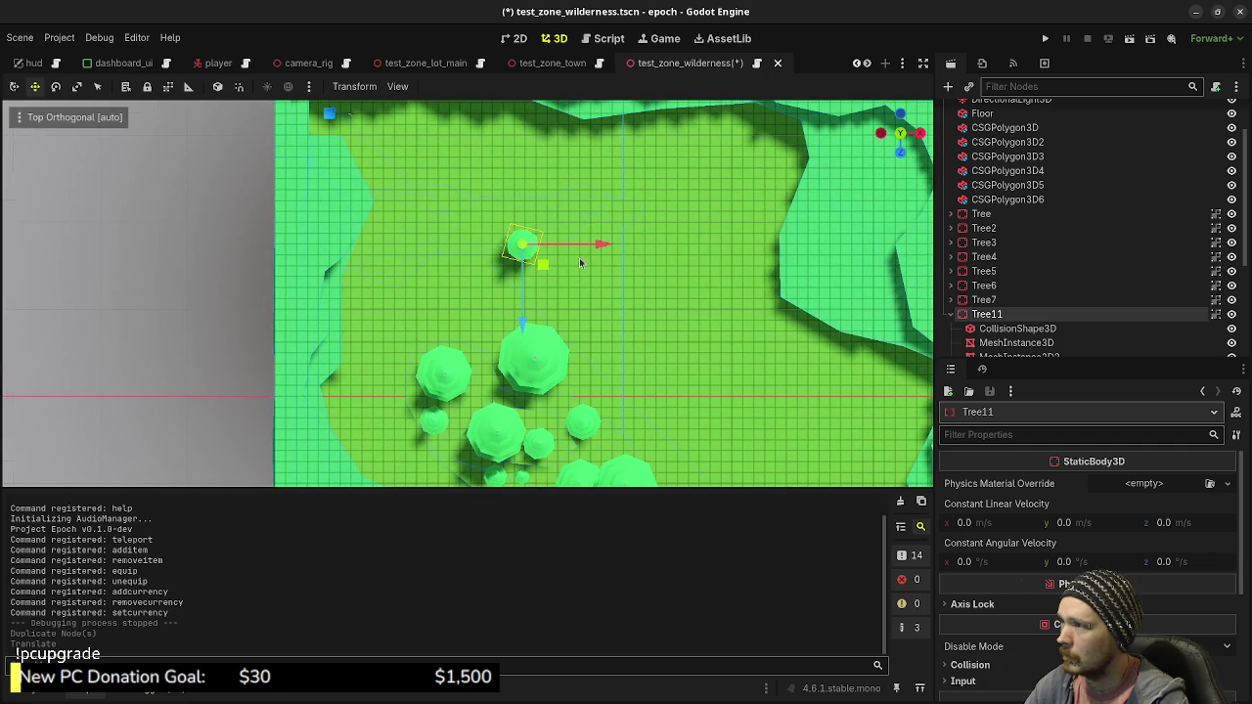
{"action": "scroll", "coordinate": [634, 242], "scroll_direction": "up", "scroll_amount": 2}
{"action": "mouse_move", "coordinate": [531, 315]}
{"action": "left_mouse_down"}
{"action": "mouse_move", "coordinate": [592, 272]}
{"action": "mouse_move", "coordinate": [589, 256]}
{"action": "mouse_move", "coordinate": [584, 279]}
{"action": "mouse_move", "coordinate": [510, 274]}
{"action": "mouse_move", "coordinate": [457, 303]}
{"action": "mouse_move", "coordinate": [370, 284]}
{"action": "mouse_move", "coordinate": [663, 266]}
{"action": "left_mouse_up"}
{"action": "key", "text": "ctrl+d"}
{"action": "key", "text": "ctrl+d"}
{"action": "key", "text": "ctrl+d"}
{"action": "key", "text": "ctrl+d"}
Set Tree14's scale value to 1 in the Inspector
{"action": "left_click_drag", "start_coordinate": [573, 264], "coordinate": [450, 227]}
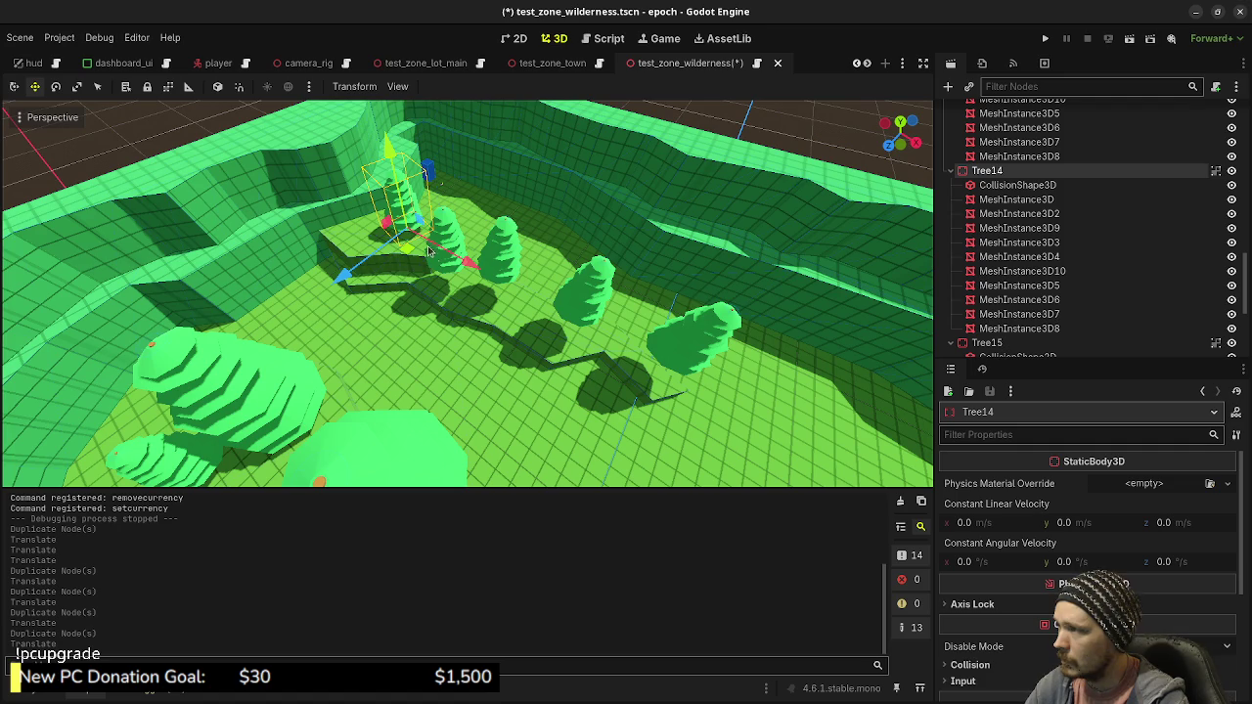
{"action": "scroll", "coordinate": [983, 587], "scroll_direction": "down", "scroll_amount": 5}
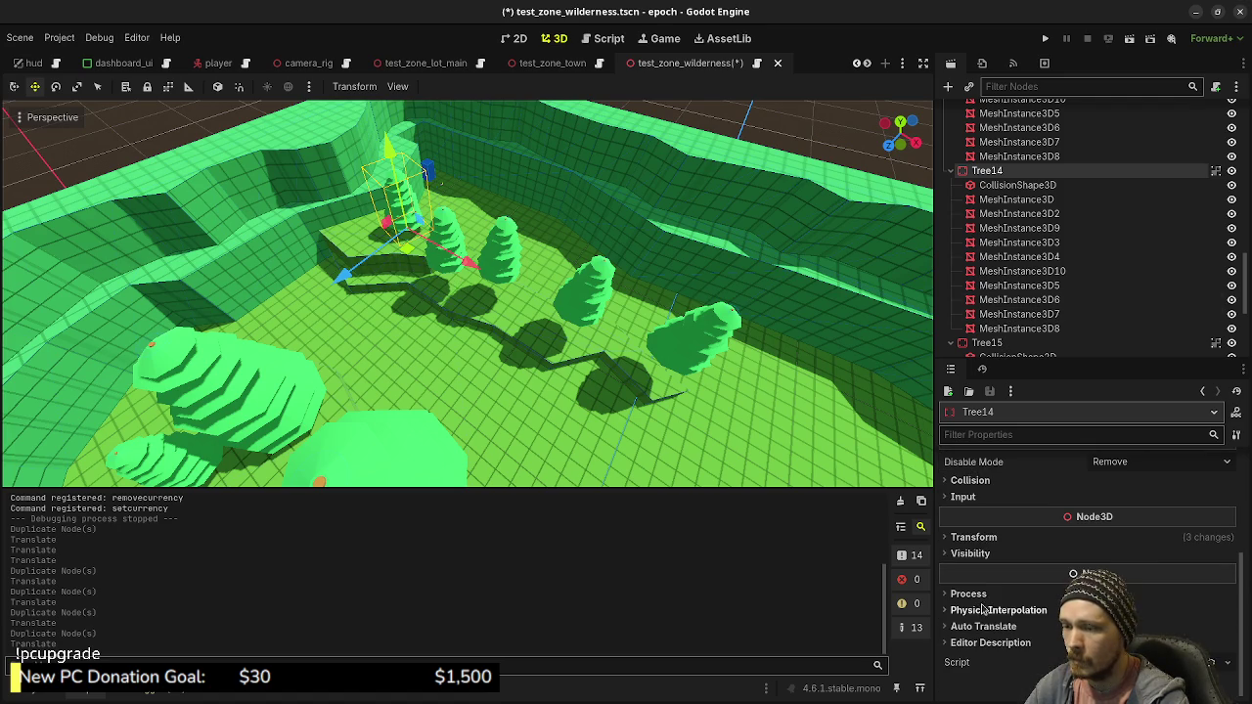
{"action": "left_click", "coordinate": [972, 540]}
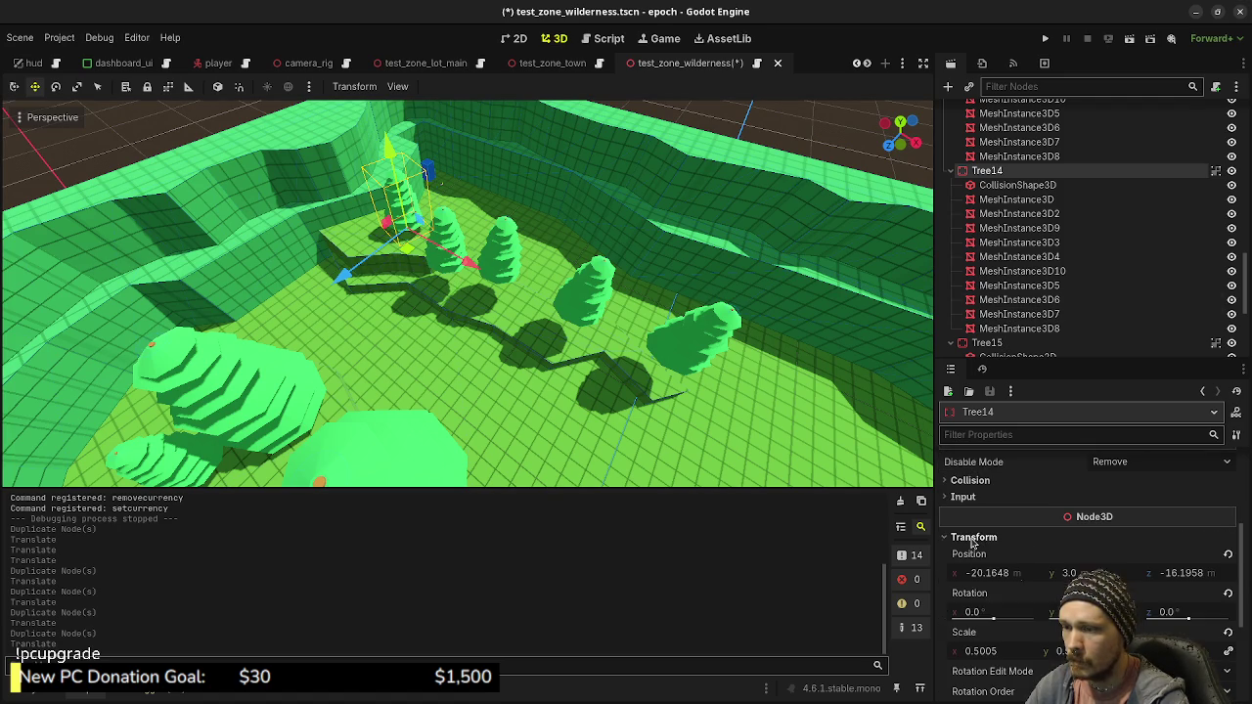
{"action": "left_click", "coordinate": [981, 651]}
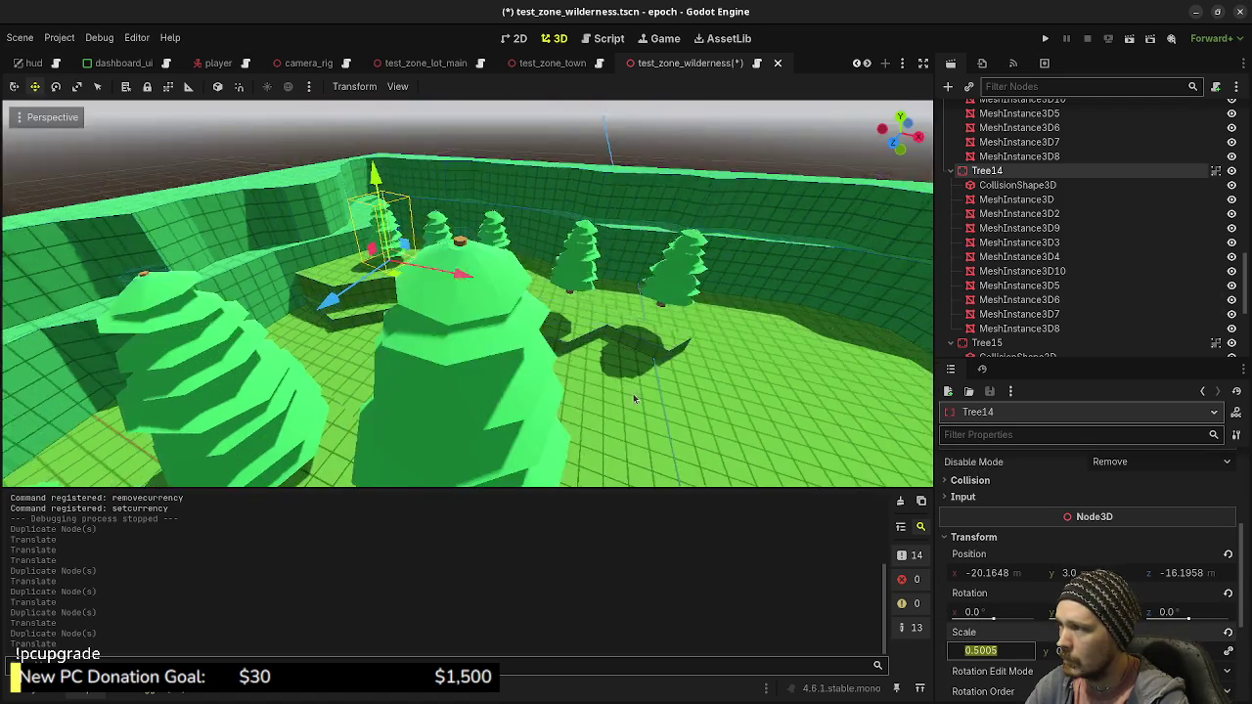
{"action": "scroll", "coordinate": [632, 396], "scroll_direction": "up", "scroll_amount": 5}
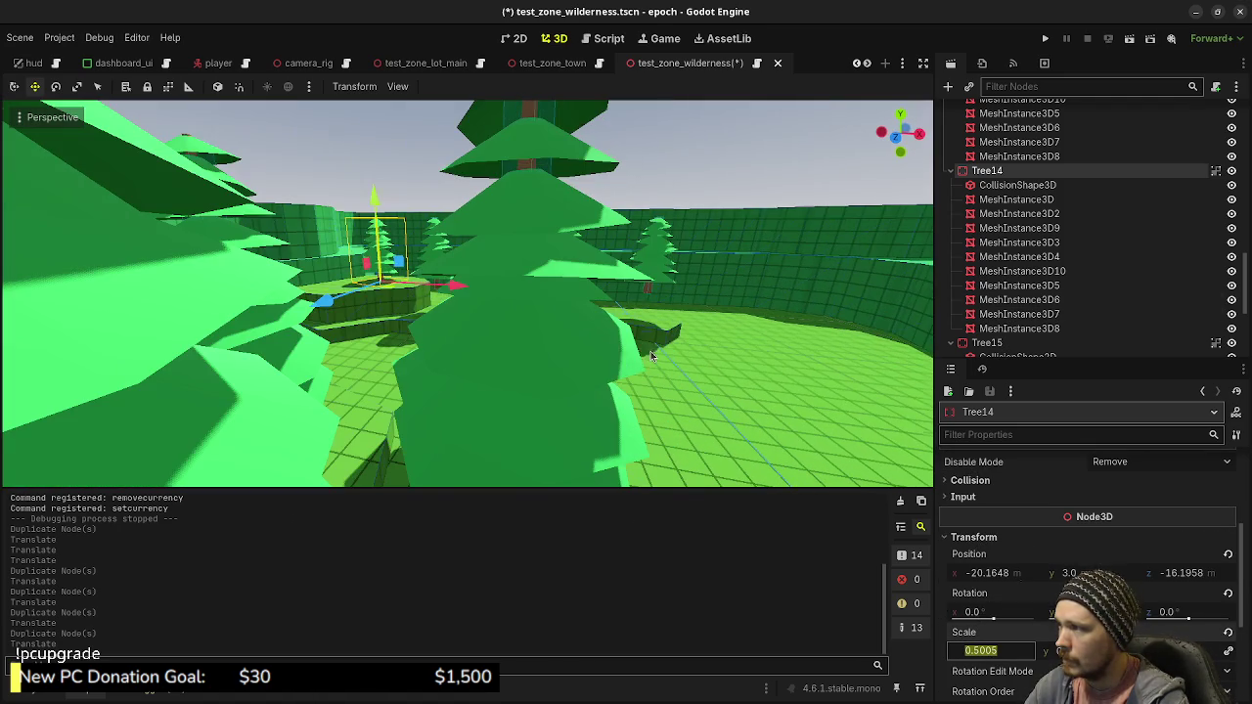
{"action": "type", "text": "1"}
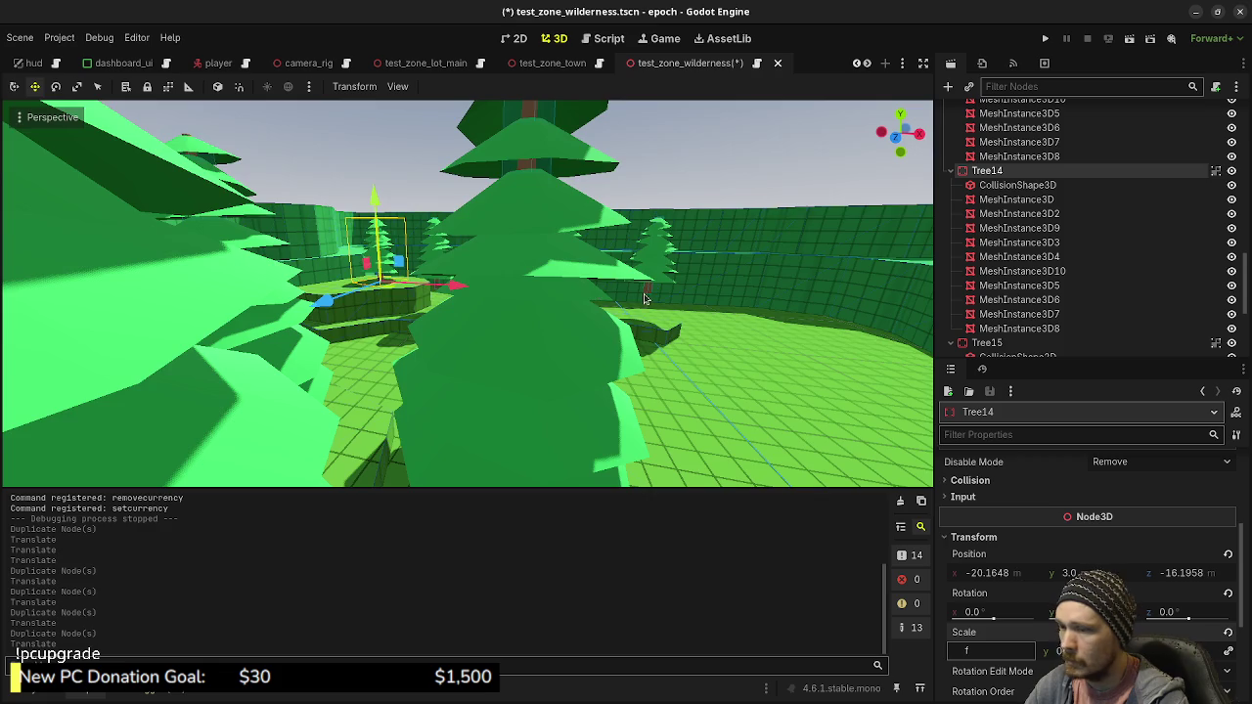
{"action": "scroll", "coordinate": [646, 323], "scroll_direction": "down", "scroll_amount": 5}
Focus on Tree14 on the ledge and settle its scale at about 1.22
{"action": "mouse_move", "coordinate": [675, 341]}
{"action": "left_mouse_down"}
{"action": "mouse_move", "coordinate": [500, 290]}
{"action": "mouse_move", "coordinate": [606, 293]}
{"action": "left_mouse_up"}
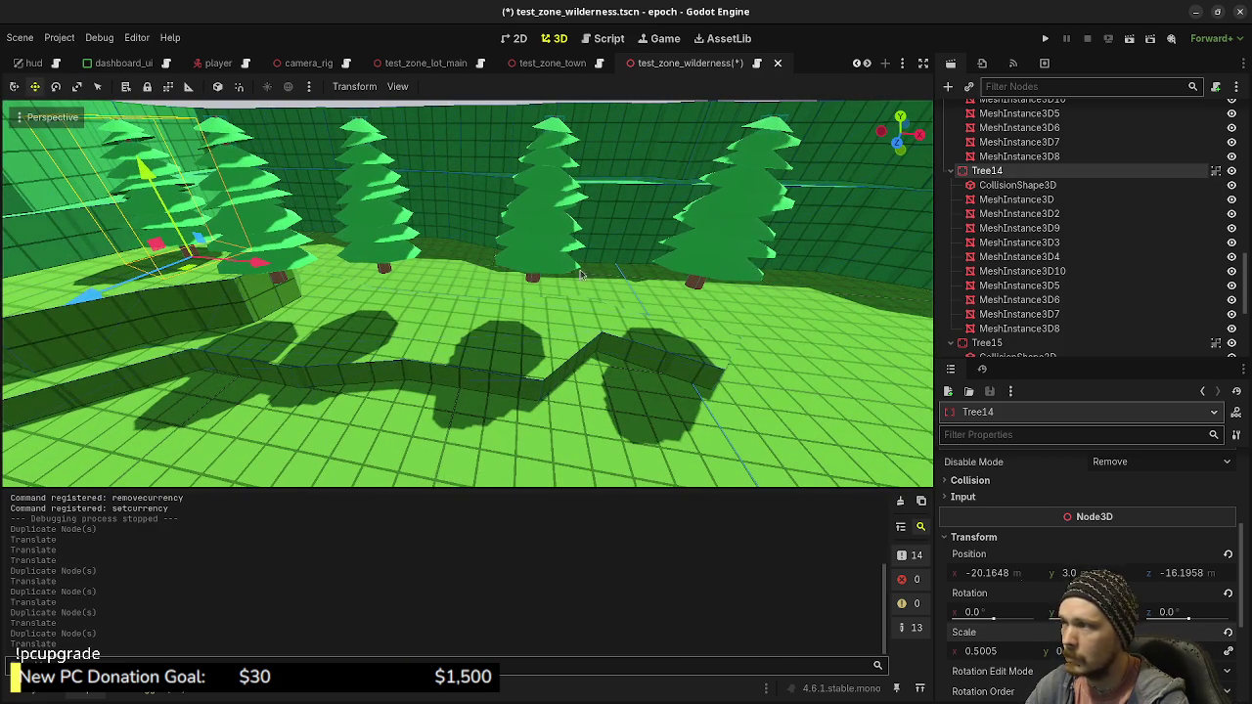
{"action": "key", "text": "f"}
{"action": "left_click_drag", "start_coordinate": [596, 333], "coordinate": [758, 298]}
{"action": "left_click_drag", "start_coordinate": [1002, 646], "coordinate": [1088, 646]}
{"action": "mouse_move", "coordinate": [518, 342]}
{"action": "left_mouse_down"}
{"action": "mouse_move", "coordinate": [574, 344]}
{"action": "mouse_move", "coordinate": [564, 391]}
{"action": "mouse_move", "coordinate": [565, 364]}
{"action": "left_mouse_up"}
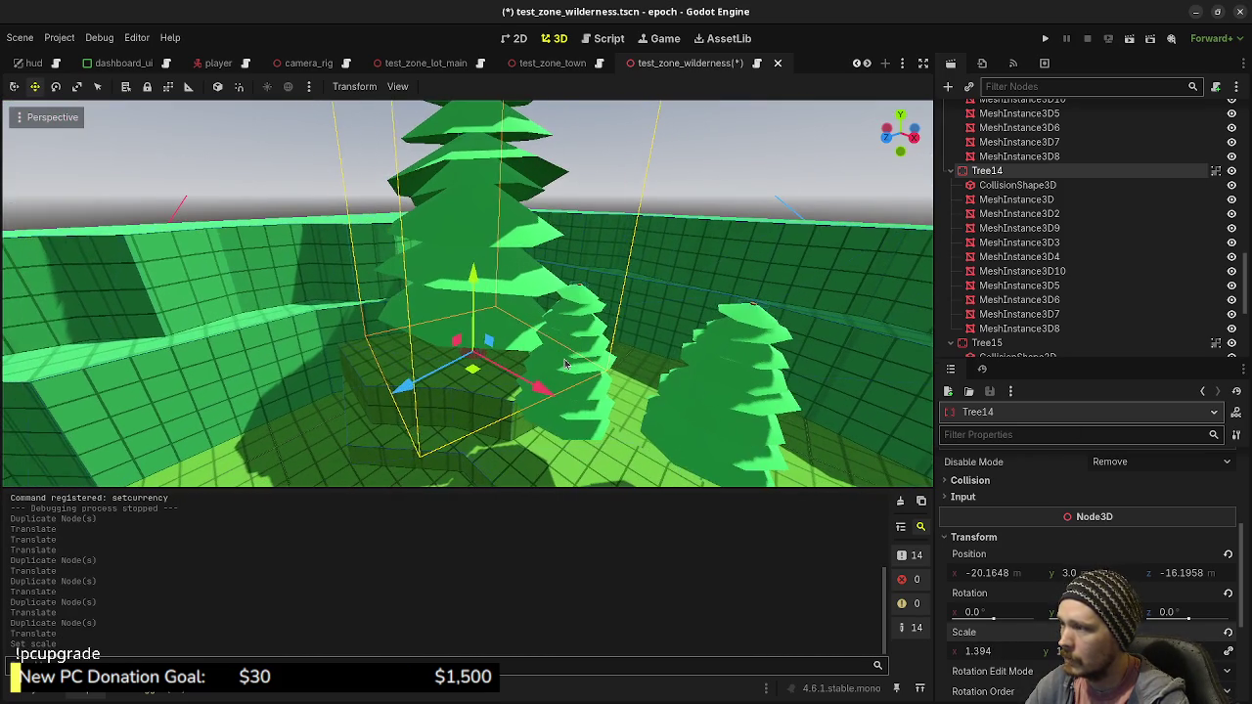
{"action": "left_click_drag", "start_coordinate": [985, 650], "coordinate": [956, 651]}
Pull the view back over the trees and select the river polygon
{"action": "mouse_move", "coordinate": [620, 370]}
{"action": "left_mouse_down"}
{"action": "mouse_move", "coordinate": [562, 343]}
{"action": "mouse_move", "coordinate": [496, 399]}
{"action": "mouse_move", "coordinate": [456, 379]}
{"action": "mouse_move", "coordinate": [460, 393]}
{"action": "left_mouse_up"}
{"action": "mouse_move", "coordinate": [740, 442]}
{"action": "left_mouse_down"}
{"action": "mouse_move", "coordinate": [563, 303]}
{"action": "mouse_move", "coordinate": [515, 320]}
{"action": "left_mouse_up"}
{"action": "left_click", "coordinate": [514, 320]}
Select four trees beside the river and lower them 2 m along the Y axis
{"action": "left_click", "coordinate": [518, 292]}
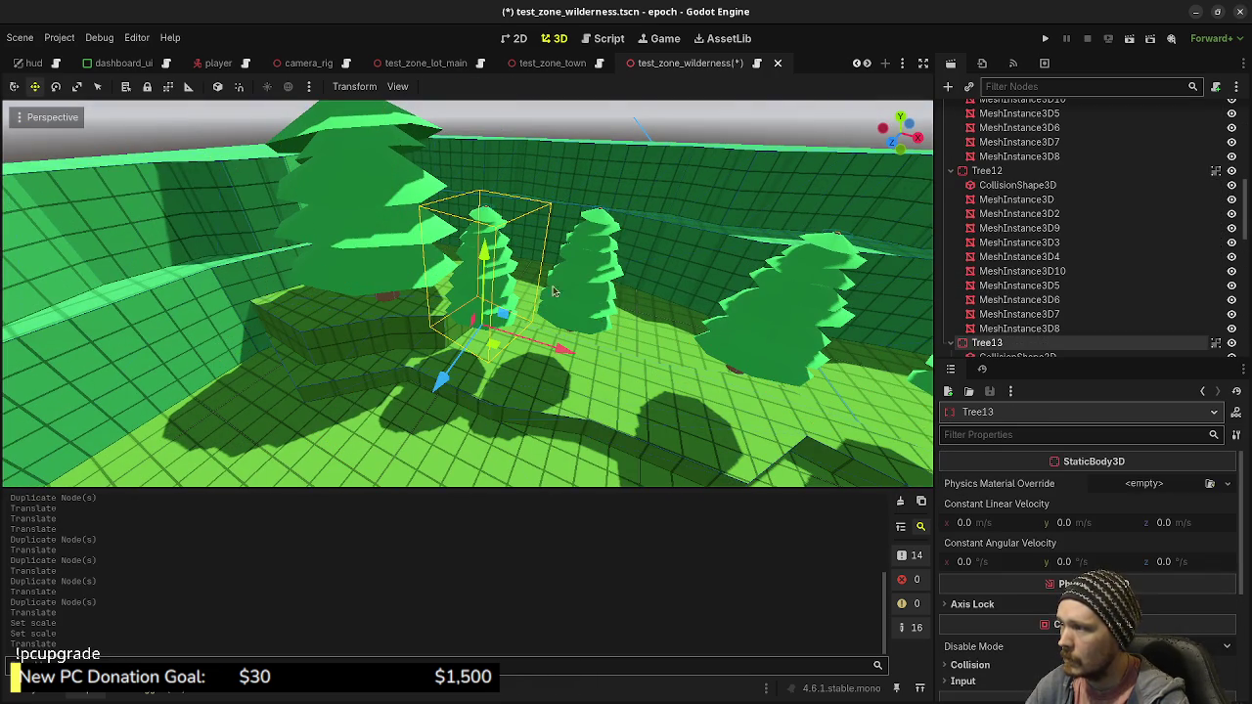
{"action": "left_click", "coordinate": [604, 281], "text": "shift"}
{"action": "left_click", "coordinate": [787, 333], "text": "shift"}
{"action": "mouse_move", "coordinate": [787, 332]}
{"action": "left_mouse_down"}
{"action": "mouse_move", "coordinate": [638, 346]}
{"action": "mouse_move", "coordinate": [420, 218]}
{"action": "left_mouse_up"}
{"action": "left_click", "coordinate": [638, 346], "text": "shift"}
{"action": "key", "text": "g"}
{"action": "key", "text": "y"}
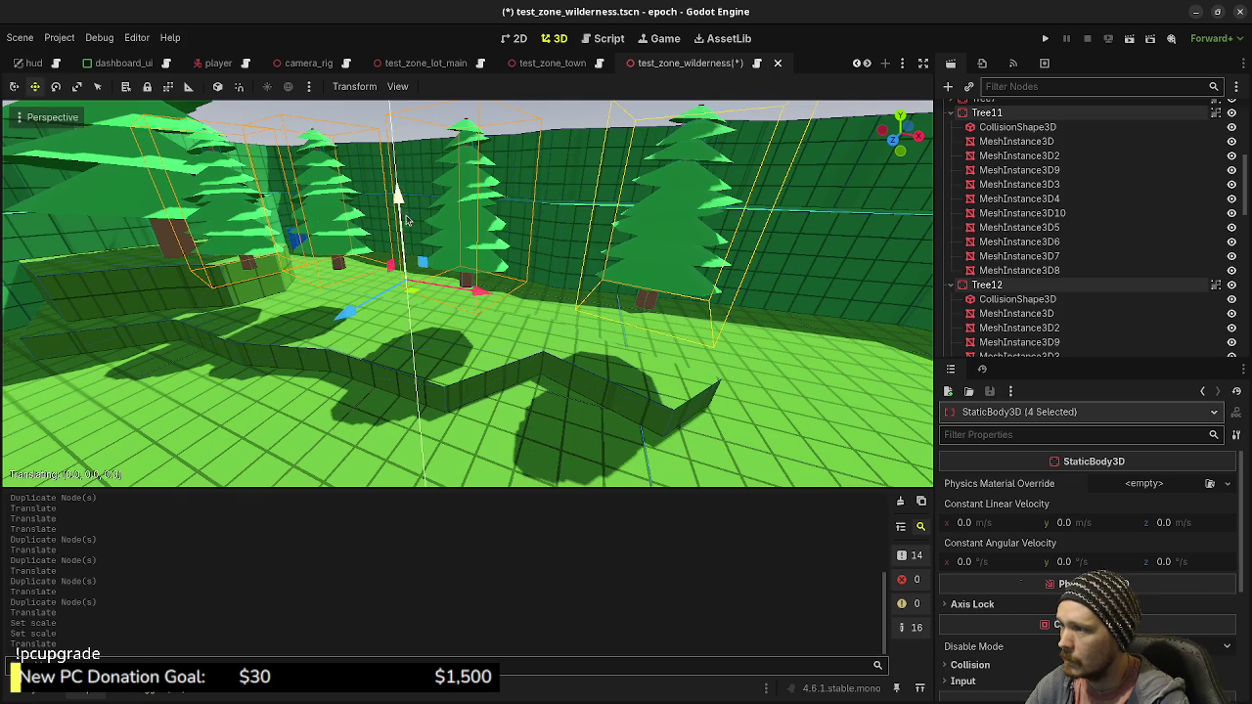
{"action": "left_click", "coordinate": [412, 262]}
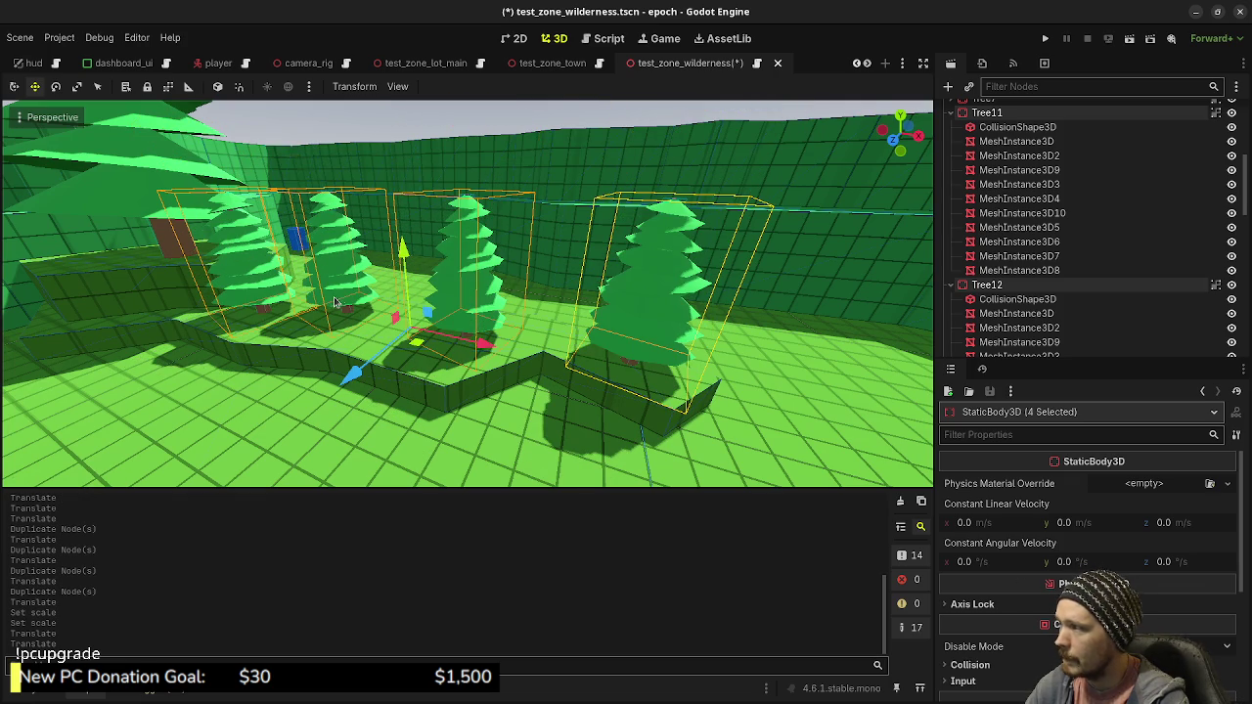
Enlarge Tree12 to scale 0.7625 and Tree11 to about 0.85
{"action": "left_click_drag", "start_coordinate": [443, 130], "coordinate": [758, 386]}
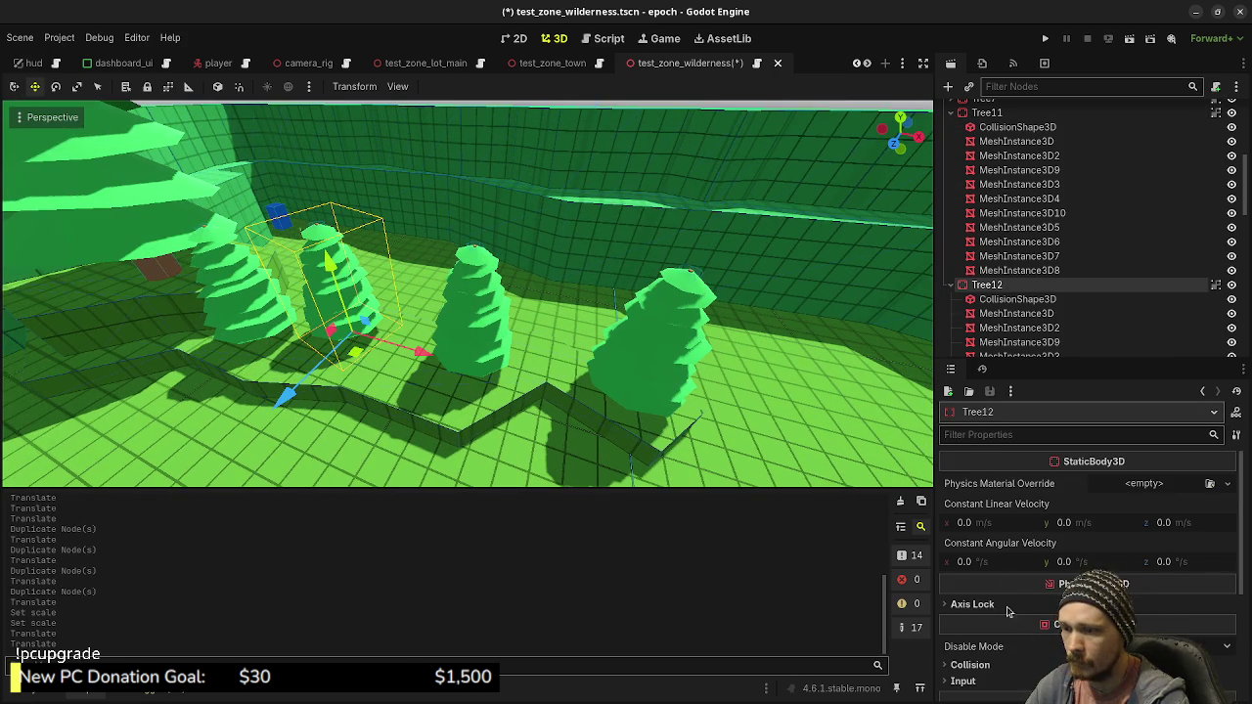
{"action": "scroll", "coordinate": [1012, 634], "scroll_direction": "down", "scroll_amount": 5}
{"action": "left_click", "coordinate": [978, 534]}
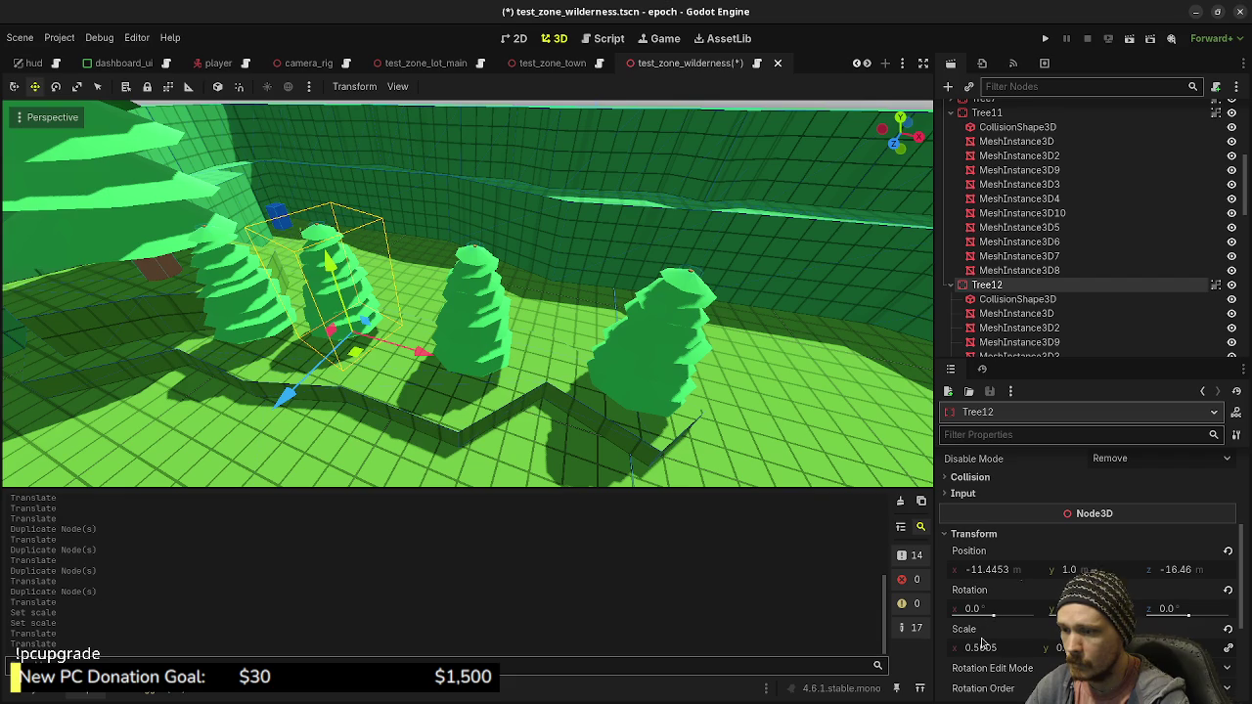
{"action": "left_click_drag", "start_coordinate": [981, 647], "coordinate": [1056, 647]}
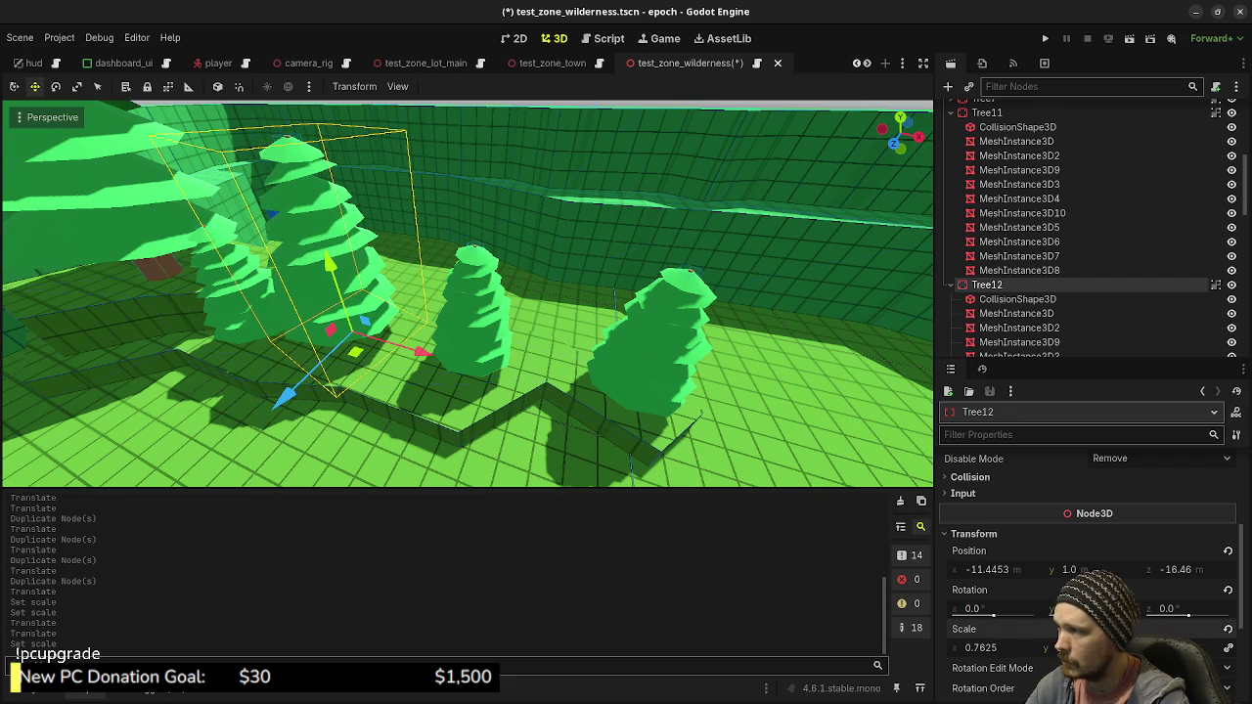
{"action": "left_click", "coordinate": [452, 342]}
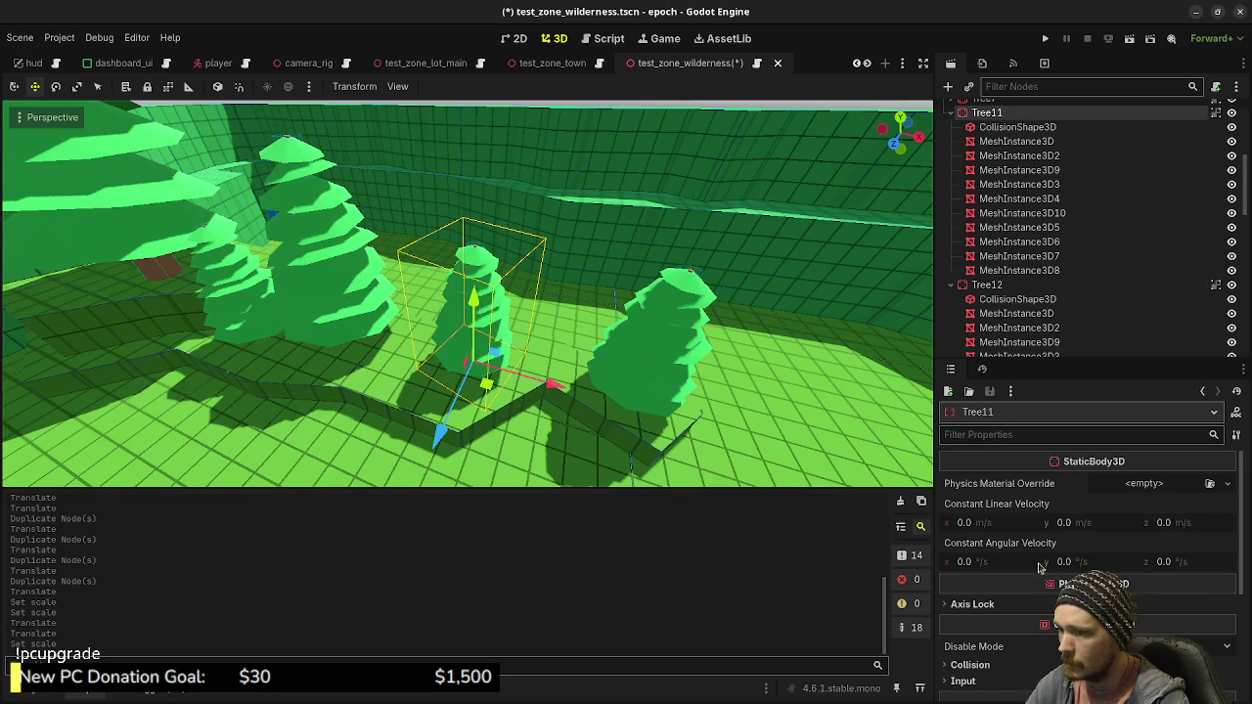
{"action": "scroll", "coordinate": [978, 646], "scroll_direction": "down", "scroll_amount": 5}
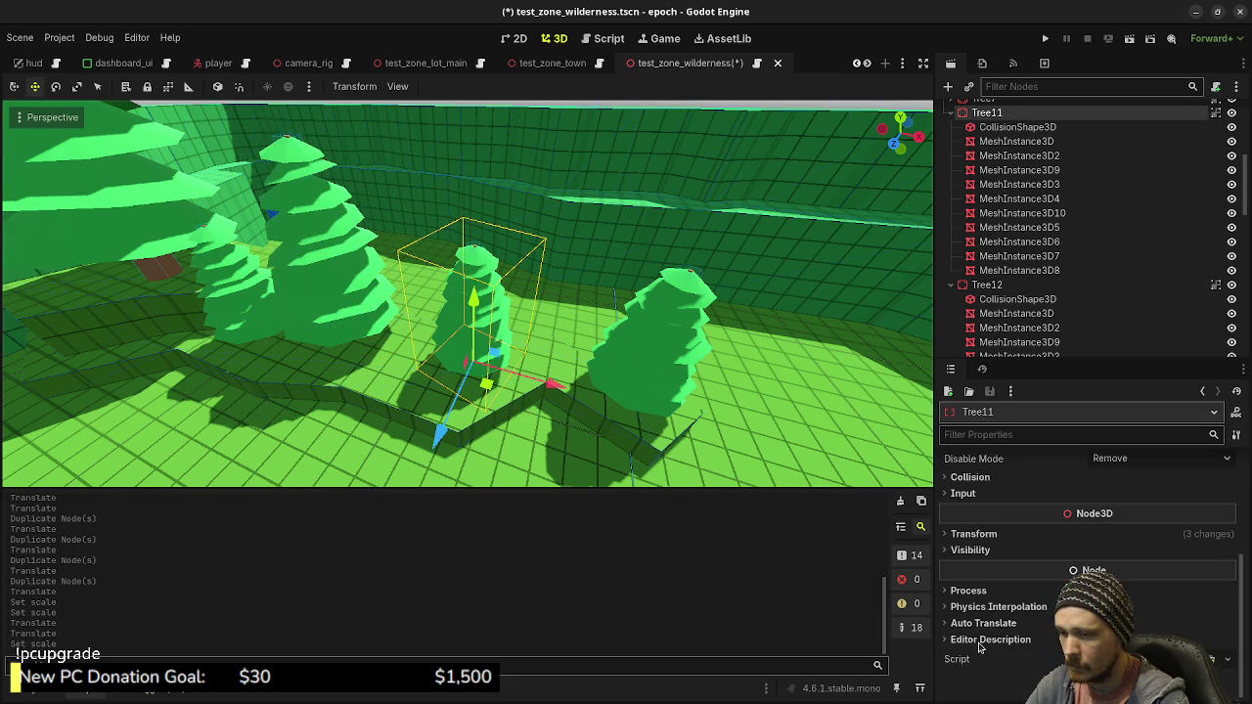
{"action": "left_click", "coordinate": [981, 537]}
{"action": "left_click_drag", "start_coordinate": [985, 642], "coordinate": [1069, 642]}
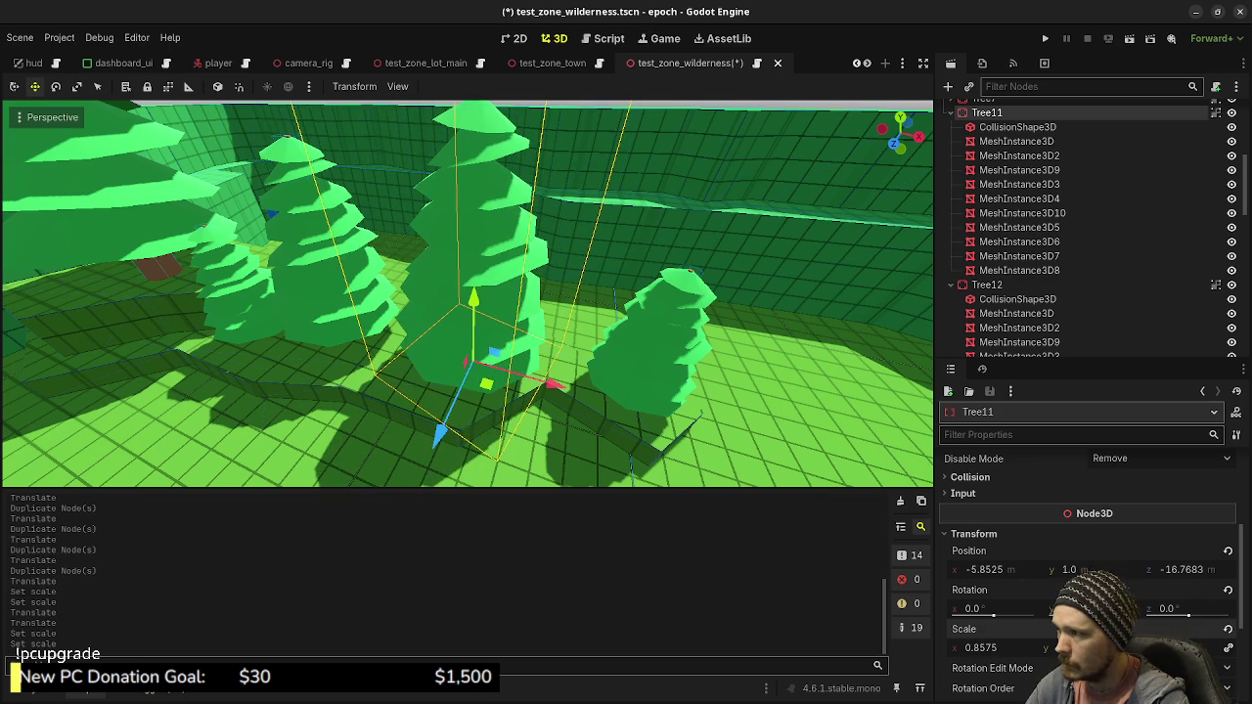
Shrink the small right-hand tree, Tree15, to scale 0.3955
{"action": "left_click", "coordinate": [668, 385]}
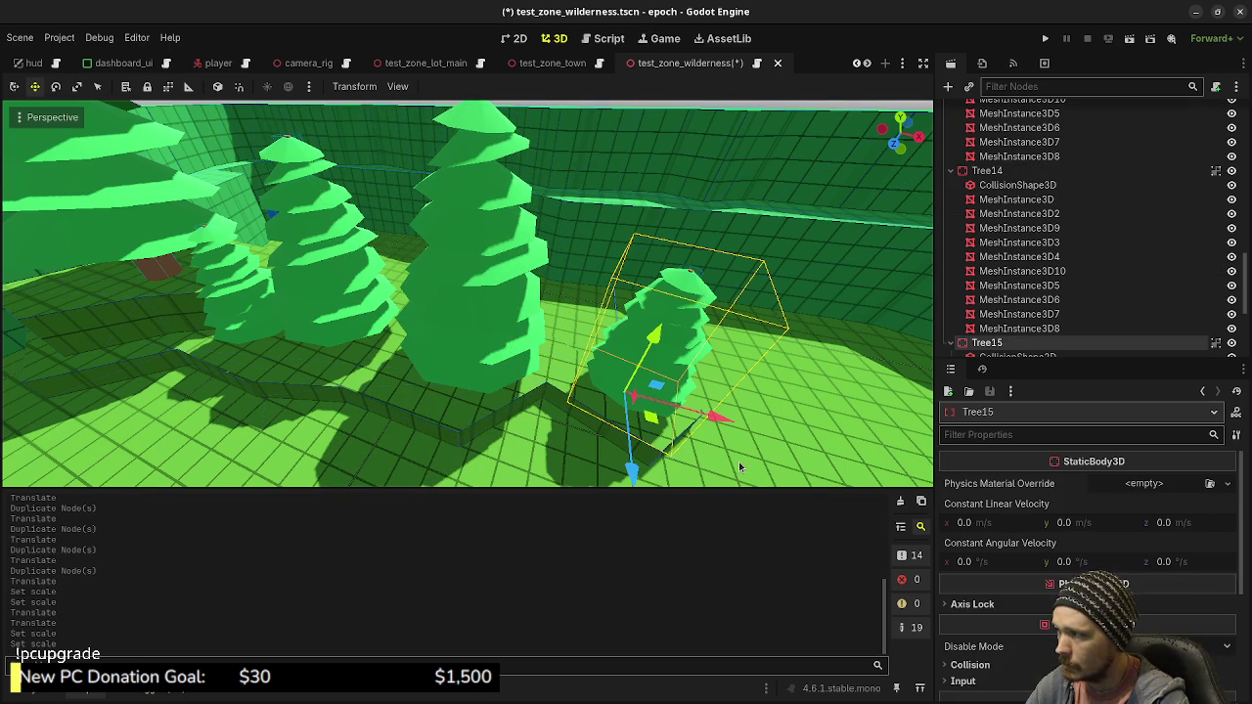
{"action": "scroll", "coordinate": [1041, 563], "scroll_direction": "down", "scroll_amount": 2}
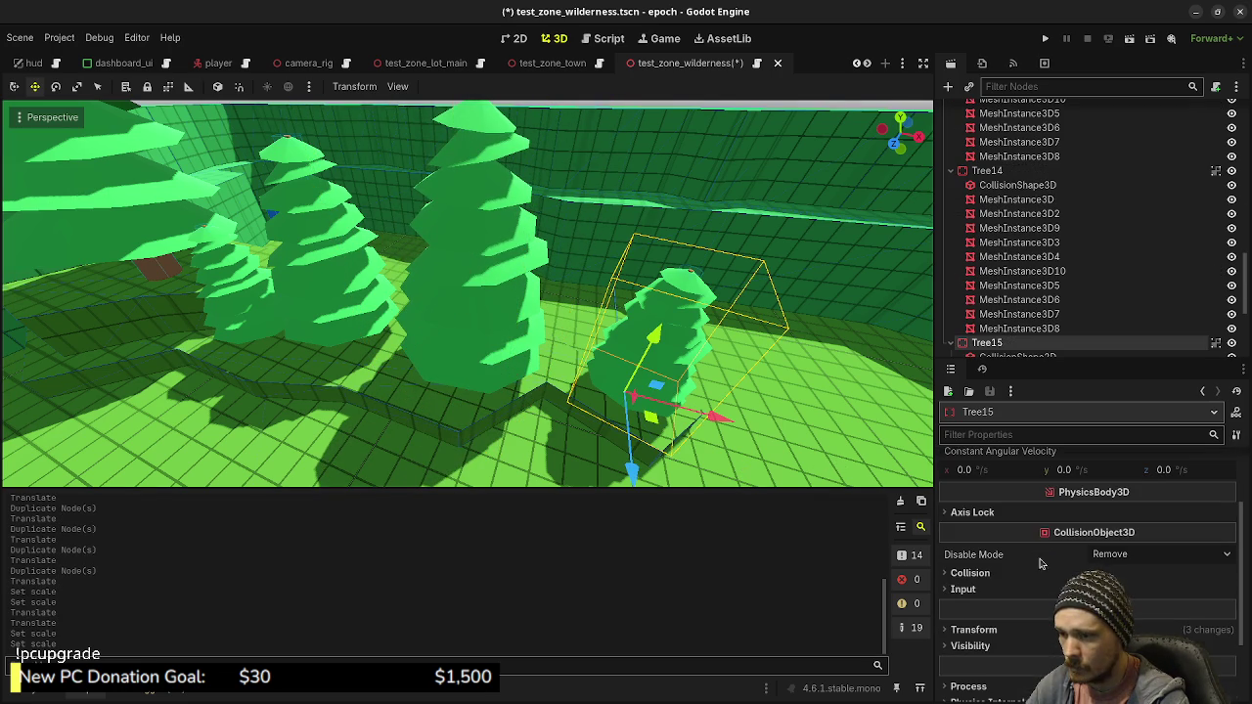
{"action": "left_click", "coordinate": [978, 629]}
{"action": "scroll", "coordinate": [993, 629], "scroll_direction": "down", "scroll_amount": 2}
{"action": "left_click_drag", "start_coordinate": [996, 653], "coordinate": [968, 653]}
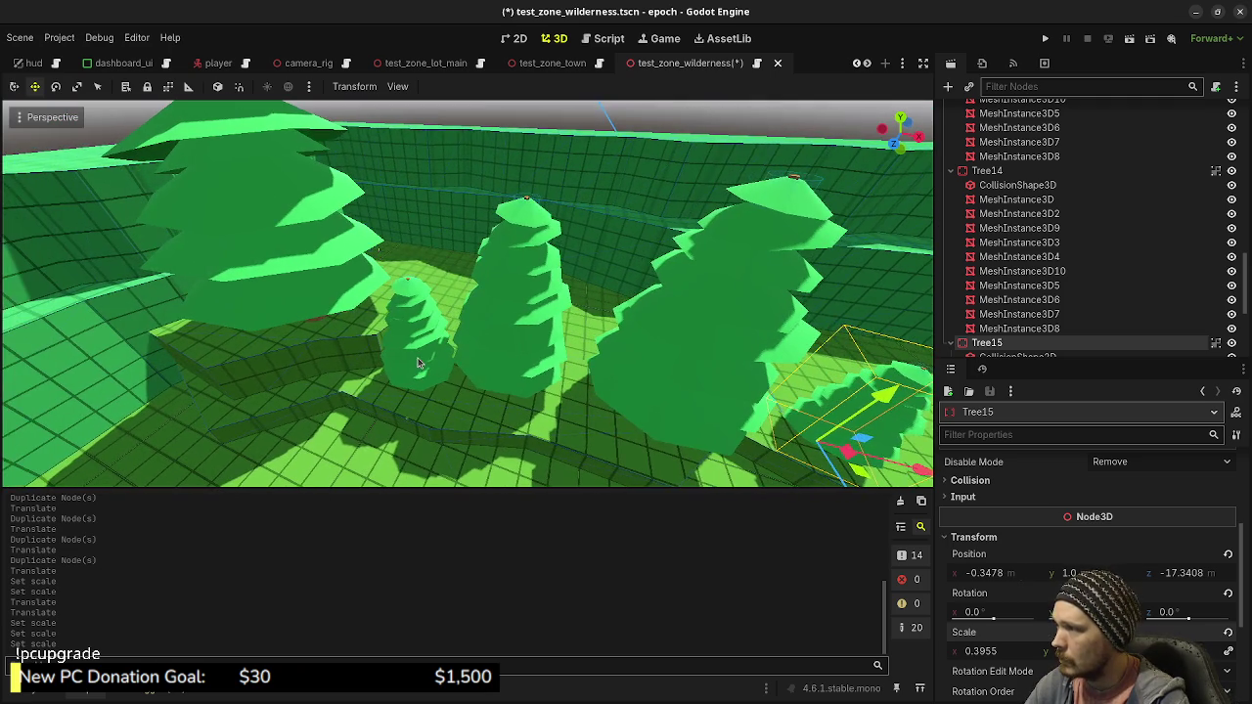
Focus on Tree13, duplicate it, and move the copy up and to the right
{"action": "left_click", "coordinate": [448, 370]}
{"action": "key", "text": "f"}
{"action": "mouse_move", "coordinate": [456, 431]}
{"action": "left_mouse_down"}
{"action": "mouse_move", "coordinate": [466, 386]}
{"action": "mouse_move", "coordinate": [449, 383]}
{"action": "mouse_move", "coordinate": [434, 127]}
{"action": "left_mouse_up"}
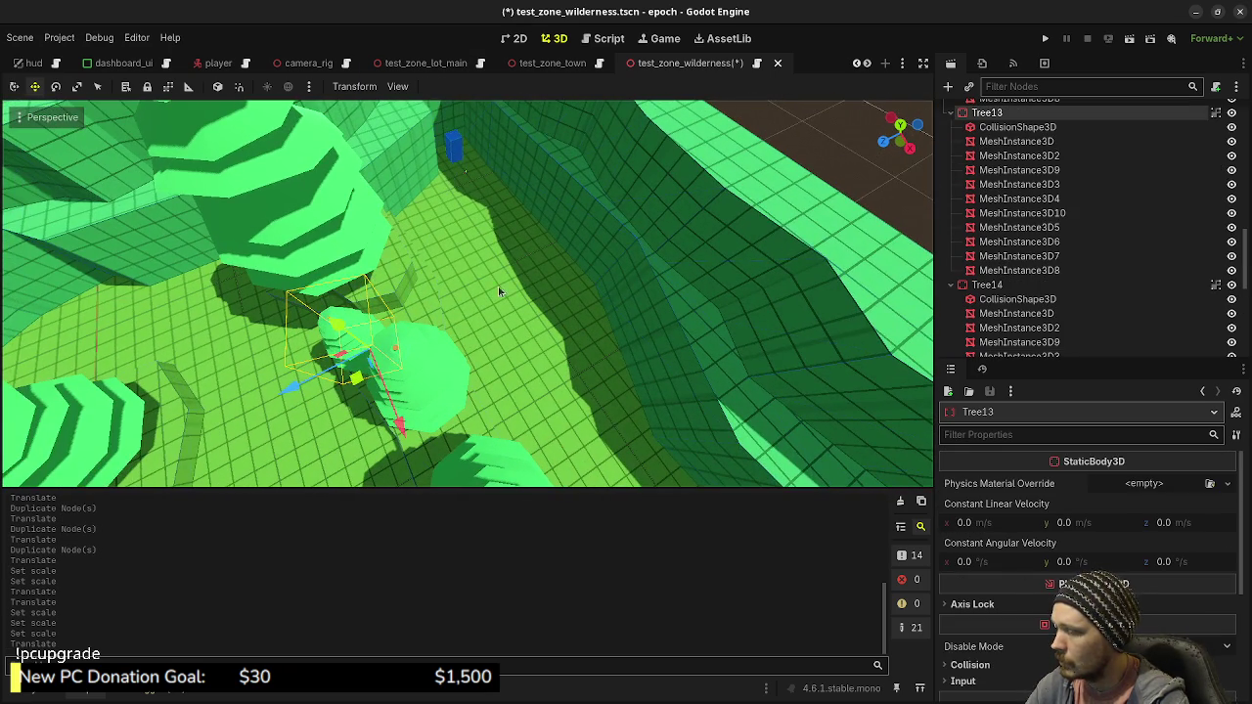
{"action": "key", "text": "ctrl+d"}
{"action": "left_click_drag", "start_coordinate": [355, 380], "coordinate": [414, 337]}
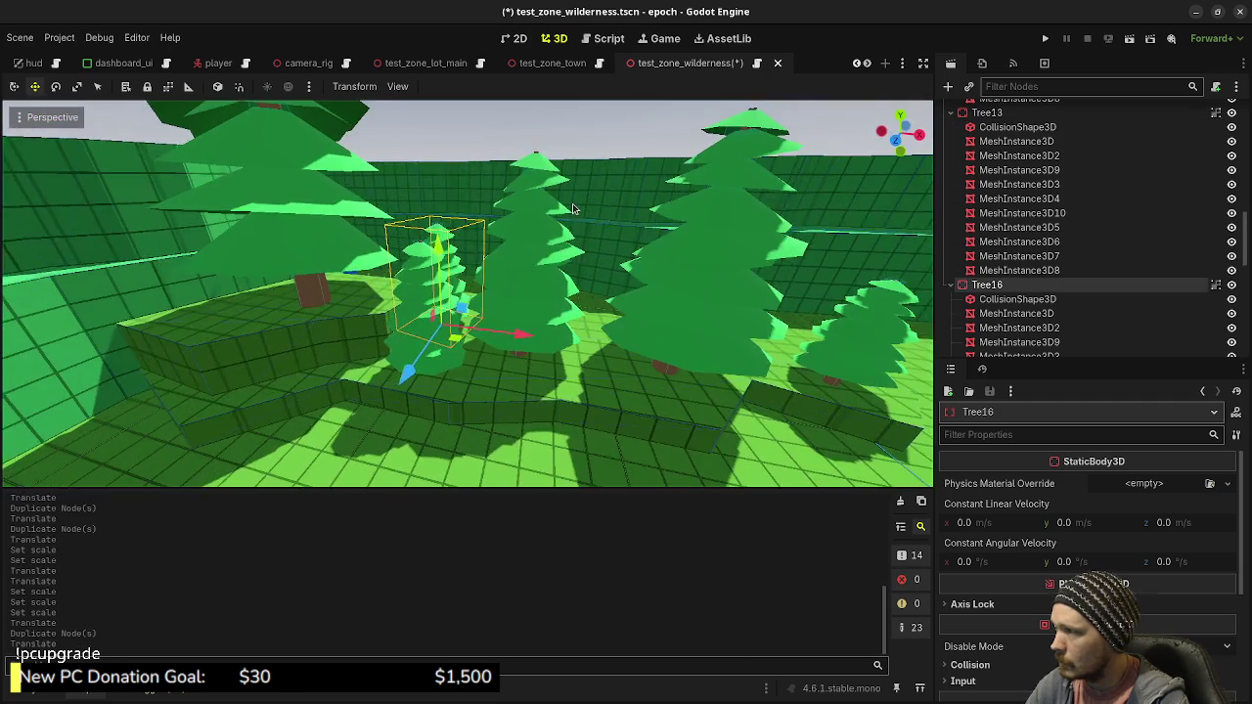
Move the big tree Tree14 across the ground
{"action": "left_click_drag", "start_coordinate": [574, 208], "coordinate": [576, 219]}
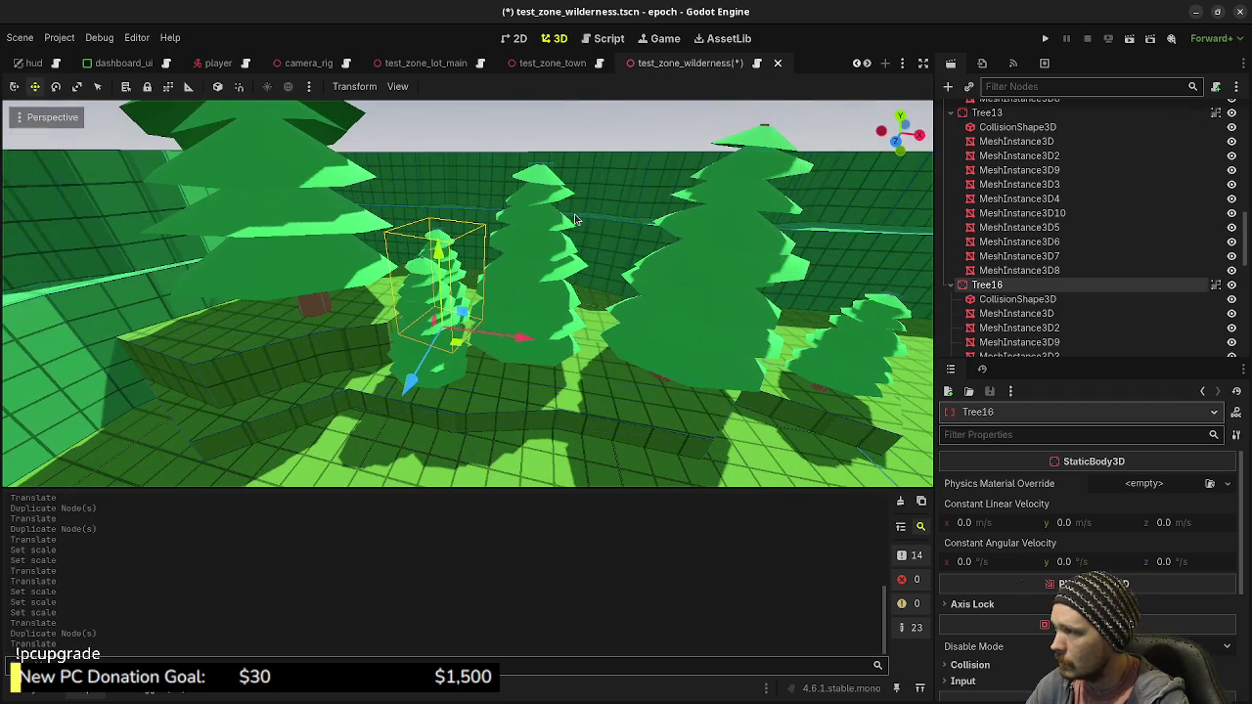
{"action": "left_click", "coordinate": [314, 266]}
{"action": "left_click_drag", "start_coordinate": [336, 328], "coordinate": [440, 347]}
Shrink Tree13 to scale 0.415 in the Inspector
{"action": "left_click", "coordinate": [449, 364]}
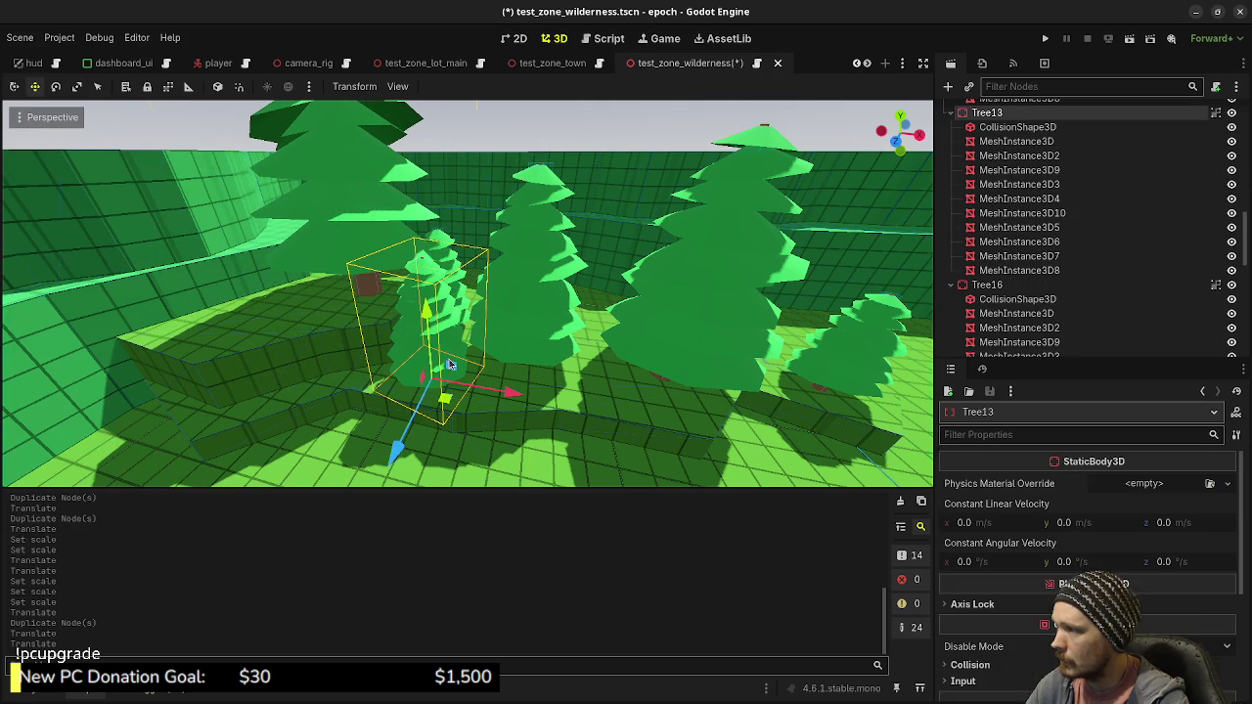
{"action": "scroll", "coordinate": [990, 596], "scroll_direction": "down", "scroll_amount": 1}
{"action": "scroll", "coordinate": [990, 597], "scroll_direction": "down", "scroll_amount": 2}
{"action": "left_click", "coordinate": [974, 567]}
{"action": "left_click_drag", "start_coordinate": [996, 685], "coordinate": [970, 685]}
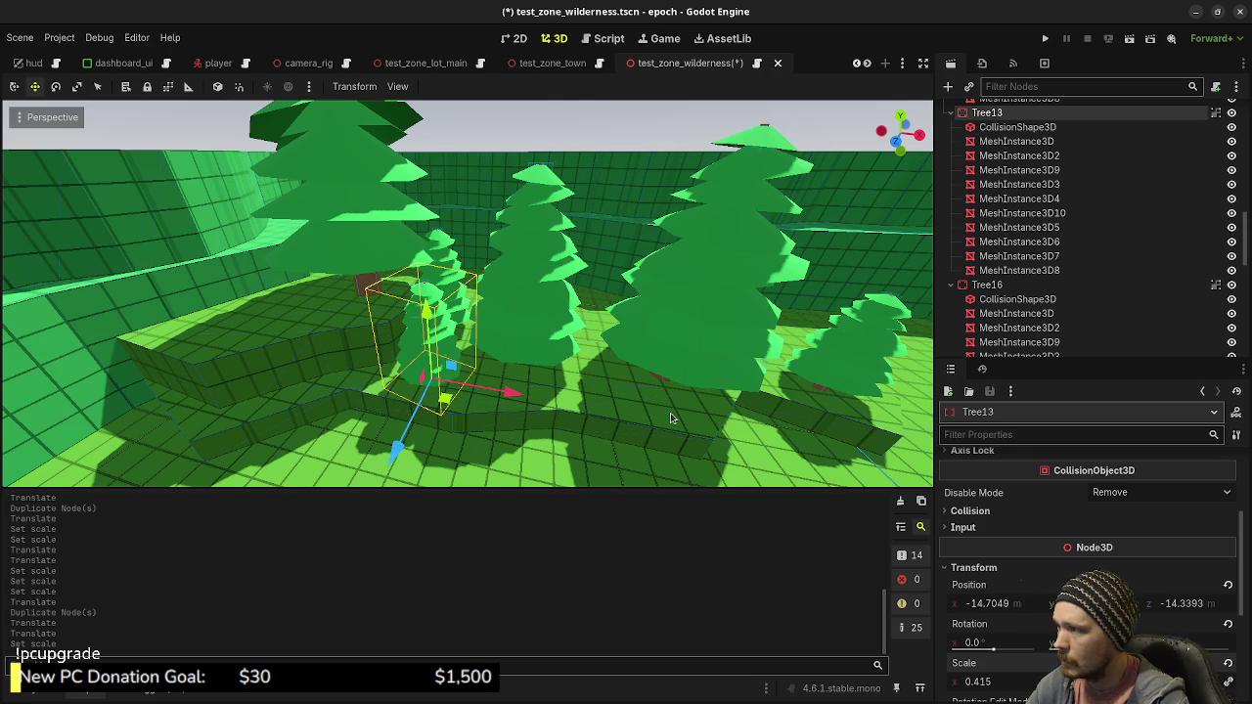
Duplicate Tree13 as Tree17 and place it up and left near the wall
{"action": "key", "text": "ctrl+d"}
{"action": "left_click_drag", "start_coordinate": [428, 313], "coordinate": [431, 254]}
{"action": "left_click_drag", "start_coordinate": [507, 348], "coordinate": [328, 360]}
{"action": "left_click_drag", "start_coordinate": [171, 363], "coordinate": [133, 378]}
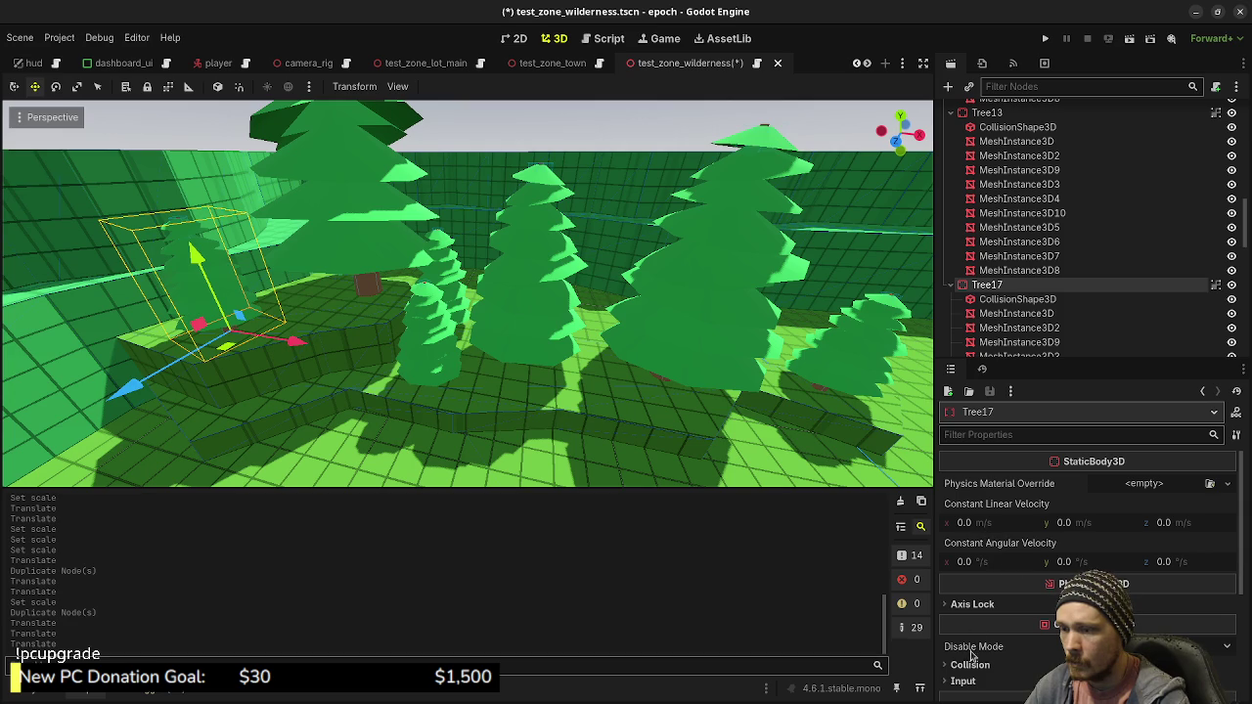
{"action": "scroll", "coordinate": [602, 358], "scroll_direction": "down", "scroll_amount": 5}
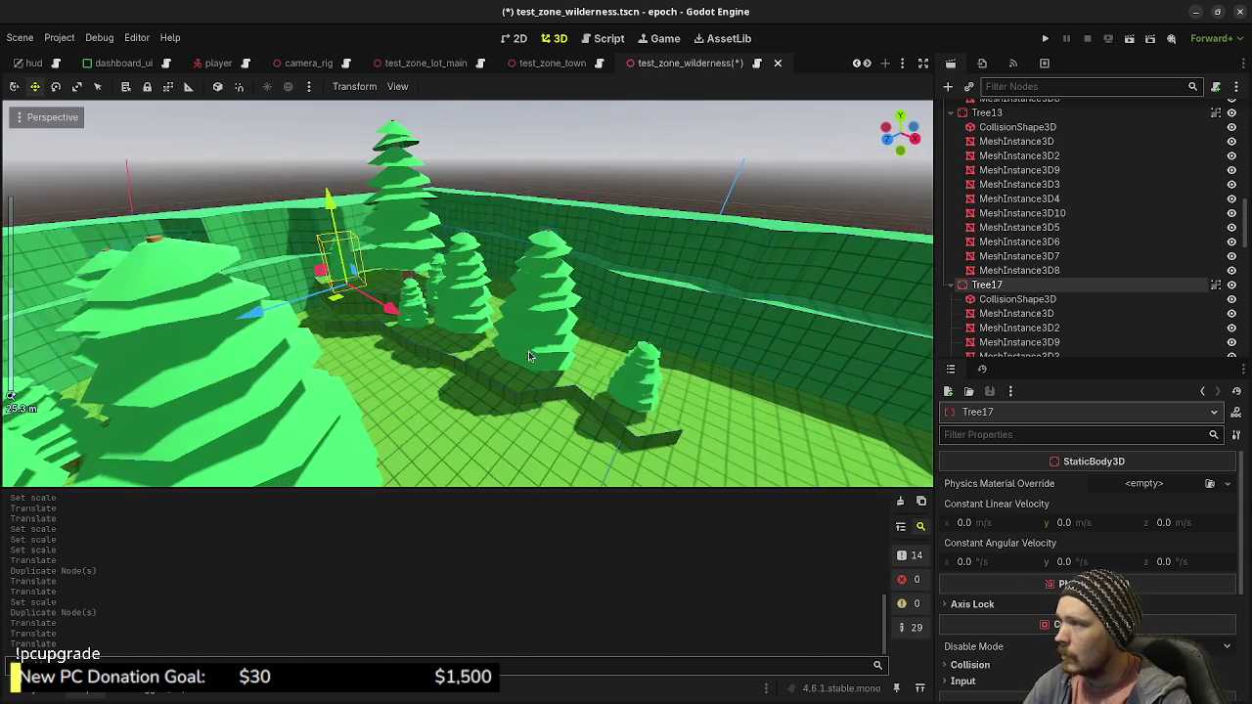
{"action": "left_click", "coordinate": [655, 173]}
{"action": "scroll", "coordinate": [480, 272], "scroll_direction": "up", "scroll_amount": 4}
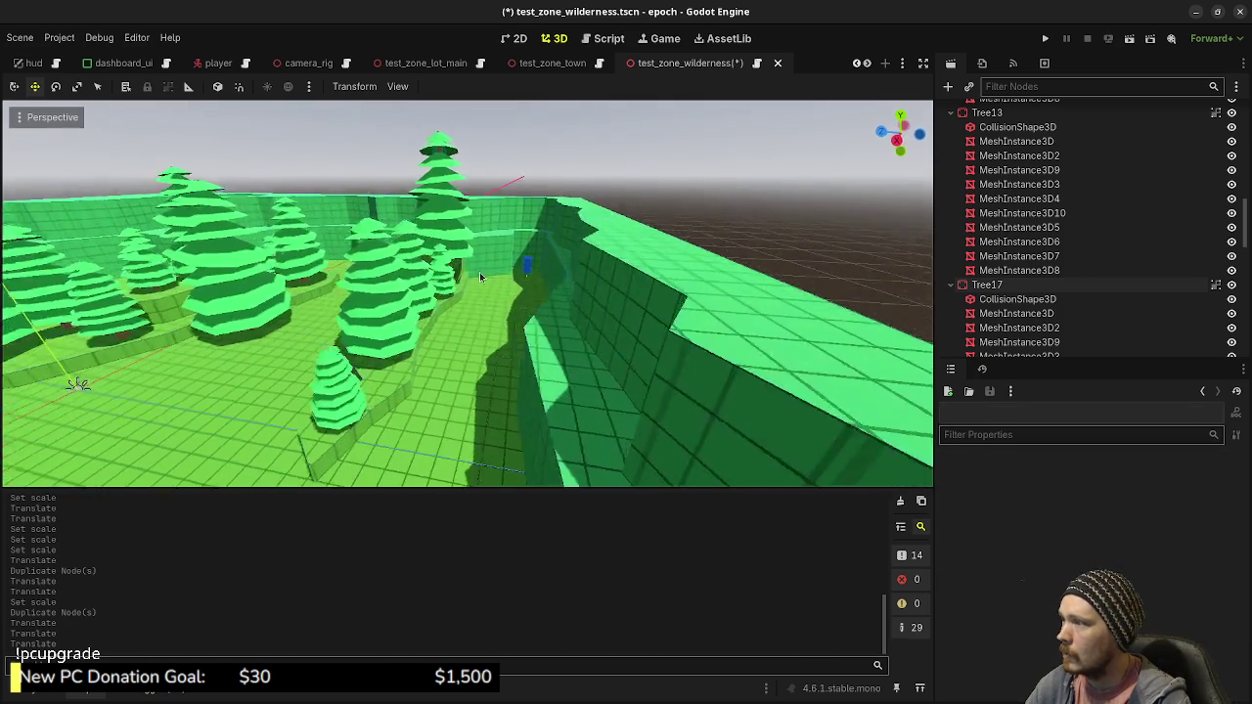
{"action": "scroll", "coordinate": [610, 257], "scroll_direction": "down", "scroll_amount": 4}
{"action": "scroll", "coordinate": [481, 329], "scroll_direction": "up", "scroll_amount": 3}
{"action": "scroll", "coordinate": [485, 372], "scroll_direction": "down", "scroll_amount": 3}
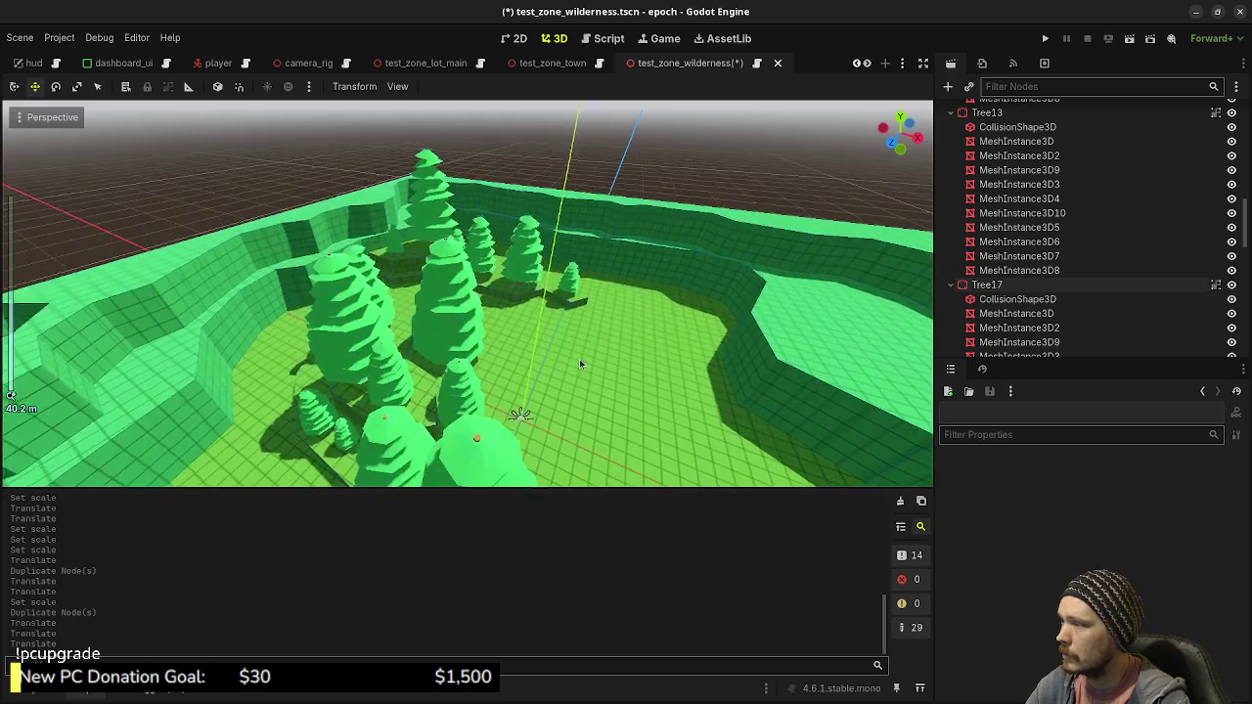
{"action": "scroll", "coordinate": [475, 332], "scroll_direction": "up", "scroll_amount": 3}
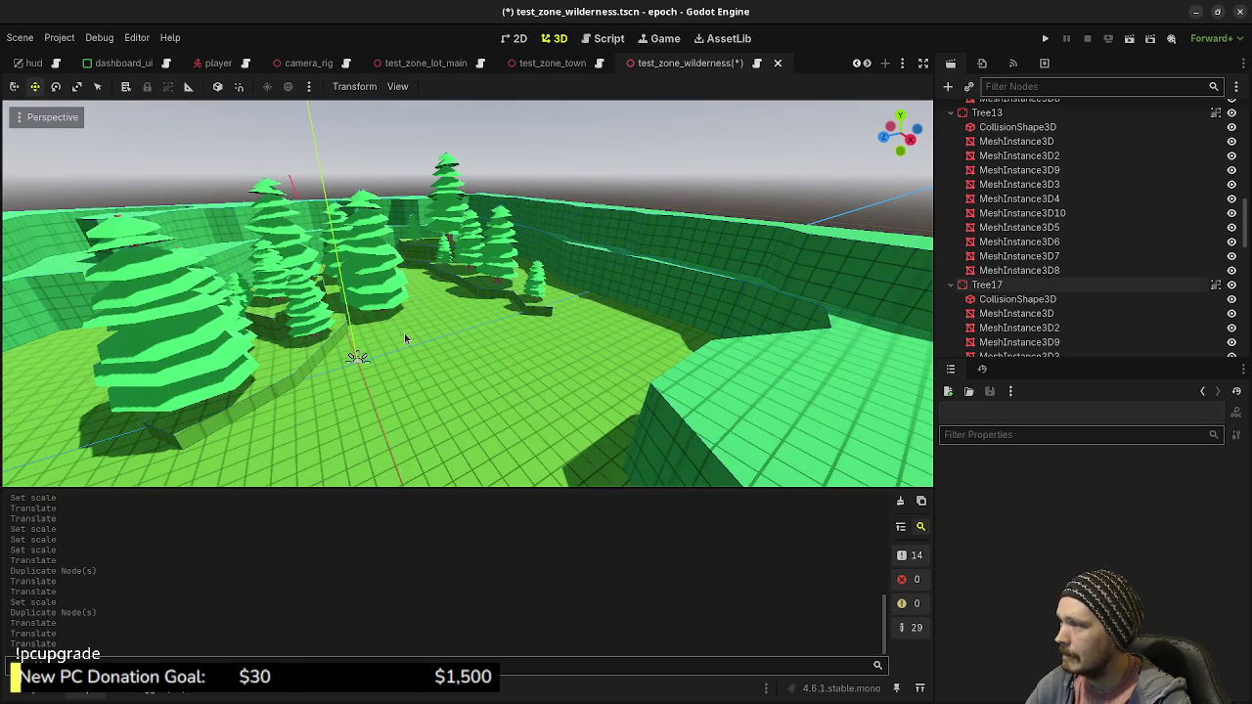
{"action": "scroll", "coordinate": [489, 264], "scroll_direction": "down", "scroll_amount": 3}
{"action": "scroll", "coordinate": [536, 313], "scroll_direction": "up", "scroll_amount": 3}
{"action": "scroll", "coordinate": [536, 313], "scroll_direction": "down", "scroll_amount": 3}
{"action": "scroll", "coordinate": [601, 316], "scroll_direction": "up", "scroll_amount": 3}
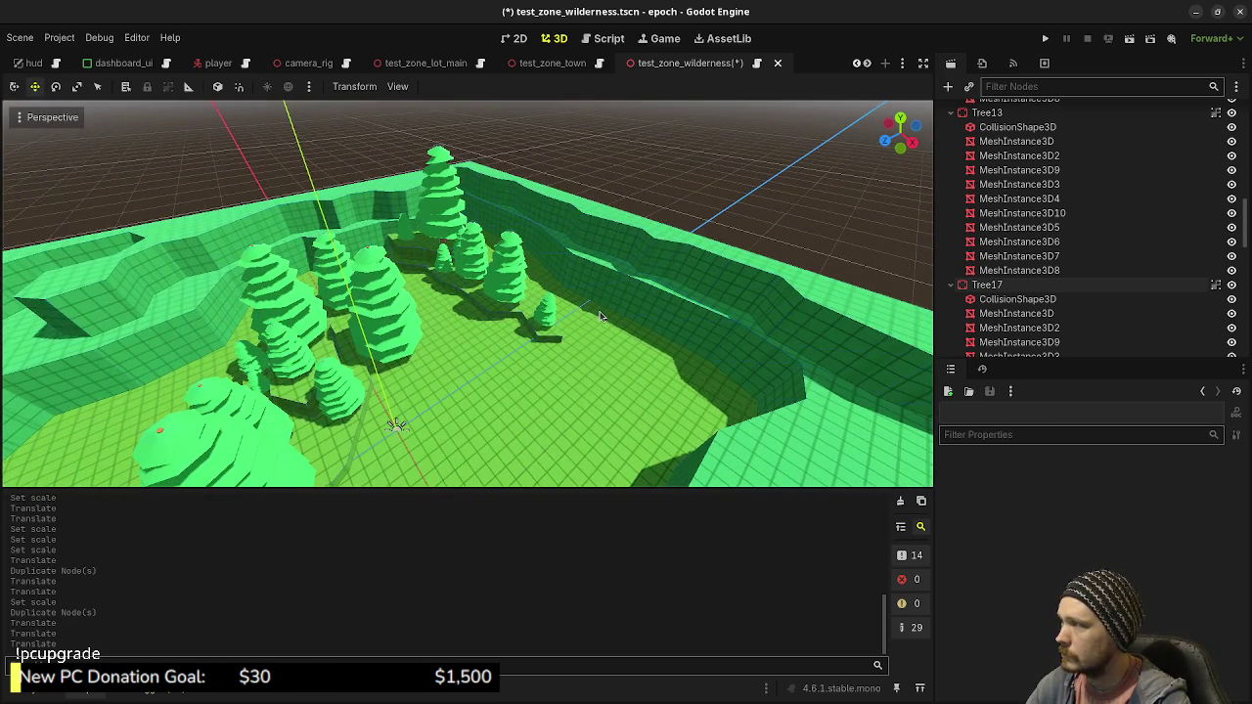
{"action": "mouse_move", "coordinate": [603, 316]}
{"action": "left_mouse_down"}
{"action": "mouse_move", "coordinate": [581, 304]}
{"action": "mouse_move", "coordinate": [421, 348]}
{"action": "mouse_move", "coordinate": [642, 345]}
{"action": "left_mouse_up"}
{"action": "scroll", "coordinate": [577, 323], "scroll_direction": "down", "scroll_amount": 3}
{"action": "scroll", "coordinate": [585, 327], "scroll_direction": "up", "scroll_amount": 3}
Duplicate Tree15 as Tree18 and move the copy to the left
{"action": "left_click", "coordinate": [645, 344]}
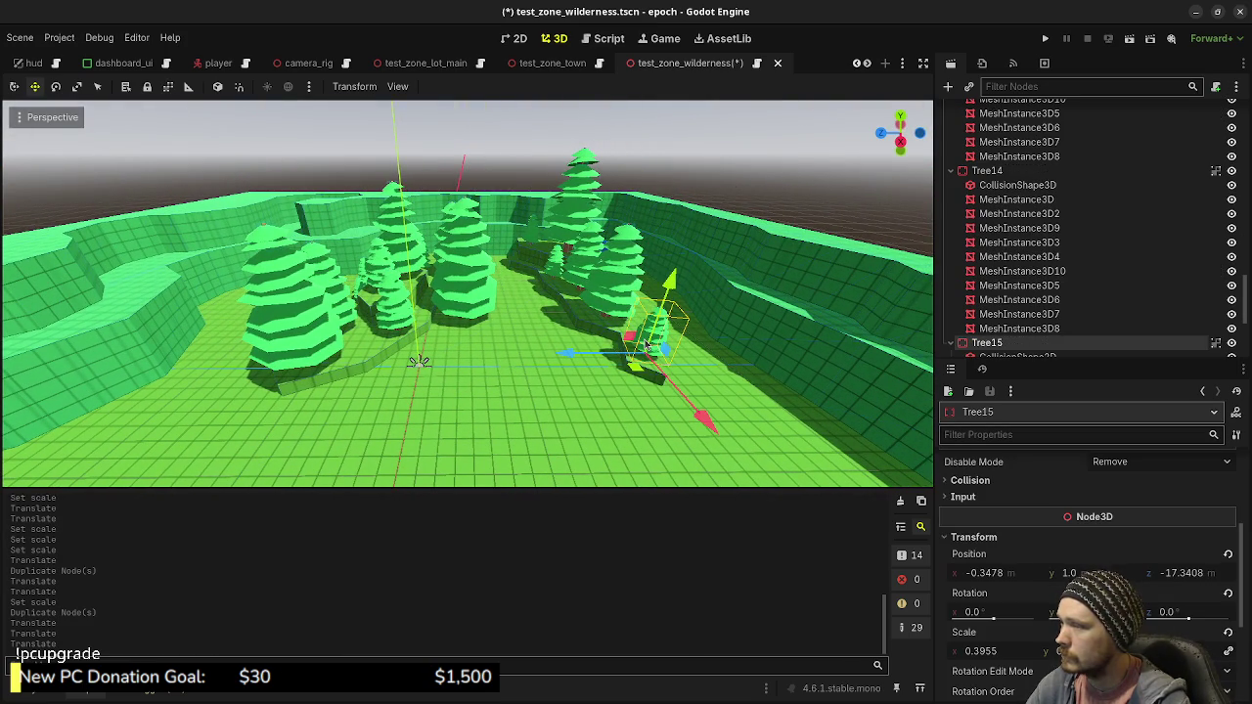
{"action": "key", "text": "ctrl+d"}
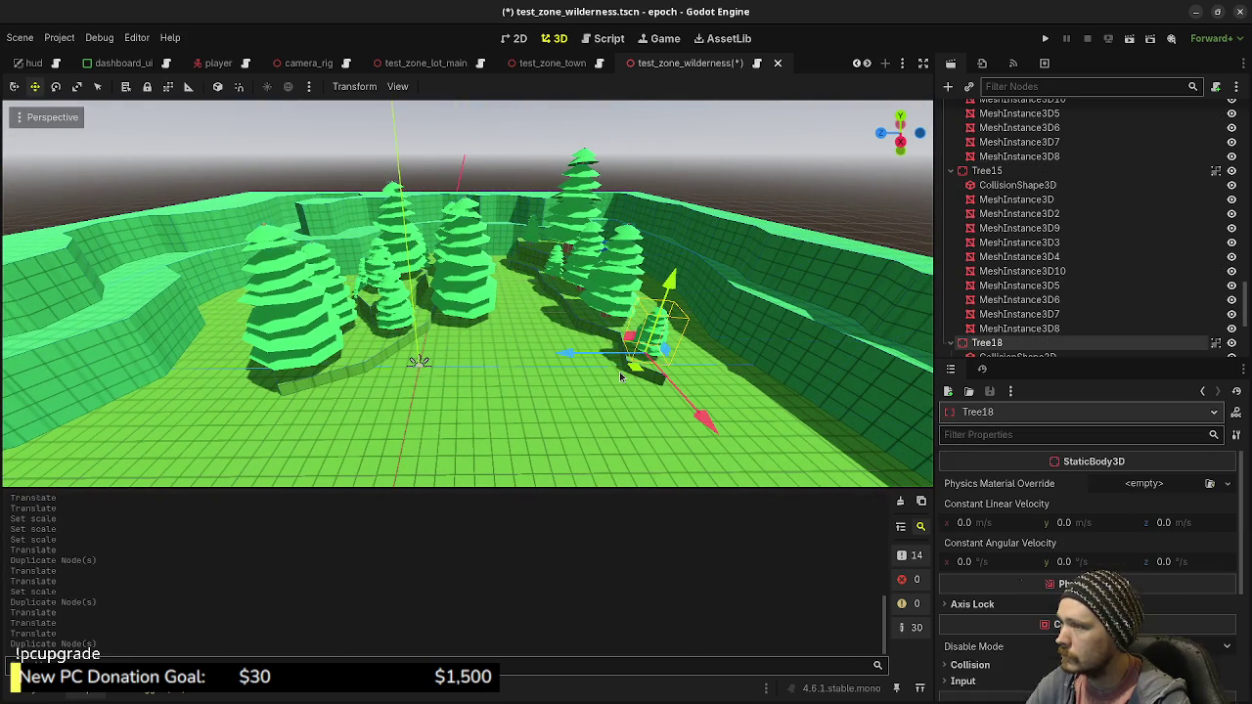
{"action": "mouse_move", "coordinate": [626, 369]}
{"action": "left_mouse_down"}
{"action": "mouse_move", "coordinate": [596, 355]}
{"action": "mouse_move", "coordinate": [577, 364]}
{"action": "left_mouse_up"}
{"action": "left_click_drag", "start_coordinate": [608, 276], "coordinate": [616, 291]}
Set Tree18's scale to 0.327 in the Inspector, then deselect it
{"action": "scroll", "coordinate": [990, 629], "scroll_direction": "down", "scroll_amount": 3}
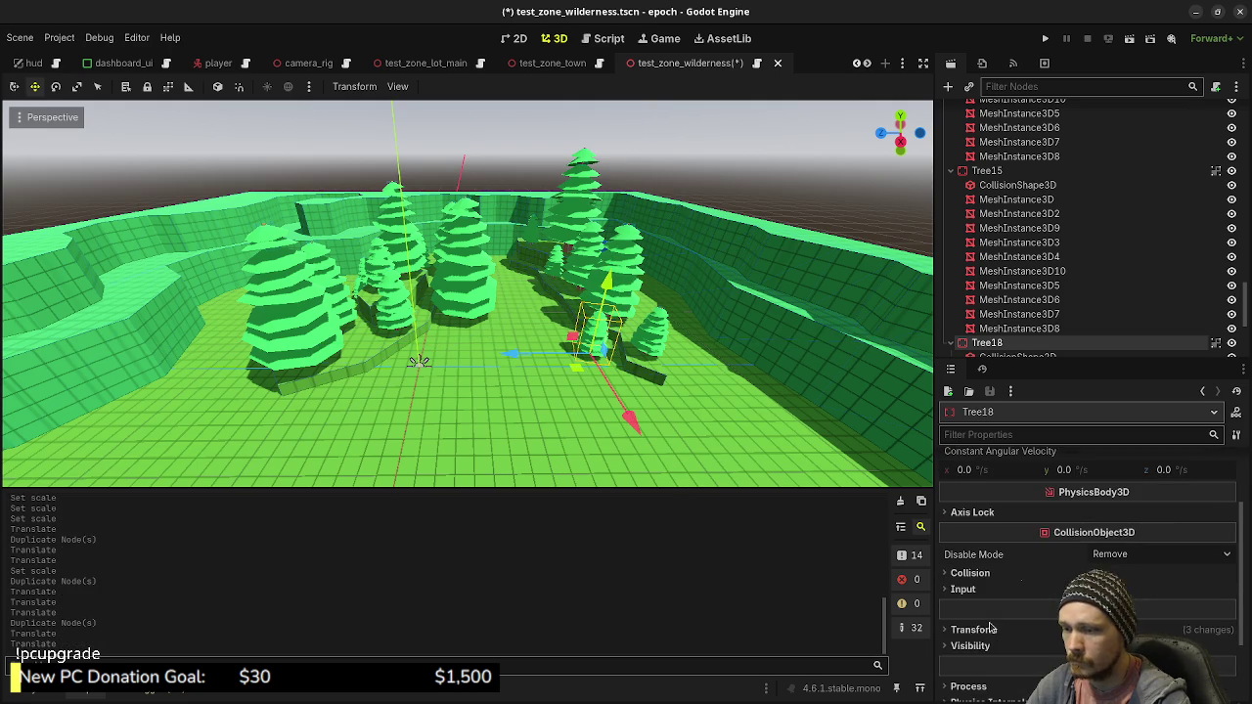
{"action": "left_click", "coordinate": [973, 629]}
{"action": "scroll", "coordinate": [990, 629], "scroll_direction": "down", "scroll_amount": 2}
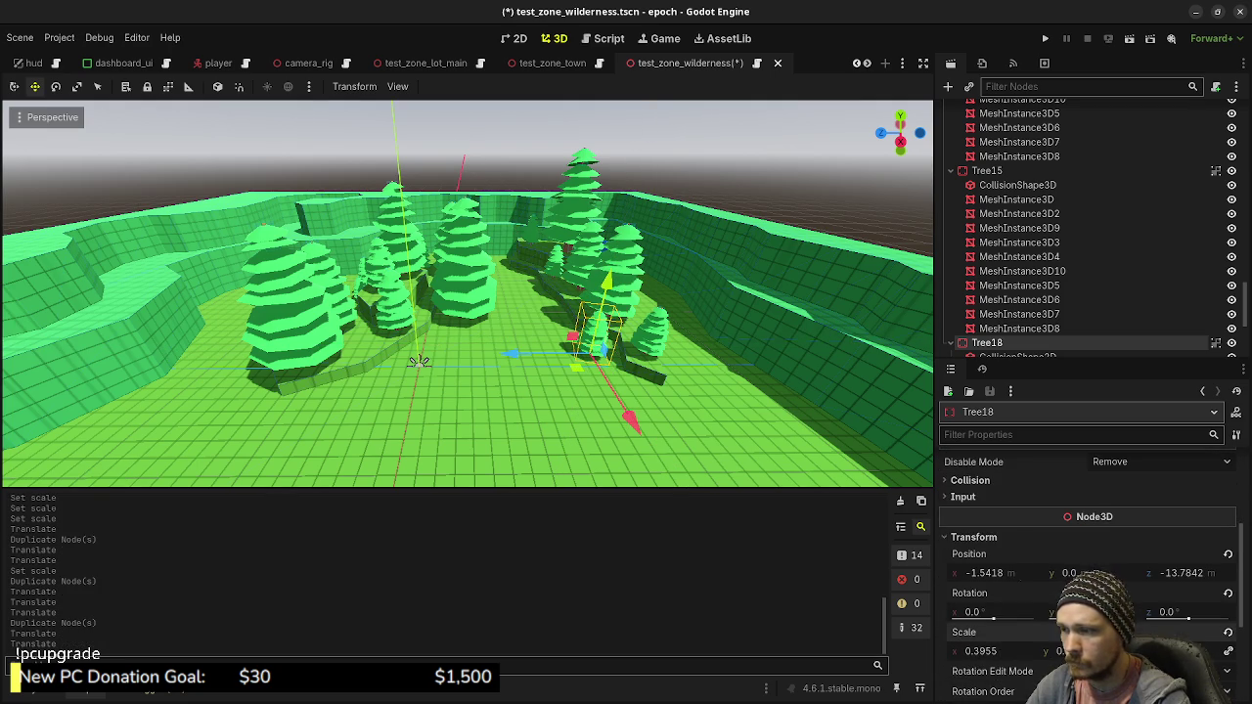
{"action": "left_click_drag", "start_coordinate": [978, 651], "coordinate": [988, 651]}
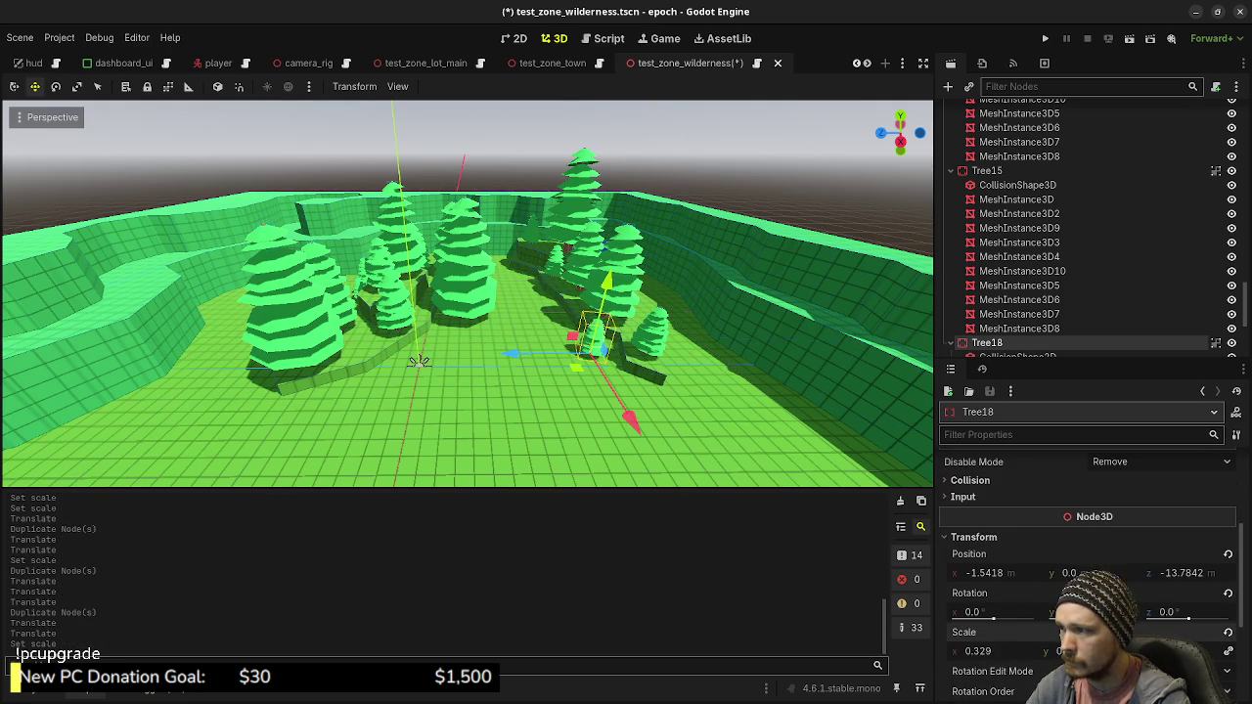
{"action": "left_click", "coordinate": [826, 229]}
Fly the editor view forward through the pine forest
{"action": "key", "text": "w"}
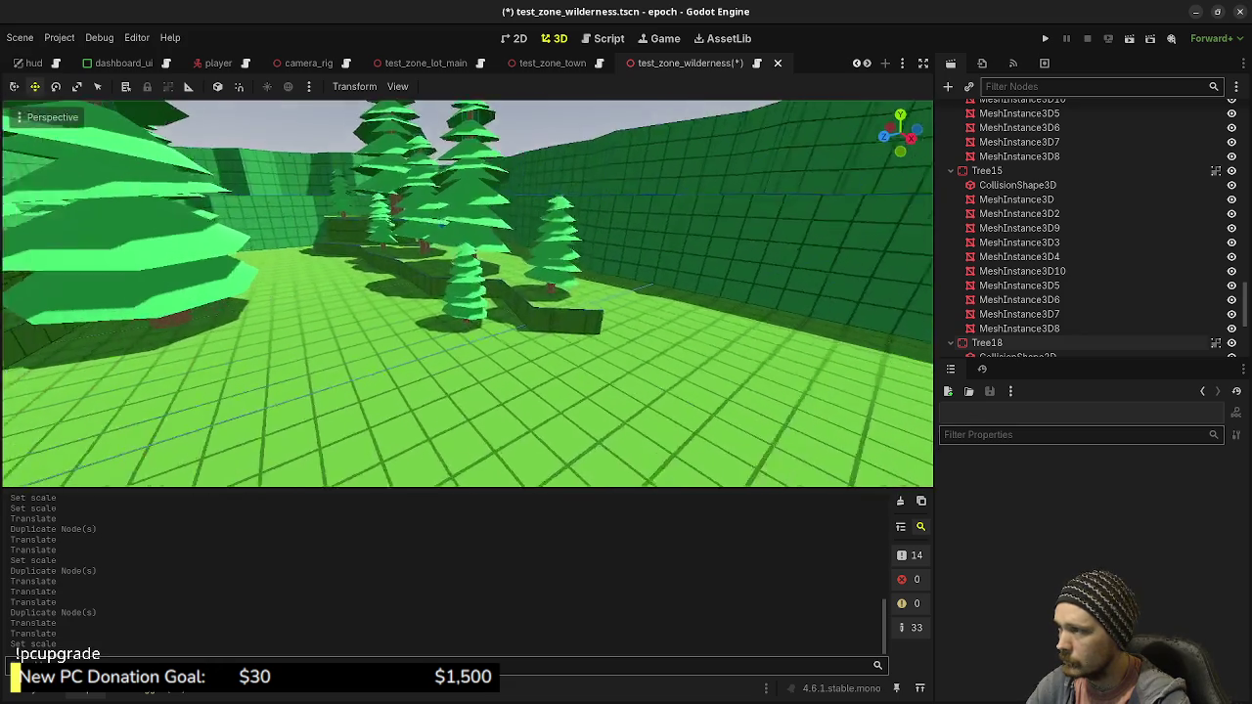
{"action": "key", "text": "w"}
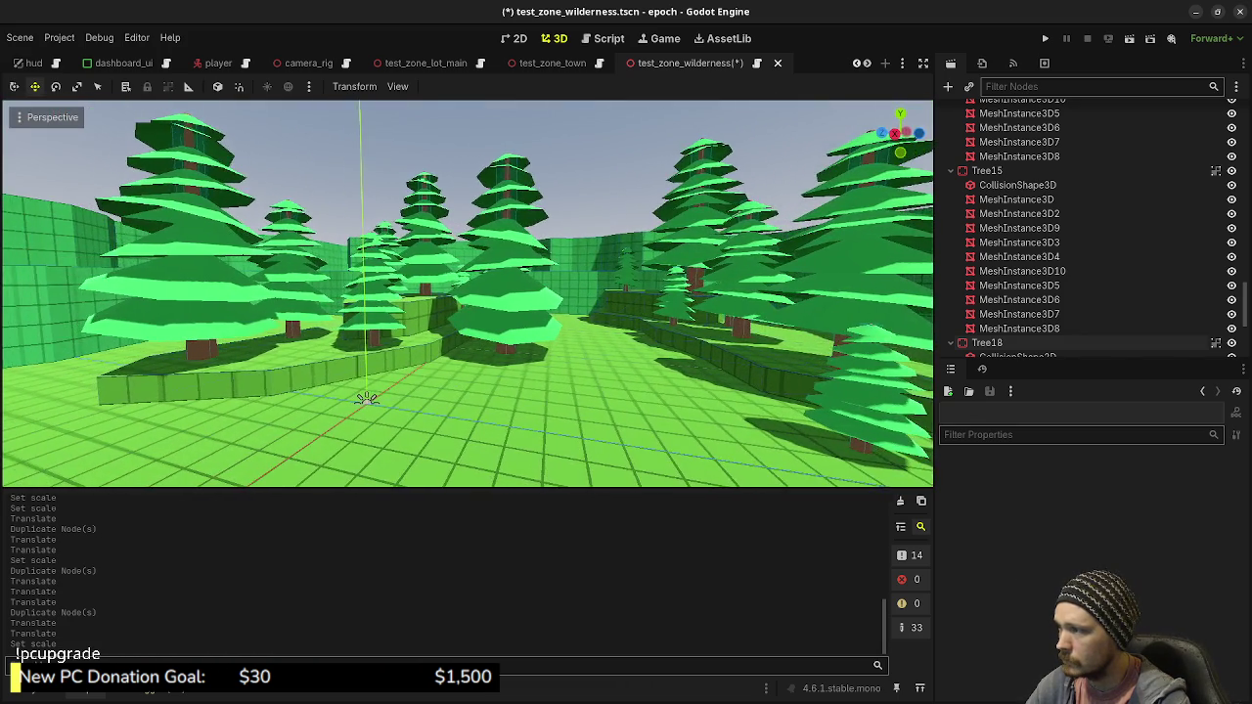
{"action": "key", "text": "w"}
{"action": "key", "text": "w"}
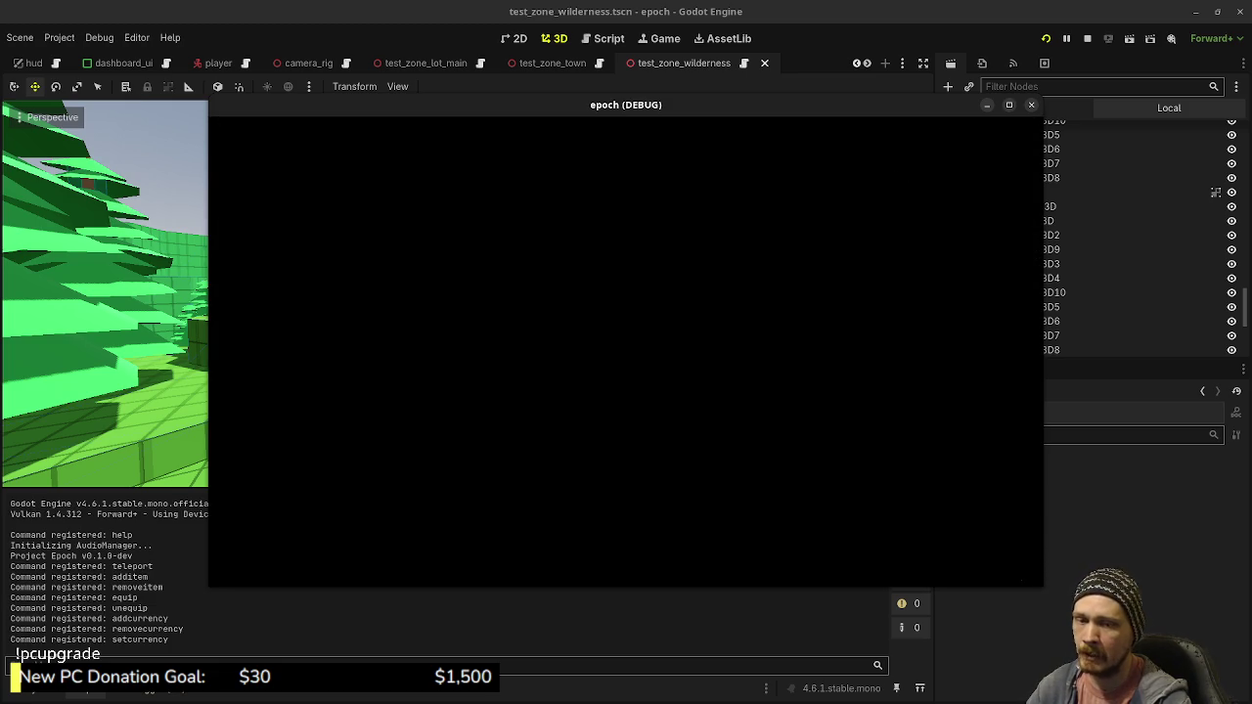
Walk the player toward the wall and trees in the running game, then stop it
{"action": "key", "text": "shift+w"}
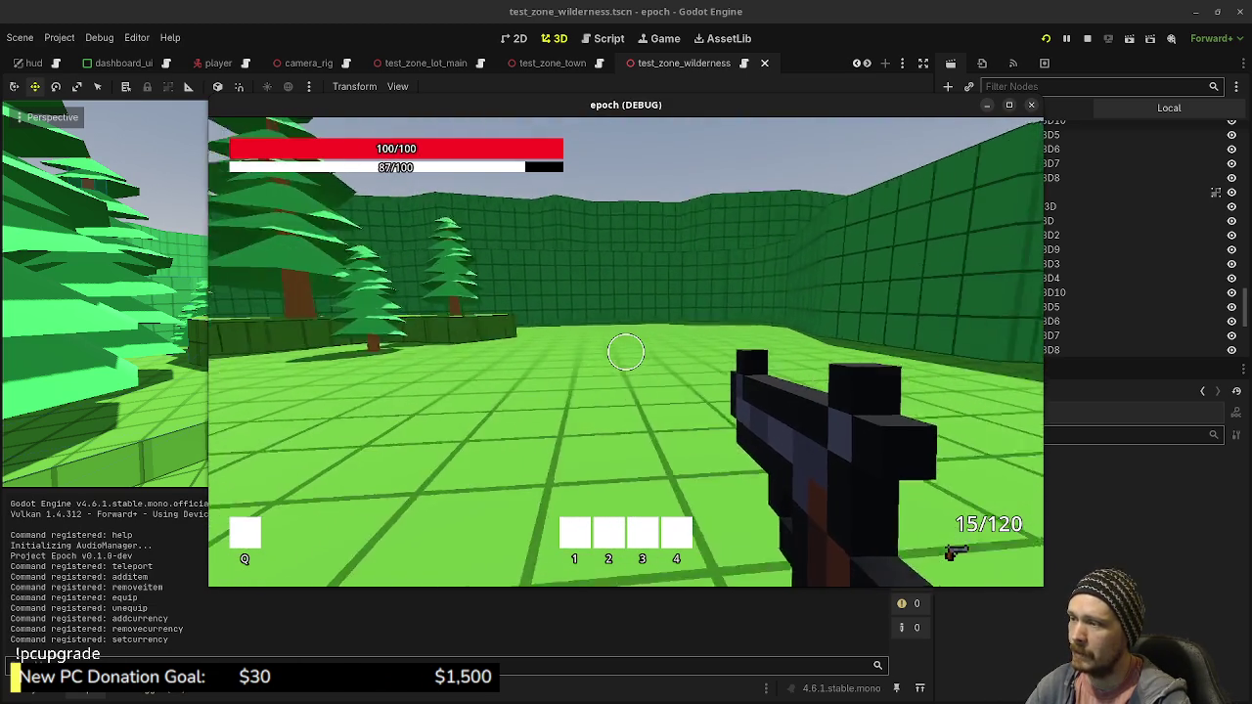
{"action": "mouse_move", "coordinate": [626, 352]}
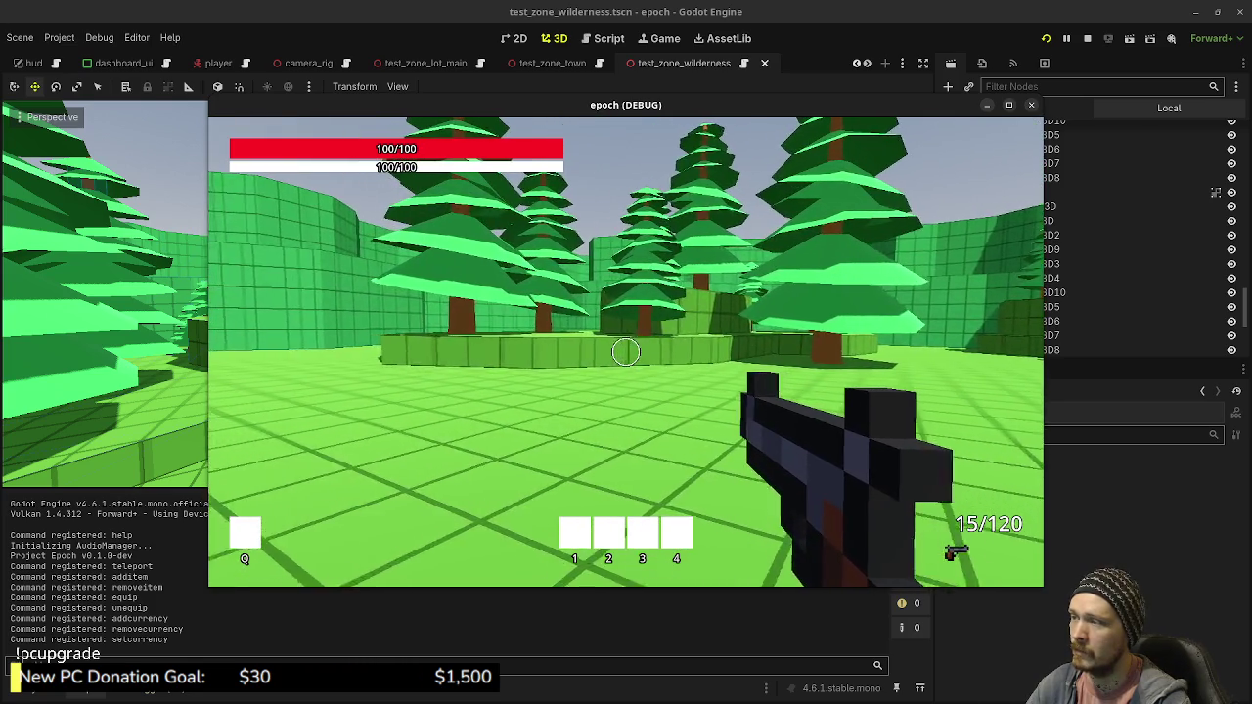
{"action": "key", "text": "w"}
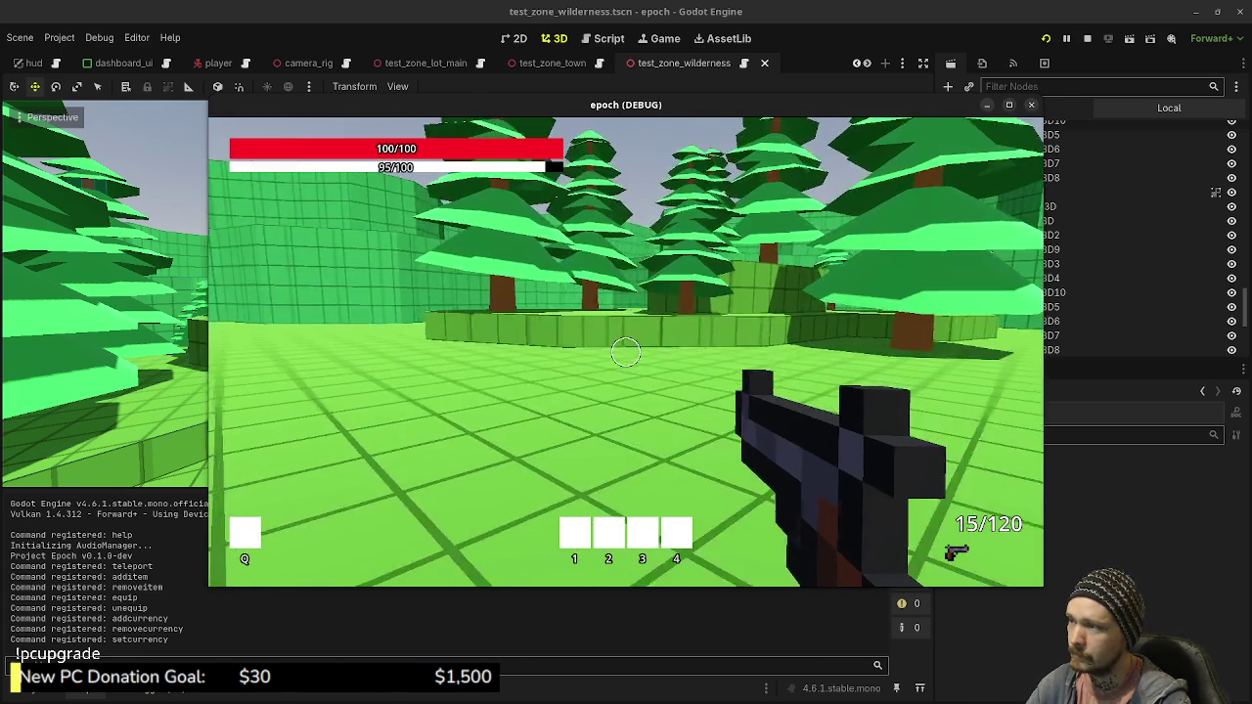
{"action": "key", "text": "Escape"}
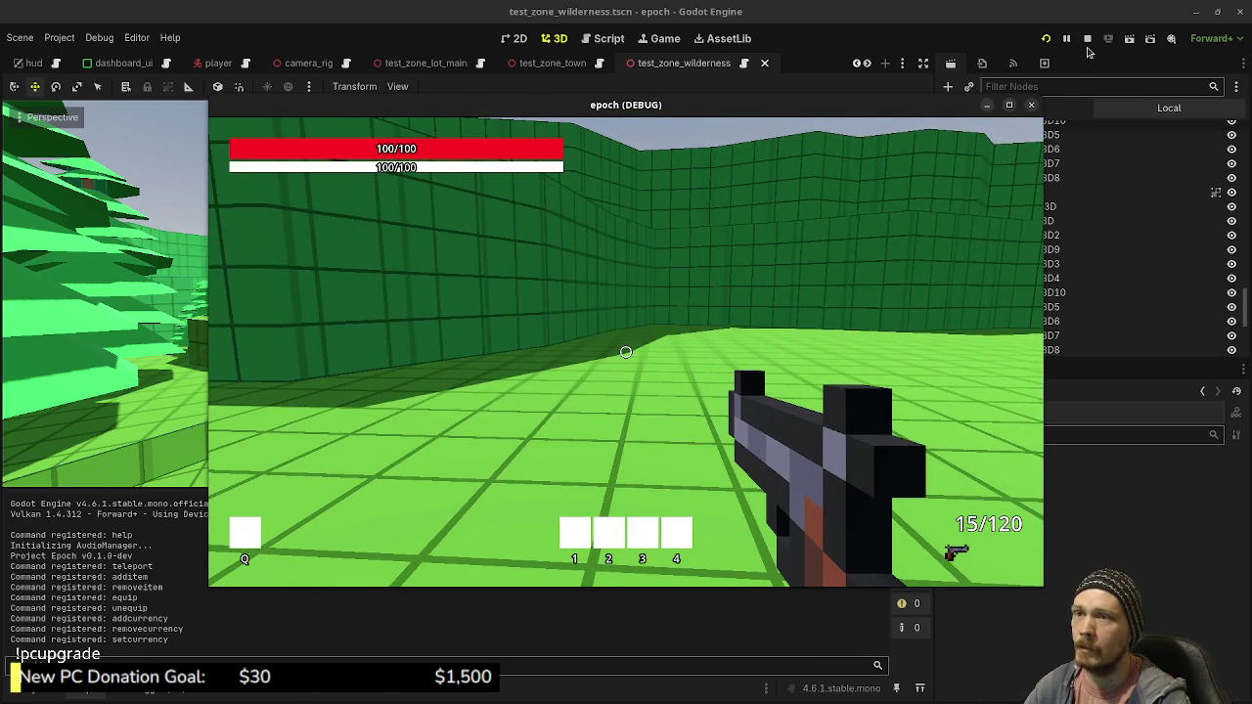
{"action": "left_click", "coordinate": [1088, 41]}
{"action": "left_click_drag", "start_coordinate": [358, 414], "coordinate": [308, 211]}
{"action": "scroll", "coordinate": [308, 211], "scroll_direction": "down", "scroll_amount": 10}
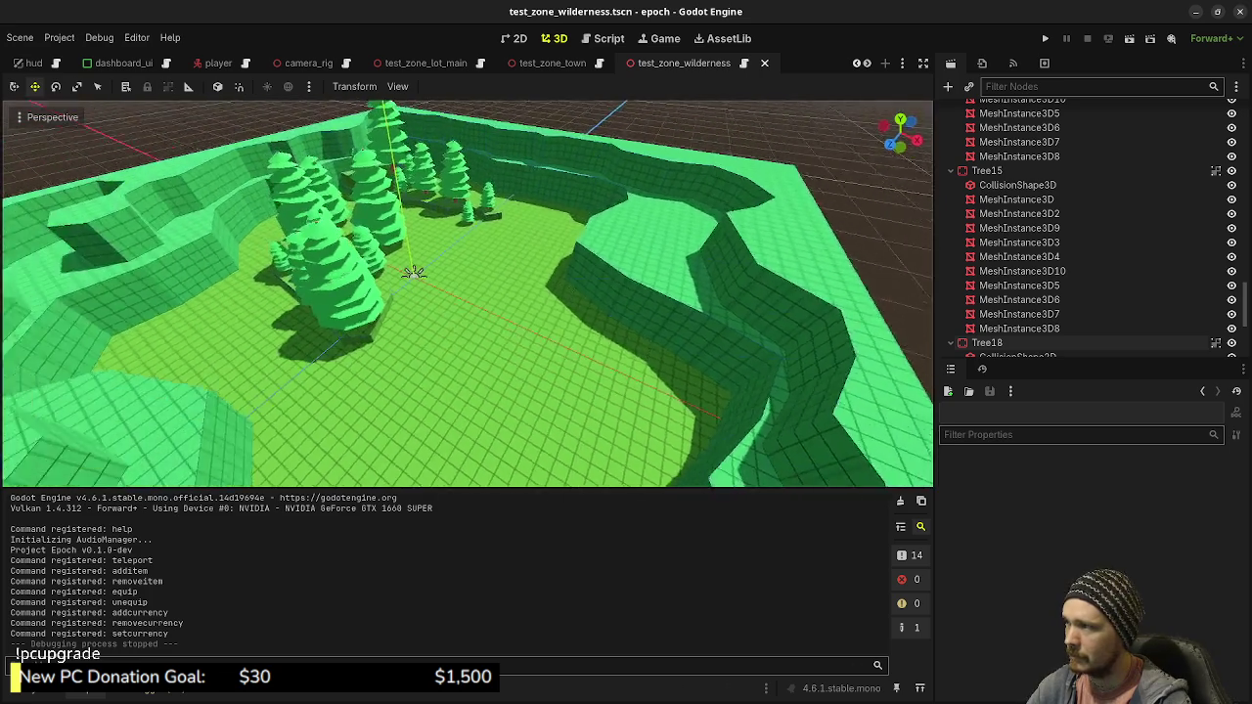
{"action": "left_click_drag", "start_coordinate": [467, 294], "coordinate": [890, 293]}
{"action": "left_click_drag", "start_coordinate": [467, 293], "coordinate": [467, 293]}
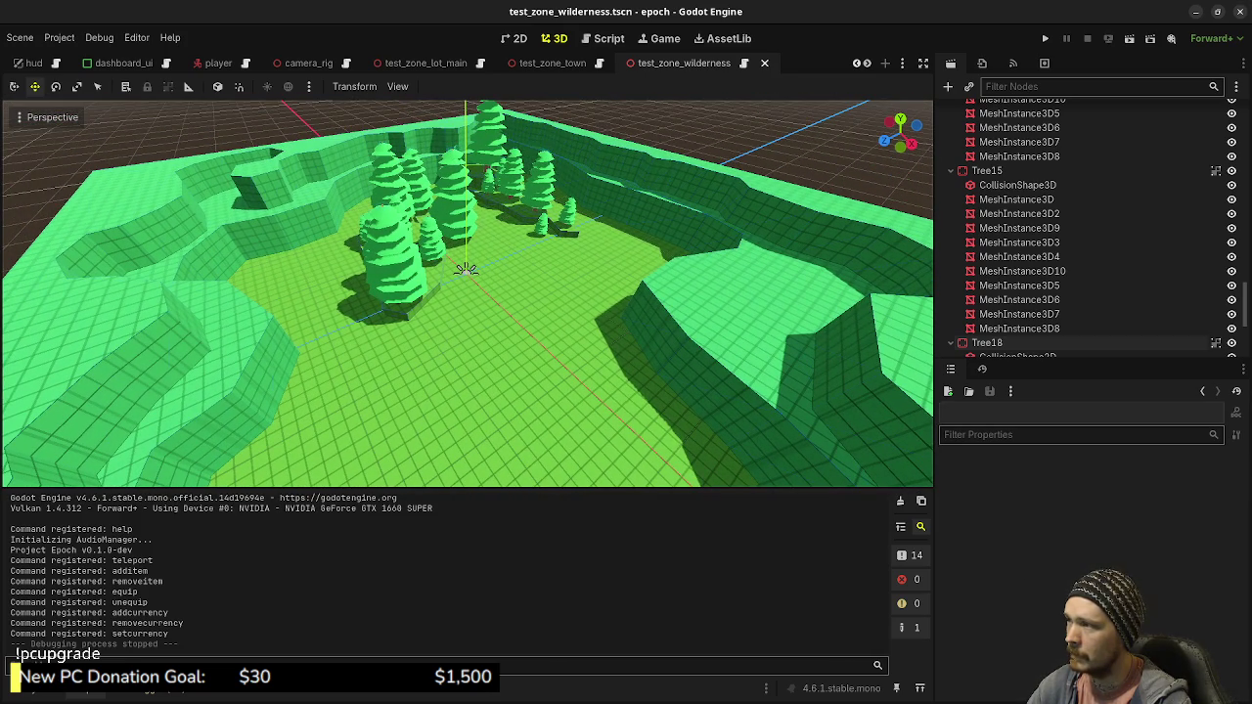
{"action": "left_click_drag", "start_coordinate": [671, 313], "coordinate": [671, 313]}
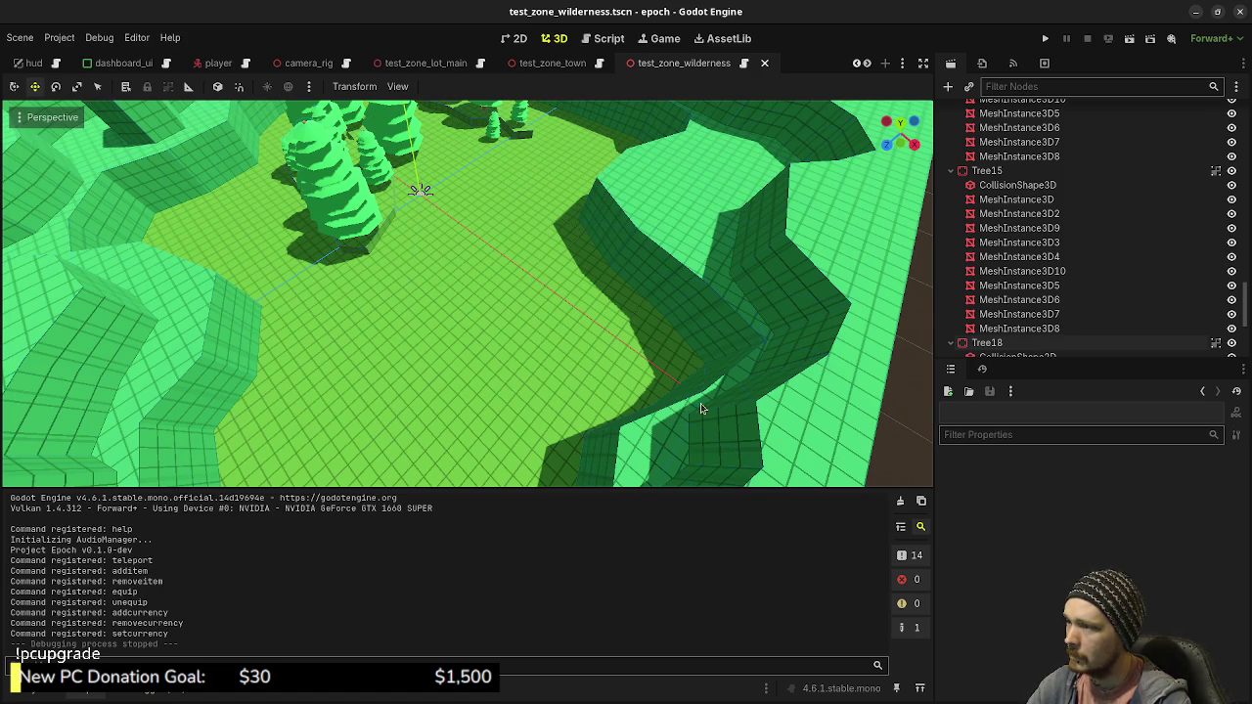
{"action": "mouse_move", "coordinate": [665, 393]}
{"action": "left_mouse_down"}
{"action": "mouse_move", "coordinate": [616, 285]}
{"action": "mouse_move", "coordinate": [631, 323]}
{"action": "left_mouse_up"}
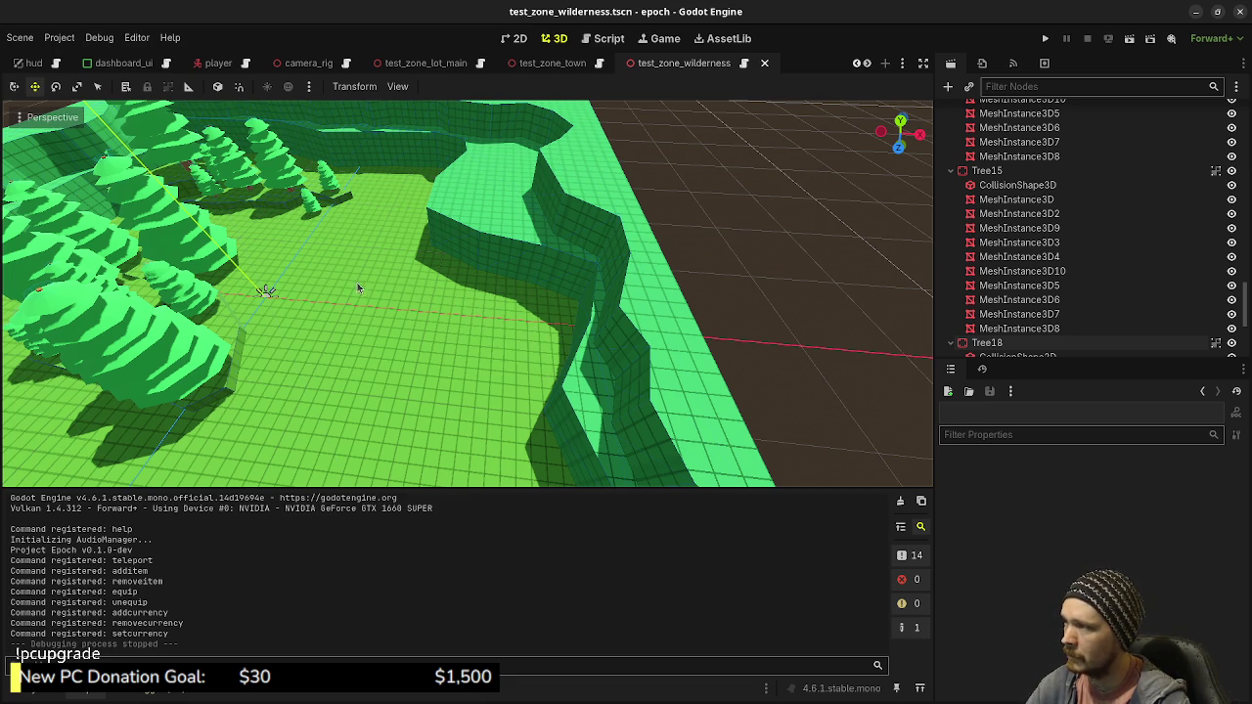
Fly the view down past the trees toward the wall corner
{"action": "key", "text": "w"}
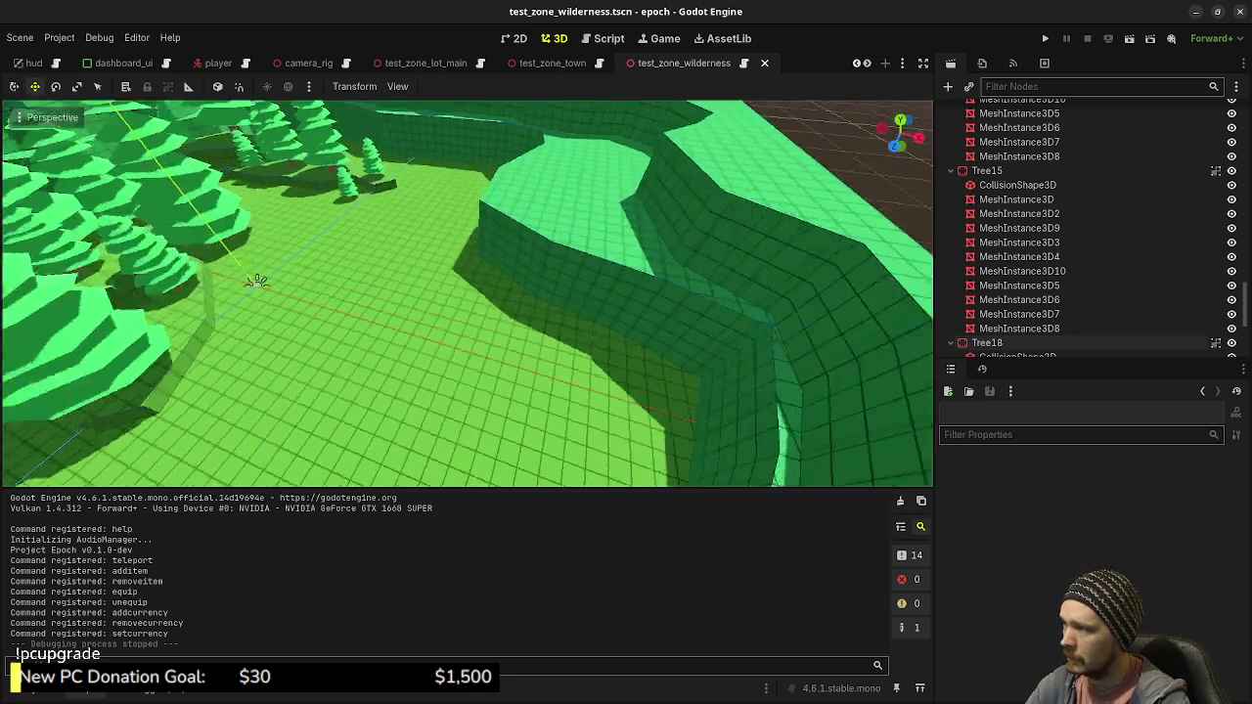
{"action": "key", "text": "w"}
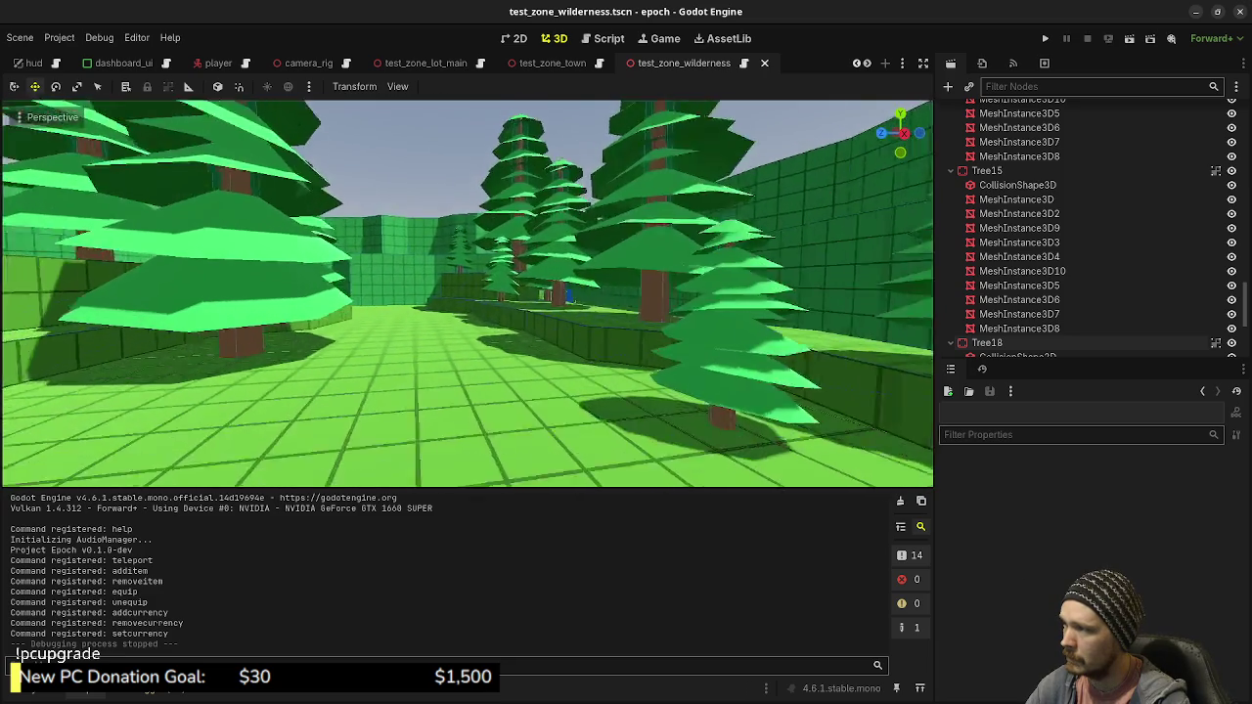
{"action": "key", "text": "w"}
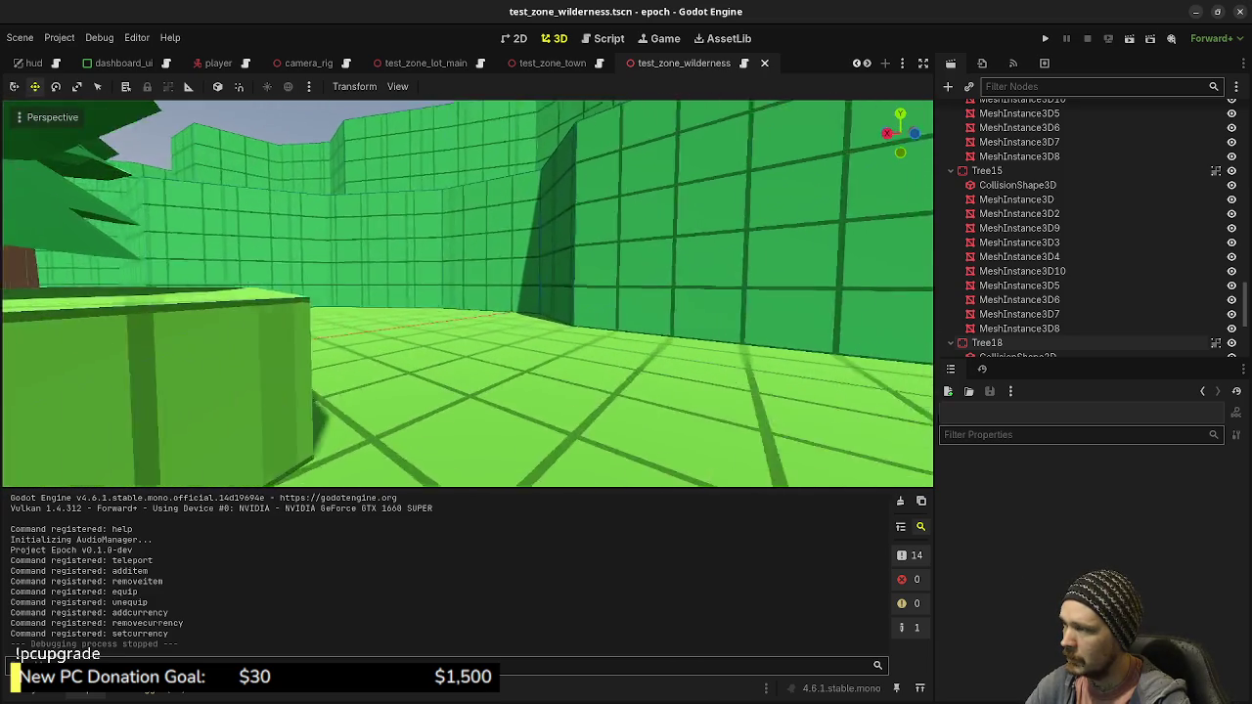
{"action": "key", "text": "w"}
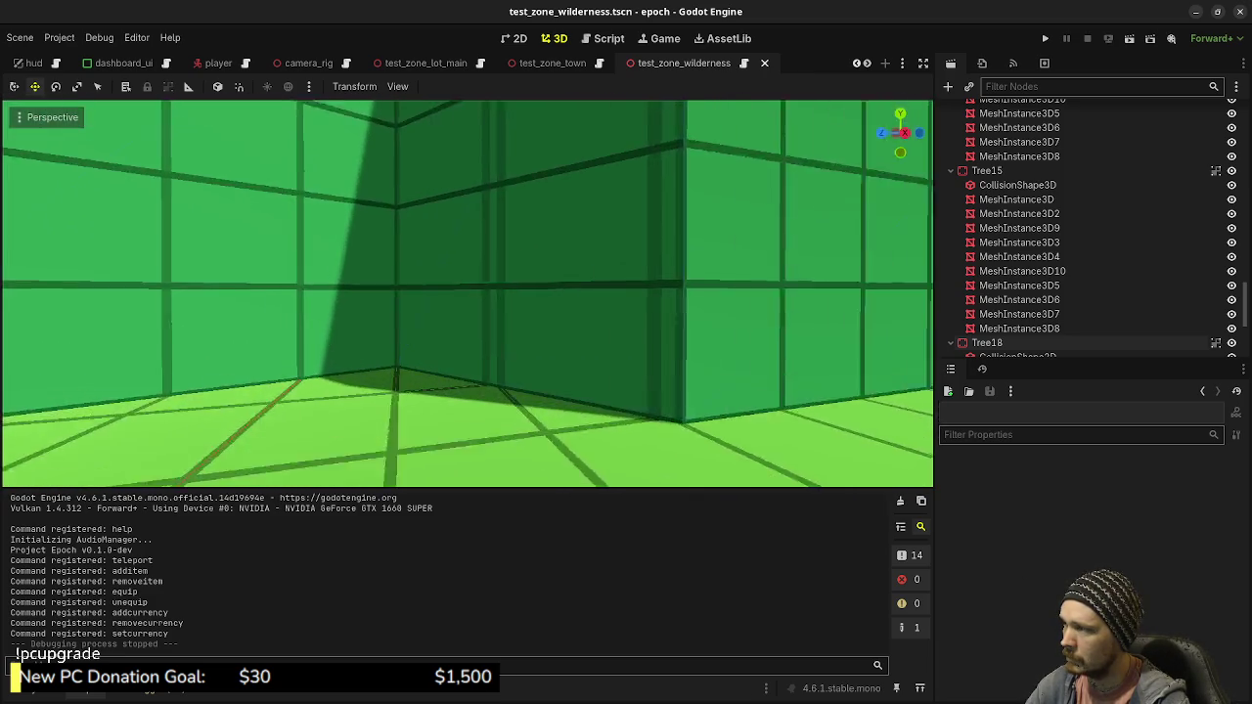
{"action": "right_click", "coordinate": [504, 322]}
Fly the view back across the field and settle it over the trees
{"action": "key", "text": "w"}
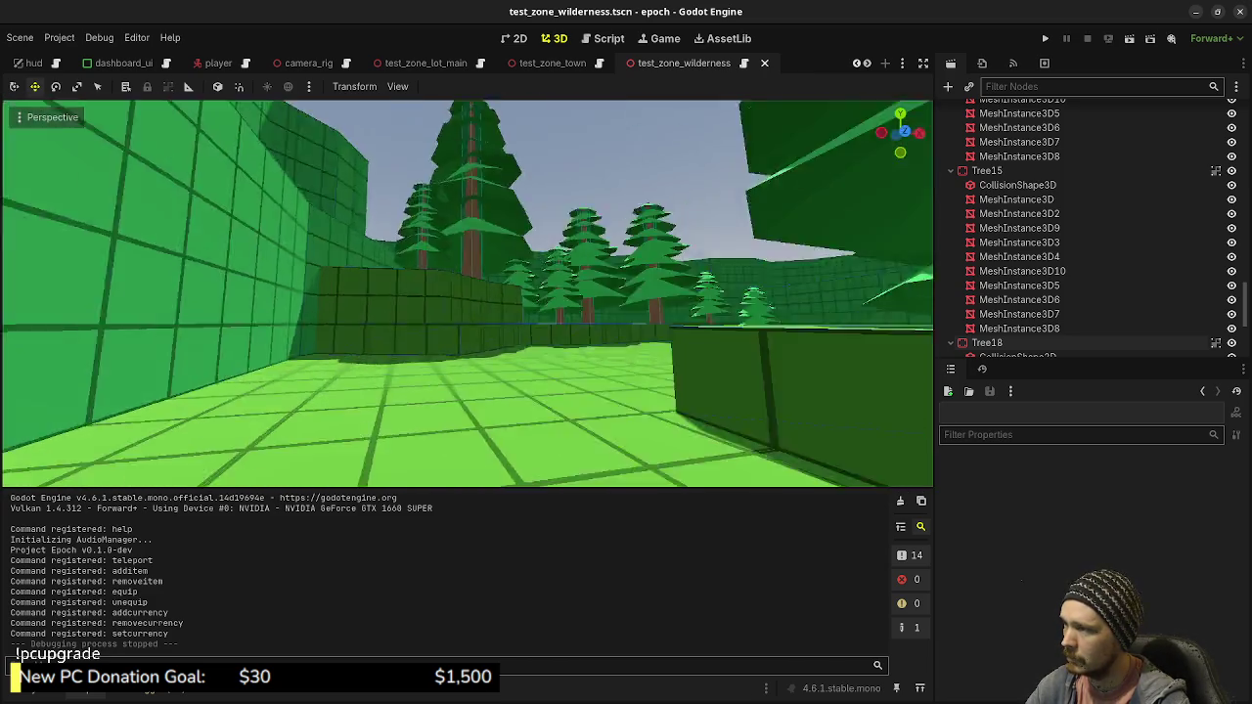
{"action": "key", "text": "w"}
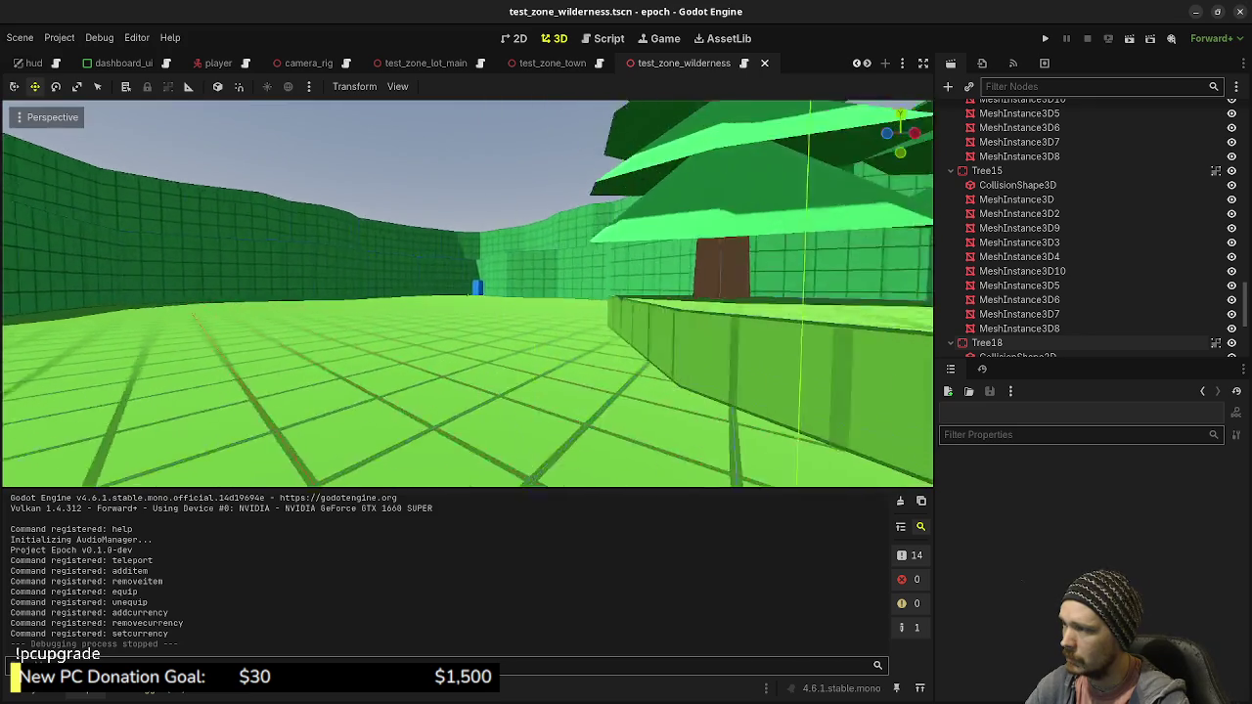
{"action": "key", "text": "w"}
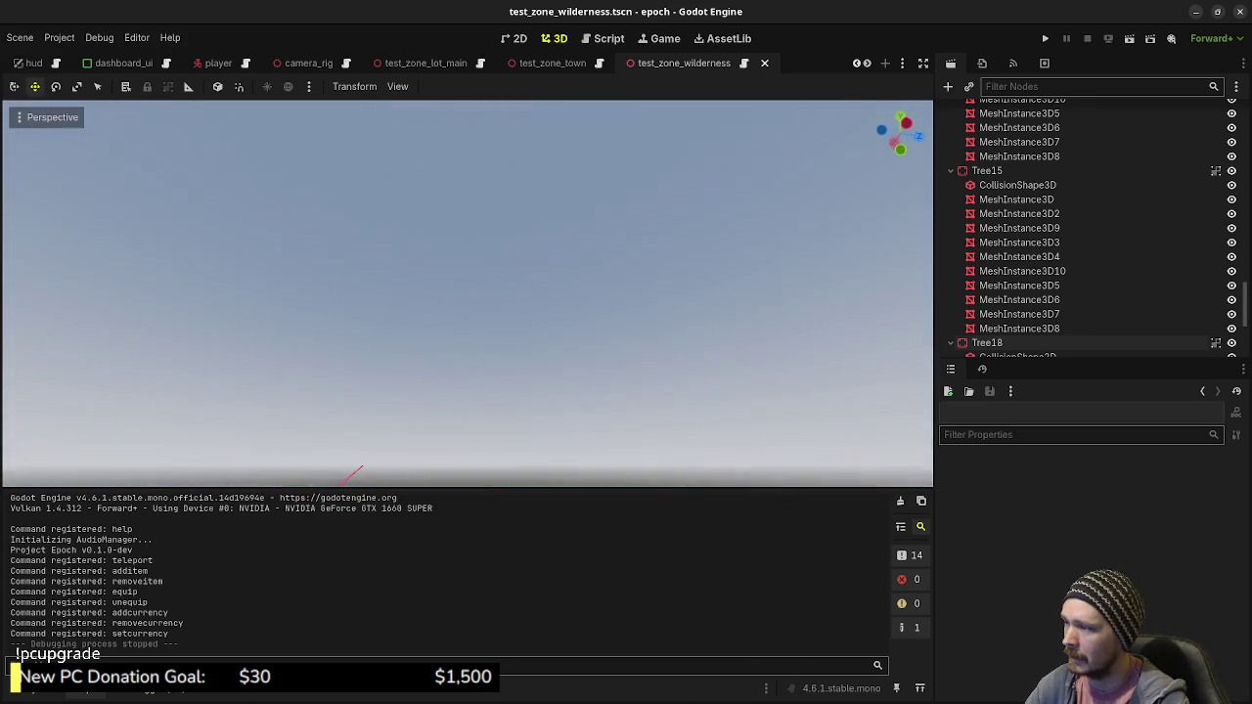
{"action": "key", "text": "w"}
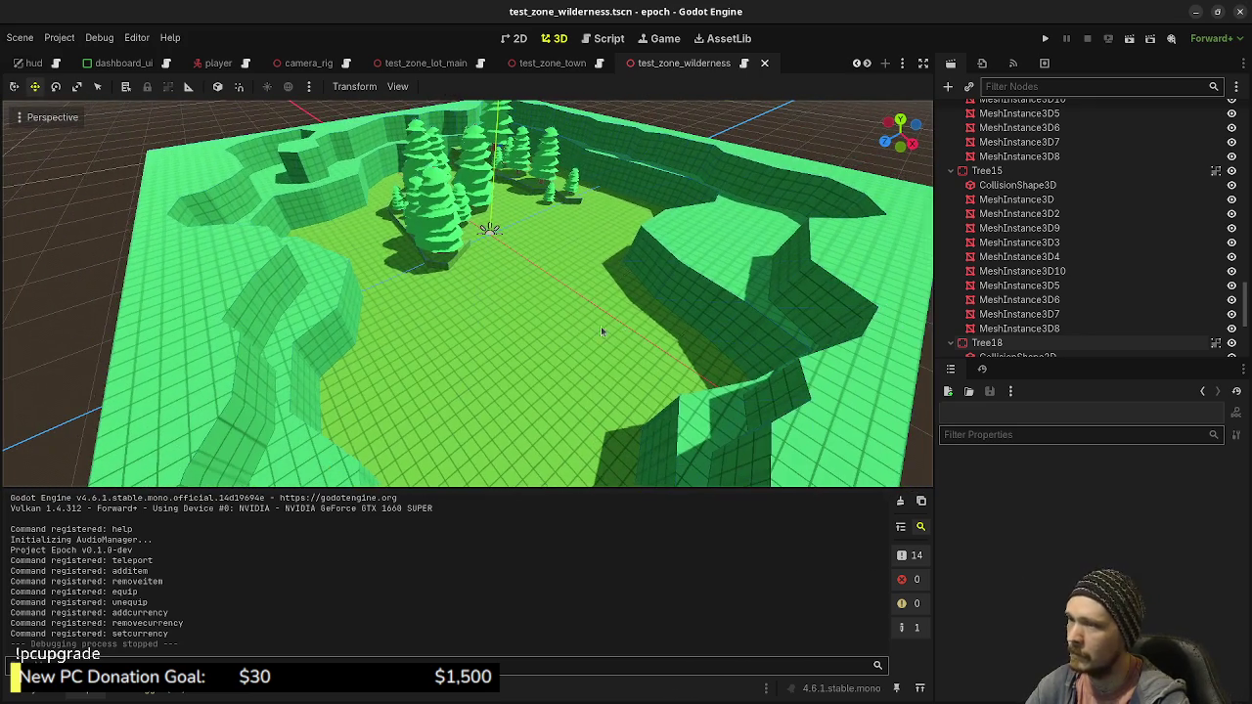
{"action": "scroll", "coordinate": [1084, 251], "scroll_direction": "down", "scroll_amount": 10}
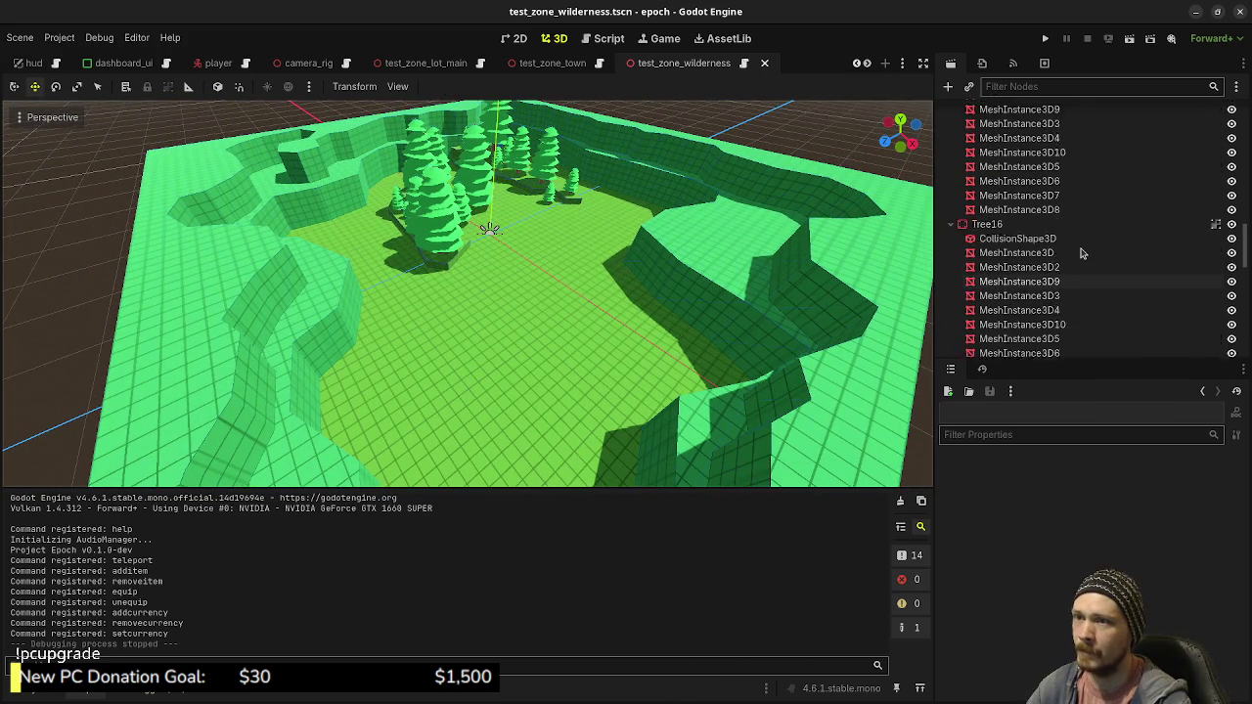
{"action": "scroll", "coordinate": [1080, 253], "scroll_direction": "up", "scroll_amount": 15}
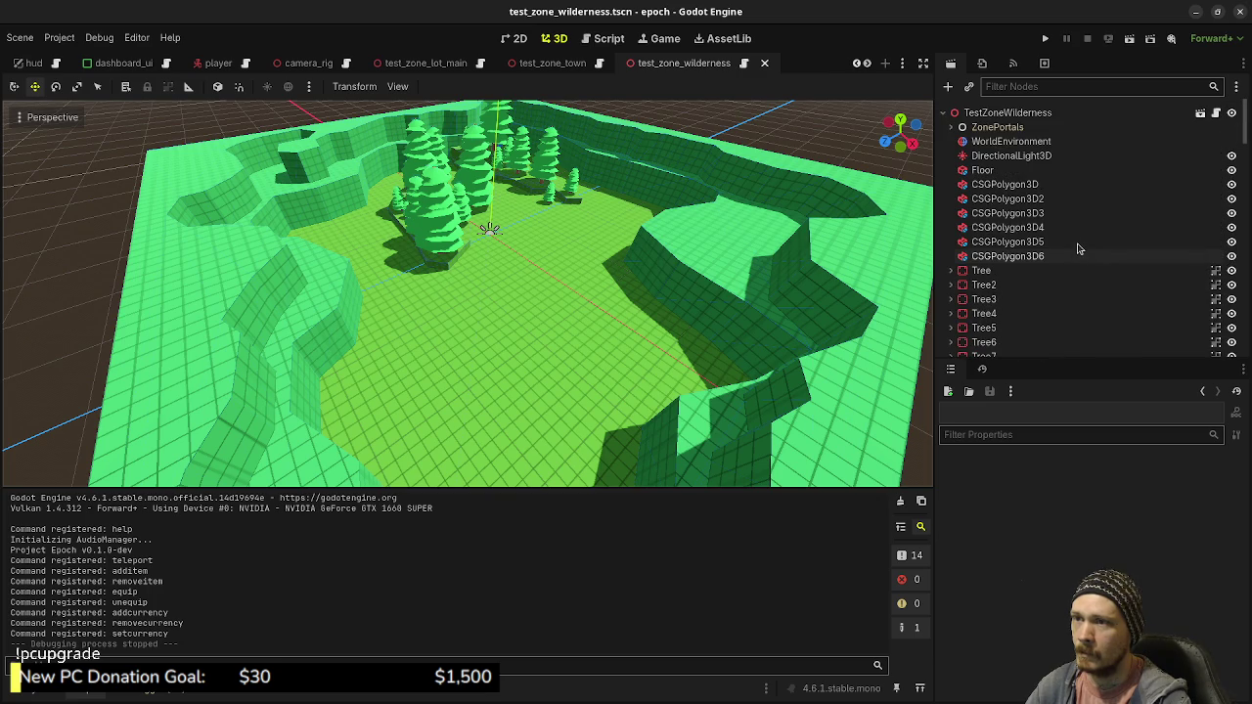
Collapse the scene tree to TestZoneWilderness and lower the view close to the trees
{"action": "right_click", "coordinate": [993, 113]}
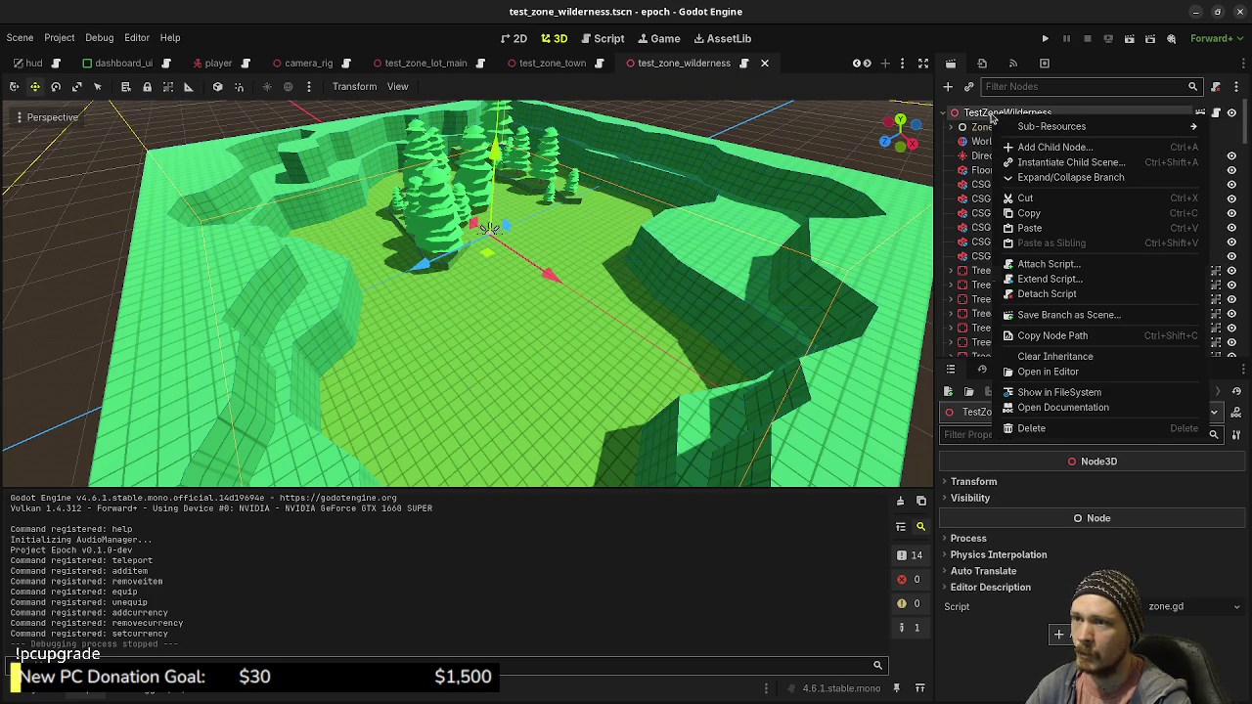
{"action": "left_click", "coordinate": [1066, 186]}
{"action": "right_click", "coordinate": [1007, 113]}
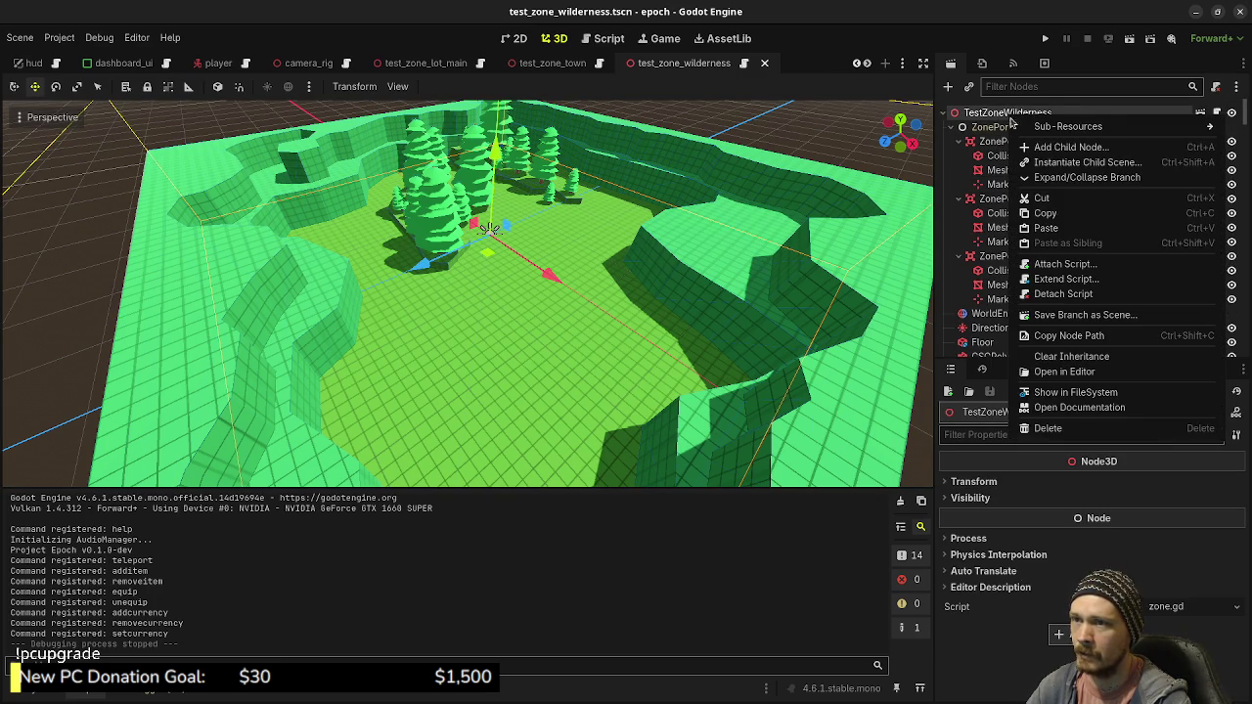
{"action": "left_click", "coordinate": [1069, 184]}
{"action": "left_click", "coordinate": [768, 152]}
{"action": "mouse_move", "coordinate": [743, 224]}
{"action": "left_mouse_down"}
{"action": "mouse_move", "coordinate": [587, 262]}
{"action": "mouse_move", "coordinate": [711, 311]}
{"action": "left_mouse_up"}
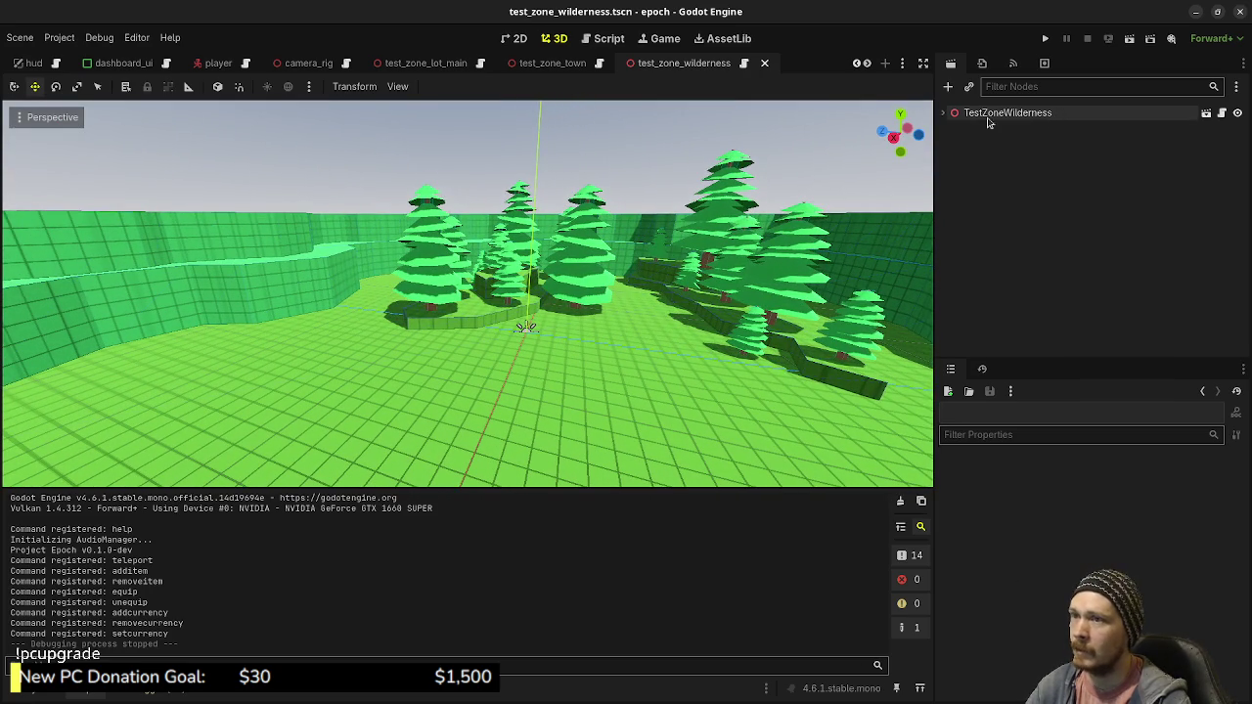
Add a Node3D child named Trees under the scene root
{"action": "left_click", "coordinate": [946, 115]}
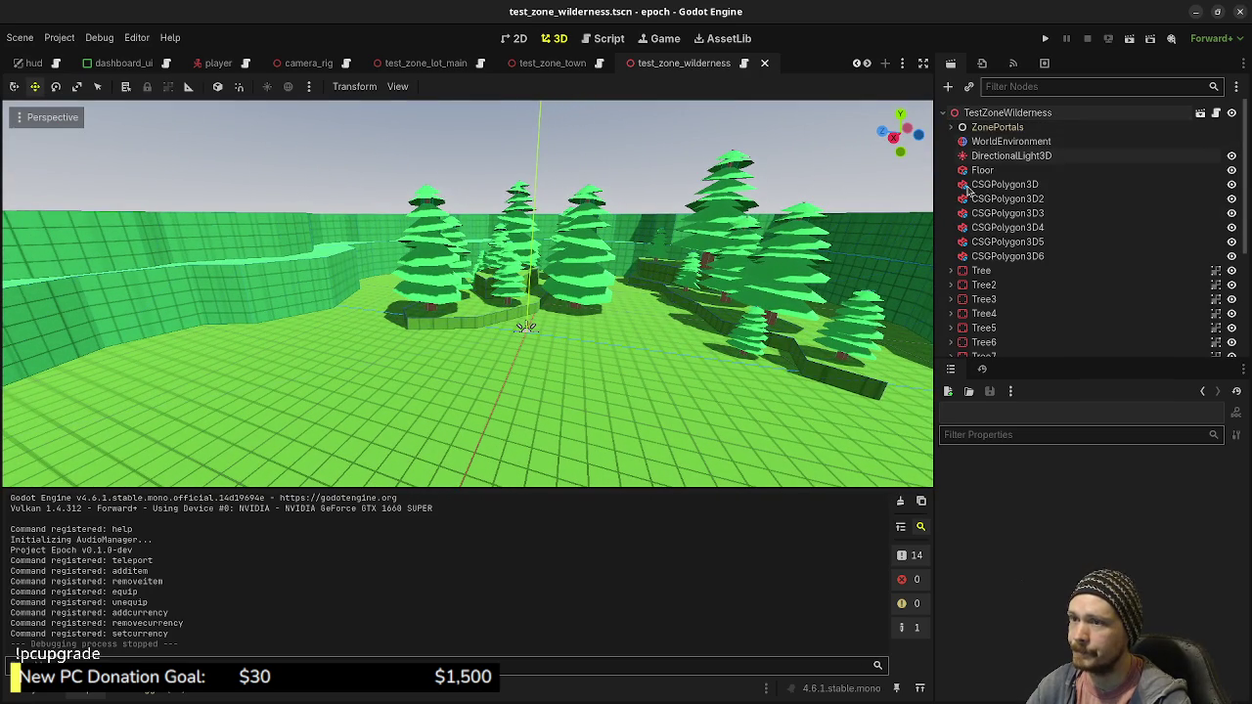
{"action": "right_click", "coordinate": [991, 113]}
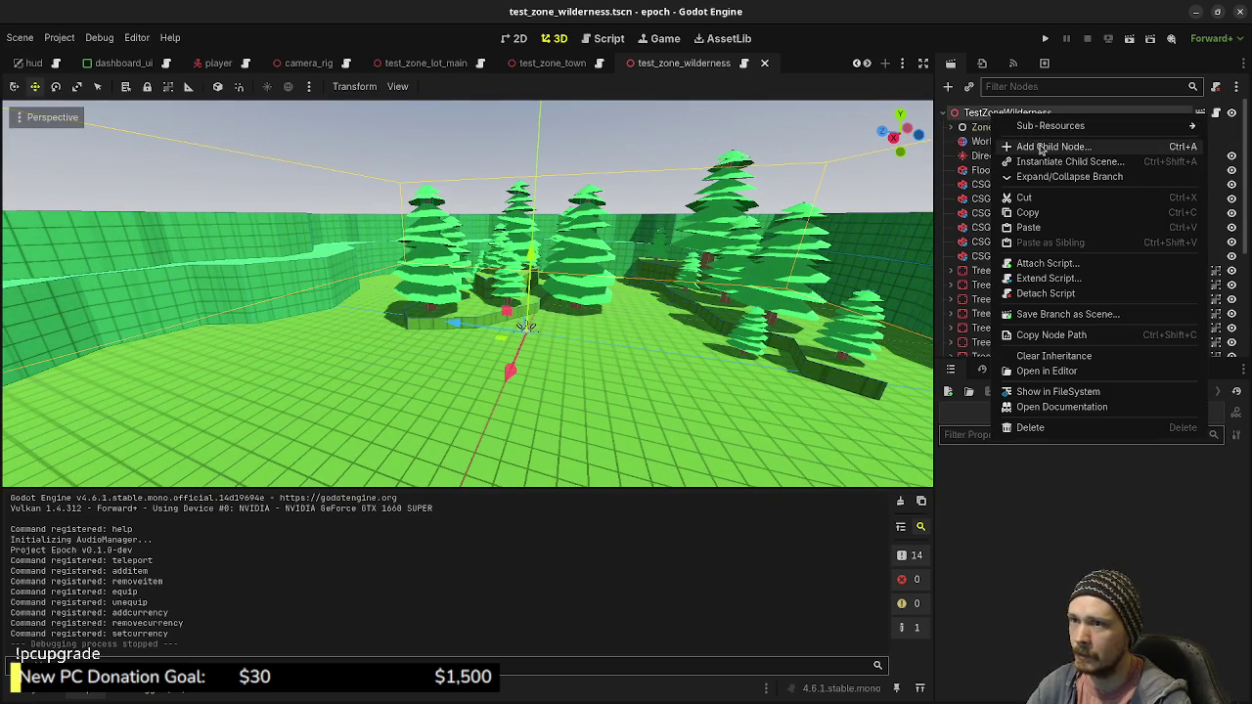
{"action": "left_click", "coordinate": [1040, 147]}
{"action": "type", "text": "Node3D"}
{"action": "key", "text": "Return"}
{"action": "type", "text": "Tre"}
{"action": "key", "text": "Return"}
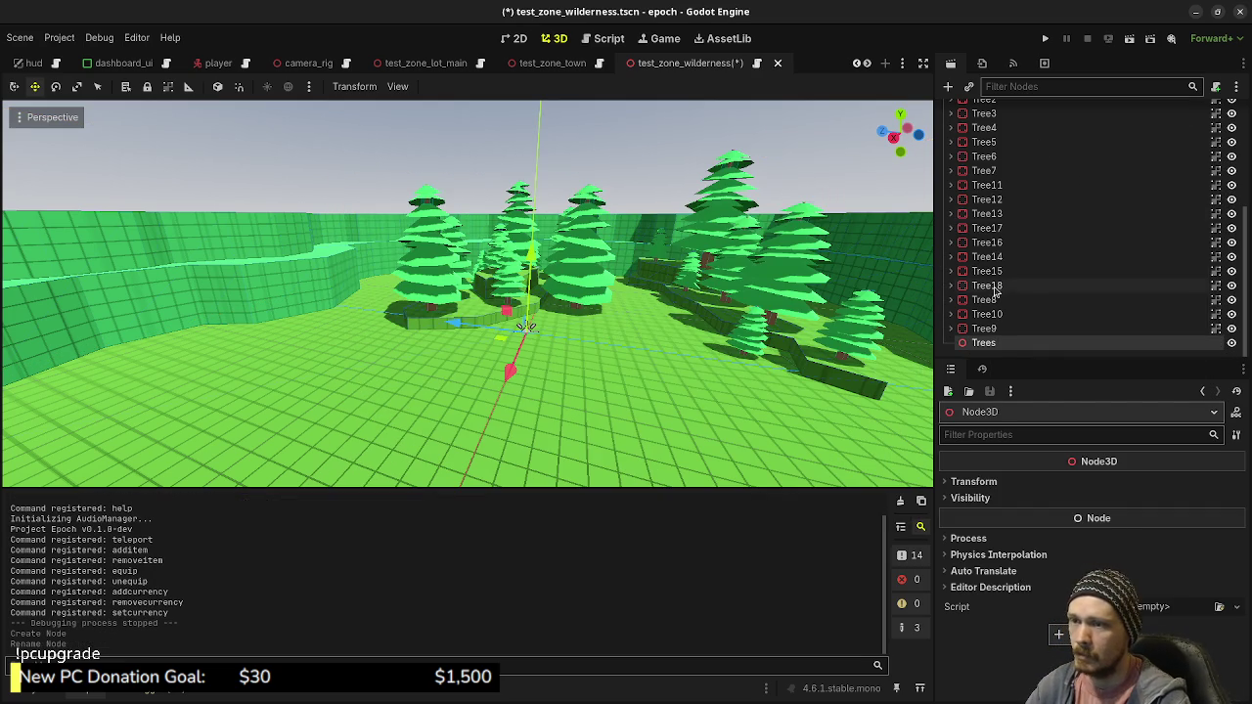
Move all eighteen tree nodes under Trees and collapse the group
{"action": "left_click", "coordinate": [985, 329]}
{"action": "scroll", "coordinate": [988, 293], "scroll_direction": "up", "scroll_amount": 3}
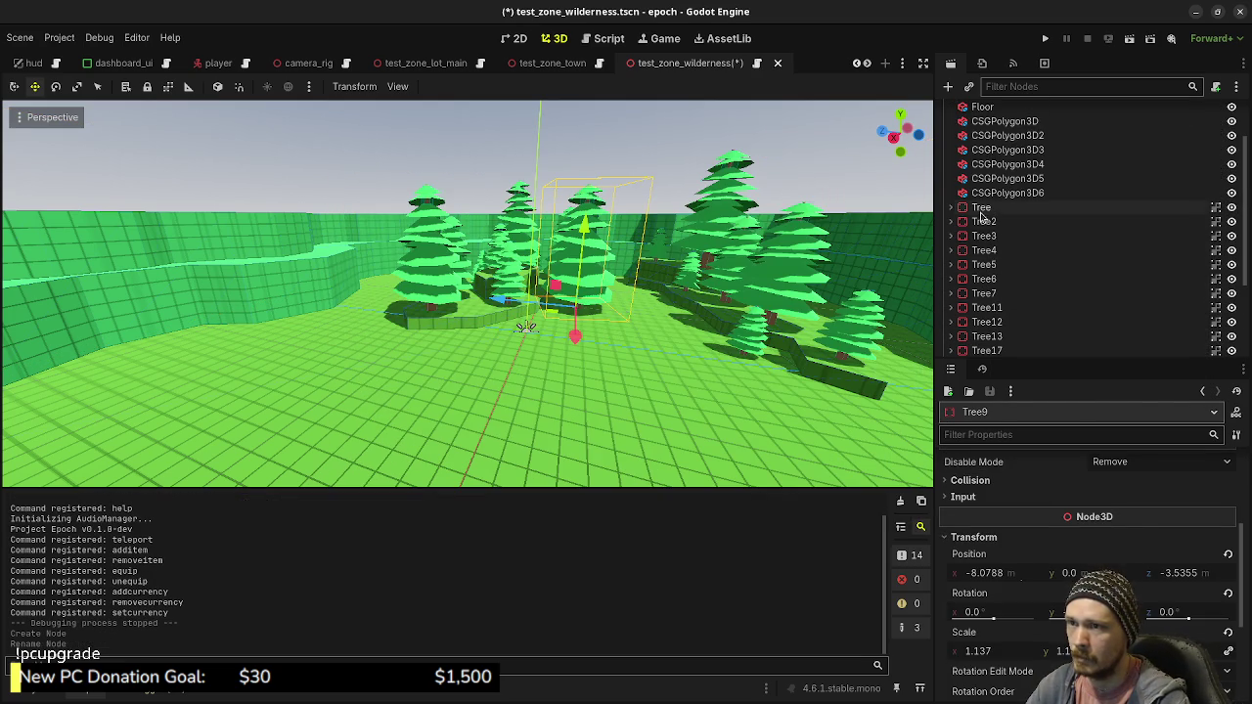
{"action": "left_click", "coordinate": [982, 209], "text": "shift"}
{"action": "scroll", "coordinate": [988, 264], "scroll_direction": "down", "scroll_amount": 3}
{"action": "left_click_drag", "start_coordinate": [973, 322], "coordinate": [976, 344]}
{"action": "scroll", "coordinate": [975, 245], "scroll_direction": "up", "scroll_amount": 3}
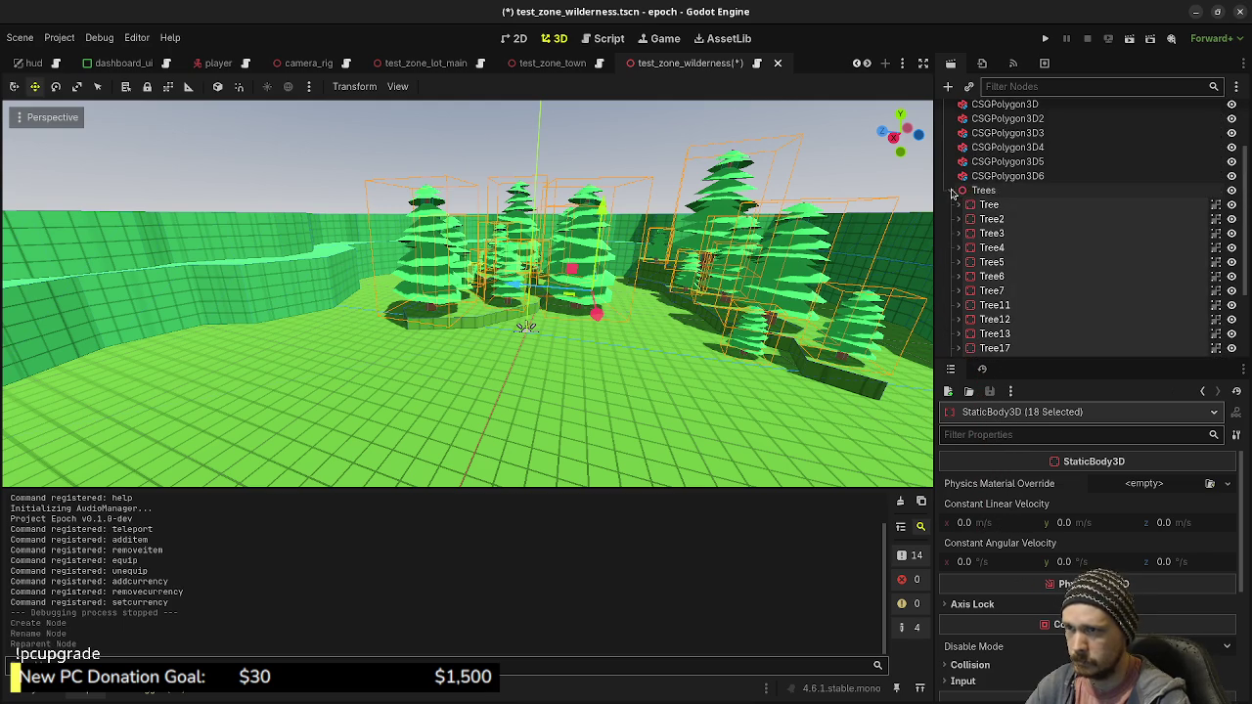
{"action": "left_click", "coordinate": [955, 191]}
{"action": "left_click", "coordinate": [990, 298]}
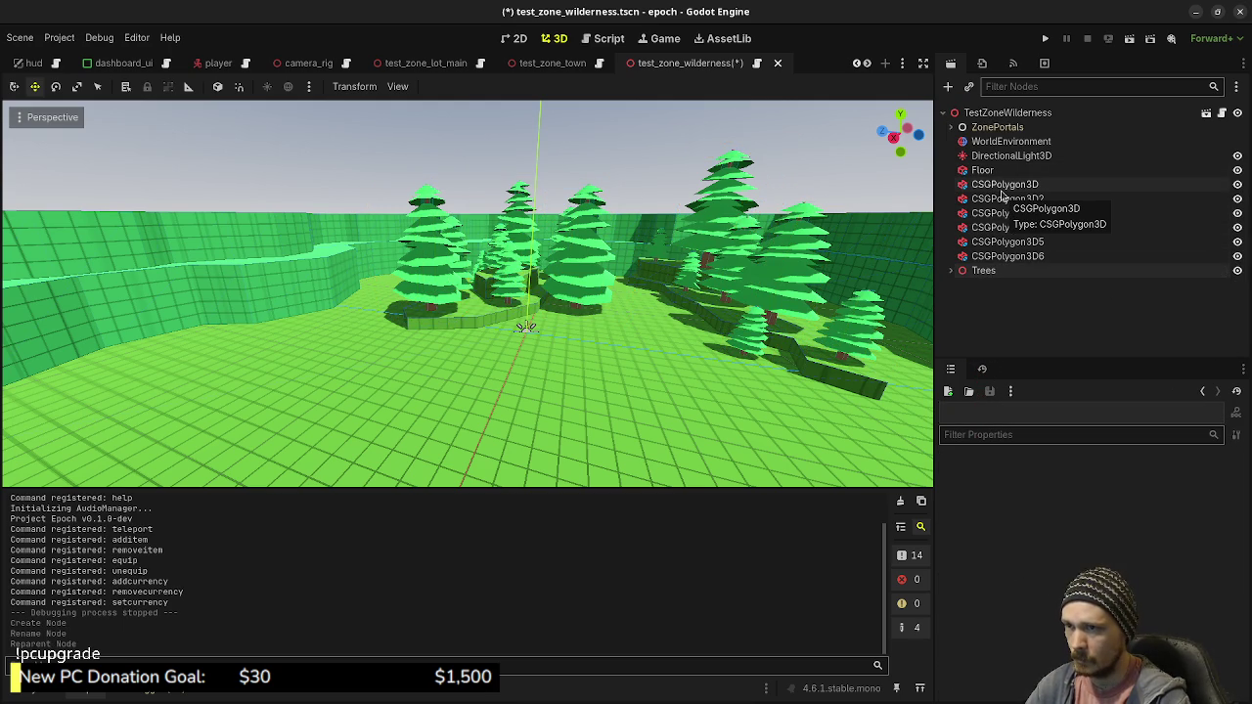
Add a Node3D child named Walls under the scene root
{"action": "left_click", "coordinate": [978, 118]}
{"action": "key", "text": "ctrl+a"}
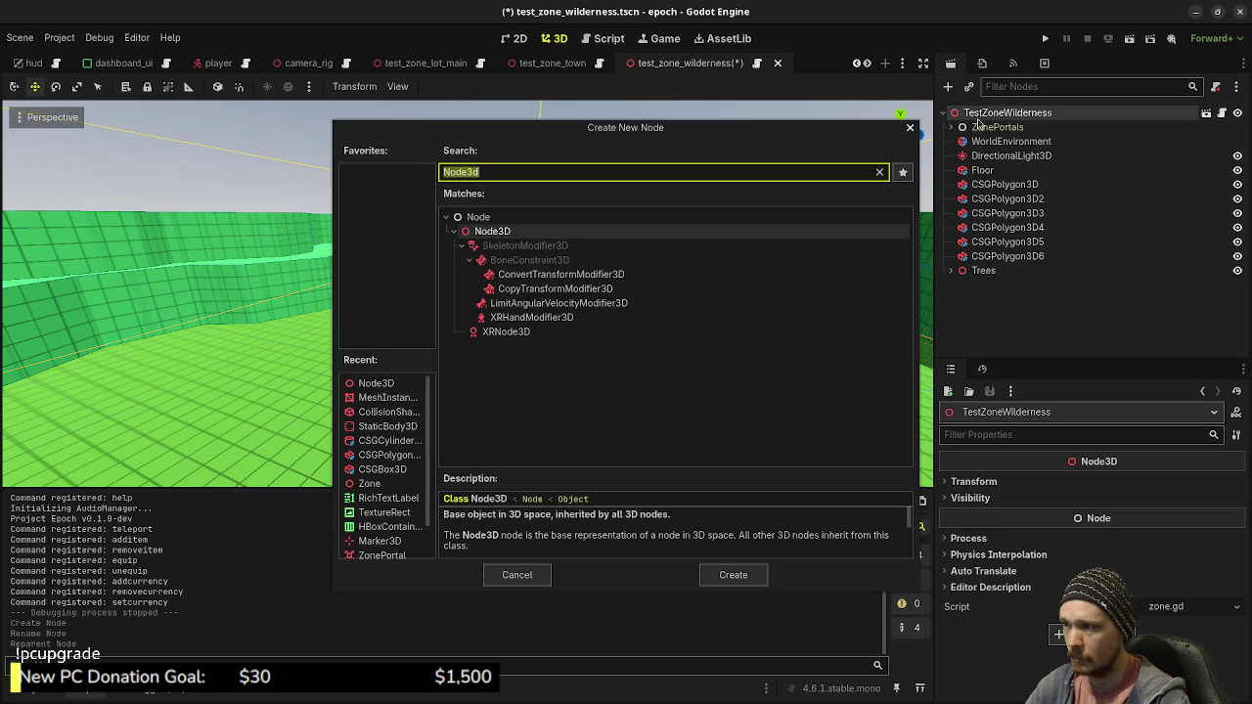
{"action": "key", "text": "Return"}
{"action": "key", "text": "F2"}
{"action": "type", "text": "Walls"}
{"action": "key", "text": "Return"}
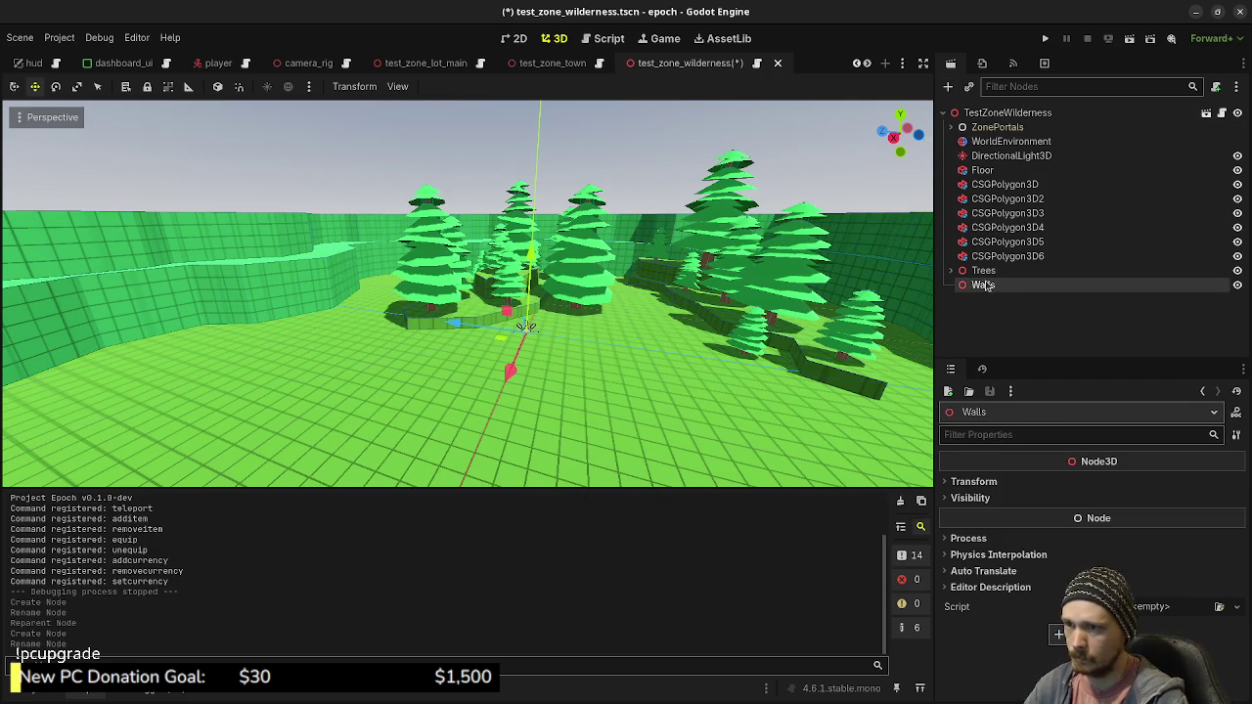
Inspect the Floor box and the first CSG polygon wall shapes
{"action": "left_click", "coordinate": [988, 256]}
{"action": "left_click", "coordinate": [985, 185], "text": "shift"}
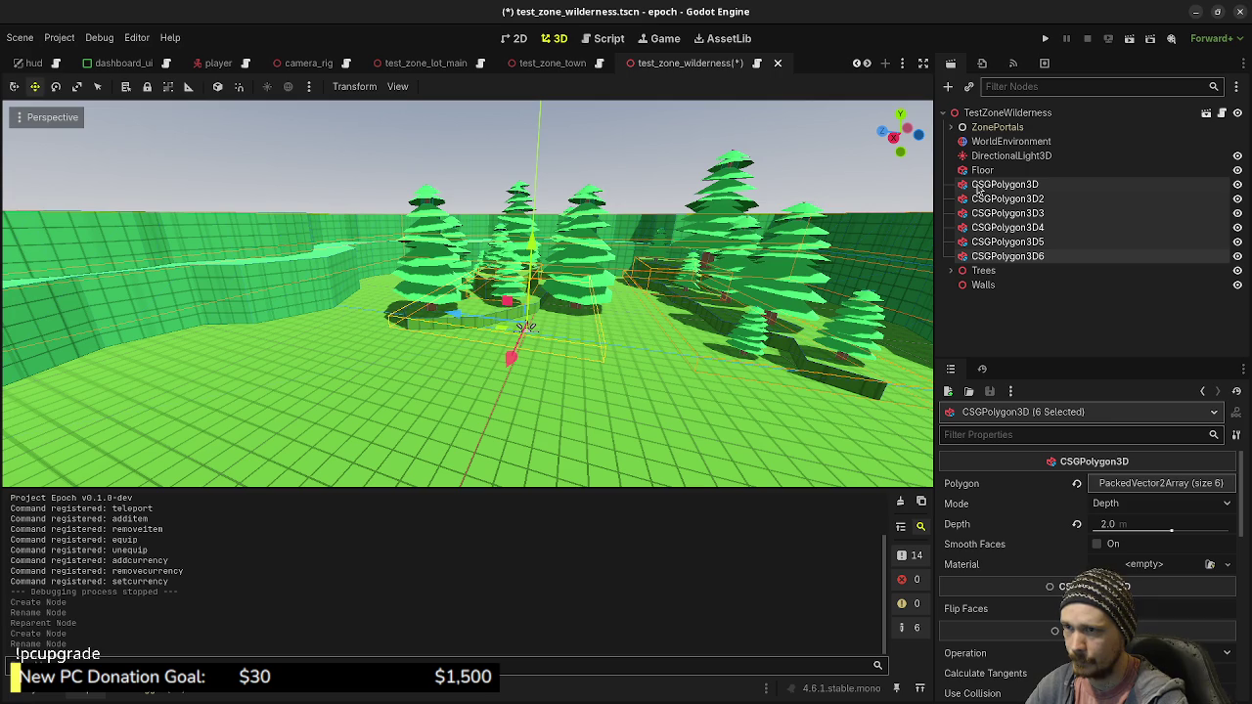
{"action": "left_click", "coordinate": [978, 189]}
{"action": "left_click", "coordinate": [982, 171]}
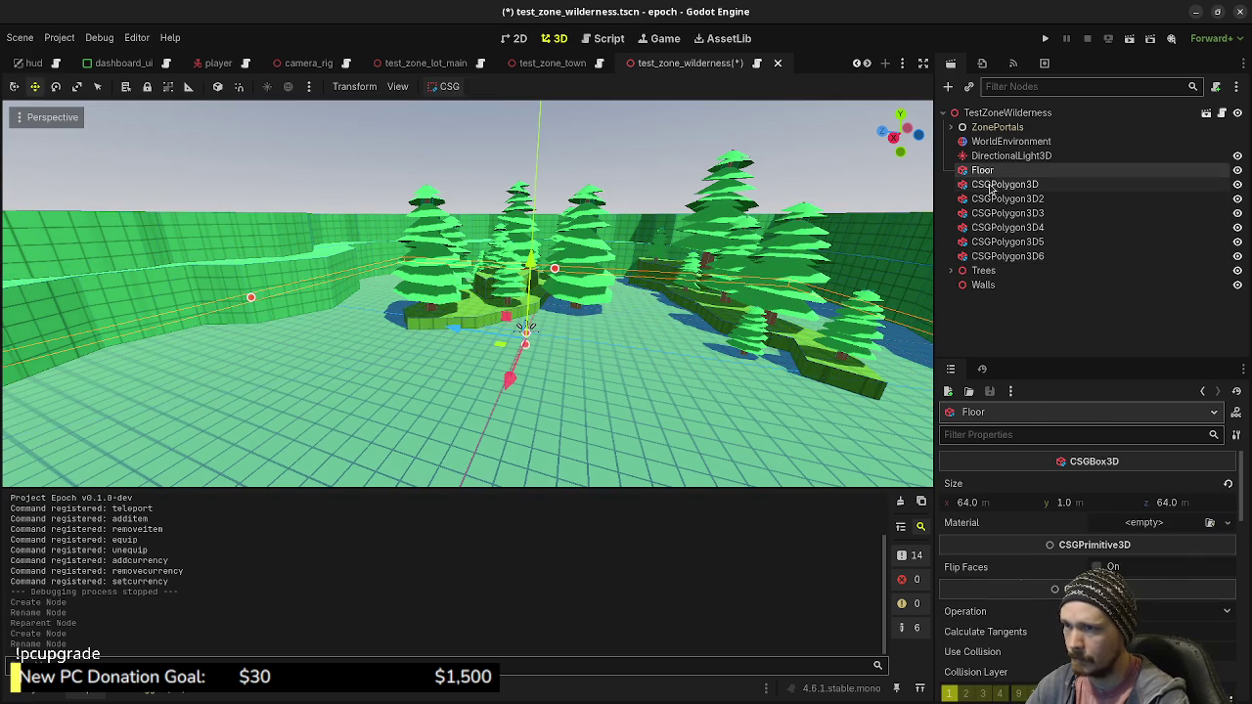
{"action": "left_click", "coordinate": [990, 185]}
{"action": "left_click", "coordinate": [993, 201]}
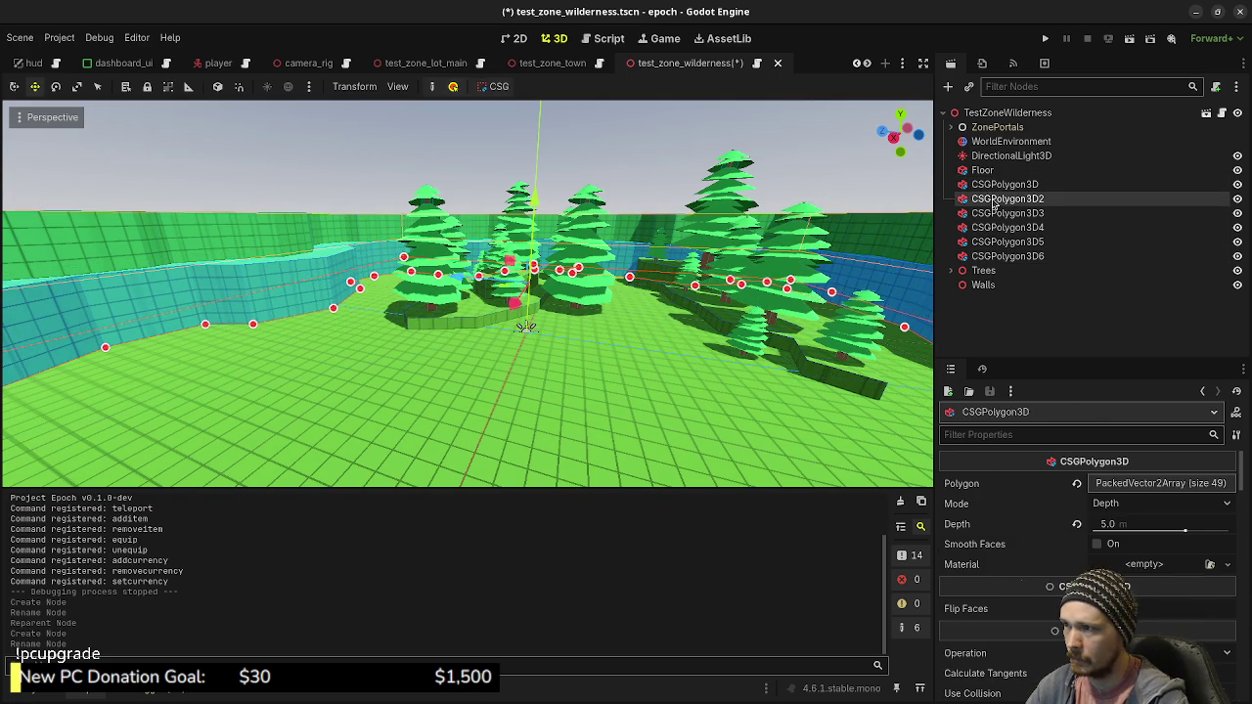
{"action": "left_click", "coordinate": [995, 214]}
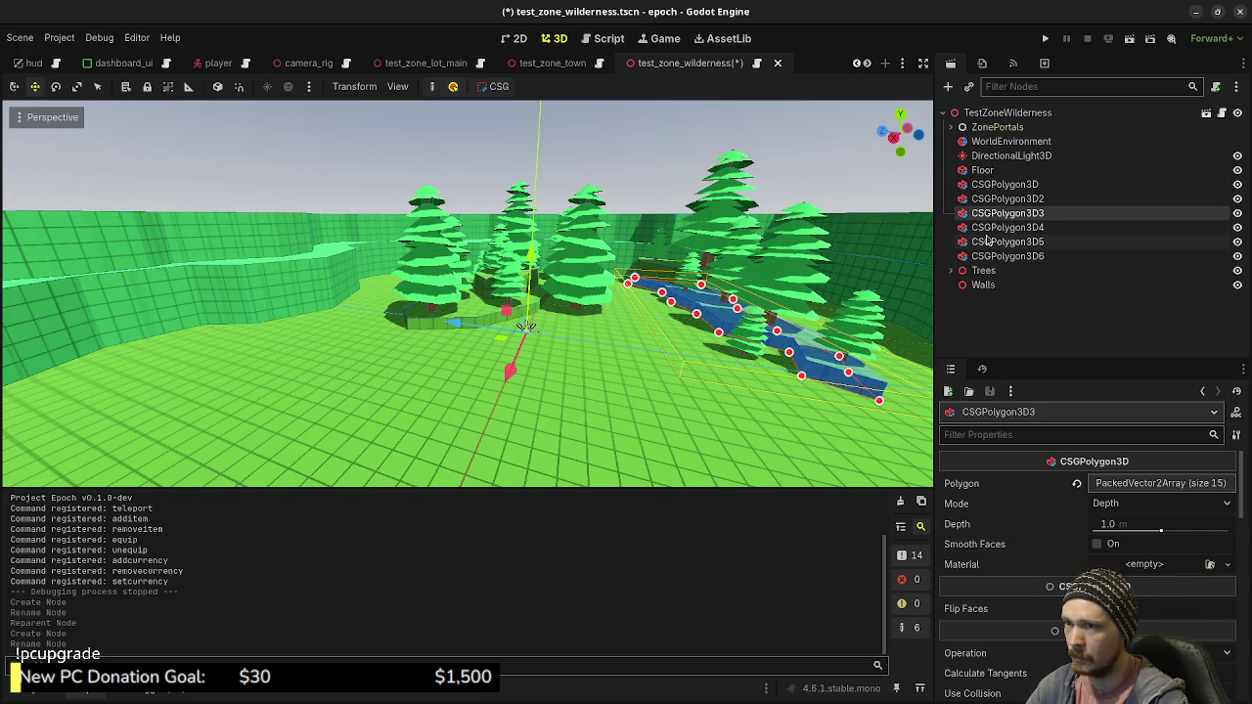
Move CSGPolygon3D through CSGPolygon3D6 under Walls and place Walls above Trees
{"action": "left_click", "coordinate": [982, 186]}
{"action": "left_click", "coordinate": [986, 256], "text": "shift"}
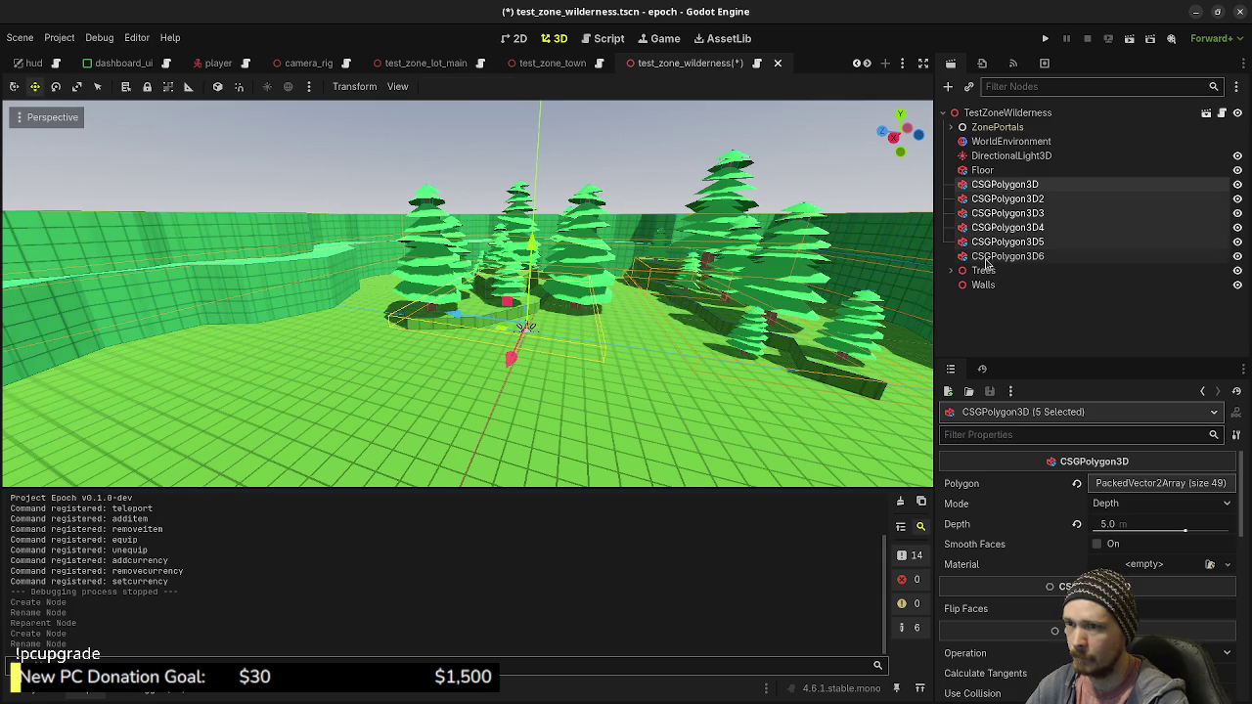
{"action": "left_click_drag", "start_coordinate": [983, 240], "coordinate": [983, 286]}
{"action": "left_click", "coordinate": [951, 199]}
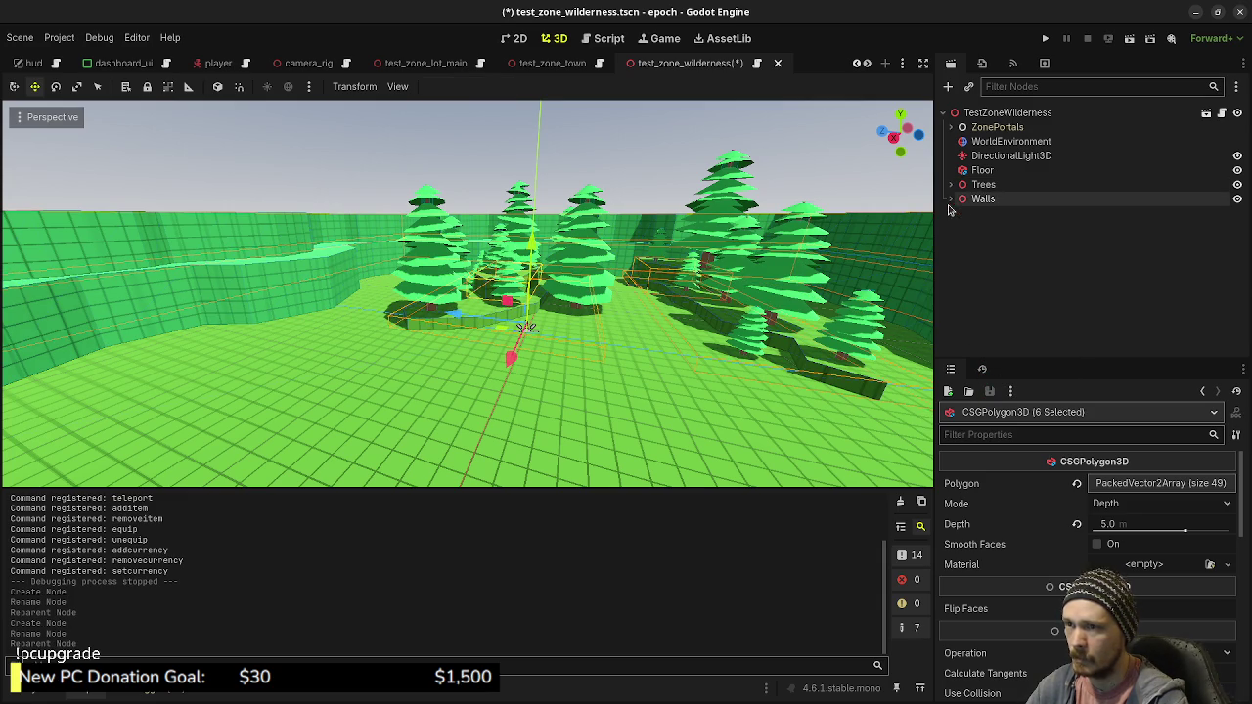
{"action": "left_click_drag", "start_coordinate": [981, 198], "coordinate": [983, 182]}
Save the wilderness scene
{"action": "left_click", "coordinate": [998, 234]}
{"action": "left_click", "coordinate": [989, 114]}
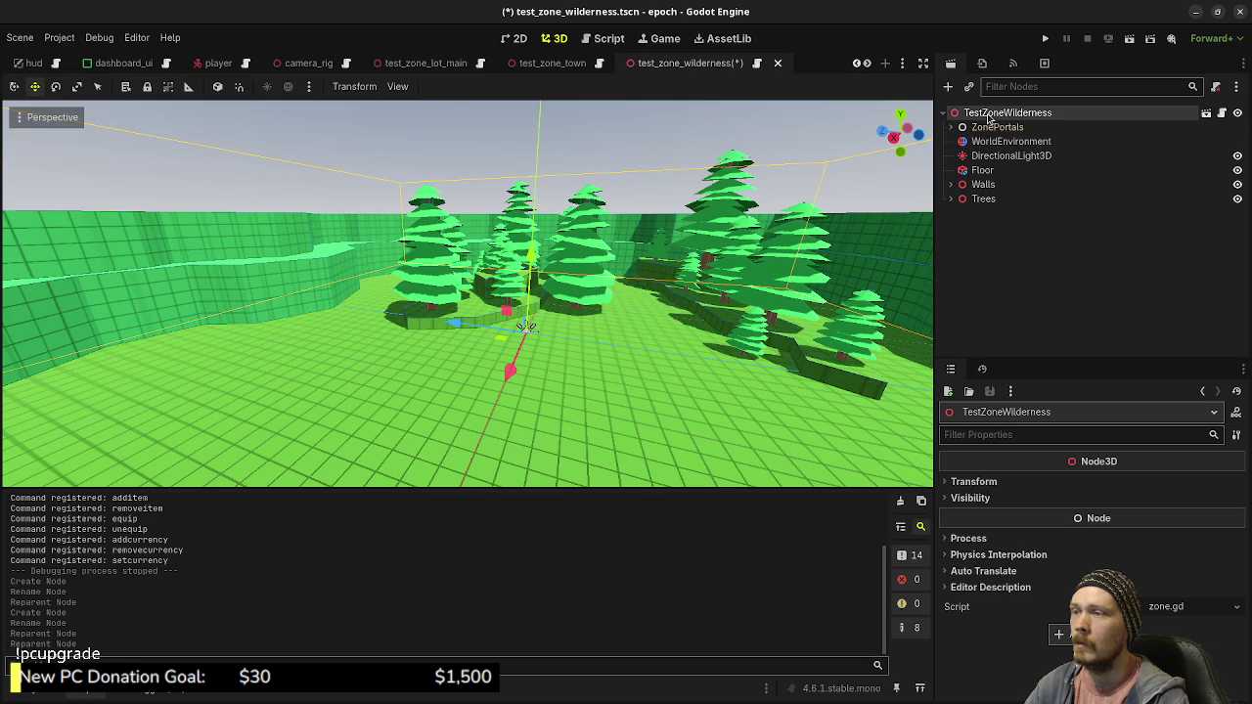
{"action": "key", "text": "ctrl+s"}
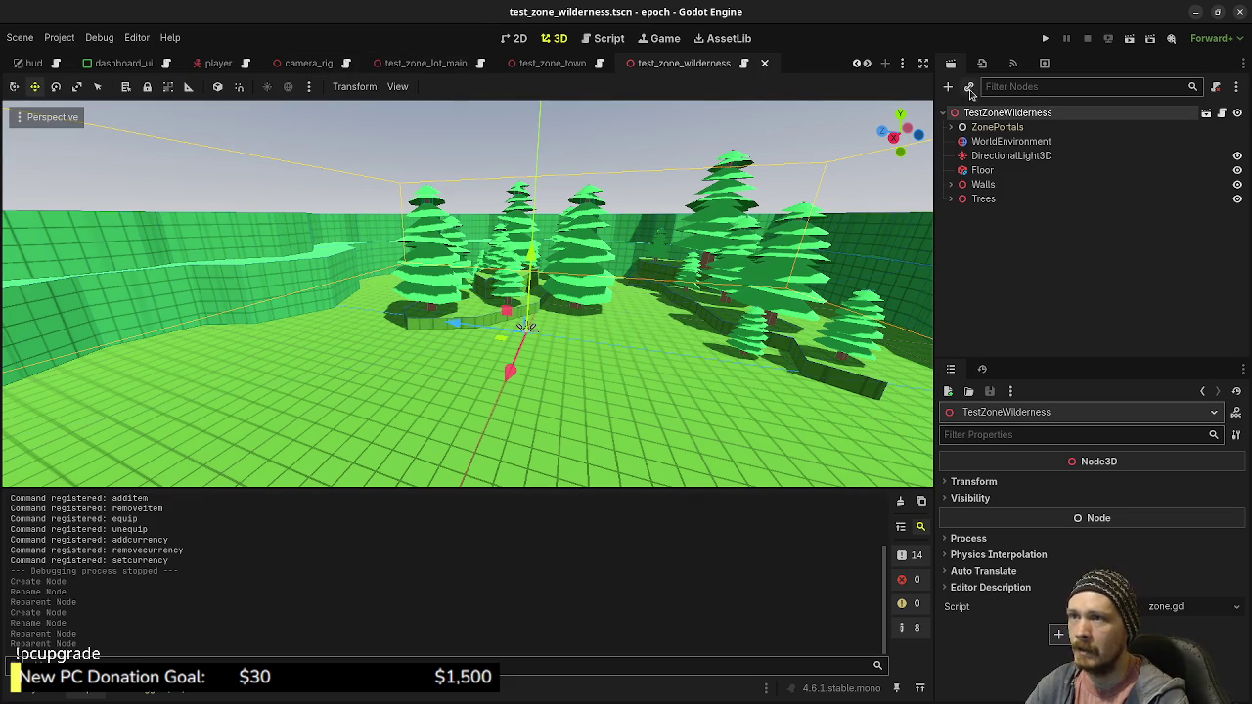
Instantiate item_gather_node_herb.tscn and place the herb out on the field
{"action": "left_click", "coordinate": [969, 88]}
{"action": "type", "text": "herb"}
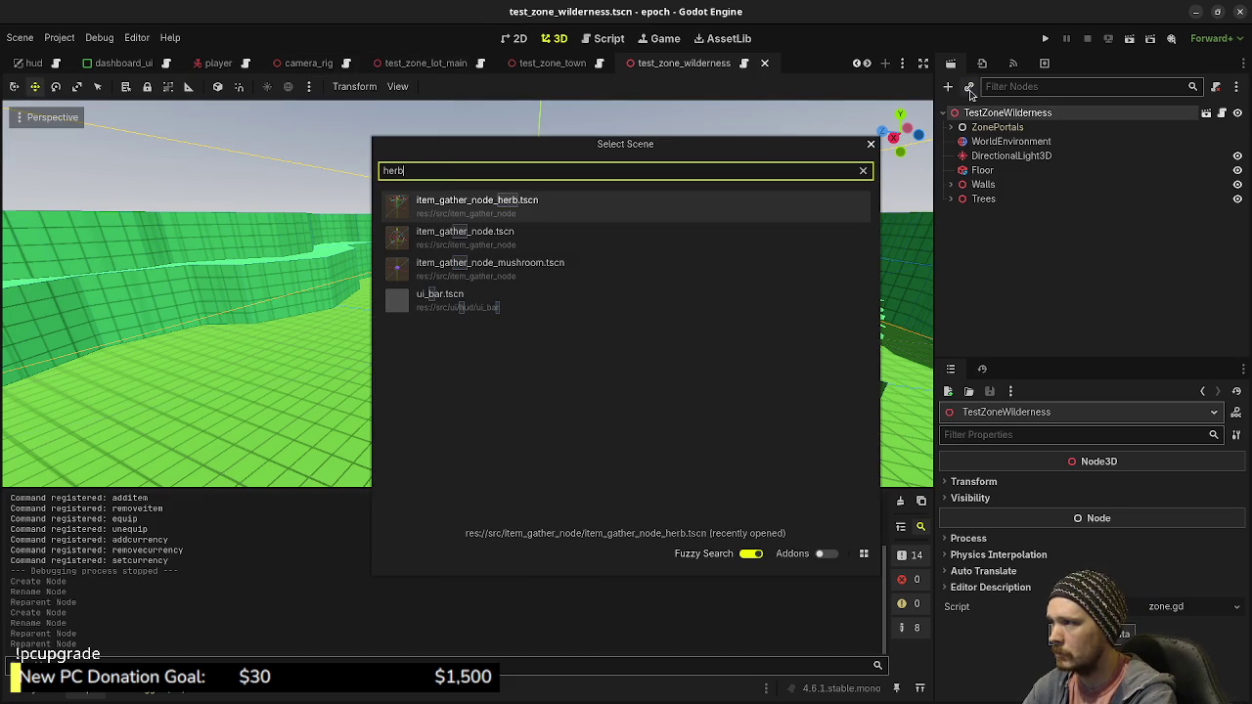
{"action": "key", "text": "Return"}
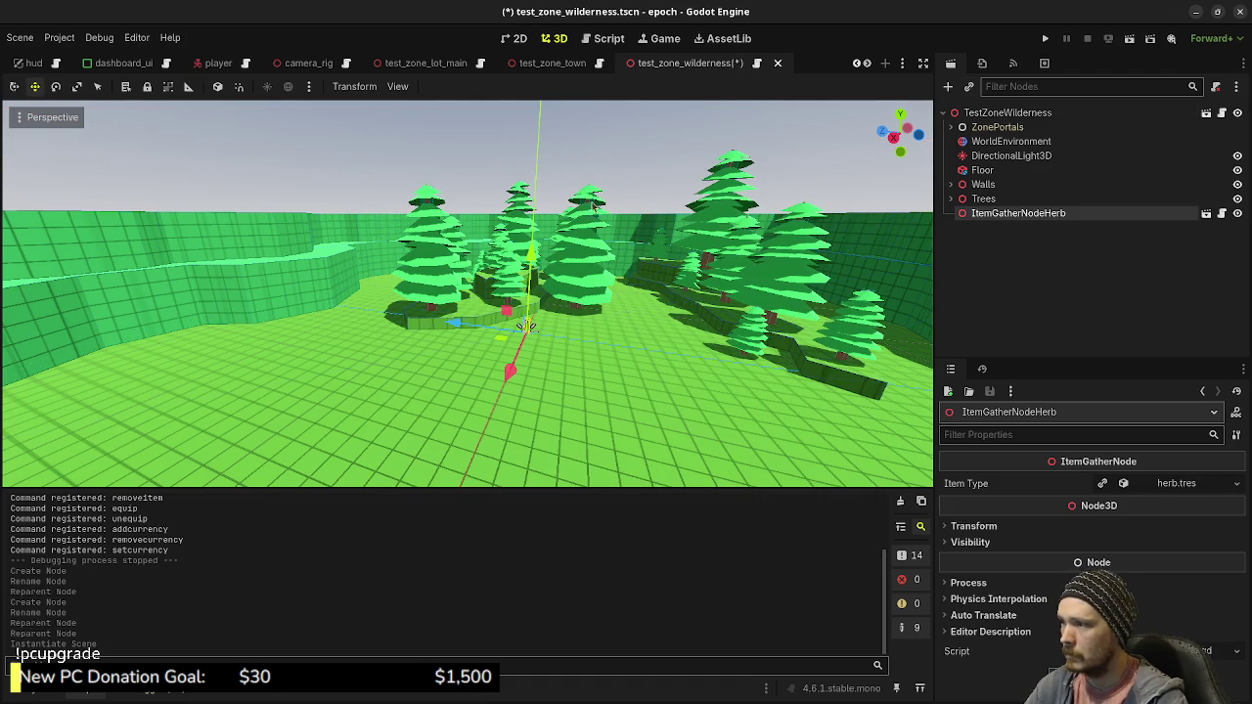
{"action": "left_click_drag", "start_coordinate": [500, 341], "coordinate": [604, 347]}
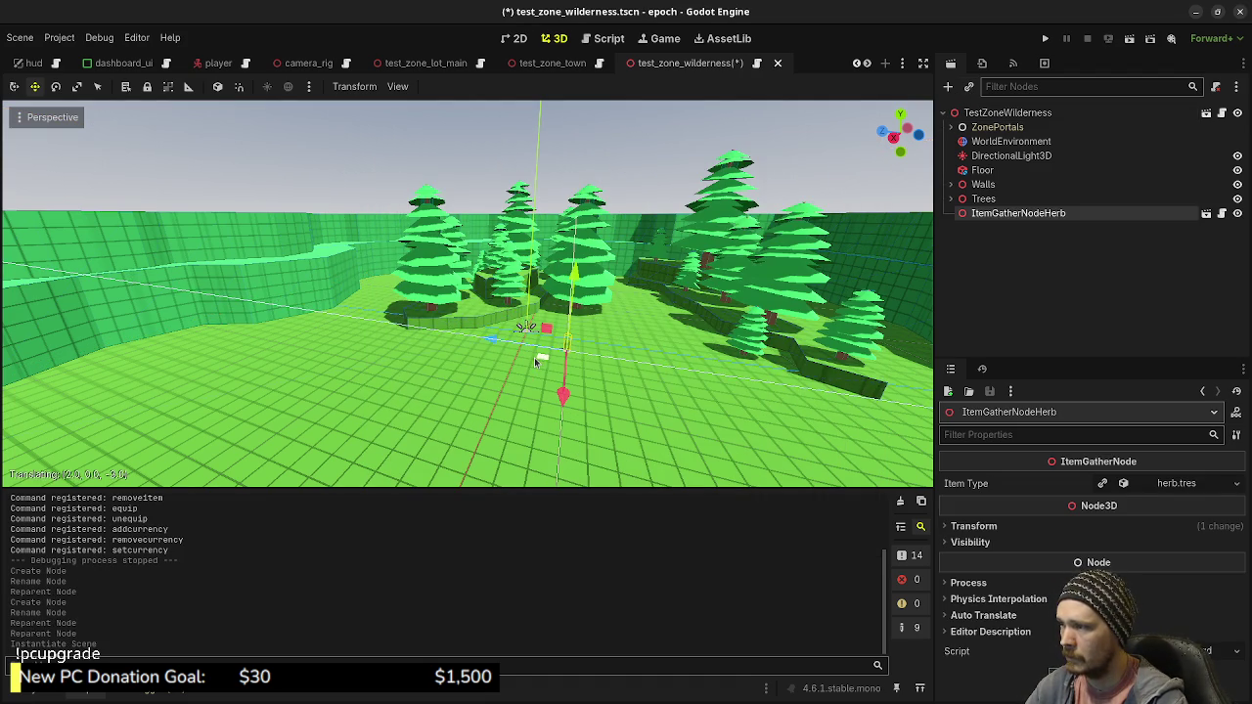
Instantiate item_gather_node_mushroom.tscn into the wilderness zone
{"action": "left_click", "coordinate": [990, 113]}
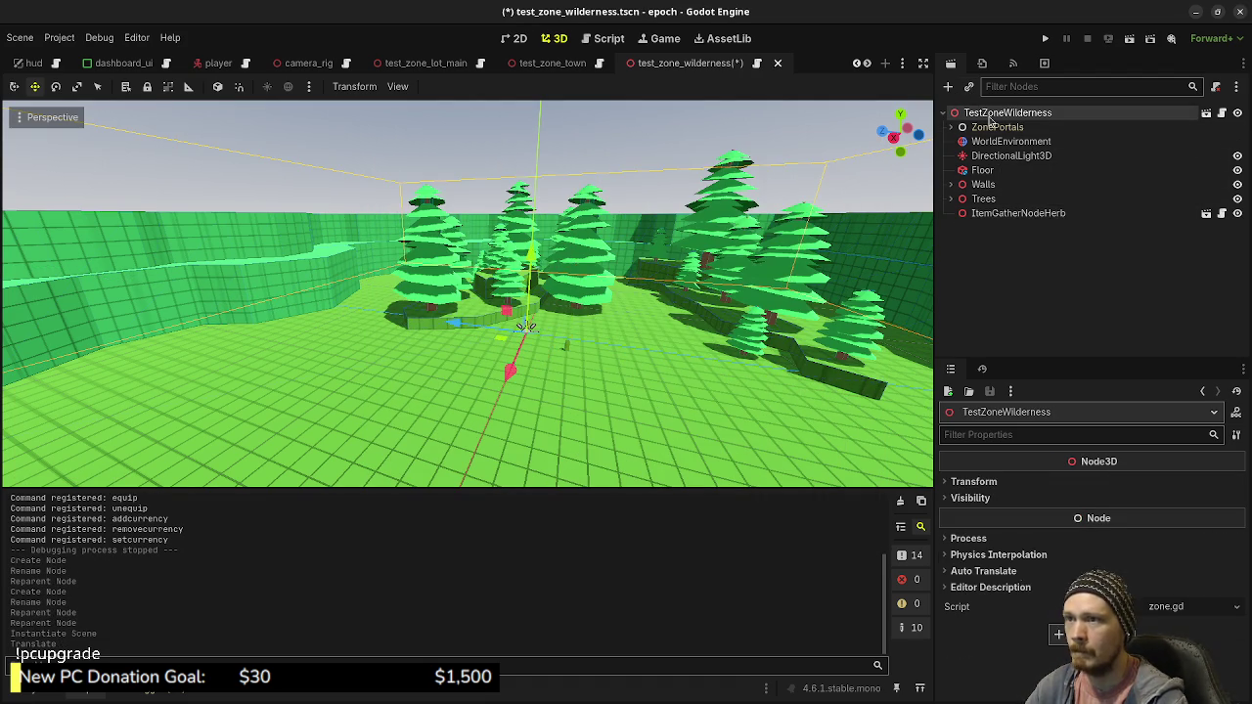
{"action": "key", "text": "ctrl+a"}
{"action": "type", "text": "mush"}
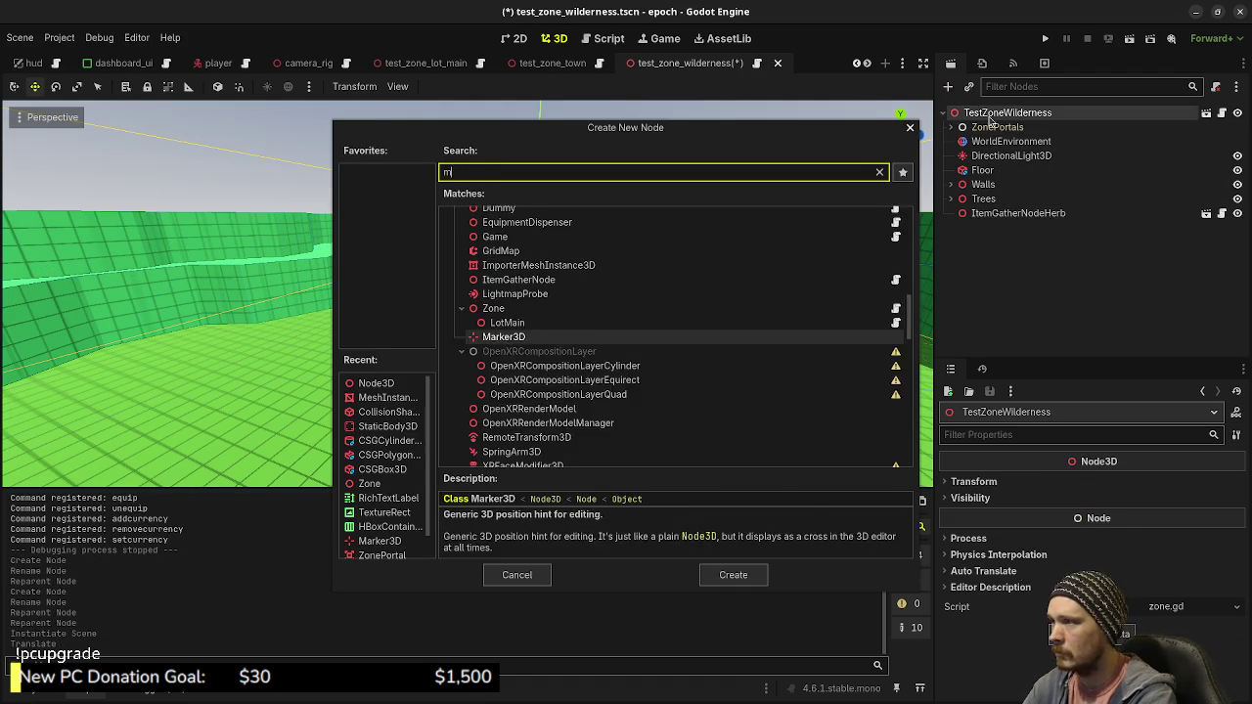
{"action": "left_click", "coordinate": [544, 574]}
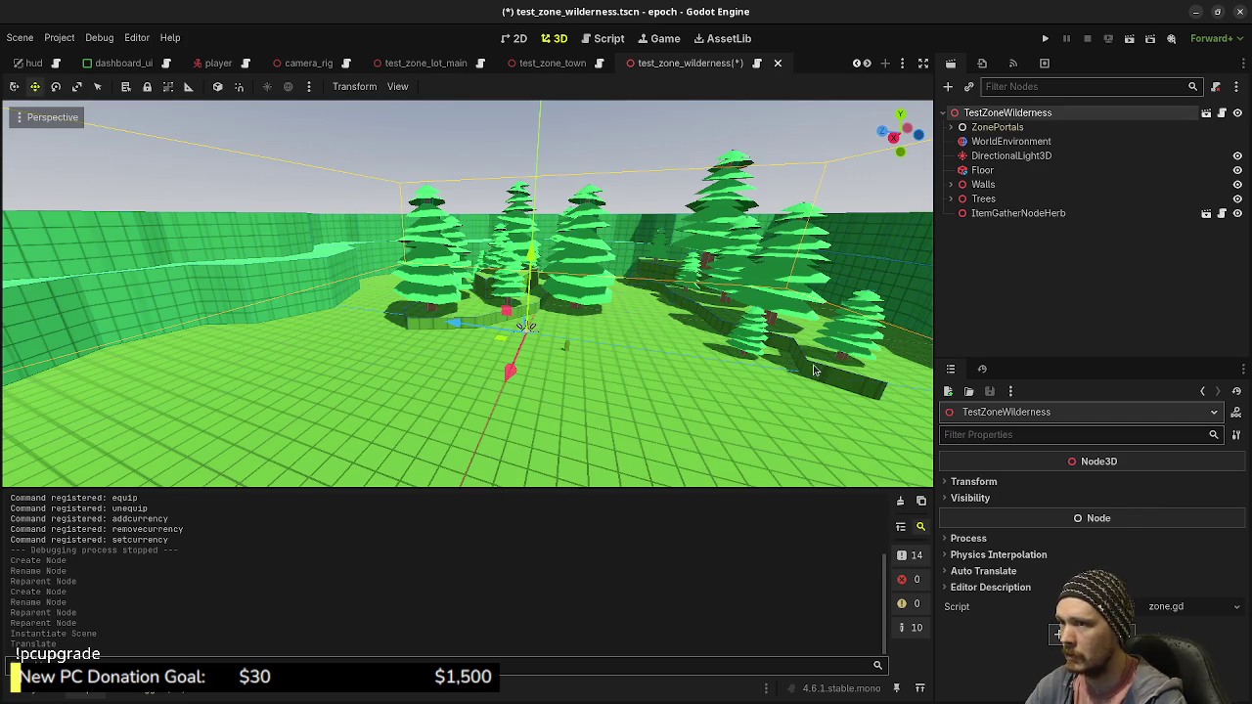
{"action": "left_click", "coordinate": [968, 91]}
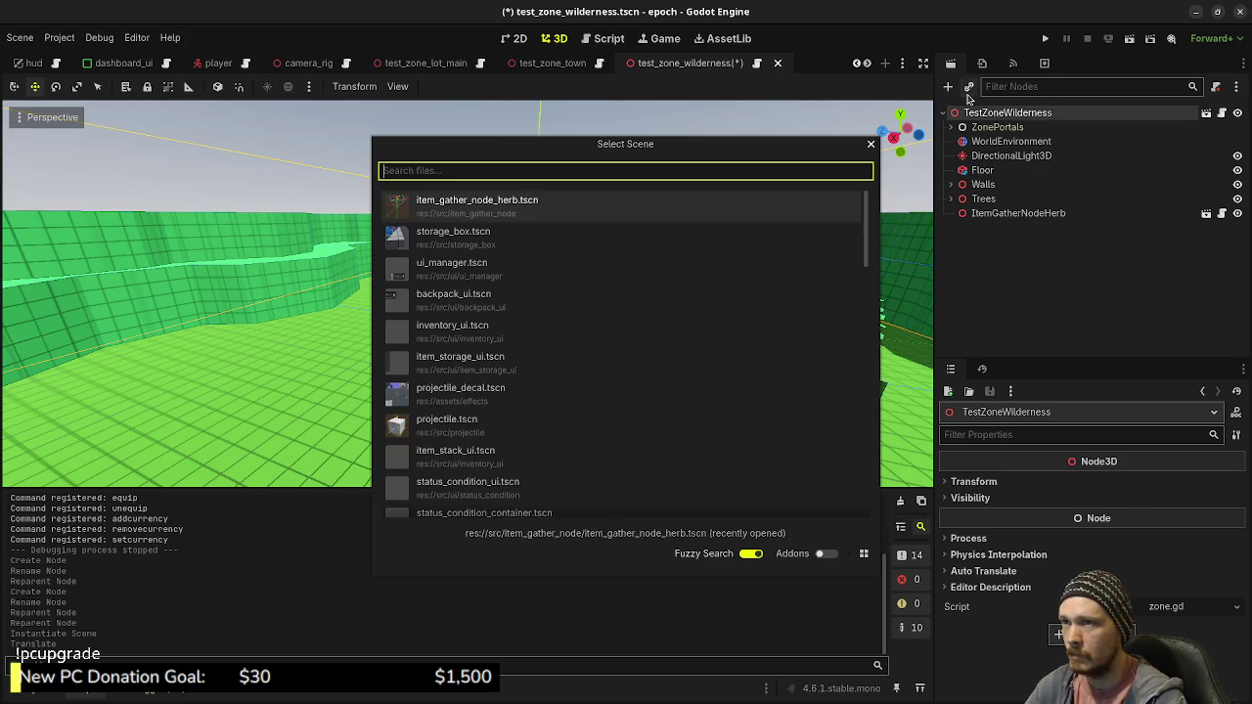
{"action": "type", "text": "mushroom"}
{"action": "key", "text": "Return"}
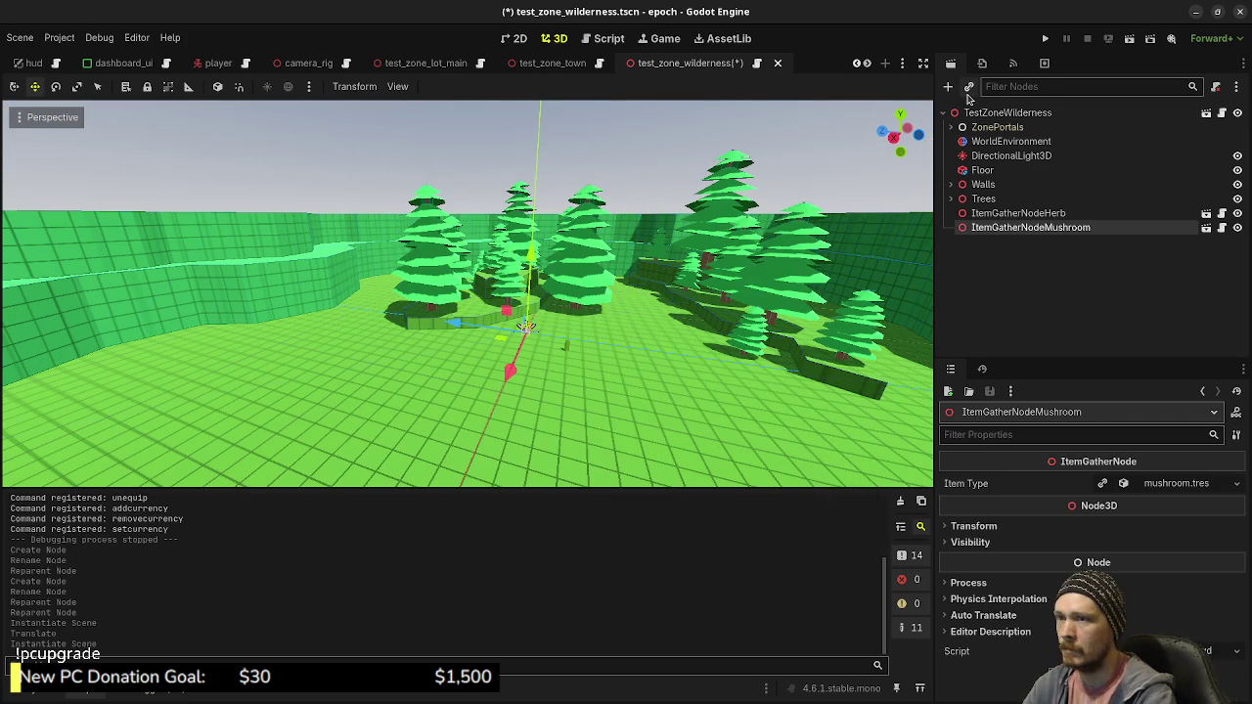
Move ItemGatherNodeMushroom to a new spot on the floor in Top view
{"action": "scroll", "coordinate": [604, 393], "scroll_direction": "down", "scroll_amount": 3}
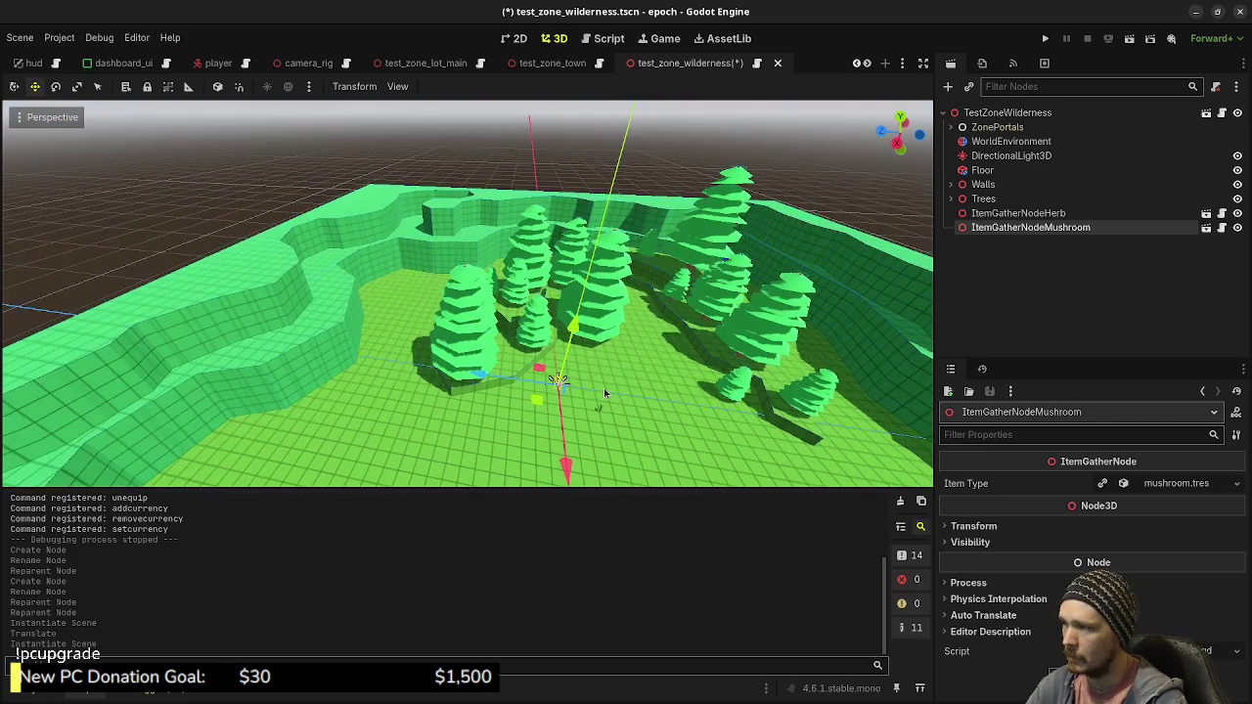
{"action": "key", "text": "KP_7"}
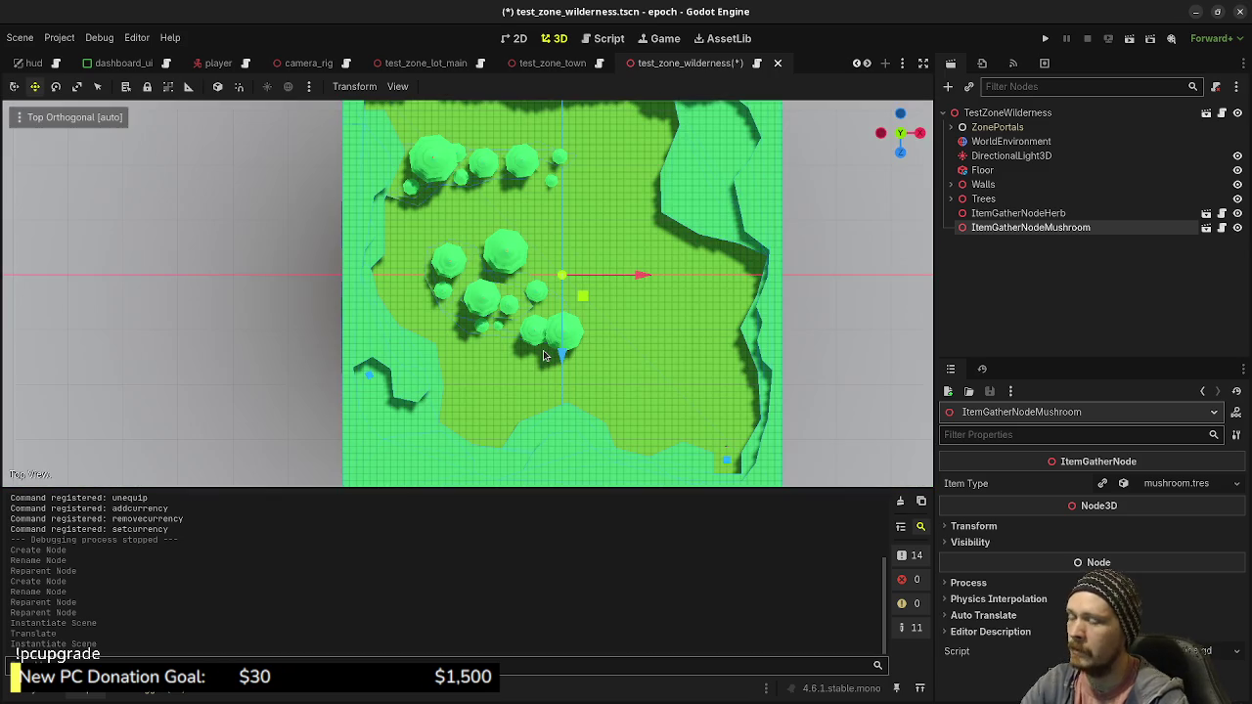
{"action": "scroll", "coordinate": [449, 419], "scroll_direction": "up", "scroll_amount": 5}
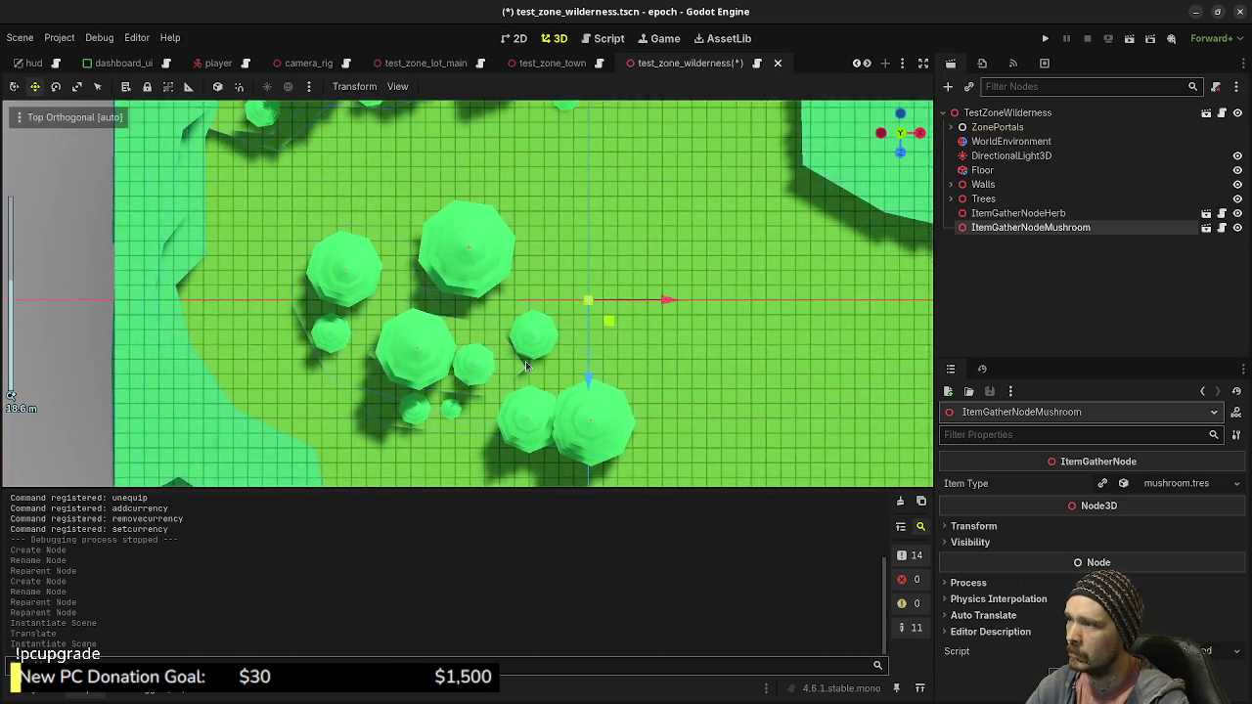
{"action": "scroll", "coordinate": [591, 349], "scroll_direction": "up", "scroll_amount": 1}
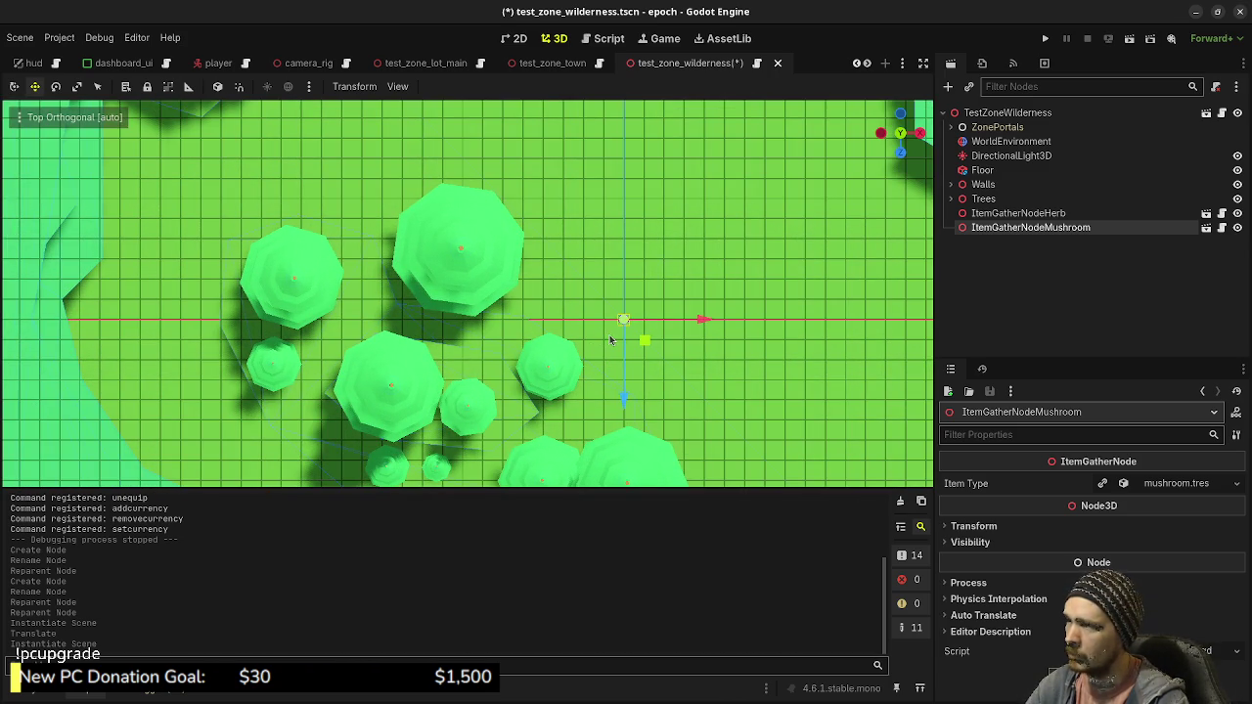
{"action": "mouse_move", "coordinate": [745, 373]}
{"action": "left_mouse_down"}
{"action": "mouse_move", "coordinate": [472, 294]}
{"action": "mouse_move", "coordinate": [311, 336]}
{"action": "mouse_move", "coordinate": [467, 316]}
{"action": "mouse_move", "coordinate": [523, 340]}
{"action": "left_mouse_up"}
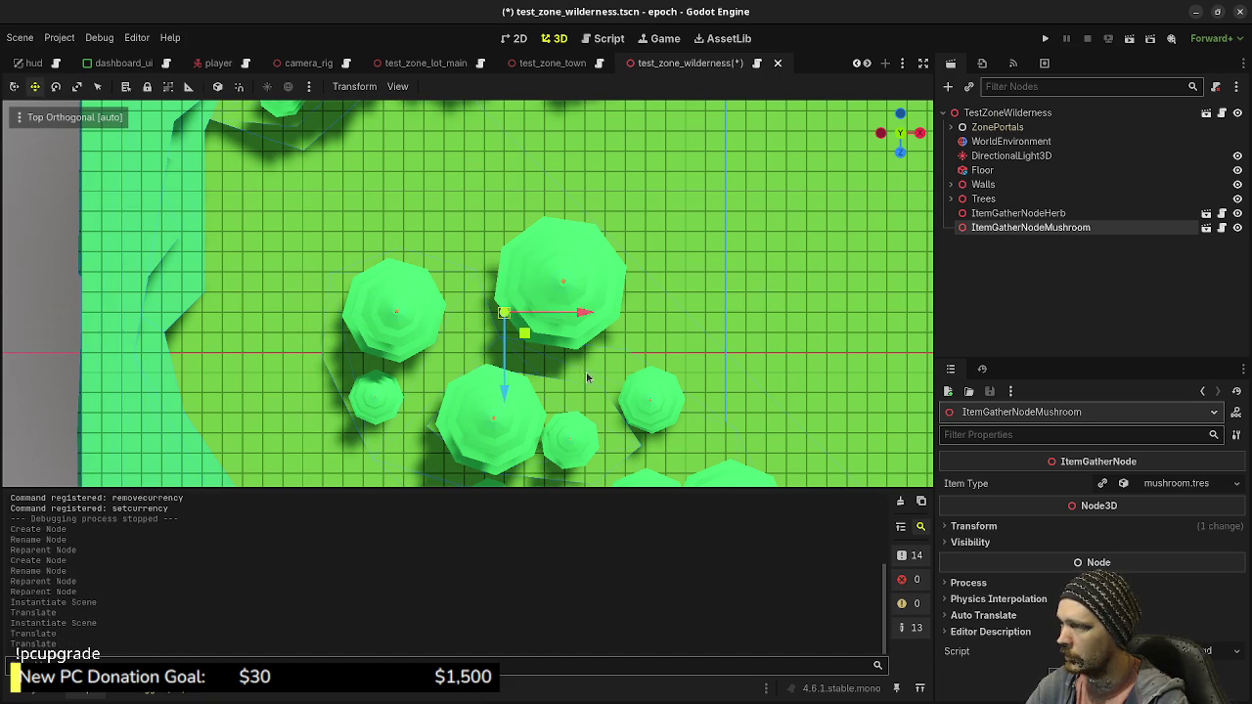
{"action": "scroll", "coordinate": [584, 376], "scroll_direction": "down", "scroll_amount": 3}
{"action": "mouse_move", "coordinate": [622, 355]}
{"action": "left_mouse_down"}
{"action": "mouse_move", "coordinate": [456, 213]}
{"action": "mouse_move", "coordinate": [618, 338]}
{"action": "left_mouse_up"}
{"action": "scroll", "coordinate": [456, 213], "scroll_direction": "up", "scroll_amount": 4}
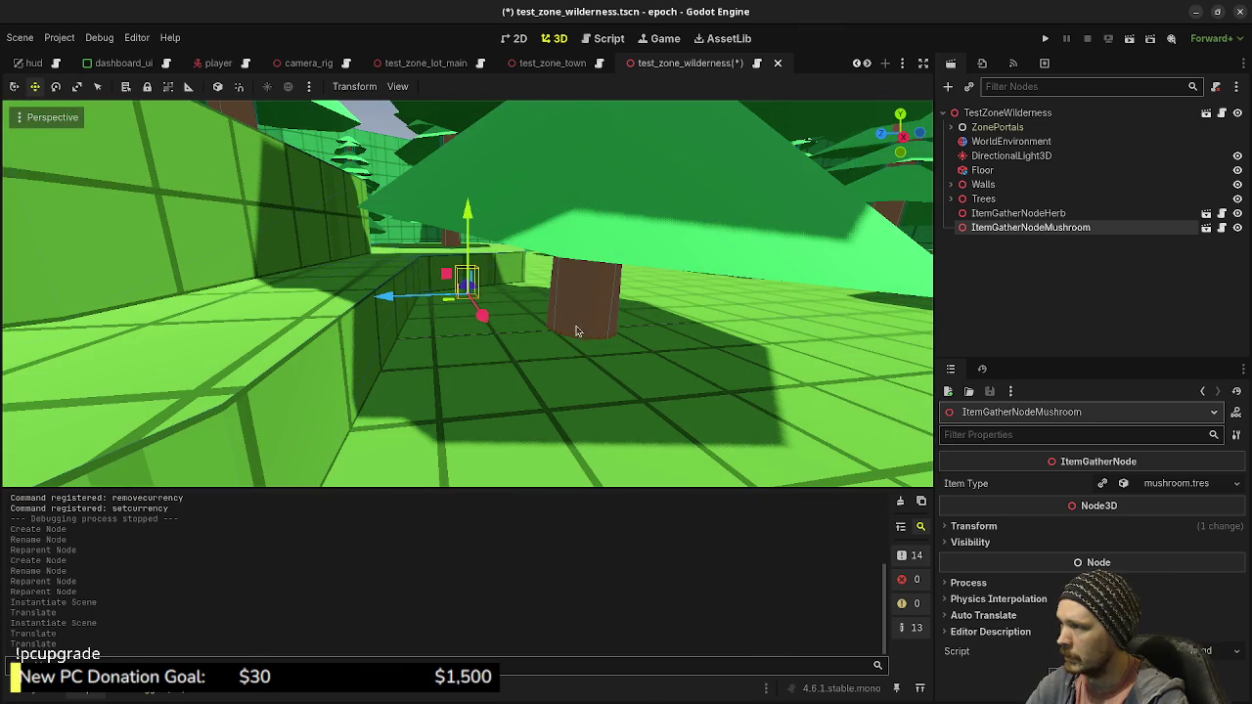
{"action": "scroll", "coordinate": [646, 384], "scroll_direction": "down", "scroll_amount": 3}
{"action": "key", "text": "KP_7"}
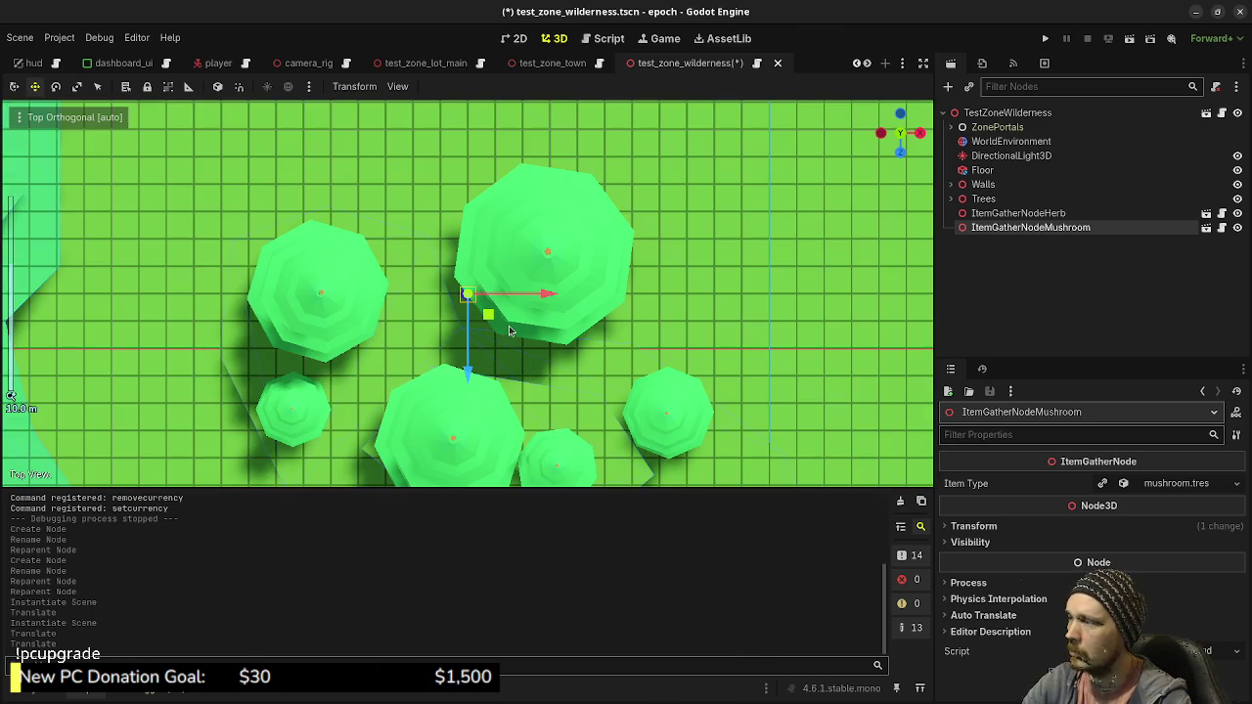
Duplicate the mushroom into Mushroom2, placed to the left, and Mushroom3, further up the map
{"action": "key", "text": "ctrl+d"}
{"action": "mouse_move", "coordinate": [488, 324]}
{"action": "left_mouse_down"}
{"action": "mouse_move", "coordinate": [260, 343]}
{"action": "mouse_move", "coordinate": [223, 326]}
{"action": "mouse_move", "coordinate": [228, 386]}
{"action": "mouse_move", "coordinate": [55, 367]}
{"action": "mouse_move", "coordinate": [53, 353]}
{"action": "left_mouse_up"}
{"action": "scroll", "coordinate": [219, 351], "scroll_direction": "down", "scroll_amount": 1}
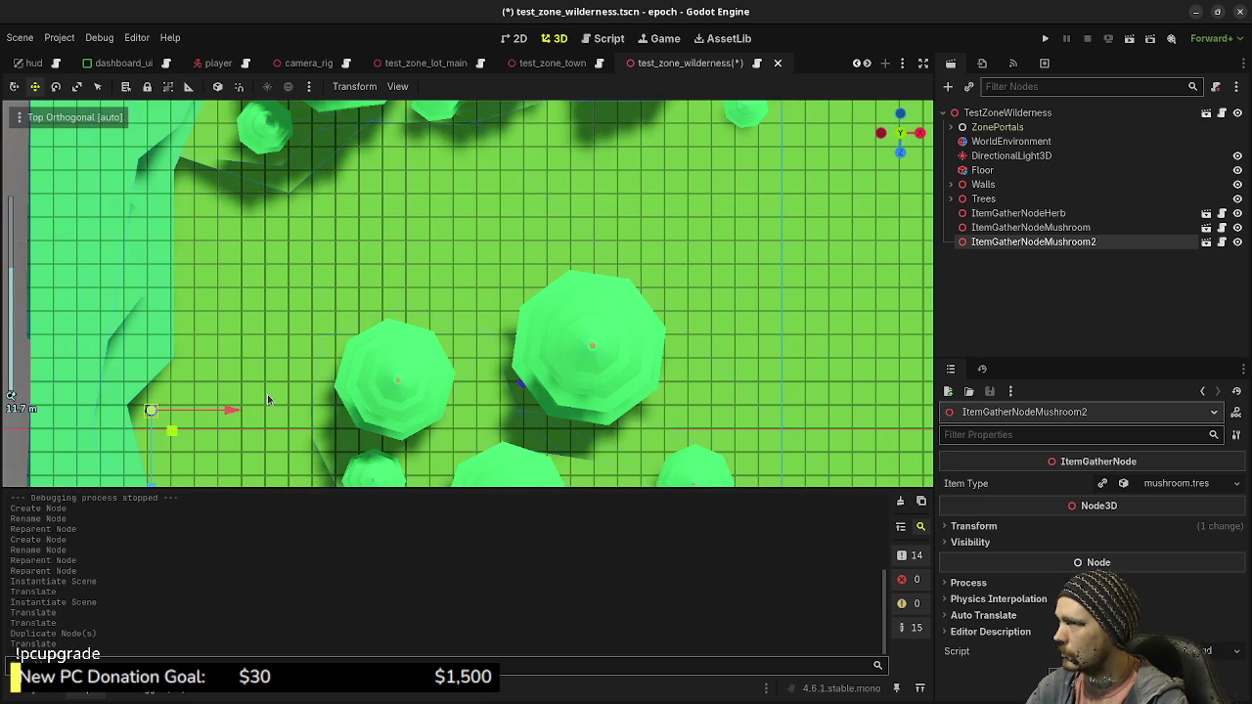
{"action": "key", "text": "ctrl+d"}
{"action": "left_click_drag", "start_coordinate": [173, 433], "coordinate": [212, 211]}
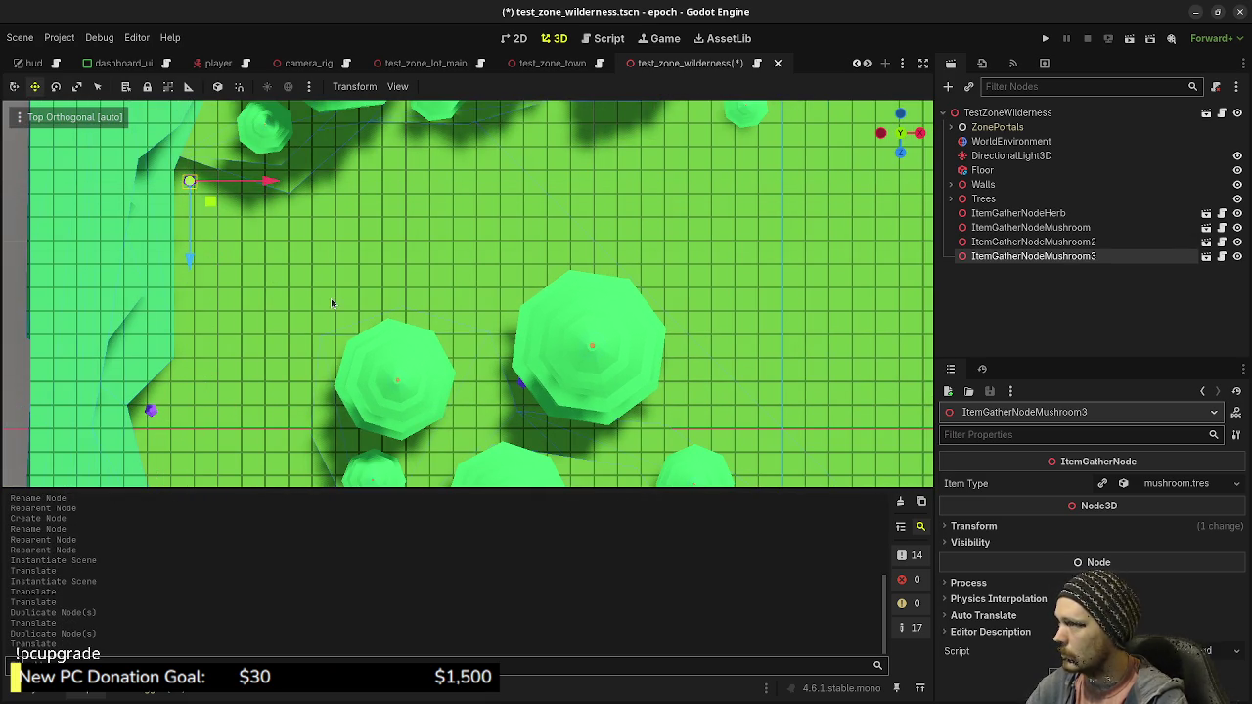
{"action": "mouse_move", "coordinate": [330, 298]}
{"action": "left_mouse_down"}
{"action": "mouse_move", "coordinate": [374, 202]}
{"action": "mouse_move", "coordinate": [365, 261]}
{"action": "left_mouse_up"}
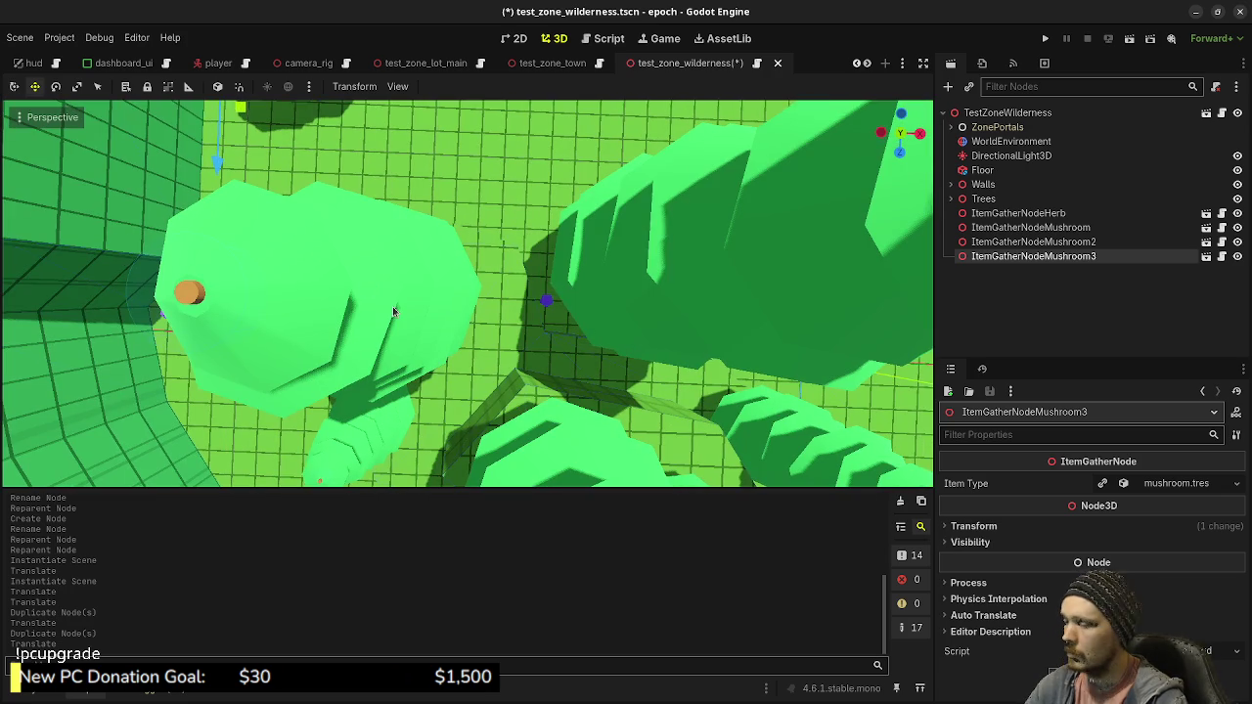
Add Mushroom4 and place it up and right, near the northern wall
{"action": "key", "text": "KP_7"}
{"action": "scroll", "coordinate": [397, 357], "scroll_direction": "down", "scroll_amount": 5}
{"action": "mouse_move", "coordinate": [433, 354]}
{"action": "left_mouse_down"}
{"action": "mouse_move", "coordinate": [406, 215]}
{"action": "mouse_move", "coordinate": [381, 422]}
{"action": "left_mouse_up"}
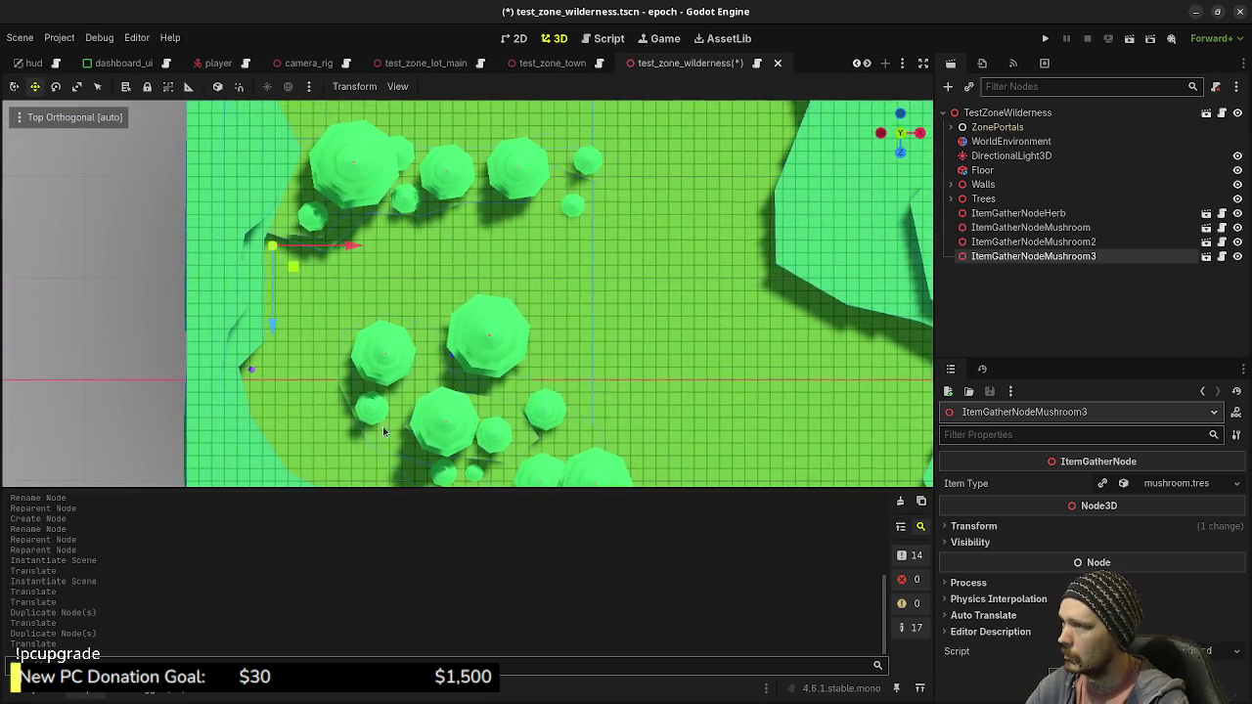
{"action": "left_click_drag", "start_coordinate": [559, 327], "coordinate": [552, 445]}
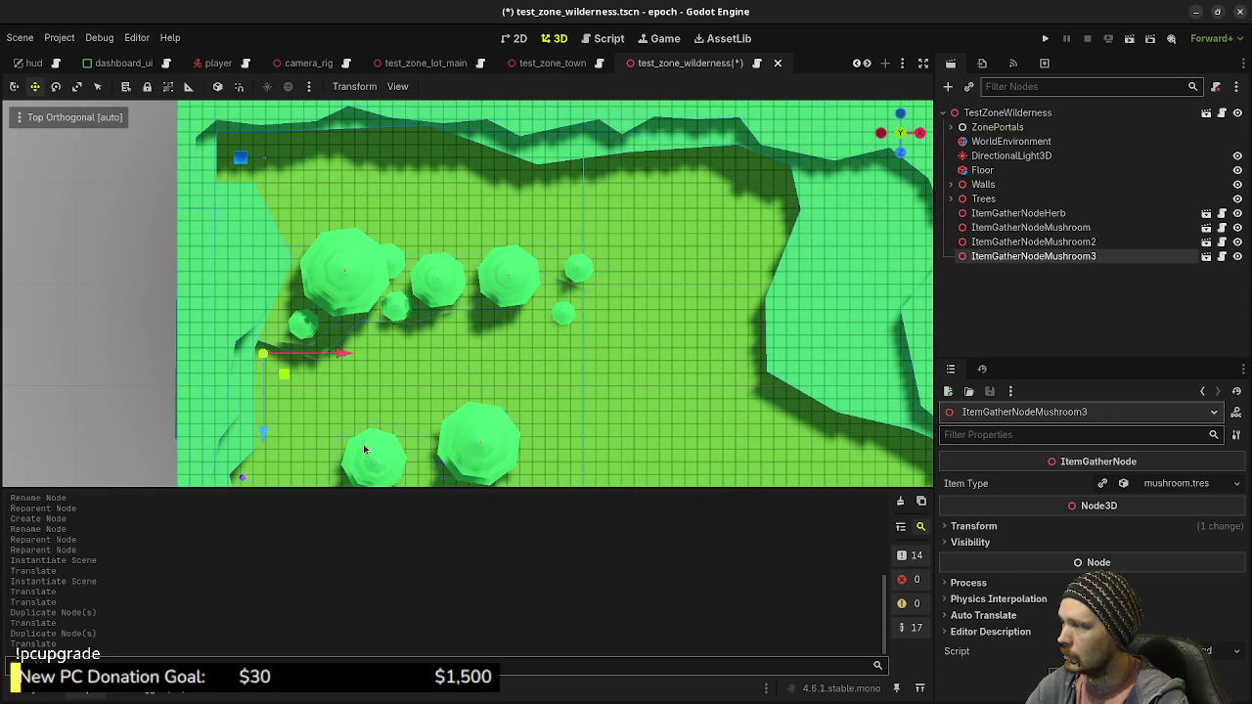
{"action": "key", "text": "ctrl+d"}
{"action": "mouse_move", "coordinate": [282, 377]}
{"action": "left_mouse_down"}
{"action": "mouse_move", "coordinate": [401, 191]}
{"action": "mouse_move", "coordinate": [440, 147]}
{"action": "mouse_move", "coordinate": [447, 163]}
{"action": "left_mouse_up"}
{"action": "mouse_move", "coordinate": [537, 396]}
{"action": "left_mouse_down"}
{"action": "mouse_move", "coordinate": [571, 342]}
{"action": "mouse_move", "coordinate": [580, 264]}
{"action": "mouse_move", "coordinate": [405, 275]}
{"action": "mouse_move", "coordinate": [440, 280]}
{"action": "left_mouse_up"}
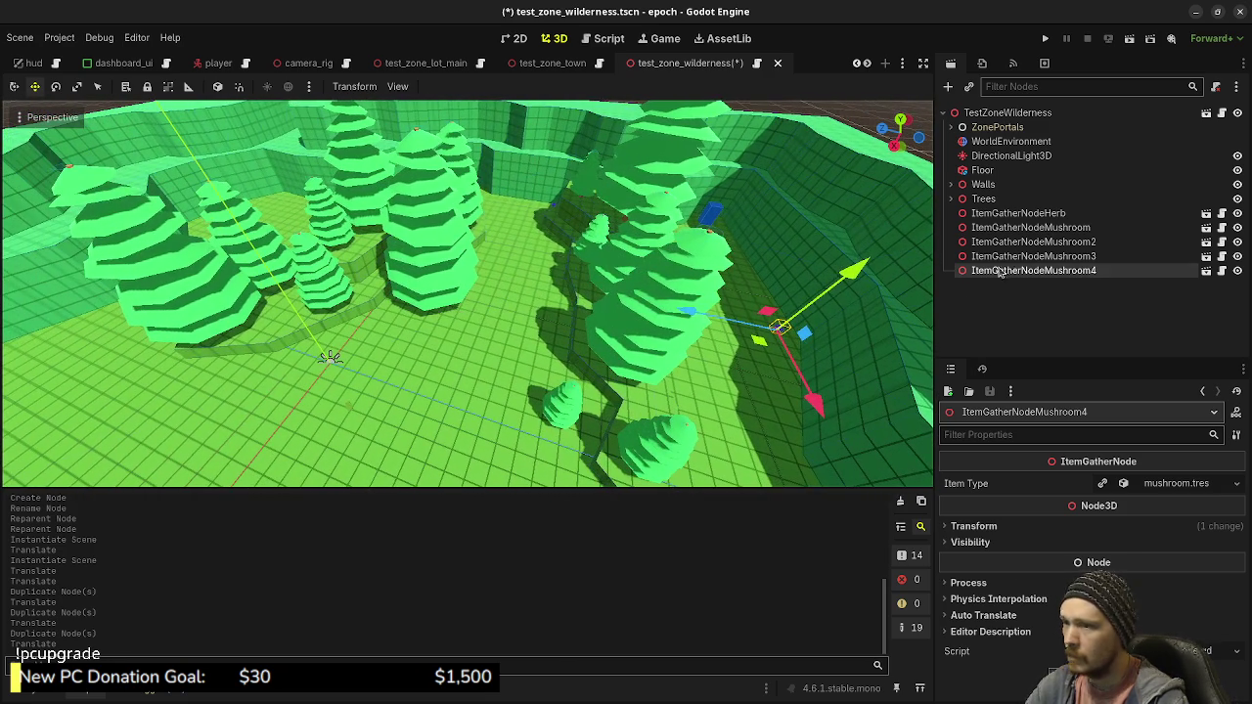
Move ItemGatherNodeHerb beside the east wall in Top view
{"action": "left_click", "coordinate": [1017, 212]}
{"action": "key", "text": "f"}
{"action": "key", "text": "KP_7"}
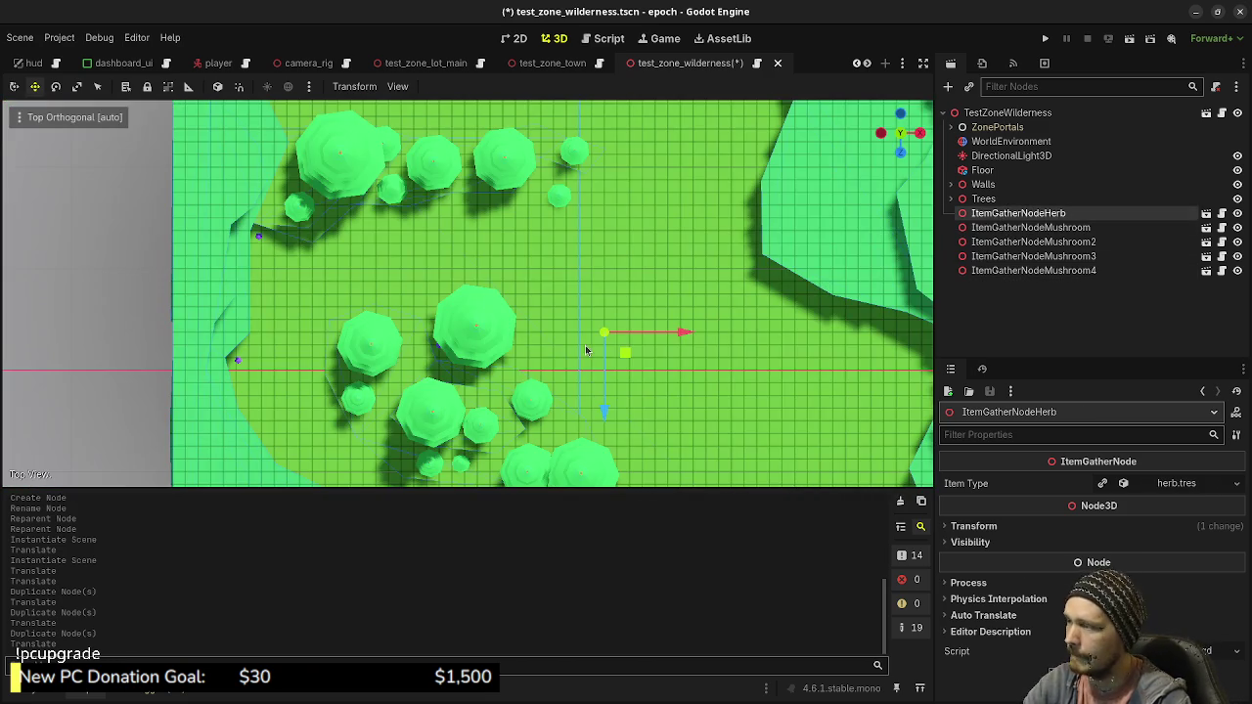
{"action": "left_click_drag", "start_coordinate": [629, 358], "coordinate": [847, 341]}
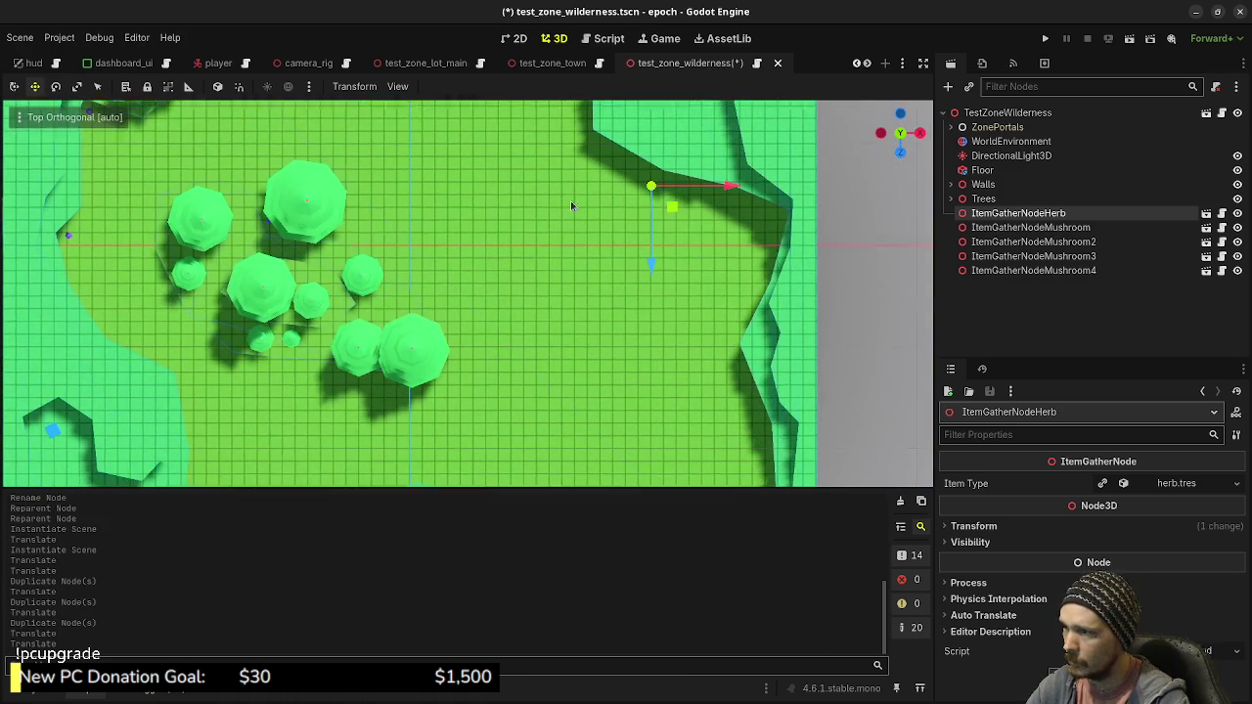
{"action": "mouse_move", "coordinate": [668, 196]}
{"action": "left_mouse_down"}
{"action": "mouse_move", "coordinate": [742, 360]}
{"action": "mouse_move", "coordinate": [635, 361]}
{"action": "mouse_move", "coordinate": [713, 259]}
{"action": "left_mouse_up"}
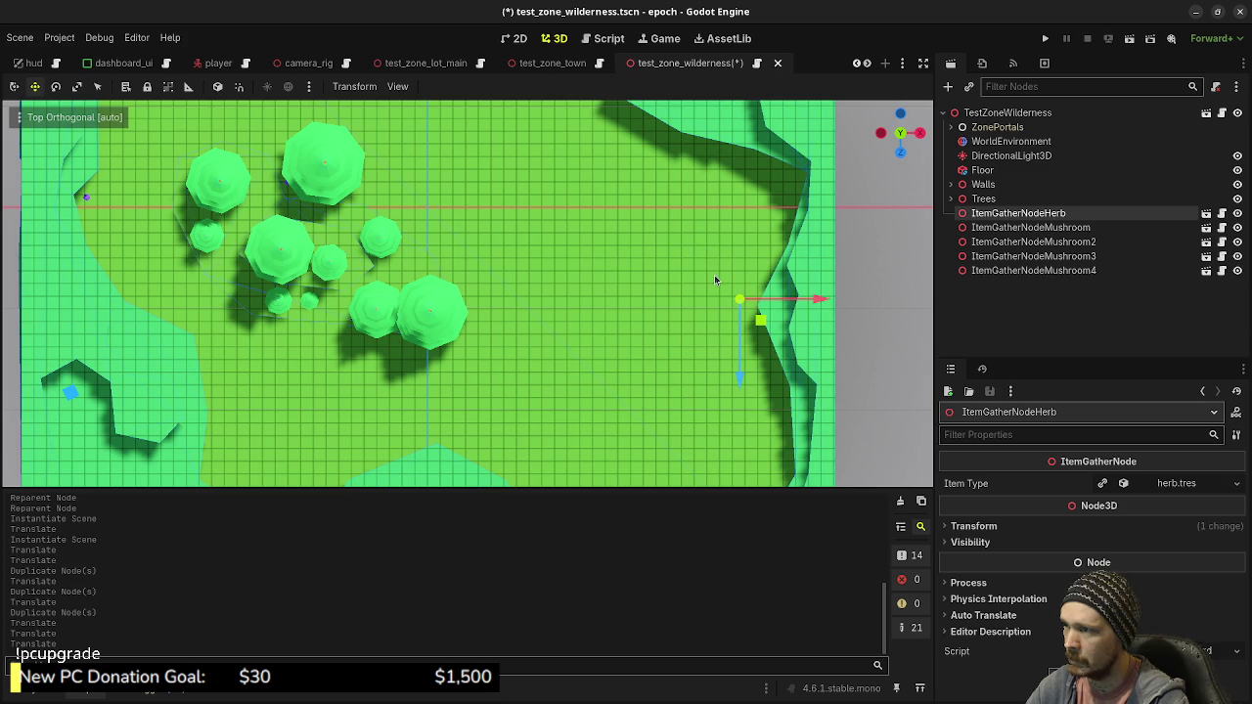
Duplicate the herb into Herb2, Herb3 and Herb4, placing copies left and near the southern edge
{"action": "key", "text": "ctrl+d"}
{"action": "mouse_move", "coordinate": [775, 368]}
{"action": "left_mouse_down"}
{"action": "mouse_move", "coordinate": [608, 450]}
{"action": "mouse_move", "coordinate": [519, 463]}
{"action": "mouse_move", "coordinate": [470, 433]}
{"action": "mouse_move", "coordinate": [480, 414]}
{"action": "mouse_move", "coordinate": [529, 401]}
{"action": "mouse_move", "coordinate": [436, 390]}
{"action": "left_mouse_up"}
{"action": "key", "text": "ctrl+d"}
{"action": "key", "text": "ctrl+d"}
{"action": "mouse_move", "coordinate": [469, 338]}
{"action": "left_mouse_down"}
{"action": "mouse_move", "coordinate": [475, 420]}
{"action": "mouse_move", "coordinate": [451, 487]}
{"action": "left_mouse_up"}
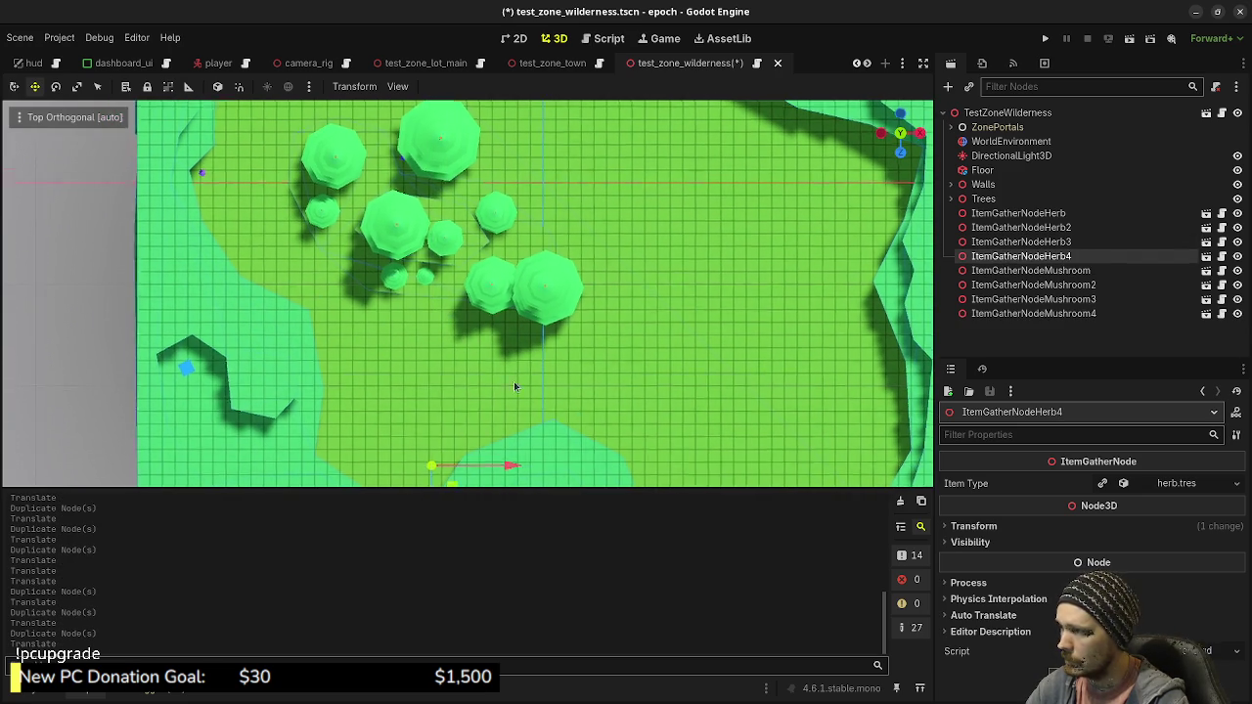
{"action": "left_click_drag", "start_coordinate": [495, 424], "coordinate": [487, 430]}
Add Herb5 and position it near the eastern wall
{"action": "mouse_move", "coordinate": [534, 369]}
{"action": "left_mouse_down"}
{"action": "mouse_move", "coordinate": [411, 366]}
{"action": "mouse_move", "coordinate": [603, 307]}
{"action": "mouse_move", "coordinate": [560, 268]}
{"action": "mouse_move", "coordinate": [480, 353]}
{"action": "mouse_move", "coordinate": [526, 456]}
{"action": "left_mouse_up"}
{"action": "mouse_move", "coordinate": [496, 269]}
{"action": "left_mouse_down"}
{"action": "mouse_move", "coordinate": [523, 429]}
{"action": "mouse_move", "coordinate": [497, 124]}
{"action": "mouse_move", "coordinate": [563, 158]}
{"action": "left_mouse_up"}
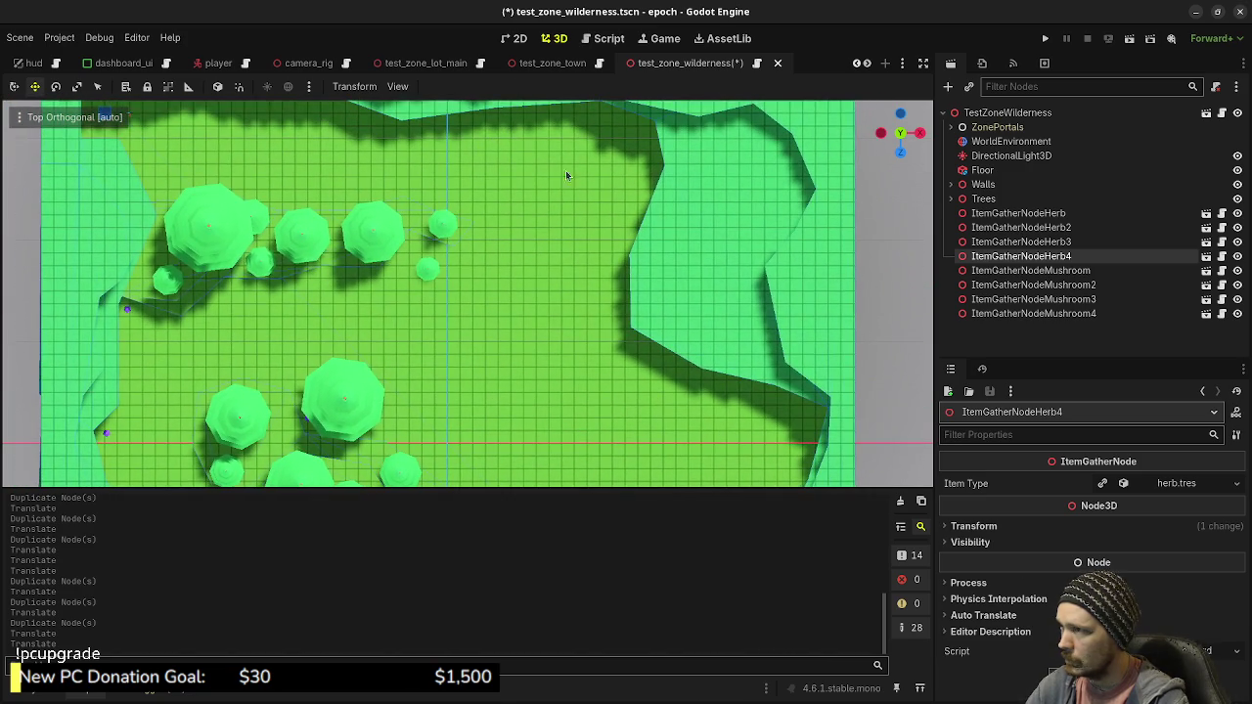
{"action": "mouse_move", "coordinate": [534, 330]}
{"action": "left_mouse_down"}
{"action": "mouse_move", "coordinate": [560, 136]}
{"action": "mouse_move", "coordinate": [498, 593]}
{"action": "mouse_move", "coordinate": [556, 324]}
{"action": "left_mouse_up"}
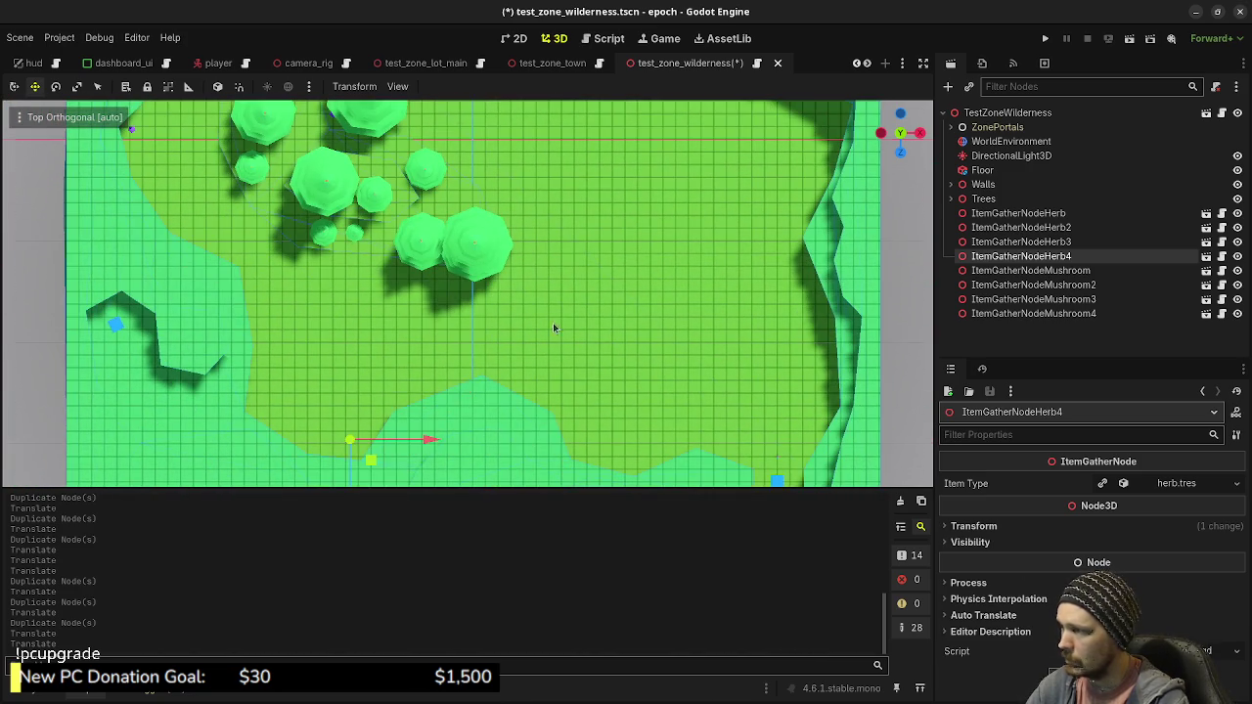
{"action": "key", "text": "ctrl+d"}
{"action": "mouse_move", "coordinate": [376, 472]}
{"action": "left_mouse_down"}
{"action": "mouse_move", "coordinate": [521, 223]}
{"action": "mouse_move", "coordinate": [564, 185]}
{"action": "mouse_move", "coordinate": [625, 232]}
{"action": "mouse_move", "coordinate": [502, 441]}
{"action": "mouse_move", "coordinate": [557, 352]}
{"action": "mouse_move", "coordinate": [584, 197]}
{"action": "mouse_move", "coordinate": [536, 352]}
{"action": "mouse_move", "coordinate": [523, 340]}
{"action": "left_mouse_up"}
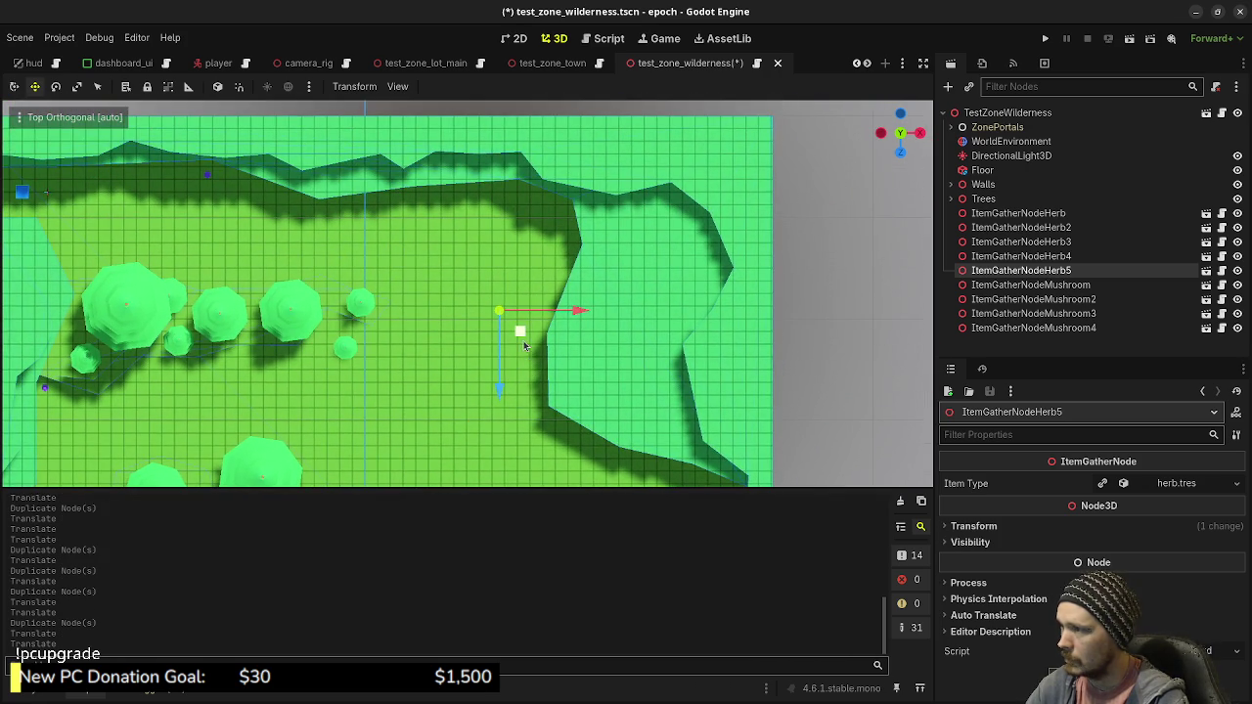
{"action": "left_click_drag", "start_coordinate": [547, 274], "coordinate": [565, 246]}
In Perspective view, move Herb2 beside the tree planter and save the scene
{"action": "mouse_move", "coordinate": [590, 338]}
{"action": "left_mouse_down"}
{"action": "mouse_move", "coordinate": [540, 345]}
{"action": "mouse_move", "coordinate": [516, 320]}
{"action": "mouse_move", "coordinate": [649, 287]}
{"action": "mouse_move", "coordinate": [632, 341]}
{"action": "mouse_move", "coordinate": [710, 335]}
{"action": "mouse_move", "coordinate": [665, 313]}
{"action": "mouse_move", "coordinate": [754, 298]}
{"action": "left_mouse_up"}
{"action": "key", "text": "w"}
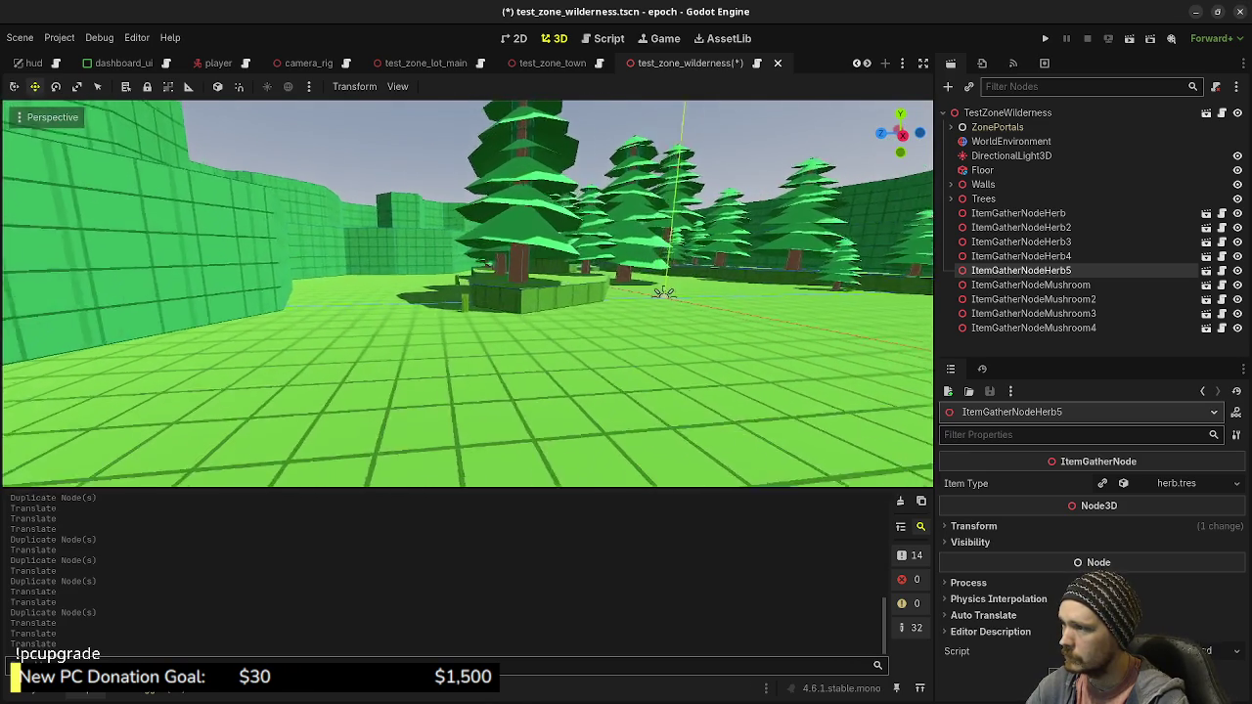
{"action": "left_click_drag", "start_coordinate": [665, 313], "coordinate": [658, 315]}
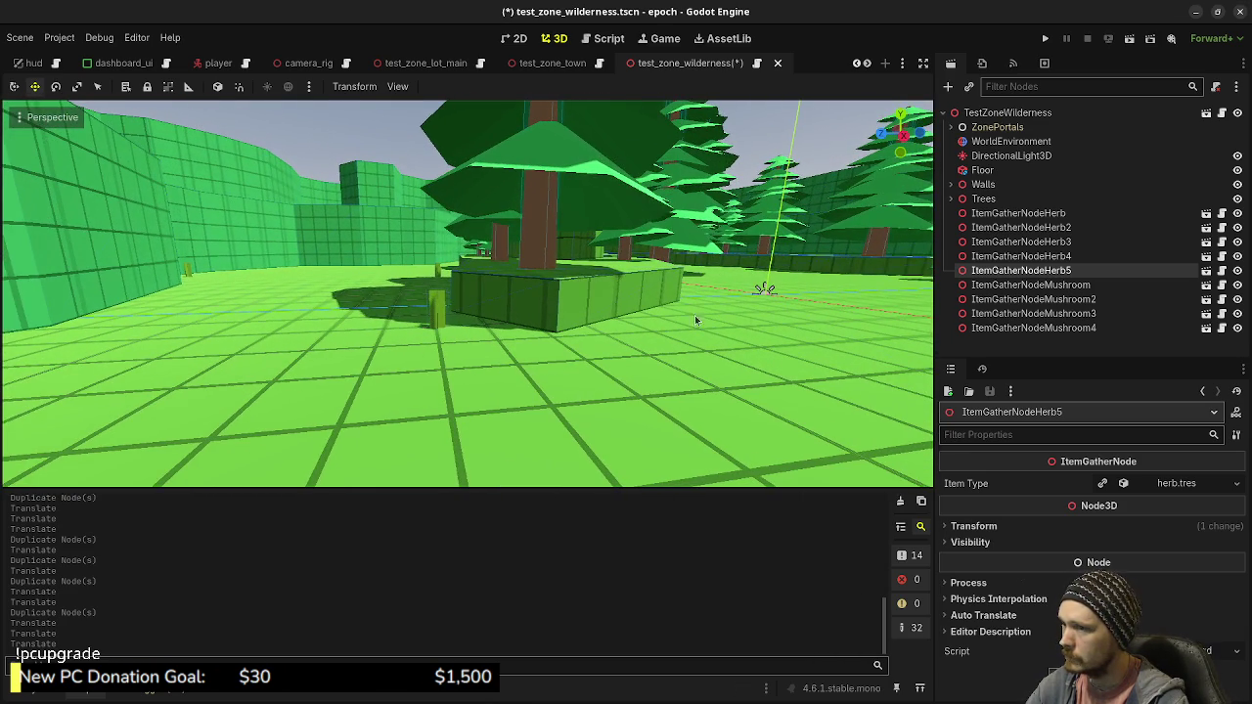
{"action": "left_click", "coordinate": [441, 315]}
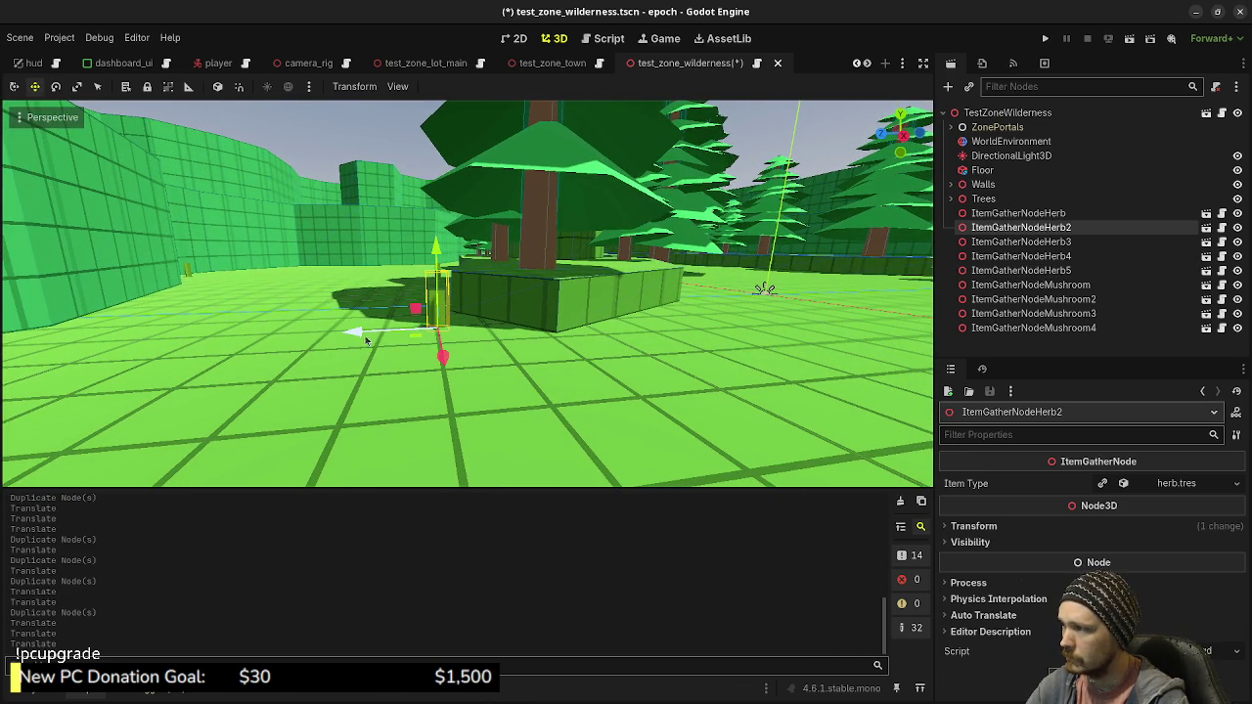
{"action": "left_click_drag", "start_coordinate": [440, 342], "coordinate": [660, 334]}
{"action": "mouse_move", "coordinate": [764, 289]}
{"action": "left_mouse_down"}
{"action": "mouse_move", "coordinate": [245, 298]}
{"action": "mouse_move", "coordinate": [519, 283]}
{"action": "left_mouse_up"}
{"action": "left_click", "coordinate": [244, 298]}
{"action": "key", "text": "ctrl+s"}
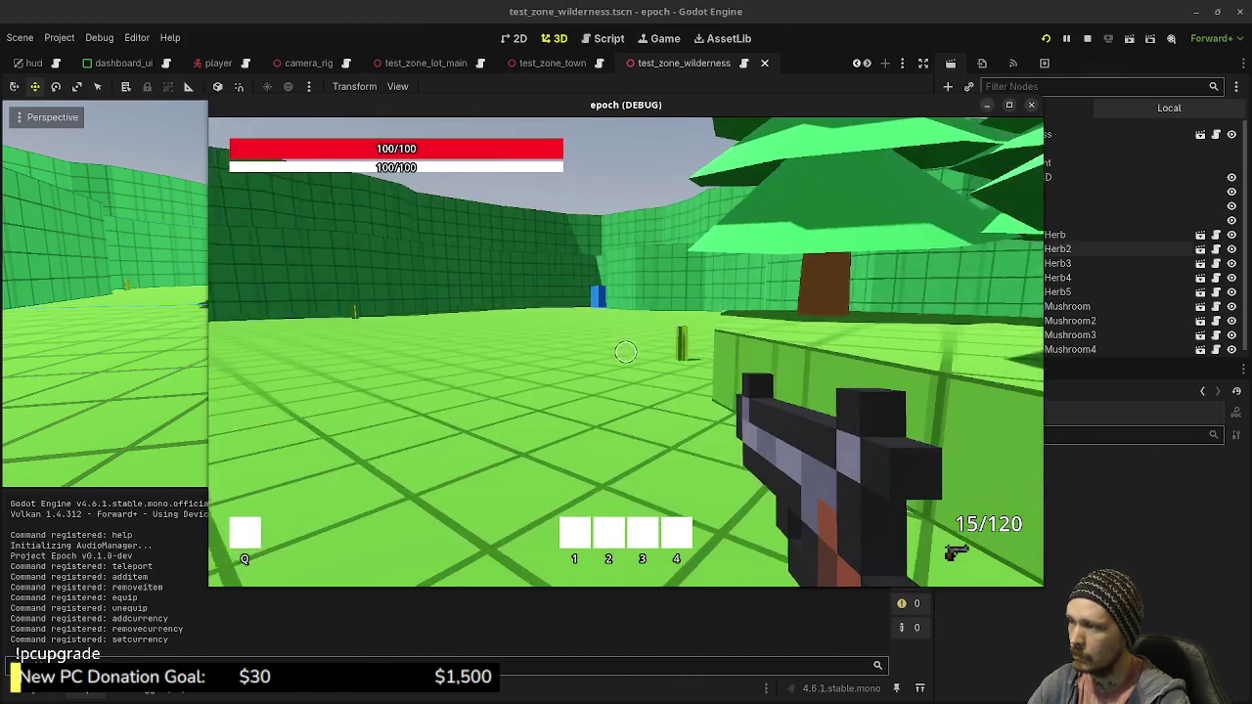
Walk to the tree planter, gather the herb and check the inventory
{"action": "key", "text": "shift+w"}
{"action": "key", "text": "w"}
{"action": "key", "text": "Tab"}
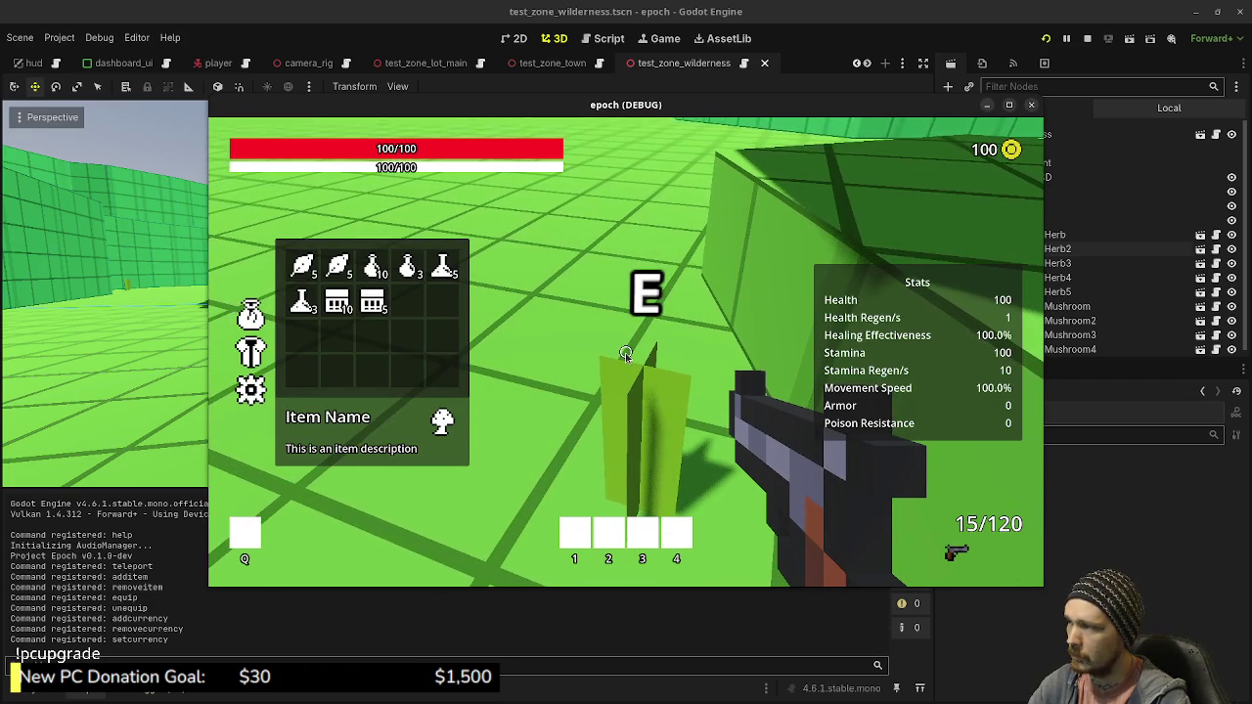
{"action": "key", "text": "Tab"}
{"action": "key", "text": "shift+w"}
{"action": "key", "text": "shift+w"}
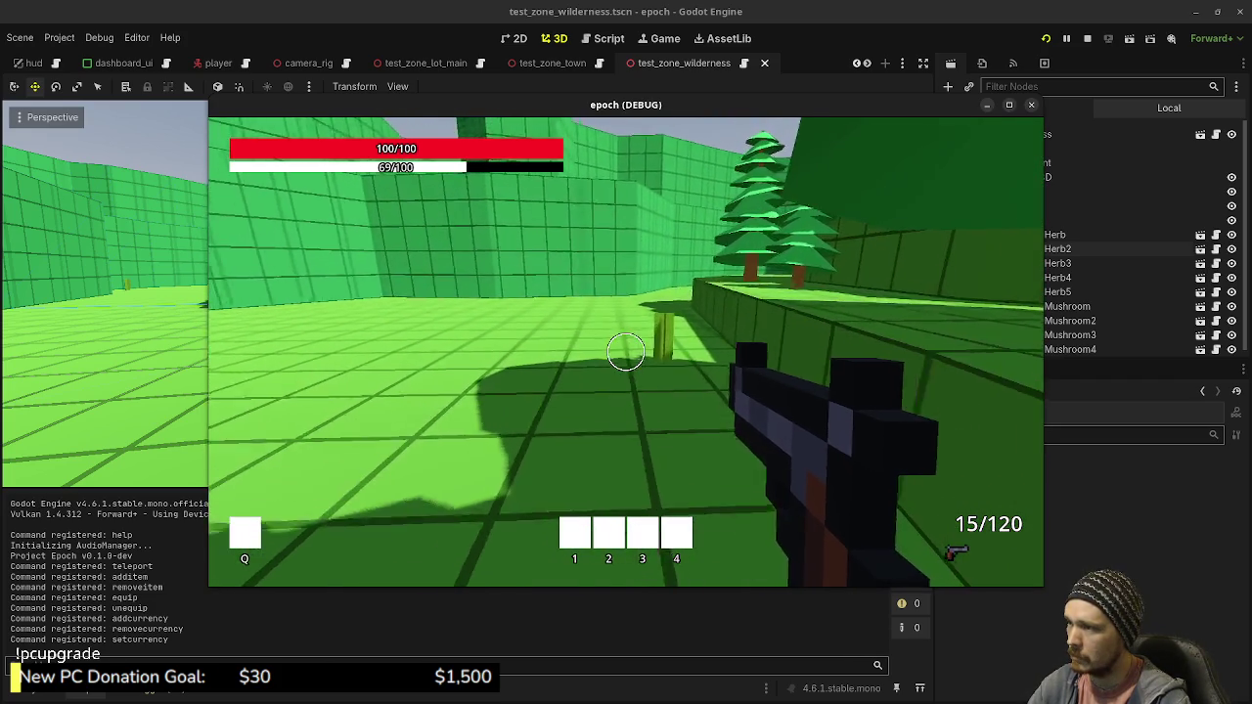
{"action": "key", "text": "w"}
{"action": "key", "text": "Tab"}
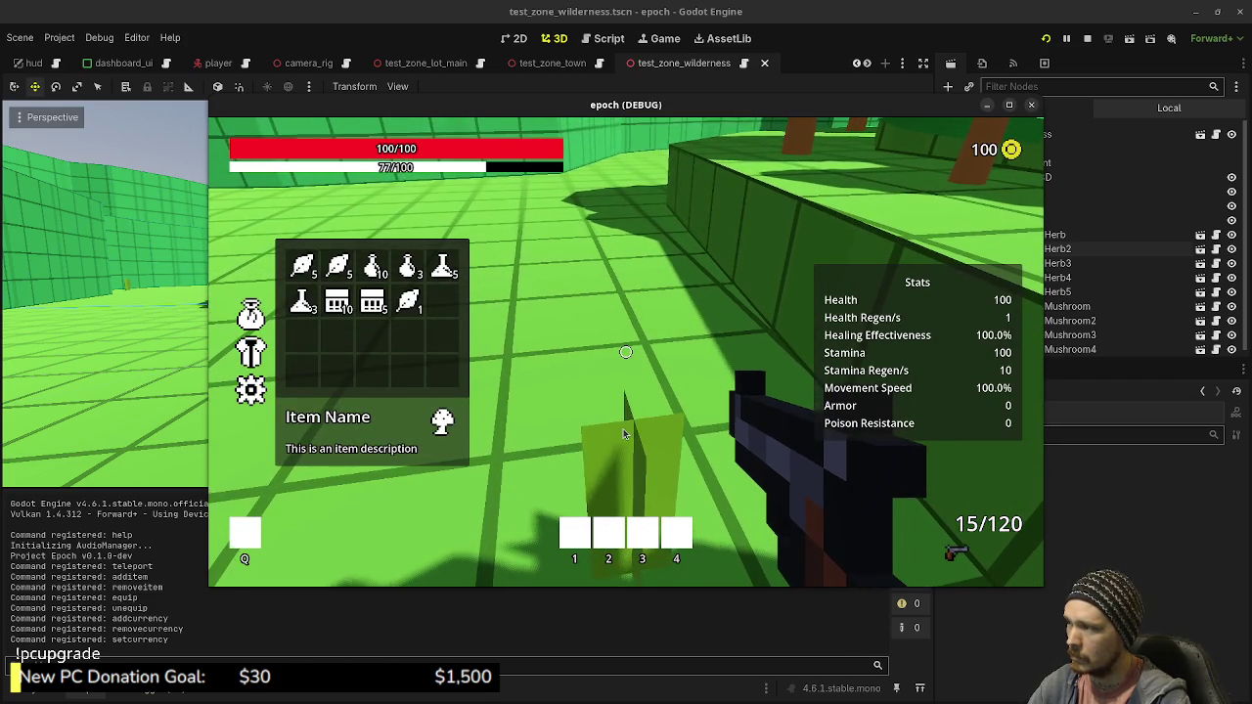
{"action": "key", "text": "Tab"}
Sprint along the wall corridor to the purple mushrooms and check gathered items
{"action": "key", "text": "shift+w"}
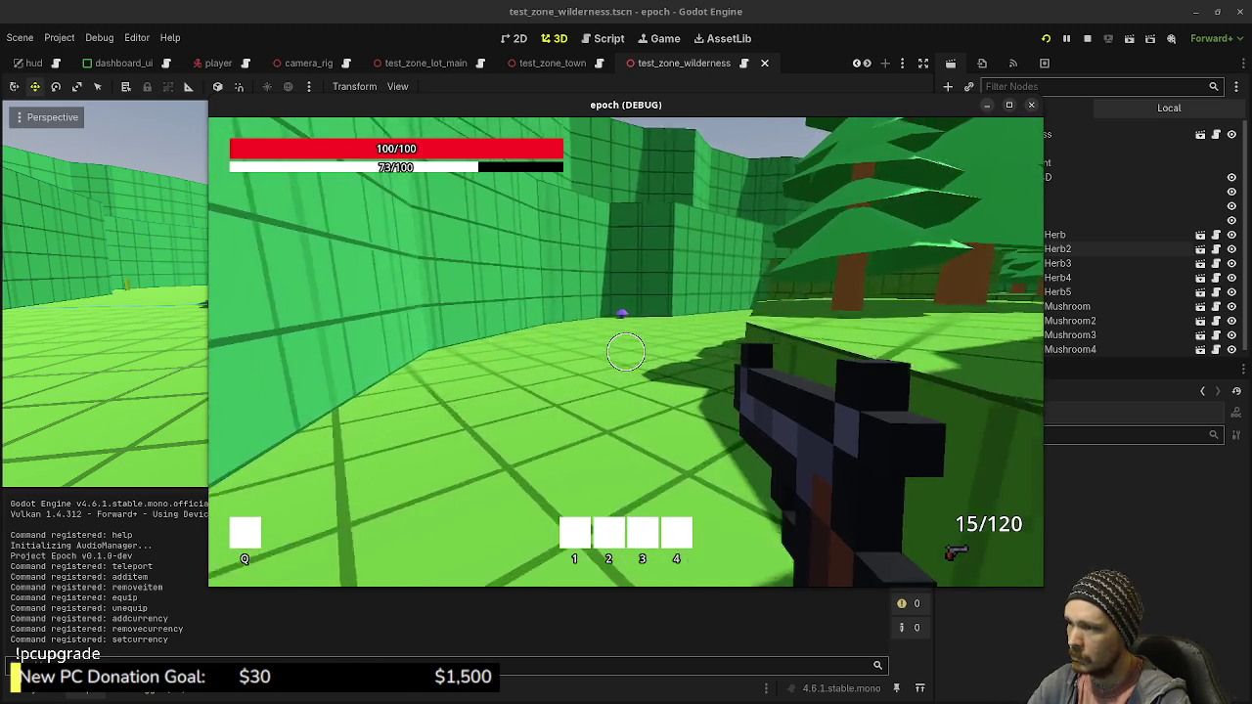
{"action": "key", "text": "shift+w"}
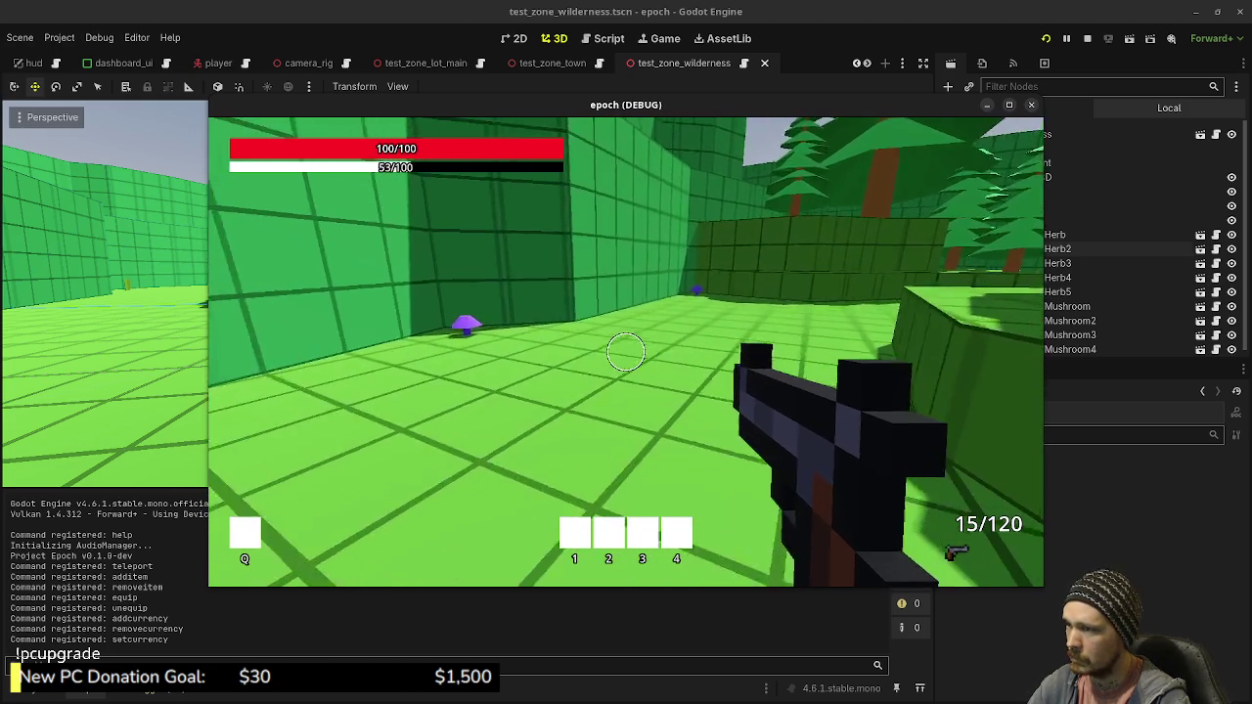
{"action": "key", "text": "shift+w"}
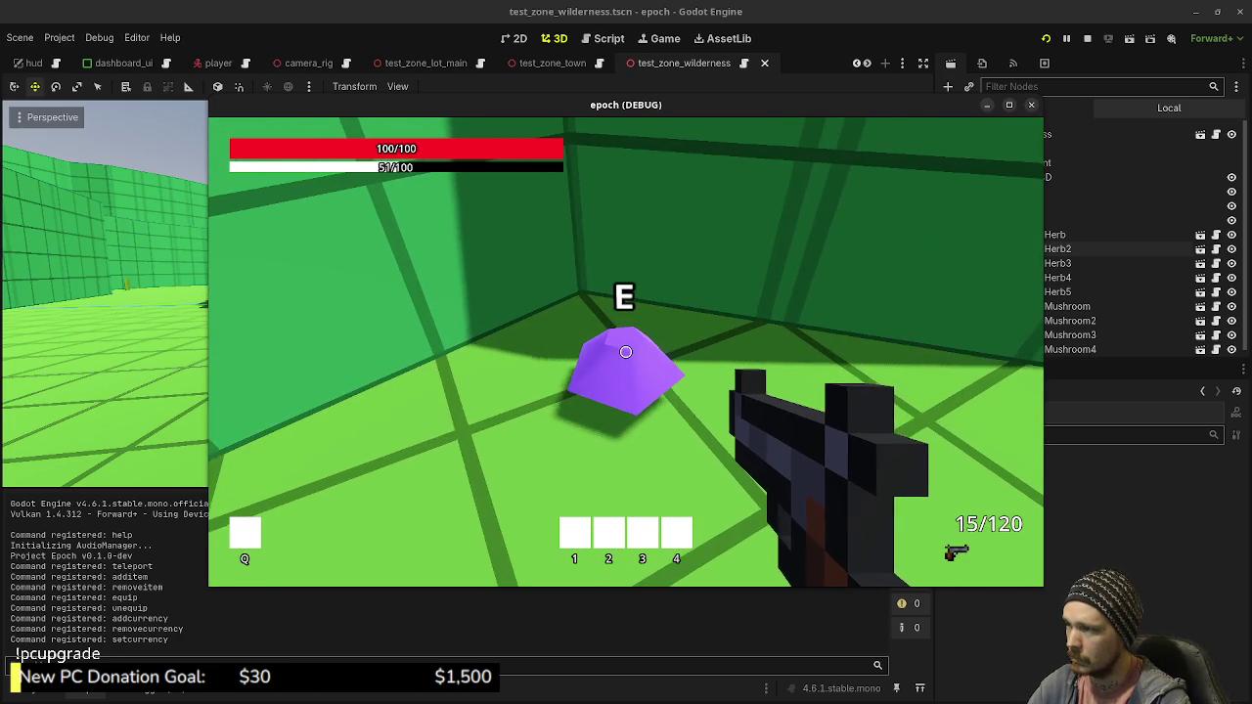
{"action": "key", "text": "shift+w"}
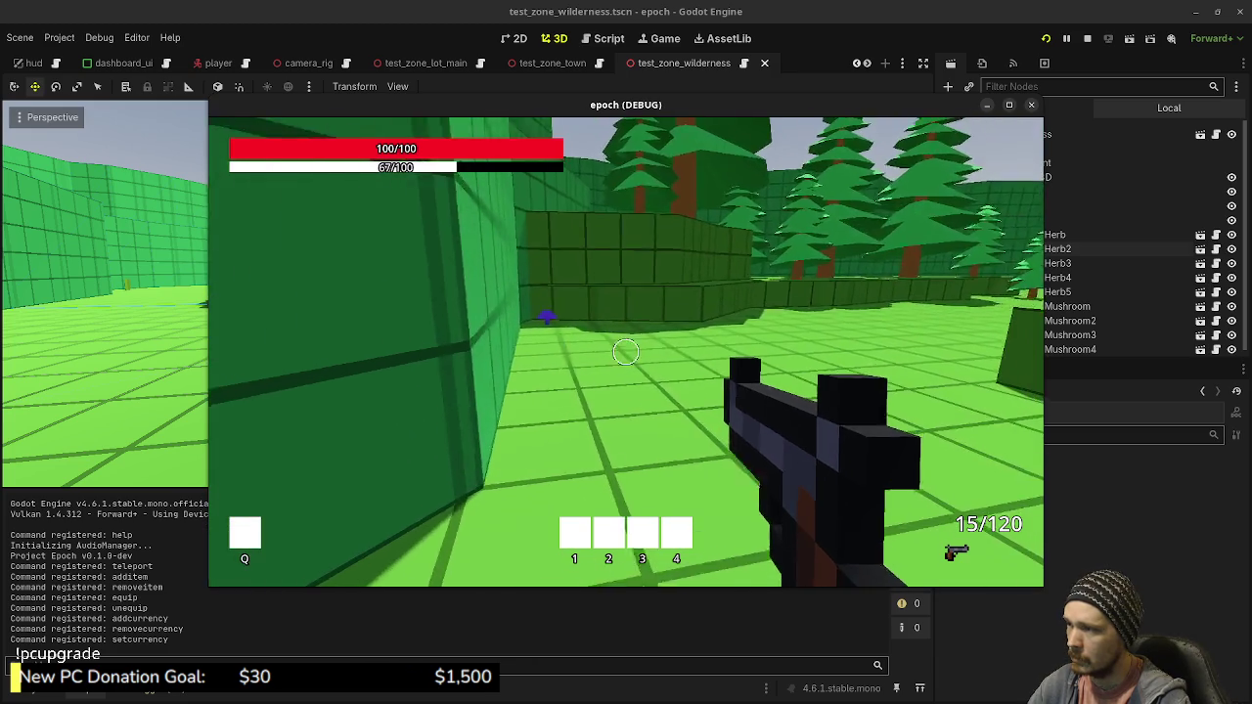
{"action": "key", "text": "shift+w"}
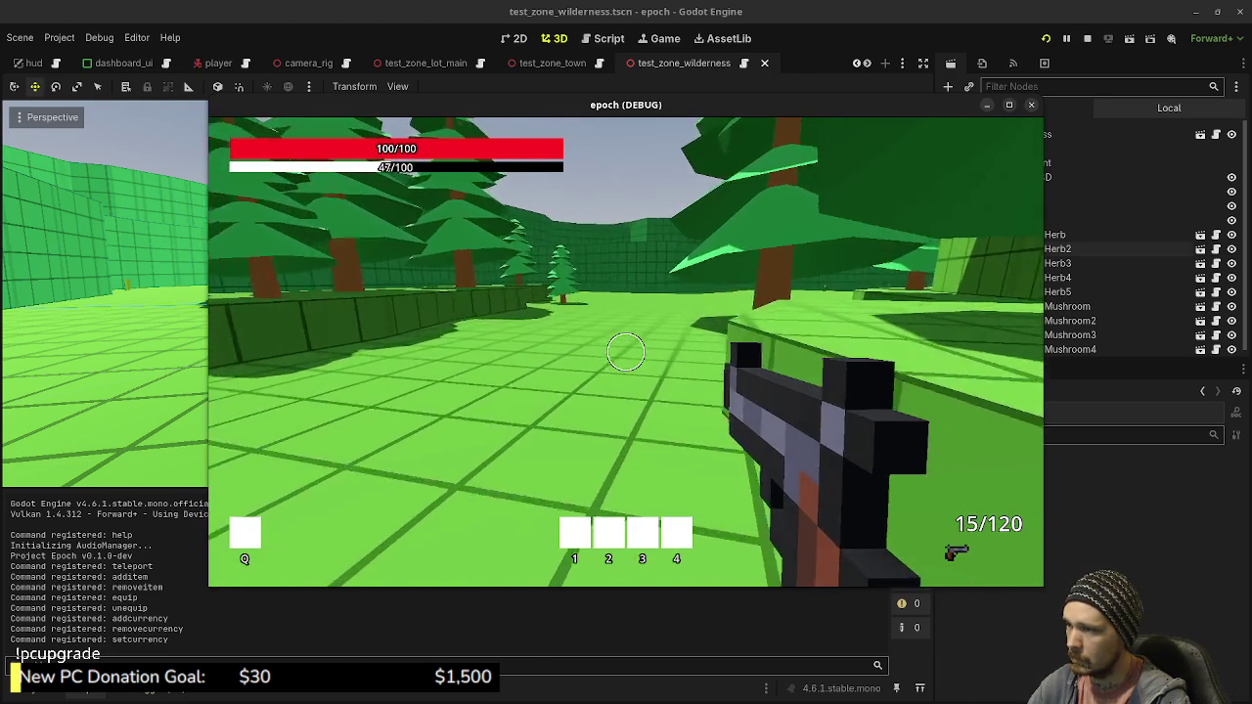
{"action": "key", "text": "w"}
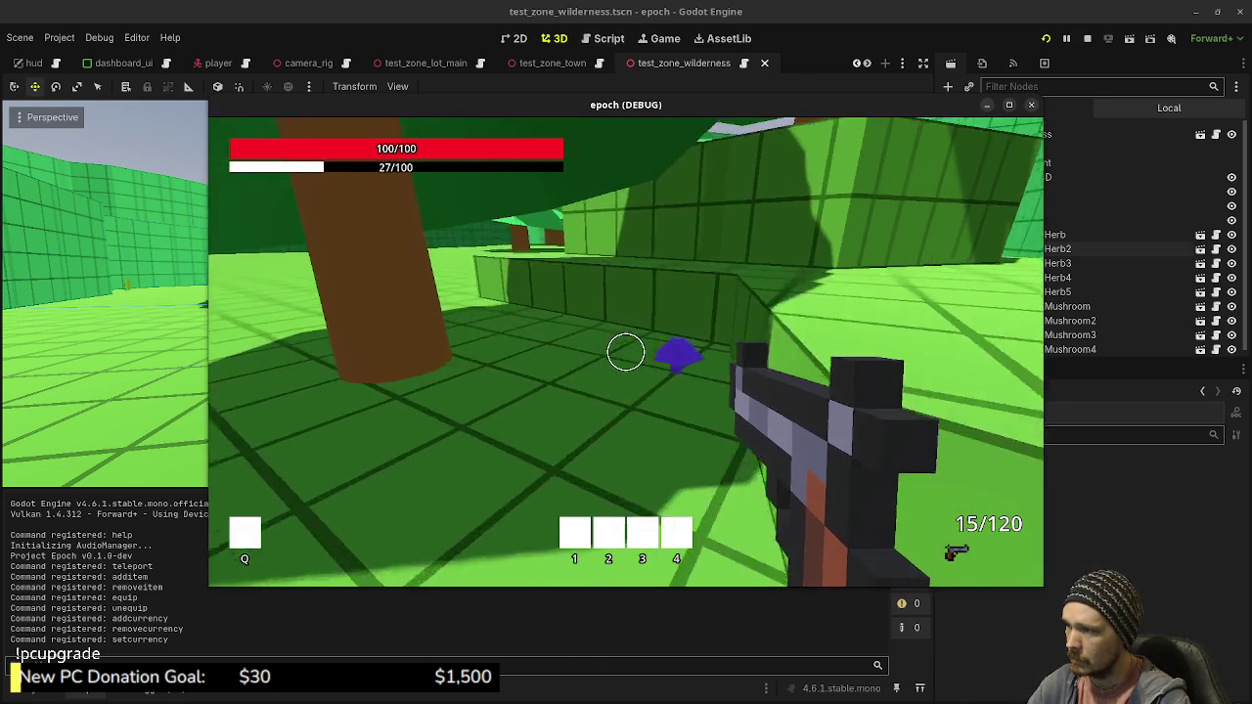
{"action": "key", "text": "Tab"}
{"action": "key", "text": "Tab"}
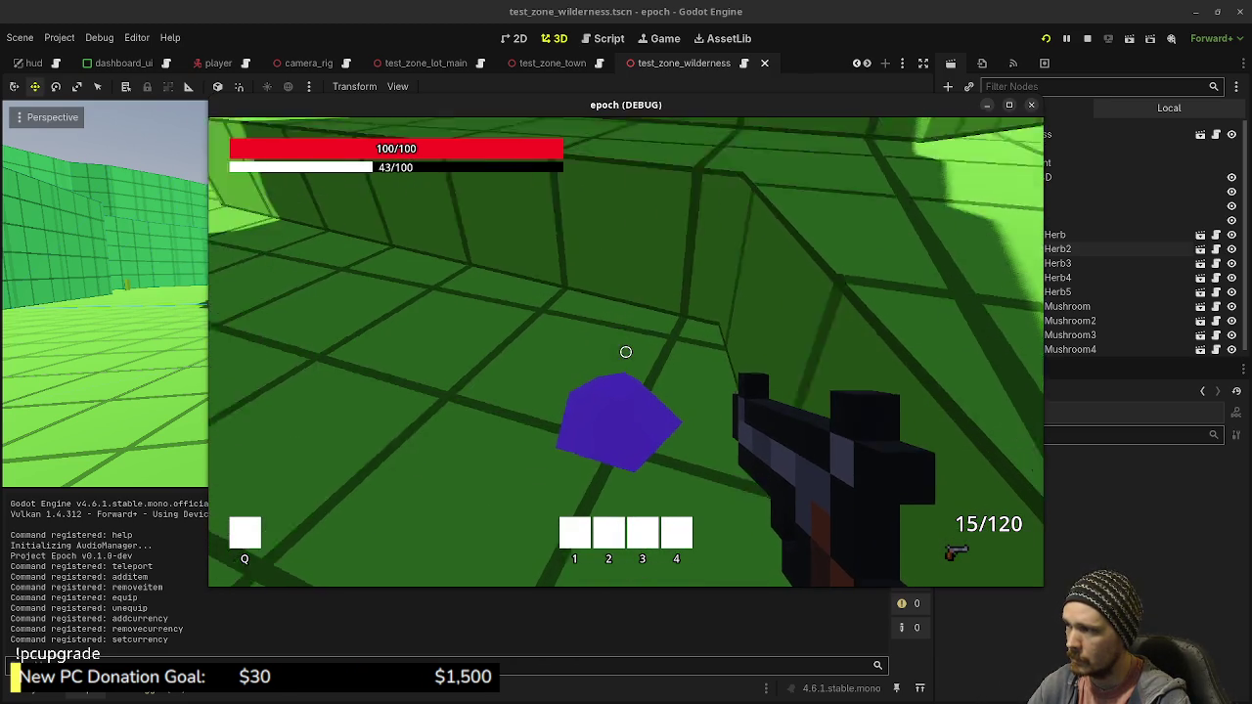
{"action": "mouse_move", "coordinate": [626, 352]}
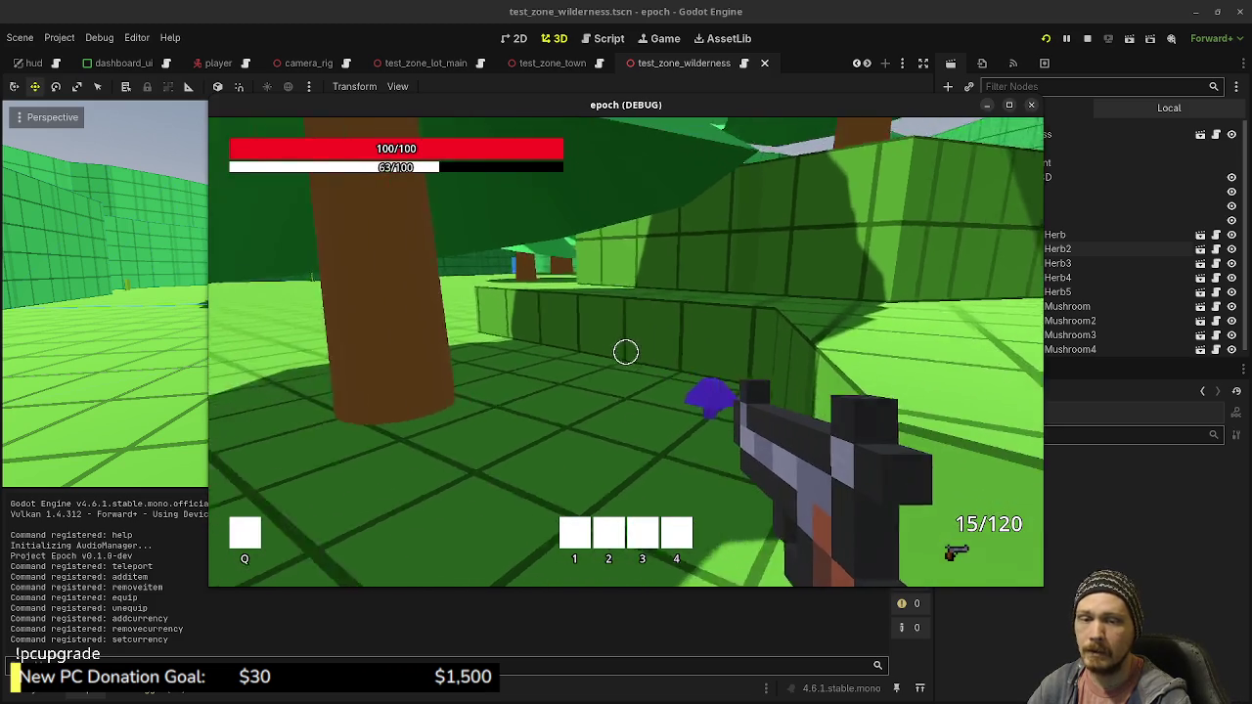
Sprint along the wall to the pine trees and raised ledge, then stop the game
{"action": "key", "text": "shift+w"}
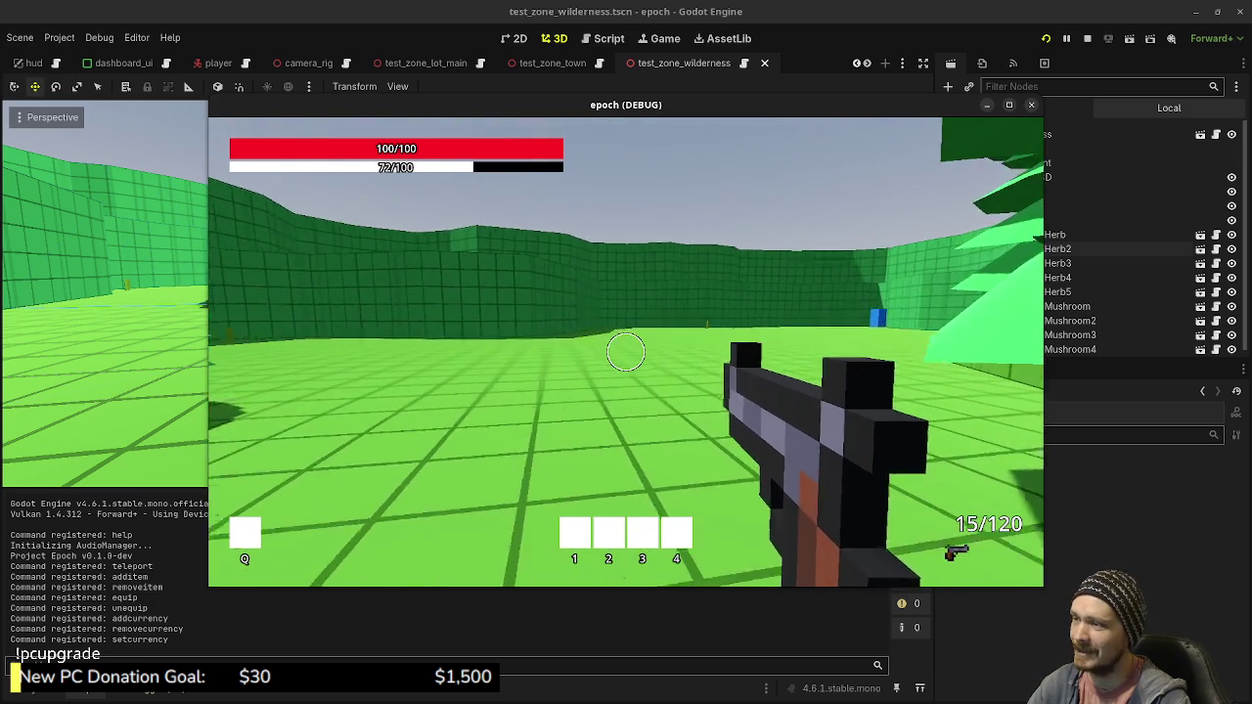
{"action": "key", "text": "shift+w"}
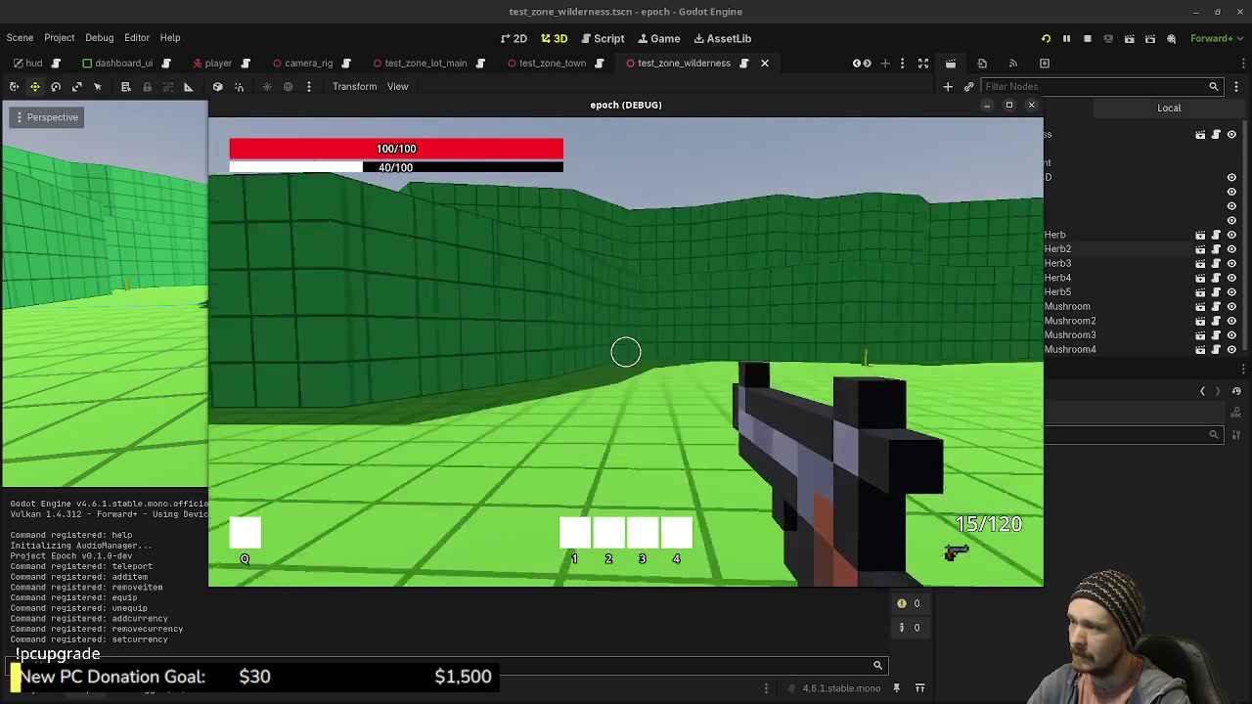
{"action": "key", "text": "w"}
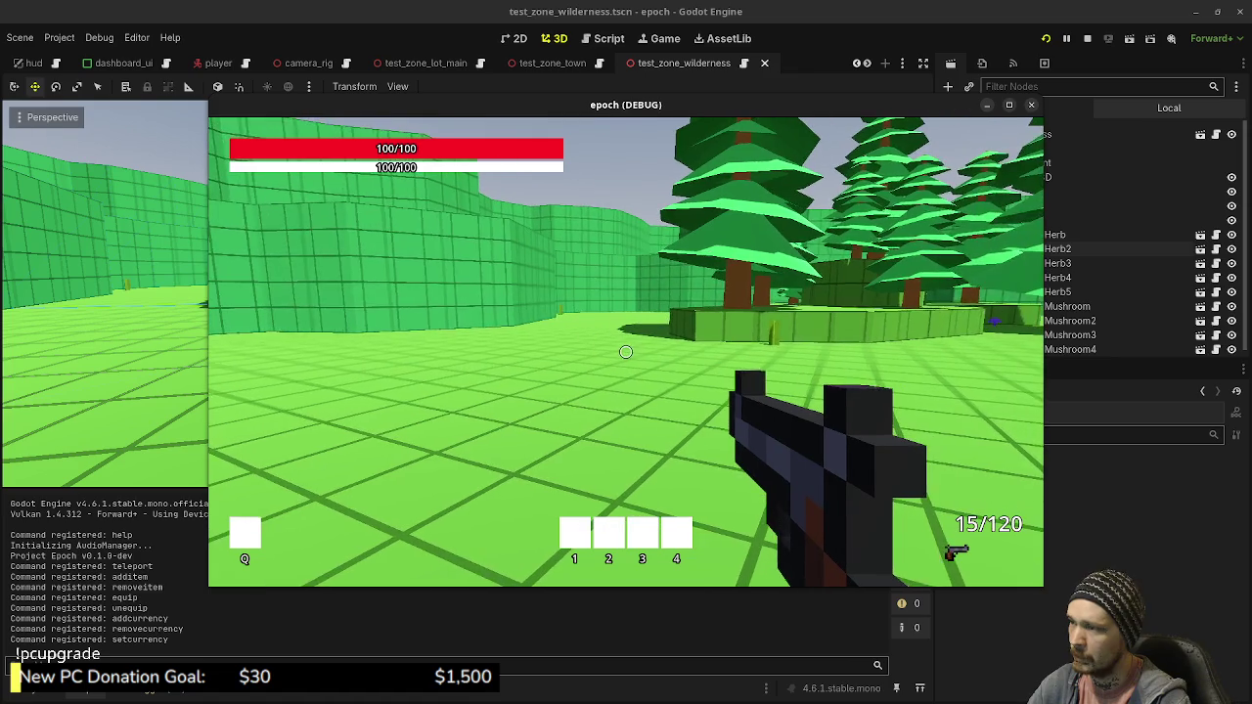
{"action": "key", "text": "w"}
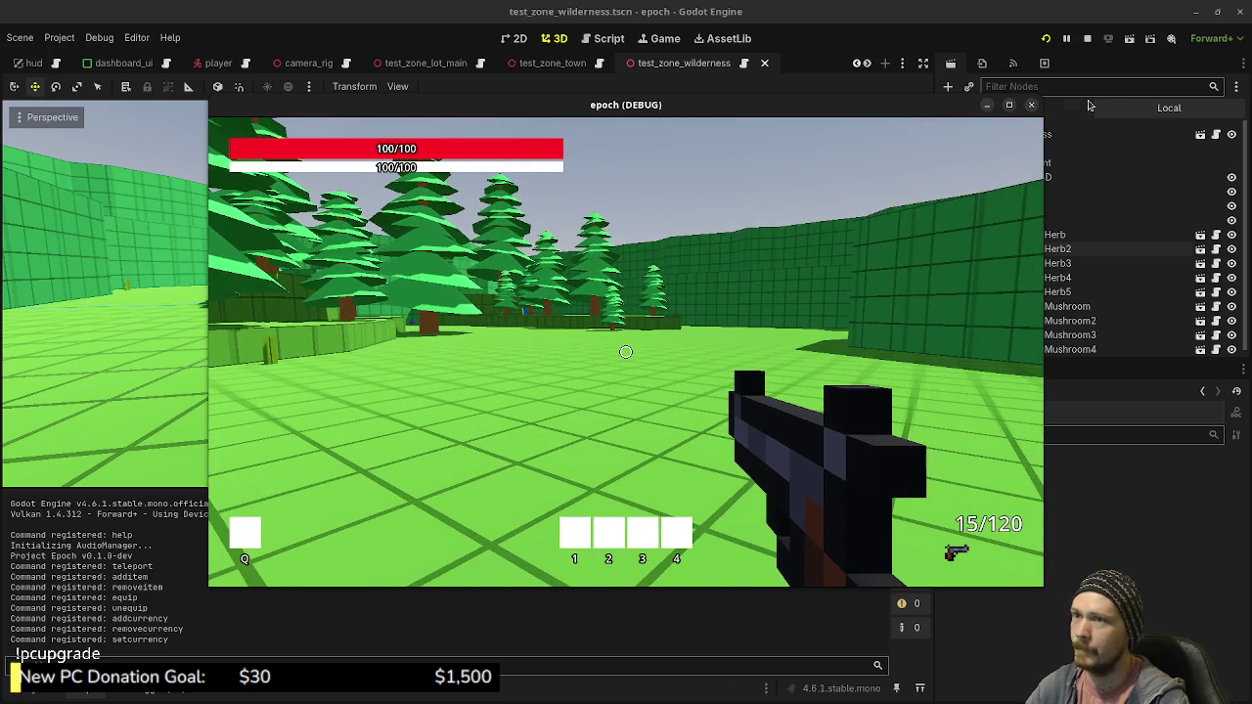
{"action": "left_click", "coordinate": [1087, 38]}
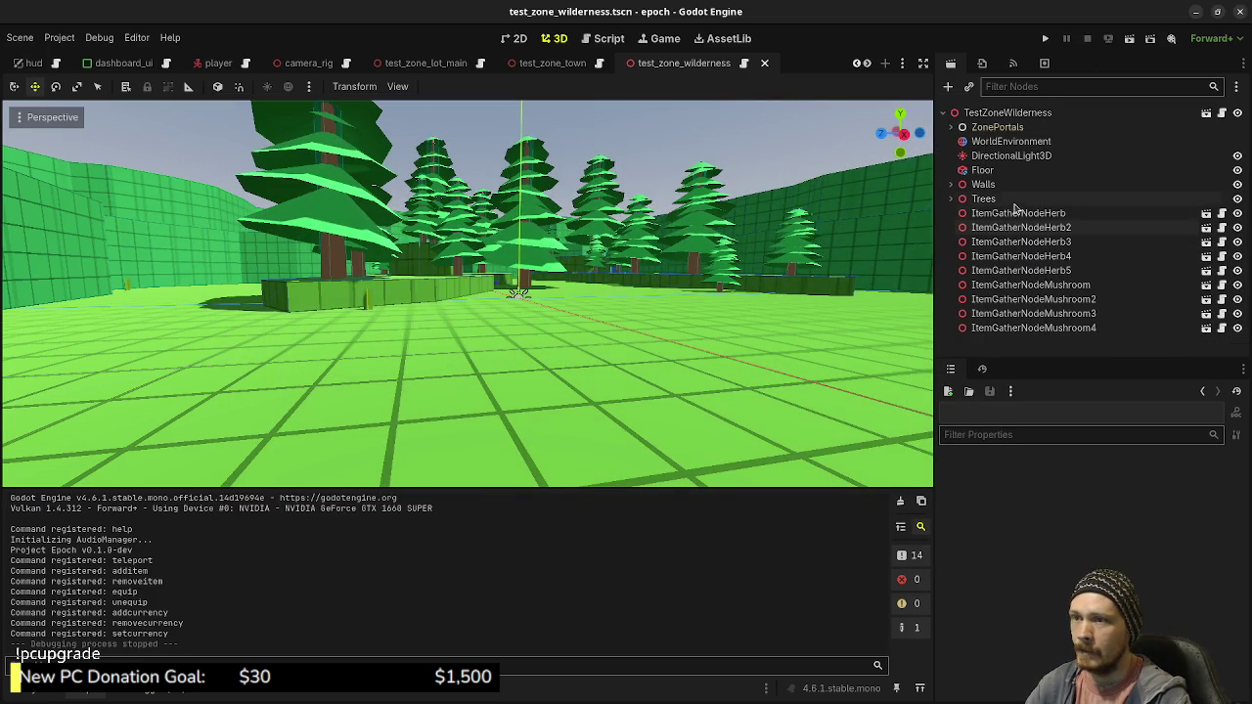
Expand, select and frame the Walls node, undoing an accidental Walls duplicate
{"action": "left_click", "coordinate": [952, 185]}
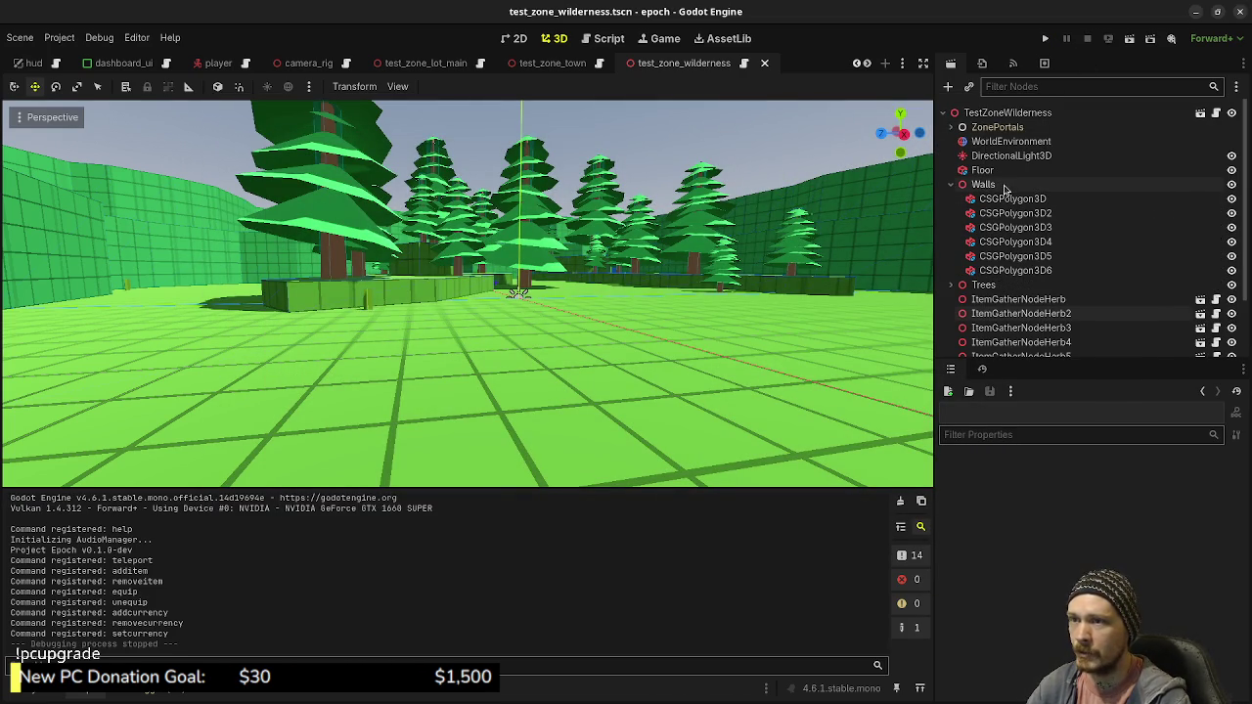
{"action": "left_click", "coordinate": [983, 184]}
{"action": "key", "text": "f"}
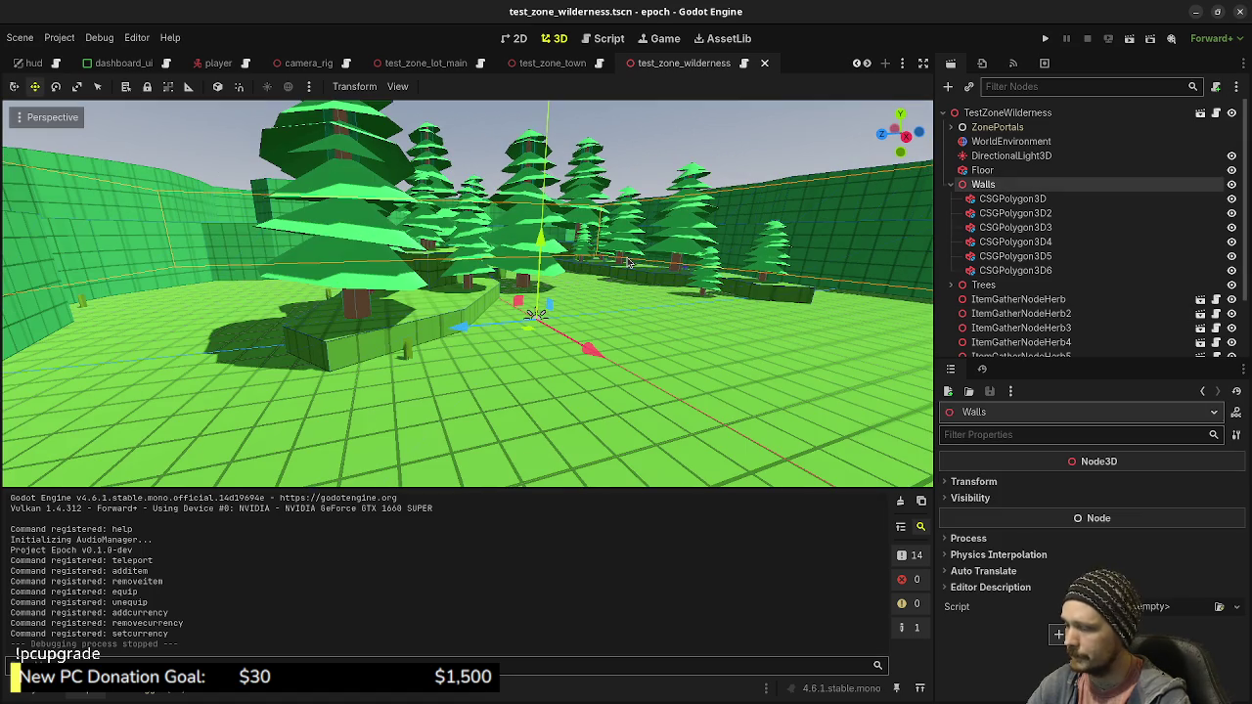
{"action": "key", "text": "ctrl+d"}
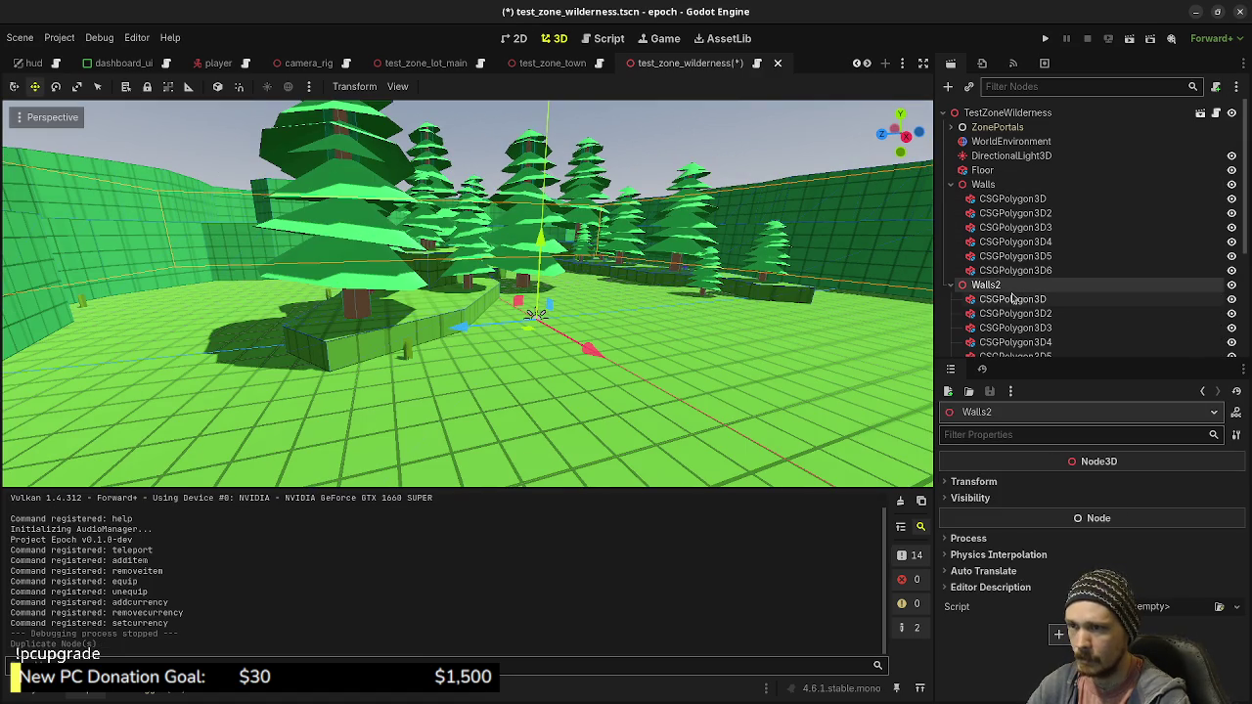
{"action": "key", "text": "ctrl+z"}
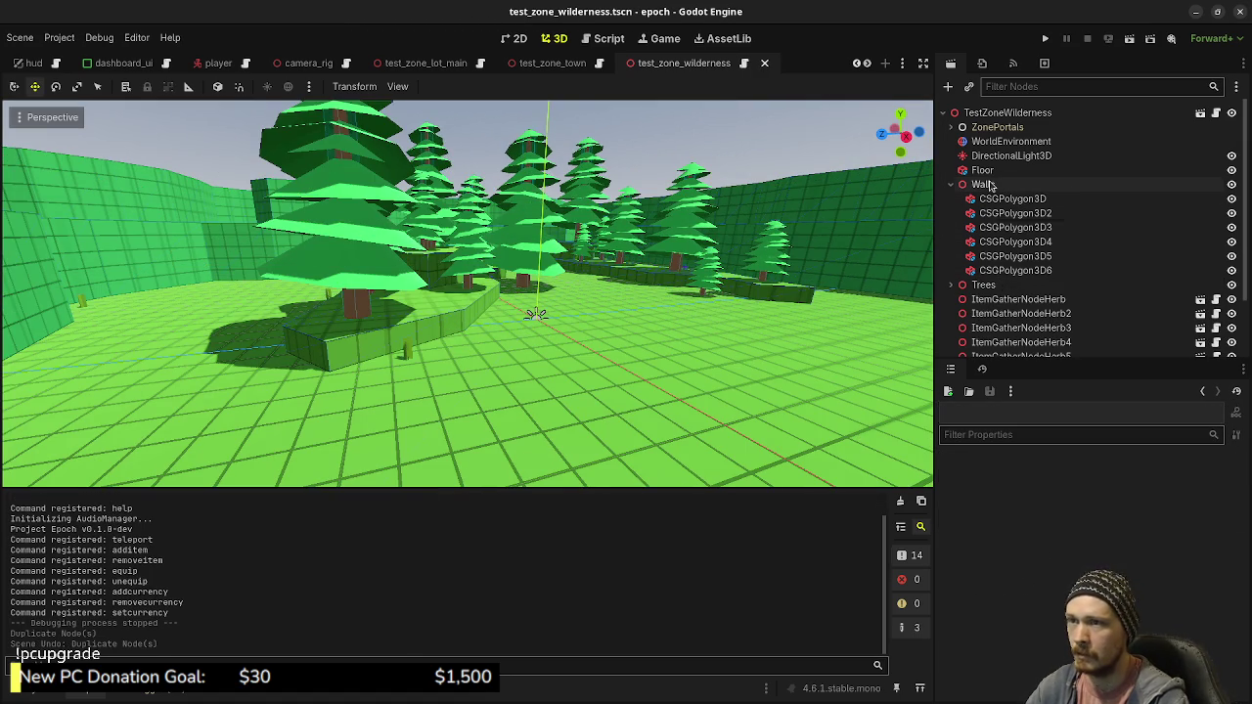
{"action": "left_click", "coordinate": [992, 188]}
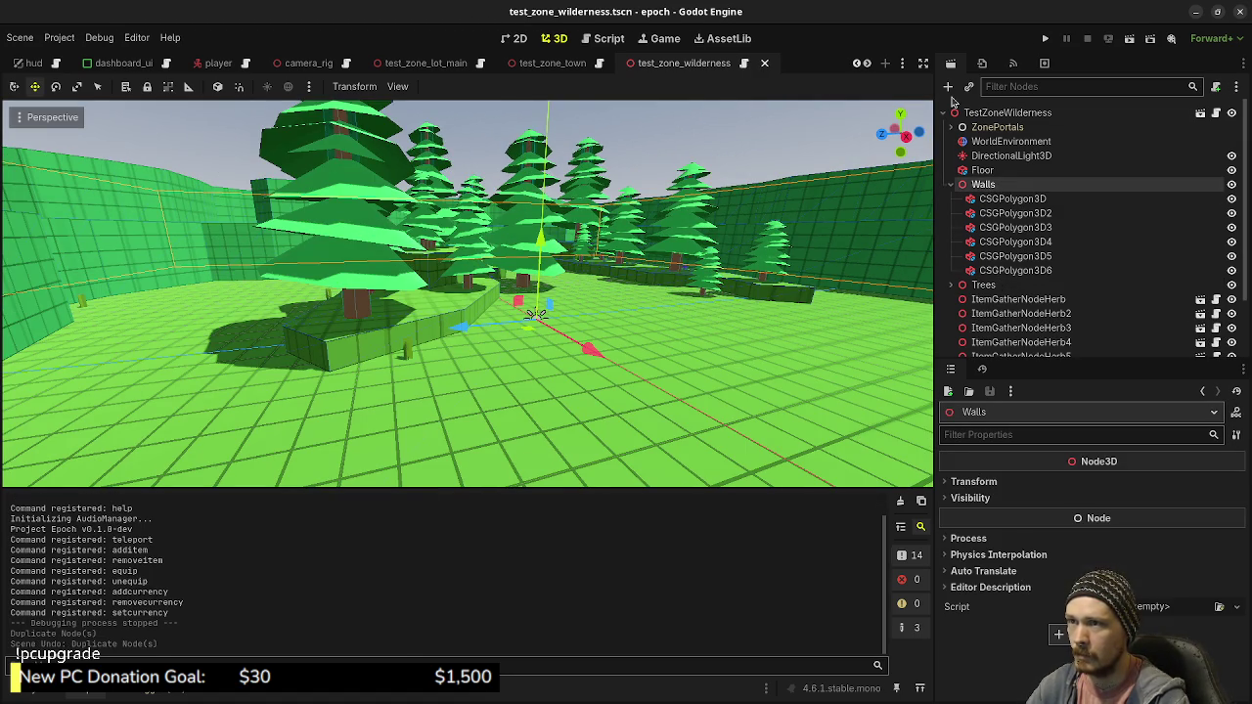
{"action": "left_click", "coordinate": [949, 91]}
Create a CSGPolygon3D under Walls and rotate it to lie flat
{"action": "type", "text": "csgp"}
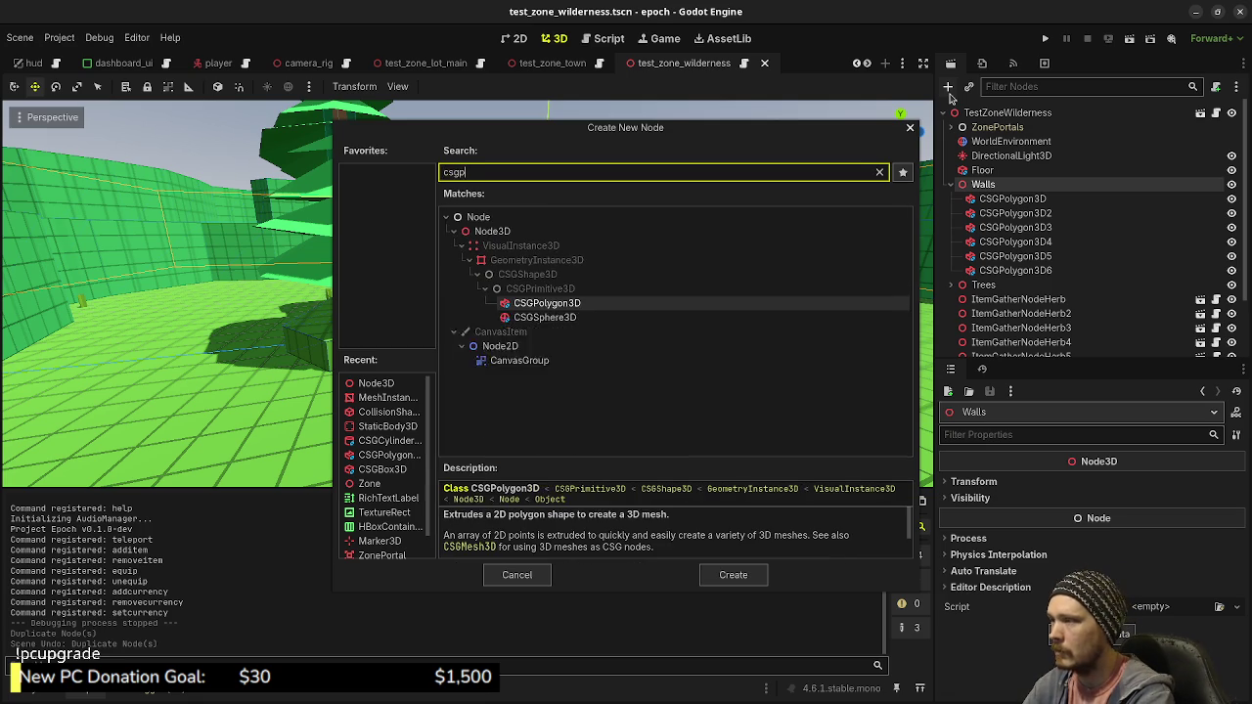
{"action": "key", "text": "Return"}
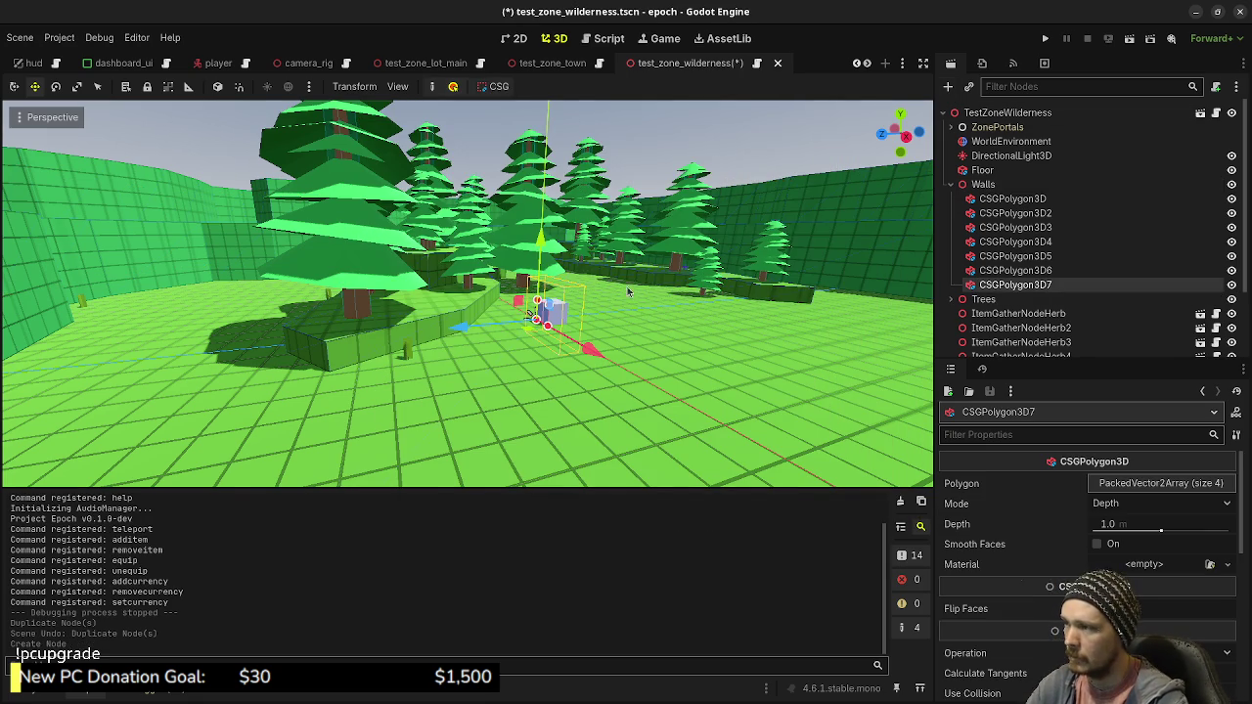
{"action": "key", "text": "KP_7"}
{"action": "scroll", "coordinate": [598, 311], "scroll_direction": "up", "scroll_amount": 6}
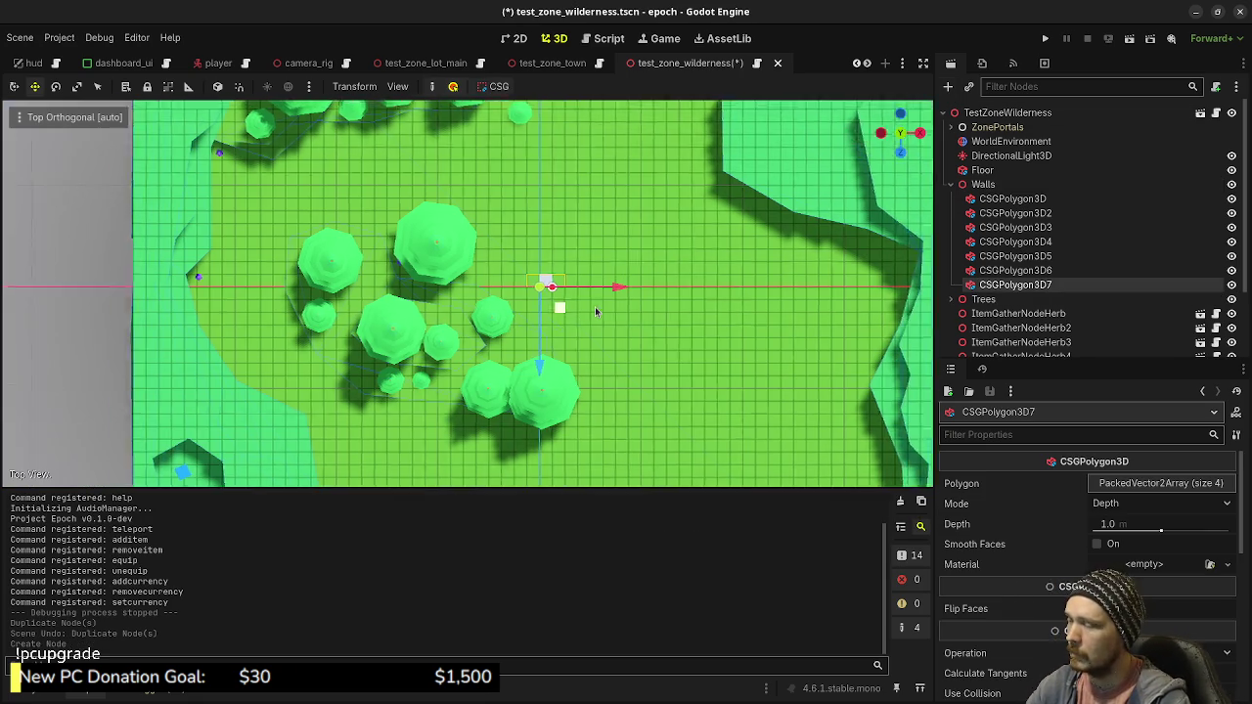
{"action": "mouse_move", "coordinate": [603, 355]}
{"action": "left_mouse_down"}
{"action": "mouse_move", "coordinate": [432, 220]}
{"action": "mouse_move", "coordinate": [455, 247]}
{"action": "left_mouse_up"}
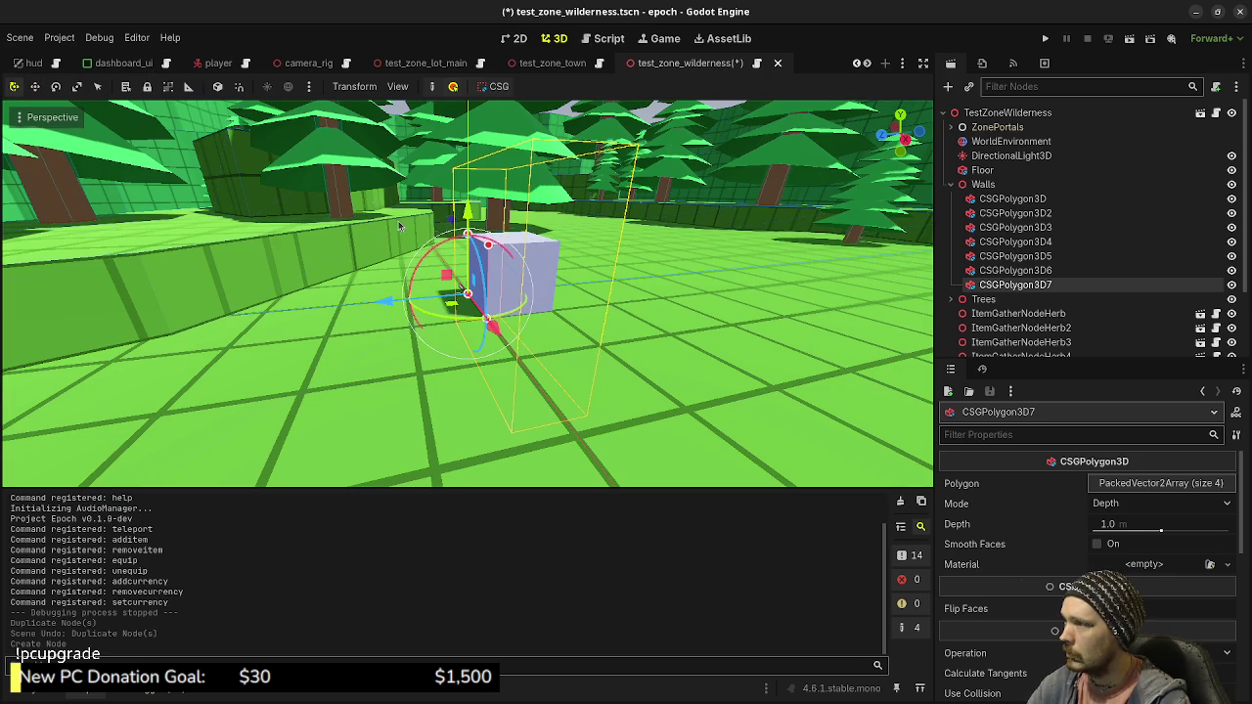
{"action": "left_click_drag", "start_coordinate": [445, 247], "coordinate": [320, 378]}
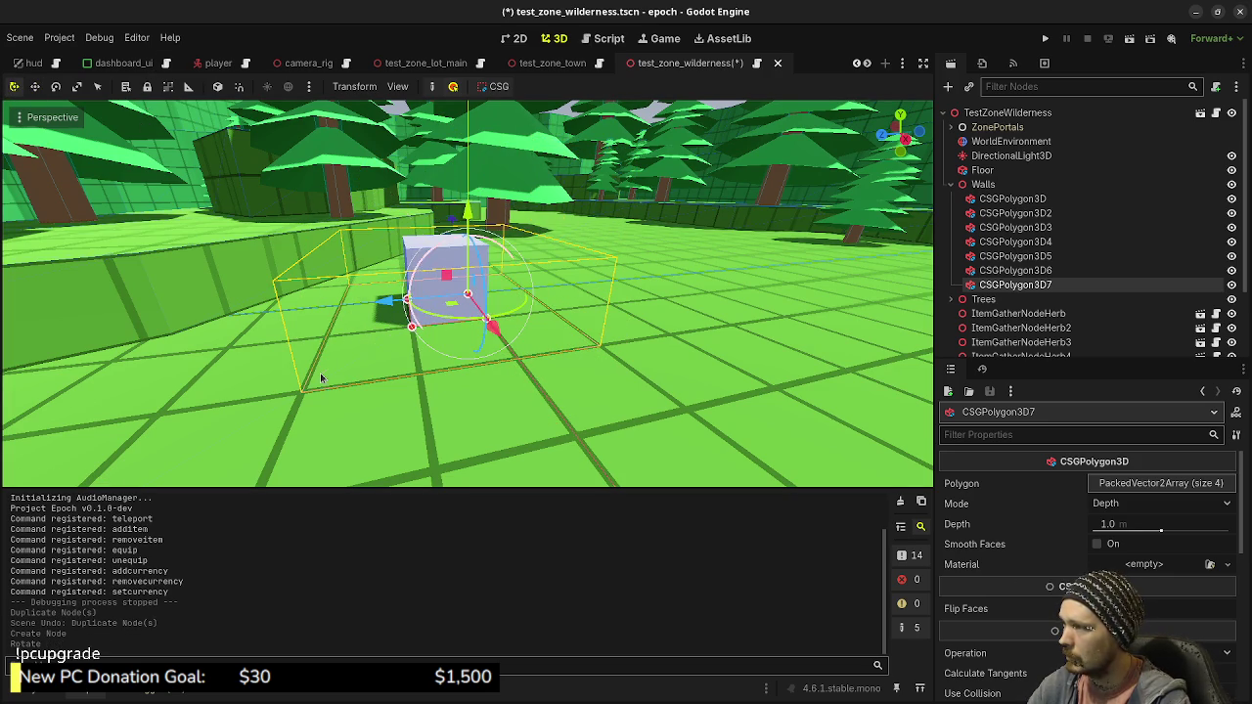
In Top view, move the polygon 25 units along X to the wall's edge
{"action": "key", "text": "KP_7"}
{"action": "scroll", "coordinate": [600, 284], "scroll_direction": "down", "scroll_amount": 4}
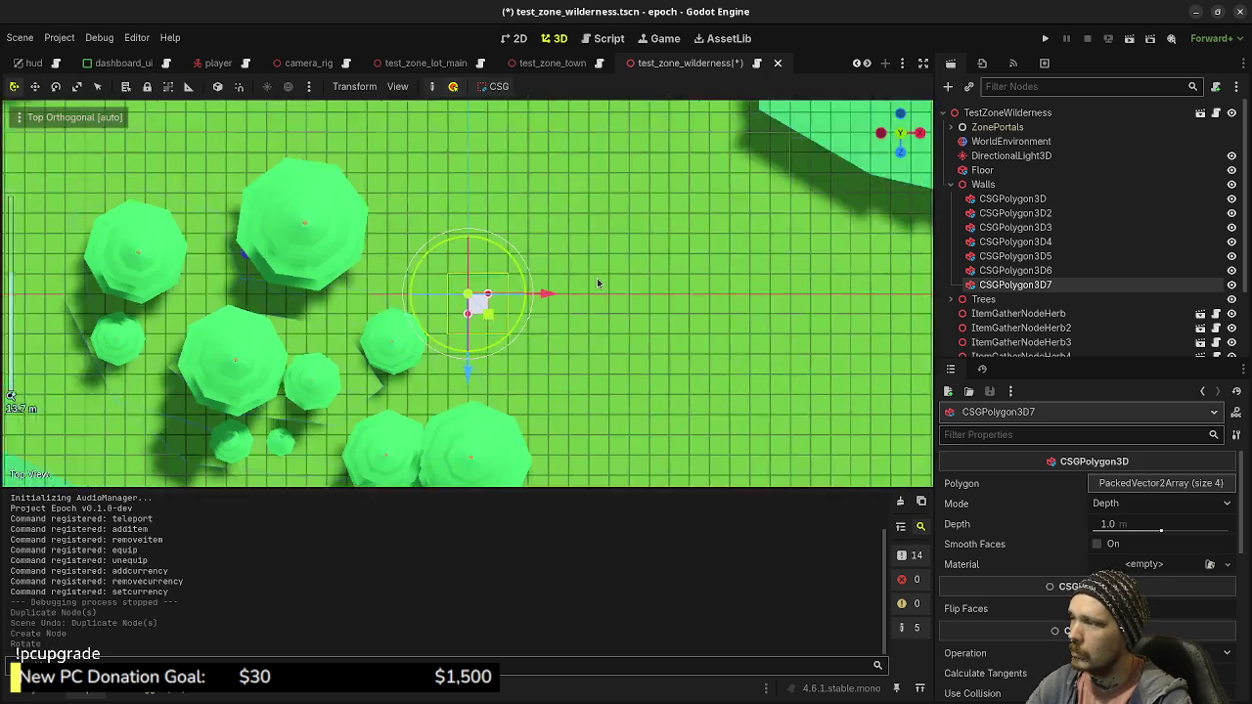
{"action": "scroll", "coordinate": [445, 300], "scroll_direction": "up", "scroll_amount": 2}
{"action": "left_click_drag", "start_coordinate": [420, 316], "coordinate": [790, 323]}
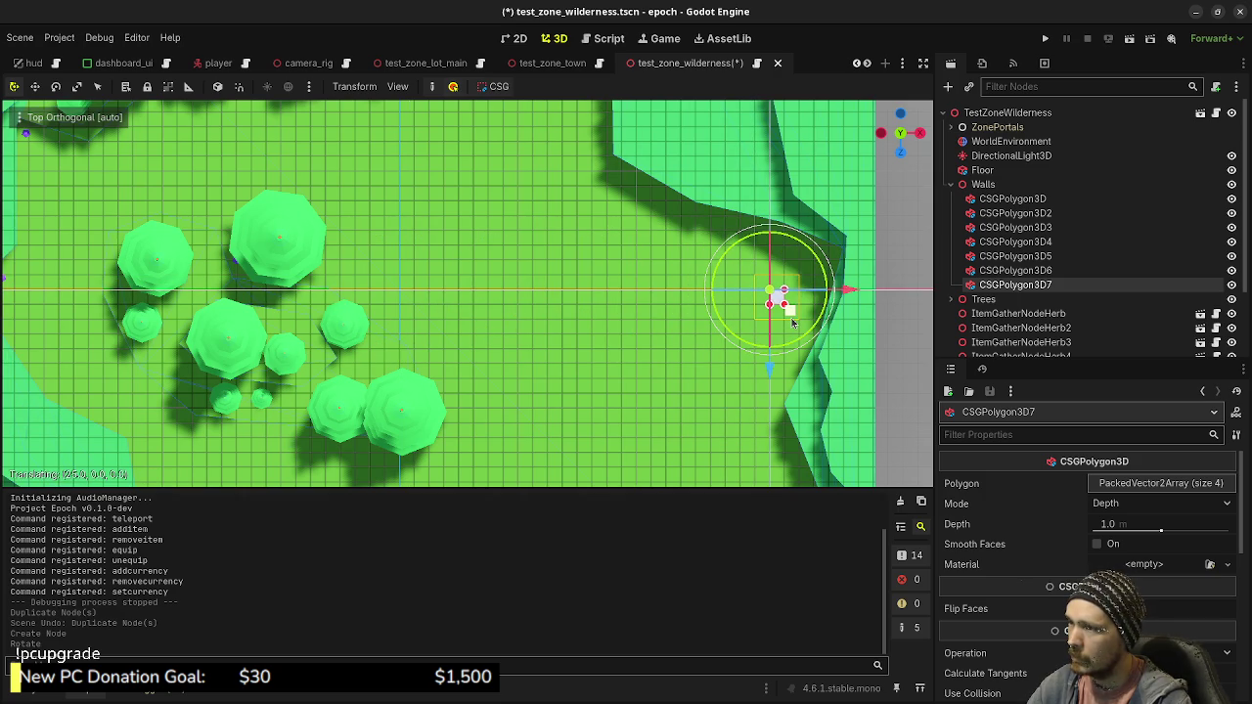
{"action": "left_click_drag", "start_coordinate": [792, 322], "coordinate": [792, 322]}
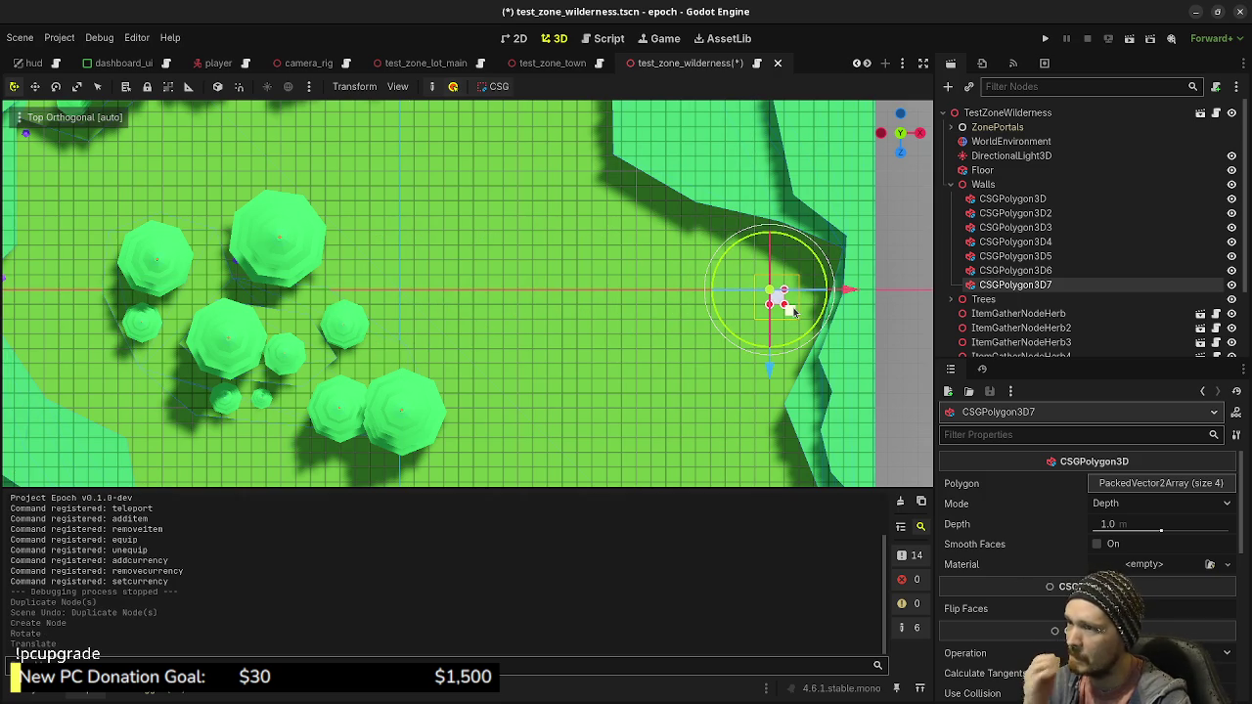
{"action": "scroll", "coordinate": [824, 309], "scroll_direction": "up", "scroll_amount": 4}
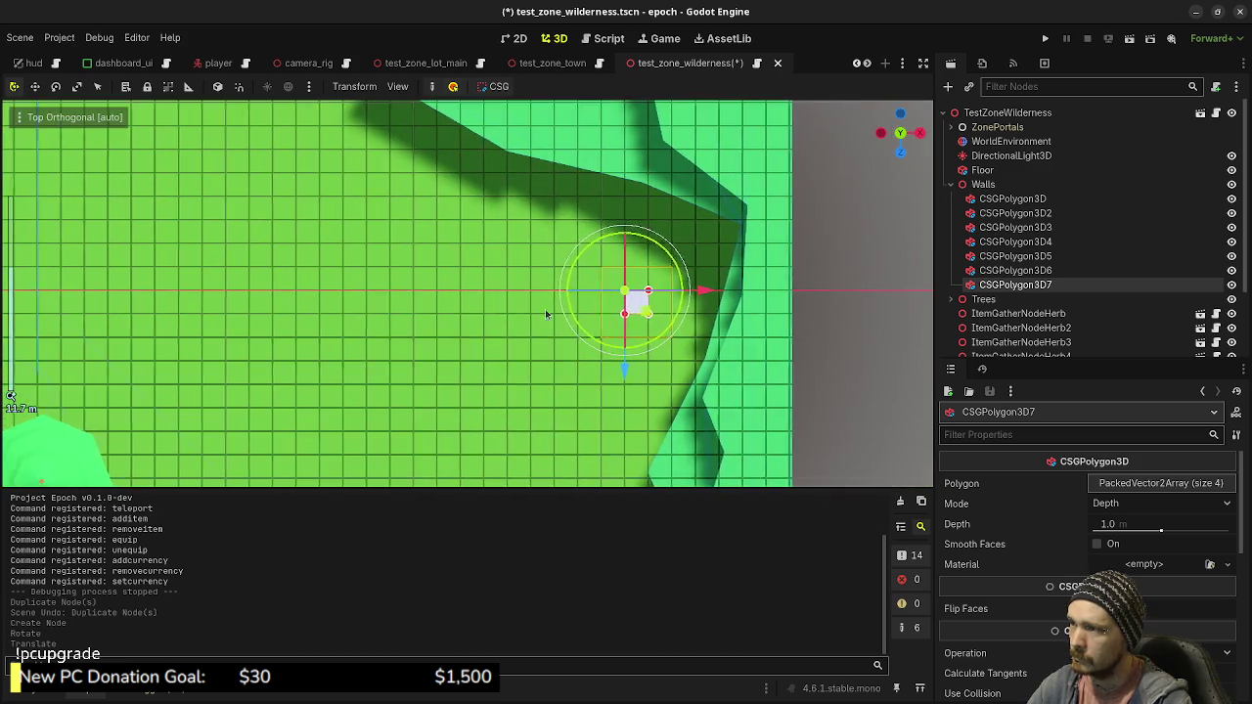
{"action": "left_click_drag", "start_coordinate": [727, 310], "coordinate": [557, 323]}
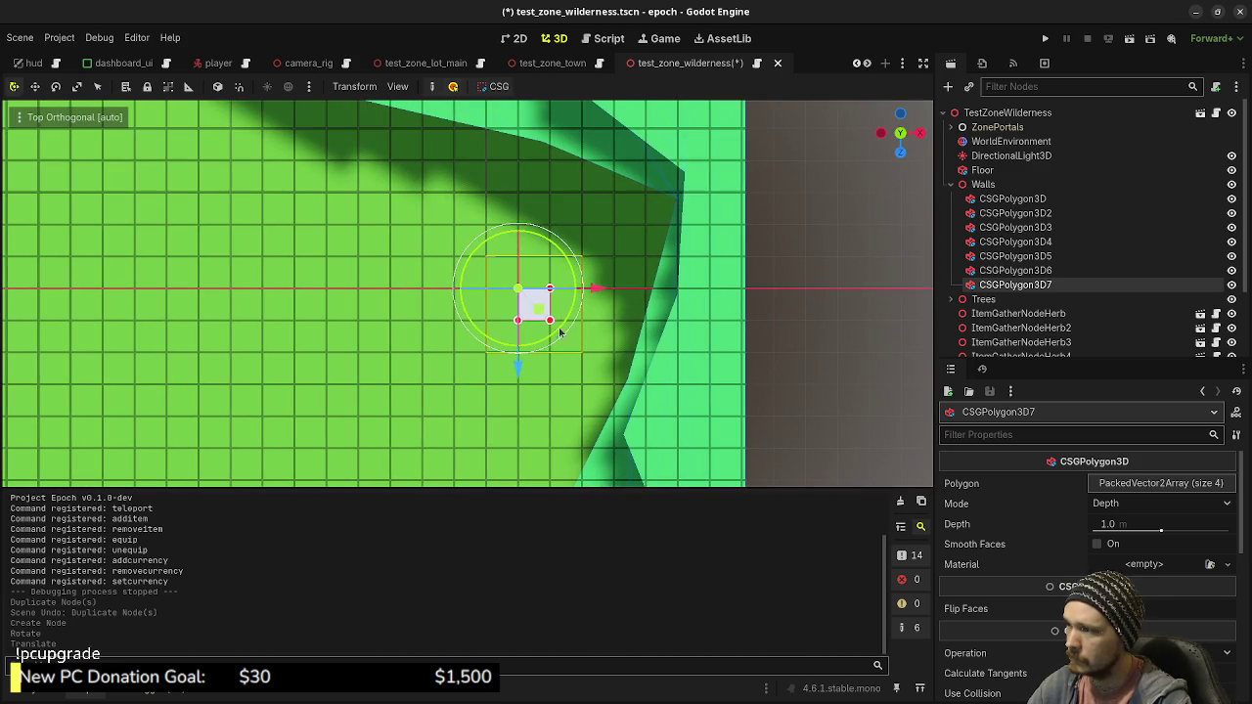
Reshape CSGPolygon3D7 to 10 points hugging the curve of the eastern wall
{"action": "left_click_drag", "start_coordinate": [619, 381], "coordinate": [619, 381]}
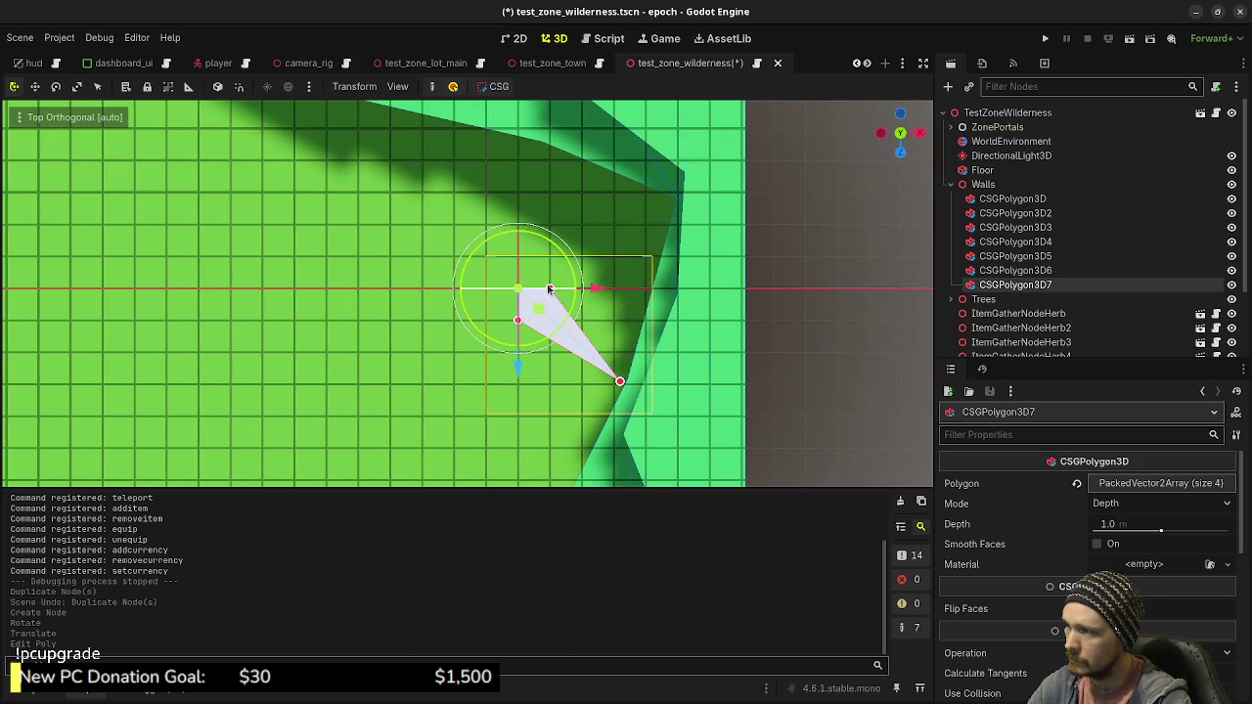
{"action": "left_click_drag", "start_coordinate": [657, 262], "coordinate": [652, 258]}
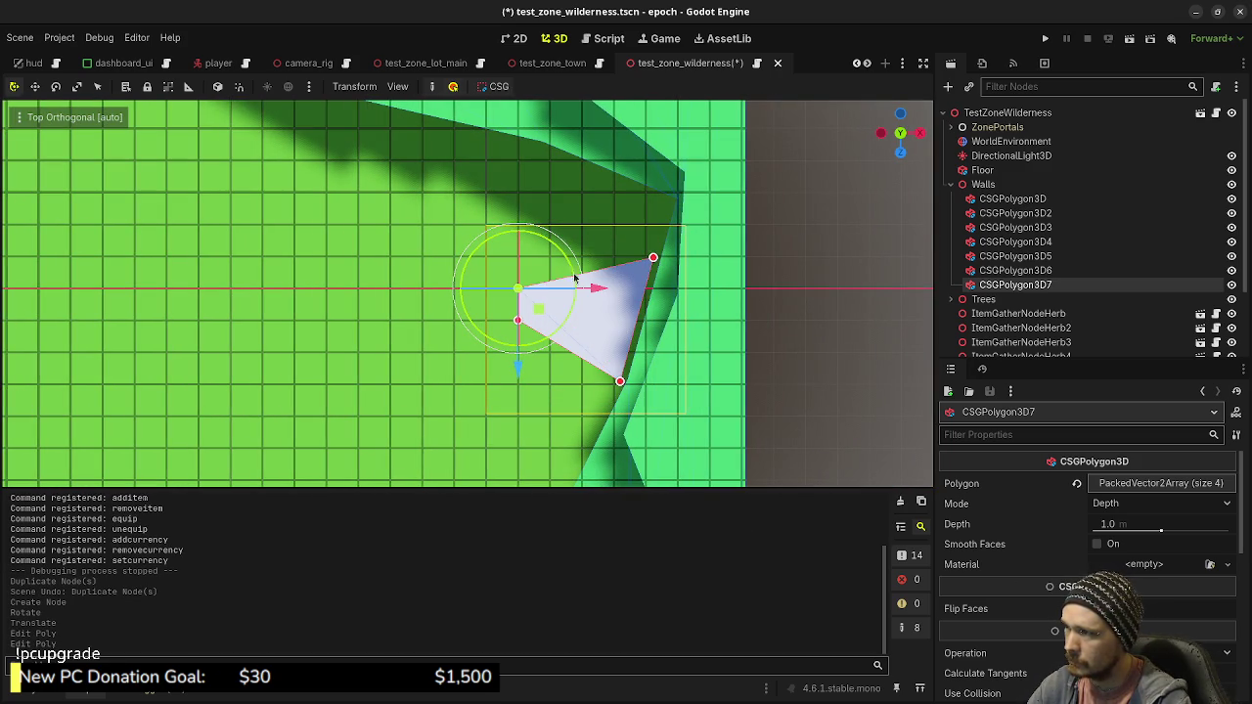
{"action": "left_click_drag", "start_coordinate": [618, 343], "coordinate": [651, 246]}
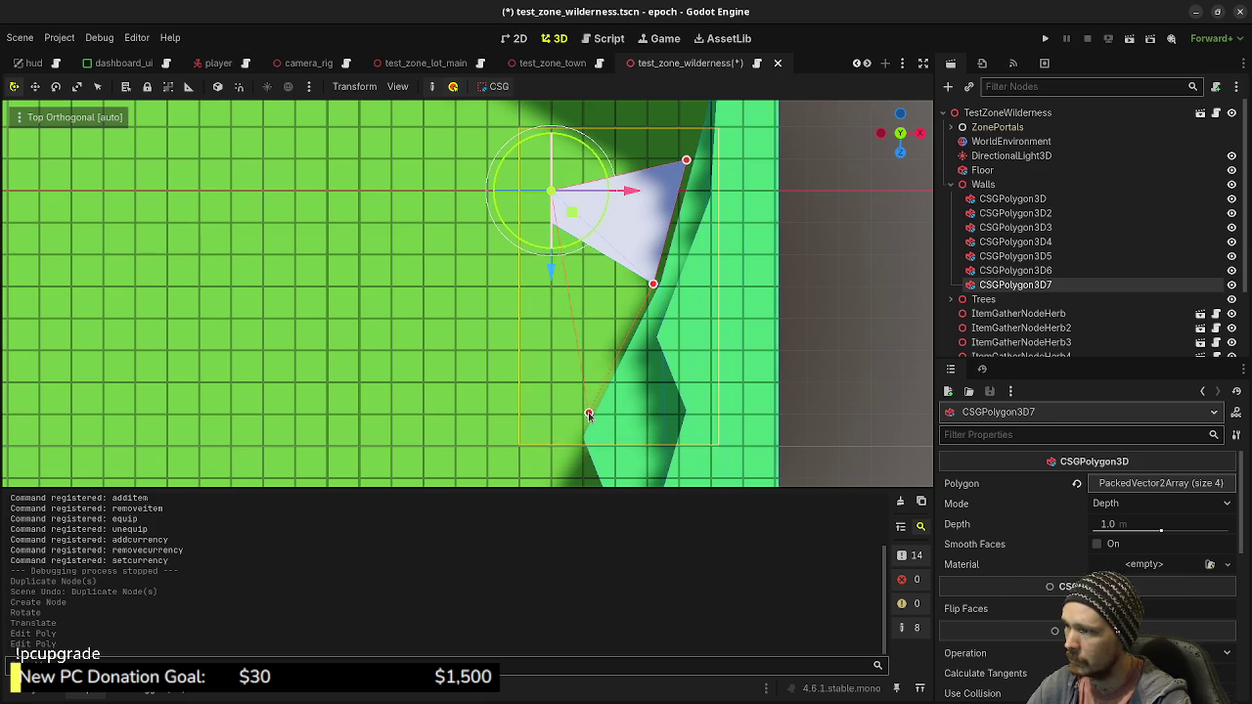
{"action": "left_click_drag", "start_coordinate": [585, 415], "coordinate": [586, 414]}
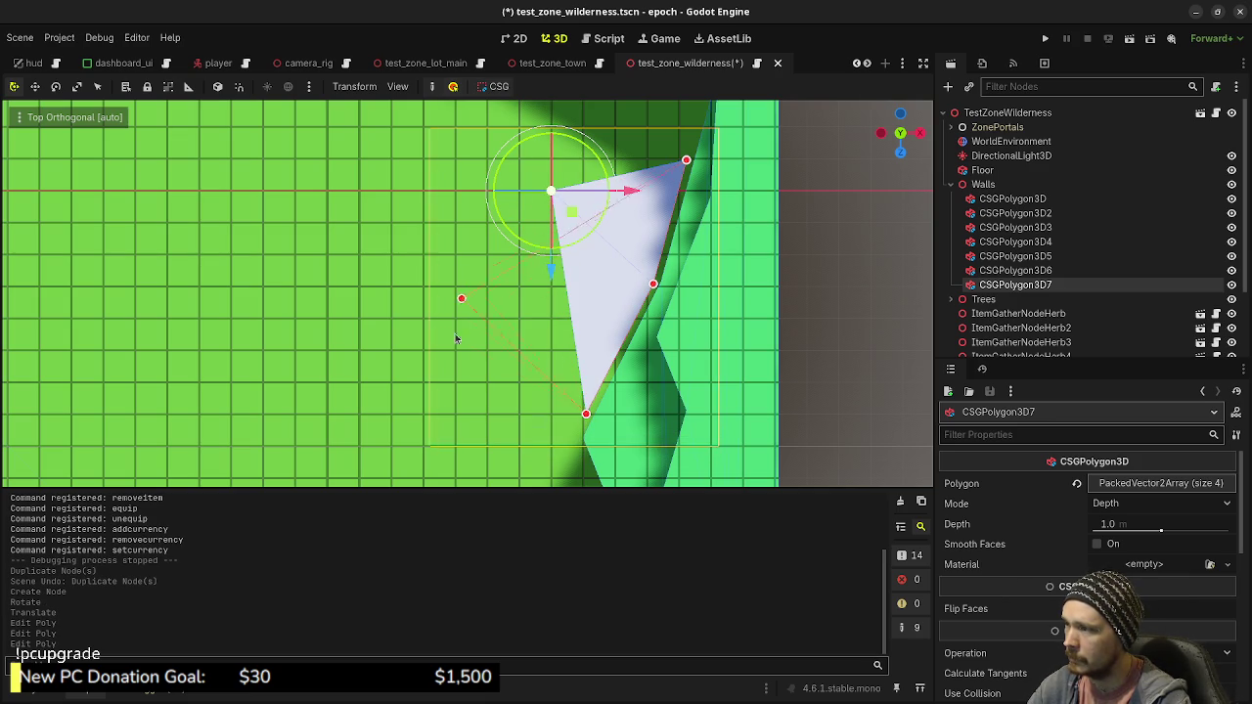
{"action": "left_click_drag", "start_coordinate": [457, 325], "coordinate": [453, 352]}
{"action": "left_click_drag", "start_coordinate": [611, 260], "coordinate": [559, 405]}
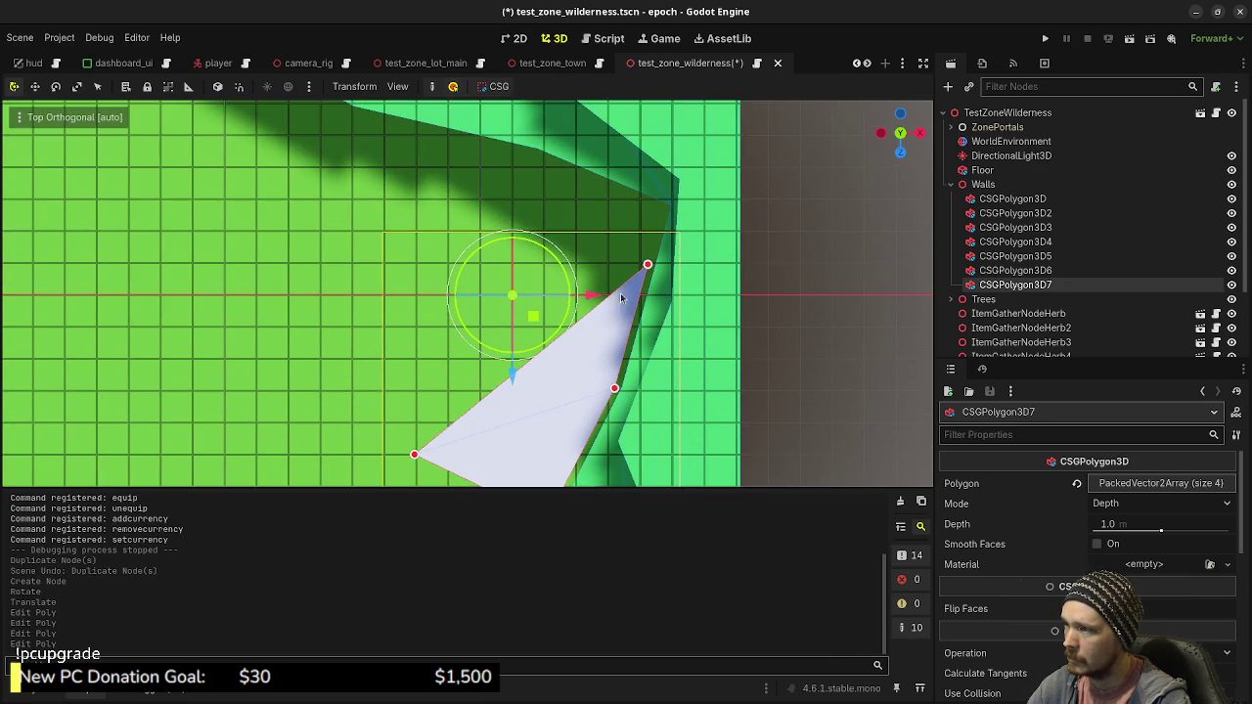
{"action": "left_click_drag", "start_coordinate": [650, 257], "coordinate": [647, 225]}
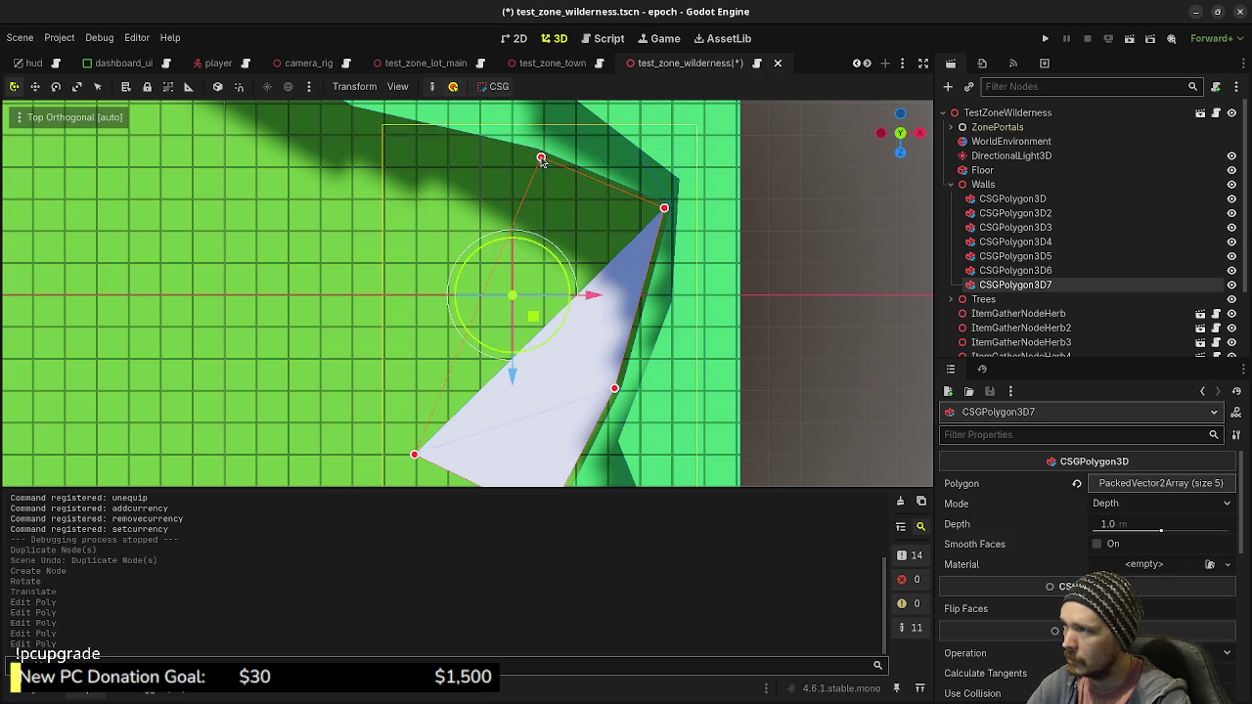
{"action": "left_click_drag", "start_coordinate": [537, 157], "coordinate": [537, 155]}
{"action": "mouse_move", "coordinate": [503, 246]}
{"action": "left_mouse_down"}
{"action": "mouse_move", "coordinate": [601, 250]}
{"action": "mouse_move", "coordinate": [463, 157]}
{"action": "mouse_move", "coordinate": [459, 128]}
{"action": "mouse_move", "coordinate": [500, 130]}
{"action": "left_mouse_up"}
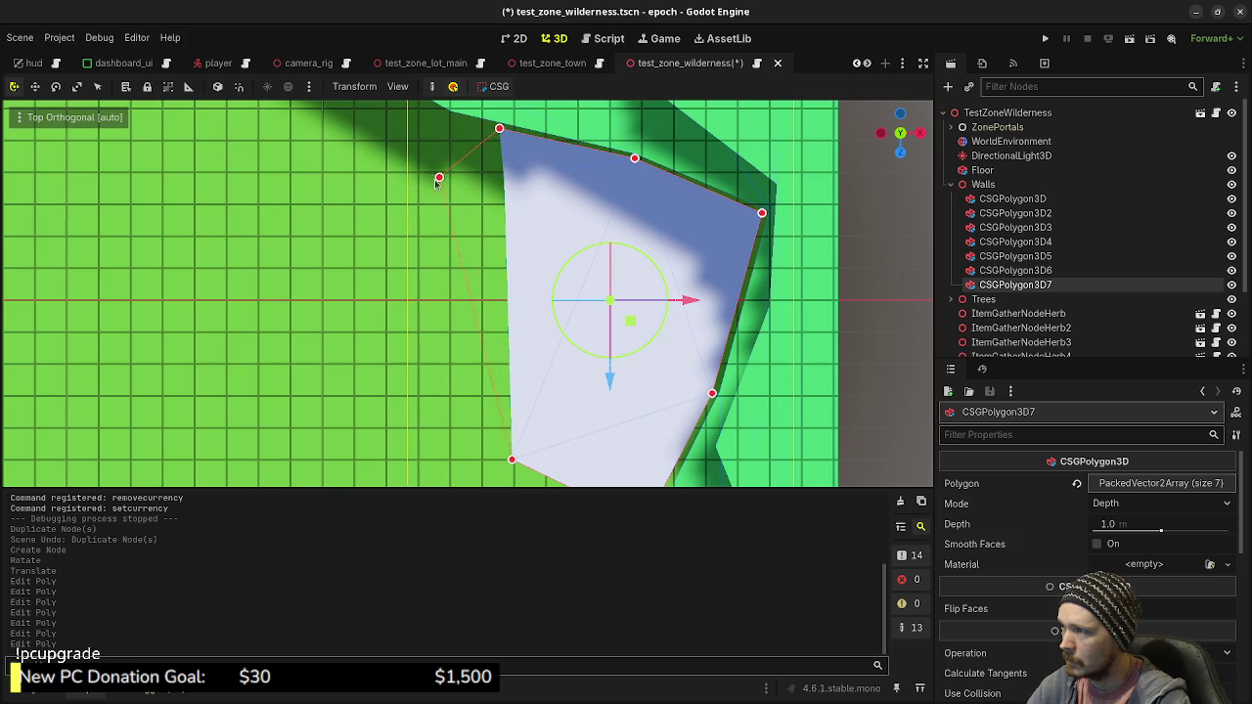
{"action": "left_click_drag", "start_coordinate": [438, 182], "coordinate": [434, 180]}
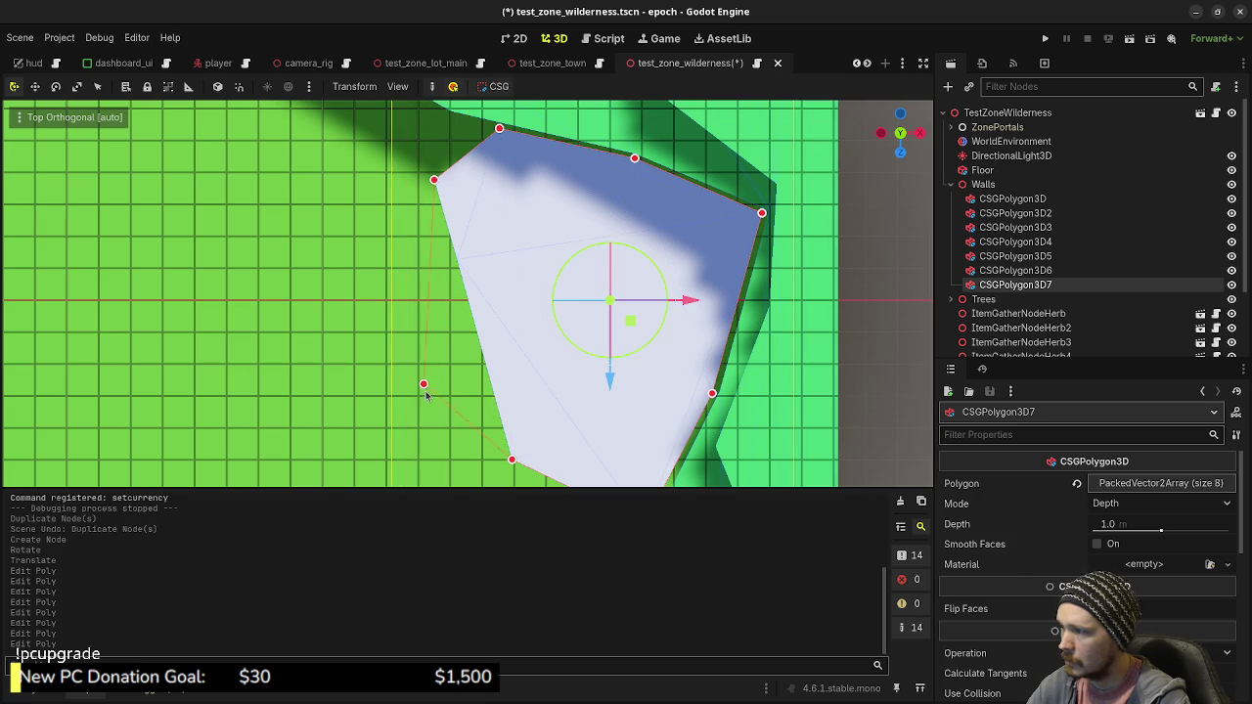
{"action": "left_click_drag", "start_coordinate": [431, 405], "coordinate": [431, 405]}
Check the polygon against the walls, then centre it in Top view
{"action": "scroll", "coordinate": [607, 385], "scroll_direction": "down", "scroll_amount": 5}
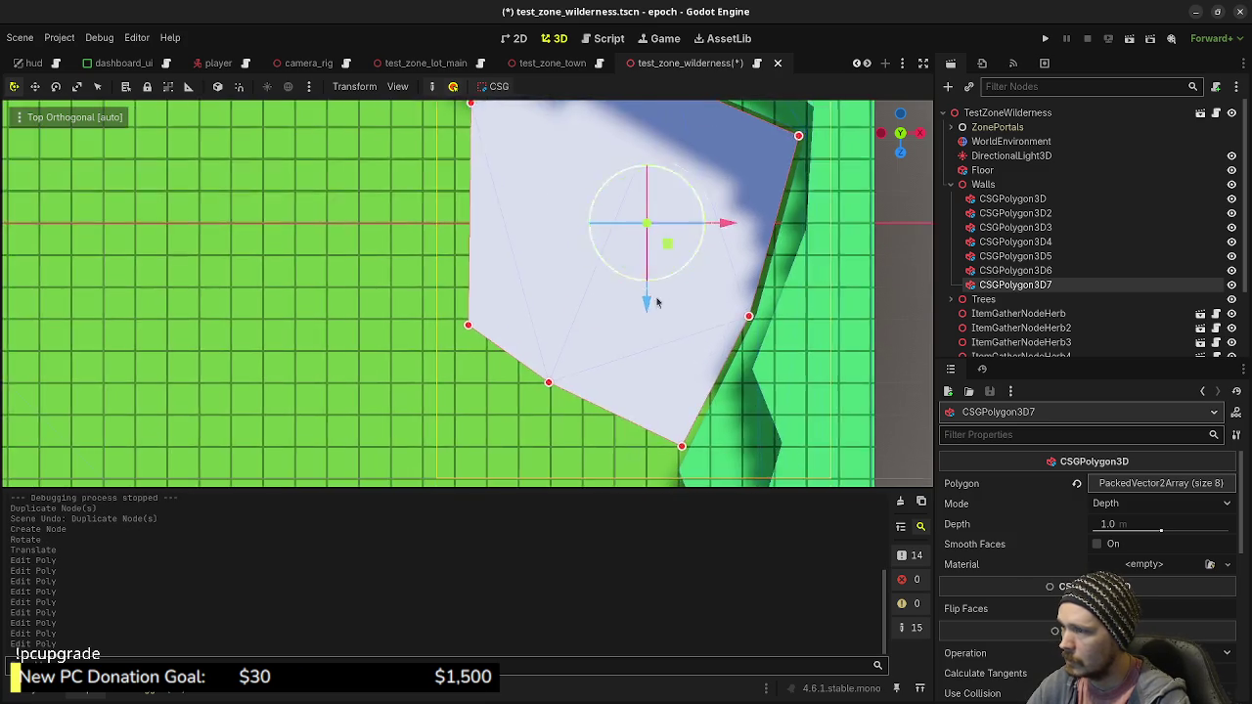
{"action": "left_click_drag", "start_coordinate": [534, 365], "coordinate": [74, 310]}
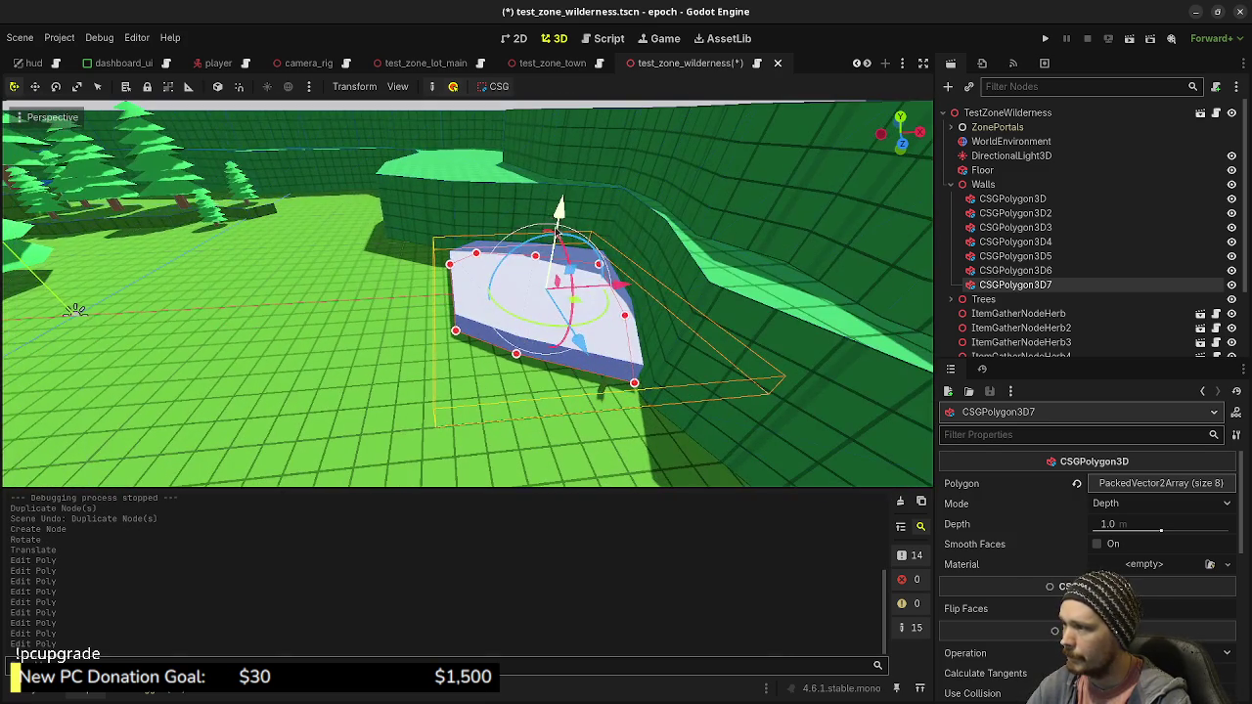
{"action": "left_click_drag", "start_coordinate": [524, 283], "coordinate": [473, 271]}
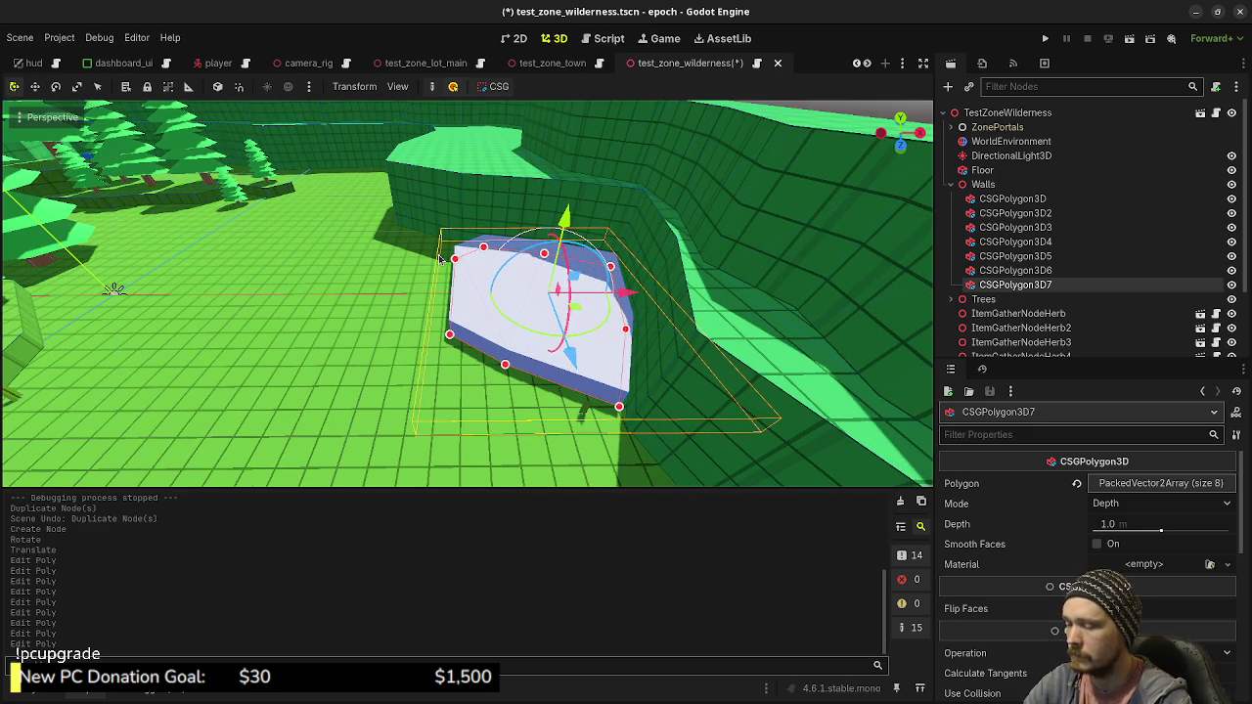
{"action": "key", "text": "KP_7"}
{"action": "mouse_move", "coordinate": [455, 280]}
{"action": "left_mouse_down"}
{"action": "mouse_move", "coordinate": [562, 311]}
{"action": "mouse_move", "coordinate": [568, 332]}
{"action": "left_mouse_up"}
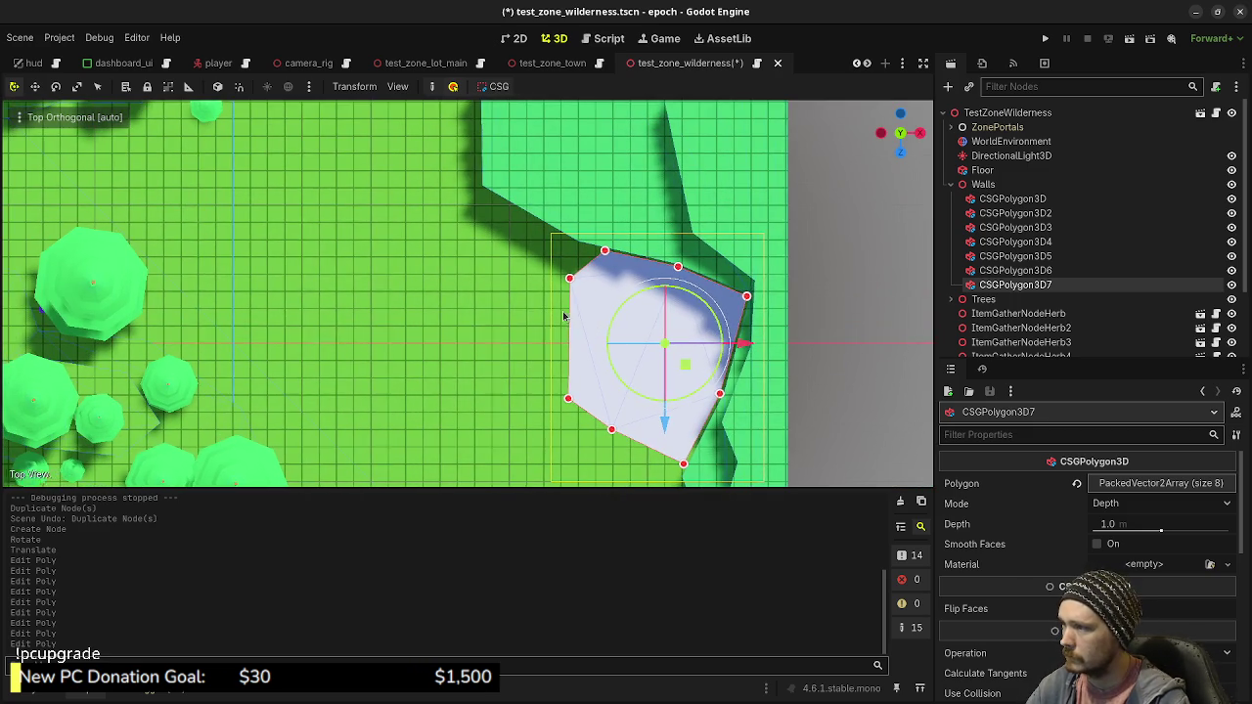
Add a point and pull outline points leftward and up along the wall edge
{"action": "left_click", "coordinate": [494, 330]}
{"action": "left_click_drag", "start_coordinate": [496, 281], "coordinate": [489, 269]}
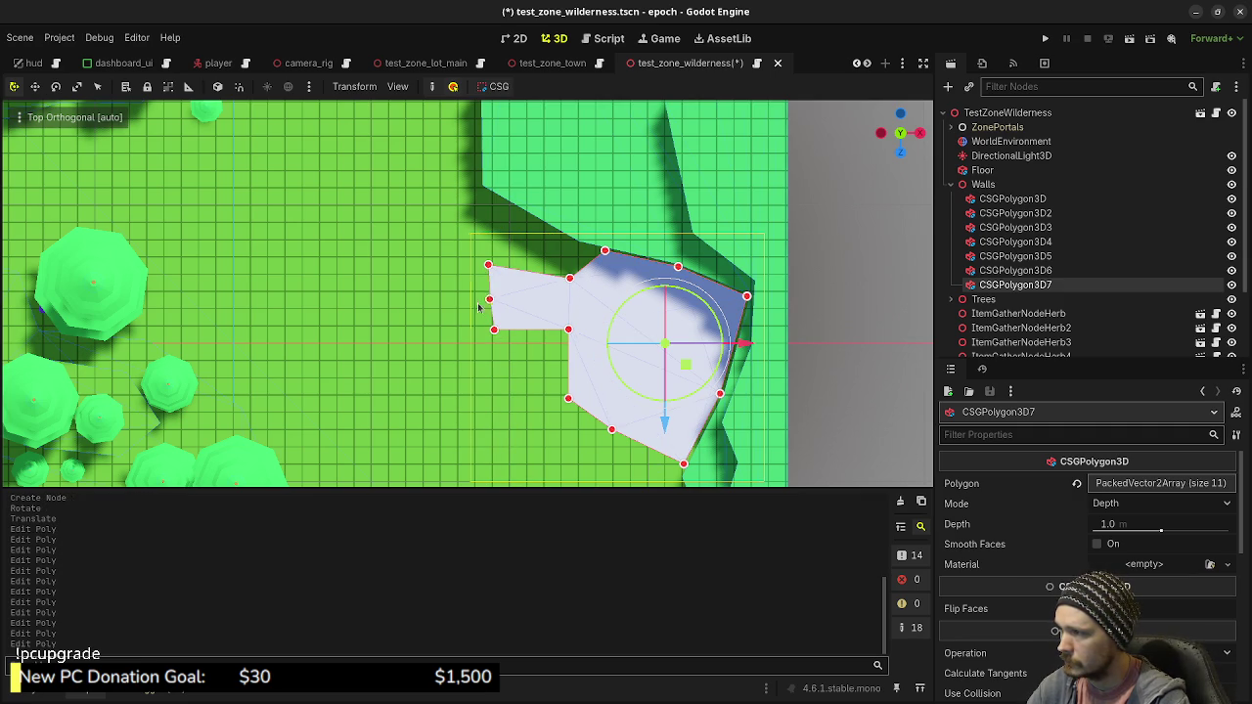
{"action": "mouse_move", "coordinate": [424, 257]}
{"action": "left_mouse_down"}
{"action": "mouse_move", "coordinate": [372, 286]}
{"action": "mouse_move", "coordinate": [386, 216]}
{"action": "left_mouse_up"}
{"action": "scroll", "coordinate": [388, 219], "scroll_direction": "up", "scroll_amount": 3}
{"action": "scroll", "coordinate": [387, 219], "scroll_direction": "left", "scroll_amount": 5}
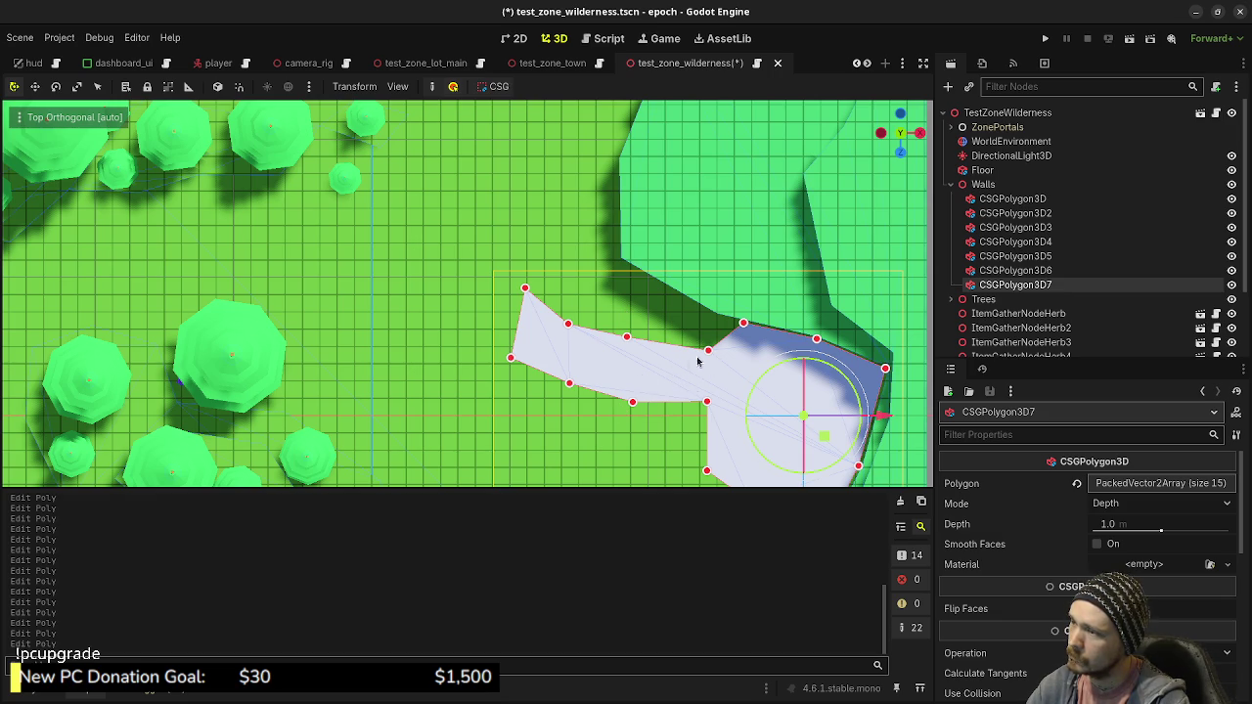
{"action": "left_click_drag", "start_coordinate": [704, 353], "coordinate": [713, 319]}
{"action": "left_click_drag", "start_coordinate": [626, 338], "coordinate": [621, 265]}
Delete extra lower-edge points and reshape the channel's lower edge and left end
{"action": "right_click", "coordinate": [568, 323]}
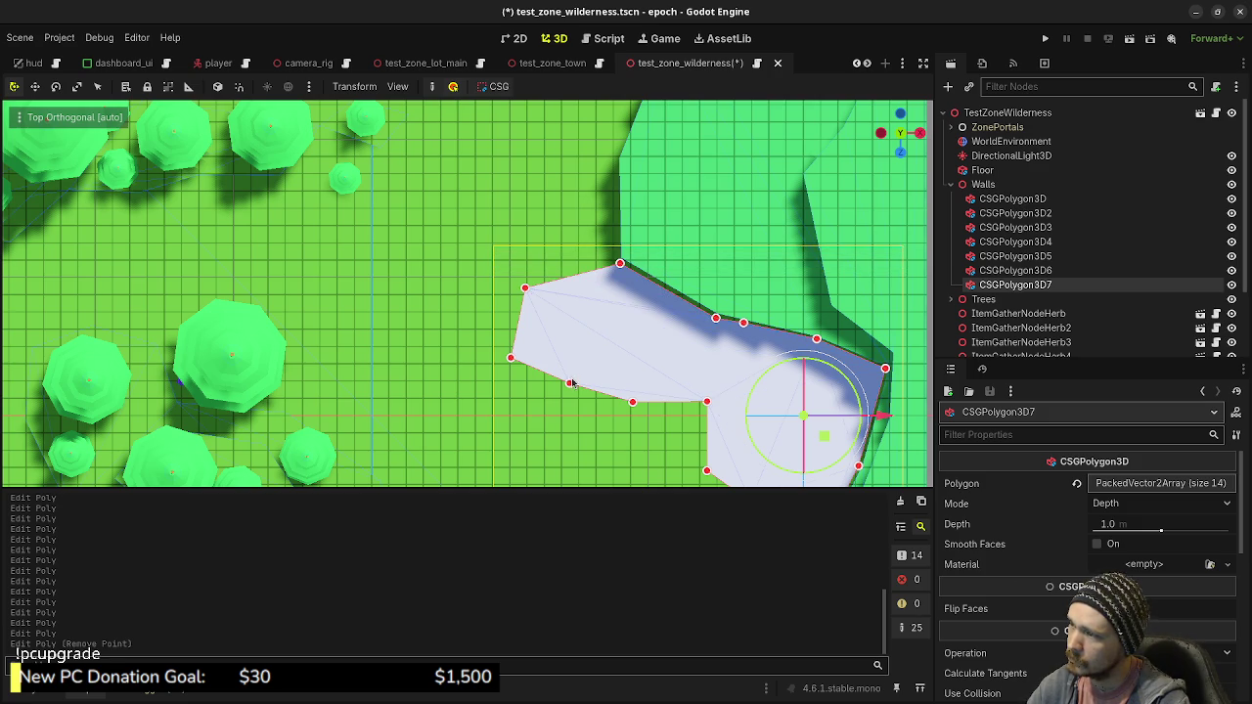
{"action": "right_click", "coordinate": [569, 385]}
{"action": "right_click", "coordinate": [633, 401]}
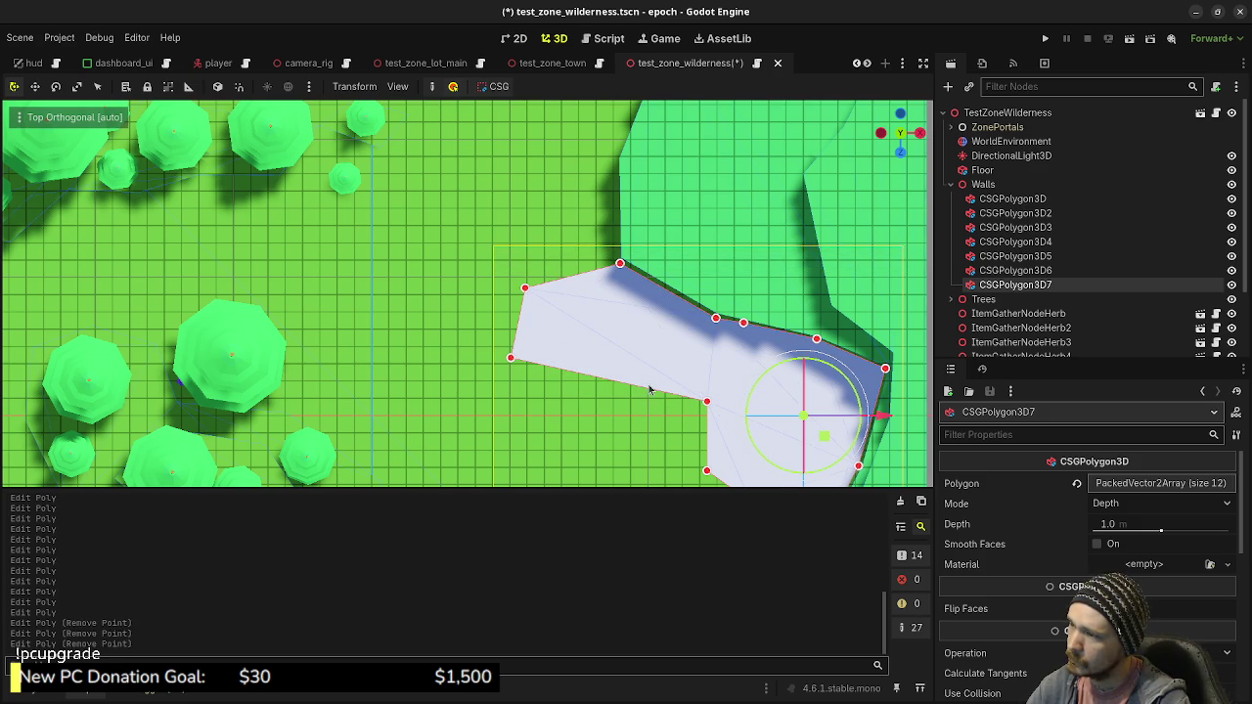
{"action": "mouse_move", "coordinate": [634, 389]}
{"action": "left_mouse_down"}
{"action": "mouse_move", "coordinate": [690, 338]}
{"action": "mouse_move", "coordinate": [696, 364]}
{"action": "left_mouse_up"}
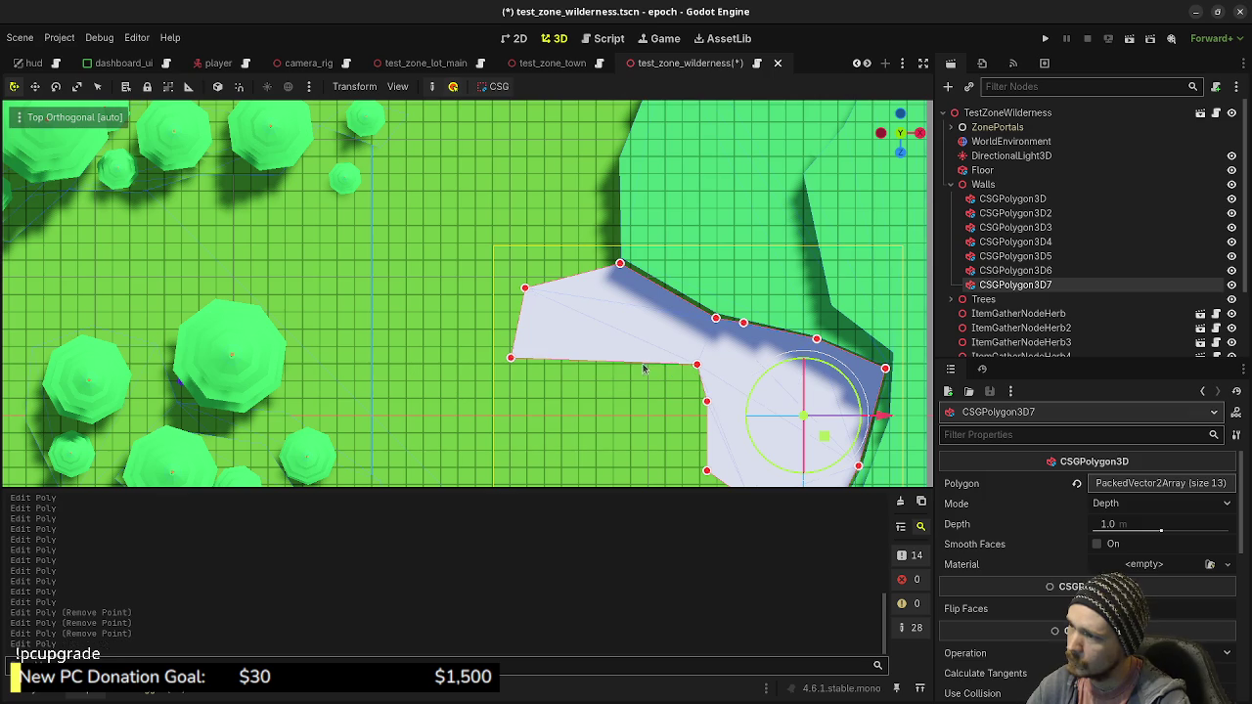
{"action": "left_click_drag", "start_coordinate": [618, 361], "coordinate": [611, 313]}
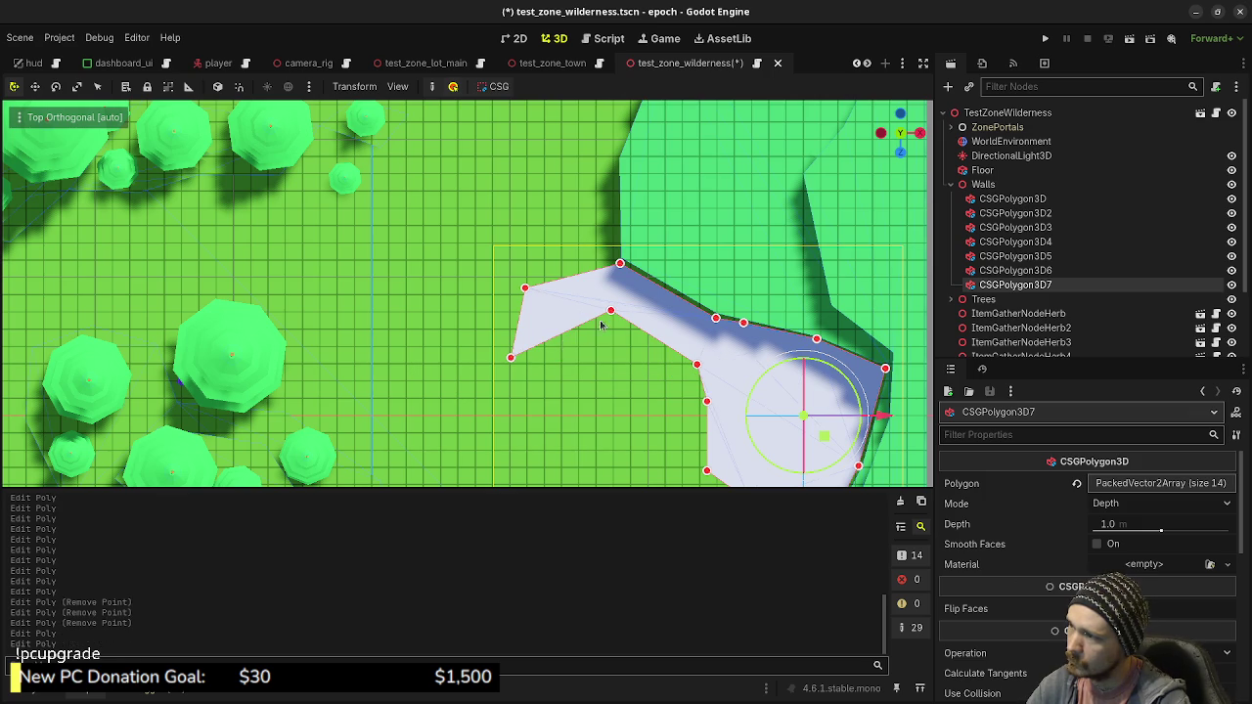
{"action": "left_click_drag", "start_coordinate": [511, 357], "coordinate": [522, 347]}
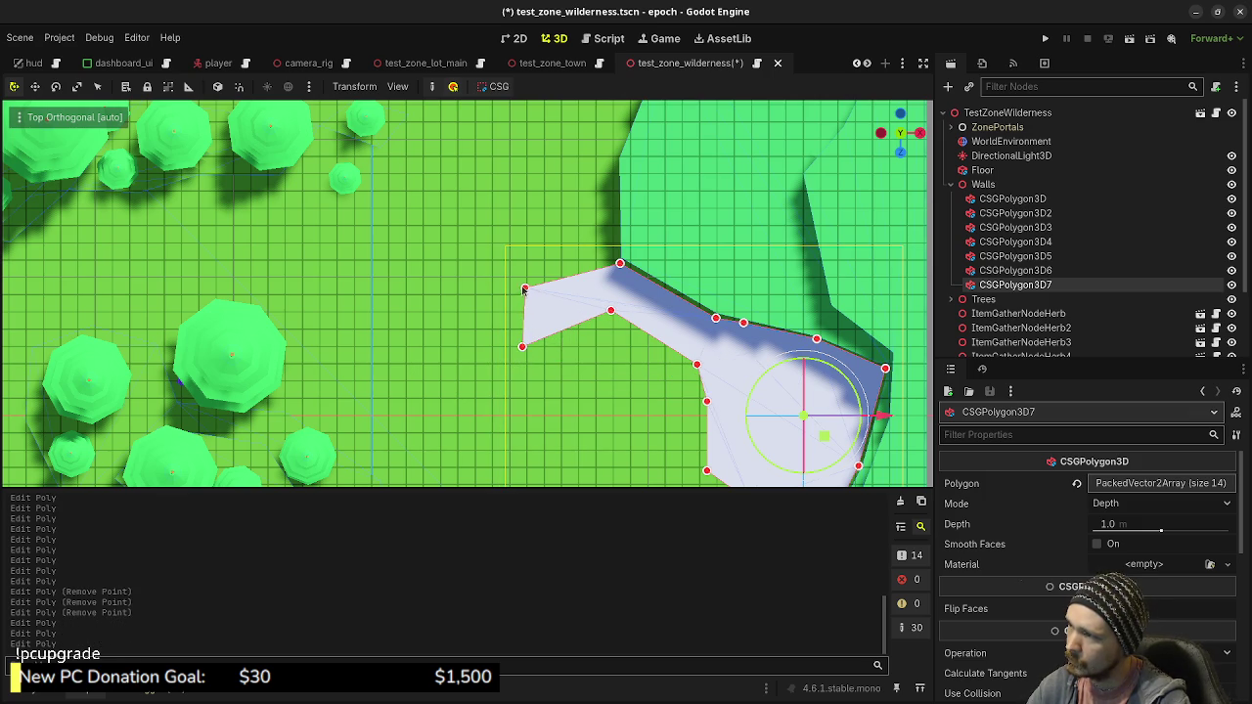
{"action": "left_click_drag", "start_coordinate": [524, 290], "coordinate": [505, 263]}
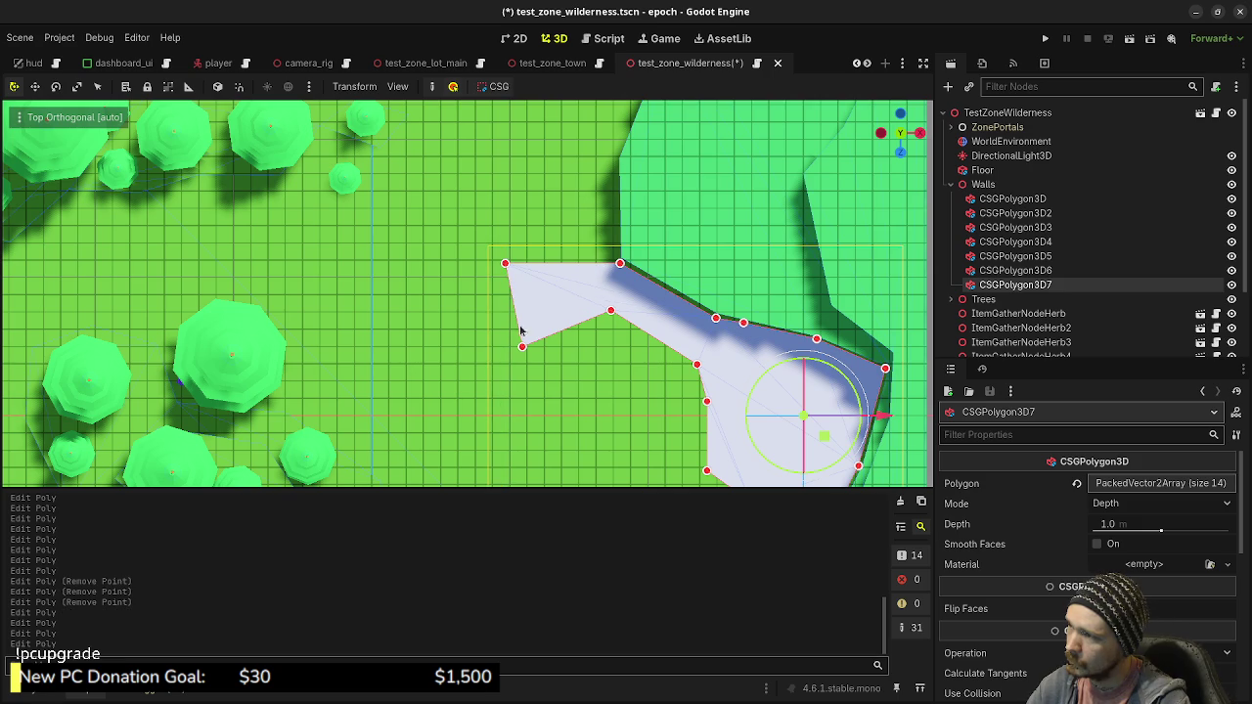
{"action": "mouse_move", "coordinate": [522, 350]}
{"action": "left_mouse_down"}
{"action": "mouse_move", "coordinate": [508, 312]}
{"action": "mouse_move", "coordinate": [427, 314]}
{"action": "mouse_move", "coordinate": [427, 328]}
{"action": "mouse_move", "coordinate": [419, 274]}
{"action": "mouse_move", "coordinate": [474, 339]}
{"action": "left_mouse_up"}
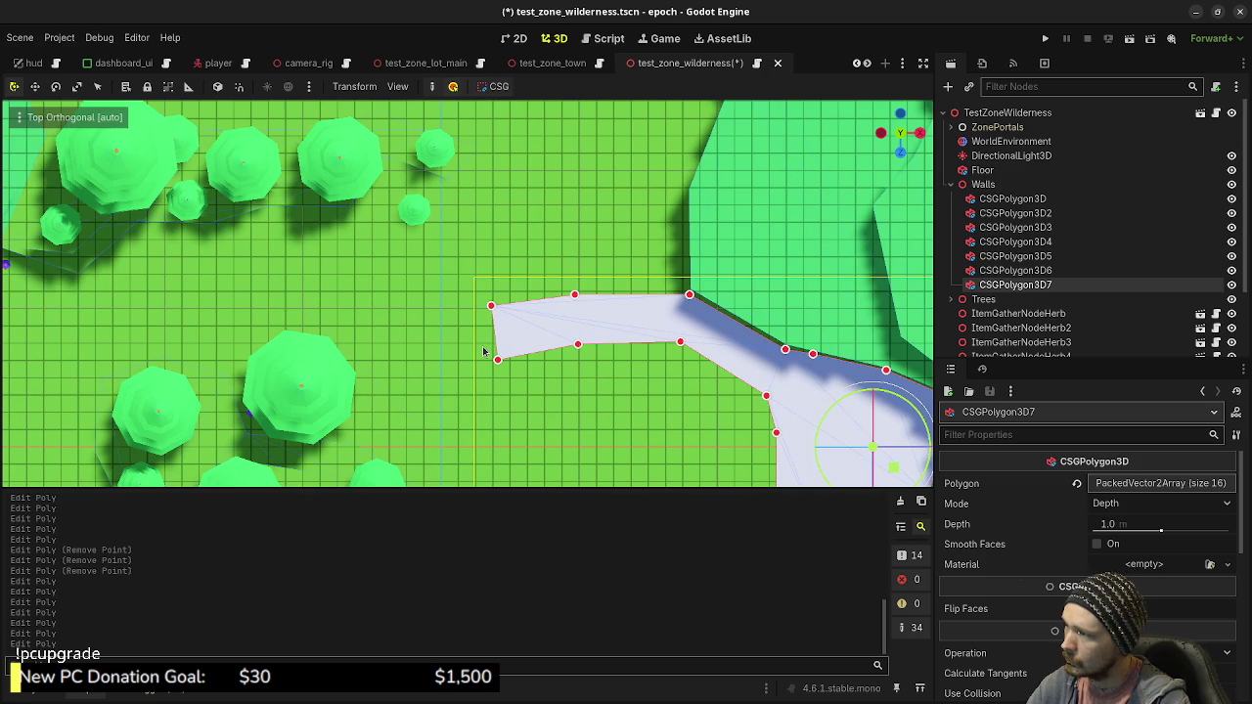
{"action": "left_click", "coordinate": [483, 353]}
Add and drag points on CSGPolygon3D7 to extend the river leftward in winding curves
{"action": "left_click", "coordinate": [526, 345]}
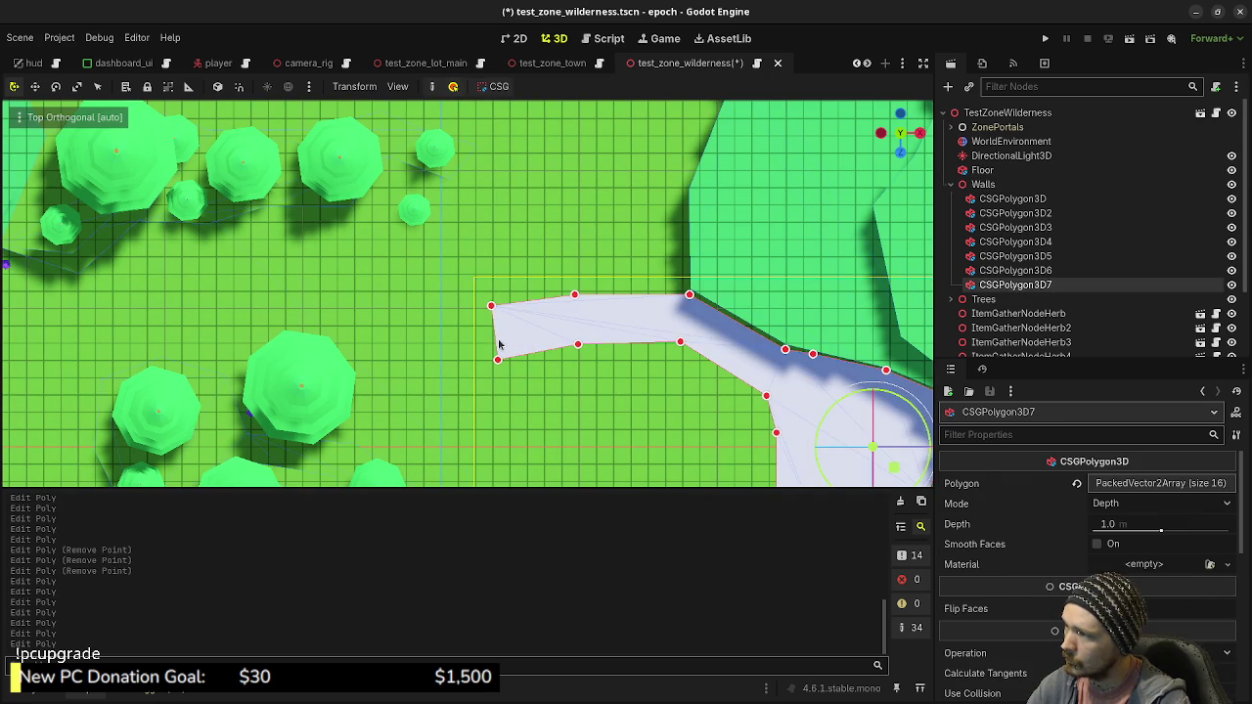
{"action": "mouse_move", "coordinate": [495, 342]}
{"action": "left_mouse_down"}
{"action": "mouse_move", "coordinate": [447, 374]}
{"action": "mouse_move", "coordinate": [408, 343]}
{"action": "mouse_move", "coordinate": [444, 291]}
{"action": "mouse_move", "coordinate": [396, 321]}
{"action": "mouse_move", "coordinate": [379, 312]}
{"action": "mouse_move", "coordinate": [394, 258]}
{"action": "mouse_move", "coordinate": [349, 237]}
{"action": "left_mouse_up"}
{"action": "left_click_drag", "start_coordinate": [557, 297], "coordinate": [537, 317]}
{"action": "left_click_drag", "start_coordinate": [509, 274], "coordinate": [501, 261]}
{"action": "mouse_move", "coordinate": [481, 324]}
{"action": "left_mouse_down"}
{"action": "mouse_move", "coordinate": [486, 290]}
{"action": "mouse_move", "coordinate": [443, 271]}
{"action": "mouse_move", "coordinate": [442, 328]}
{"action": "mouse_move", "coordinate": [406, 292]}
{"action": "mouse_move", "coordinate": [422, 317]}
{"action": "mouse_move", "coordinate": [391, 355]}
{"action": "mouse_move", "coordinate": [555, 305]}
{"action": "mouse_move", "coordinate": [513, 277]}
{"action": "mouse_move", "coordinate": [498, 331]}
{"action": "mouse_move", "coordinate": [466, 286]}
{"action": "mouse_move", "coordinate": [469, 348]}
{"action": "mouse_move", "coordinate": [433, 298]}
{"action": "mouse_move", "coordinate": [437, 363]}
{"action": "mouse_move", "coordinate": [465, 226]}
{"action": "mouse_move", "coordinate": [489, 186]}
{"action": "mouse_move", "coordinate": [358, 204]}
{"action": "mouse_move", "coordinate": [386, 335]}
{"action": "mouse_move", "coordinate": [499, 350]}
{"action": "left_mouse_up"}
{"action": "left_click", "coordinate": [529, 300]}
{"action": "left_click_drag", "start_coordinate": [522, 303], "coordinate": [422, 268]}
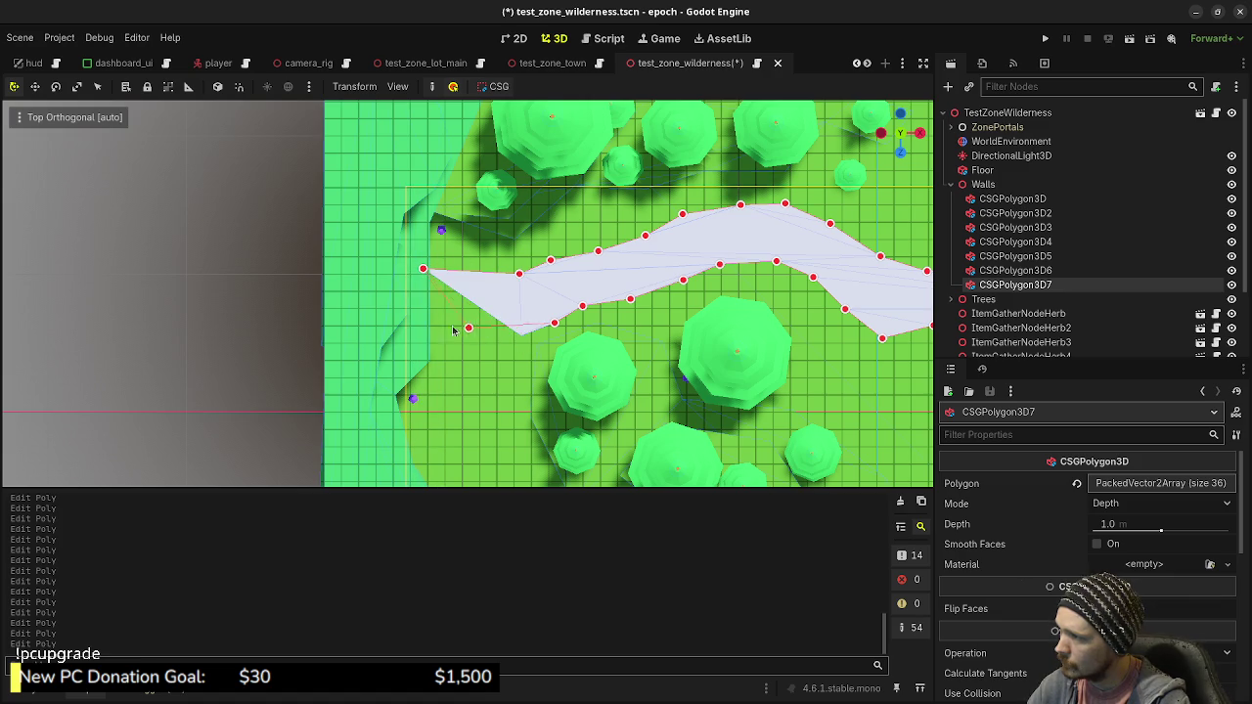
{"action": "left_click_drag", "start_coordinate": [485, 310], "coordinate": [421, 333]}
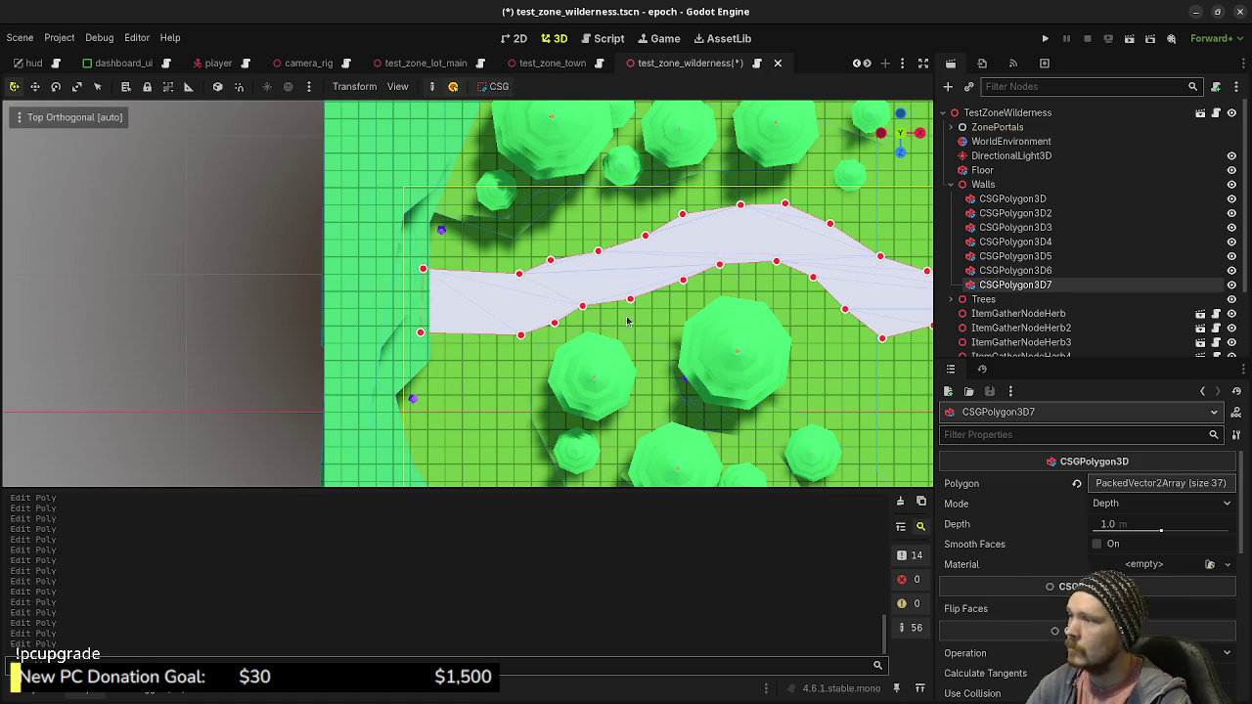
{"action": "scroll", "coordinate": [751, 309], "scroll_direction": "left", "scroll_amount": 3}
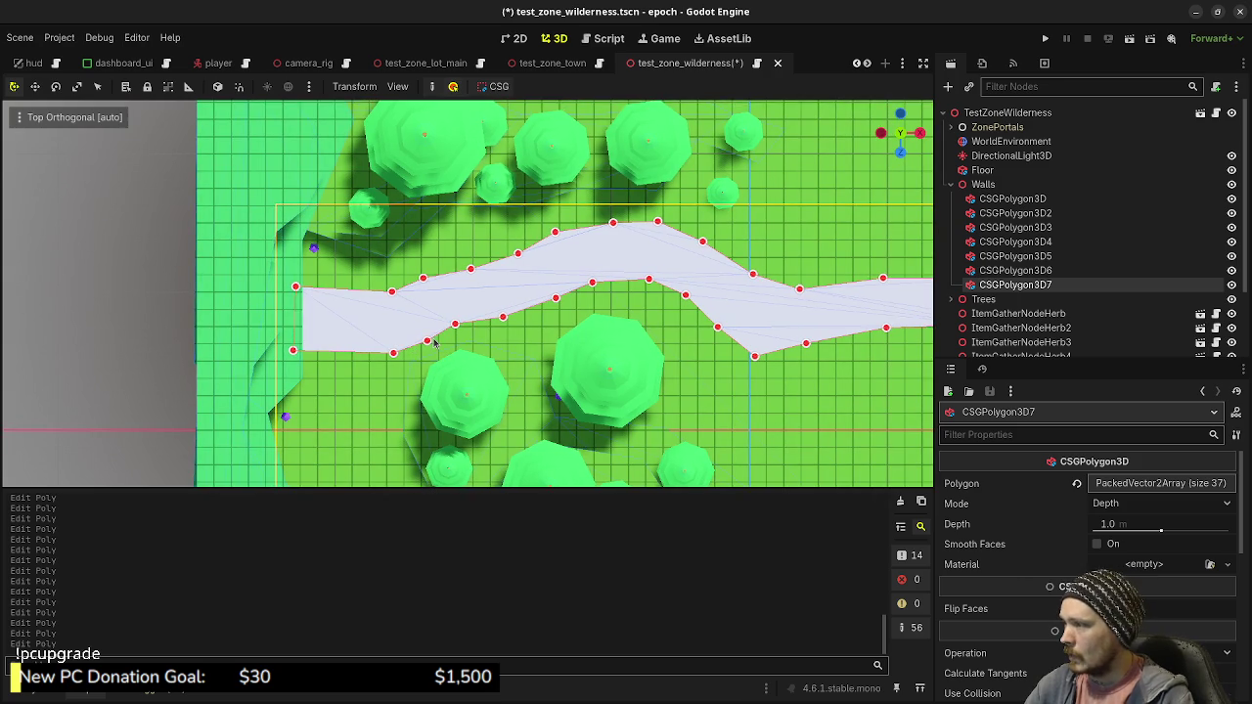
Delete surplus river points and nudge the bank points, leaving a 29-point winding outline
{"action": "right_click", "coordinate": [427, 342]}
{"action": "right_click", "coordinate": [422, 279]}
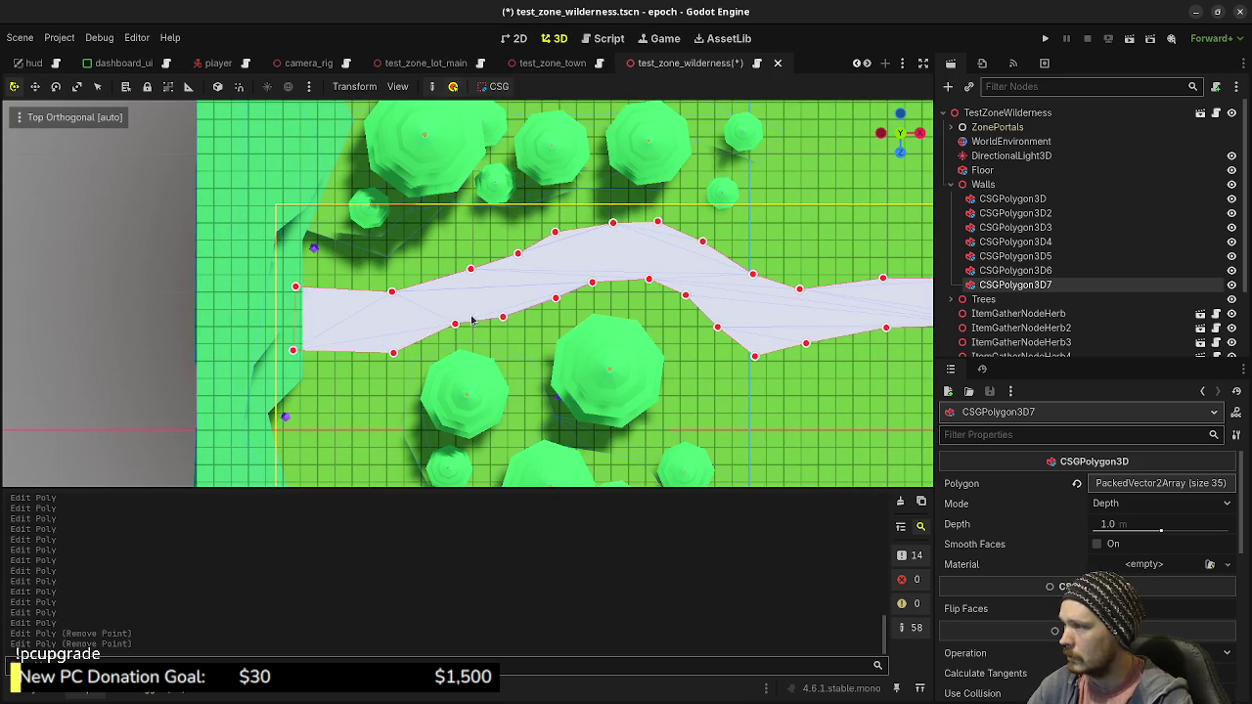
{"action": "right_click", "coordinate": [518, 256]}
{"action": "right_click", "coordinate": [613, 223]}
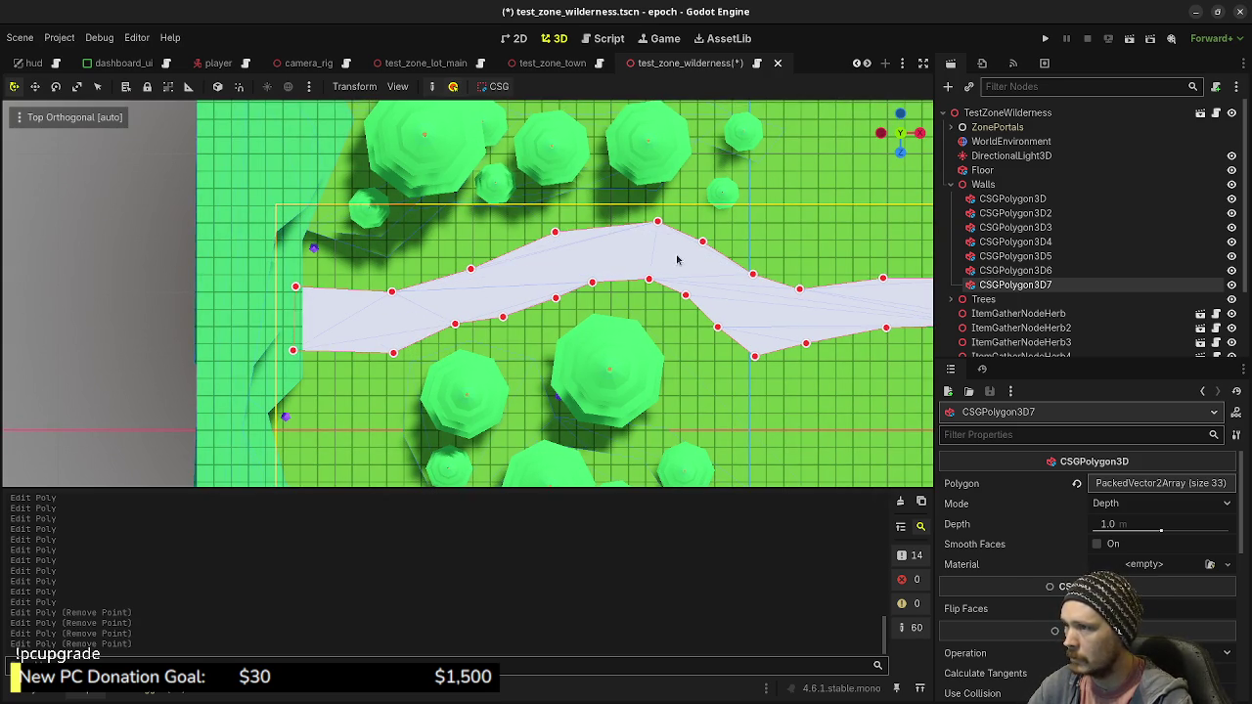
{"action": "right_click", "coordinate": [554, 300]}
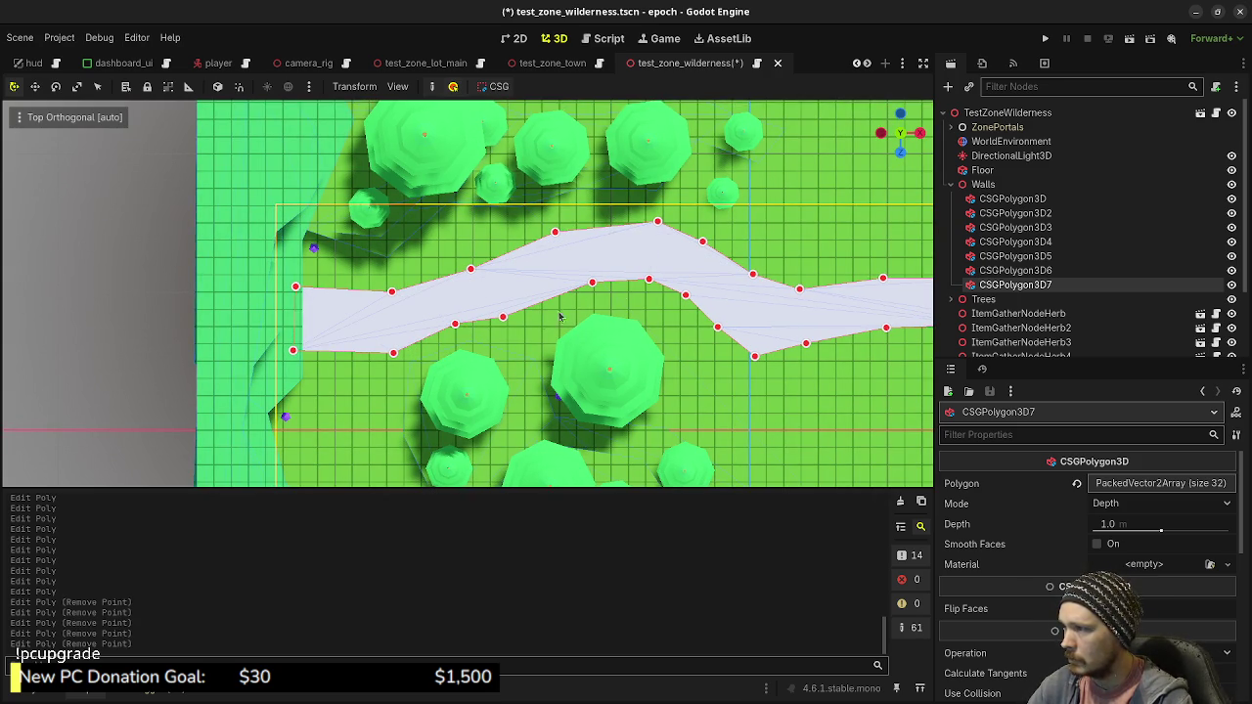
{"action": "right_click", "coordinate": [685, 296]}
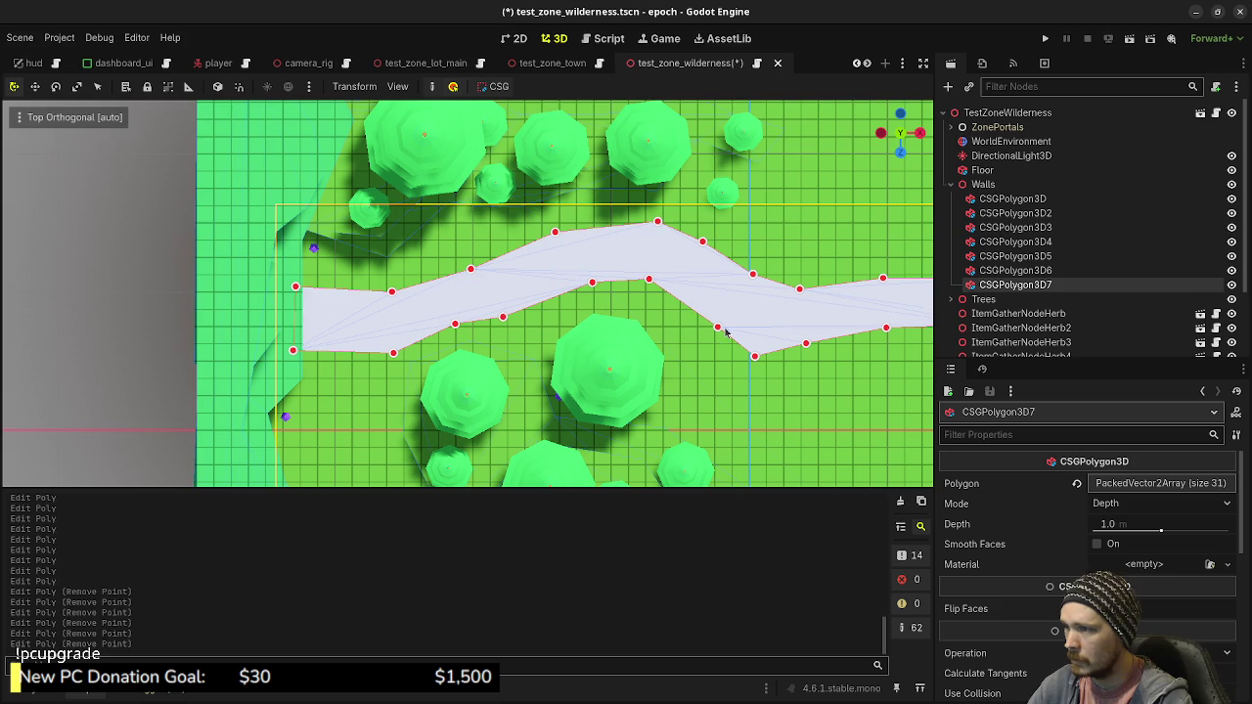
{"action": "left_click_drag", "start_coordinate": [718, 328], "coordinate": [724, 320]}
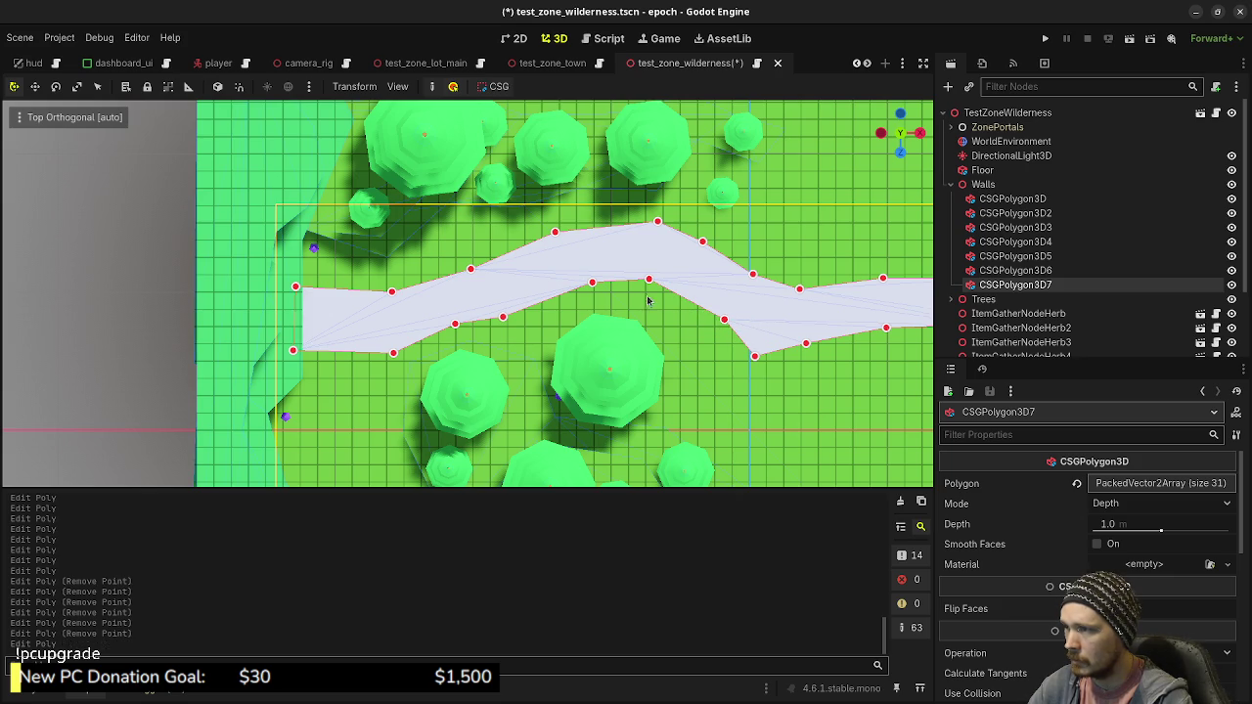
{"action": "mouse_move", "coordinate": [591, 282]}
{"action": "left_mouse_down"}
{"action": "mouse_move", "coordinate": [558, 289]}
{"action": "mouse_move", "coordinate": [571, 285]}
{"action": "left_mouse_up"}
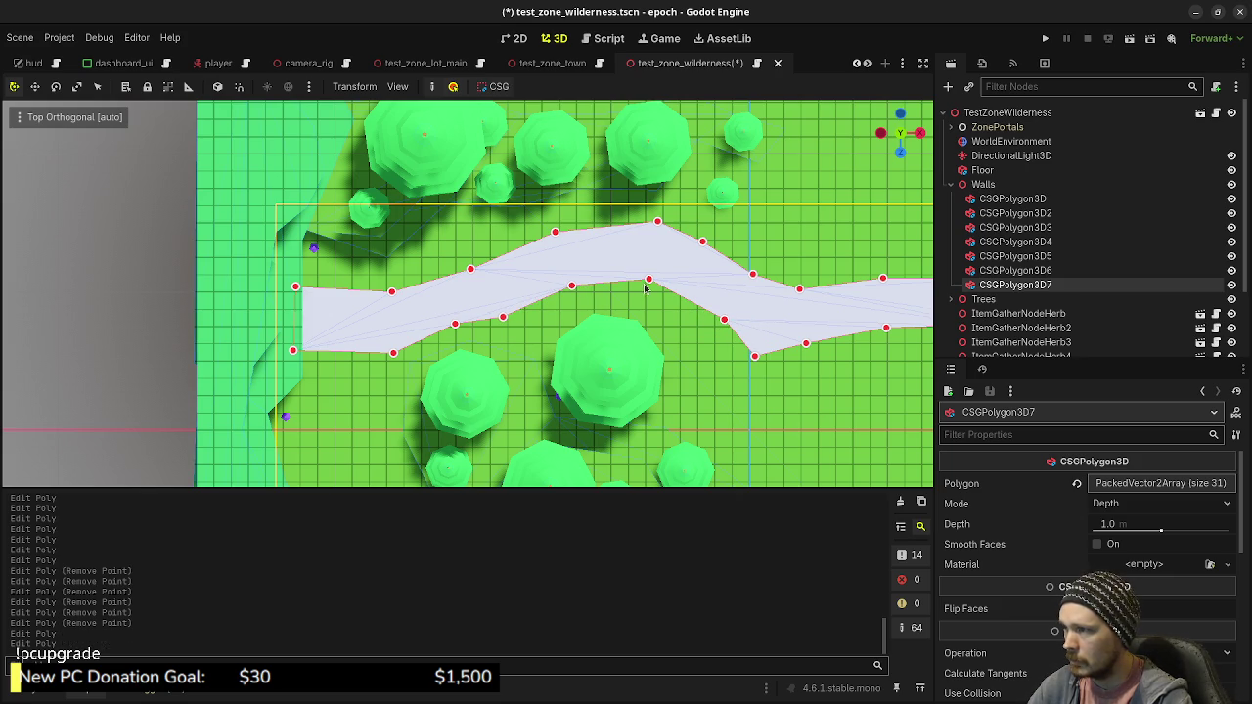
{"action": "right_click", "coordinate": [454, 326]}
{"action": "left_click_drag", "start_coordinate": [503, 318], "coordinate": [496, 319]}
{"action": "right_click", "coordinate": [600, 249]}
{"action": "scroll", "coordinate": [489, 304], "scroll_direction": "right", "scroll_amount": 1}
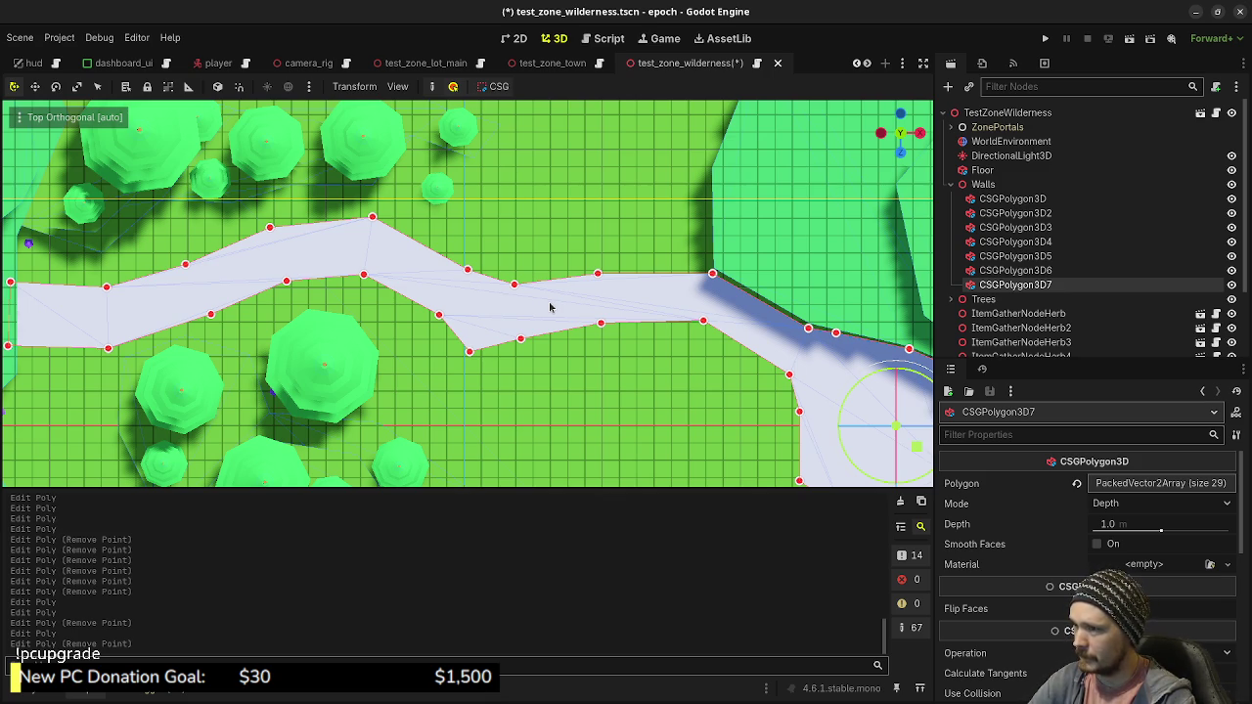
{"action": "key", "text": "KP_5"}
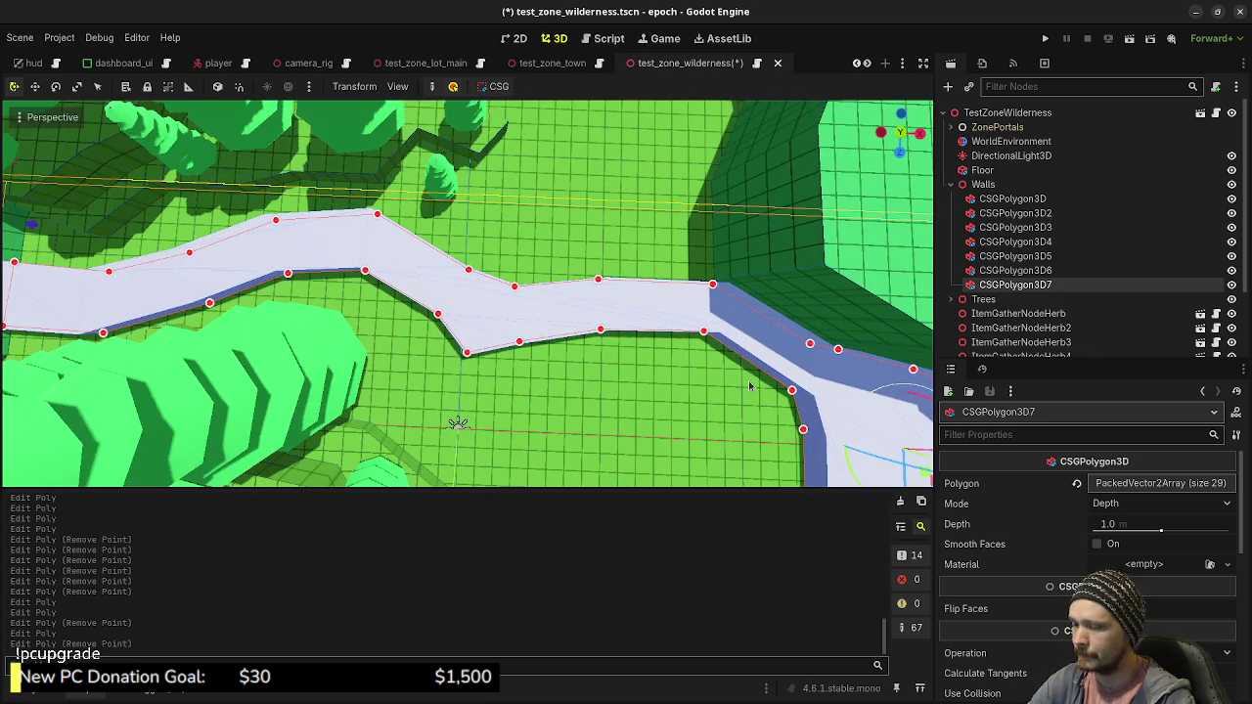
Zoom out in top-down view to see the whole river, then select the CSGPolygon3D wall node
{"action": "key", "text": "KP_7"}
{"action": "scroll", "coordinate": [750, 386], "scroll_direction": "down", "scroll_amount": 6}
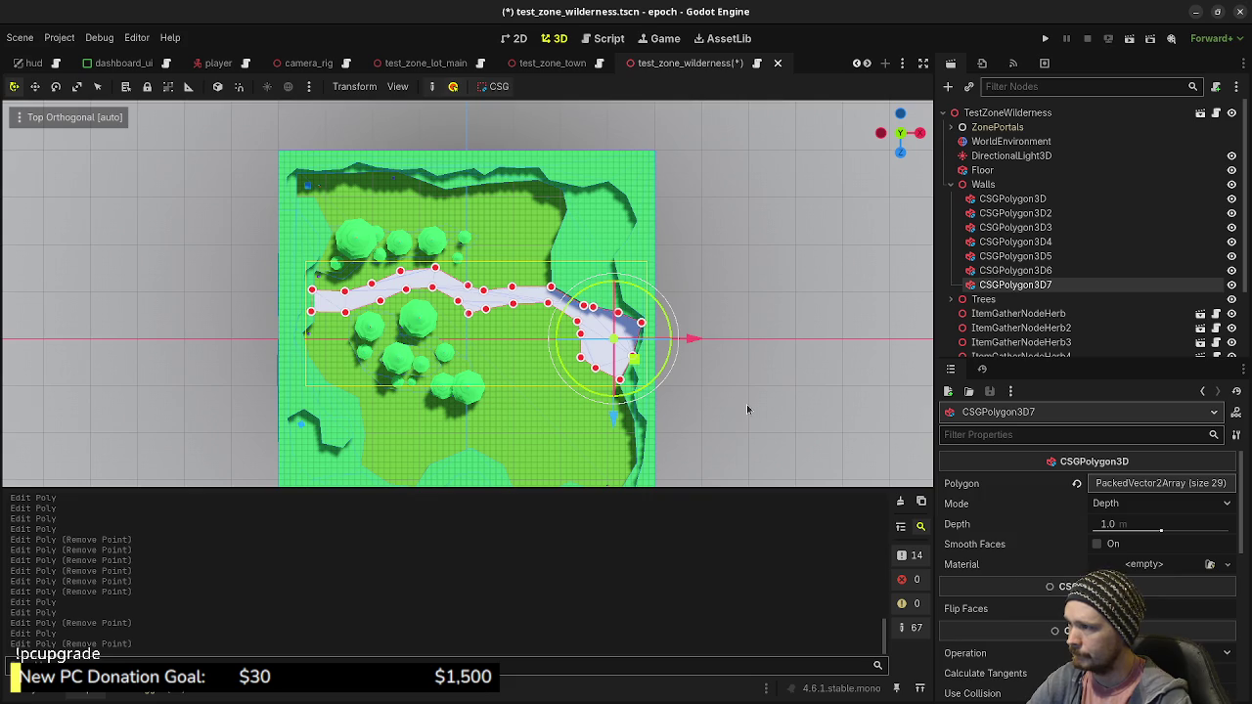
{"action": "scroll", "coordinate": [1073, 570], "scroll_direction": "down", "scroll_amount": 5}
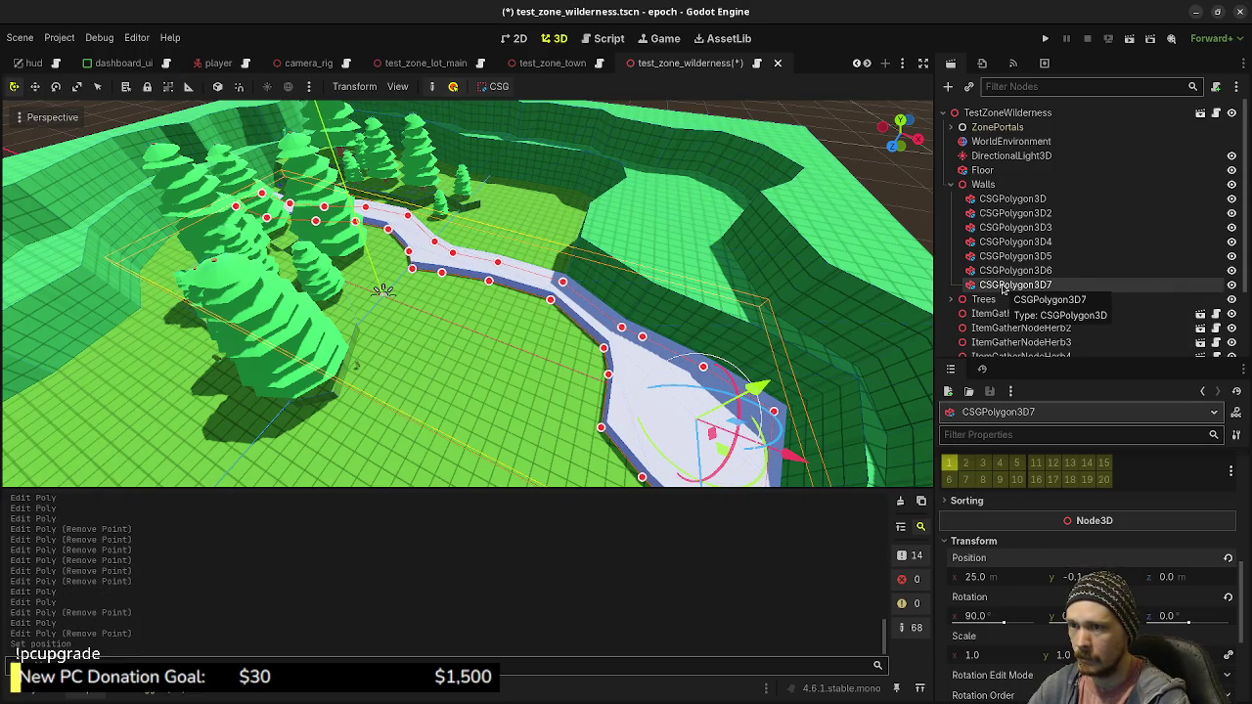
{"action": "left_click", "coordinate": [1023, 199]}
{"action": "mouse_move", "coordinate": [1008, 285]}
{"action": "left_mouse_down"}
{"action": "mouse_move", "coordinate": [1022, 272]}
{"action": "mouse_move", "coordinate": [1027, 200]}
{"action": "left_mouse_up"}
{"action": "scroll", "coordinate": [1052, 528], "scroll_direction": "down", "scroll_amount": 5}
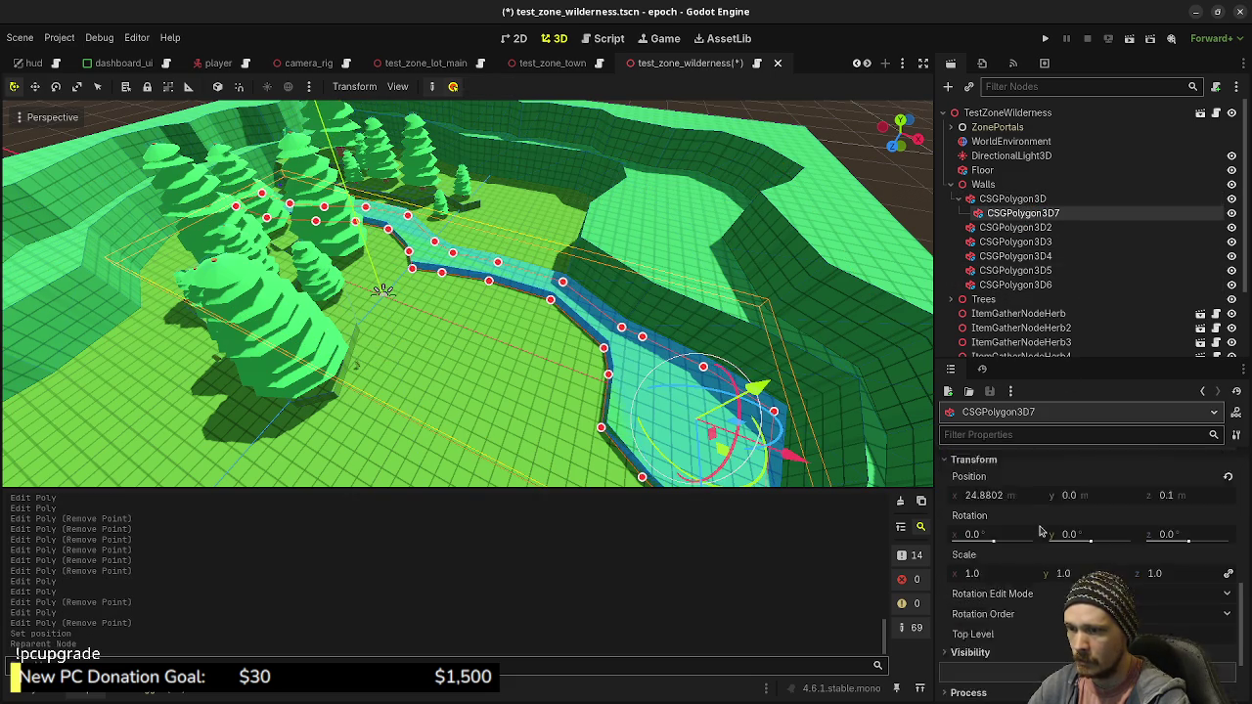
{"action": "scroll", "coordinate": [1036, 525], "scroll_direction": "up", "scroll_amount": 5}
{"action": "scroll", "coordinate": [1037, 525], "scroll_direction": "up", "scroll_amount": 10}
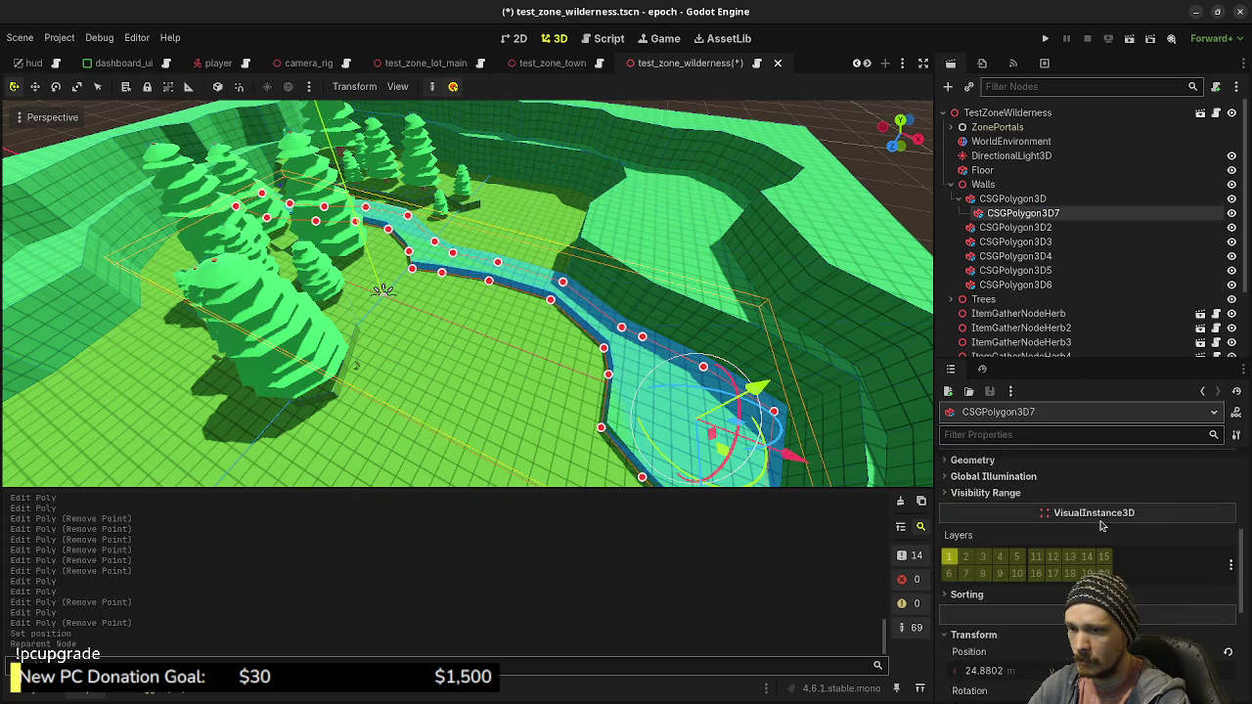
{"action": "scroll", "coordinate": [1106, 529], "scroll_direction": "up", "scroll_amount": 1}
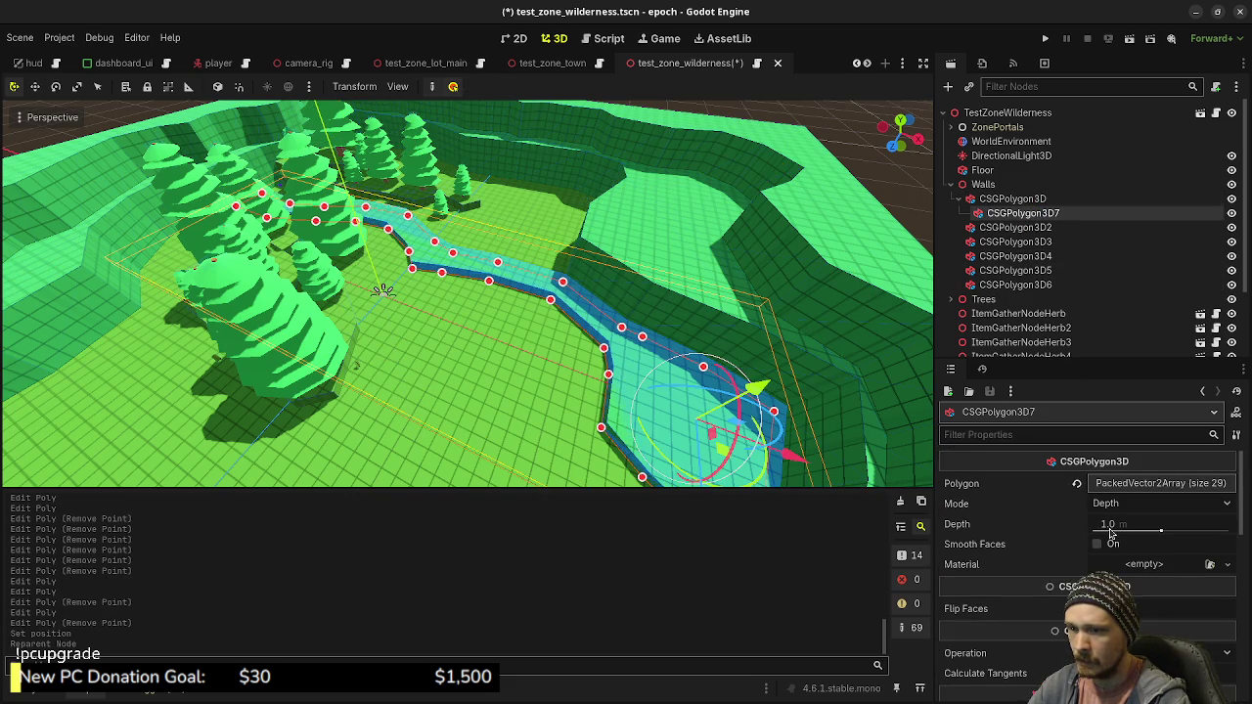
{"action": "scroll", "coordinate": [1086, 528], "scroll_direction": "down", "scroll_amount": 2}
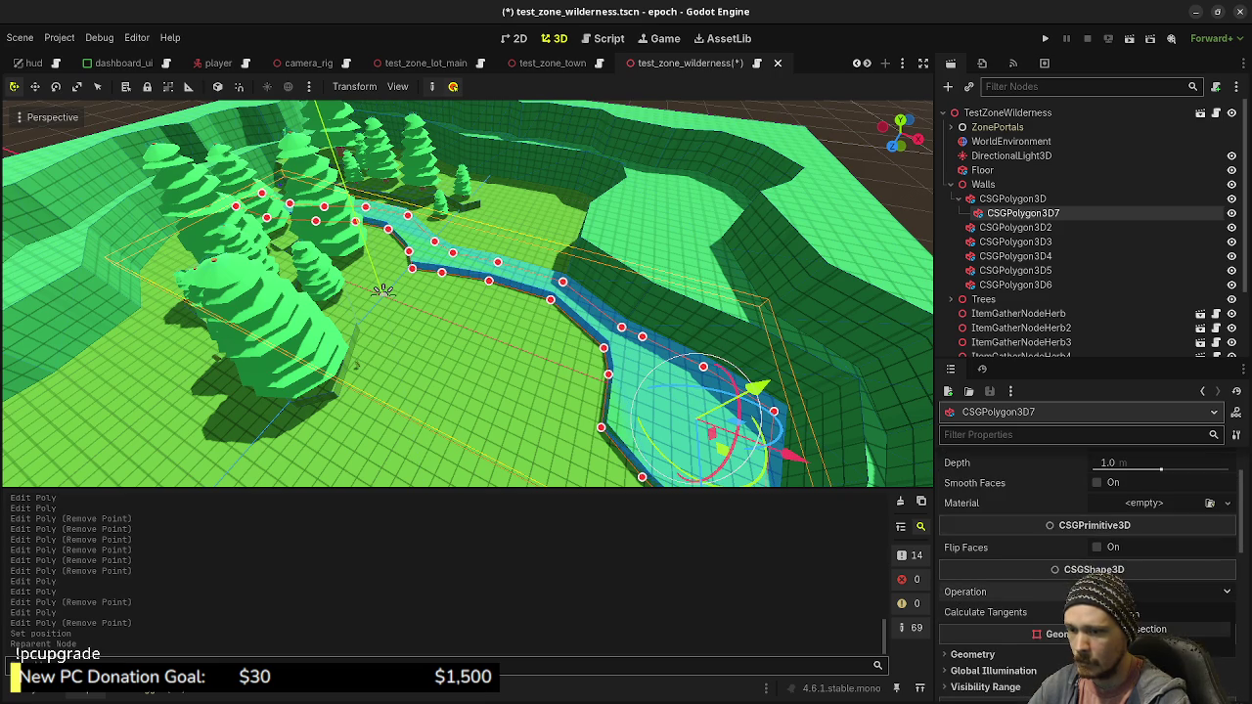
{"action": "left_click", "coordinate": [1145, 643]}
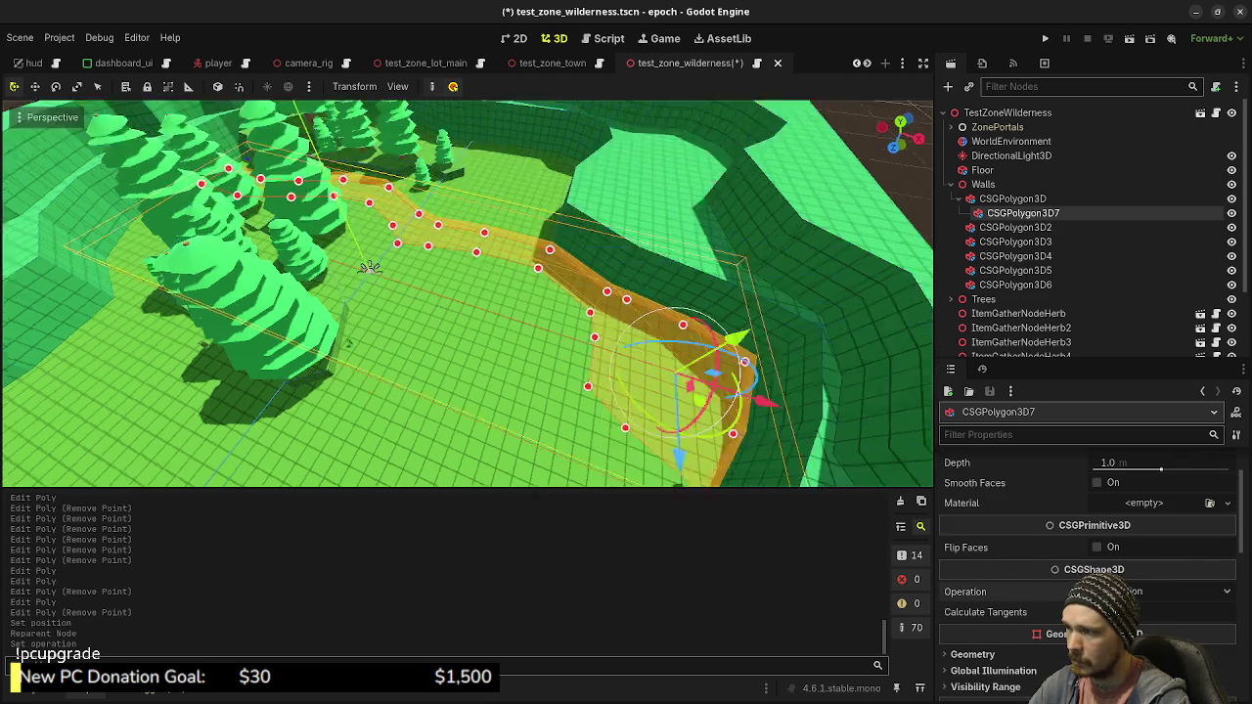
{"action": "scroll", "coordinate": [224, 273], "scroll_direction": "up", "scroll_amount": 5}
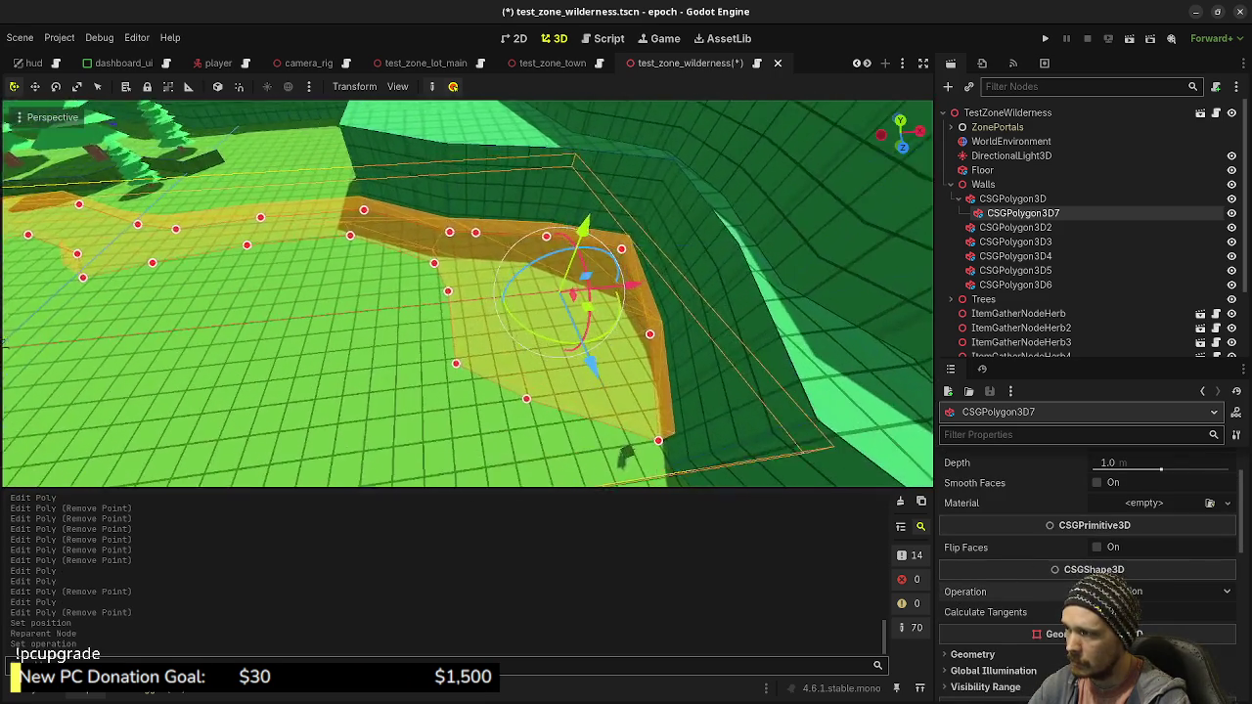
{"action": "scroll", "coordinate": [467, 293], "scroll_direction": "up", "scroll_amount": 5}
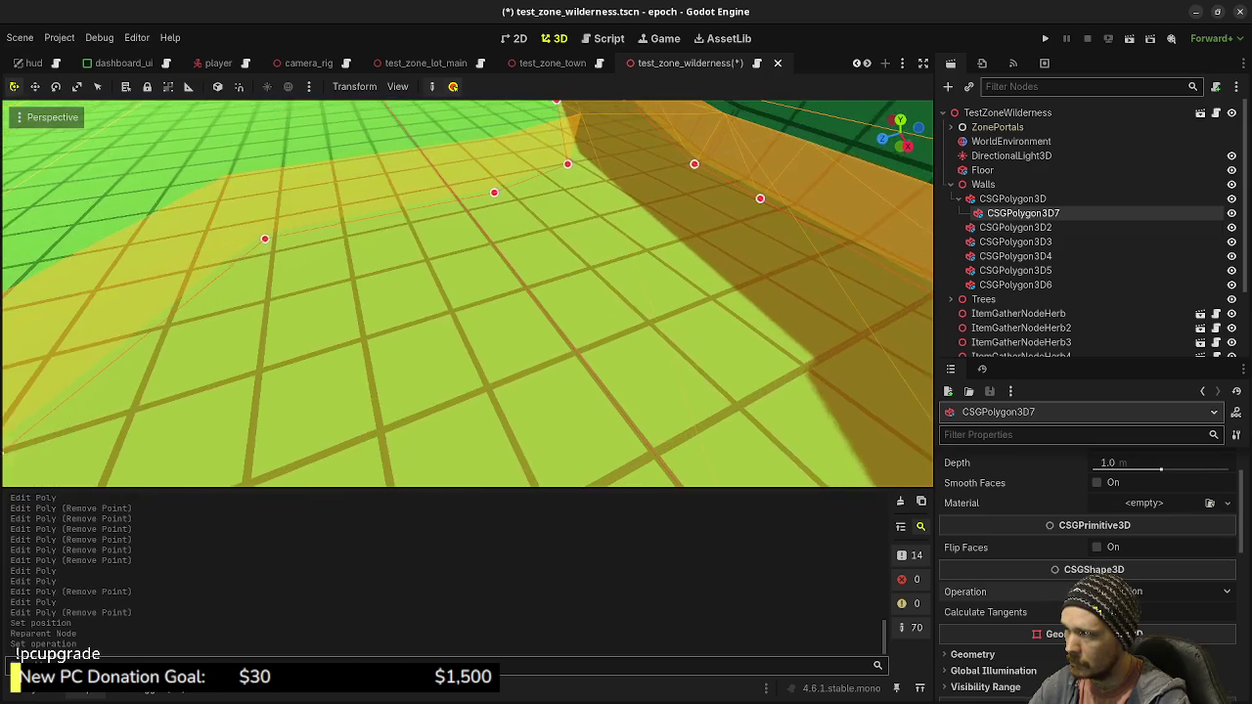
{"action": "scroll", "coordinate": [387, 134], "scroll_direction": "down", "scroll_amount": 5}
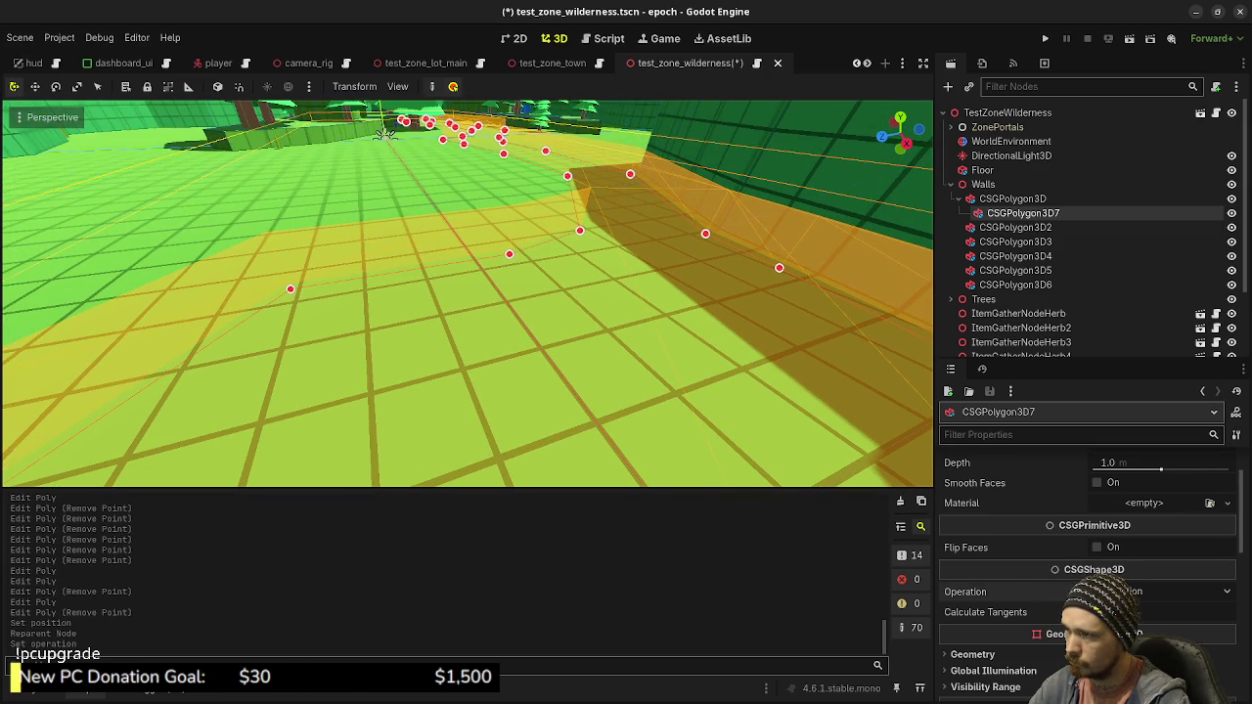
{"action": "scroll", "coordinate": [466, 293], "scroll_direction": "up", "scroll_amount": 5}
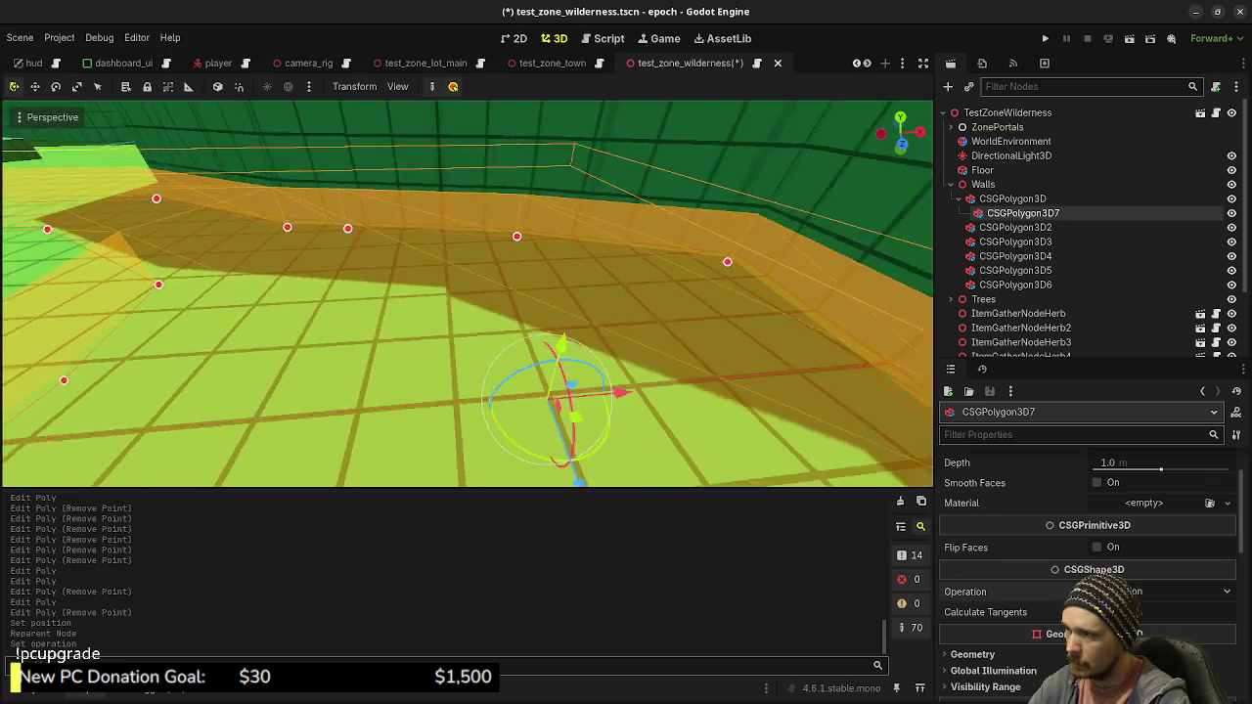
{"action": "scroll", "coordinate": [580, 283], "scroll_direction": "down", "scroll_amount": 3}
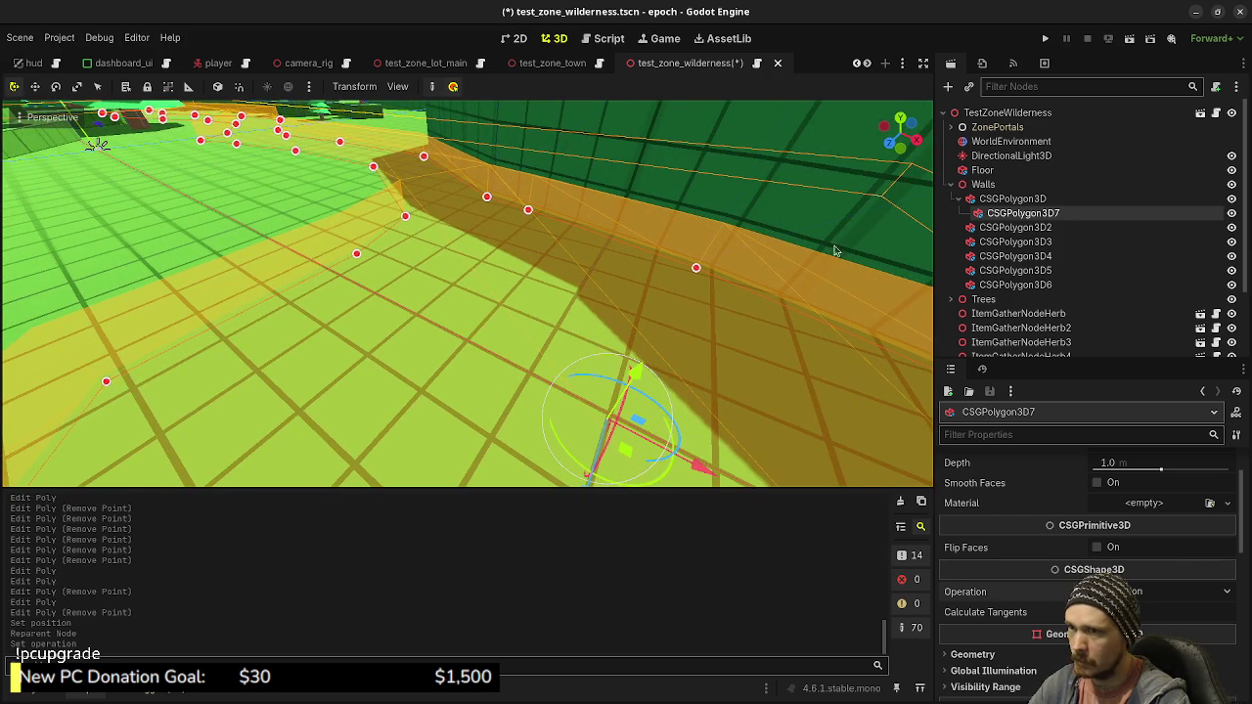
{"action": "mouse_move", "coordinate": [635, 373]}
{"action": "left_mouse_down"}
{"action": "mouse_move", "coordinate": [607, 430]}
{"action": "mouse_move", "coordinate": [640, 389]}
{"action": "left_mouse_up"}
{"action": "key", "text": "ctrl+z"}
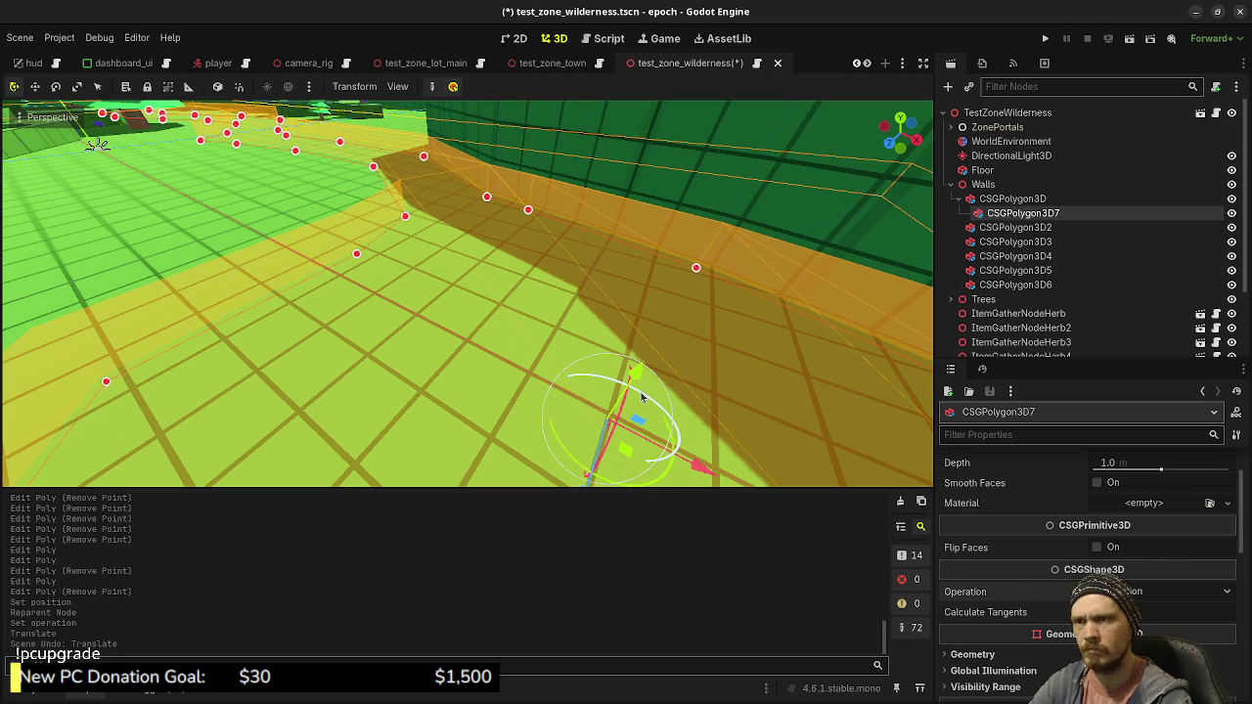
{"action": "left_click", "coordinate": [1012, 198]}
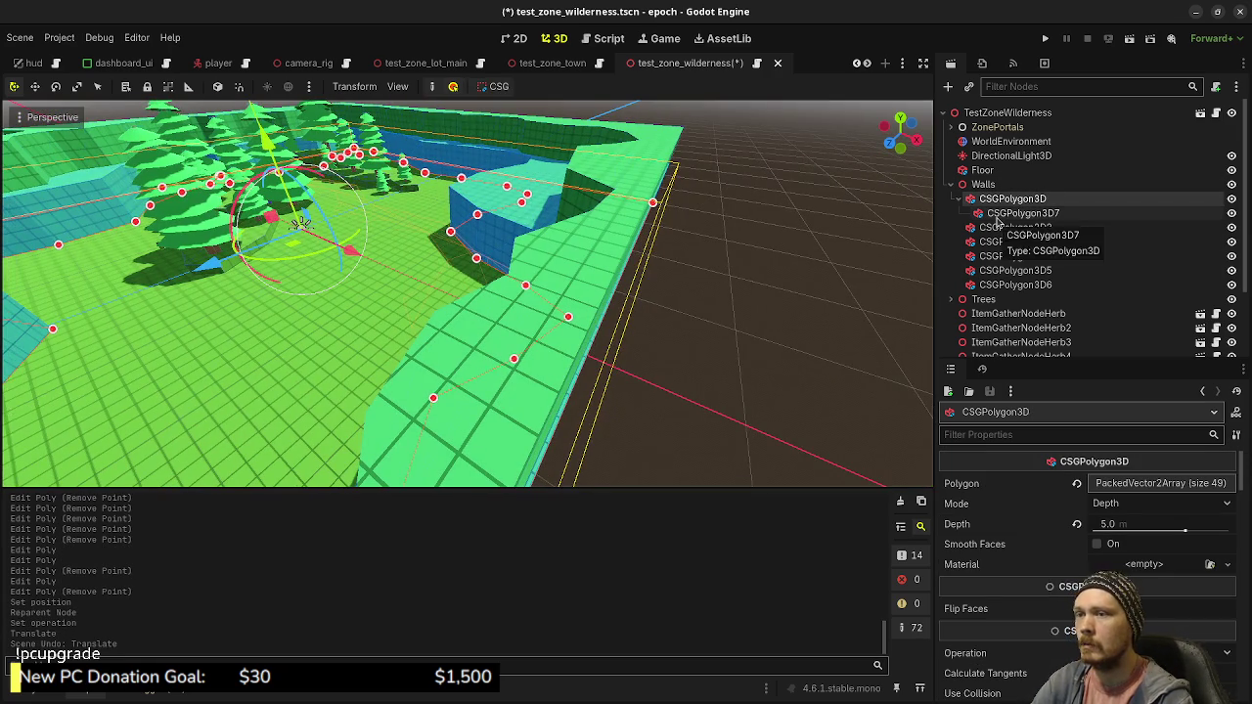
Parent CSGPolygon3D7 under Floor and set its Y position to 0.25
{"action": "left_click", "coordinate": [995, 217]}
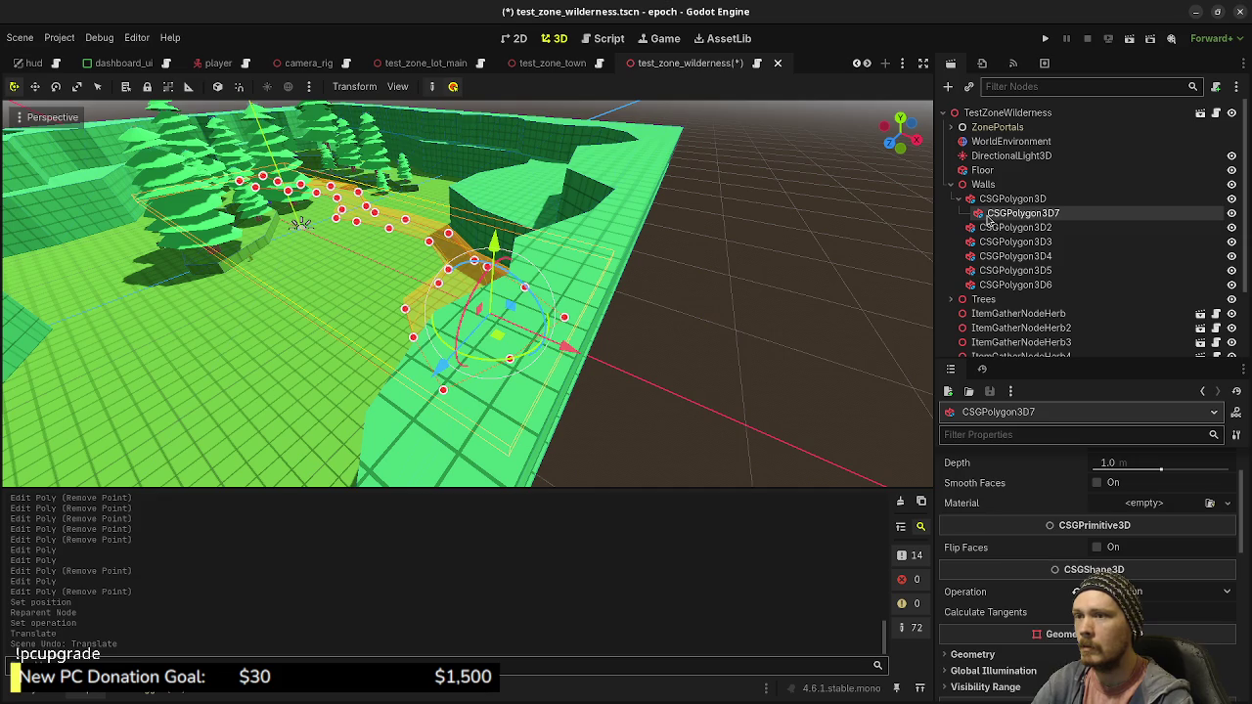
{"action": "left_click_drag", "start_coordinate": [988, 219], "coordinate": [993, 172]}
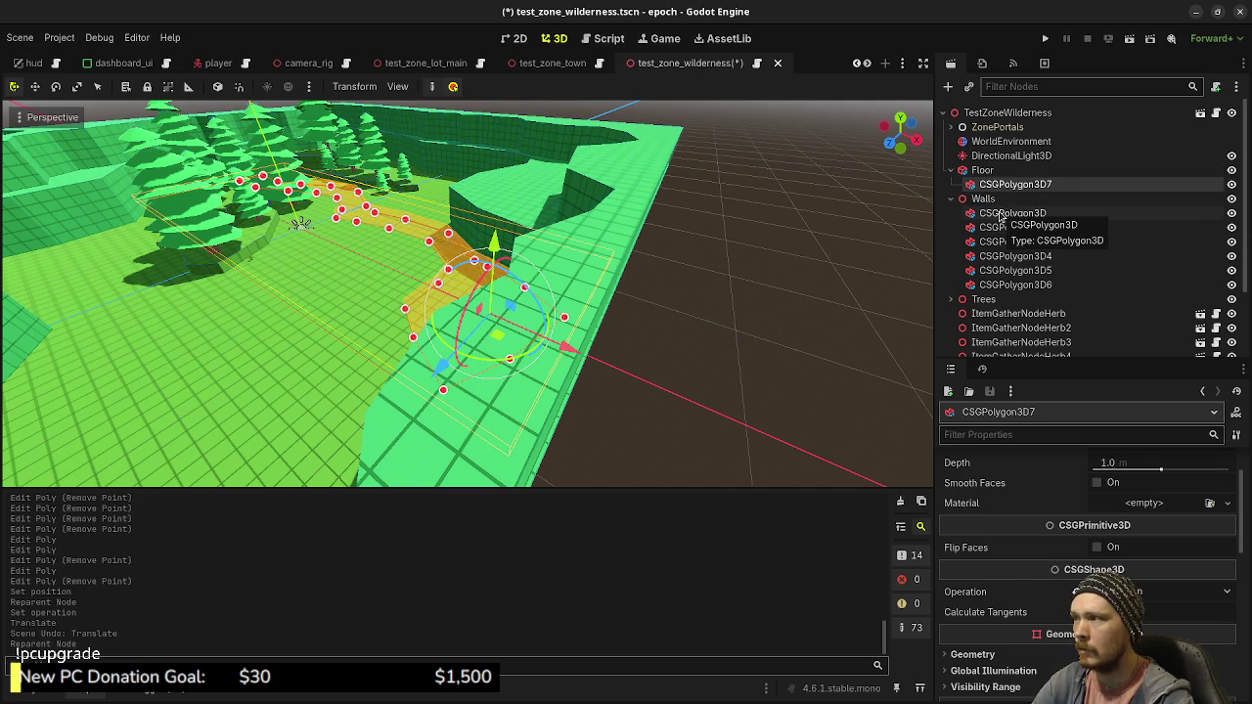
{"action": "scroll", "coordinate": [550, 295], "scroll_direction": "up", "scroll_amount": 5}
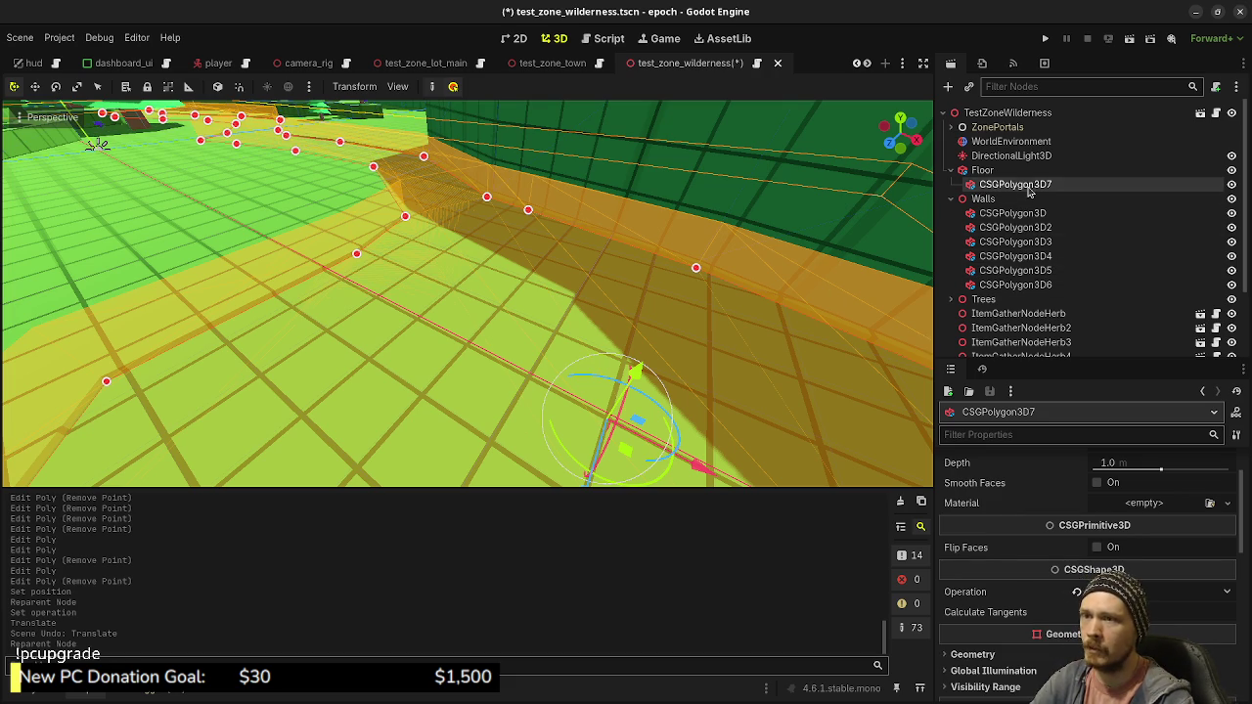
{"action": "scroll", "coordinate": [1075, 525], "scroll_direction": "down", "scroll_amount": 8}
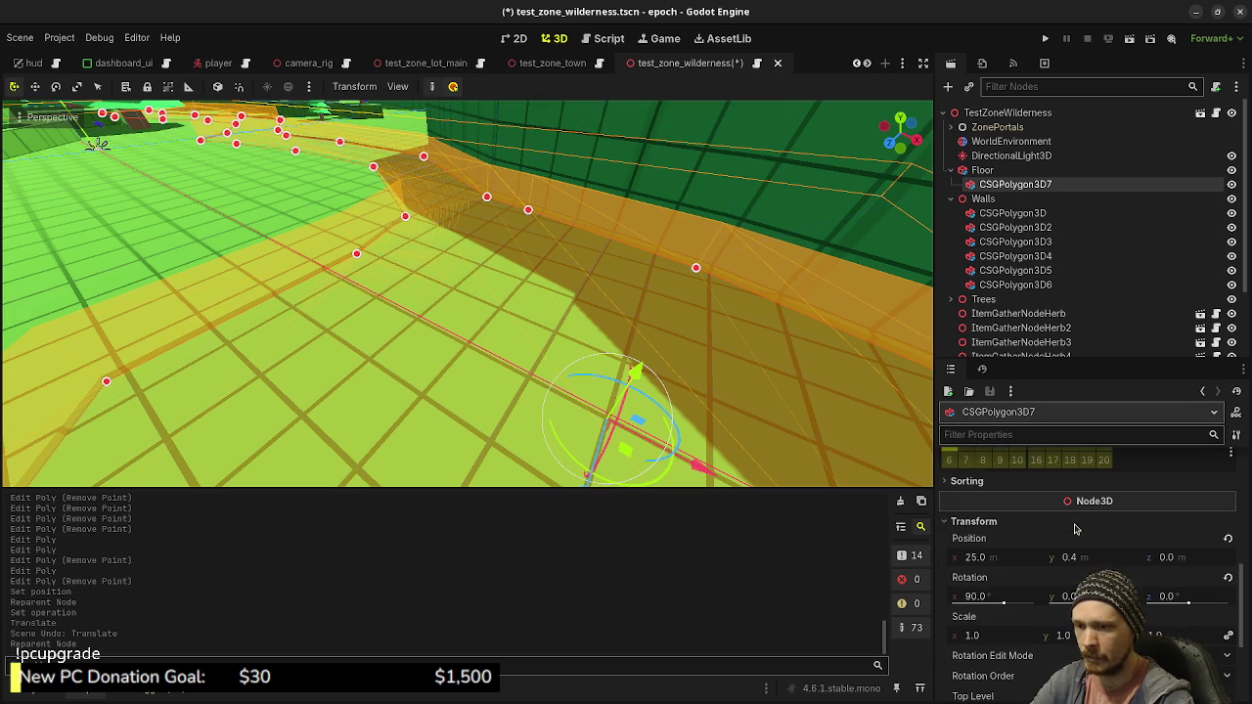
{"action": "left_click", "coordinate": [1079, 555]}
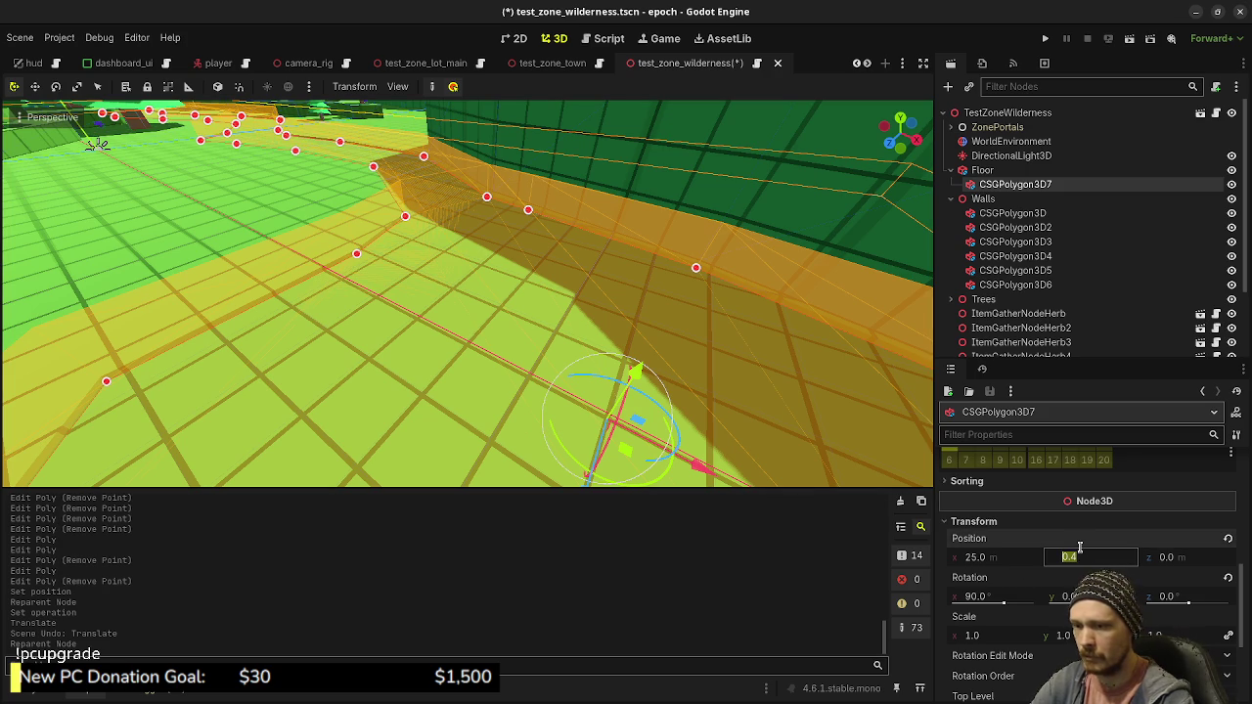
{"action": "type", "text": "0.25"}
{"action": "key", "text": "Return"}
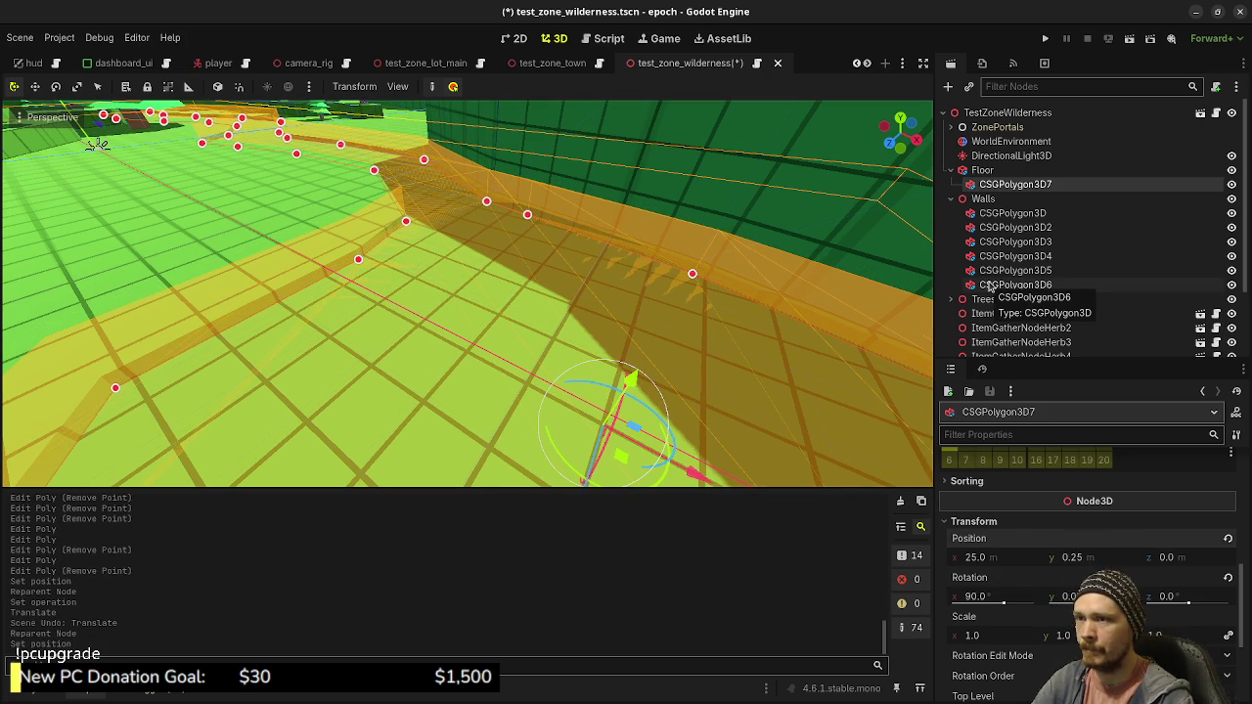
Duplicate CSGPolygon3D7 and move the copy, CSGPolygon3D8, out from under Floor
{"action": "right_click", "coordinate": [1017, 184]}
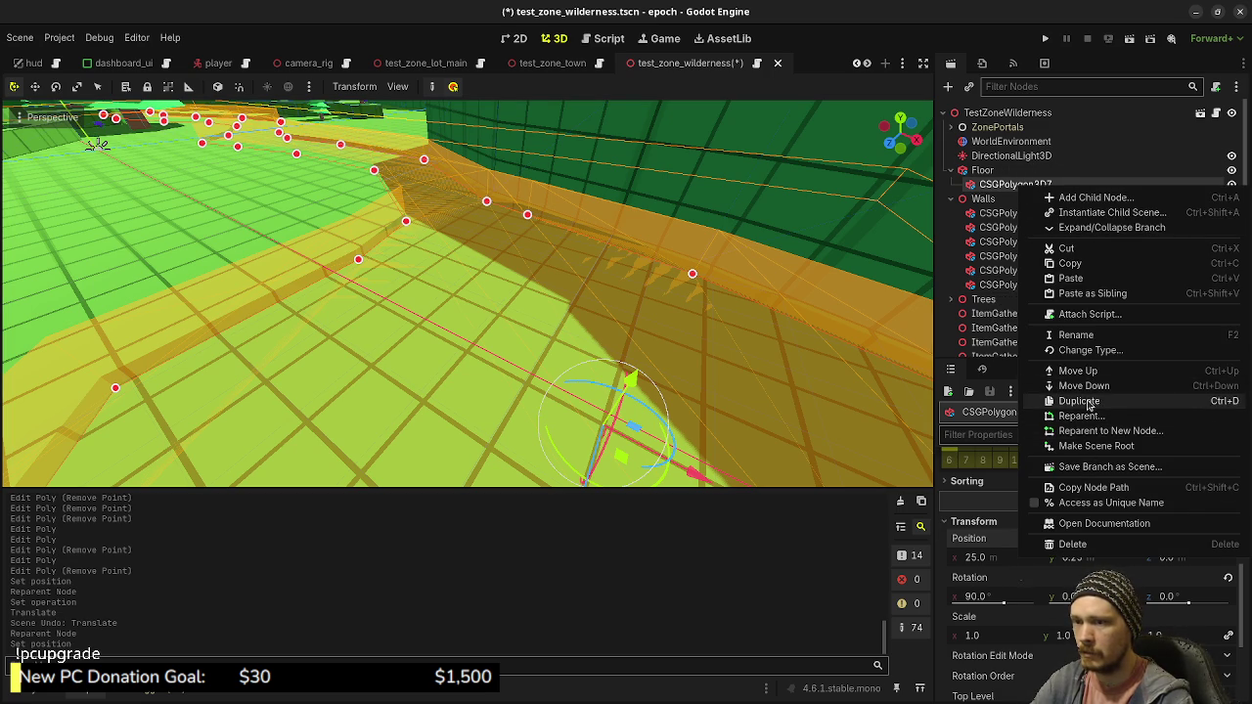
{"action": "left_click", "coordinate": [1080, 401]}
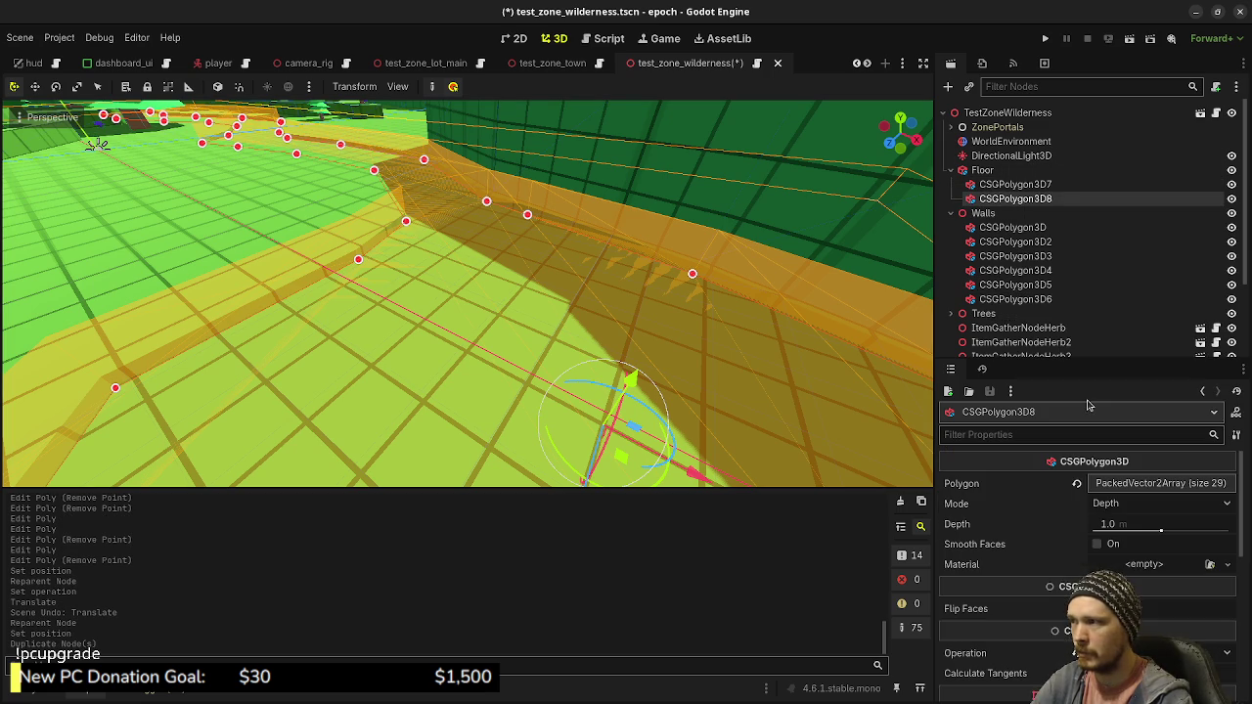
{"action": "mouse_move", "coordinate": [988, 198]}
{"action": "left_mouse_down"}
{"action": "mouse_move", "coordinate": [991, 162]}
{"action": "mouse_move", "coordinate": [976, 192]}
{"action": "mouse_move", "coordinate": [985, 164]}
{"action": "left_mouse_up"}
Set CSGPolygon3D7's depth to 0.1 by mistake, then undo that change
{"action": "left_click", "coordinate": [997, 186]}
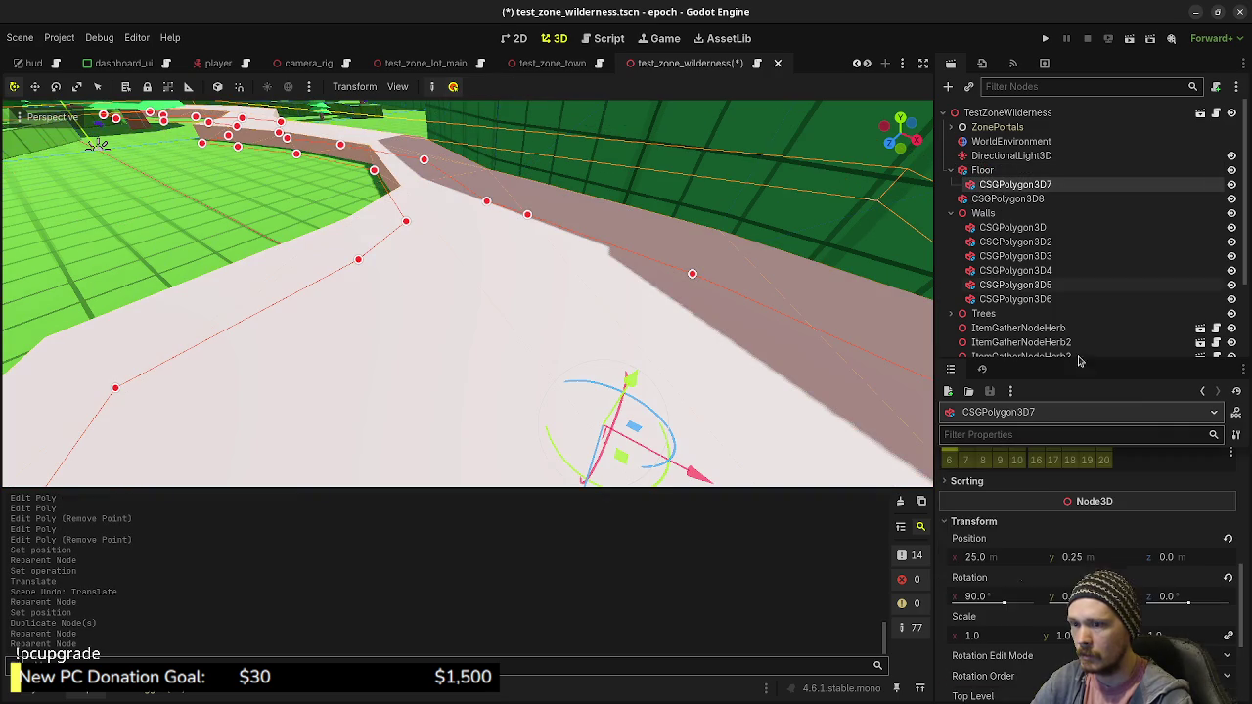
{"action": "scroll", "coordinate": [1124, 523], "scroll_direction": "up", "scroll_amount": 5}
{"action": "left_click", "coordinate": [1130, 525]}
{"action": "type", "text": "0.1"}
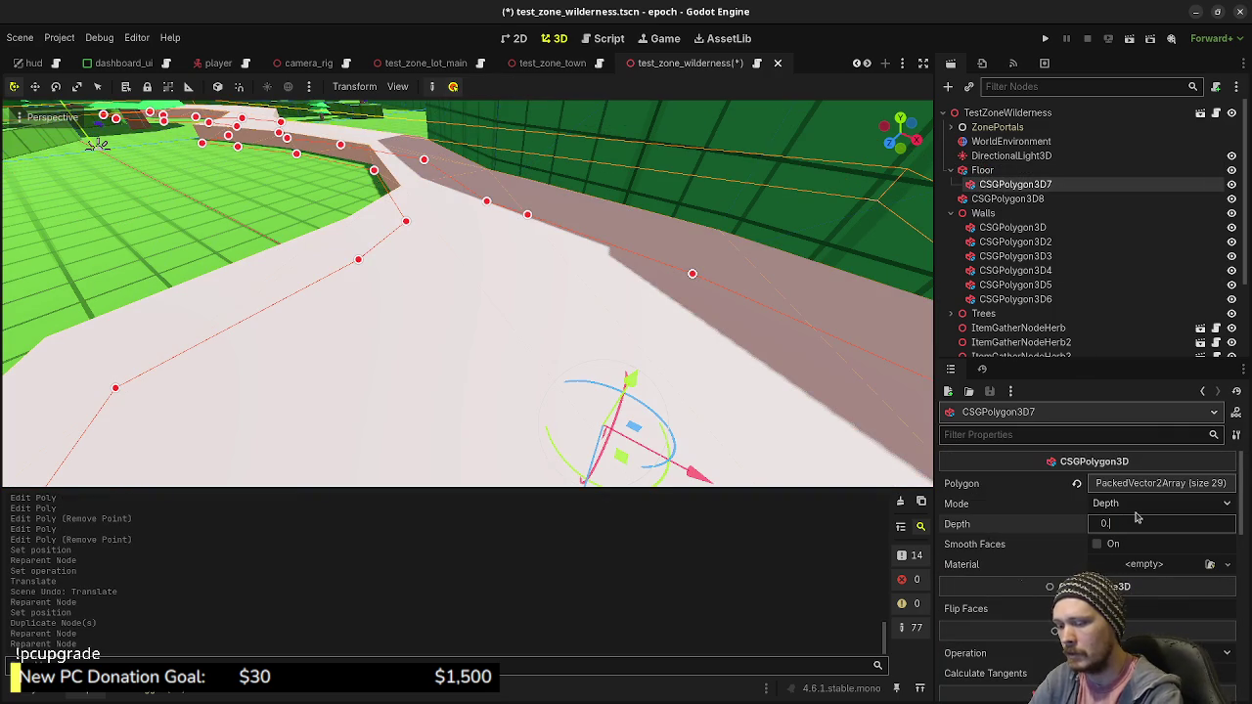
{"action": "key", "text": "Return"}
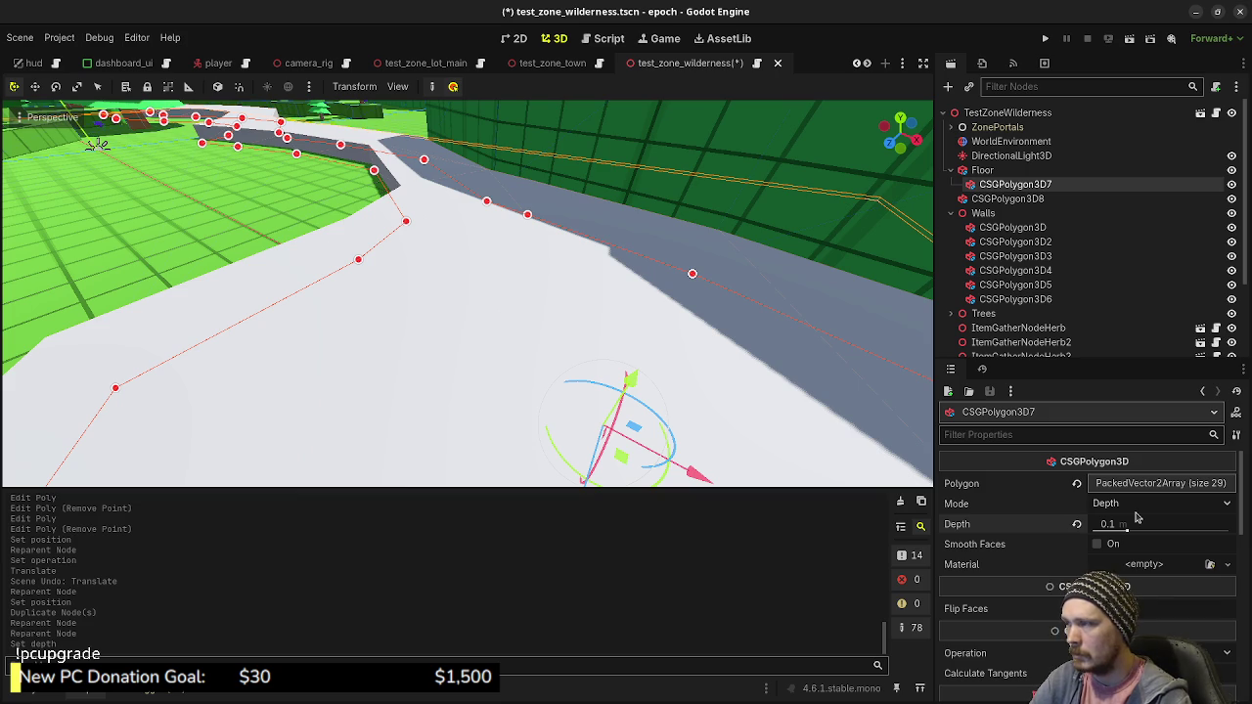
{"action": "scroll", "coordinate": [747, 372], "scroll_direction": "up", "scroll_amount": 3}
{"action": "scroll", "coordinate": [747, 371], "scroll_direction": "down", "scroll_amount": 2}
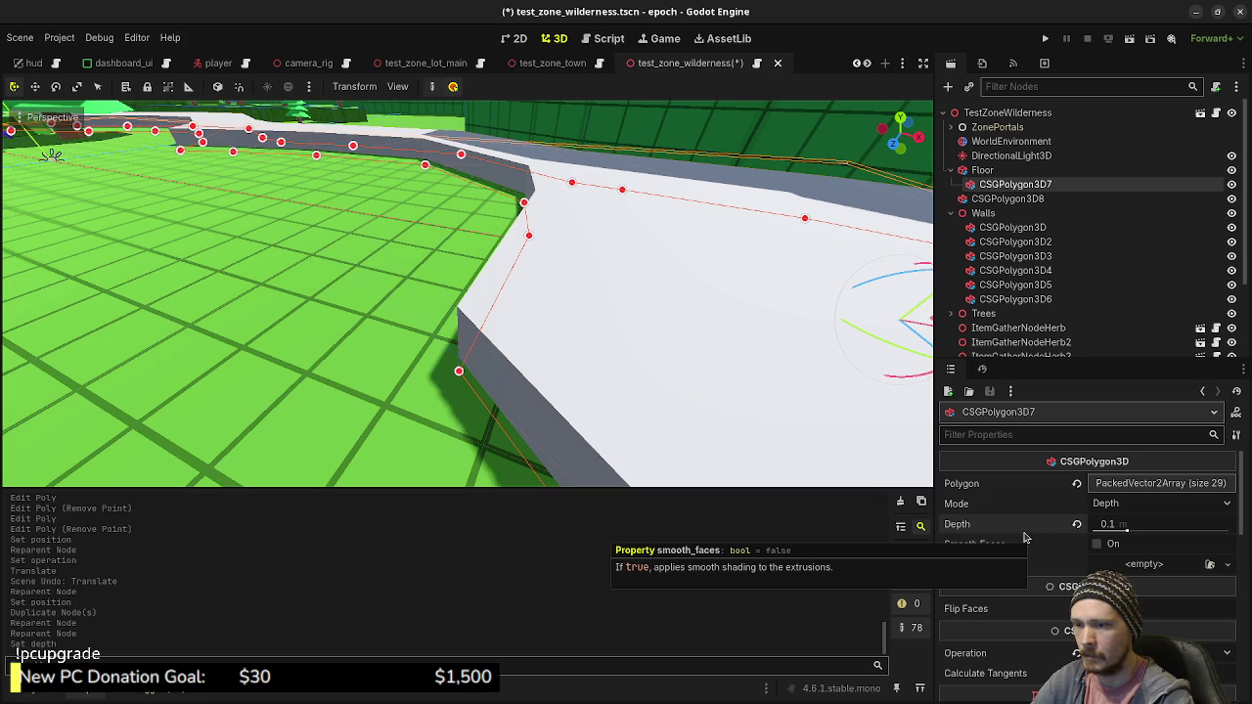
{"action": "key", "text": "ctrl+z"}
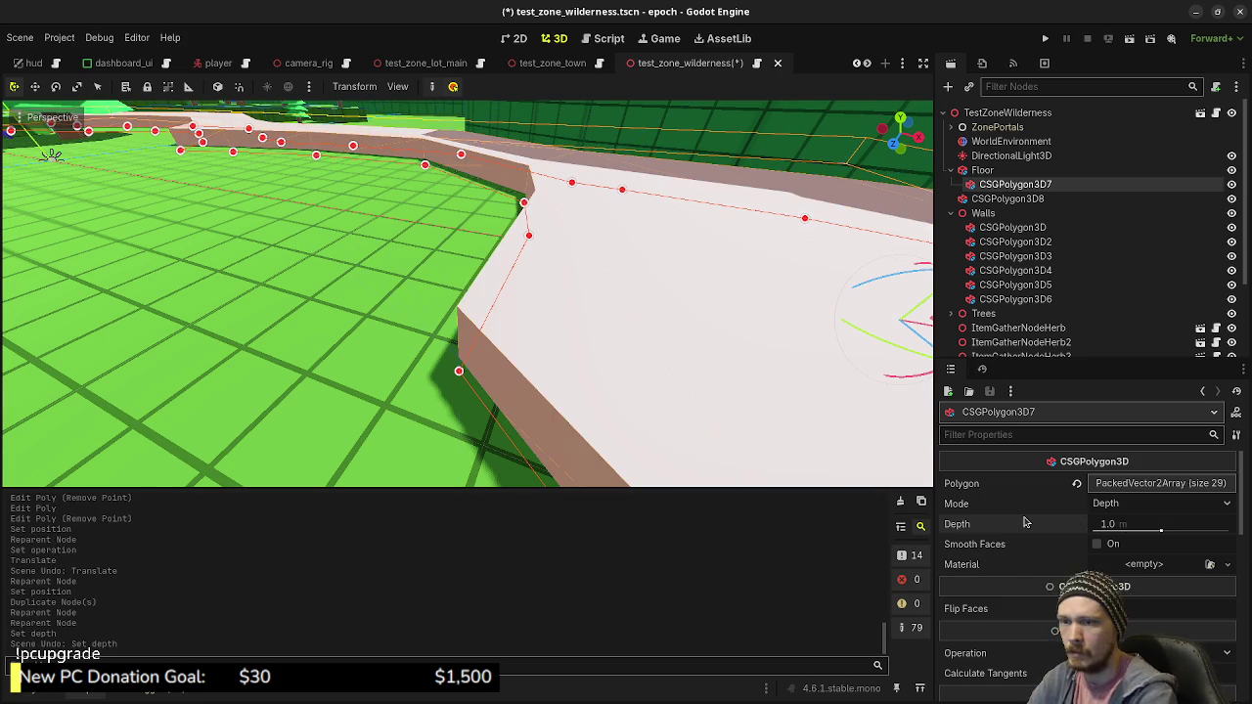
Set CSGPolygon3D8's depth to 0.1 and frame the view on it
{"action": "left_click", "coordinate": [1007, 198]}
{"action": "left_click", "coordinate": [1123, 526]}
{"action": "type", "text": "0.1"}
{"action": "key", "text": "Return"}
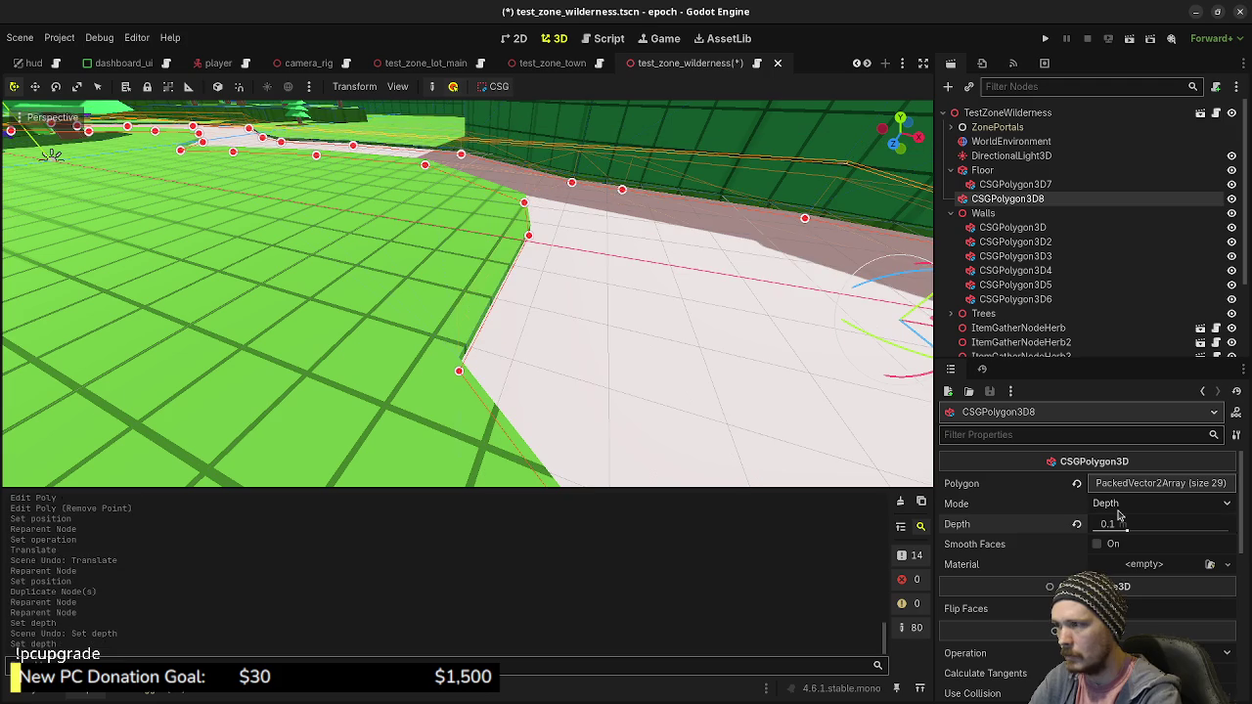
{"action": "key", "text": "f"}
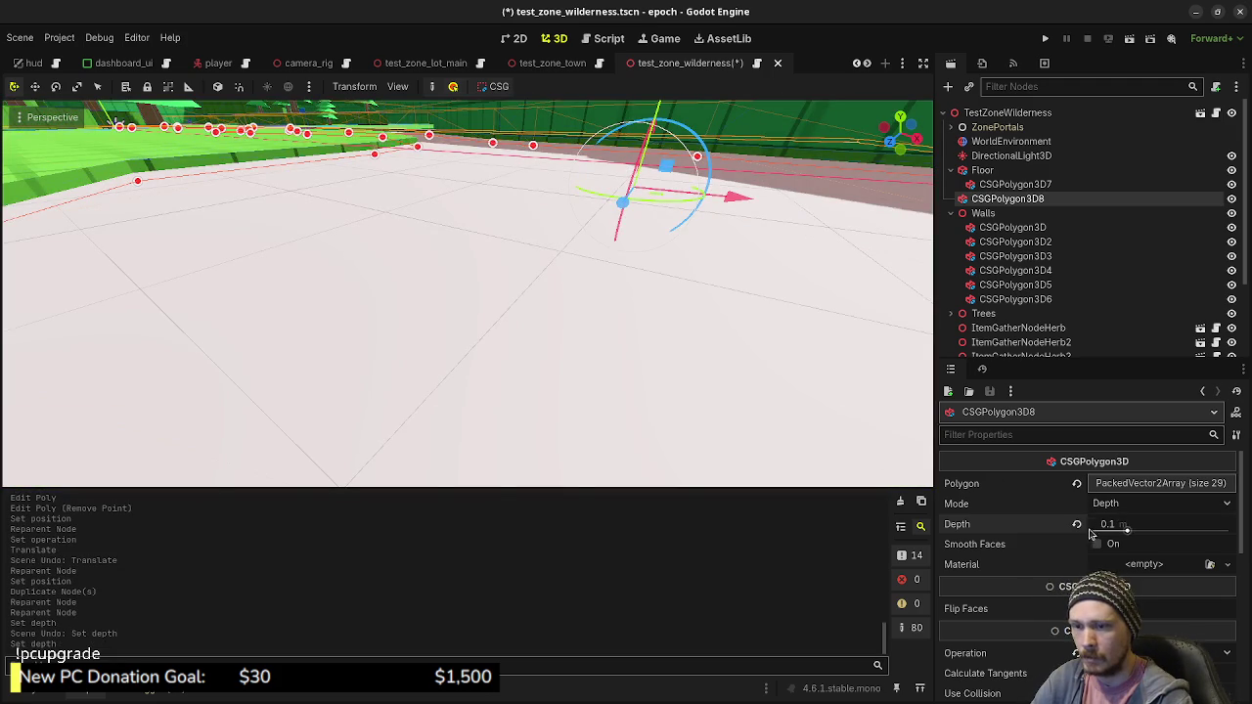
{"action": "scroll", "coordinate": [1037, 533], "scroll_direction": "down", "scroll_amount": 3}
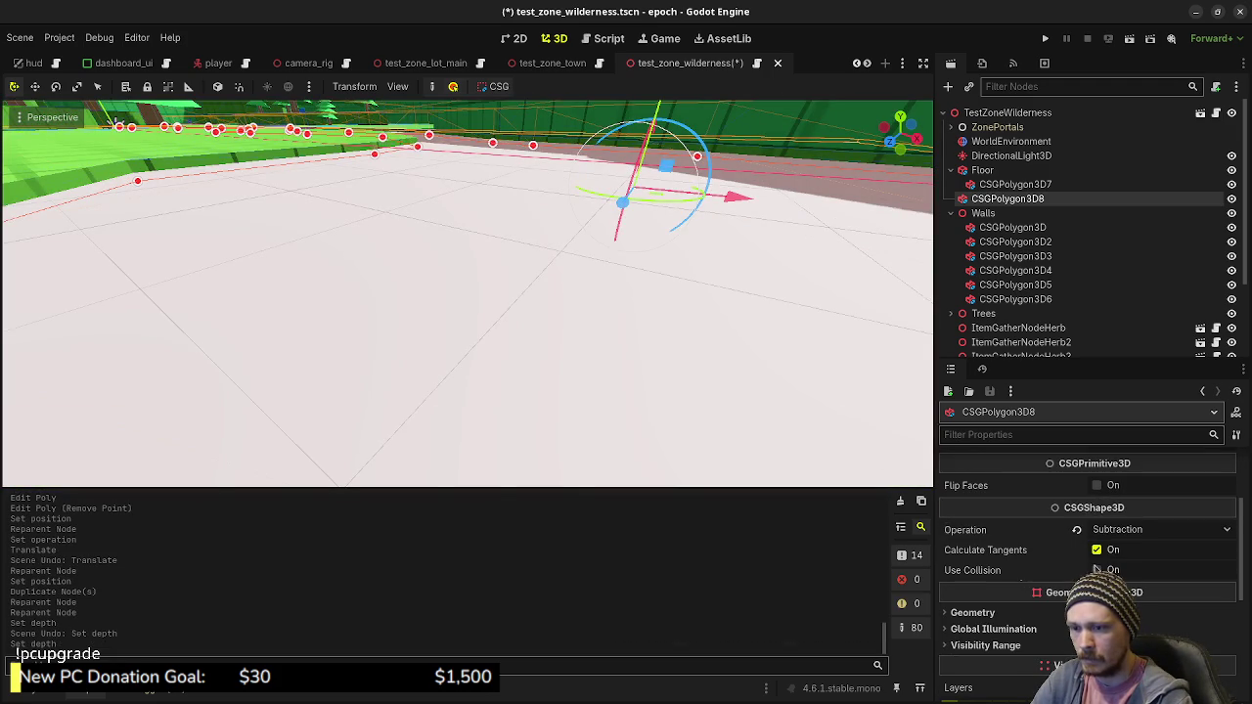
{"action": "left_click", "coordinate": [1012, 185]}
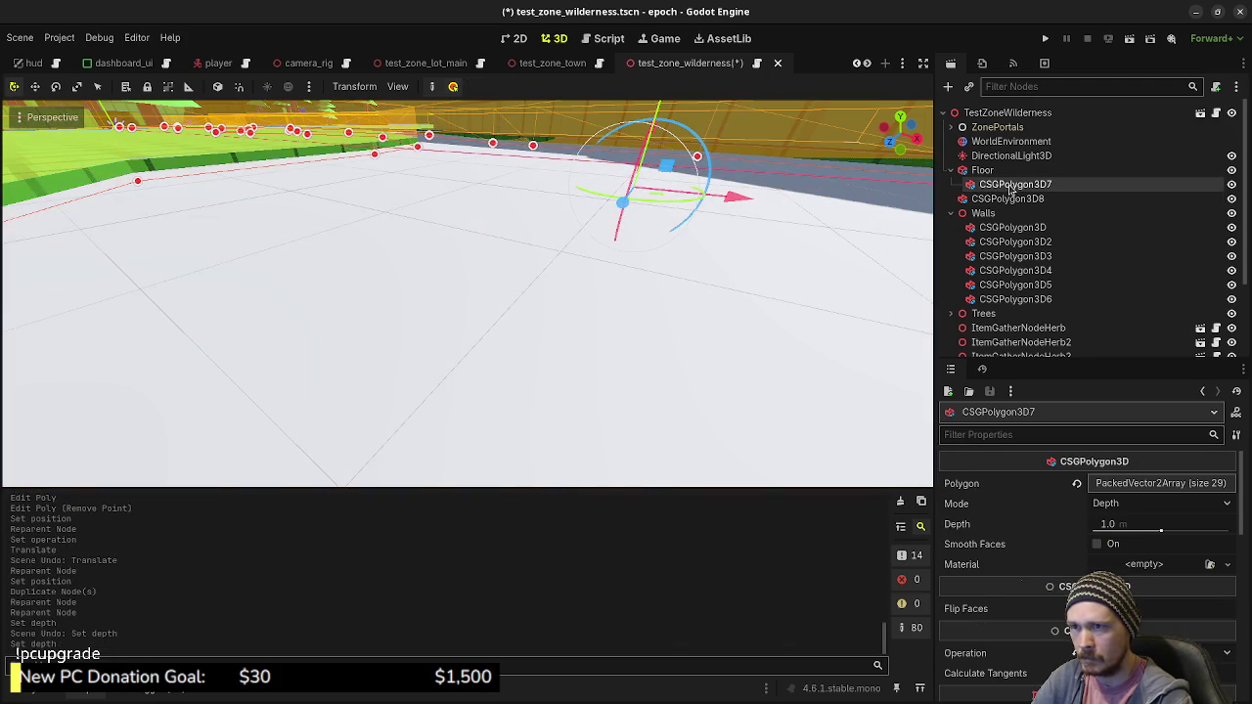
Give CSGPolygon3D8 a new StandardMaterial3D as its Geometry material override
{"action": "scroll", "coordinate": [1057, 614], "scroll_direction": "down", "scroll_amount": 1}
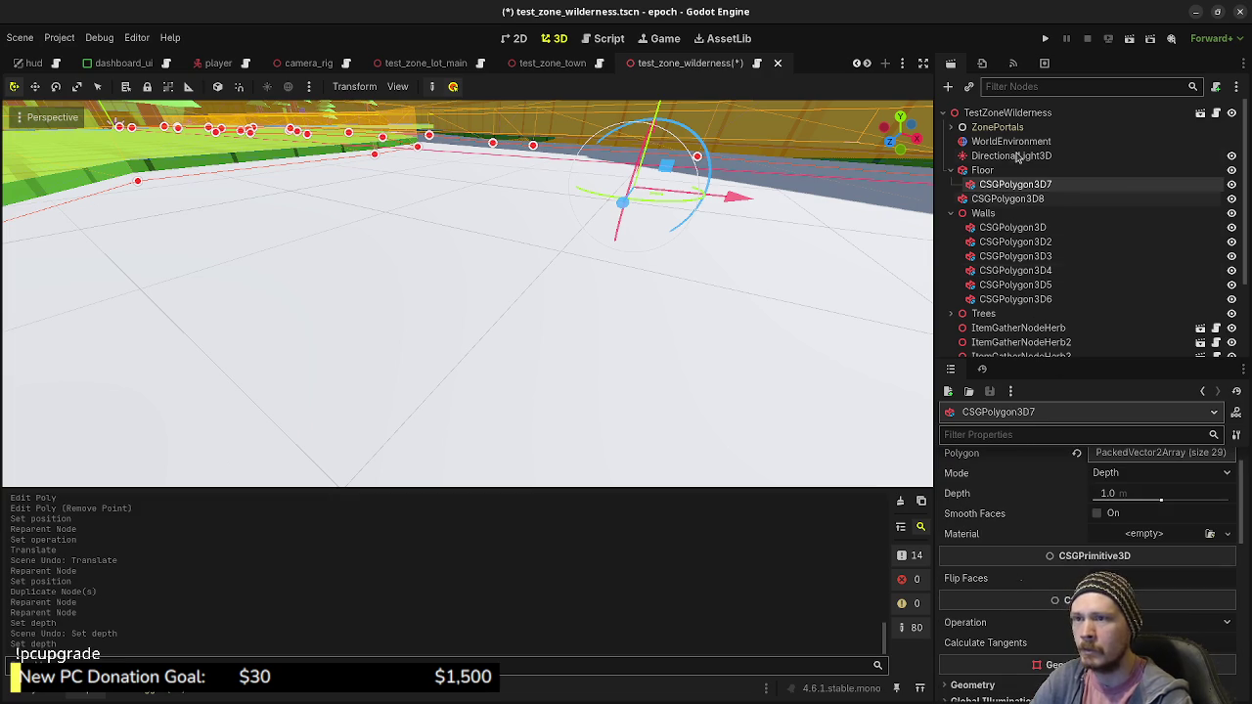
{"action": "left_click", "coordinate": [978, 199]}
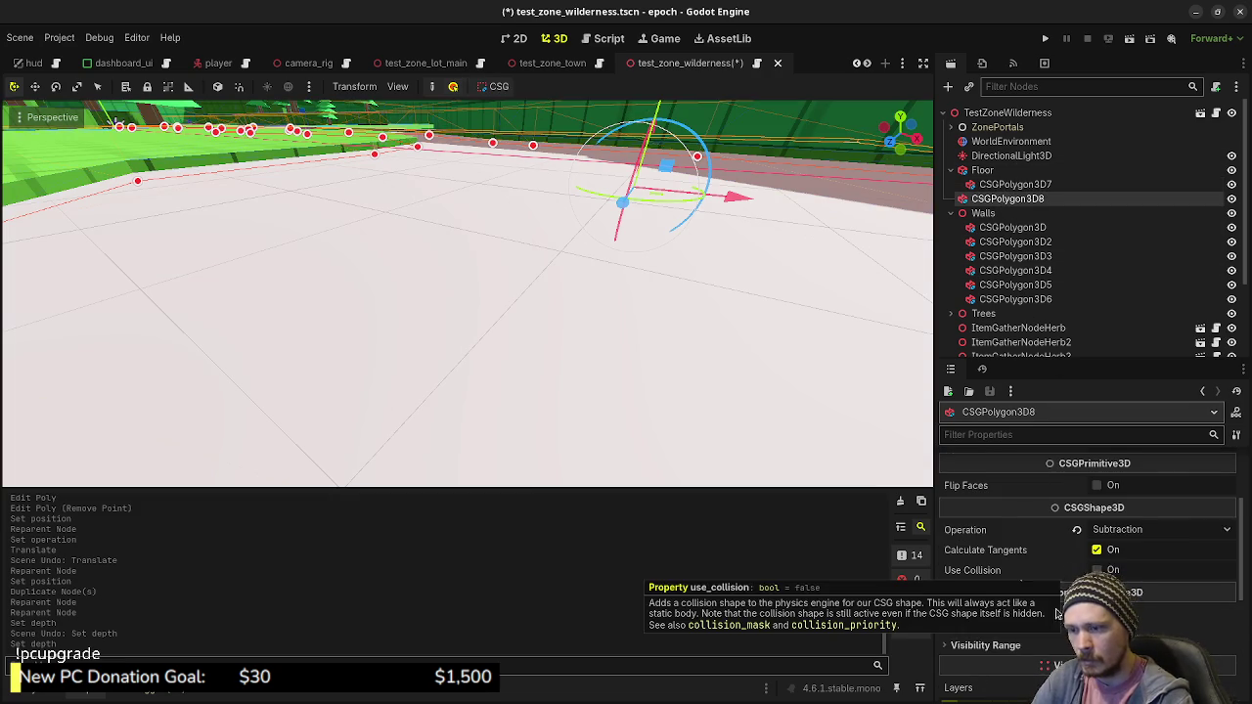
{"action": "scroll", "coordinate": [1069, 577], "scroll_direction": "down", "scroll_amount": 1}
{"action": "left_click", "coordinate": [1135, 582]}
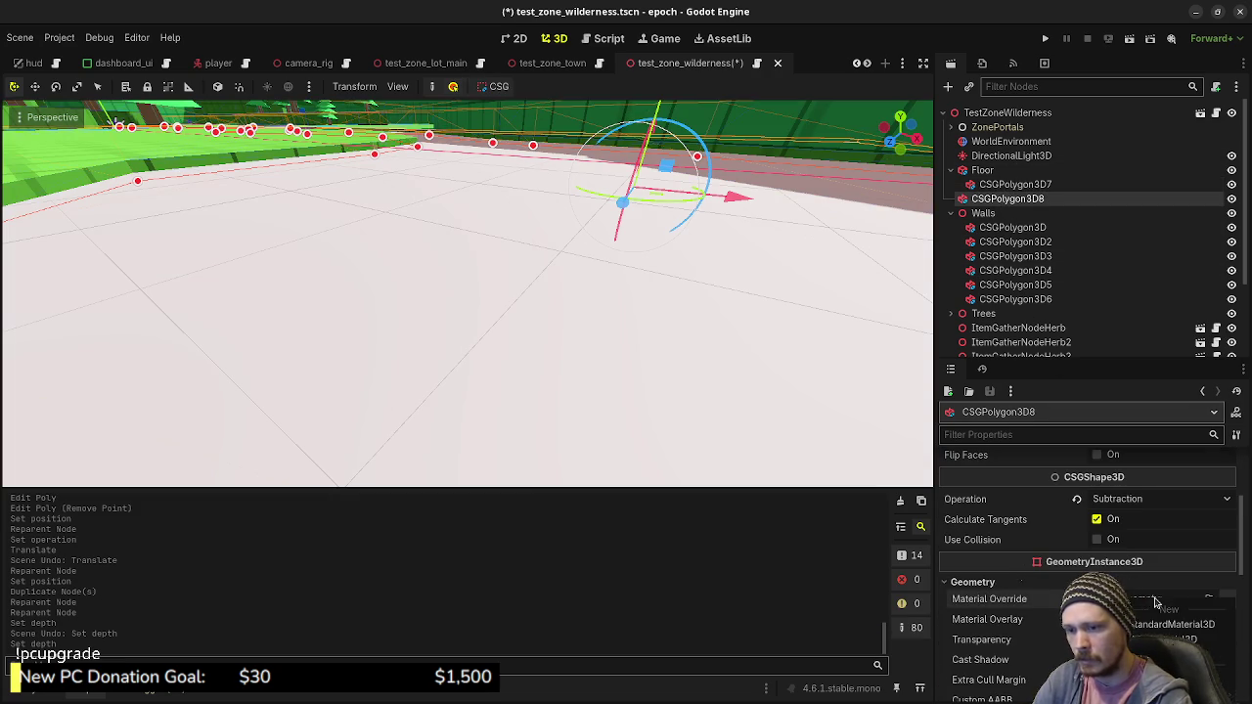
{"action": "left_click", "coordinate": [1155, 602]}
{"action": "left_click", "coordinate": [1122, 550]}
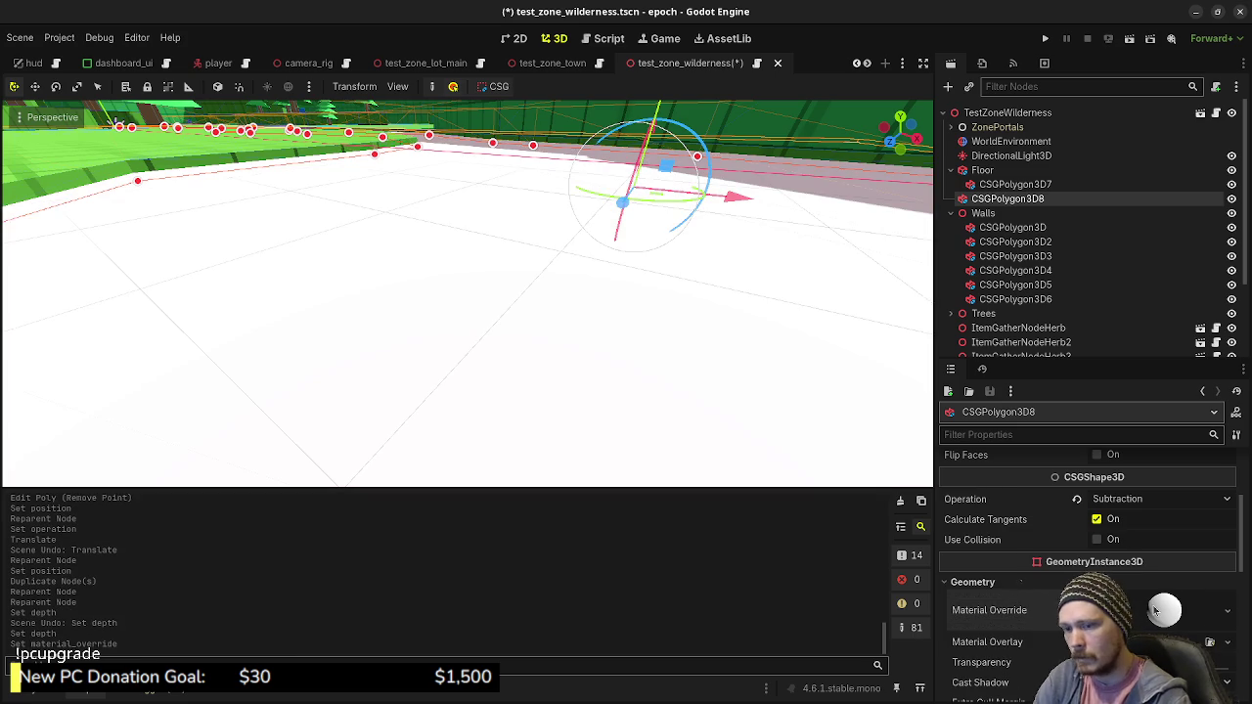
{"action": "left_click", "coordinate": [988, 610]}
Set the material's albedo colour to light blue 2cb2ff and view the blue river
{"action": "scroll", "coordinate": [997, 587], "scroll_direction": "down", "scroll_amount": 3}
{"action": "left_click", "coordinate": [990, 576]}
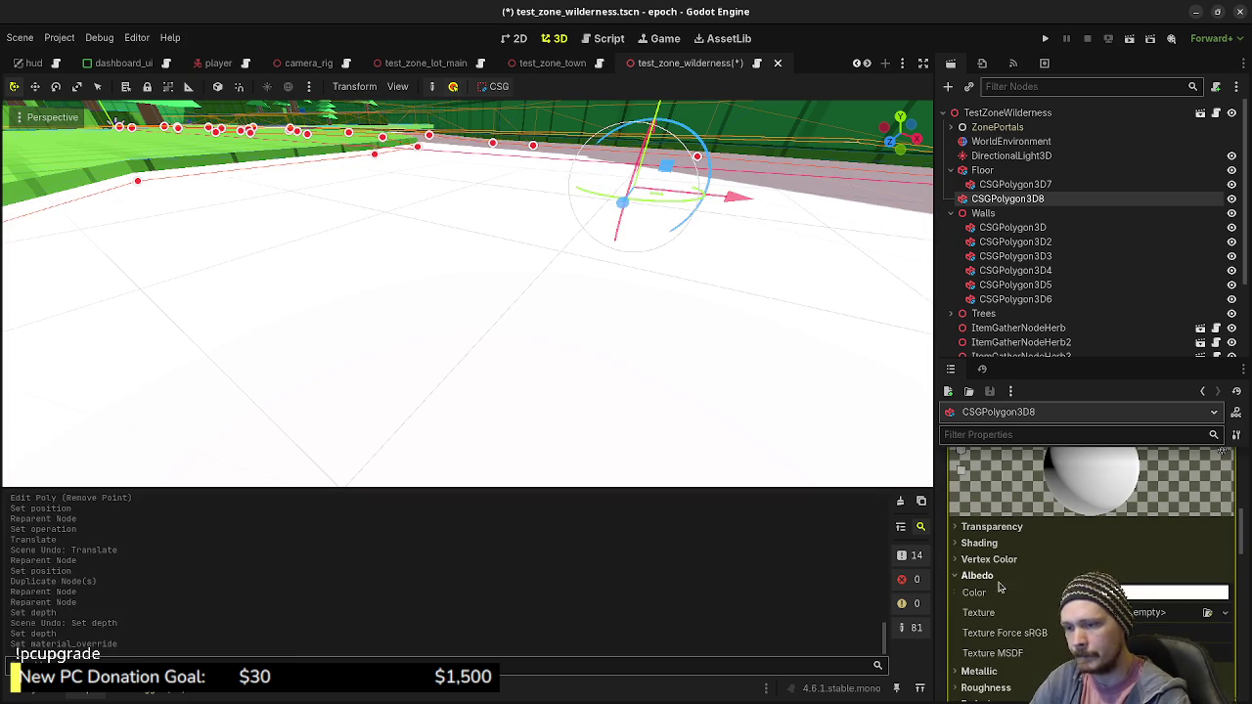
{"action": "left_click", "coordinate": [1144, 593]}
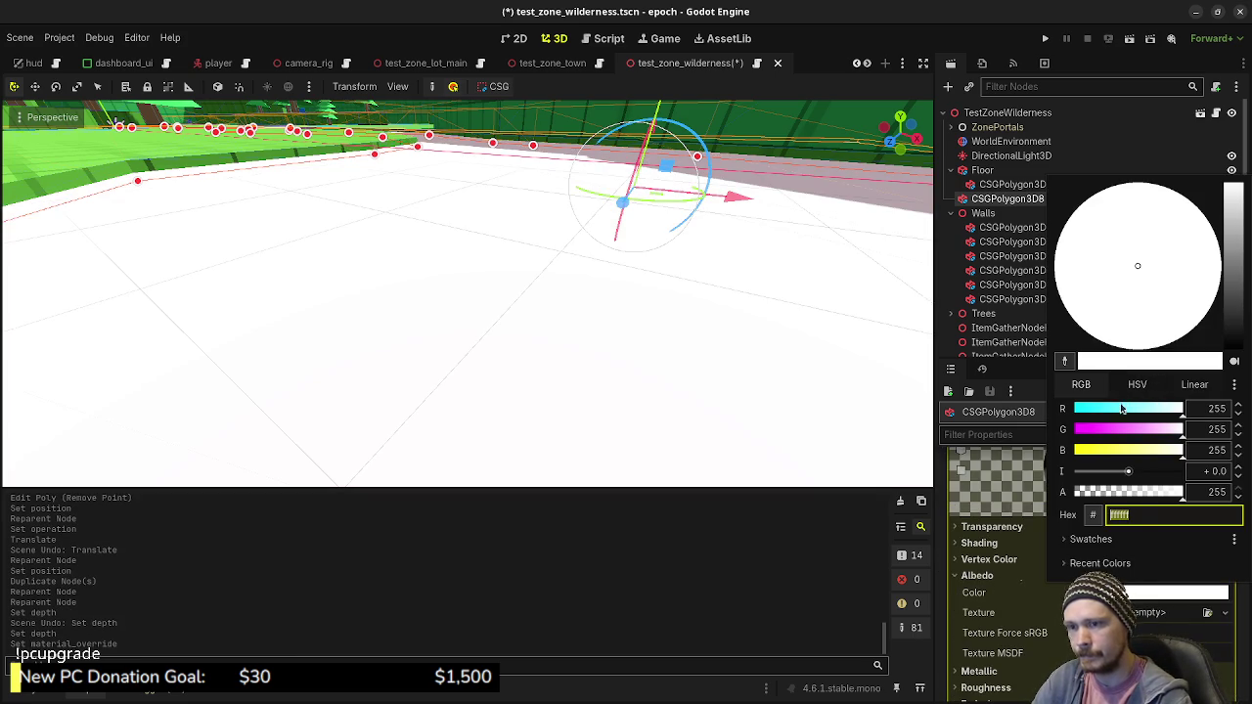
{"action": "left_click_drag", "start_coordinate": [1124, 407], "coordinate": [1092, 408]}
{"action": "left_click", "coordinate": [1151, 429]}
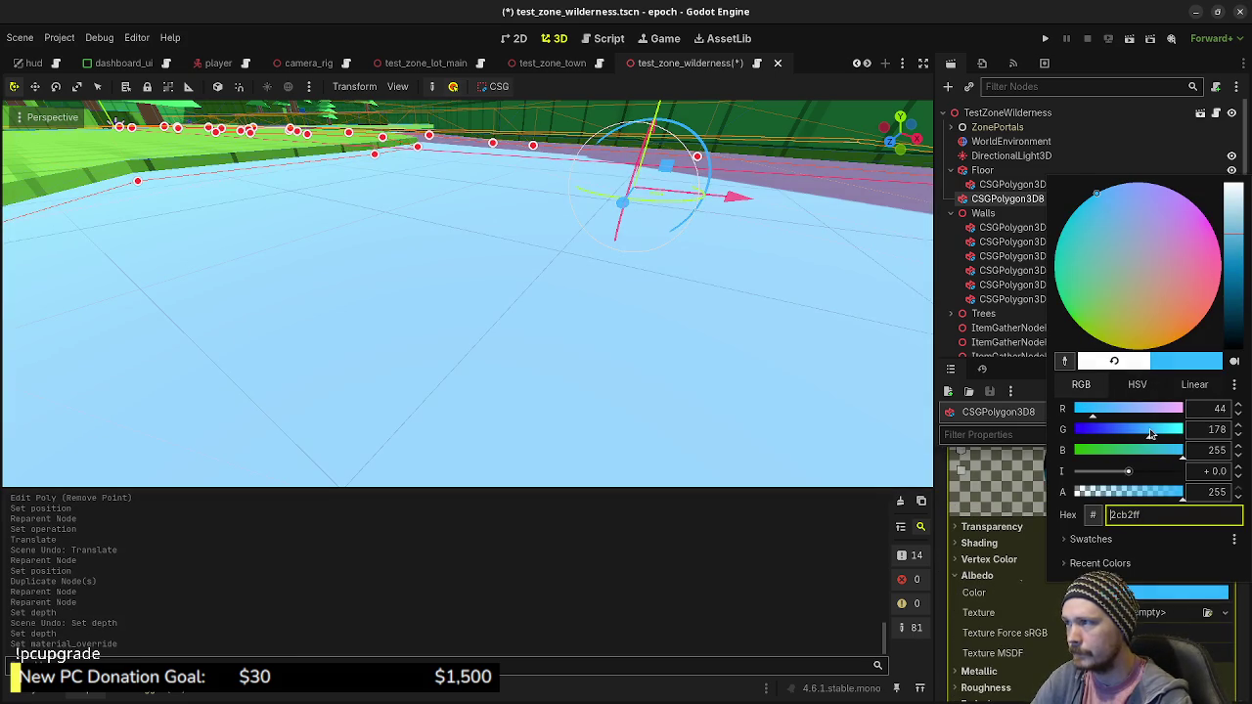
{"action": "mouse_move", "coordinate": [756, 309]}
{"action": "left_mouse_down"}
{"action": "mouse_move", "coordinate": [737, 339]}
{"action": "mouse_move", "coordinate": [707, 349]}
{"action": "mouse_move", "coordinate": [715, 358]}
{"action": "left_mouse_up"}
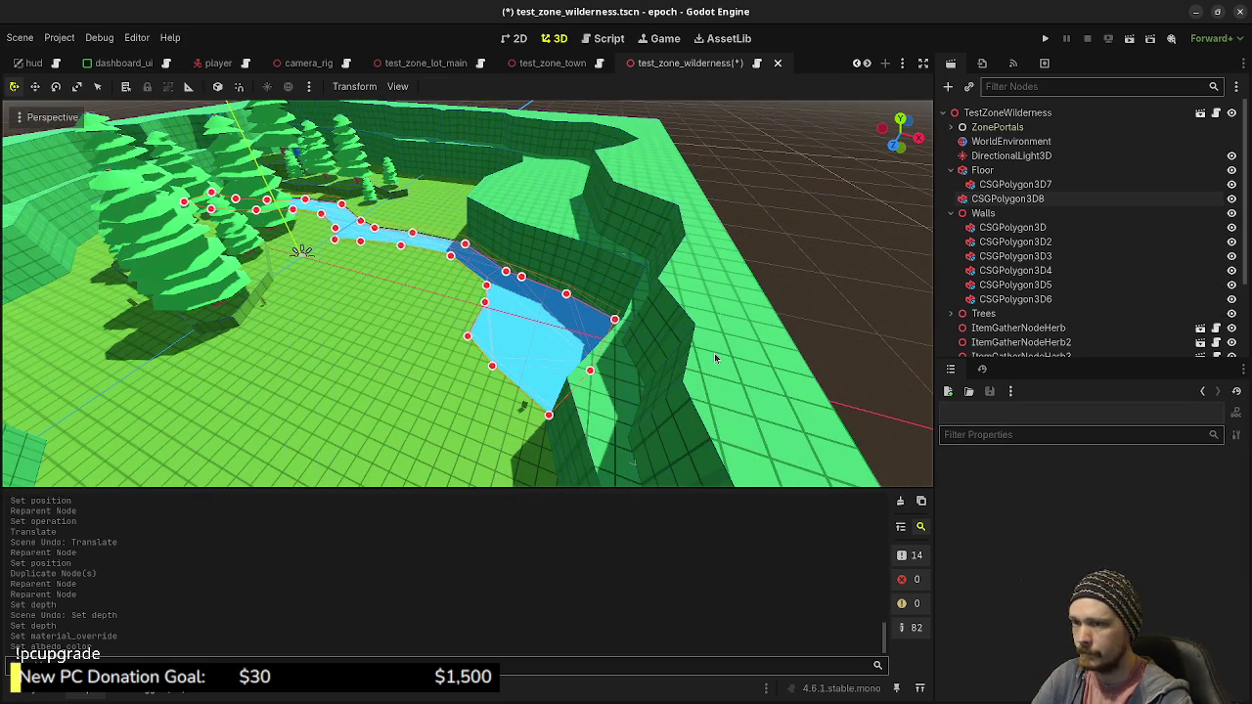
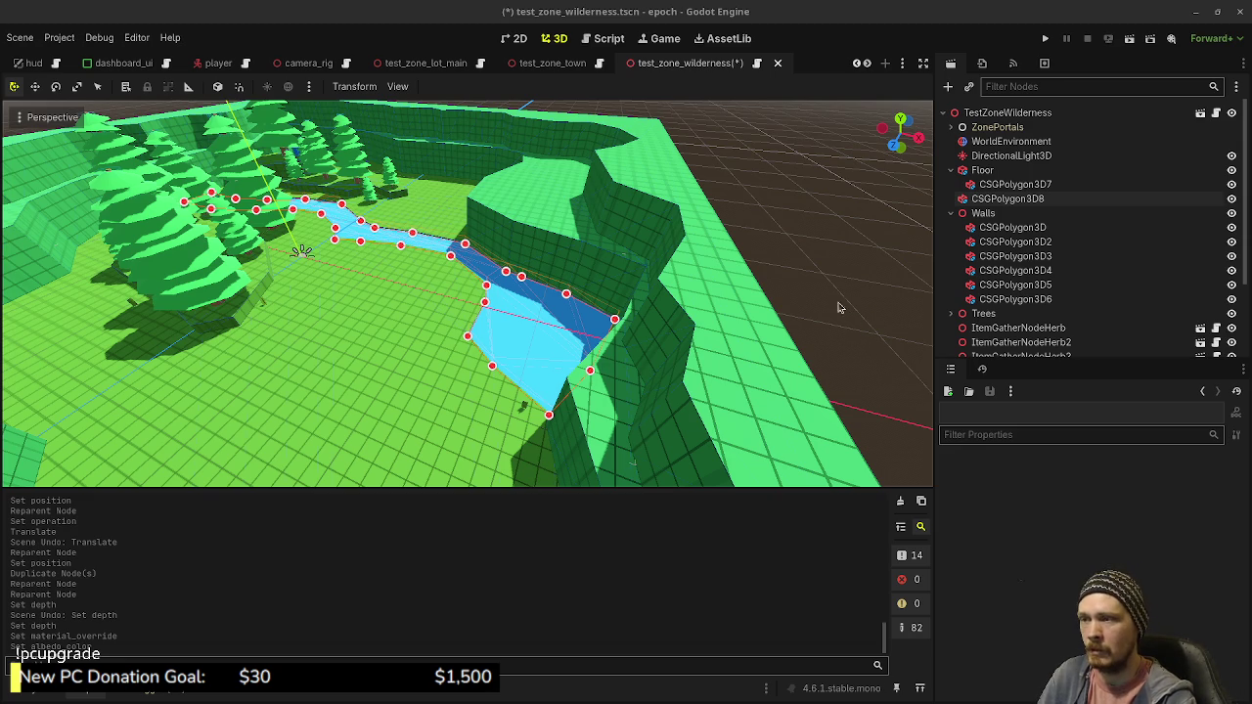
Add a CSGPolygon3D child node under the TestZoneWilderness root, searching 'csgpol'
{"action": "left_click_drag", "start_coordinate": [638, 334], "coordinate": [699, 336]}
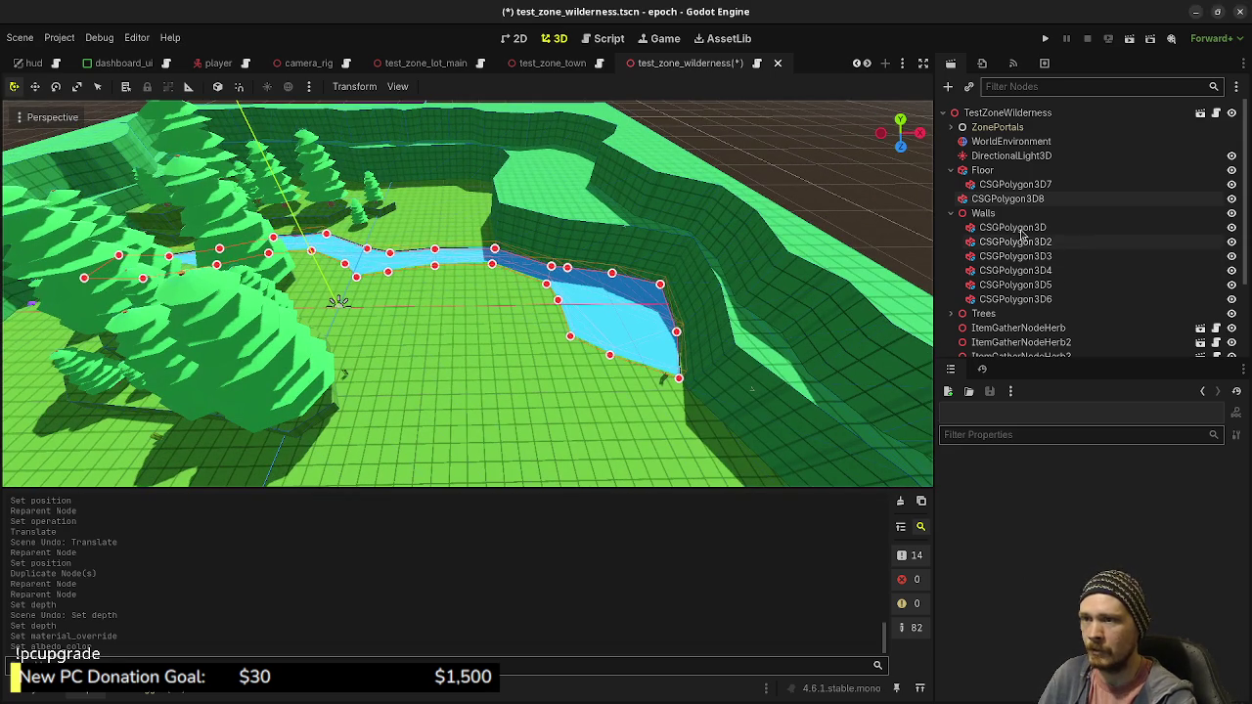
{"action": "scroll", "coordinate": [1001, 220], "scroll_direction": "down", "scroll_amount": 3}
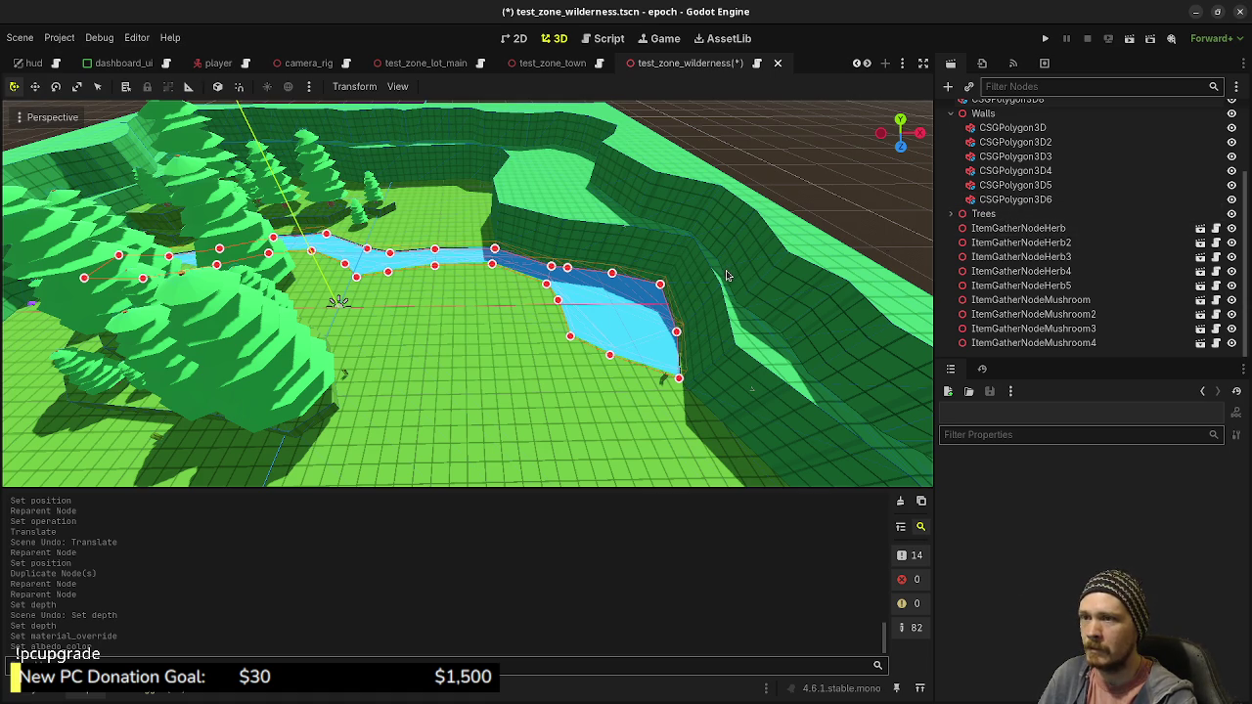
{"action": "scroll", "coordinate": [1022, 195], "scroll_direction": "up", "scroll_amount": 3}
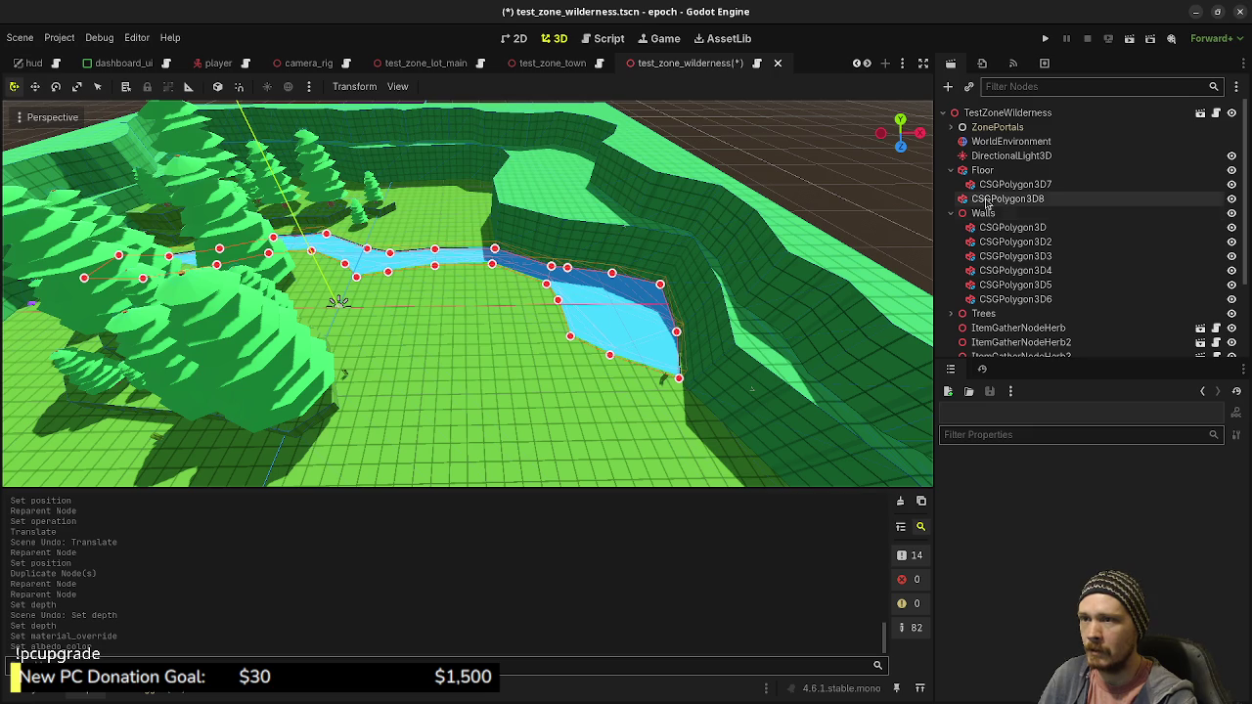
{"action": "left_click", "coordinate": [990, 114]}
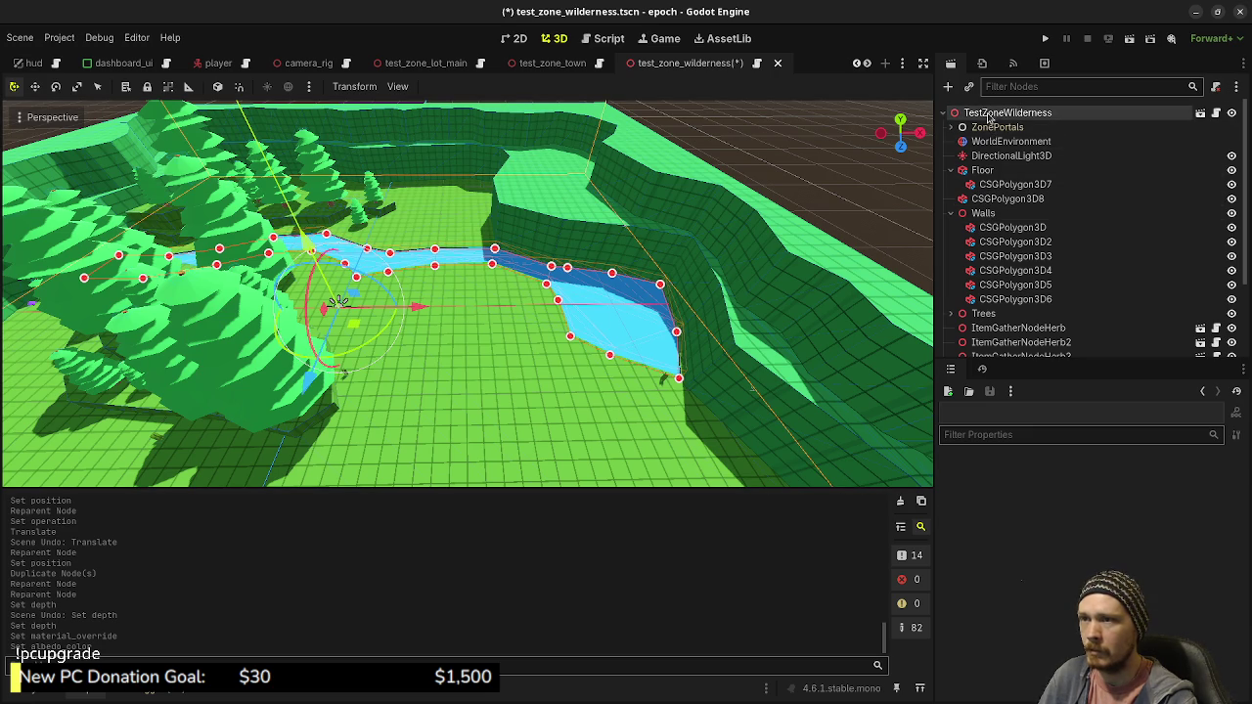
{"action": "key", "text": "ctrl+a"}
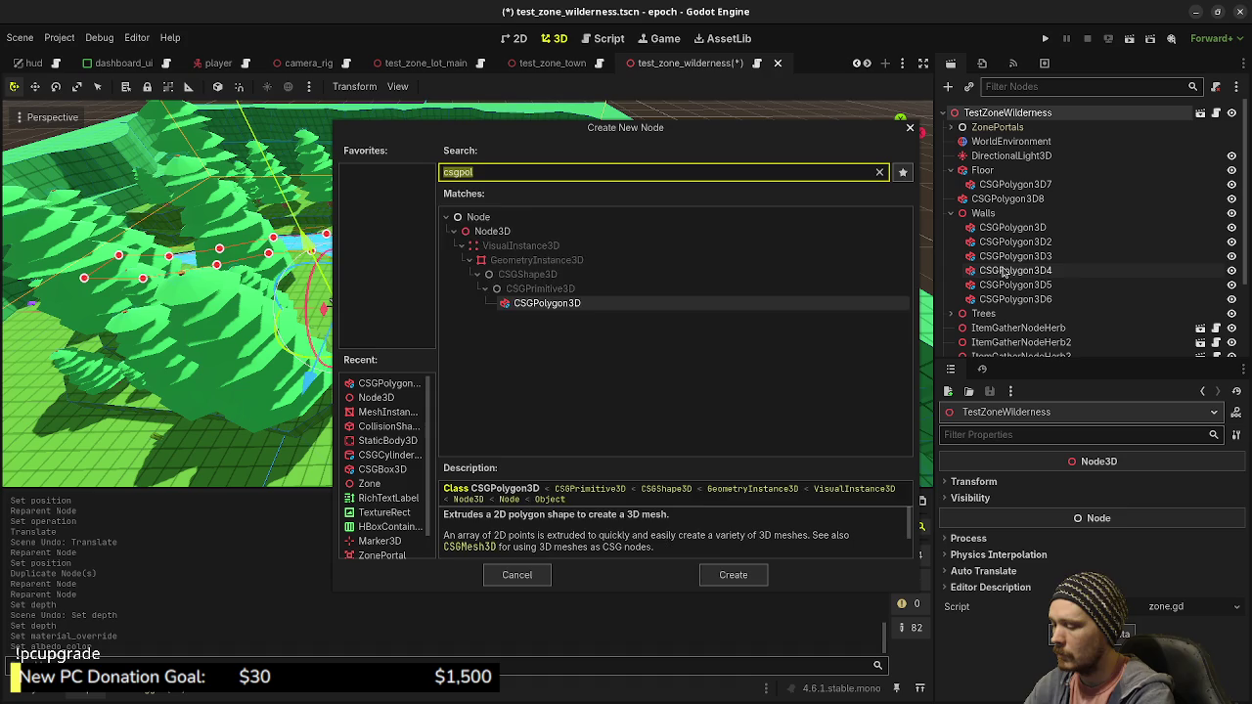
{"action": "type", "text": "csgpol"}
{"action": "key", "text": "Return"}
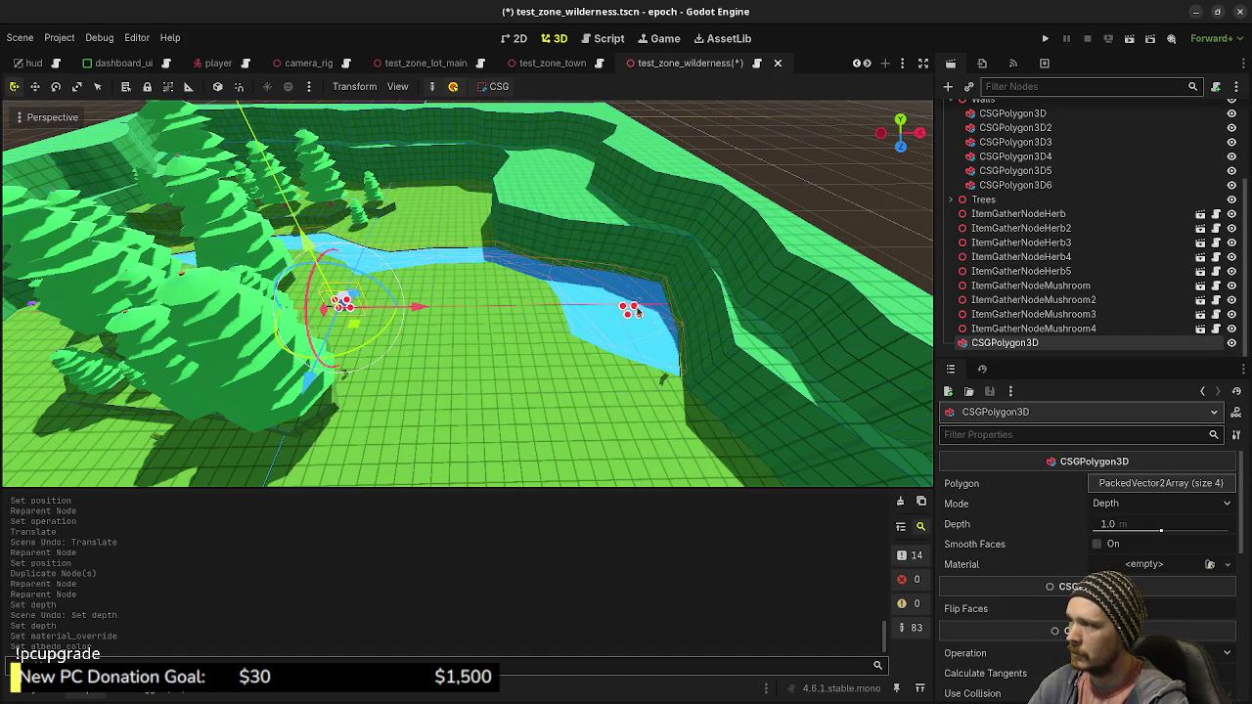
Frame the new polygon in top view and add a fifth vertex pulled downward
{"action": "scroll", "coordinate": [344, 321], "scroll_direction": "up", "scroll_amount": 5}
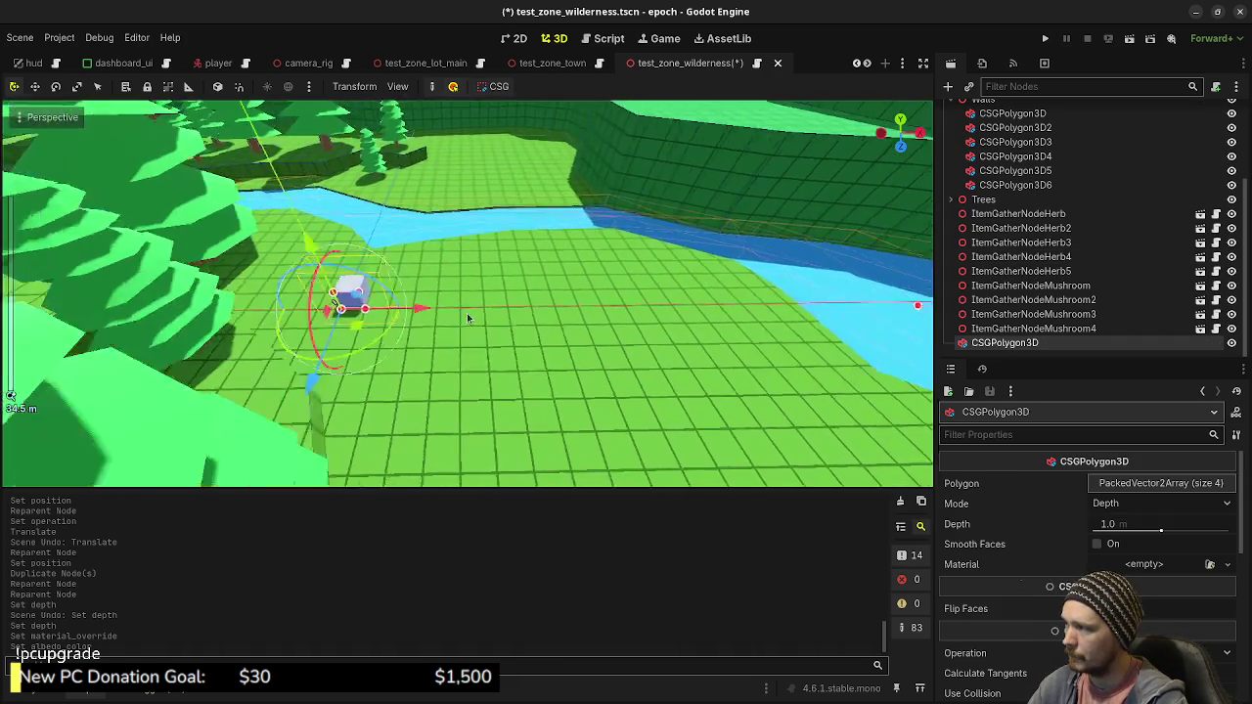
{"action": "scroll", "coordinate": [624, 315], "scroll_direction": "up", "scroll_amount": 6}
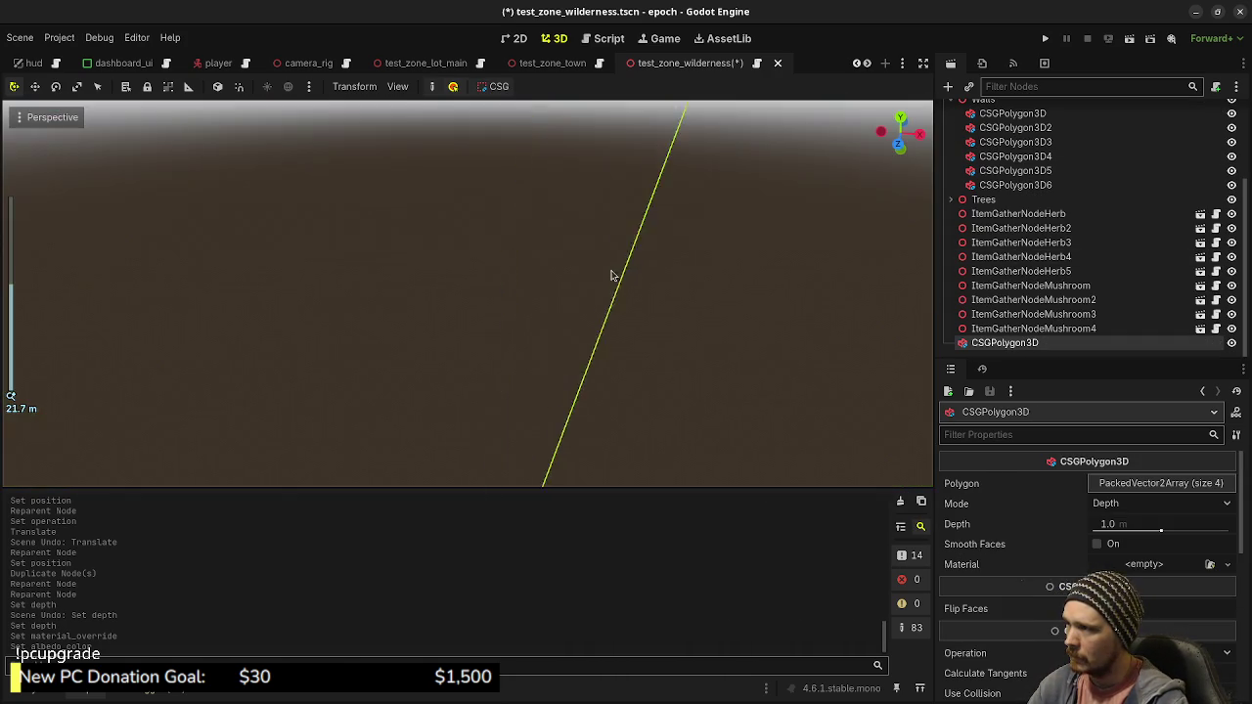
{"action": "scroll", "coordinate": [624, 303], "scroll_direction": "down", "scroll_amount": 5}
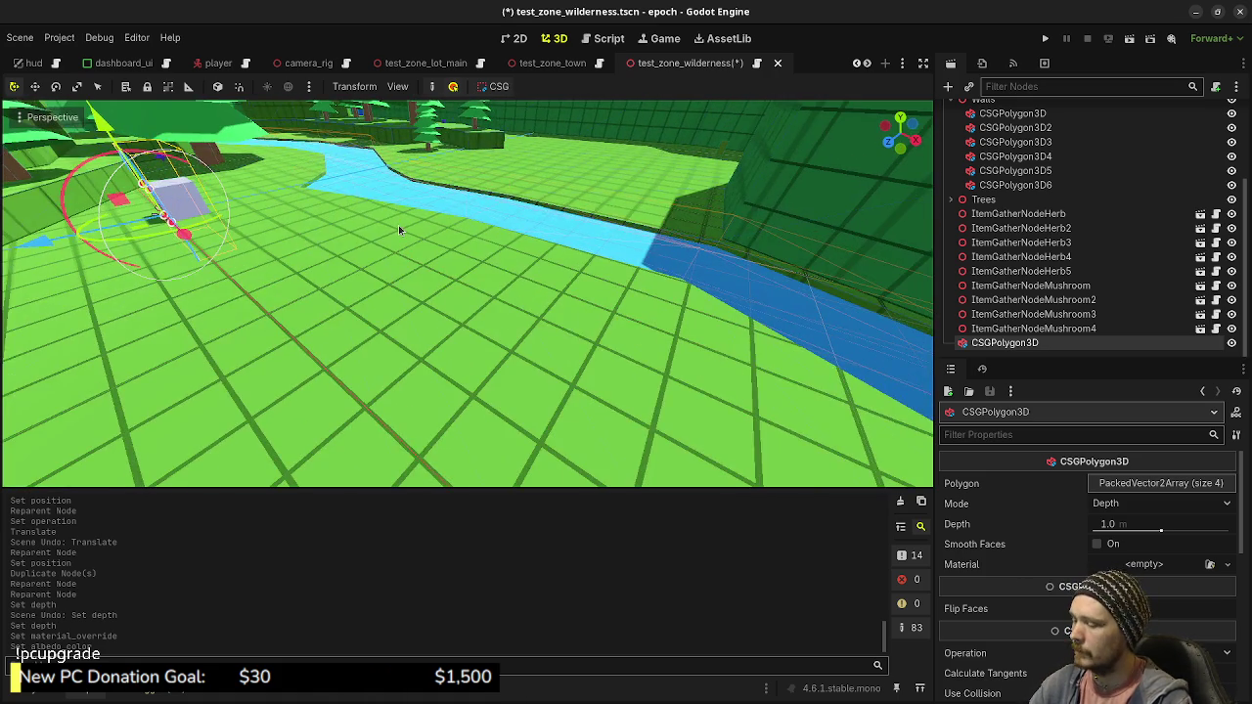
{"action": "key", "text": "f"}
{"action": "scroll", "coordinate": [500, 309], "scroll_direction": "up", "scroll_amount": 5}
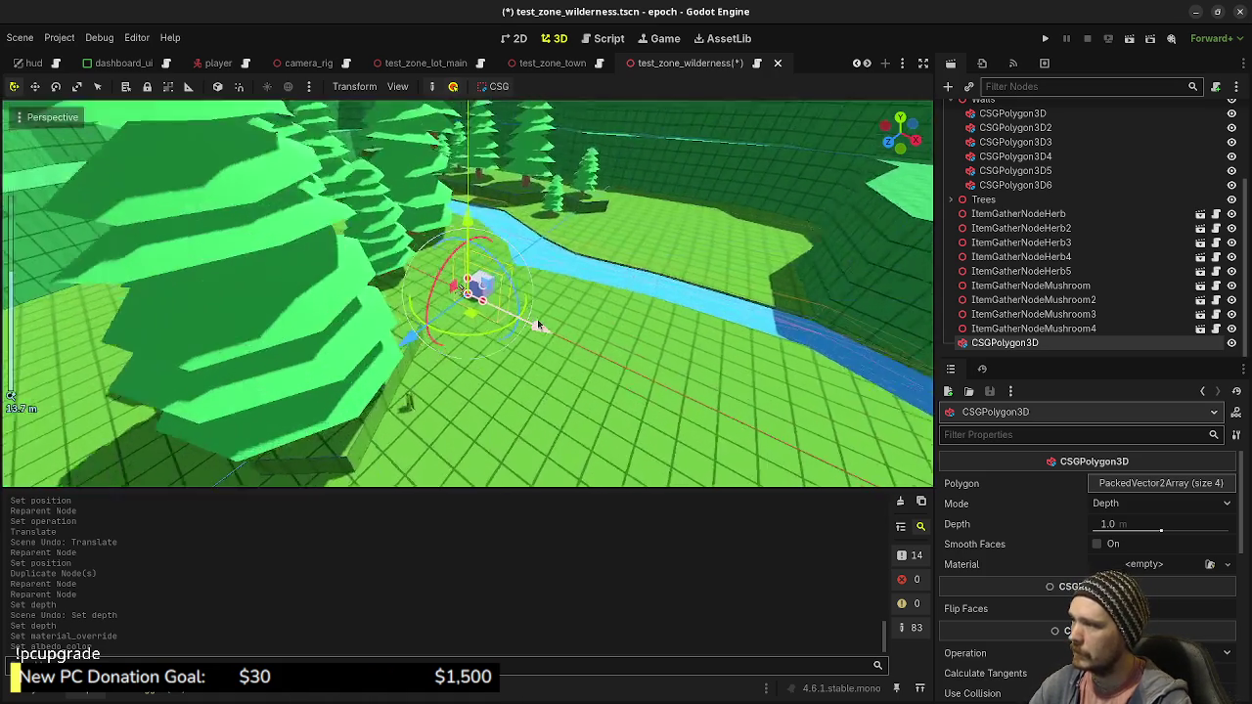
{"action": "mouse_move", "coordinate": [499, 308]}
{"action": "left_mouse_down"}
{"action": "mouse_move", "coordinate": [577, 330]}
{"action": "mouse_move", "coordinate": [519, 337]}
{"action": "mouse_move", "coordinate": [555, 337]}
{"action": "left_mouse_up"}
{"action": "key", "text": "KP_7"}
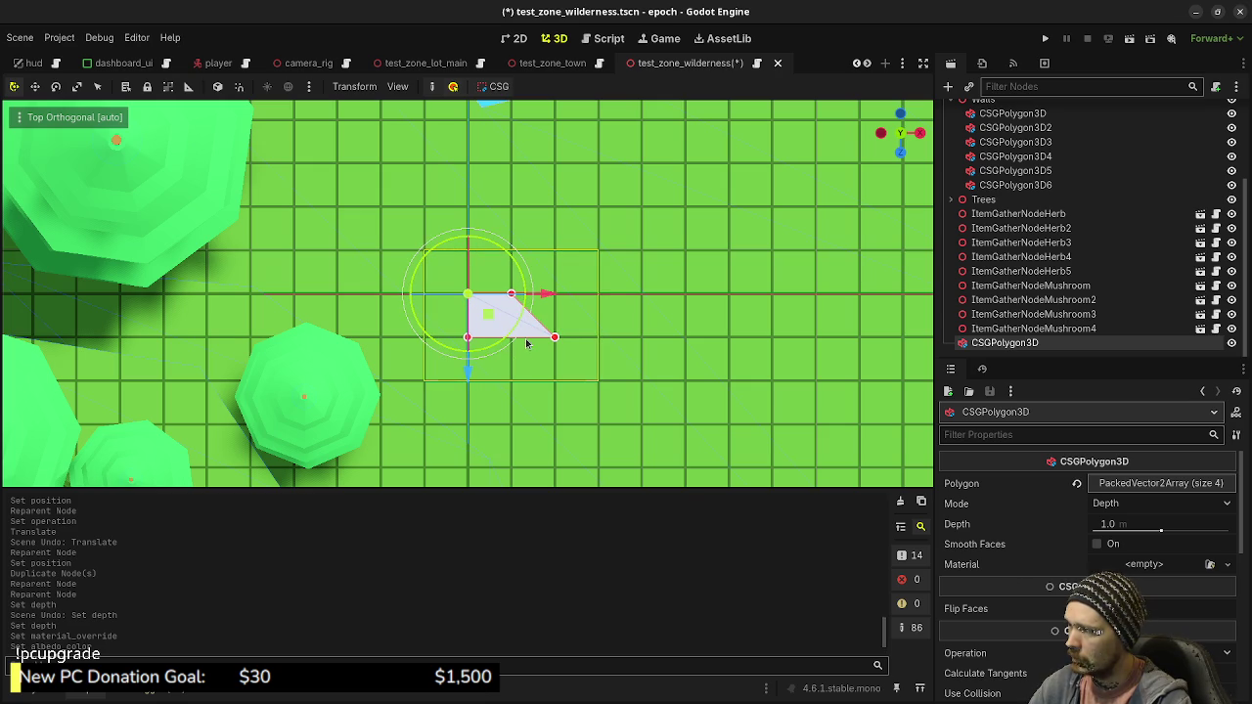
{"action": "mouse_move", "coordinate": [522, 340]}
{"action": "left_mouse_down"}
{"action": "mouse_move", "coordinate": [554, 384]}
{"action": "mouse_move", "coordinate": [554, 467]}
{"action": "left_mouse_up"}
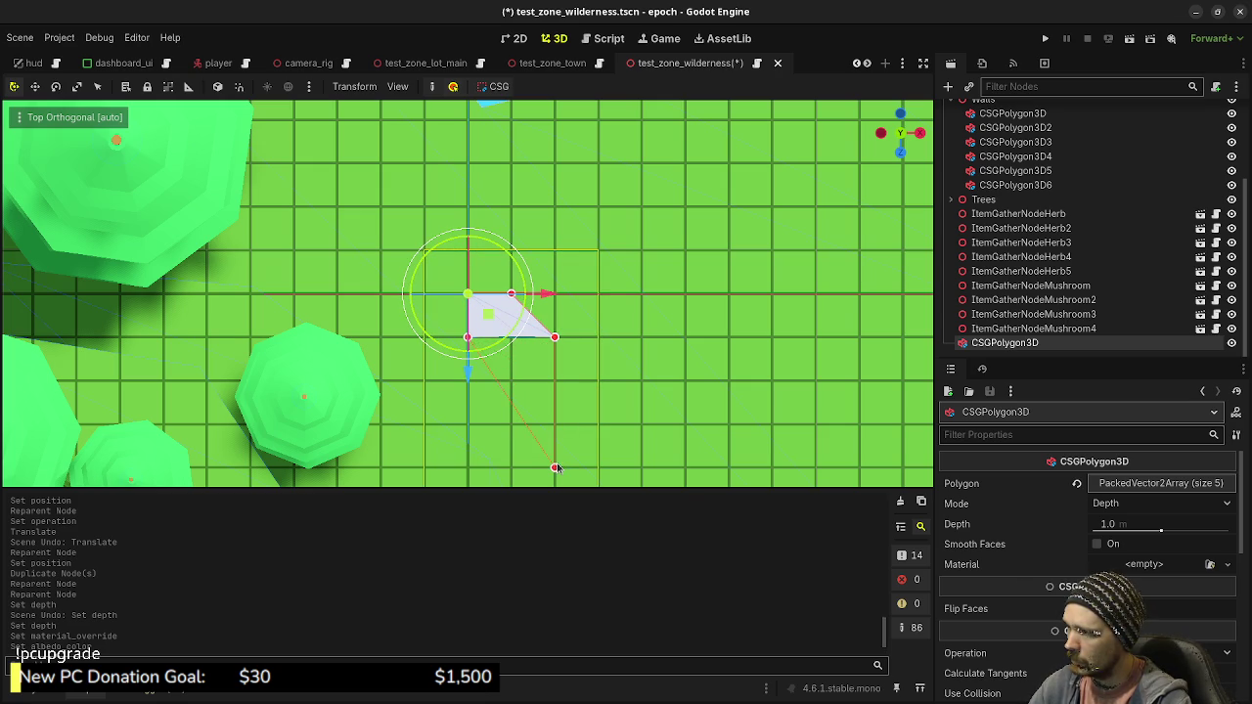
Lengthen the slab by dragging its bottom and left vertices down to square the base
{"action": "scroll", "coordinate": [761, 352], "scroll_direction": "down", "scroll_amount": 3}
{"action": "mouse_move", "coordinate": [810, 328]}
{"action": "left_mouse_down"}
{"action": "mouse_move", "coordinate": [558, 359]}
{"action": "mouse_move", "coordinate": [730, 250]}
{"action": "mouse_move", "coordinate": [702, 324]}
{"action": "mouse_move", "coordinate": [600, 271]}
{"action": "left_mouse_up"}
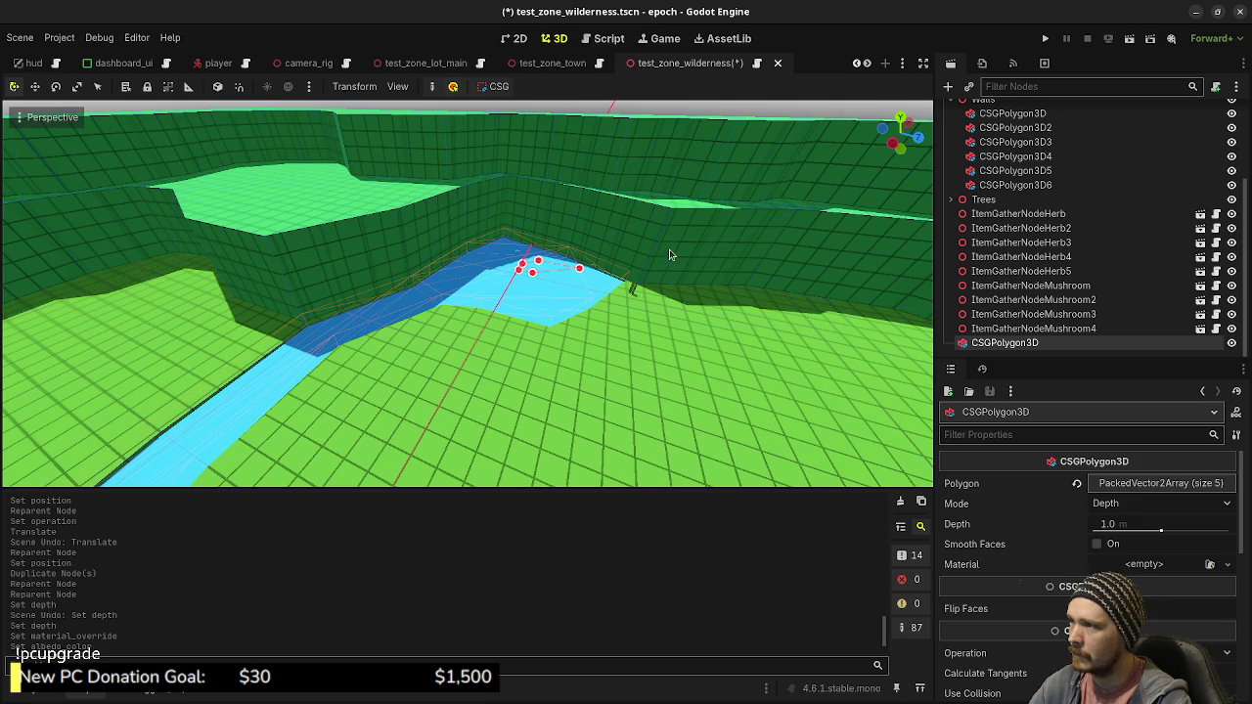
{"action": "key", "text": "KP_7"}
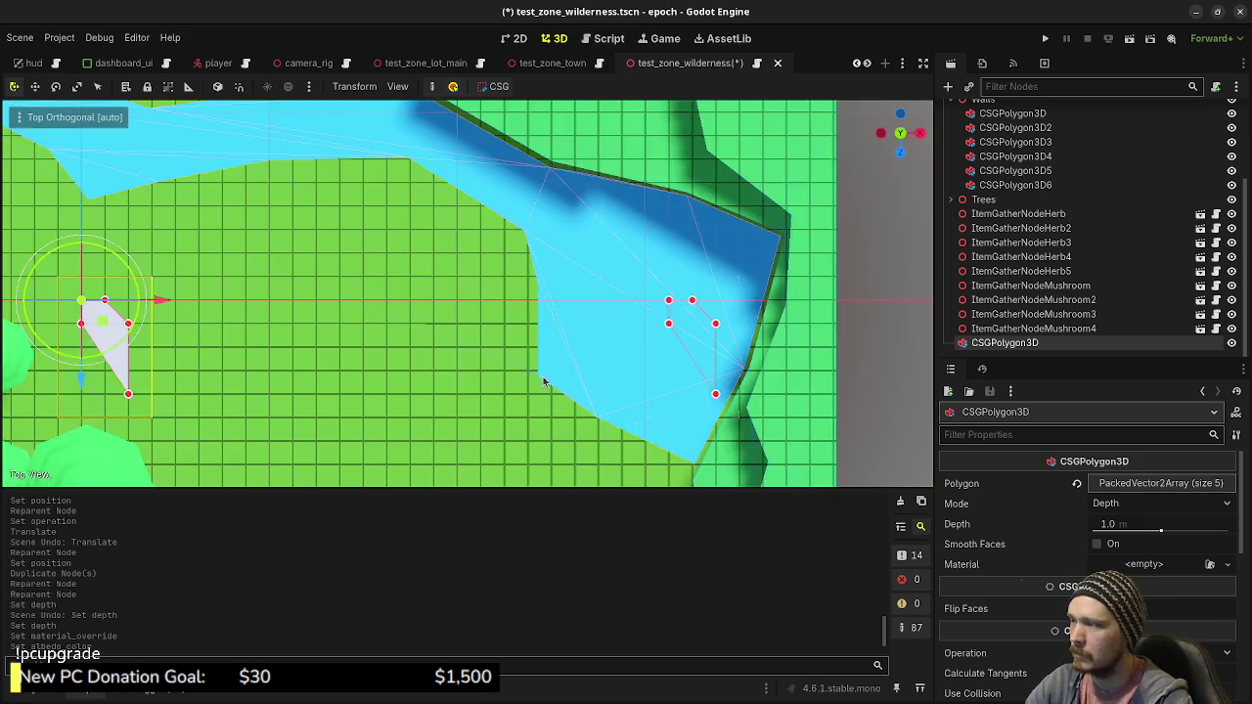
{"action": "scroll", "coordinate": [333, 345], "scroll_direction": "down", "scroll_amount": 3}
{"action": "scroll", "coordinate": [602, 309], "scroll_direction": "up", "scroll_amount": 1}
{"action": "scroll", "coordinate": [277, 329], "scroll_direction": "up", "scroll_amount": 3}
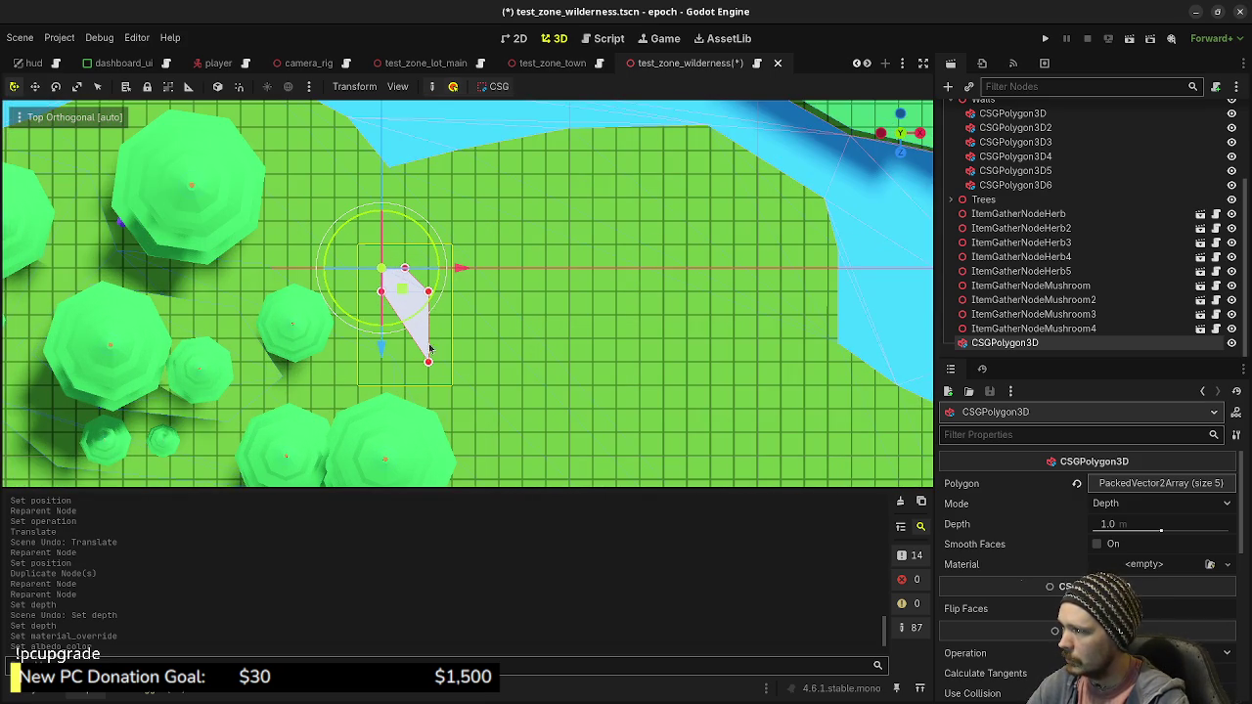
{"action": "left_click_drag", "start_coordinate": [427, 364], "coordinate": [429, 431]}
{"action": "left_click_drag", "start_coordinate": [381, 290], "coordinate": [382, 432]}
{"action": "left_click_drag", "start_coordinate": [496, 367], "coordinate": [658, 316]}
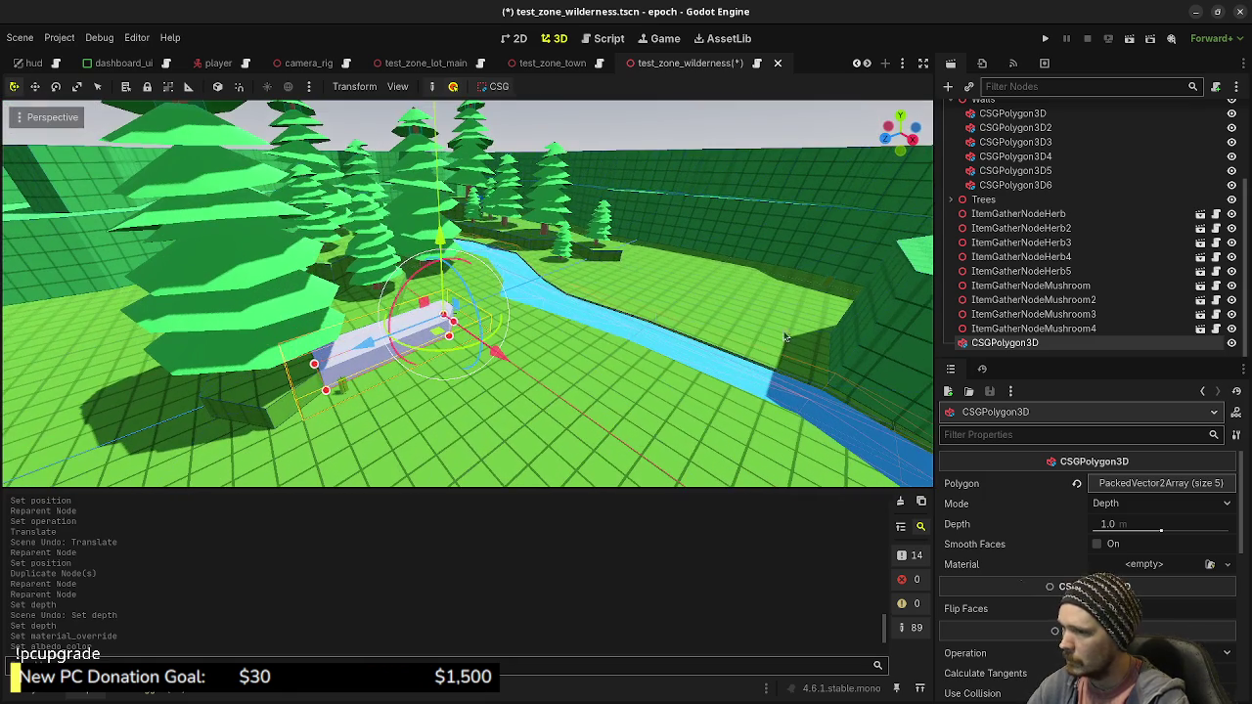
{"action": "left_click", "coordinate": [1130, 526]}
Set the polygon's Depth to 1.5 m and rotate it 15° then -75° to stand upright
{"action": "type", "text": "1.5"}
{"action": "key", "text": "Return"}
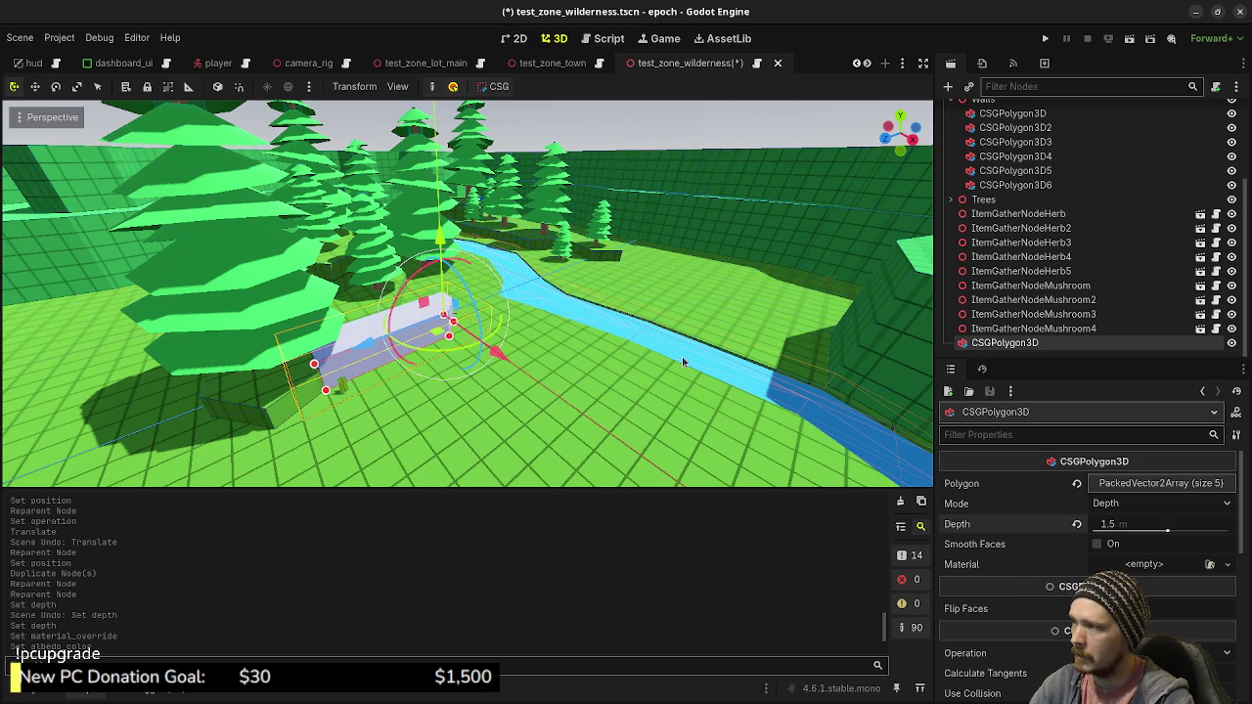
{"action": "left_click_drag", "start_coordinate": [521, 358], "coordinate": [563, 369]}
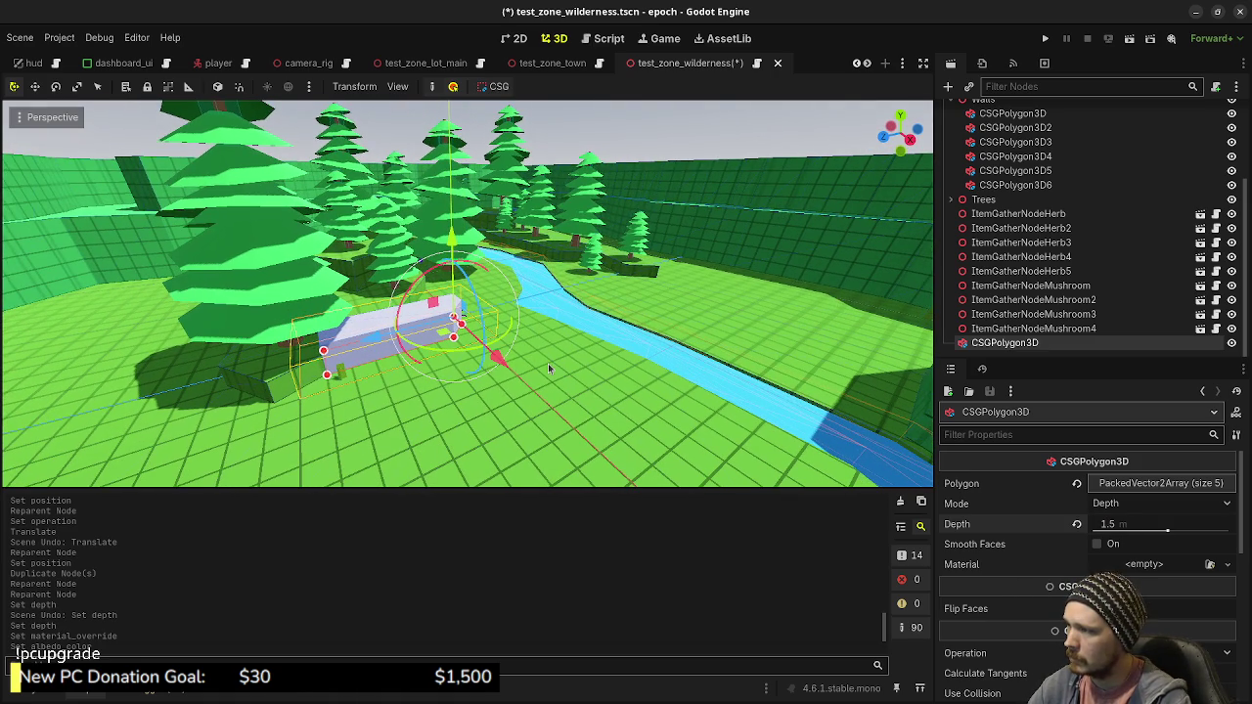
{"action": "left_click_drag", "start_coordinate": [422, 309], "coordinate": [411, 347]}
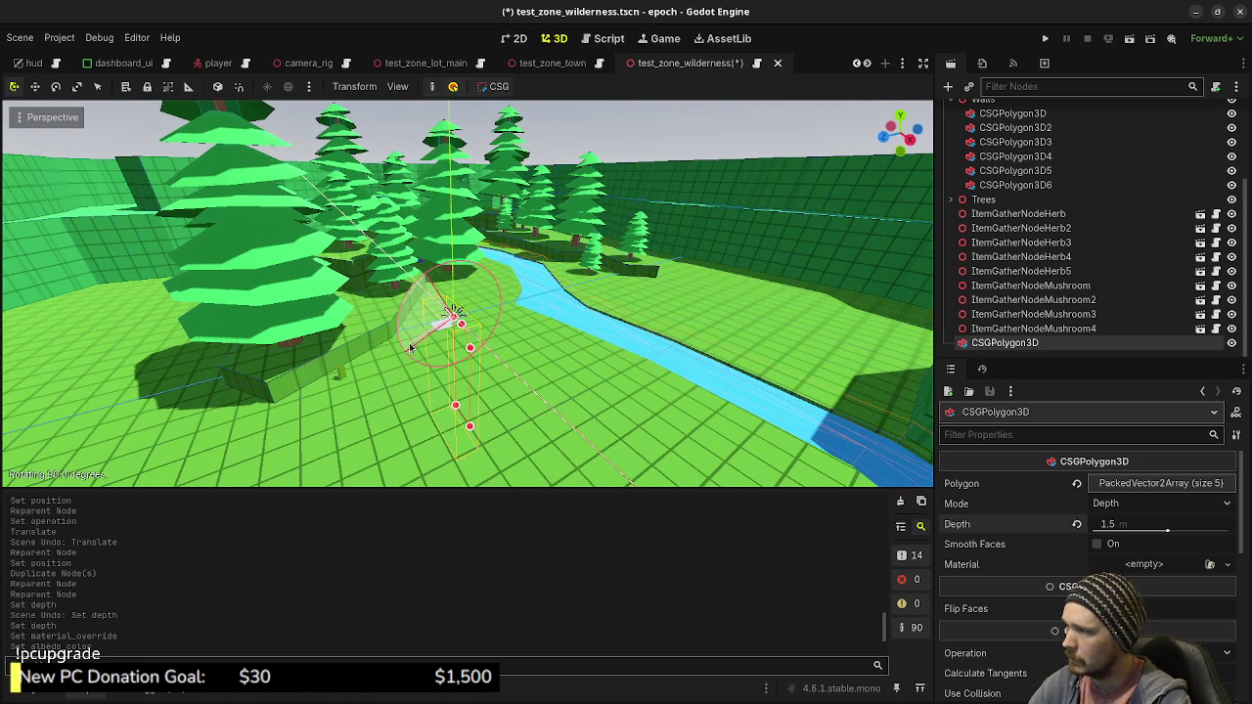
{"action": "mouse_move", "coordinate": [416, 338]}
{"action": "left_mouse_down"}
{"action": "mouse_move", "coordinate": [354, 306]}
{"action": "mouse_move", "coordinate": [484, 241]}
{"action": "mouse_move", "coordinate": [507, 256]}
{"action": "mouse_move", "coordinate": [489, 224]}
{"action": "mouse_move", "coordinate": [487, 240]}
{"action": "left_mouse_up"}
Raise the shape 2 m and move it onto the water's right edge
{"action": "mouse_move", "coordinate": [533, 309]}
{"action": "left_mouse_down"}
{"action": "mouse_move", "coordinate": [556, 377]}
{"action": "mouse_move", "coordinate": [603, 401]}
{"action": "left_mouse_up"}
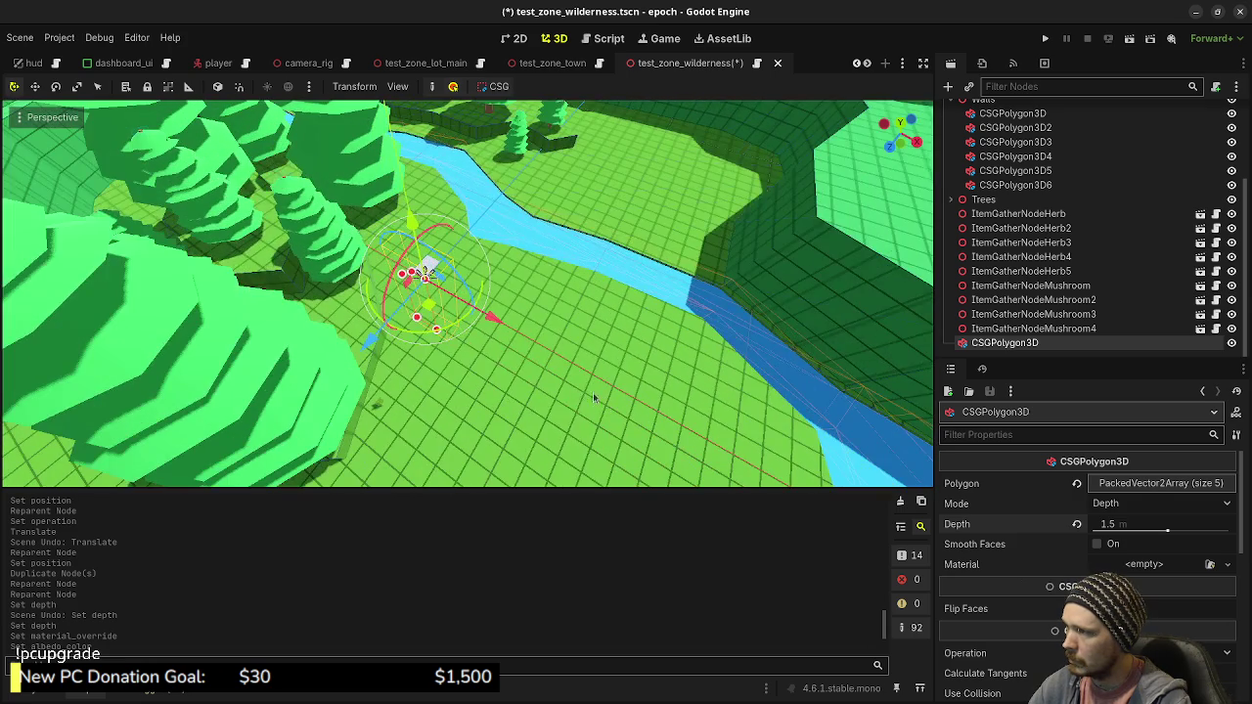
{"action": "mouse_move", "coordinate": [521, 379]}
{"action": "left_mouse_down"}
{"action": "mouse_move", "coordinate": [460, 293]}
{"action": "mouse_move", "coordinate": [435, 308]}
{"action": "mouse_move", "coordinate": [429, 221]}
{"action": "mouse_move", "coordinate": [455, 86]}
{"action": "left_mouse_up"}
{"action": "mouse_move", "coordinate": [494, 228]}
{"action": "left_mouse_down"}
{"action": "mouse_move", "coordinate": [662, 303]}
{"action": "mouse_move", "coordinate": [669, 293]}
{"action": "left_mouse_up"}
{"action": "key", "text": "KP_7"}
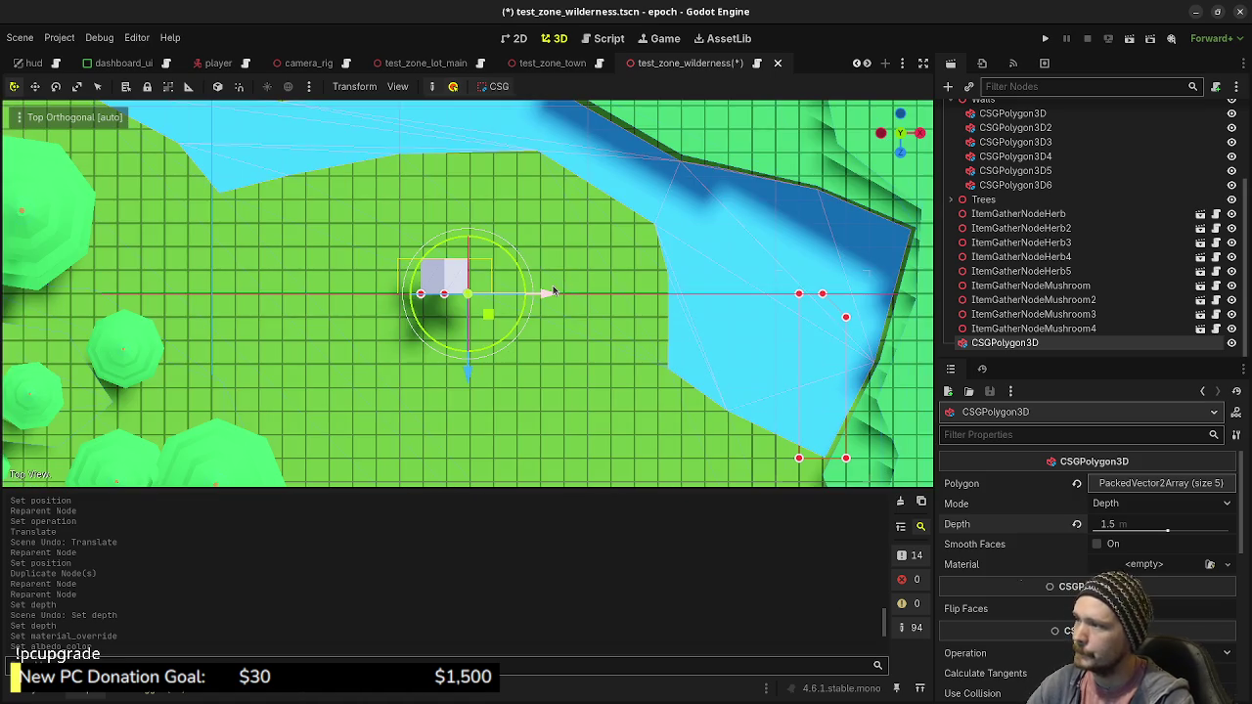
{"action": "mouse_move", "coordinate": [548, 294]}
{"action": "left_mouse_down"}
{"action": "mouse_move", "coordinate": [810, 288]}
{"action": "mouse_move", "coordinate": [875, 337]}
{"action": "left_mouse_up"}
{"action": "scroll", "coordinate": [876, 337], "scroll_direction": "up", "scroll_amount": 2}
Increase the polygon's Depth to 2.0 m, then 2.5 m
{"action": "left_click", "coordinate": [1113, 524]}
{"action": "type", "text": "2"}
{"action": "key", "text": "Return"}
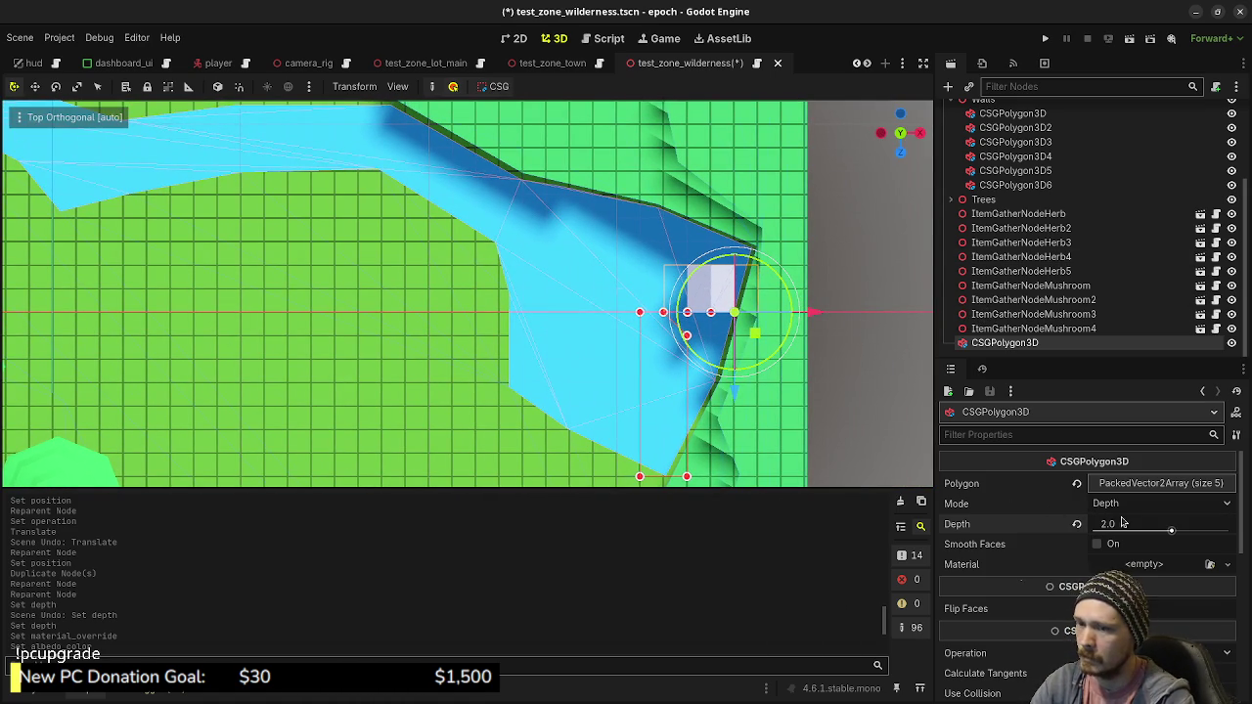
{"action": "type", "text": "2.5"}
{"action": "key", "text": "Return"}
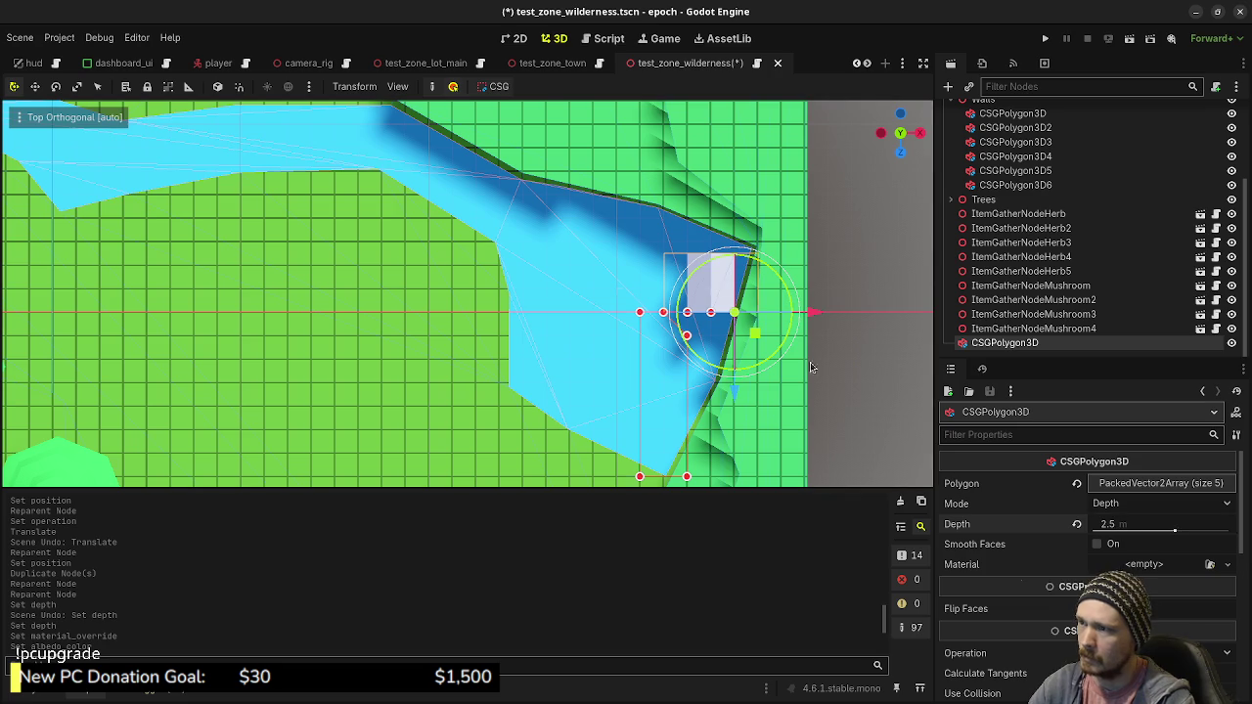
Turn the slab about 18° around Y and slide it against the cliff bank in local space
{"action": "left_click_drag", "start_coordinate": [766, 356], "coordinate": [757, 368]}
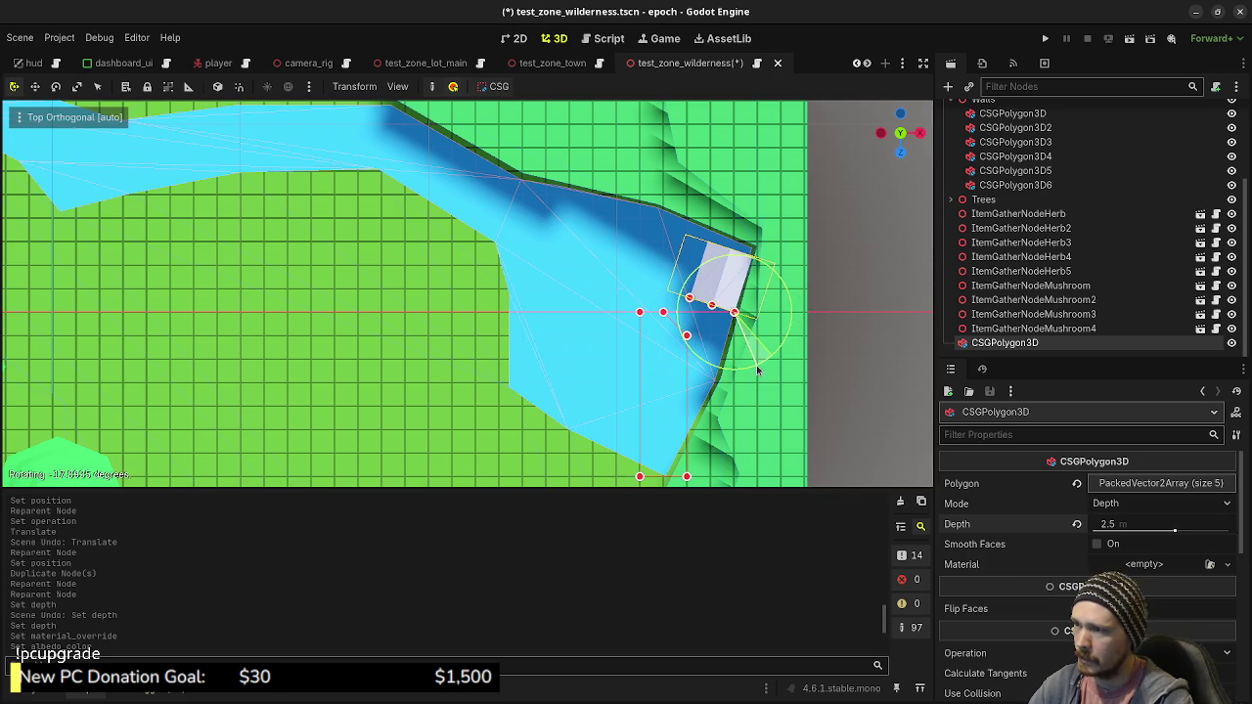
{"action": "key", "text": "f"}
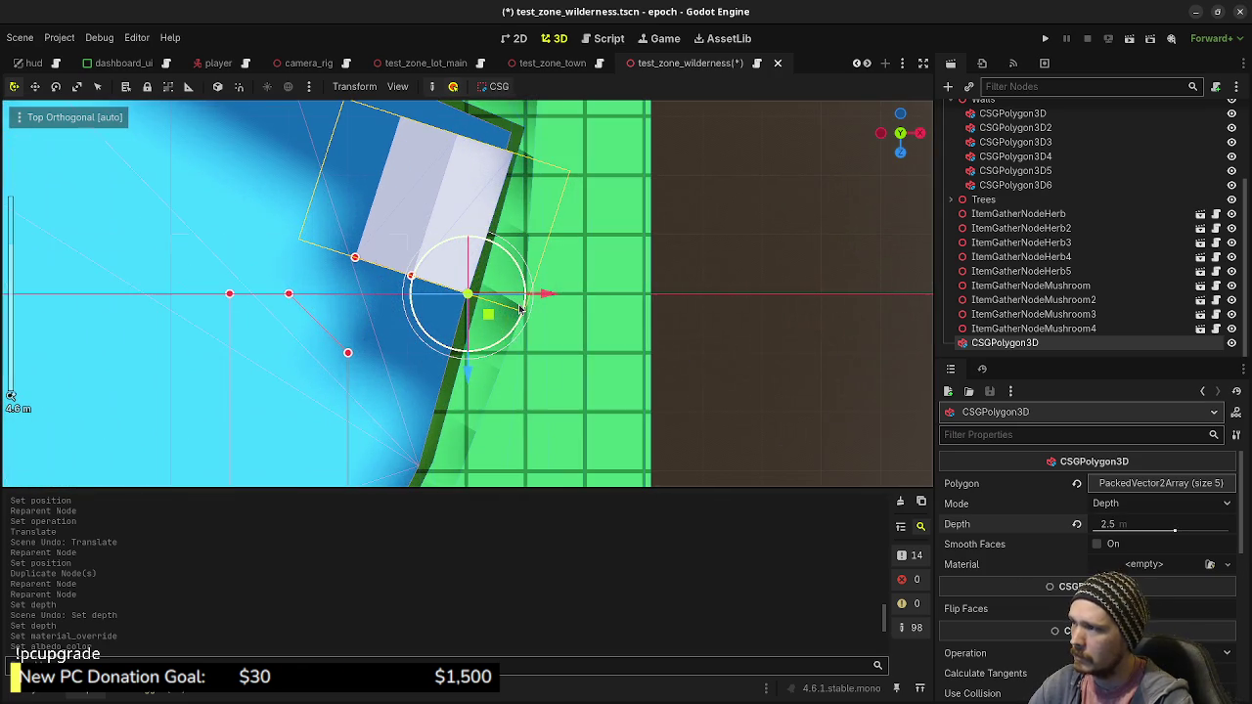
{"action": "left_click_drag", "start_coordinate": [508, 340], "coordinate": [510, 343]}
{"action": "key", "text": "g"}
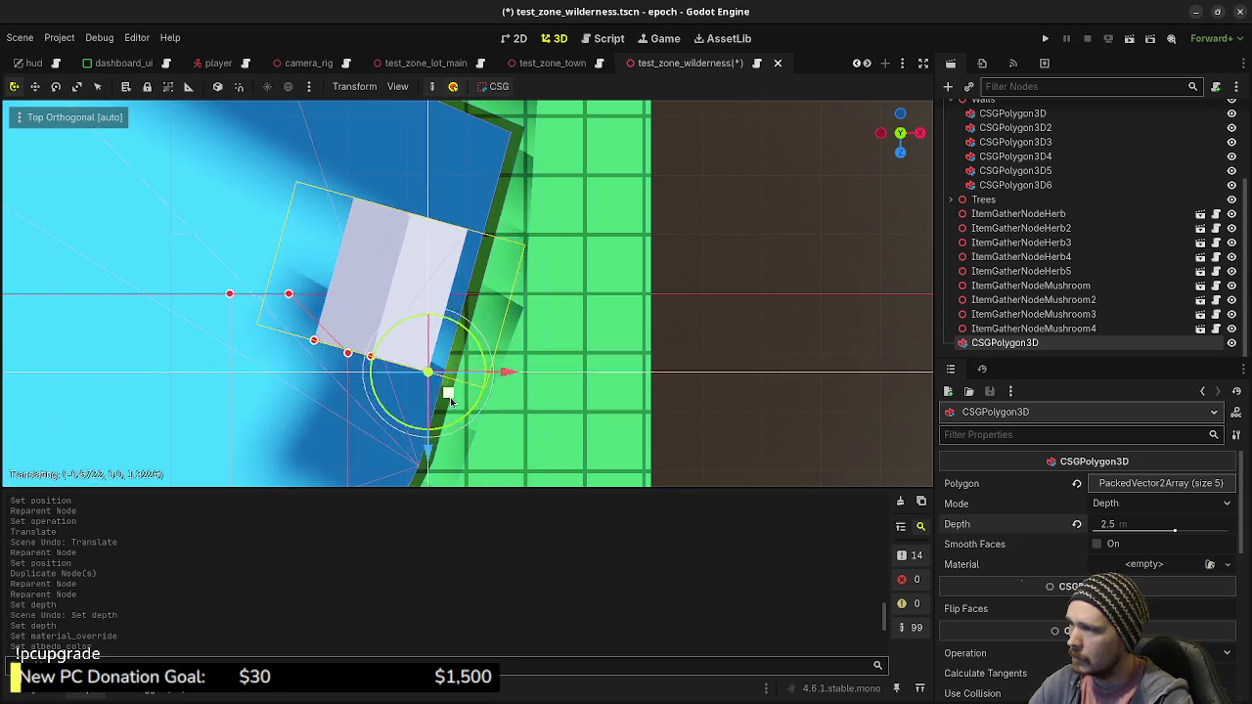
{"action": "left_click", "coordinate": [532, 415]}
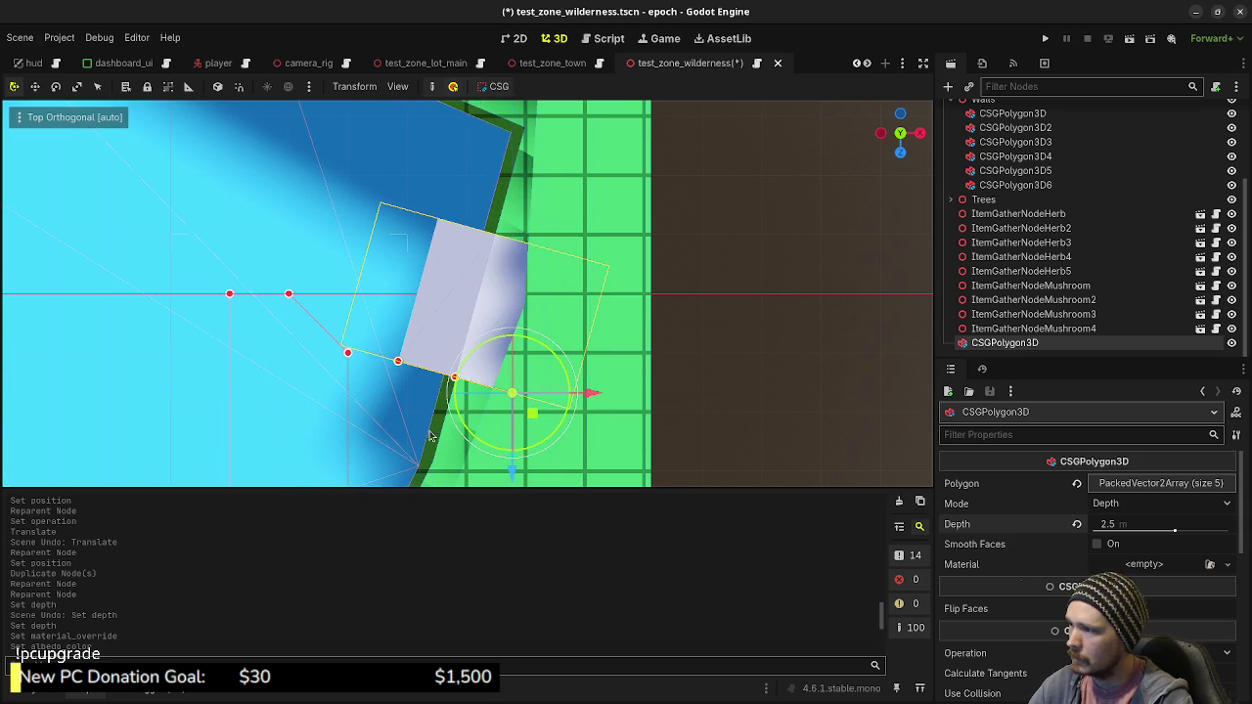
{"action": "left_click_drag", "start_coordinate": [600, 352], "coordinate": [648, 357]}
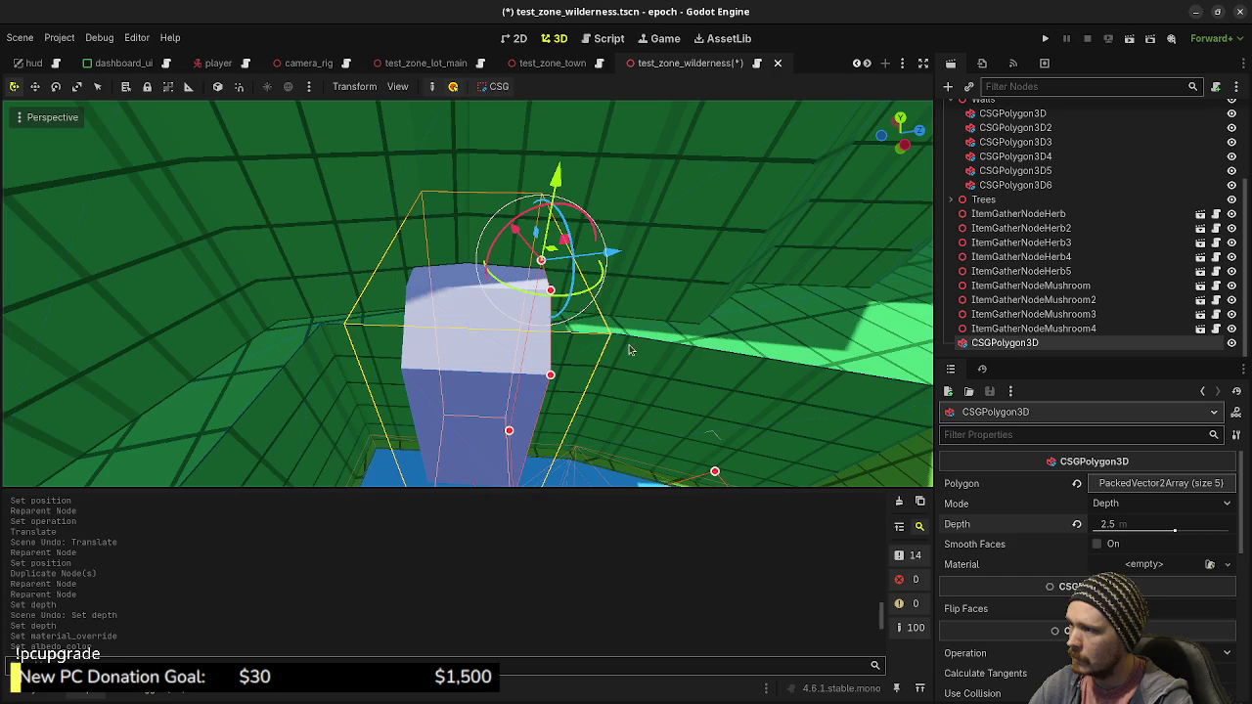
{"action": "left_click", "coordinate": [218, 86]}
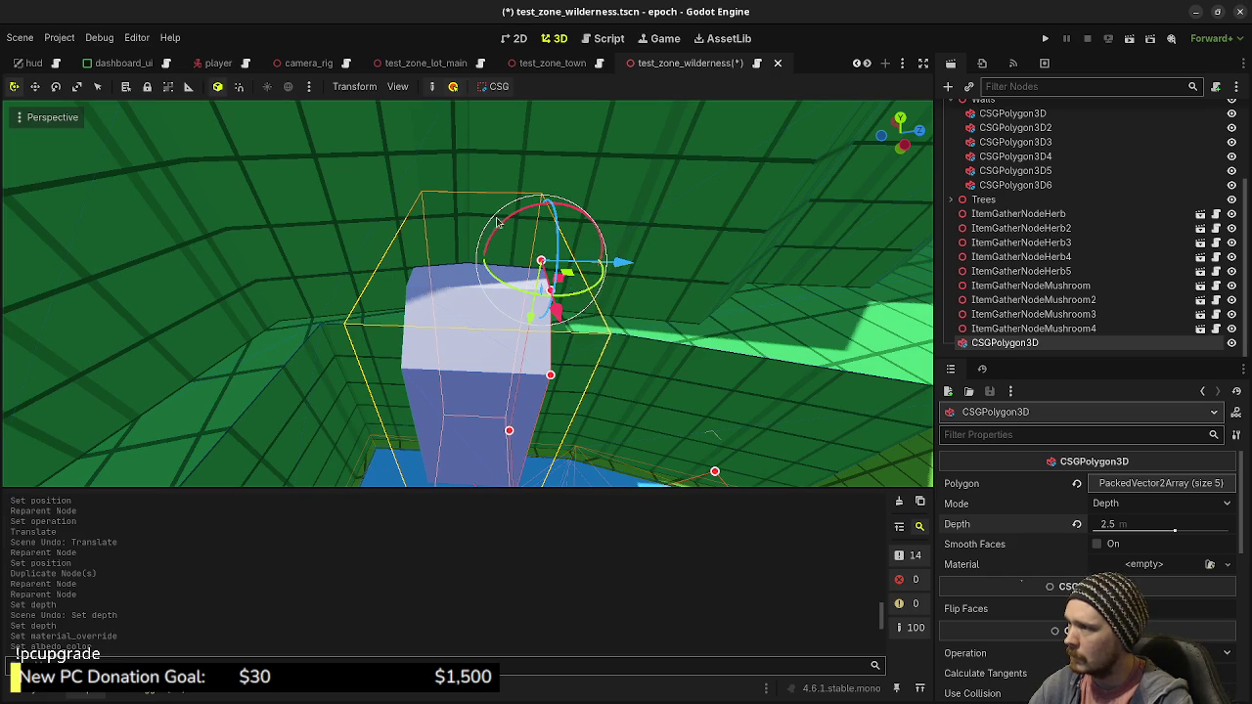
{"action": "mouse_move", "coordinate": [626, 264]}
{"action": "left_mouse_down"}
{"action": "mouse_move", "coordinate": [653, 279]}
{"action": "mouse_move", "coordinate": [667, 364]}
{"action": "mouse_move", "coordinate": [573, 391]}
{"action": "mouse_move", "coordinate": [604, 271]}
{"action": "left_mouse_up"}
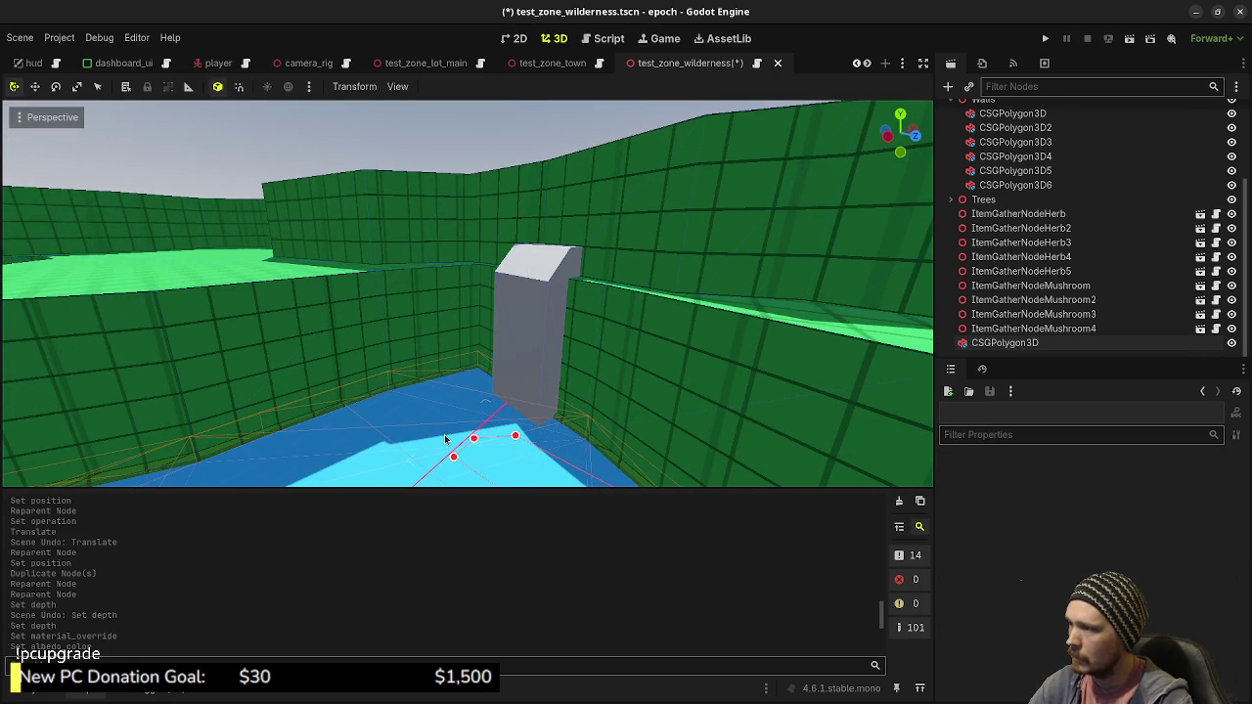
Copy the blue water Material Override value from river polygon CSGPolygon3D8
{"action": "left_click", "coordinate": [458, 440]}
{"action": "scroll", "coordinate": [1026, 492], "scroll_direction": "up", "scroll_amount": 3}
{"action": "right_click", "coordinate": [1010, 496]}
{"action": "left_click", "coordinate": [1024, 439]}
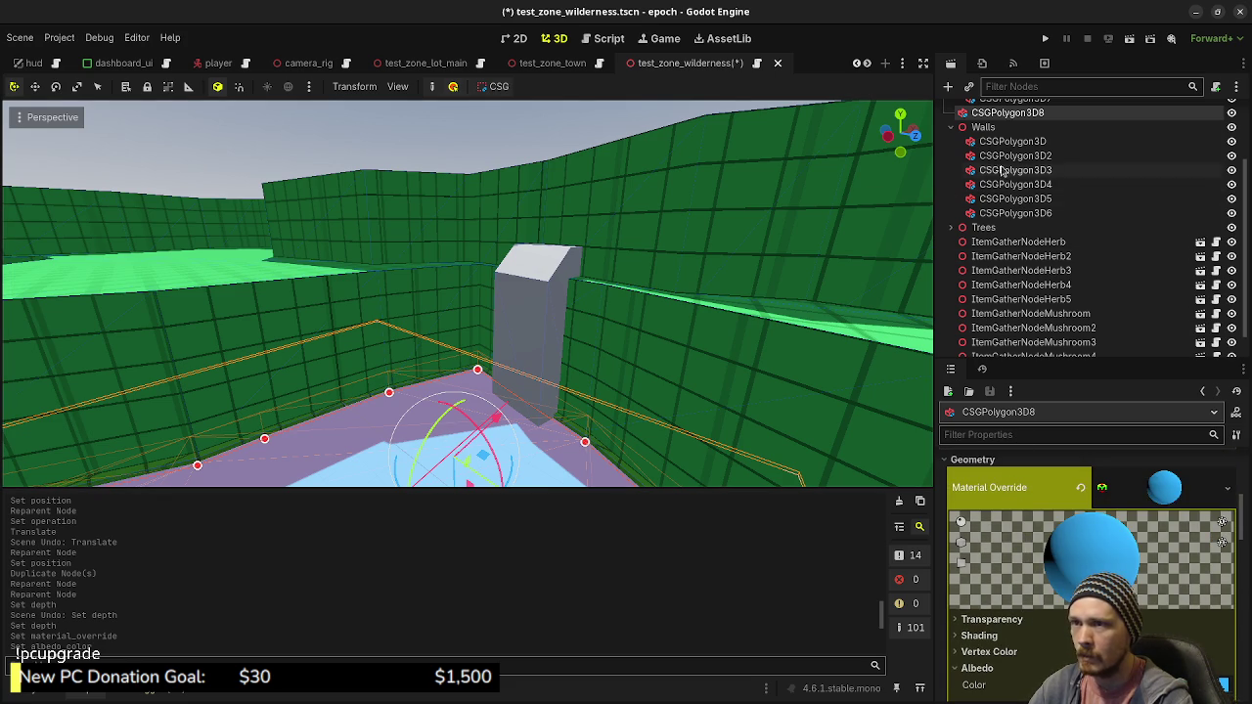
{"action": "scroll", "coordinate": [999, 170], "scroll_direction": "up", "scroll_amount": 3}
{"action": "scroll", "coordinate": [999, 195], "scroll_direction": "down", "scroll_amount": 4}
Paste the water material onto the grey waterfall block's Material Override and save the scene
{"action": "left_click", "coordinate": [986, 343]}
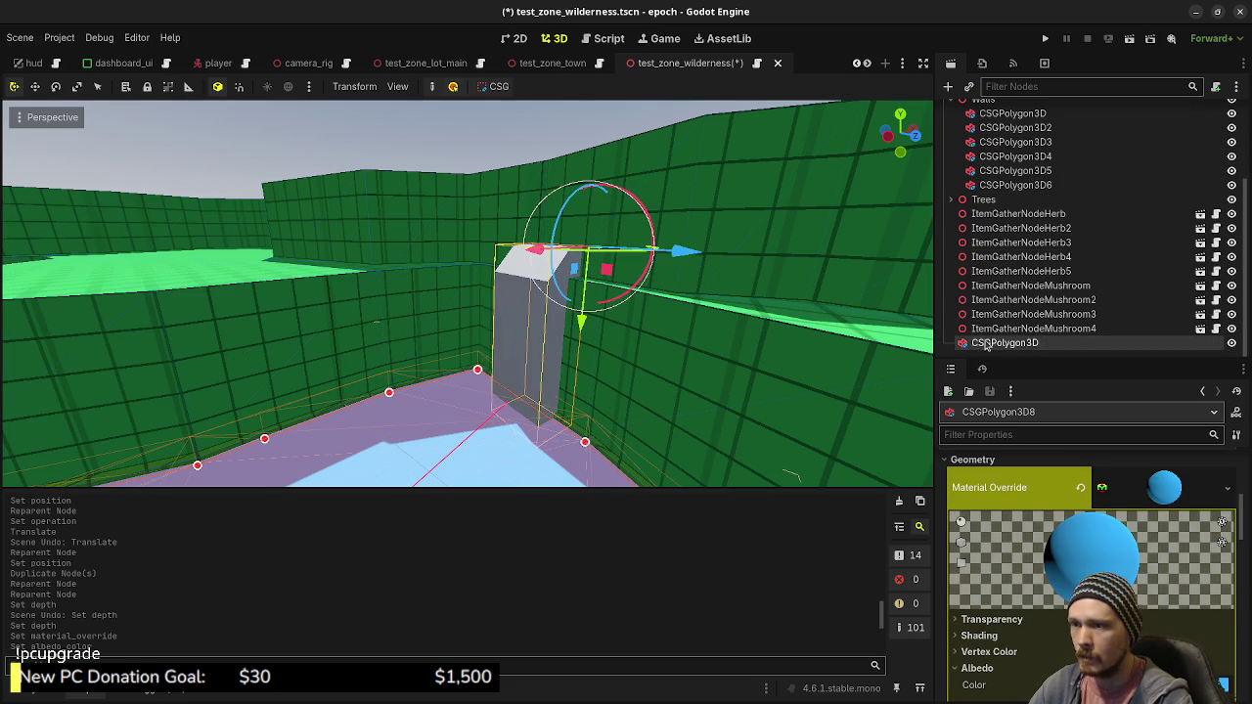
{"action": "left_click", "coordinate": [986, 343]}
{"action": "scroll", "coordinate": [1019, 537], "scroll_direction": "down", "scroll_amount": 3}
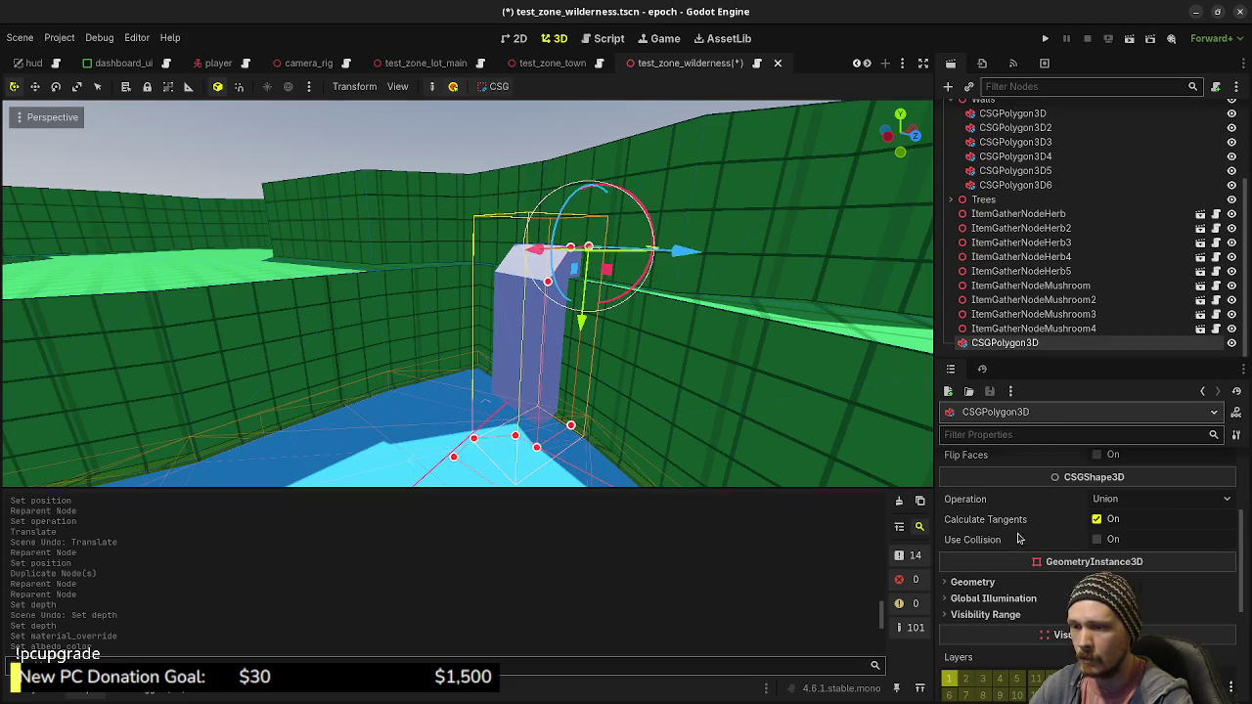
{"action": "left_click", "coordinate": [989, 583]}
{"action": "right_click", "coordinate": [993, 600]}
{"action": "left_click", "coordinate": [1036, 628]}
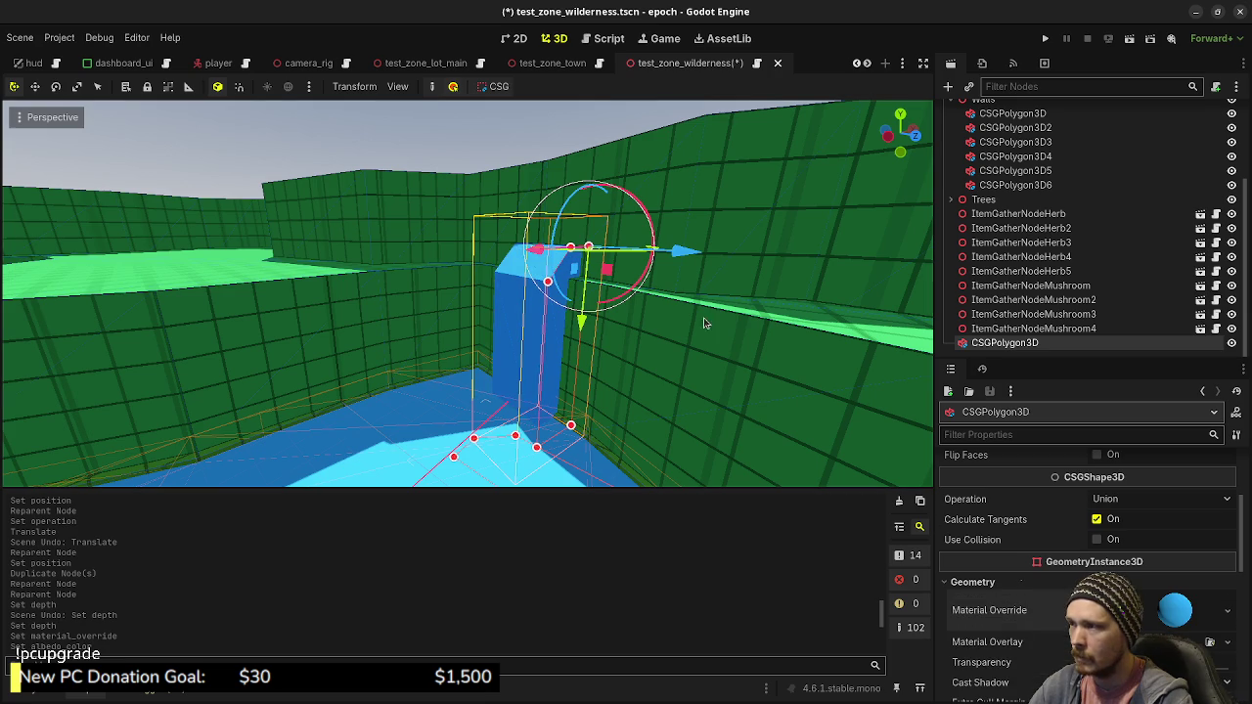
{"action": "left_click", "coordinate": [509, 150]}
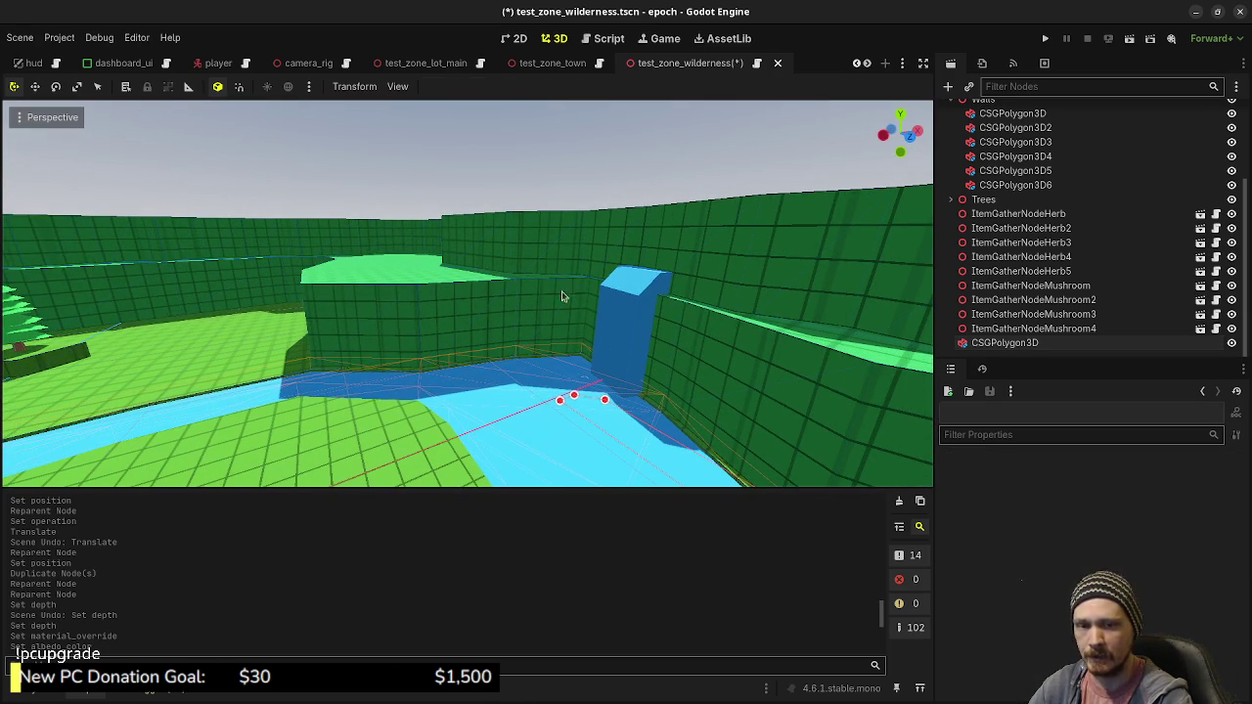
{"action": "left_click_drag", "start_coordinate": [621, 309], "coordinate": [541, 199]}
{"action": "key", "text": "ctrl+s"}
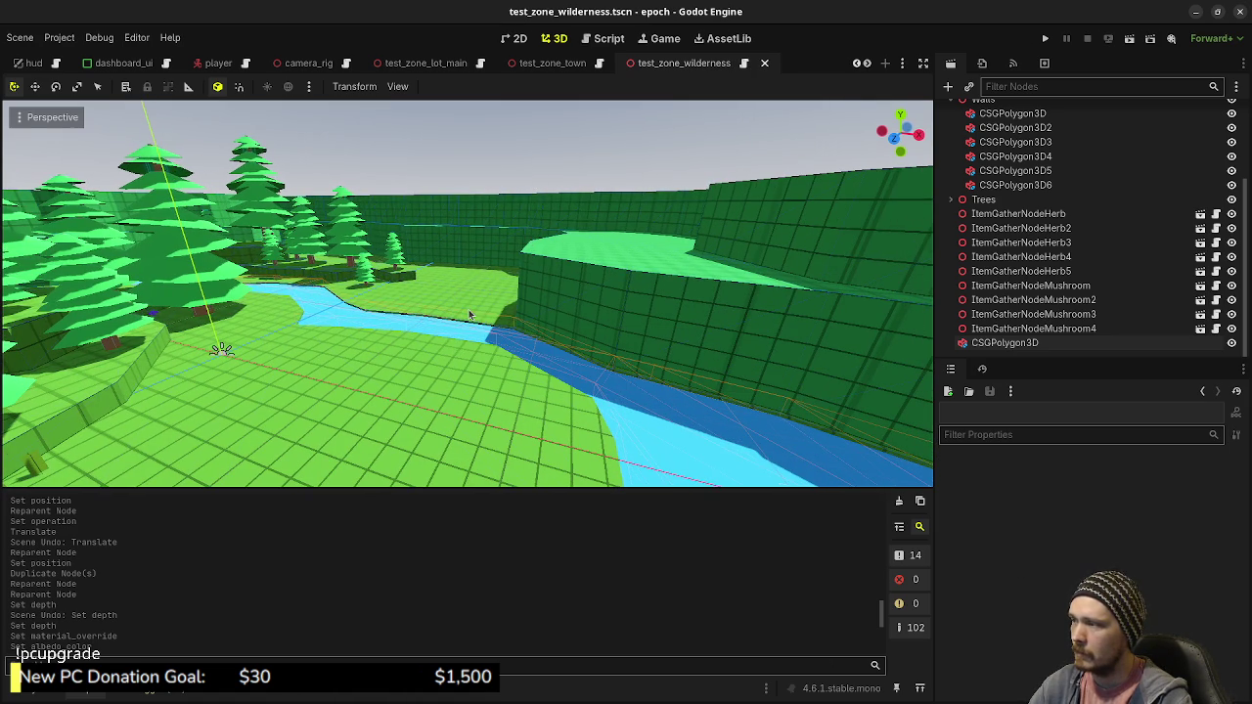
{"action": "left_click", "coordinate": [1045, 39]}
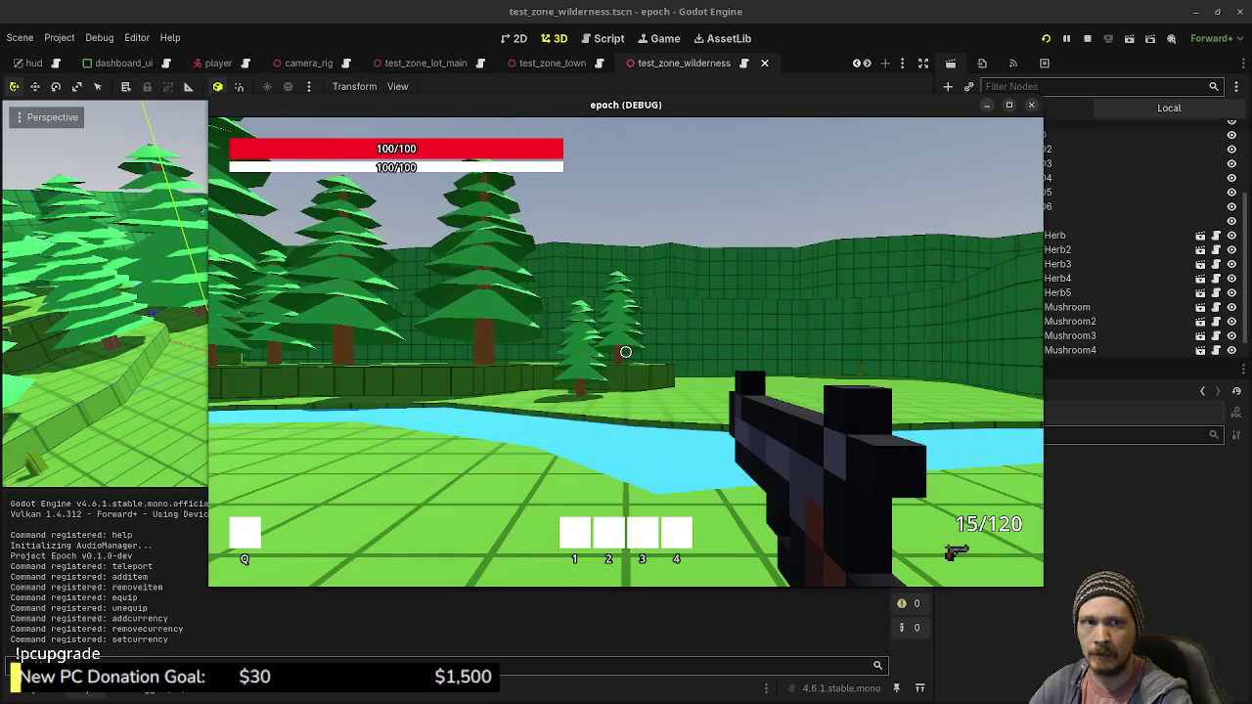
{"action": "key", "text": "w"}
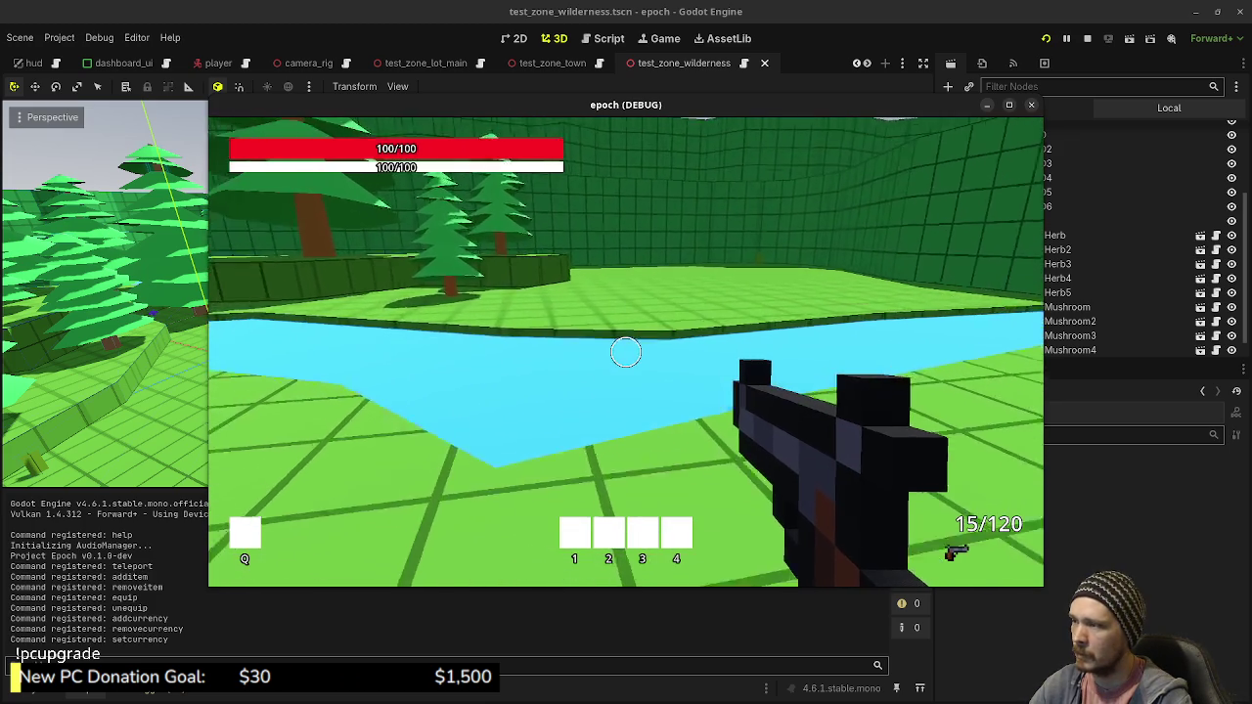
{"action": "key", "text": "w"}
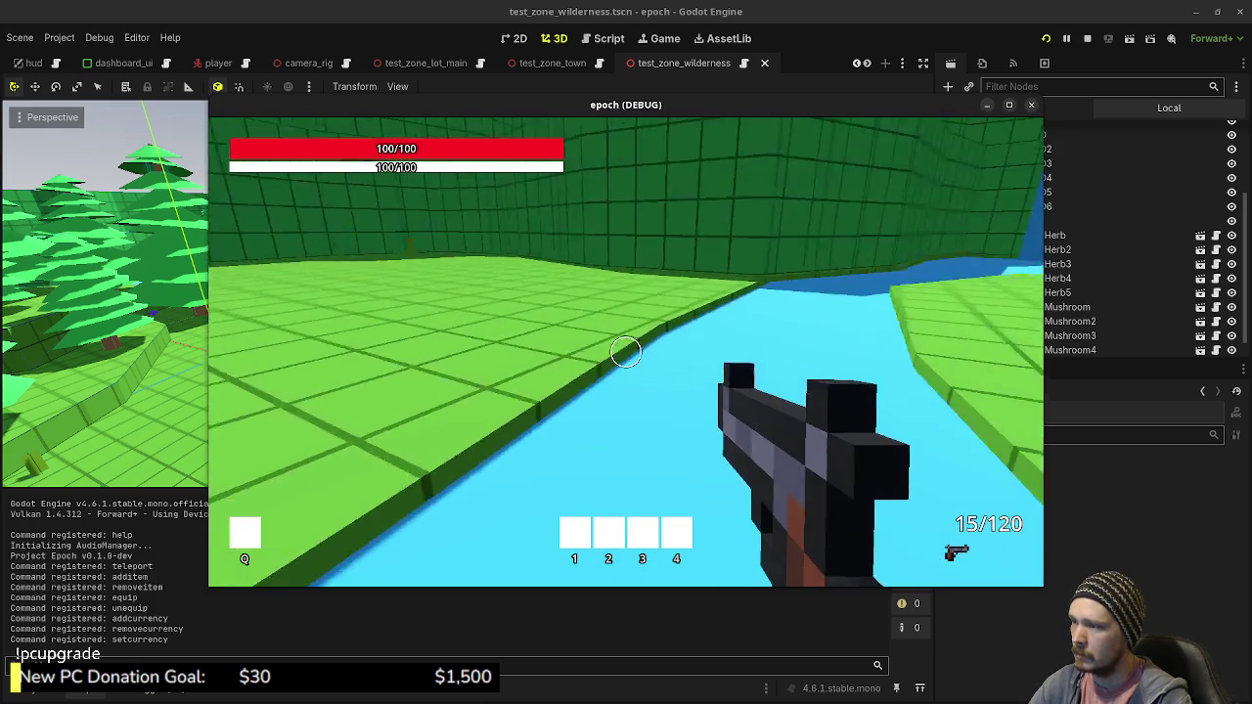
{"action": "key", "text": "w"}
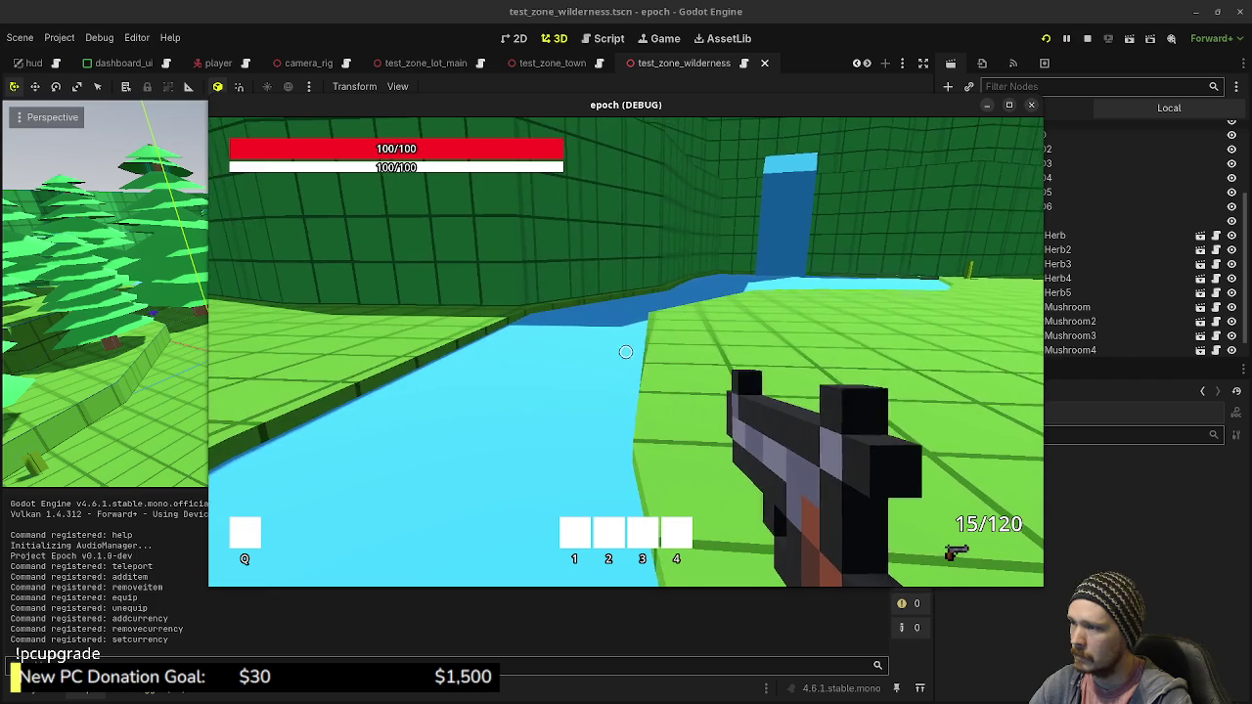
{"action": "key", "text": "space"}
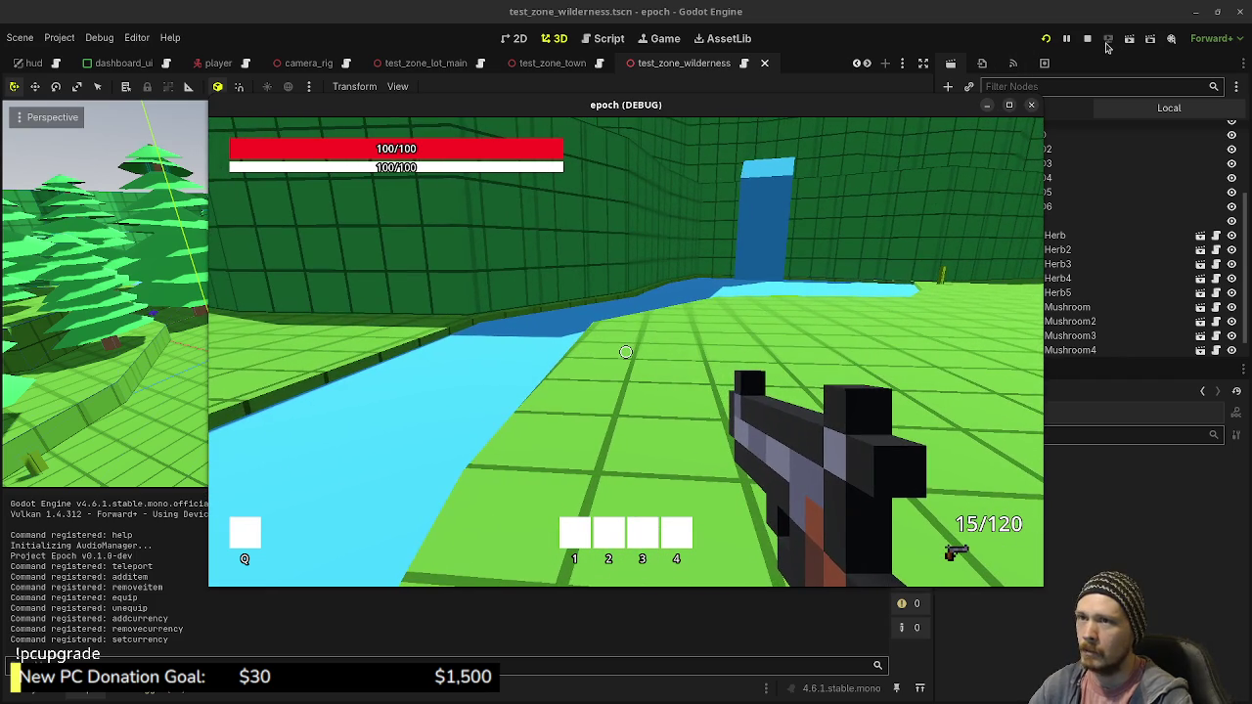
{"action": "left_click", "coordinate": [1087, 38]}
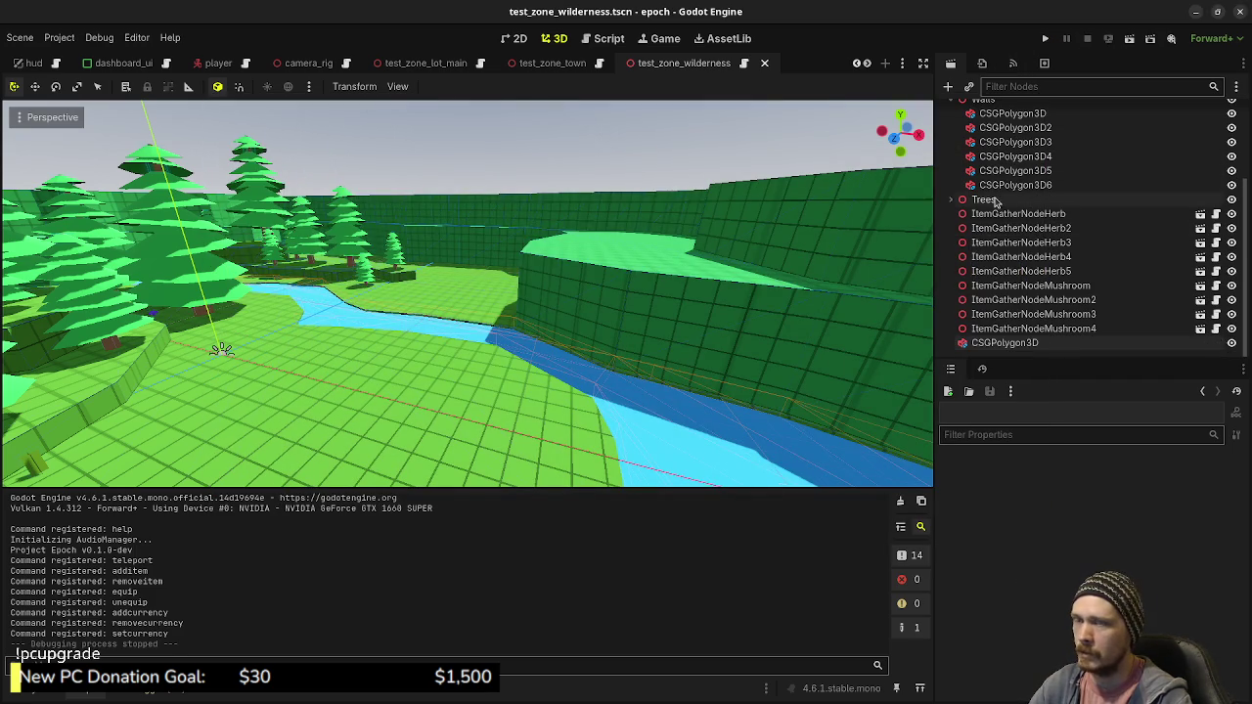
Compare CSGPolygon3D8 and CSGPolygon3D7 settings, then hide CSGPolygon3D8 with its eye icon
{"action": "scroll", "coordinate": [1022, 176], "scroll_direction": "up", "scroll_amount": 3}
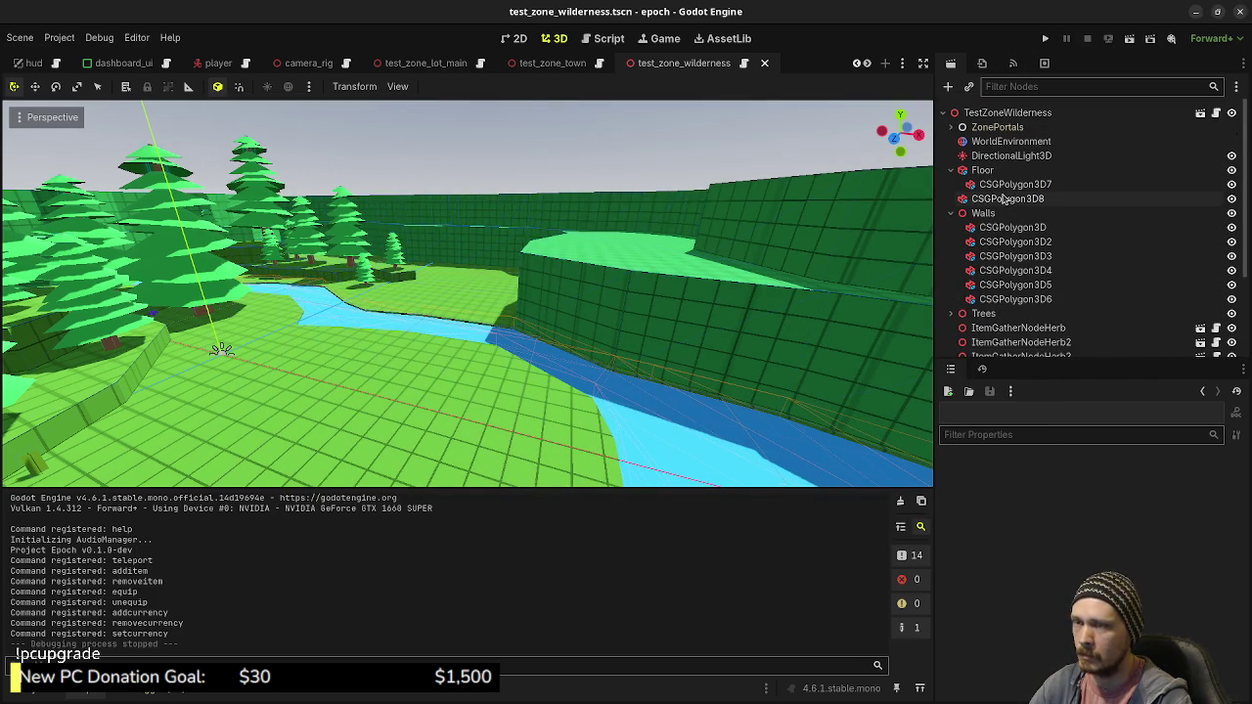
{"action": "left_click", "coordinate": [1002, 198]}
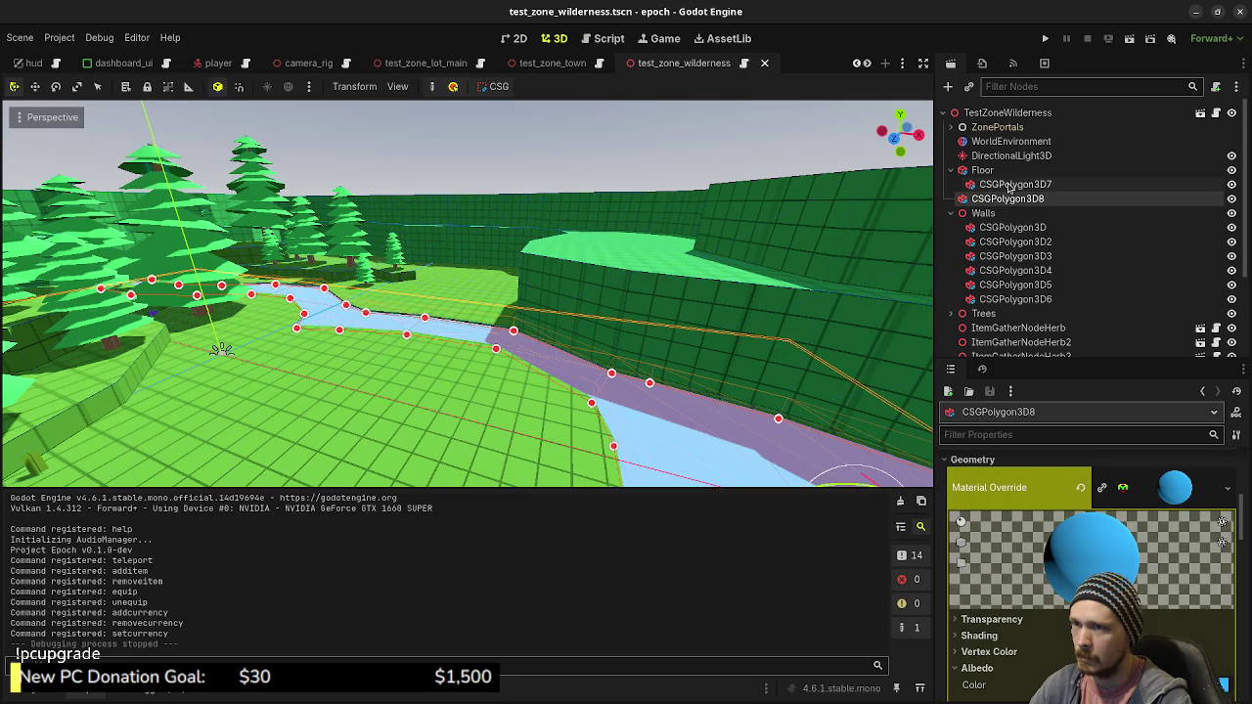
{"action": "left_click", "coordinate": [1010, 184]}
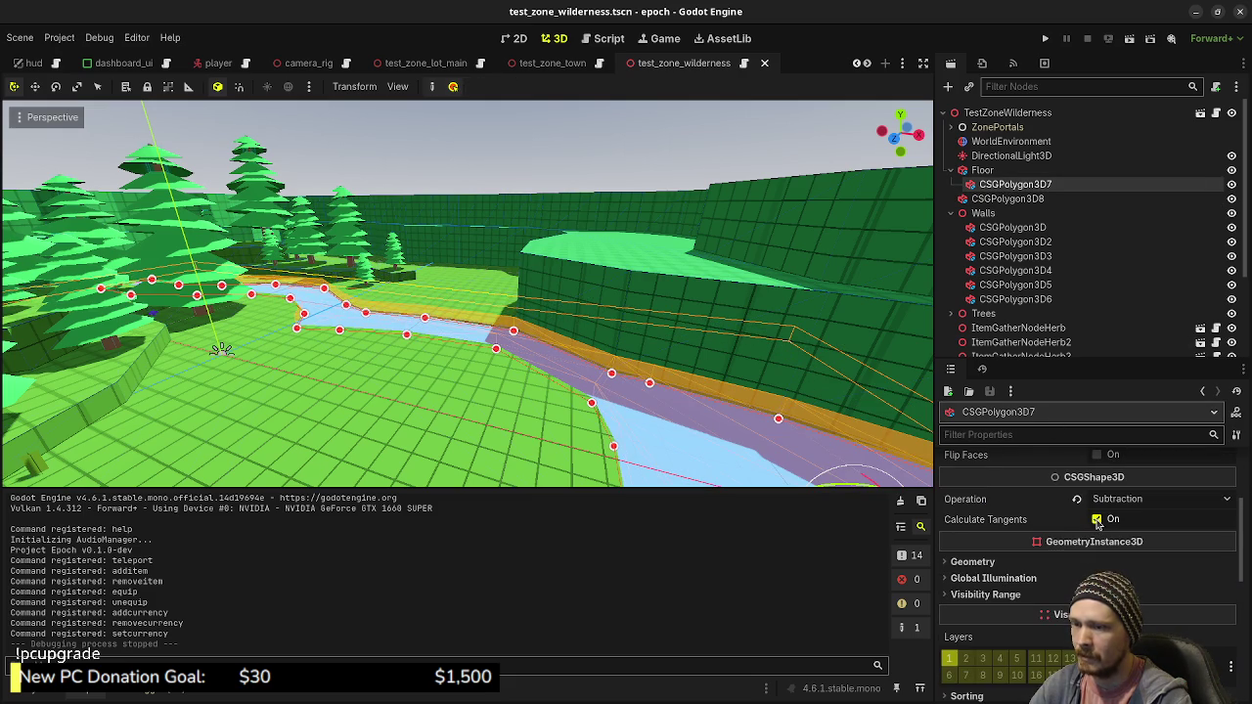
{"action": "scroll", "coordinate": [1047, 540], "scroll_direction": "up", "scroll_amount": 4}
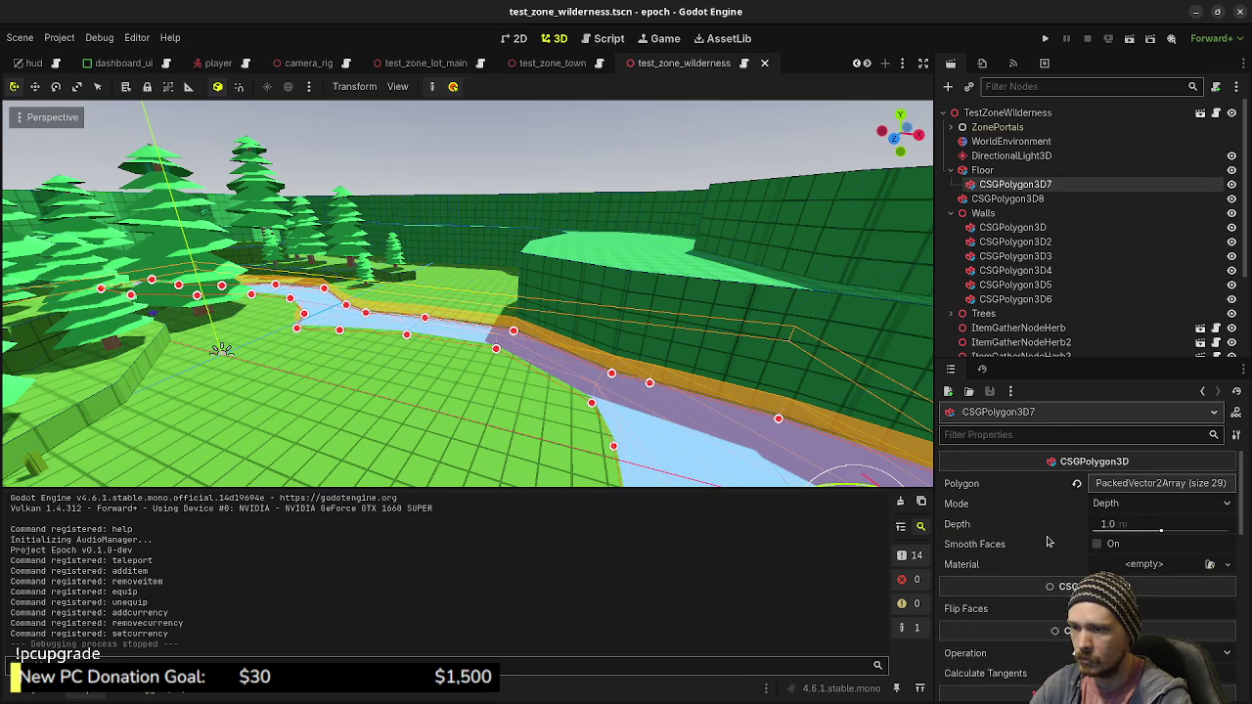
{"action": "left_click", "coordinate": [1004, 198]}
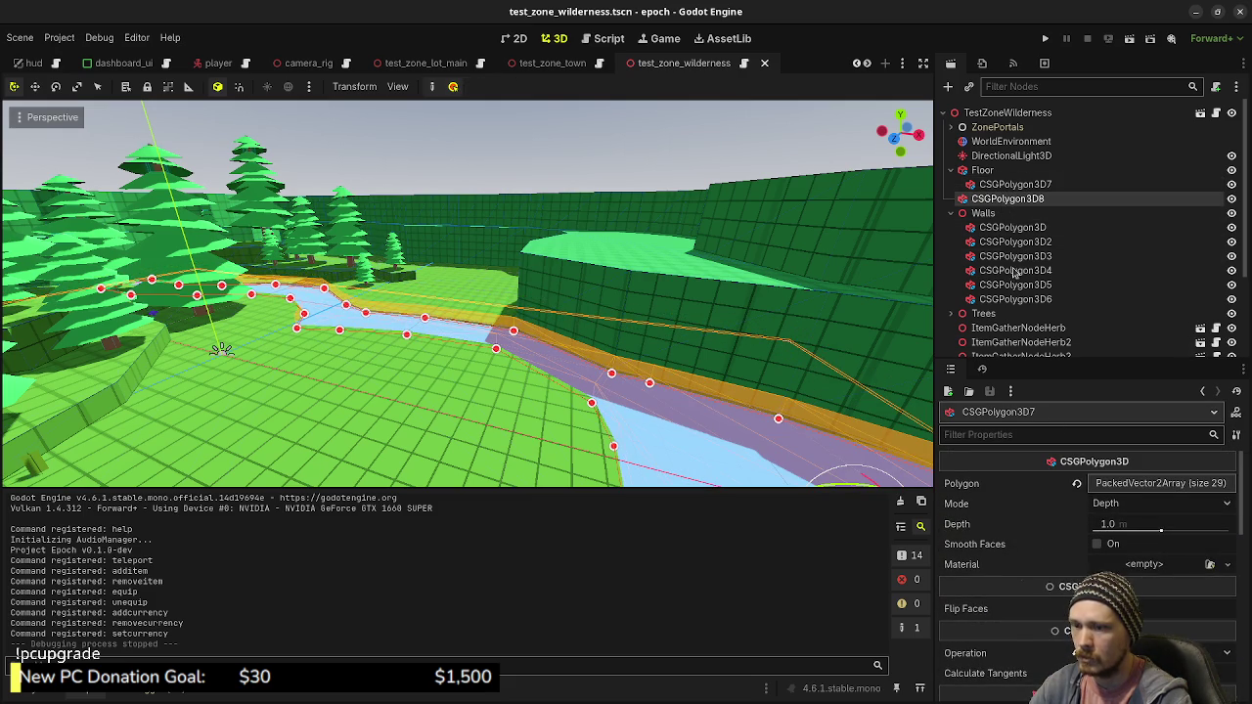
{"action": "scroll", "coordinate": [988, 518], "scroll_direction": "down", "scroll_amount": 5}
{"action": "scroll", "coordinate": [1017, 557], "scroll_direction": "up", "scroll_amount": 4}
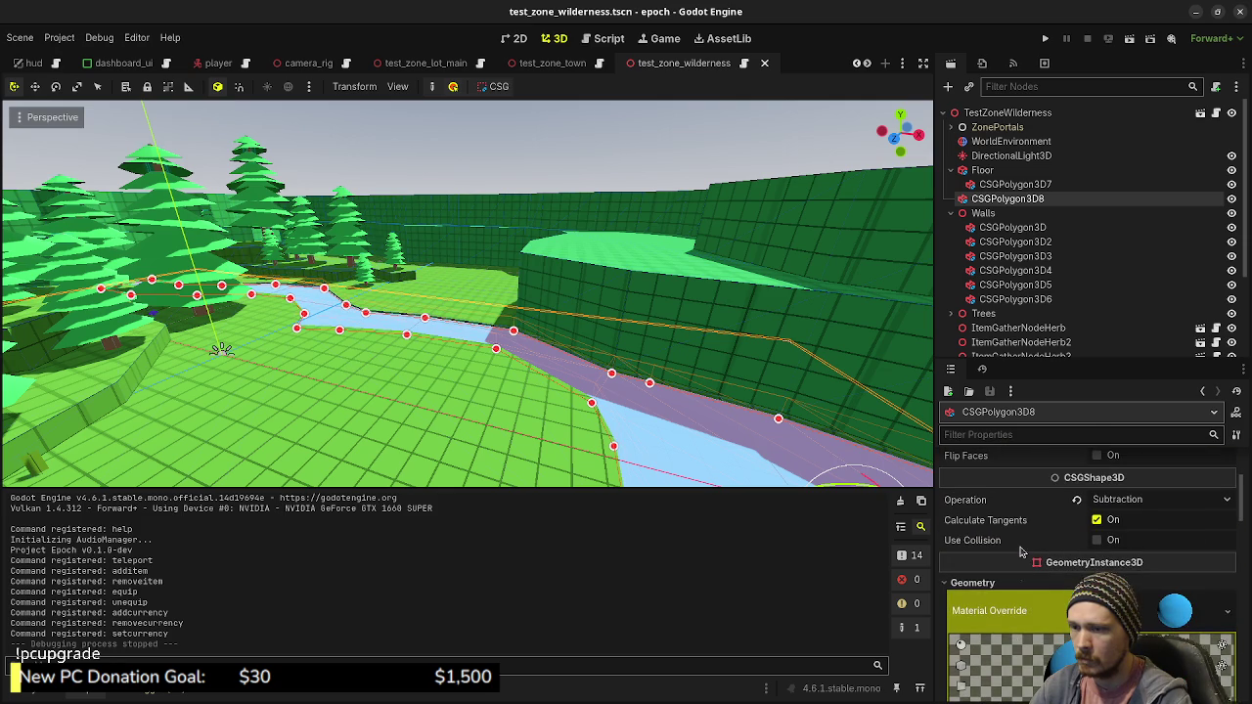
{"action": "left_click", "coordinate": [1231, 198]}
{"action": "left_click_drag", "start_coordinate": [683, 355], "coordinate": [596, 348]}
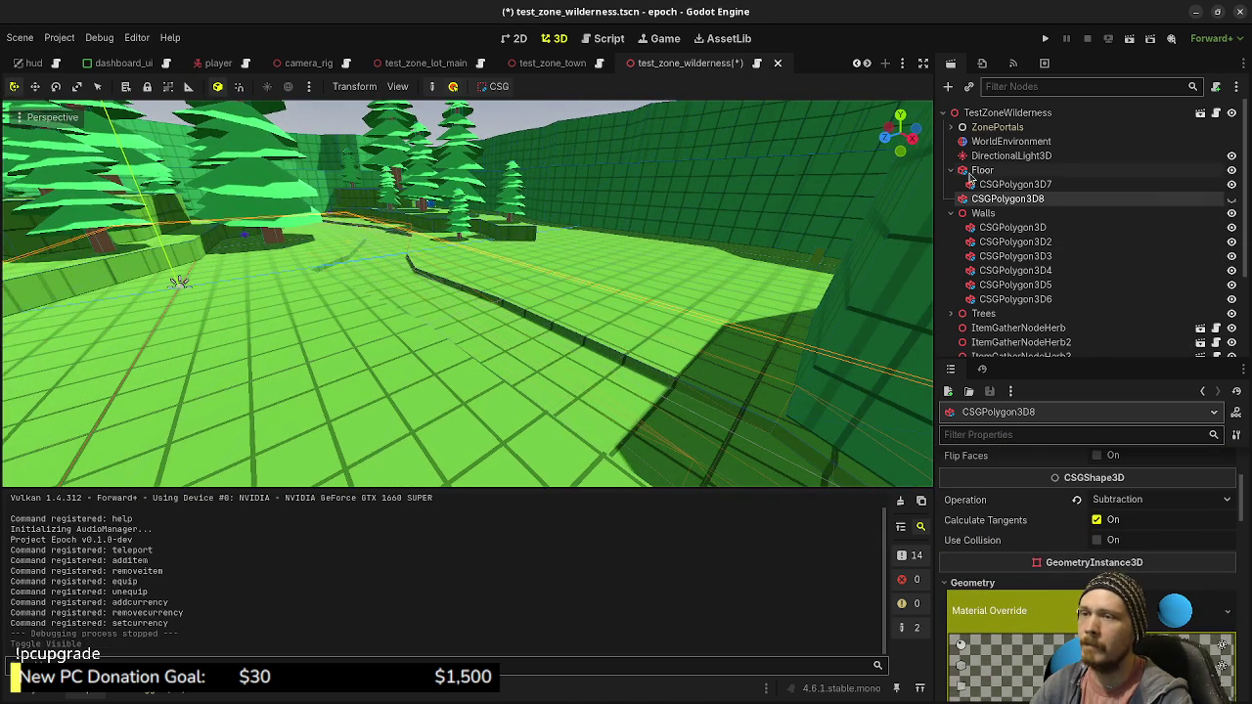
Lower floor polygon CSGPolygon3D7 to Transform Position Y -0.5 in the Inspector
{"action": "left_click", "coordinate": [1011, 185]}
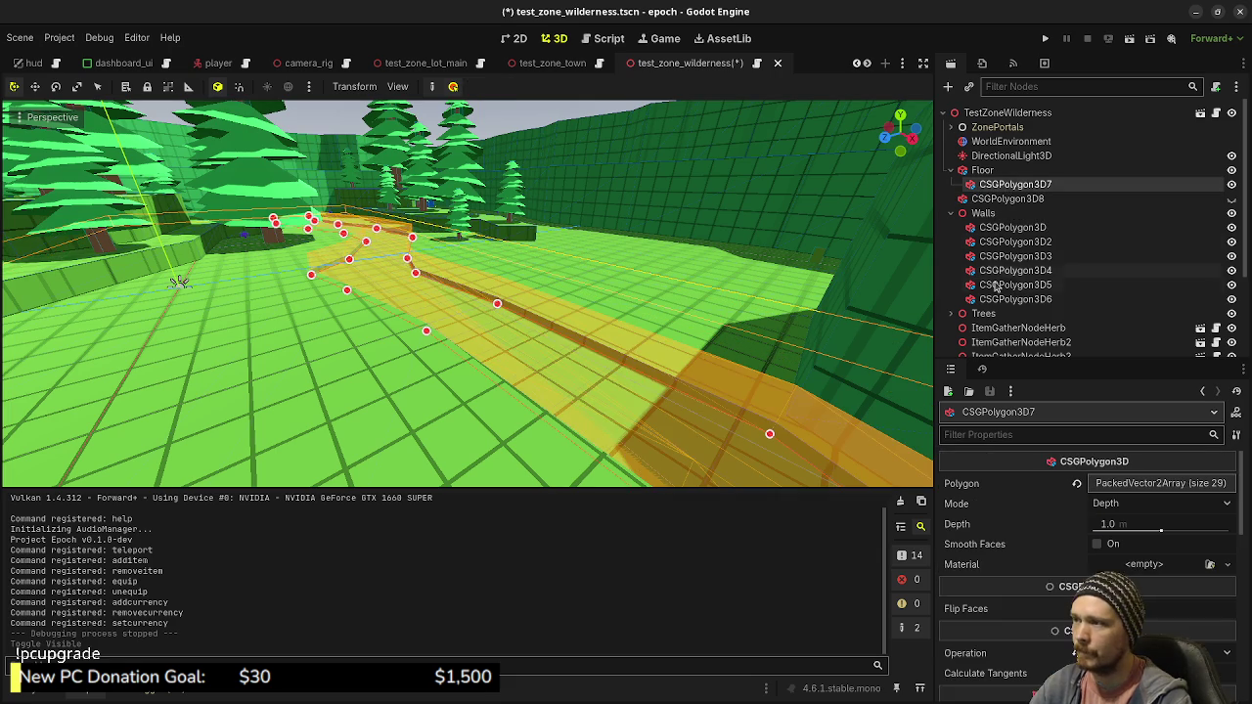
{"action": "scroll", "coordinate": [1035, 523], "scroll_direction": "down", "scroll_amount": 8}
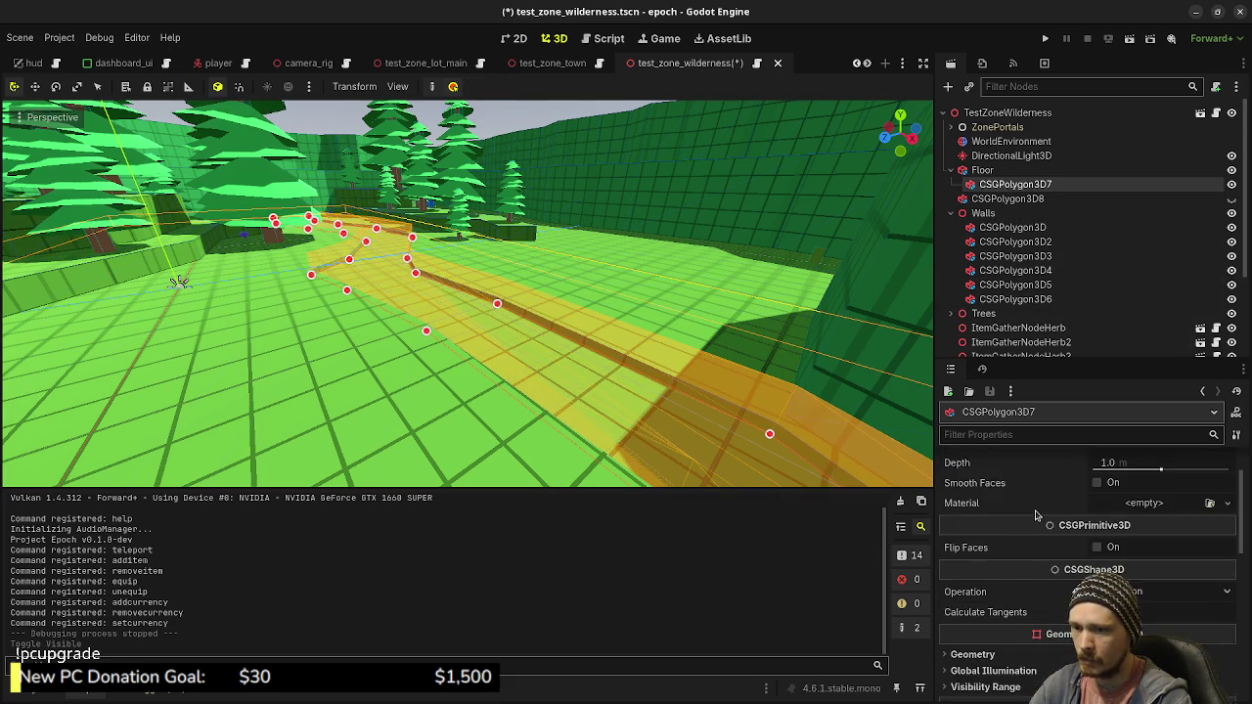
{"action": "scroll", "coordinate": [1037, 515], "scroll_direction": "down", "scroll_amount": 1}
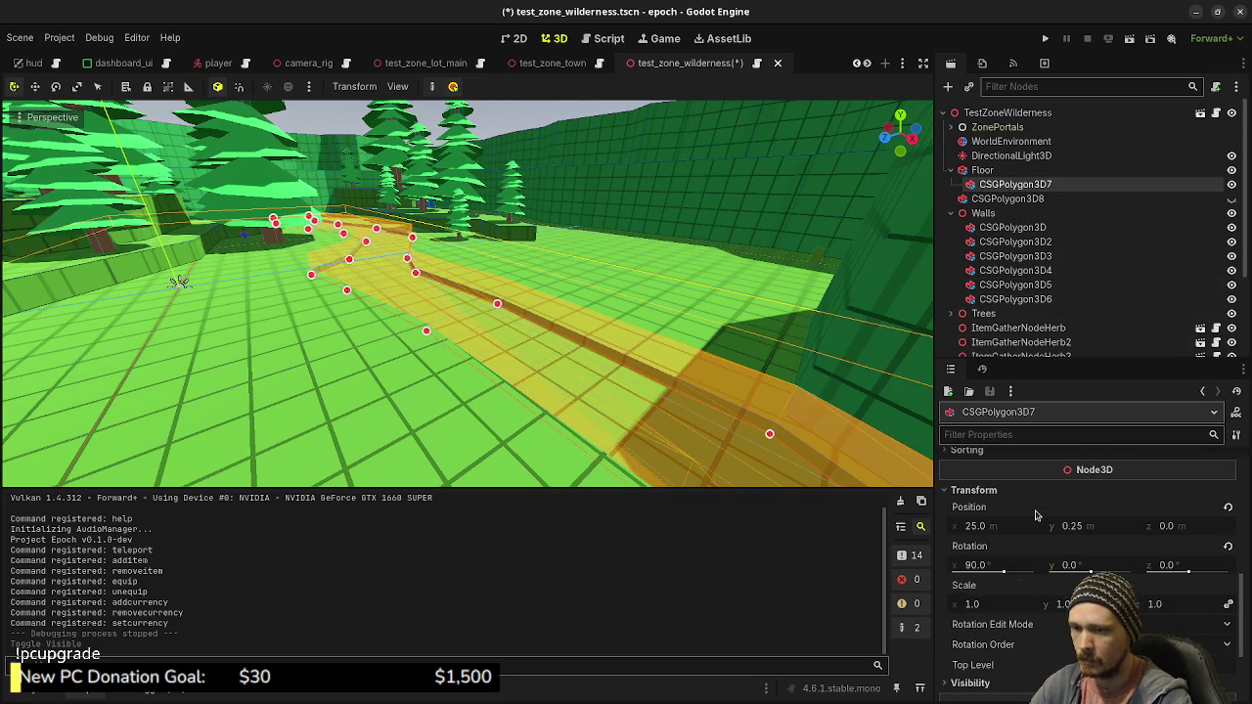
{"action": "left_click", "coordinate": [1095, 527]}
{"action": "type", "text": "0.5"}
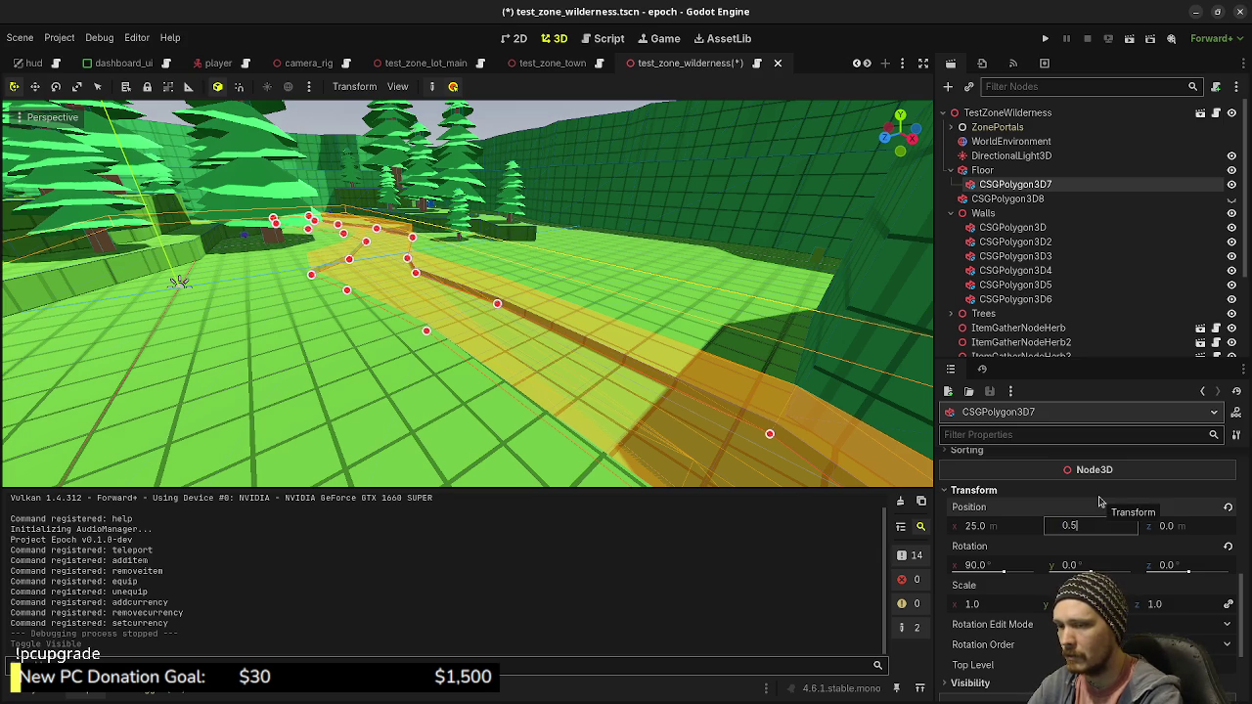
{"action": "key", "text": "Return"}
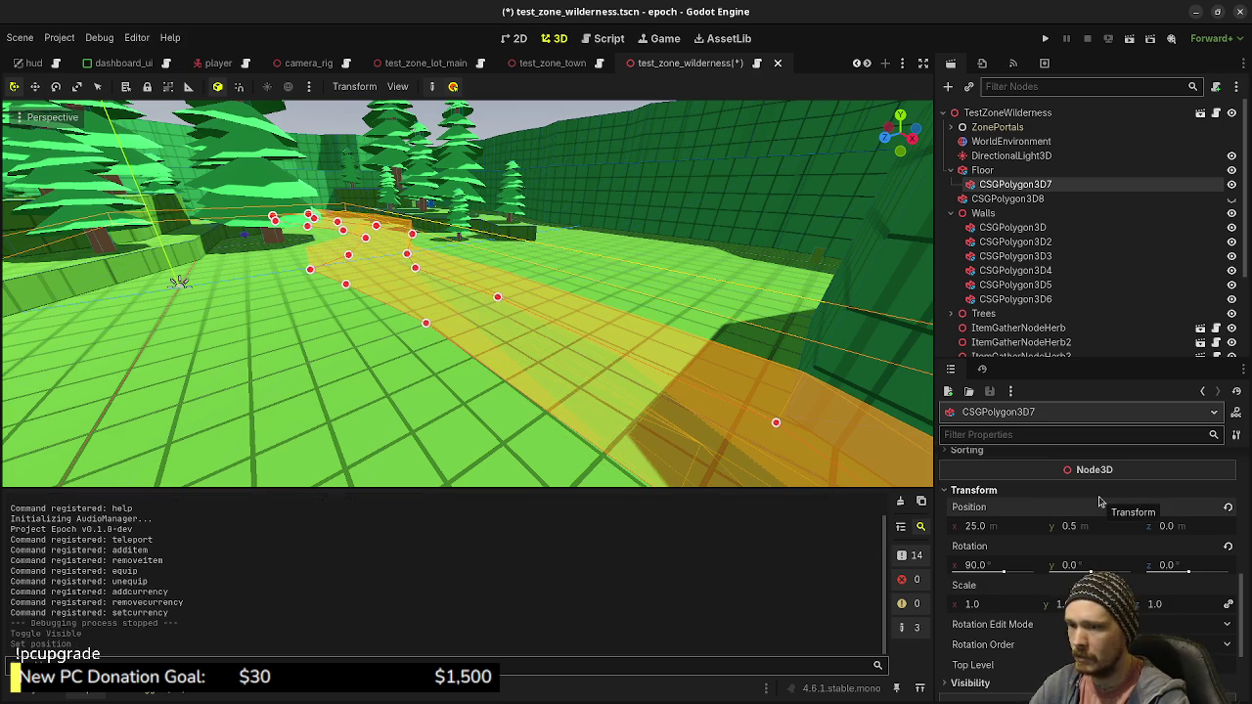
{"action": "left_click", "coordinate": [1080, 525]}
{"action": "type", "text": "-0.6"}
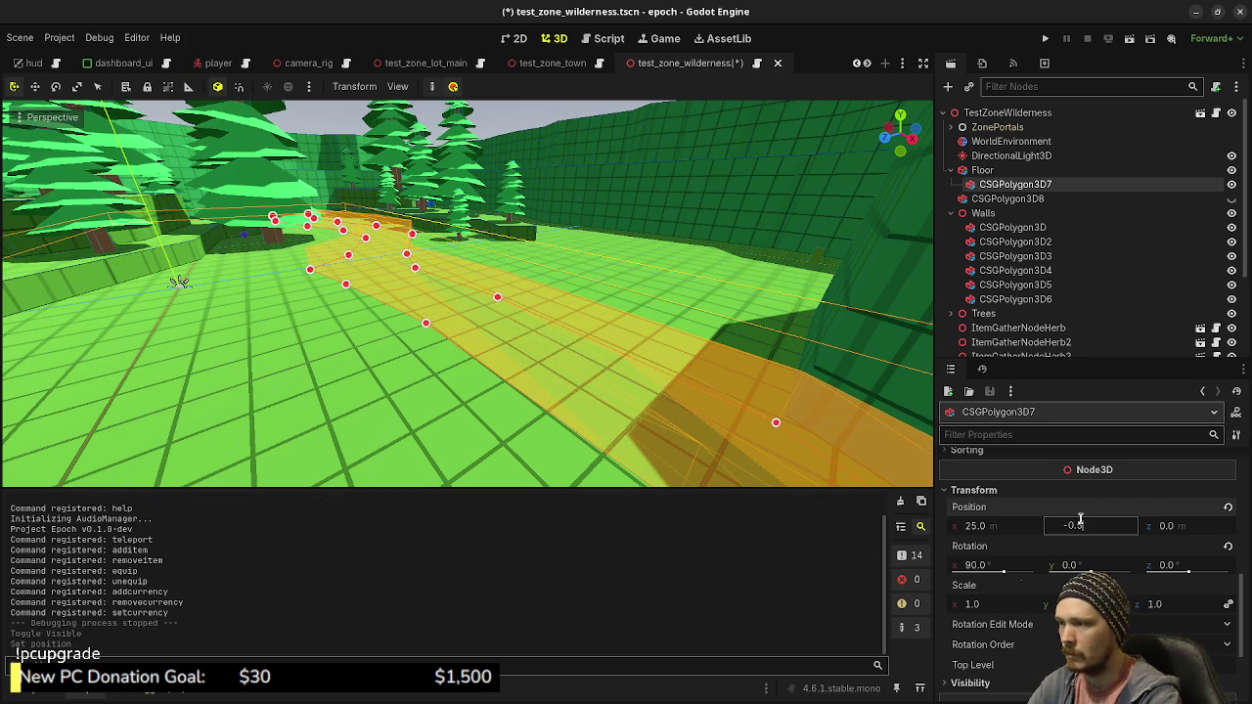
{"action": "key", "text": "Return"}
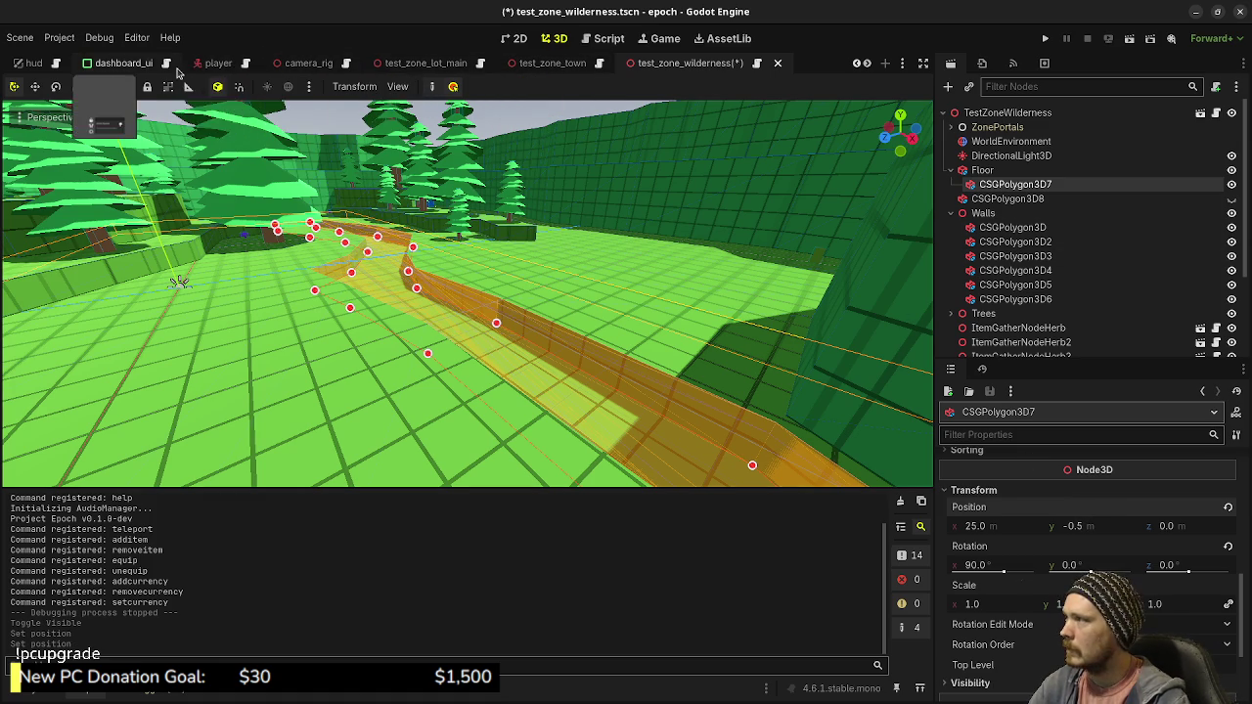
{"action": "scroll", "coordinate": [202, 67], "scroll_direction": "up", "scroll_amount": 1}
{"action": "scroll", "coordinate": [202, 66], "scroll_direction": "up", "scroll_amount": 1}
Visit the test_zone_lot_main tab, then return to the test_zone_wilderness scene tab
{"action": "left_click", "coordinate": [533, 62]}
{"action": "scroll", "coordinate": [501, 285], "scroll_direction": "up", "scroll_amount": 3}
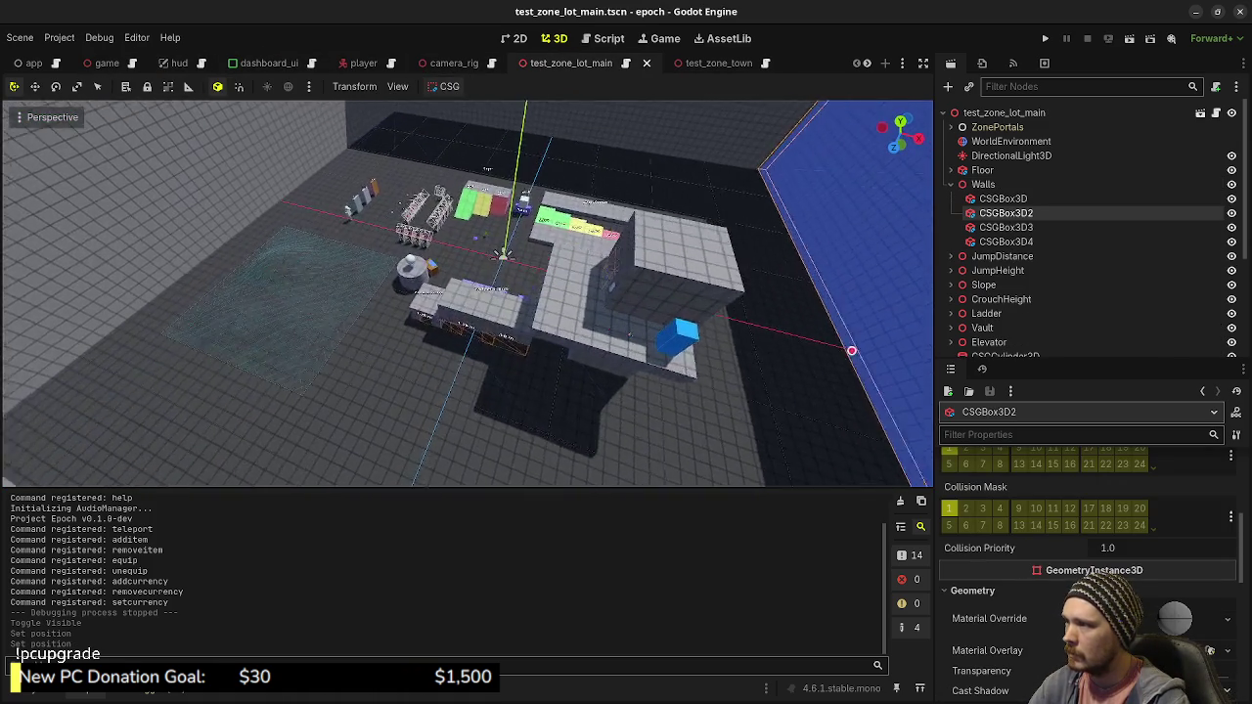
{"action": "scroll", "coordinate": [502, 285], "scroll_direction": "up", "scroll_amount": 5}
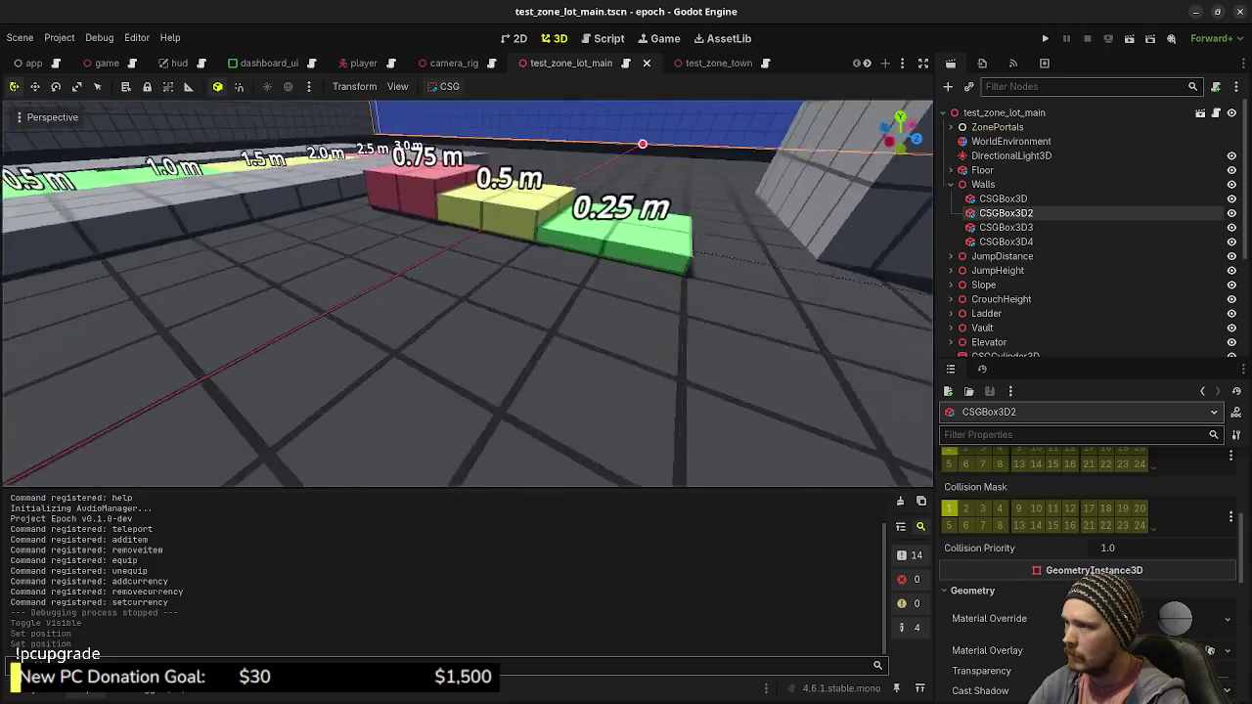
{"action": "scroll", "coordinate": [502, 286], "scroll_direction": "up", "scroll_amount": 2}
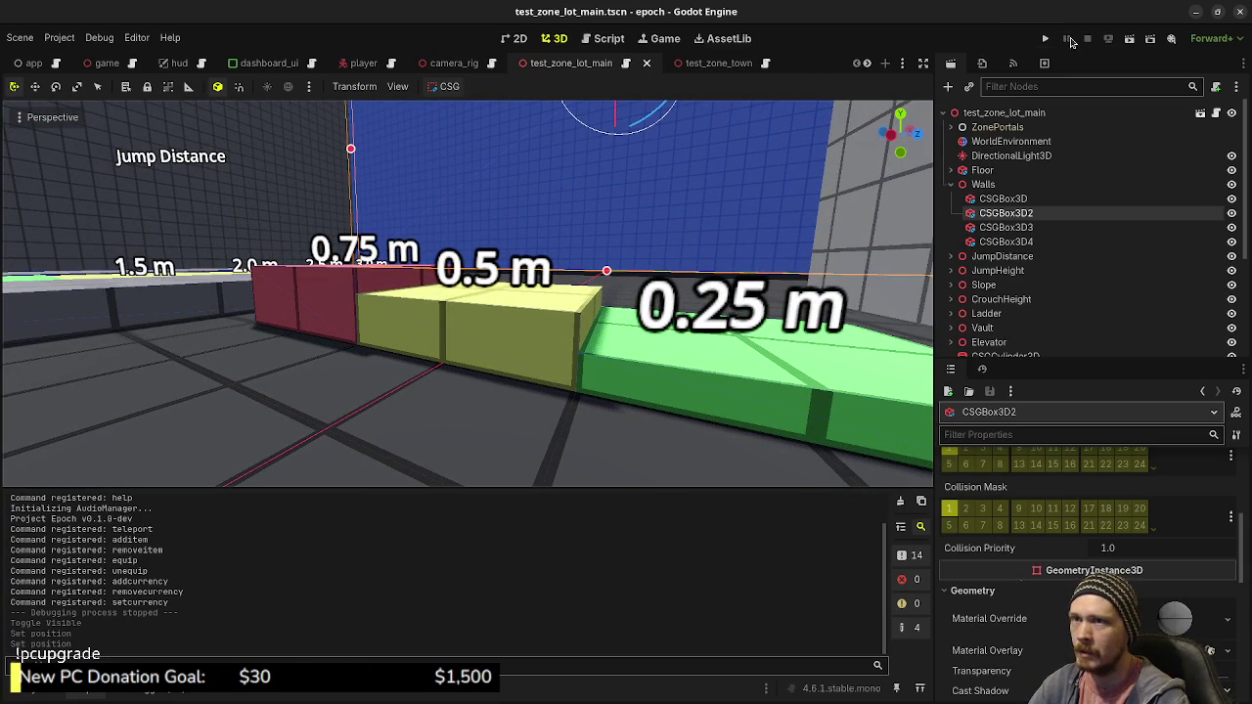
{"action": "scroll", "coordinate": [587, 64], "scroll_direction": "down", "scroll_amount": 4}
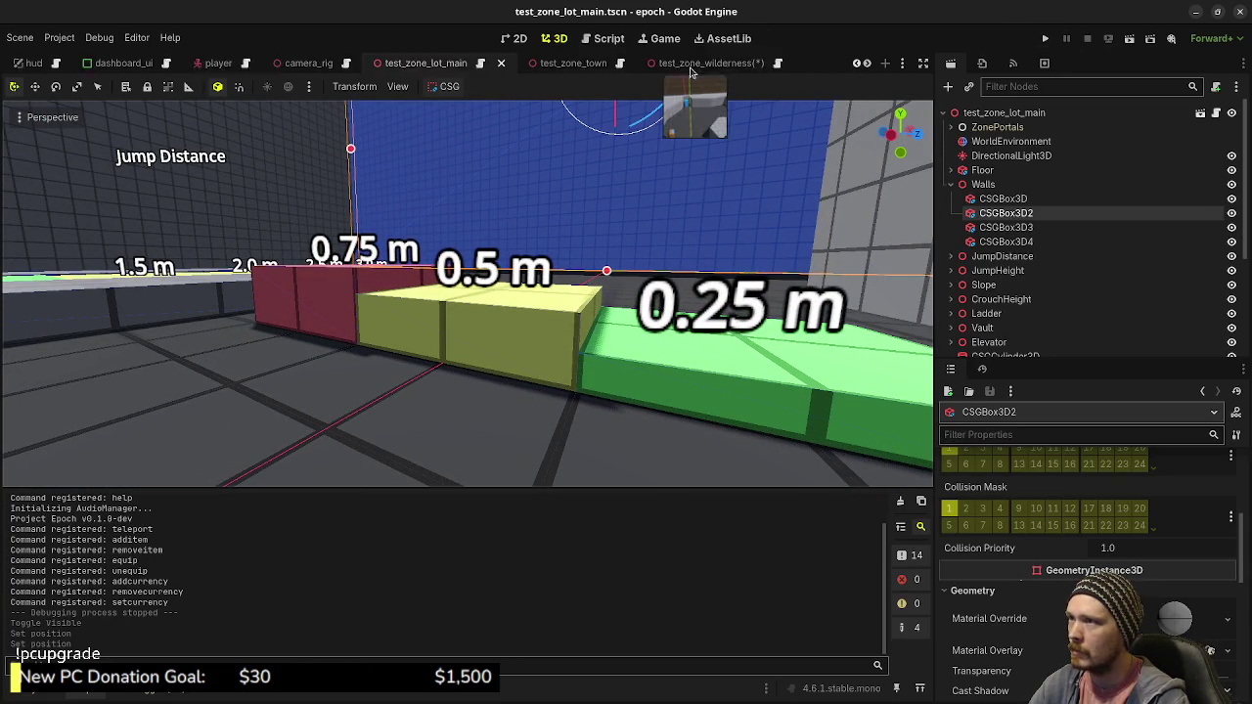
{"action": "left_click", "coordinate": [528, 62]}
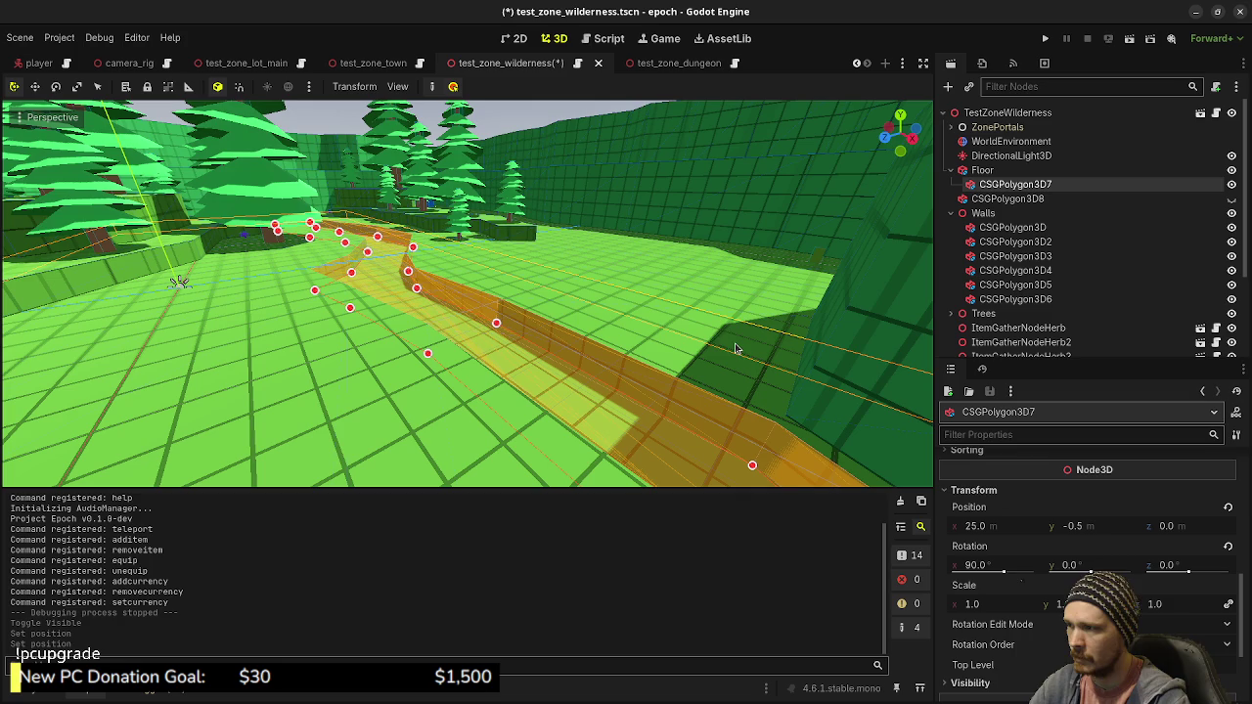
Make river polygon CSGPolygon3D8 visible again and check its material override
{"action": "left_click", "coordinate": [1007, 198]}
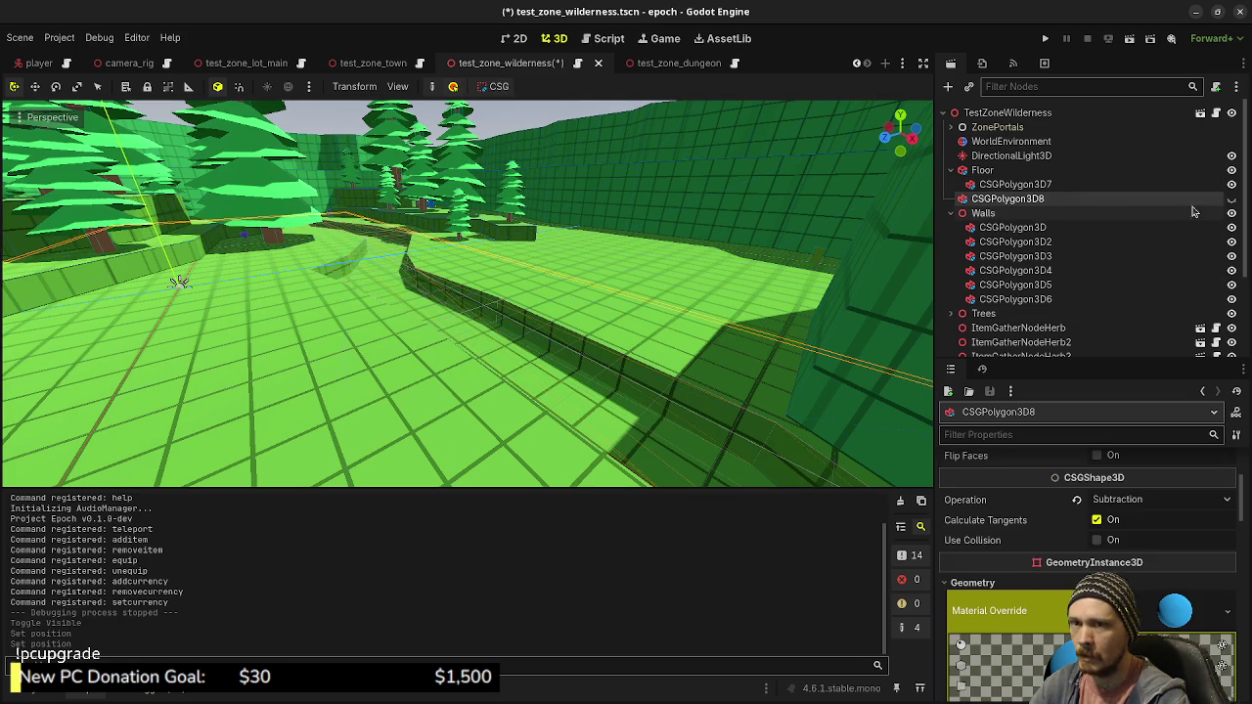
{"action": "left_click", "coordinate": [1232, 199]}
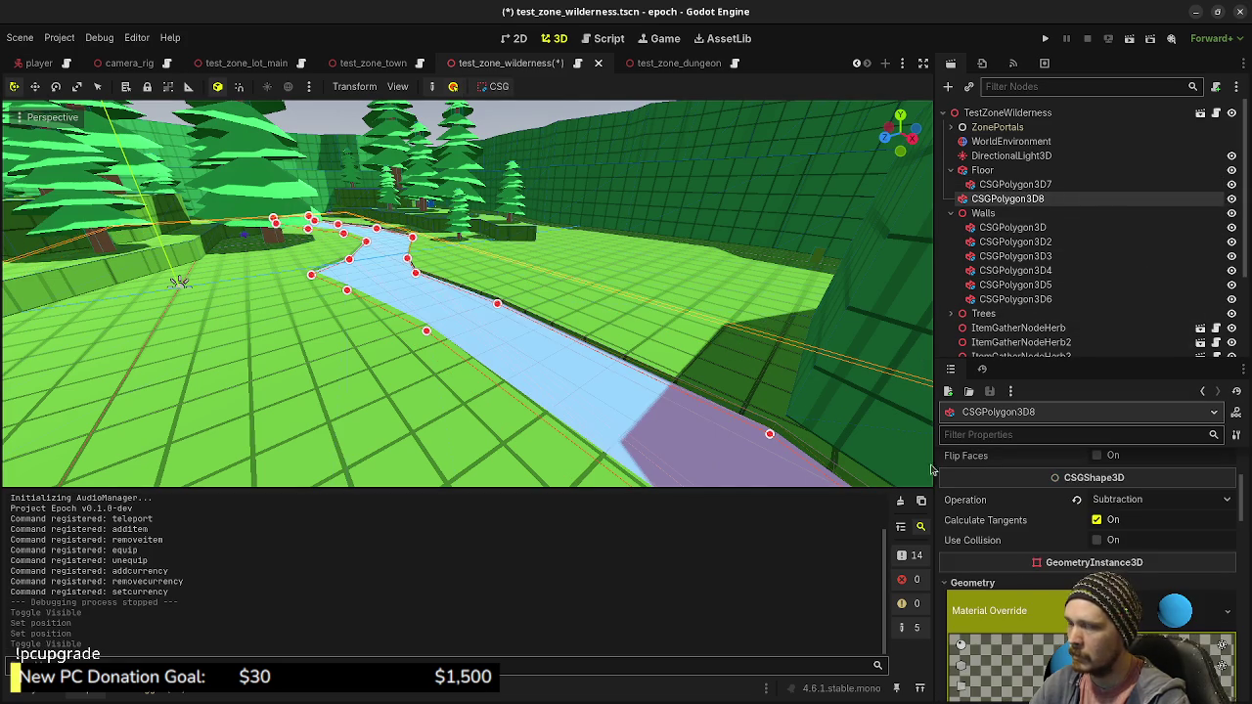
{"action": "scroll", "coordinate": [1045, 564], "scroll_direction": "down", "scroll_amount": 2}
{"action": "left_click", "coordinate": [1058, 526]}
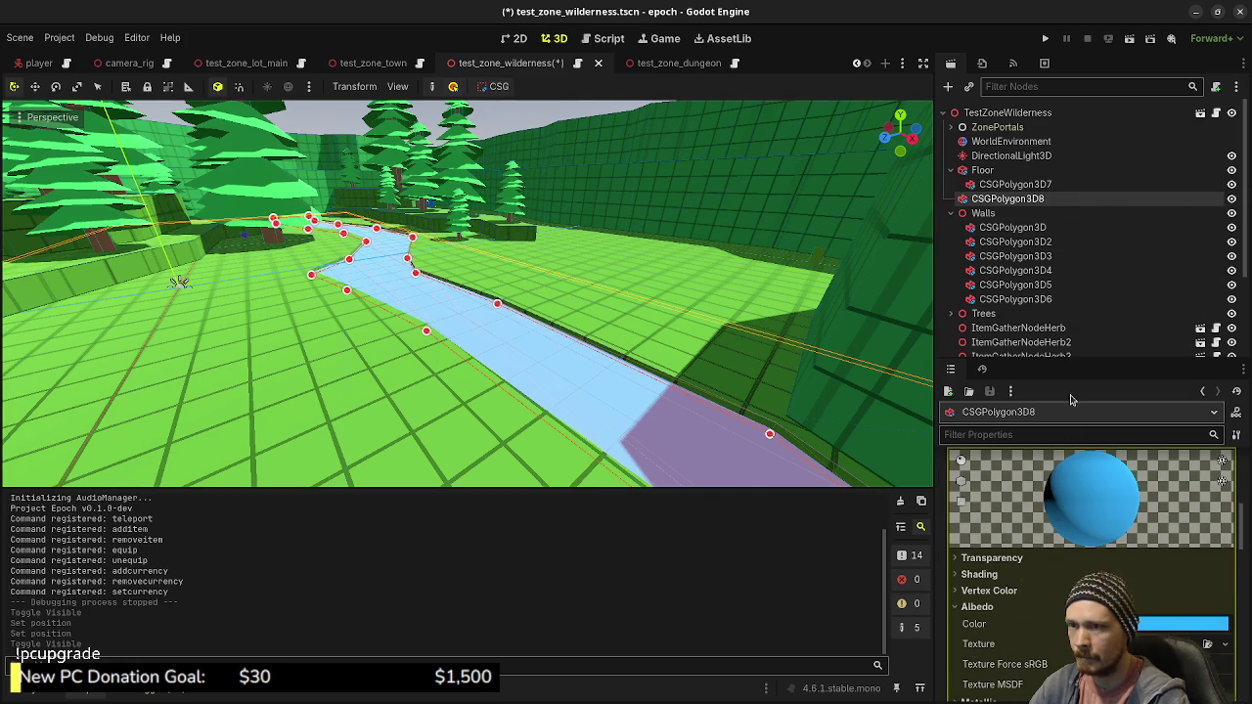
{"action": "scroll", "coordinate": [1058, 522], "scroll_direction": "up", "scroll_amount": 5}
Set the river's Depth to 0.3 and lower its Position Y to -0.5
{"action": "left_click", "coordinate": [1203, 520]}
{"action": "type", "text": "0.3"}
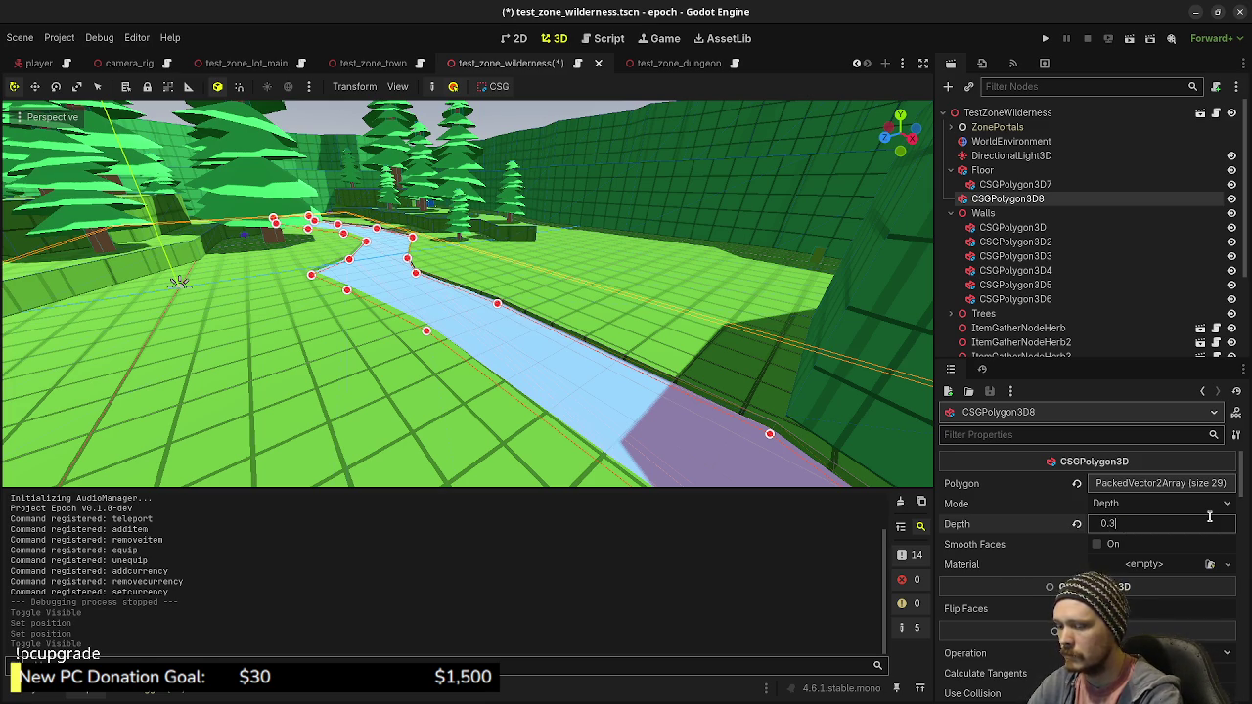
{"action": "key", "text": "Return"}
{"action": "scroll", "coordinate": [1081, 556], "scroll_direction": "down", "scroll_amount": 5}
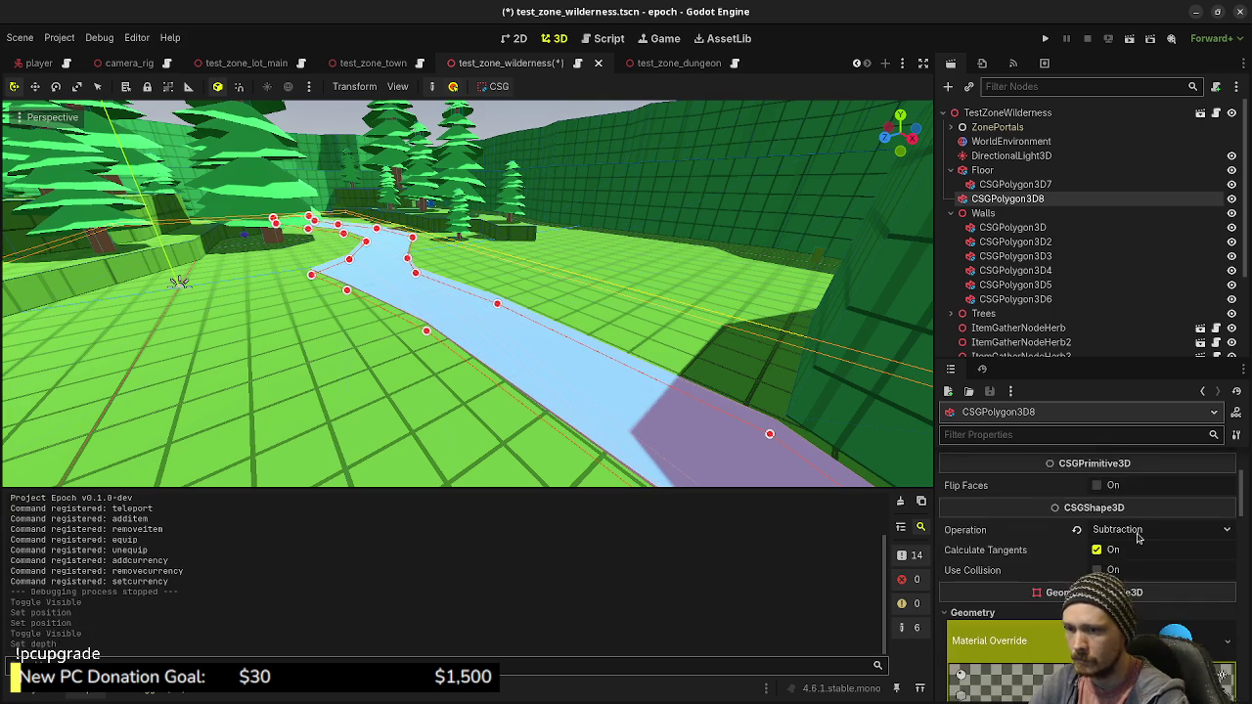
{"action": "scroll", "coordinate": [1080, 556], "scroll_direction": "down", "scroll_amount": 15}
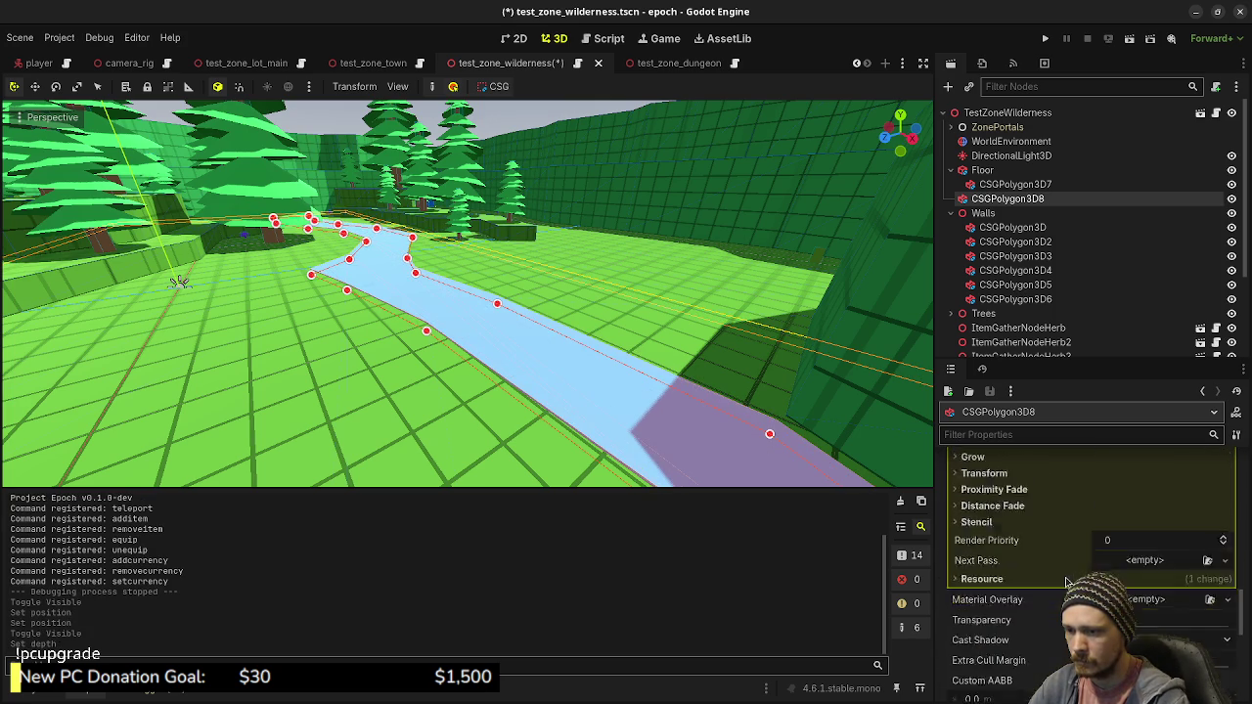
{"action": "scroll", "coordinate": [1066, 581], "scroll_direction": "down", "scroll_amount": 3}
{"action": "left_click", "coordinate": [1010, 533]}
{"action": "type", "text": "-0.5"}
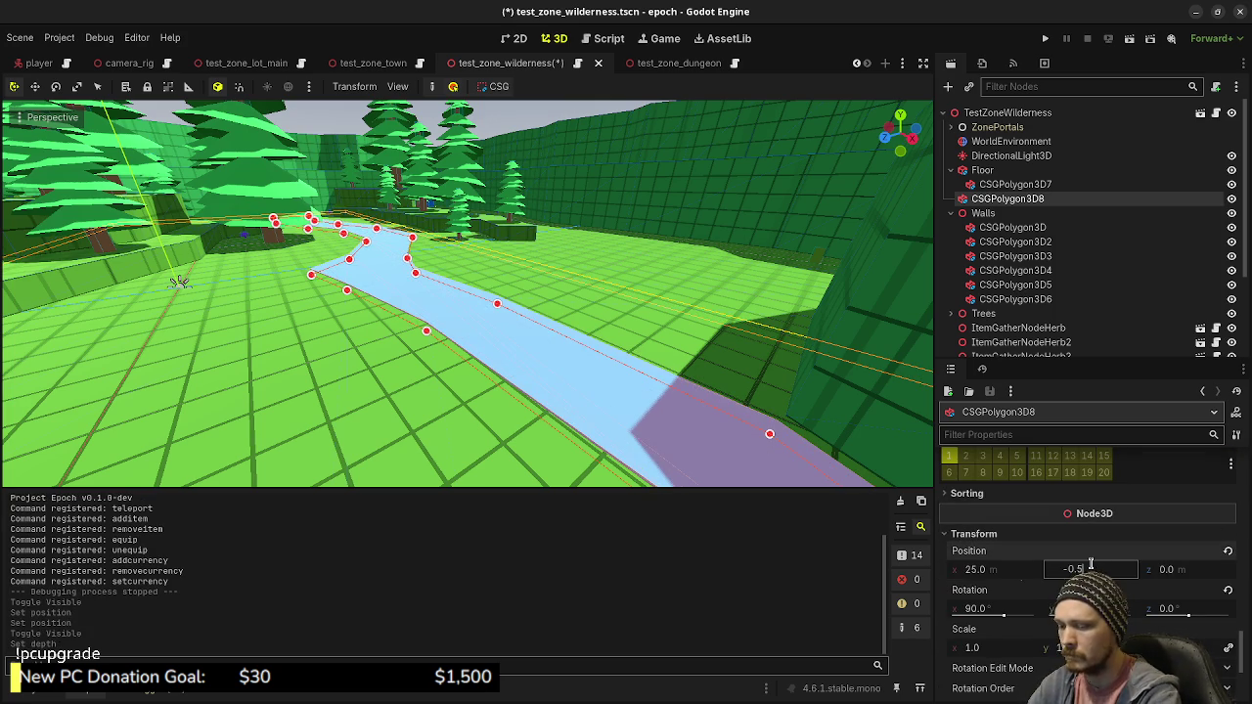
{"action": "key", "text": "Return"}
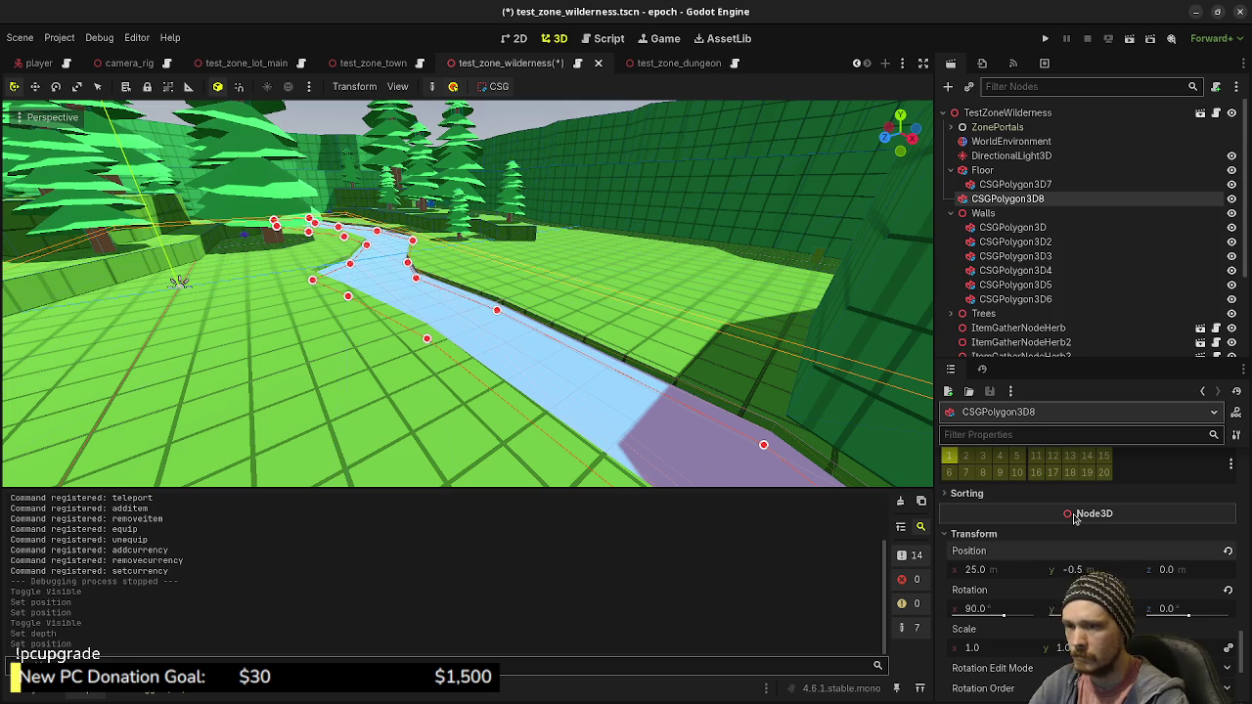
Thin the river polygon's Depth down to 0.2 m
{"action": "scroll", "coordinate": [1072, 519], "scroll_direction": "up", "scroll_amount": 15}
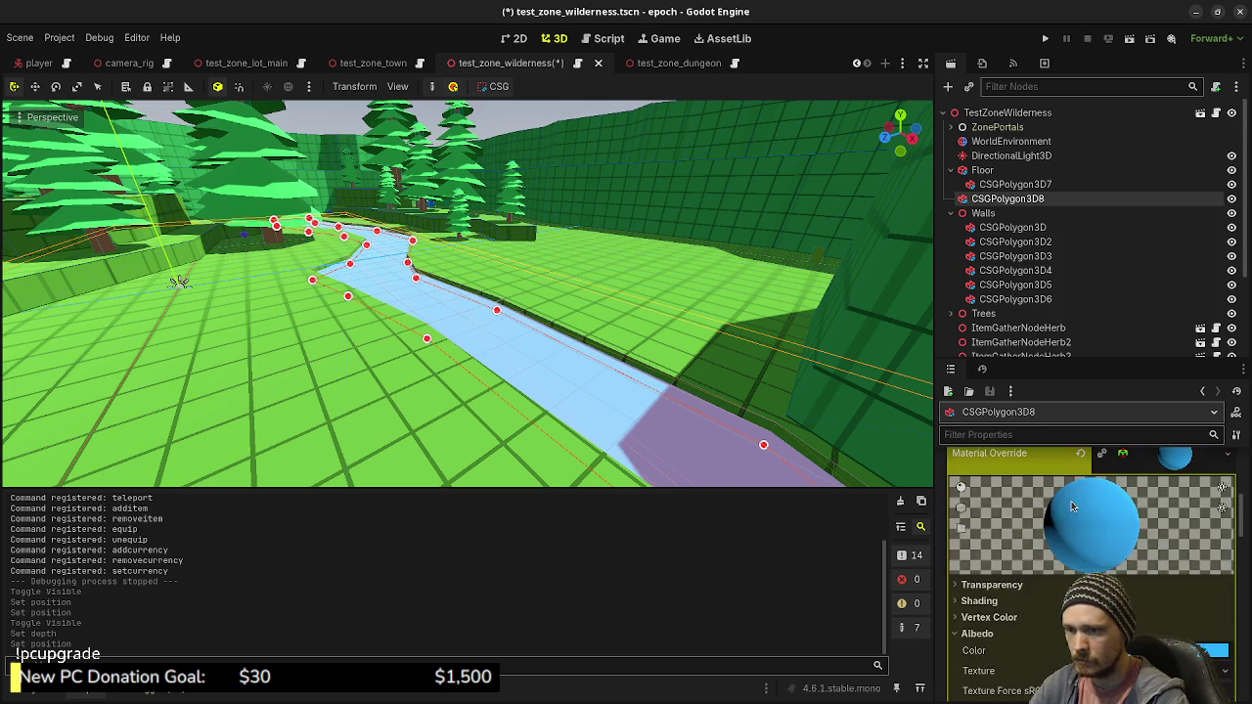
{"action": "scroll", "coordinate": [1072, 508], "scroll_direction": "up", "scroll_amount": 10}
{"action": "left_click", "coordinate": [1134, 525]}
{"action": "type", "text": "2"}
{"action": "key", "text": "Return"}
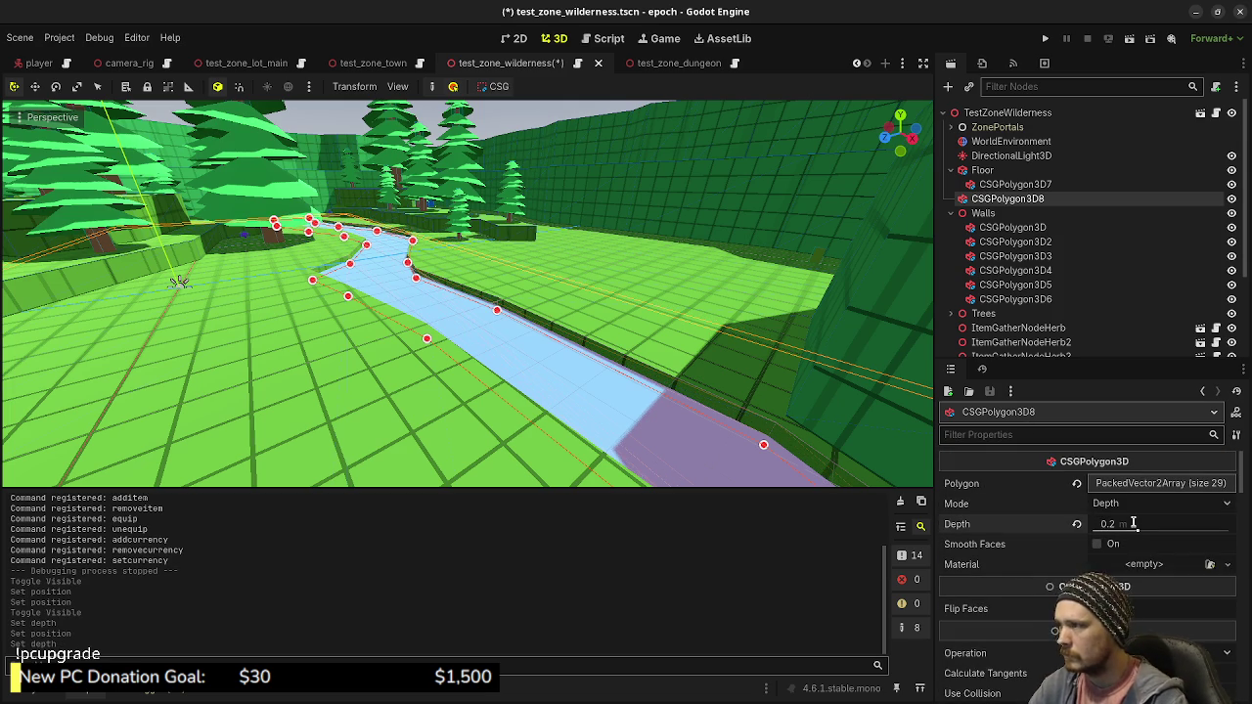
Save test_zone_wilderness.tscn and reload the saved scene from the Scene menu
{"action": "left_click", "coordinate": [524, 117]}
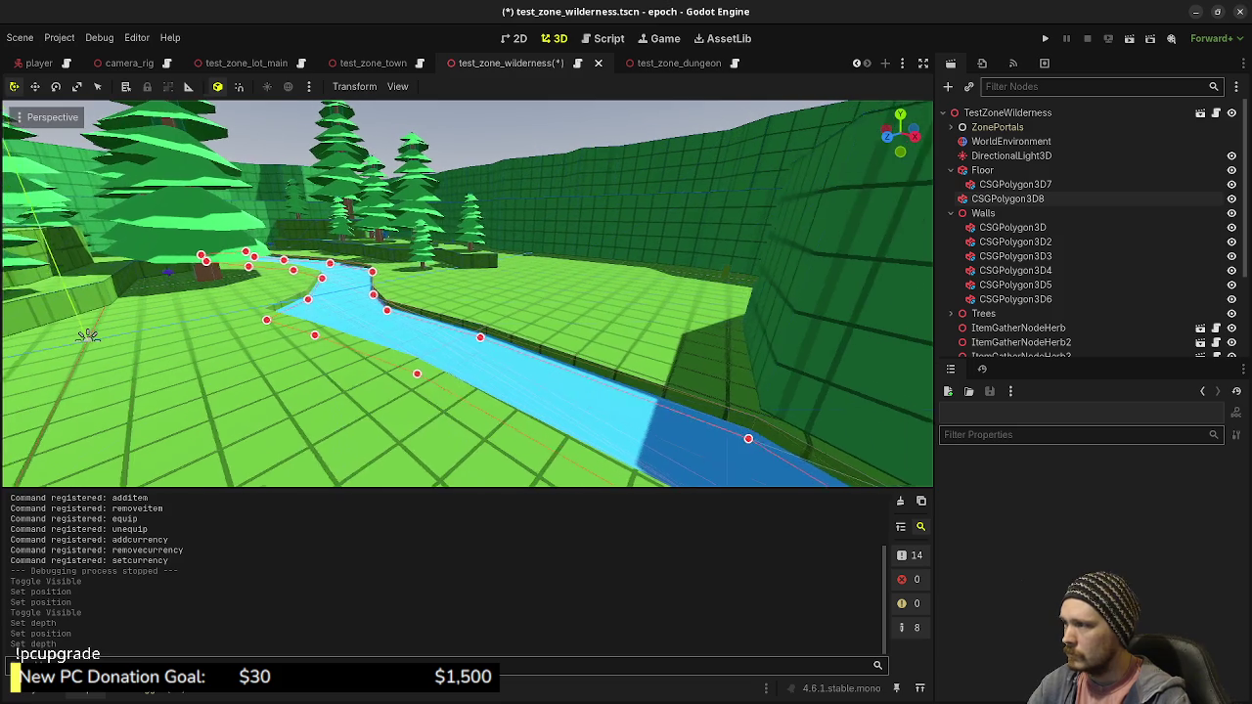
{"action": "key", "text": "ctrl+s"}
{"action": "left_click", "coordinate": [19, 37]}
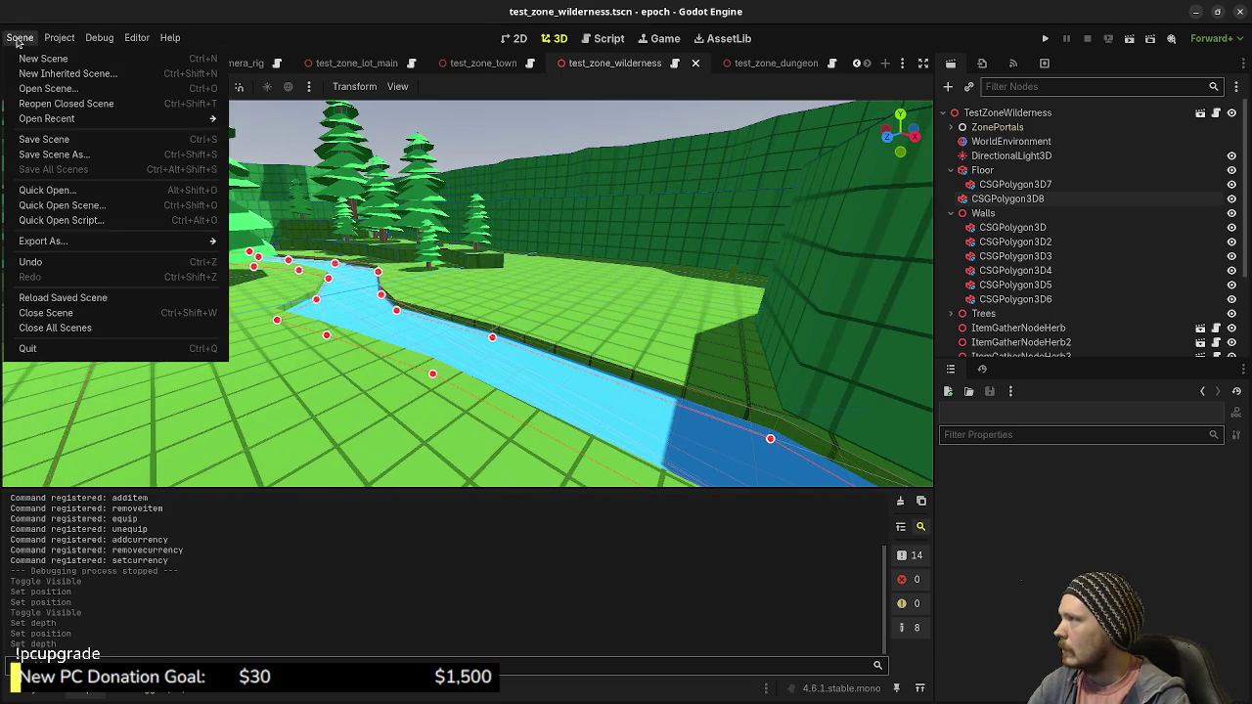
{"action": "left_click", "coordinate": [72, 299]}
{"action": "mouse_move", "coordinate": [486, 338]}
{"action": "left_mouse_down"}
{"action": "mouse_move", "coordinate": [522, 267]}
{"action": "mouse_move", "coordinate": [668, 244]}
{"action": "left_mouse_up"}
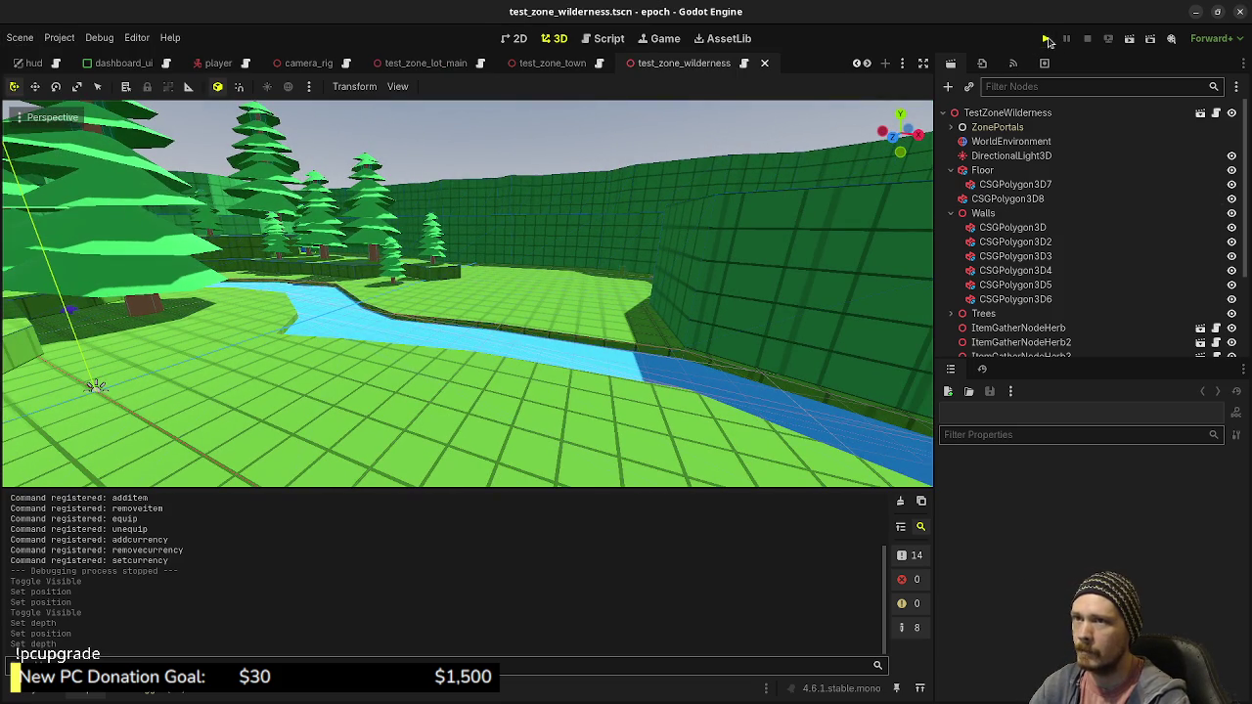
{"action": "left_click", "coordinate": [1047, 39]}
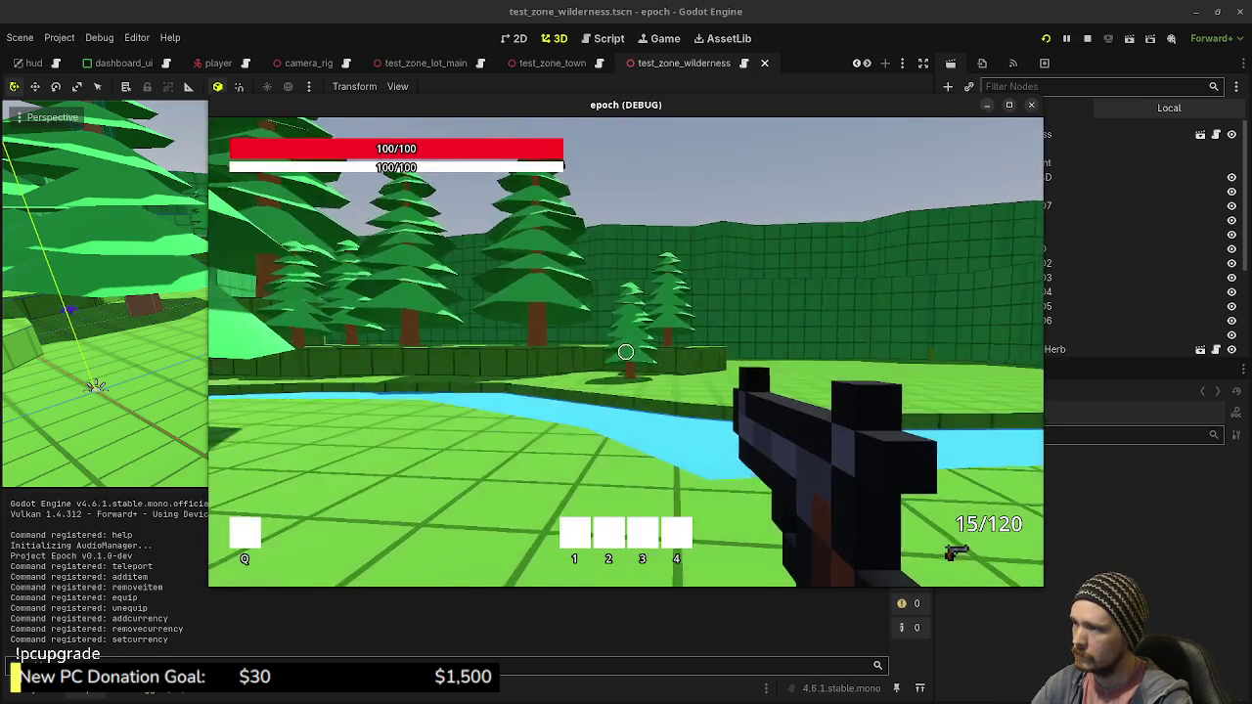
{"action": "key", "text": "w"}
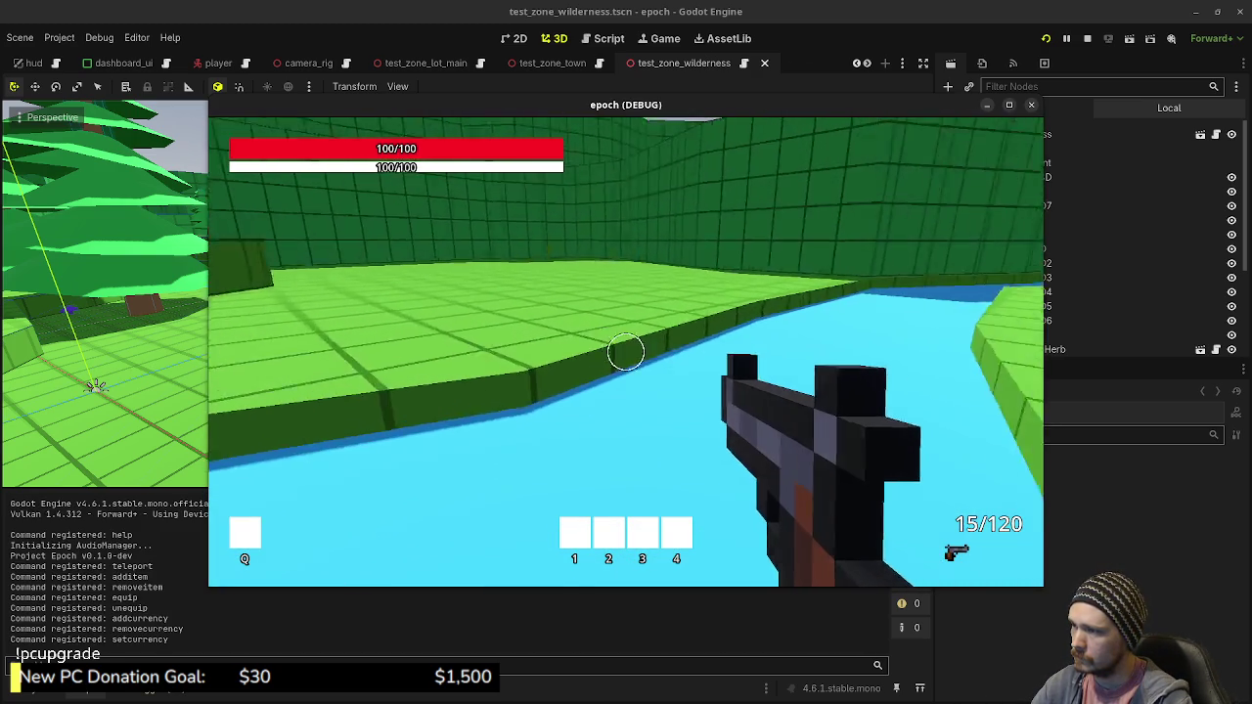
{"action": "key", "text": "w"}
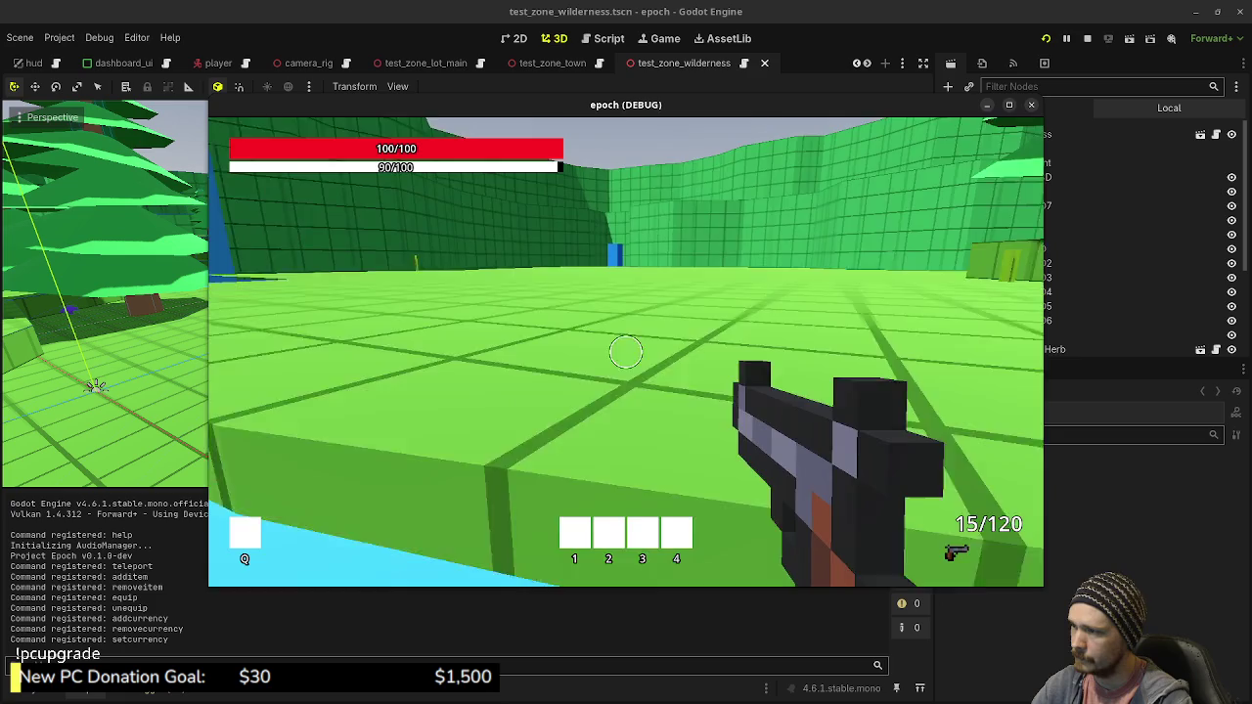
{"action": "key", "text": "w"}
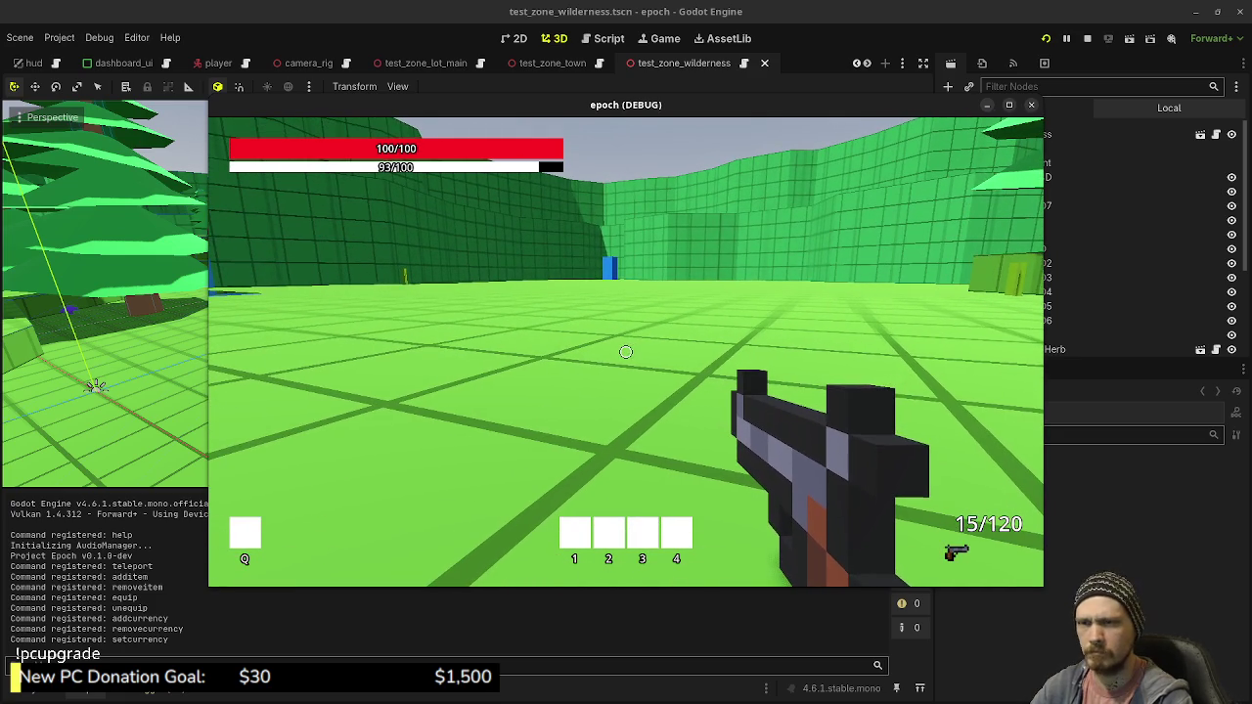
{"action": "left_click", "coordinate": [1086, 38]}
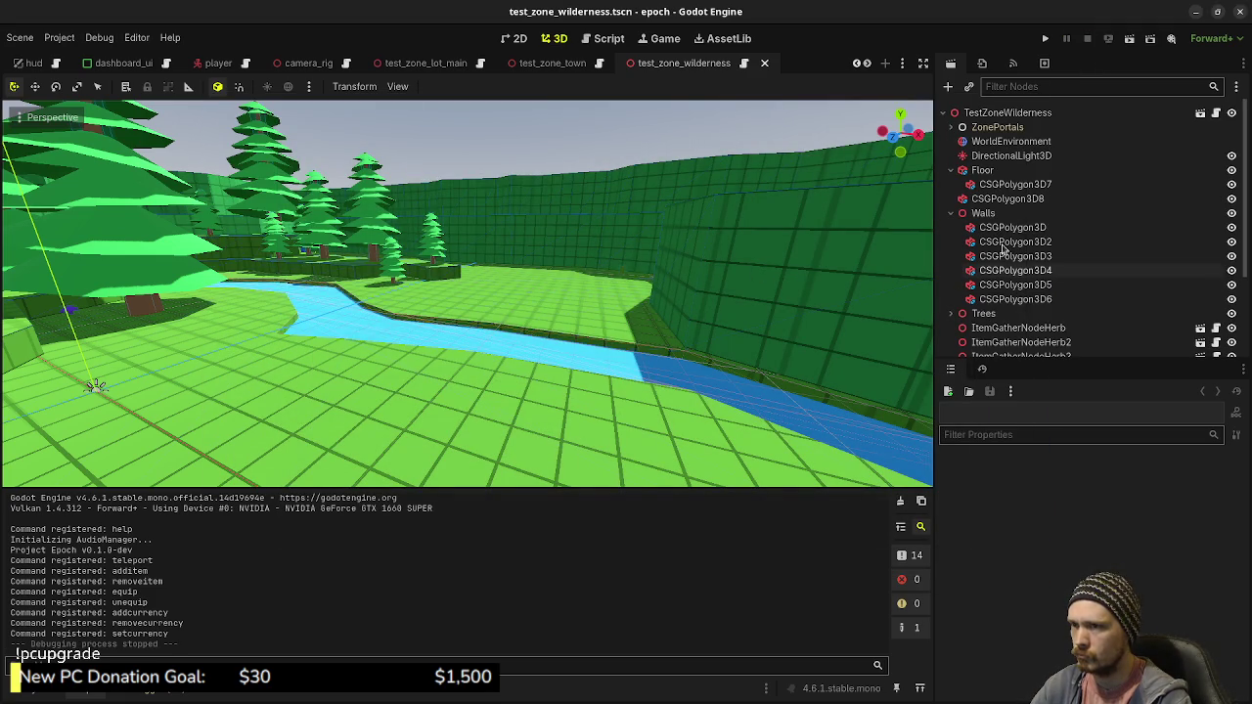
Select CSGPolygon3D7, view the river from above, and hide CSGPolygon3D8
{"action": "left_click", "coordinate": [1012, 185]}
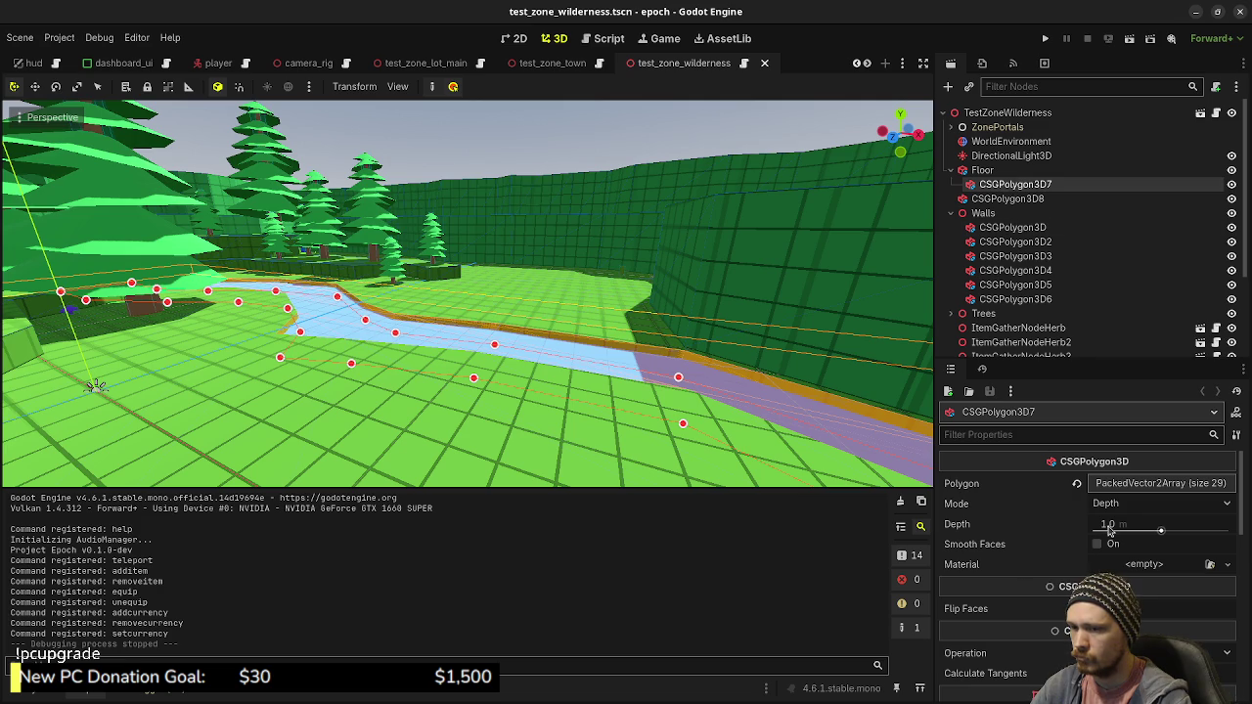
{"action": "scroll", "coordinate": [1076, 529], "scroll_direction": "down", "scroll_amount": 5}
{"action": "scroll", "coordinate": [1076, 529], "scroll_direction": "down", "scroll_amount": 3}
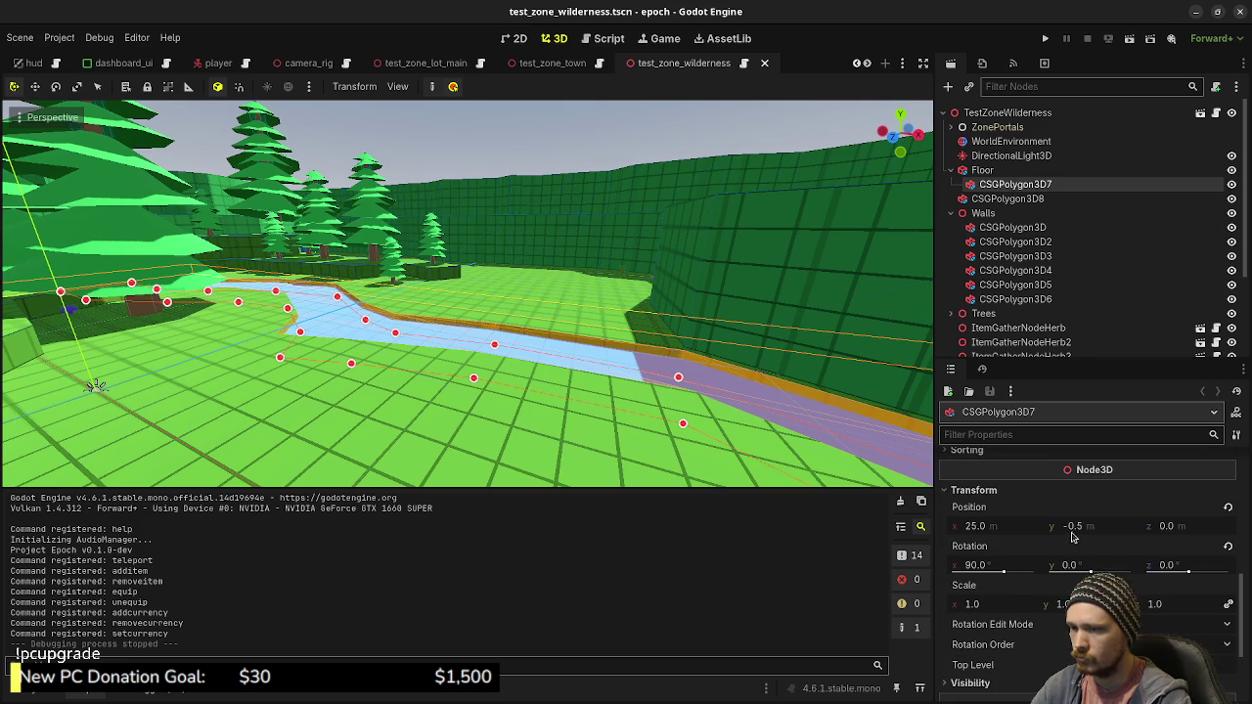
{"action": "left_click_drag", "start_coordinate": [665, 396], "coordinate": [653, 352]}
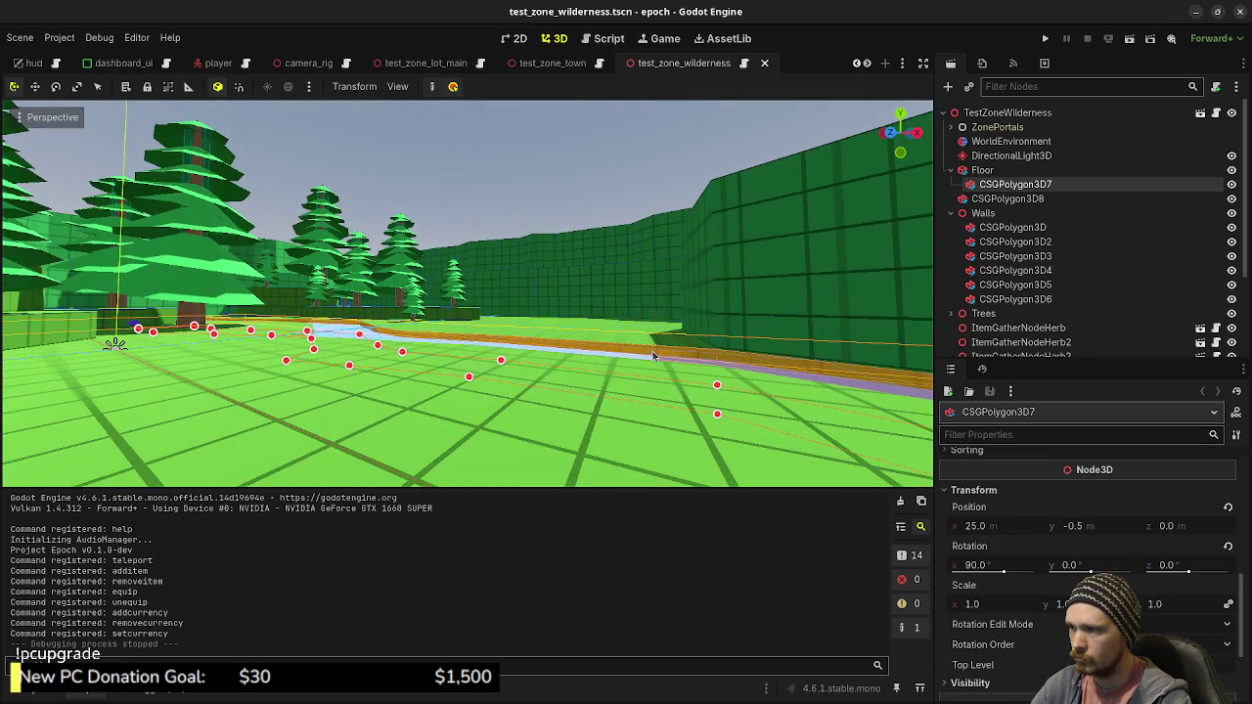
{"action": "scroll", "coordinate": [80, 339], "scroll_direction": "up", "scroll_amount": 3}
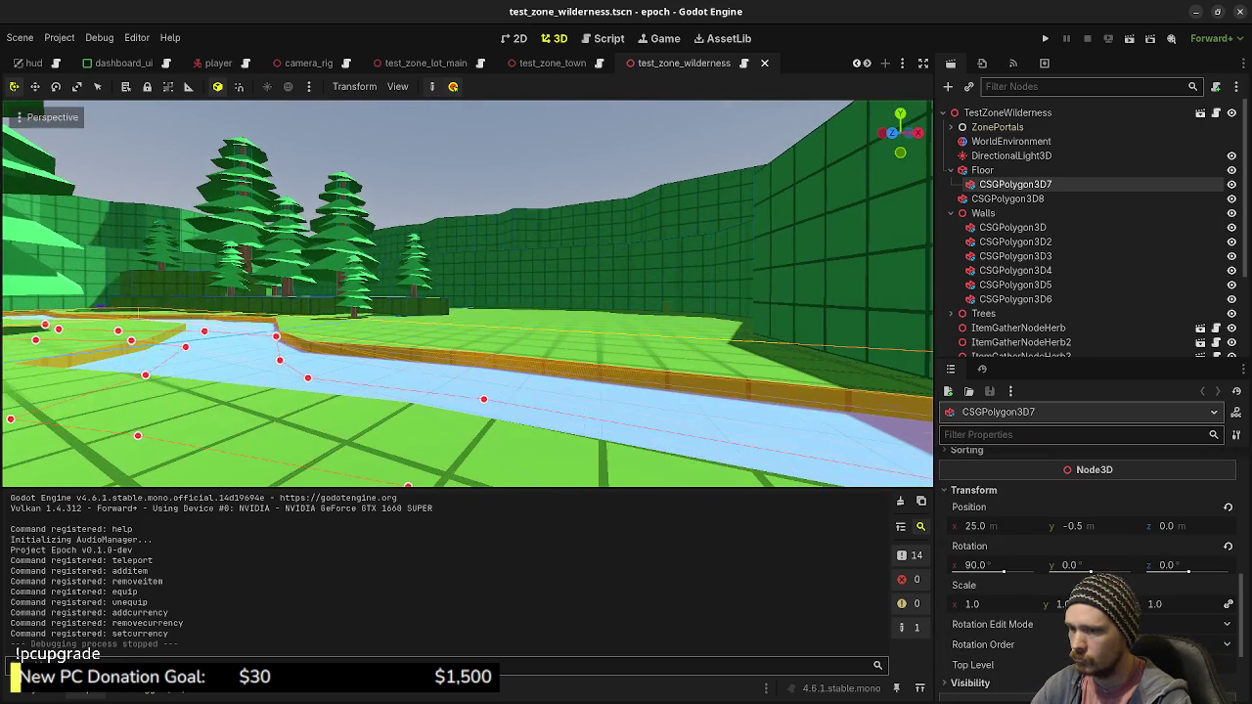
{"action": "mouse_move", "coordinate": [467, 294]}
{"action": "left_mouse_down"}
{"action": "mouse_move", "coordinate": [467, 342]}
{"action": "mouse_move", "coordinate": [548, 293]}
{"action": "mouse_move", "coordinate": [626, 293]}
{"action": "mouse_move", "coordinate": [659, 371]}
{"action": "left_mouse_up"}
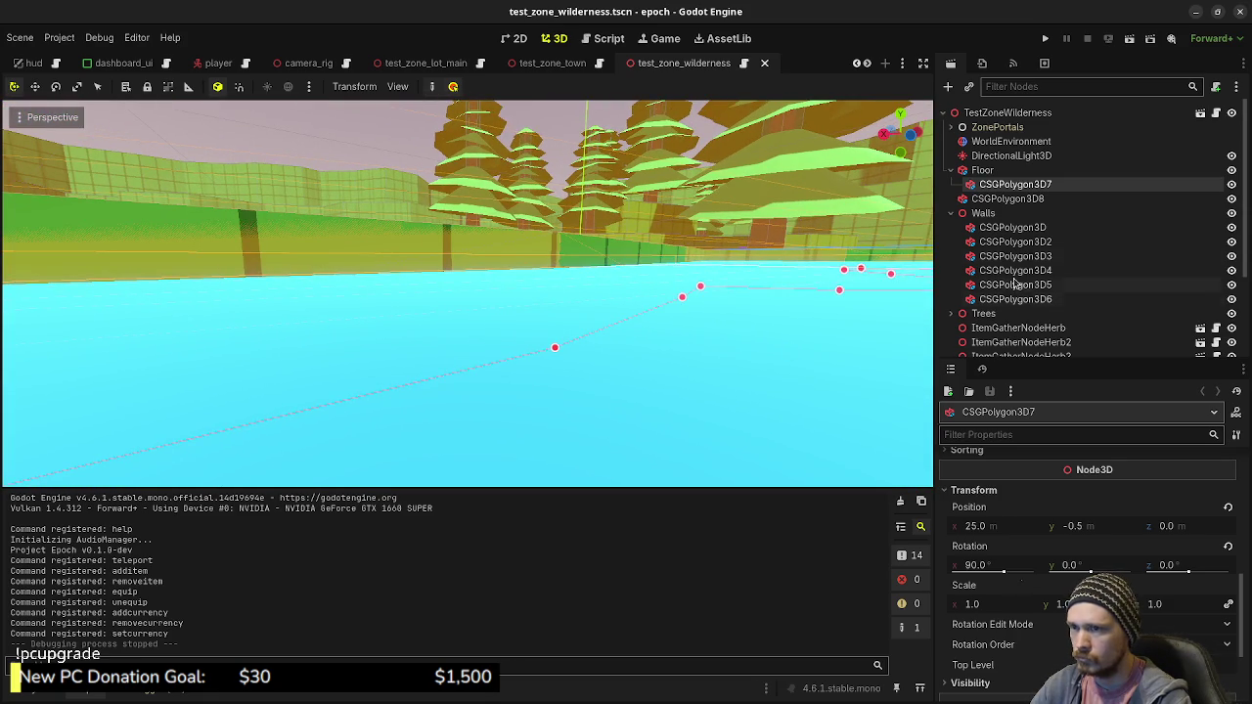
{"action": "left_click", "coordinate": [1232, 198]}
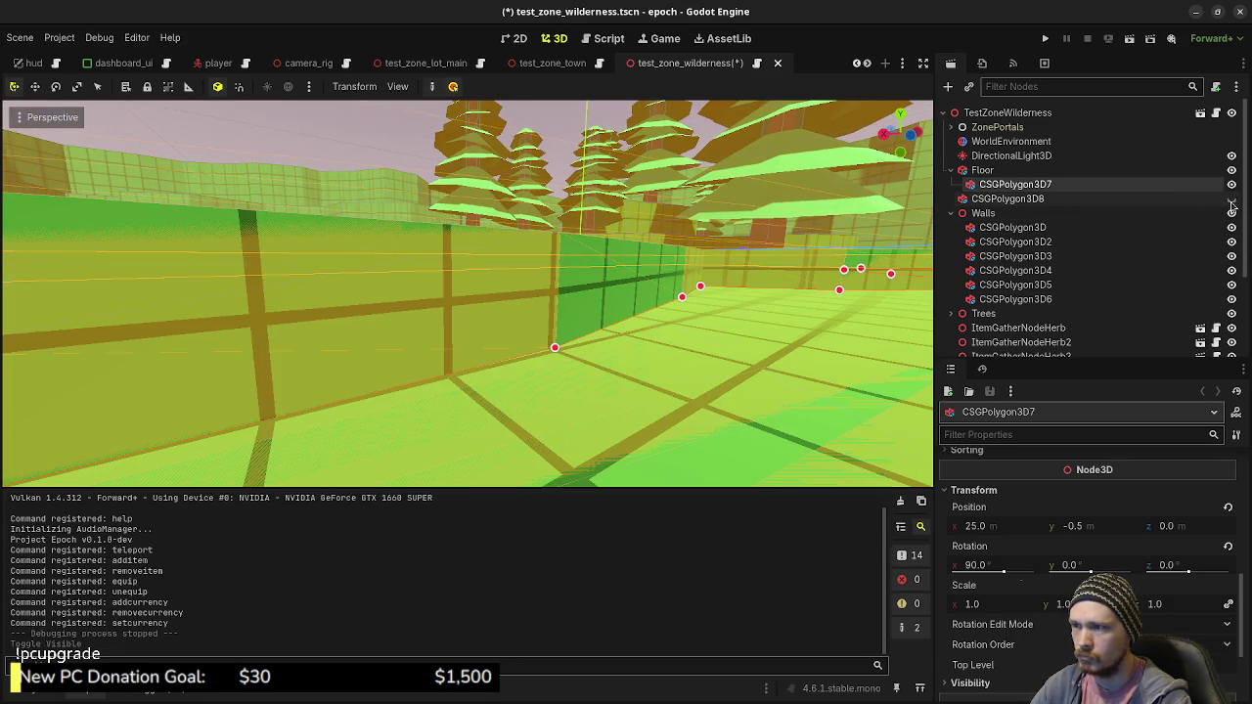
Raise CSGPolygon3D7 to Position Y 0, unhide CSGPolygon3D8, and save the wilderness scene
{"action": "double_click", "coordinate": [1015, 184]}
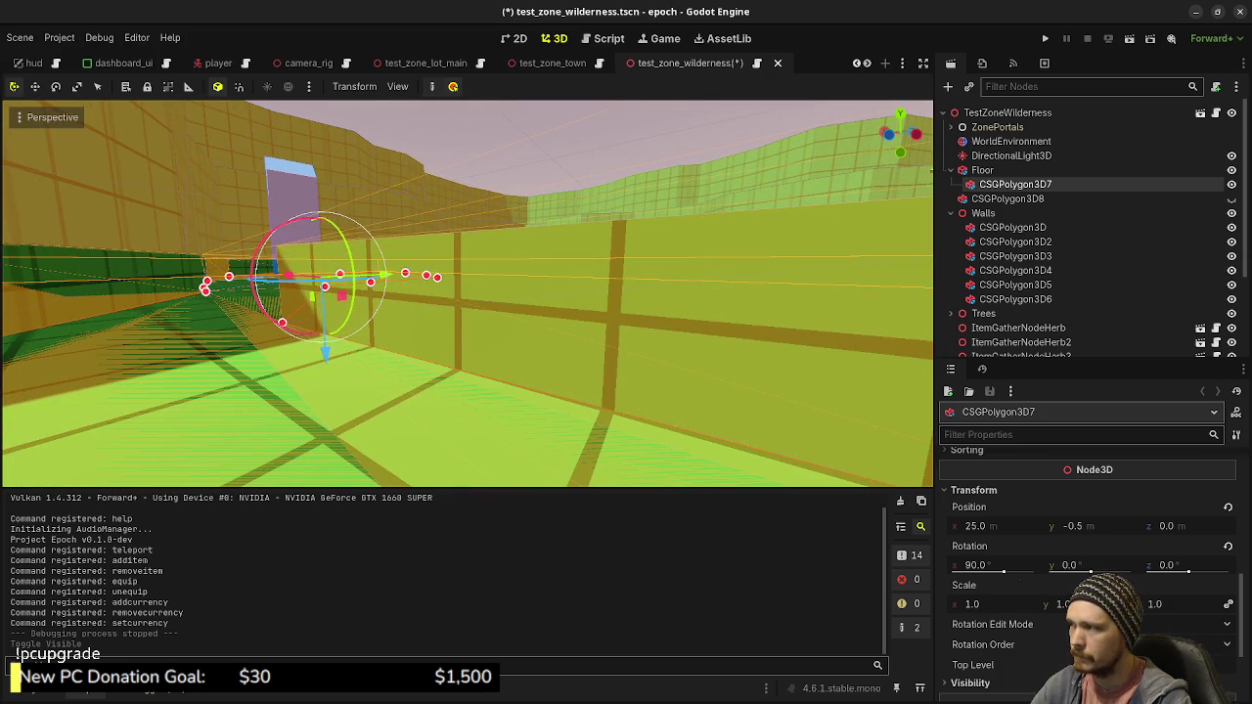
{"action": "left_click", "coordinate": [1076, 526]}
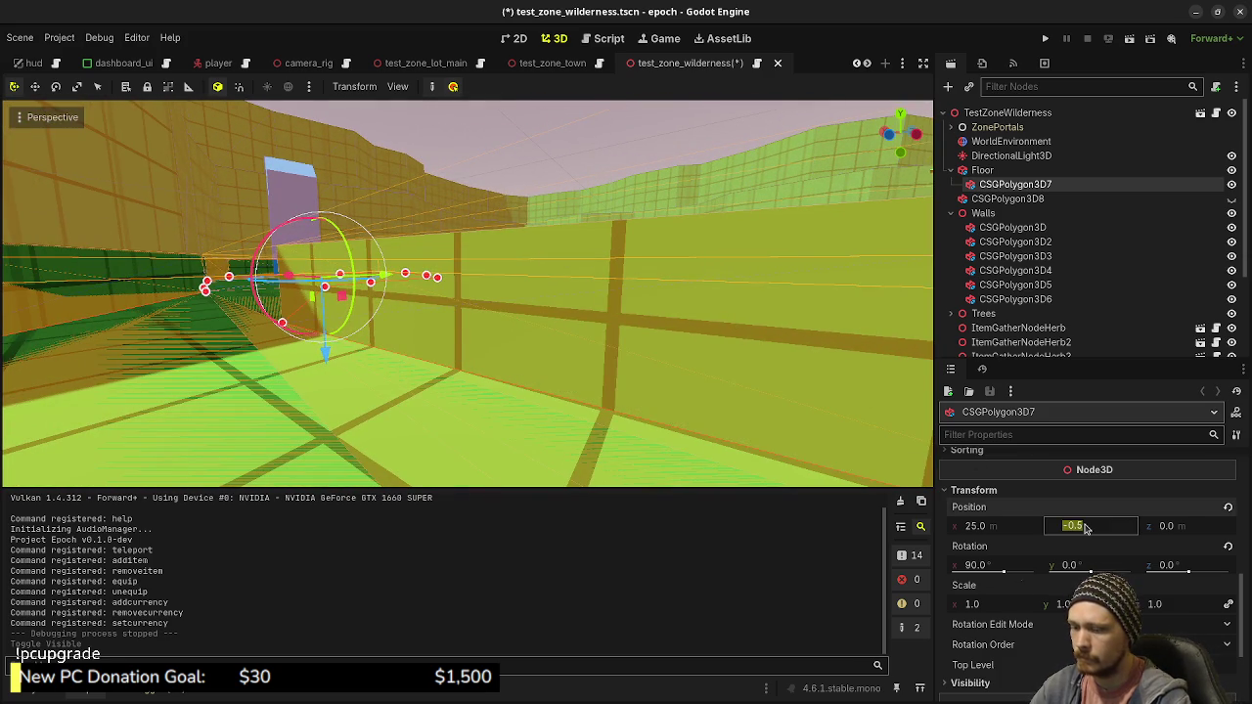
{"action": "type", "text": "0"}
{"action": "key", "text": "Return"}
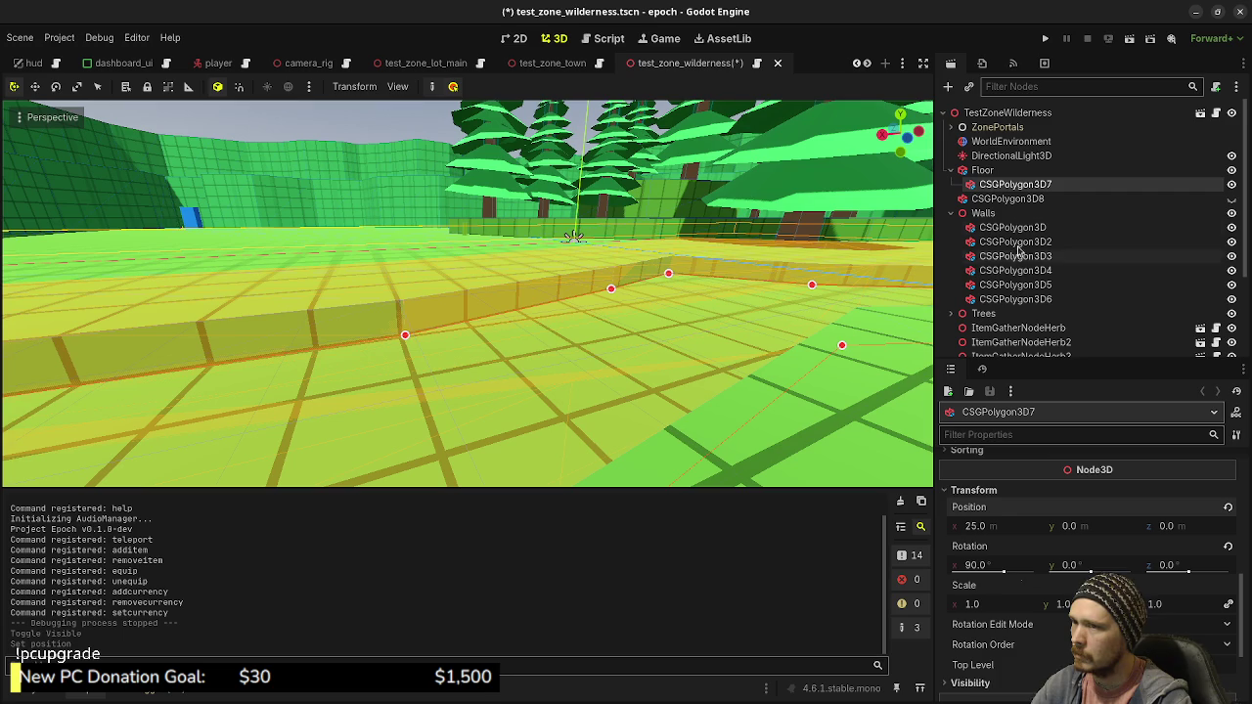
{"action": "left_click", "coordinate": [1231, 199]}
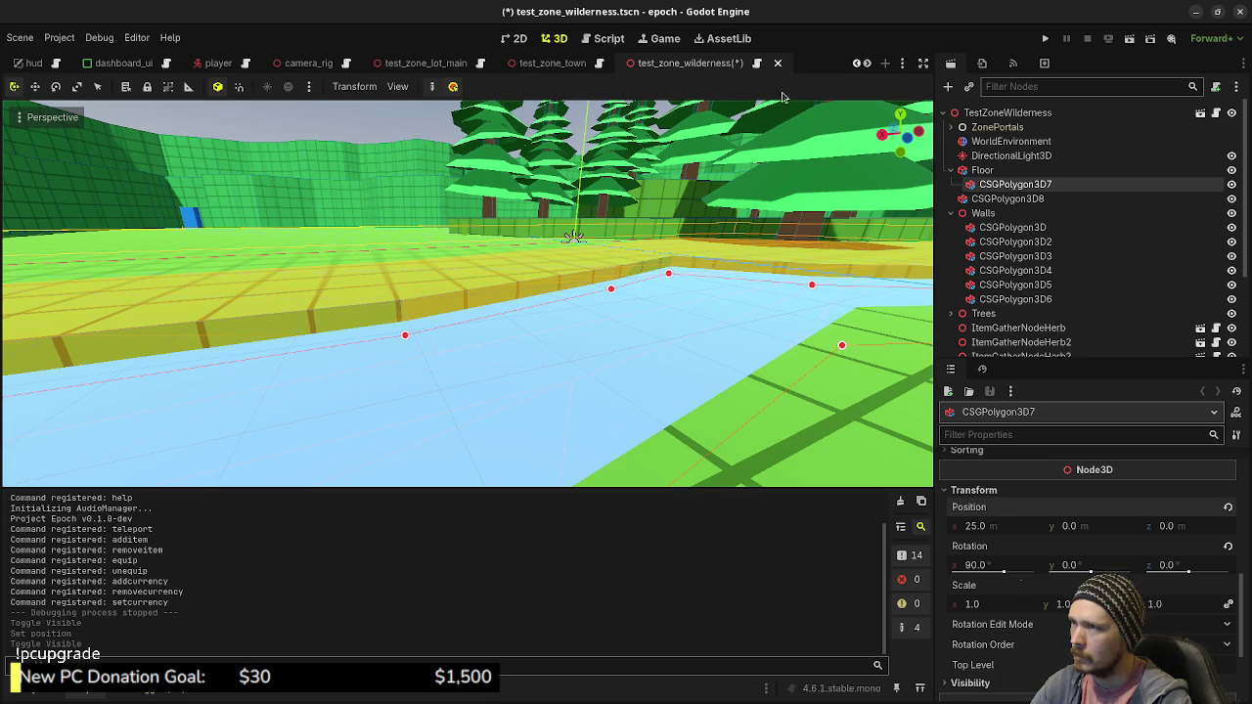
{"action": "key", "text": "ctrl+s"}
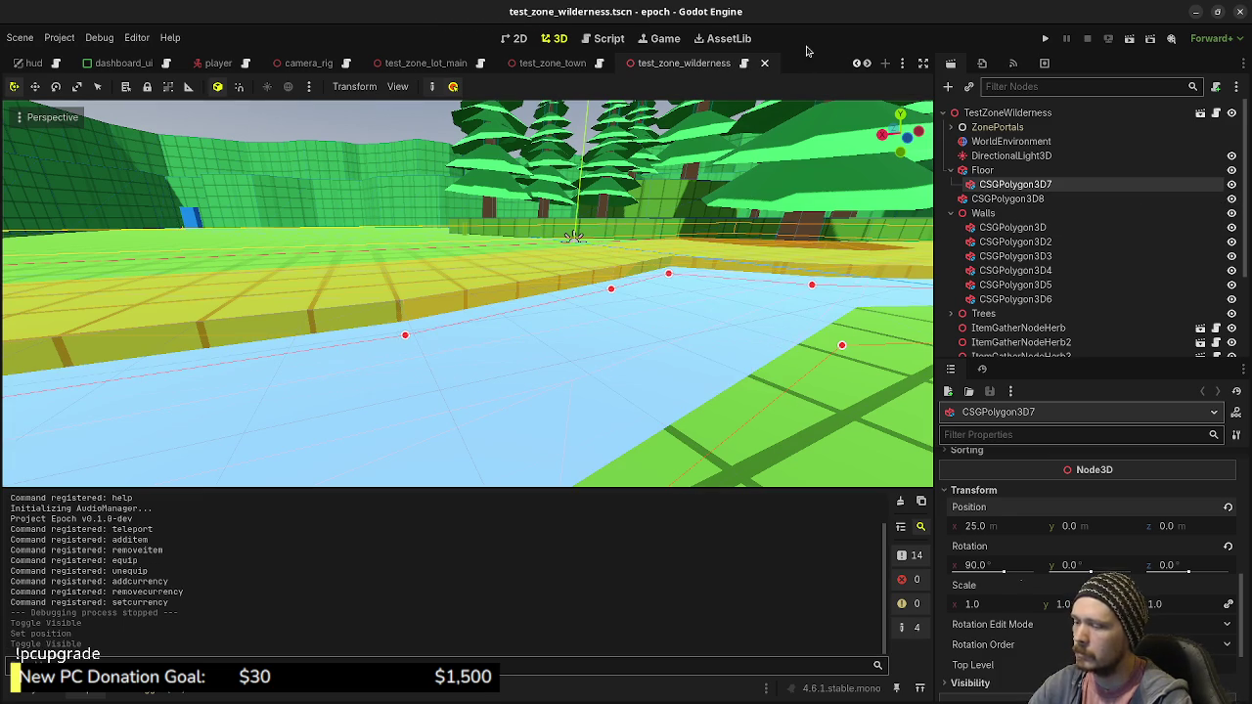
Run the wilderness zone with F5 and walk, then sprint, down along the river
{"action": "key", "text": "F5"}
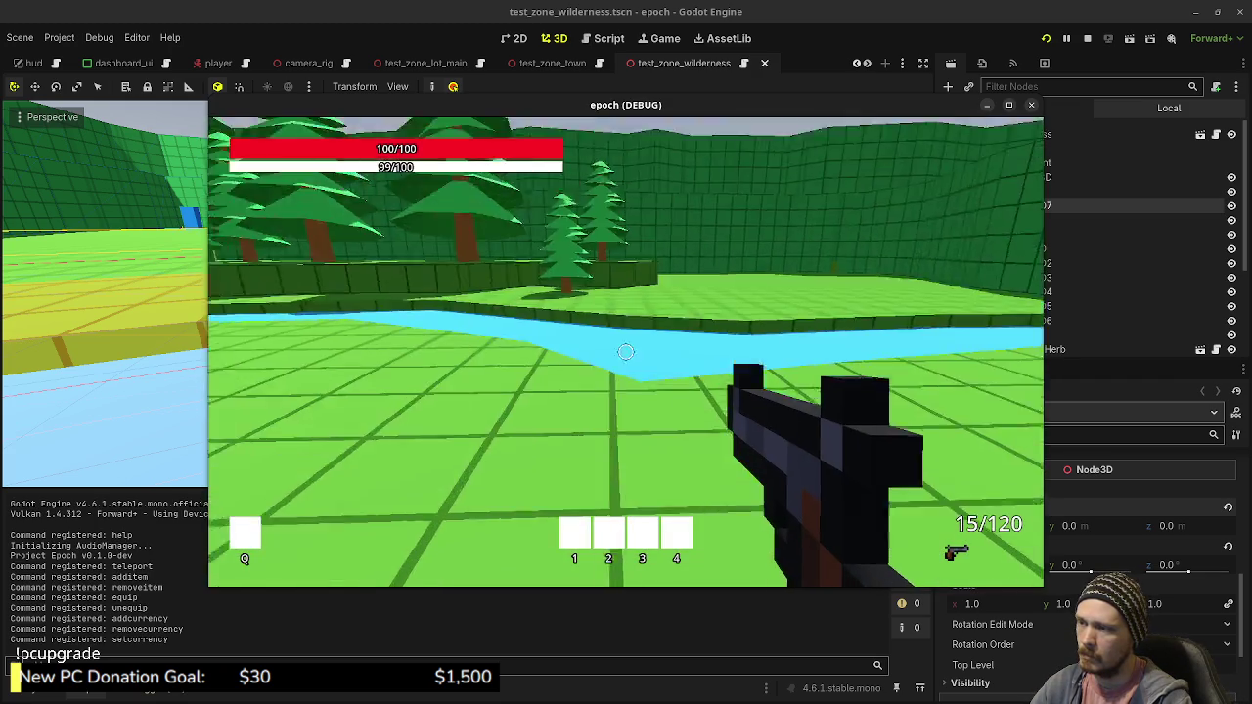
{"action": "key", "text": "w"}
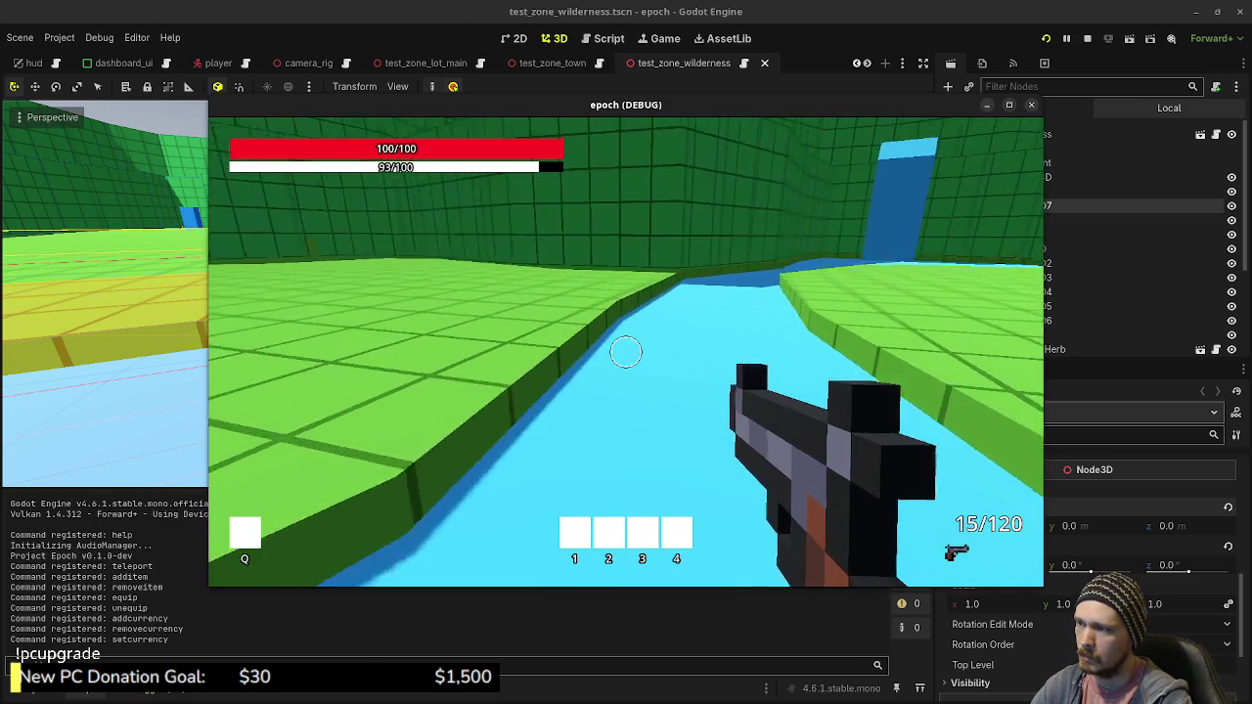
{"action": "key", "text": "w"}
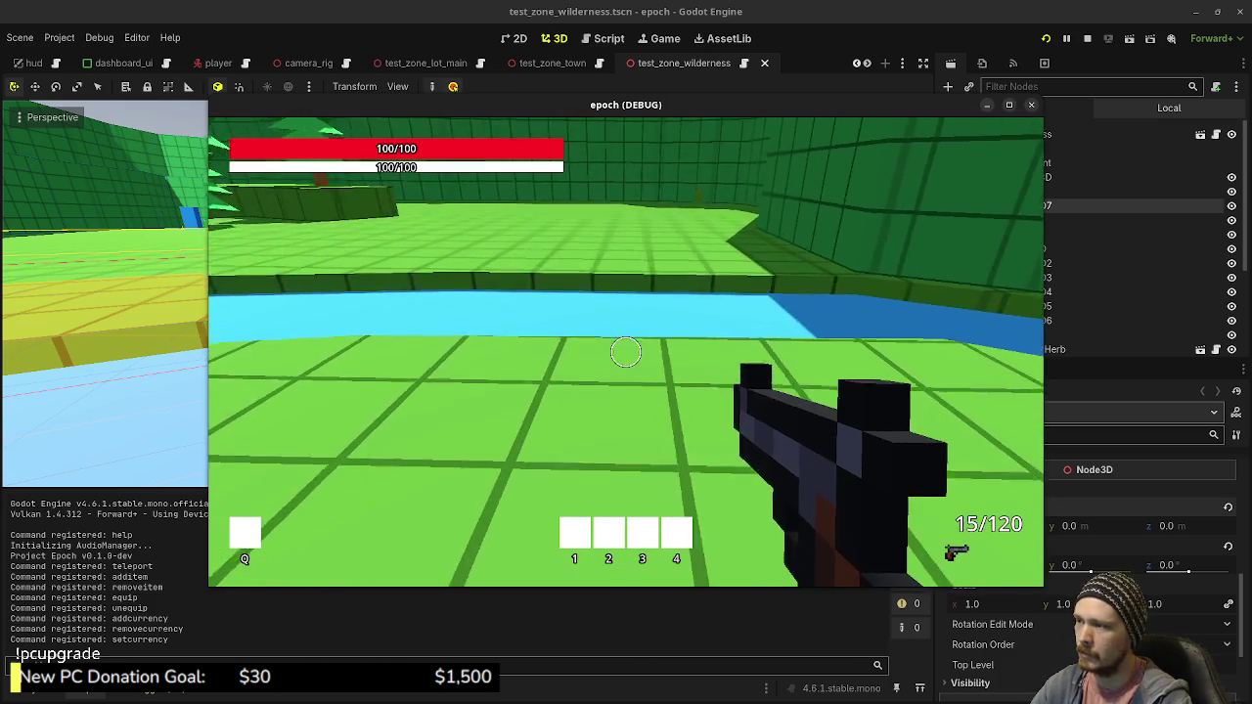
{"action": "mouse_move", "coordinate": [626, 352]}
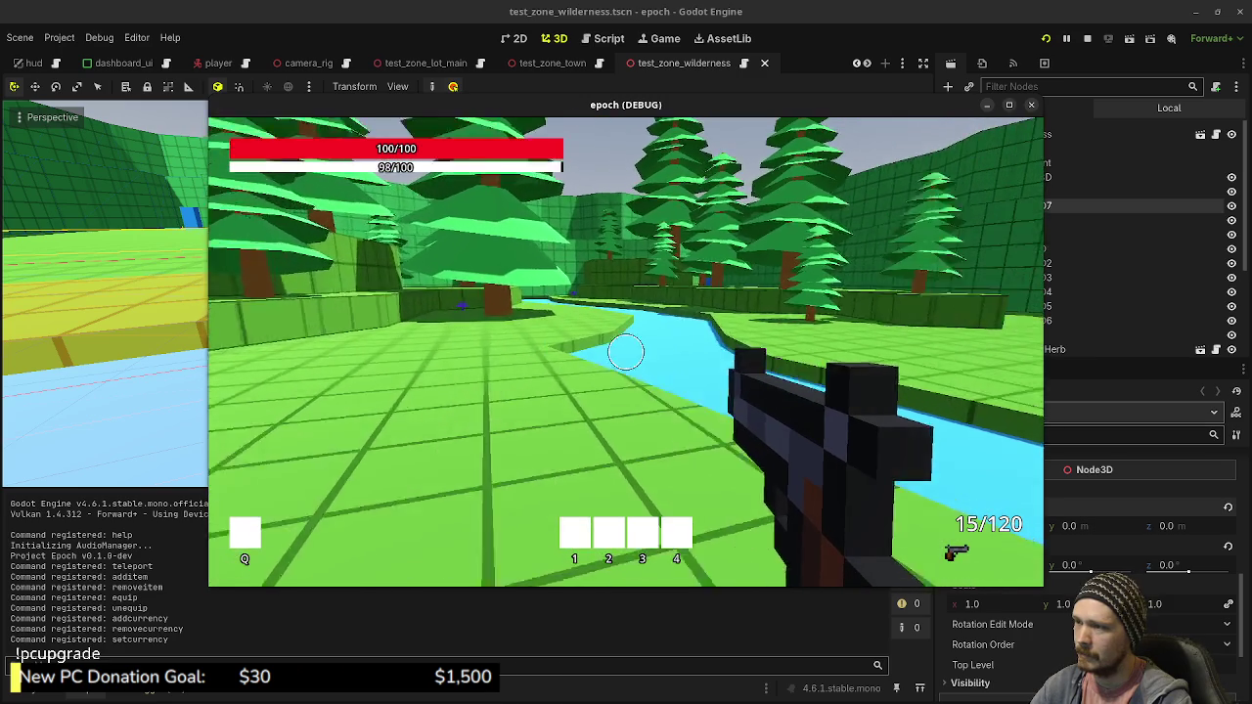
{"action": "key", "text": "shift+w"}
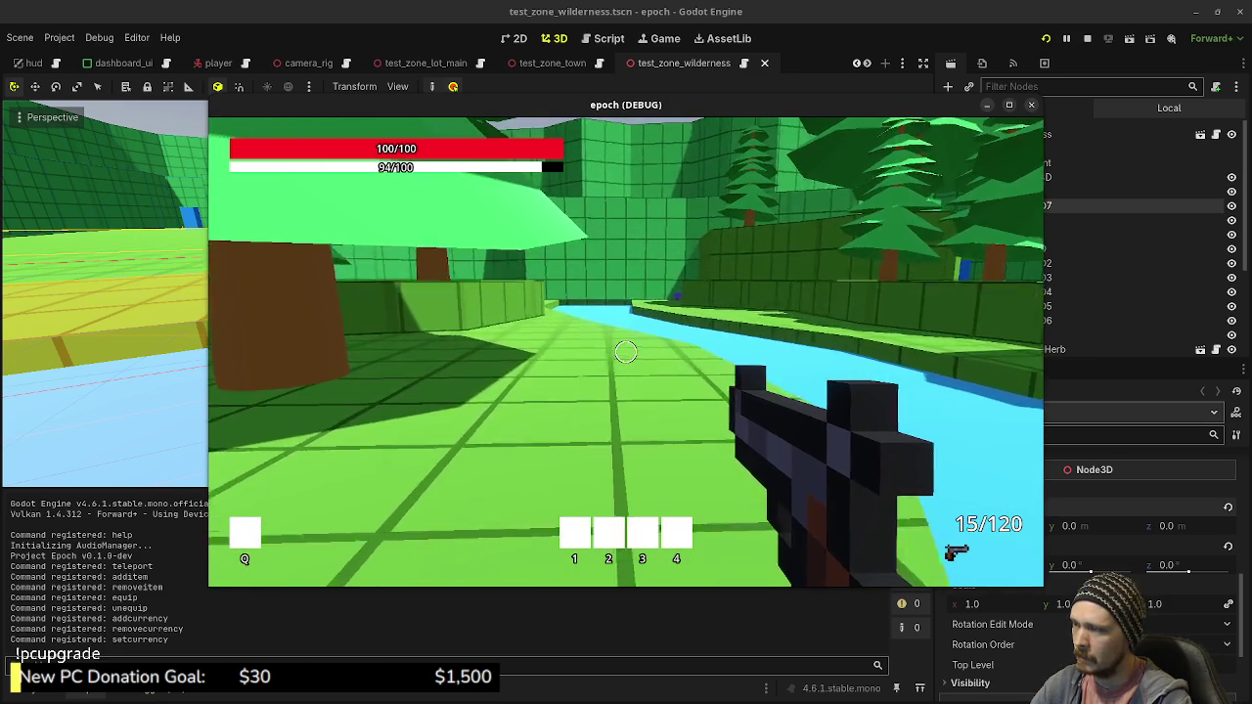
{"action": "key", "text": "shift+w"}
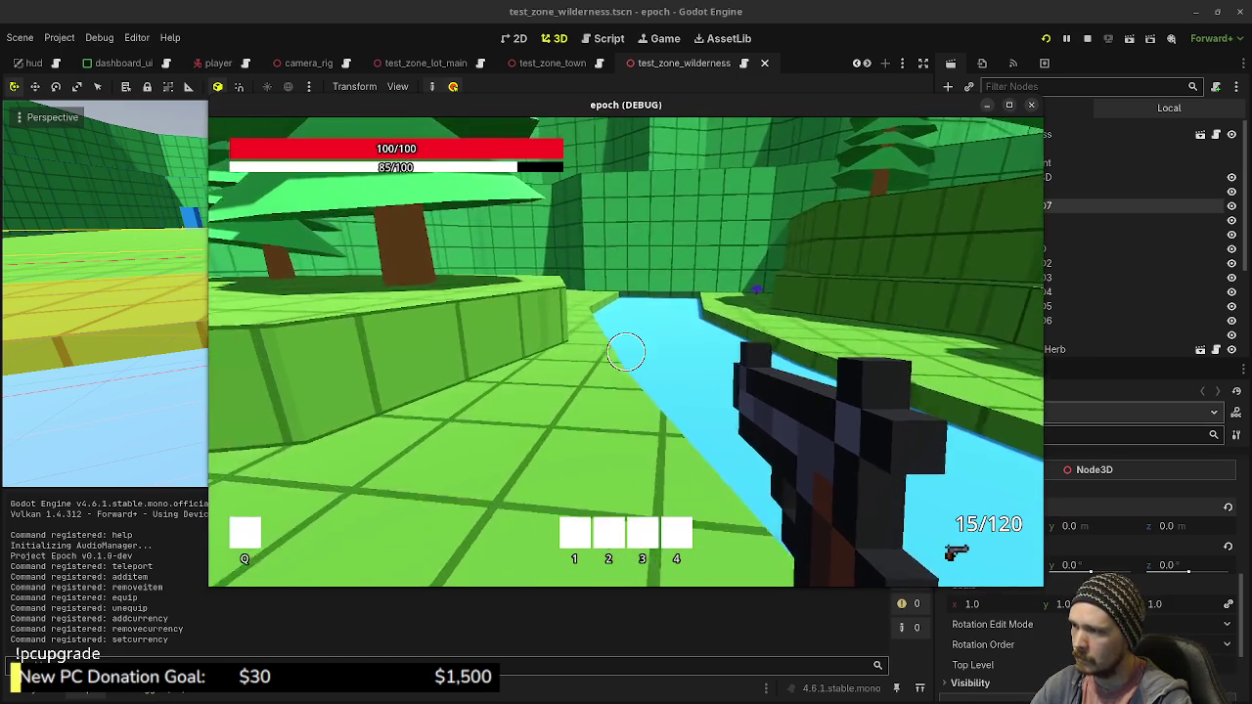
{"action": "key", "text": "shift+w"}
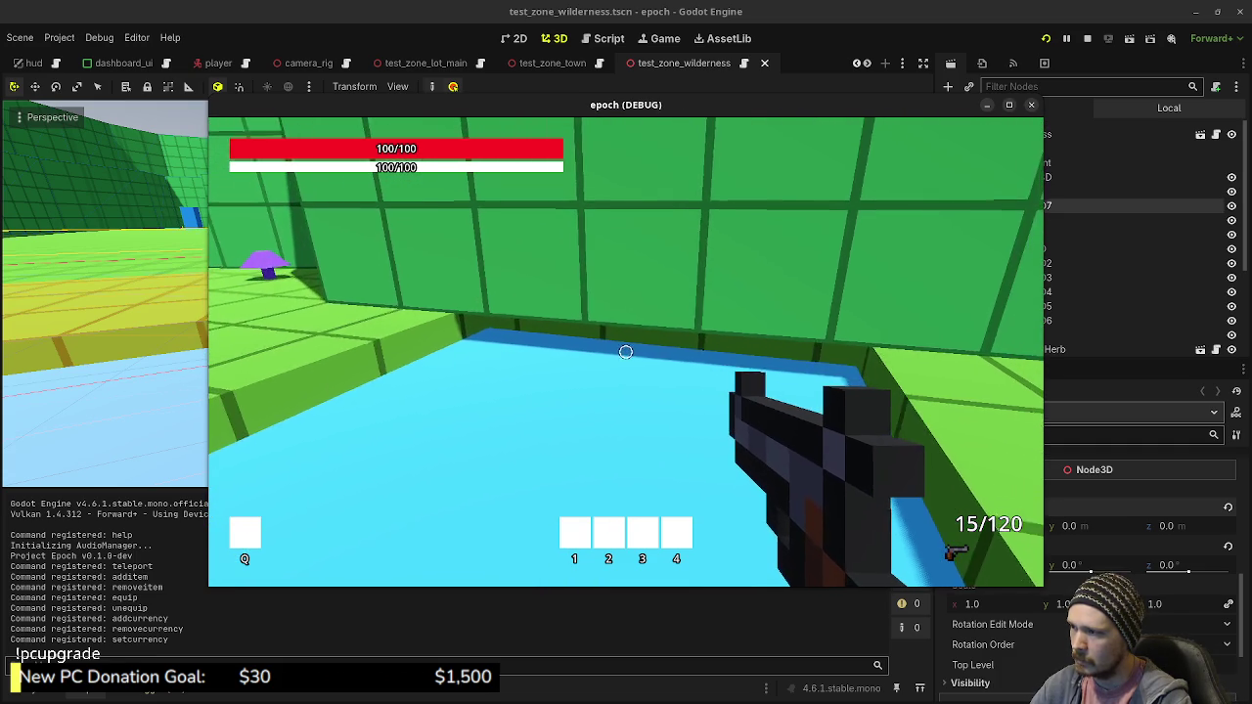
Walk across the river toward a tree, then up to the green walls and past the hedge
{"action": "key", "text": "w"}
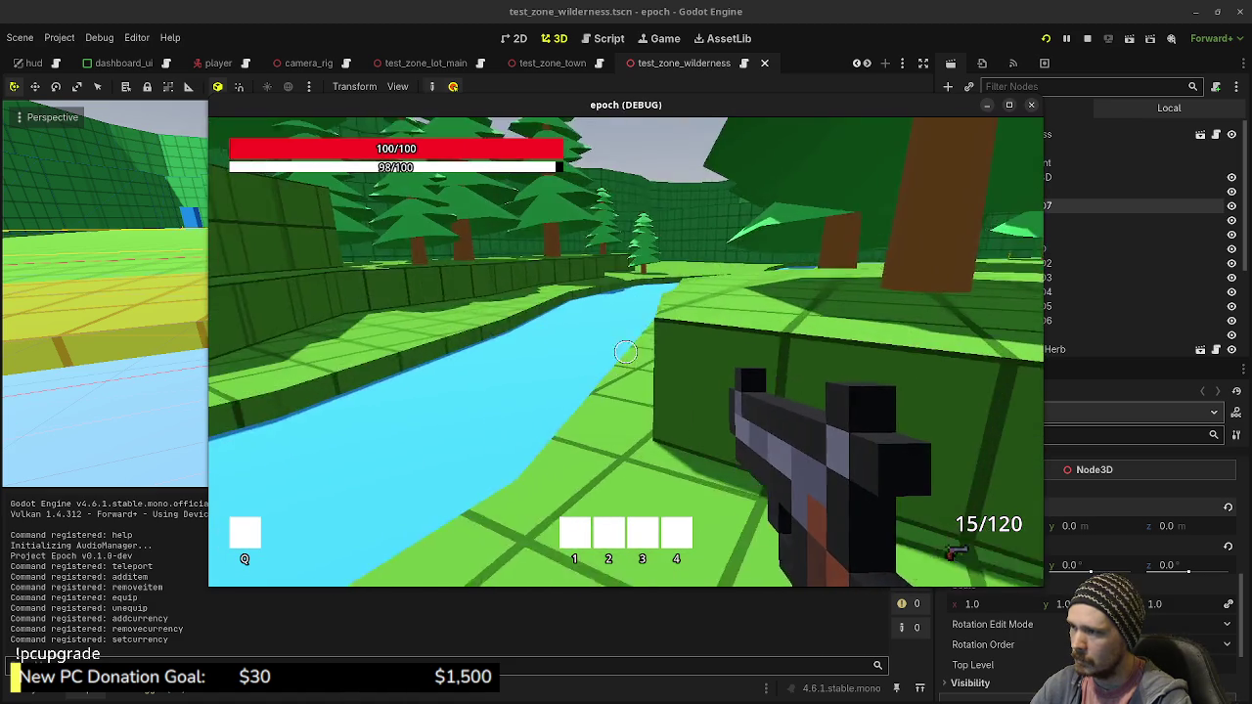
{"action": "key", "text": "w"}
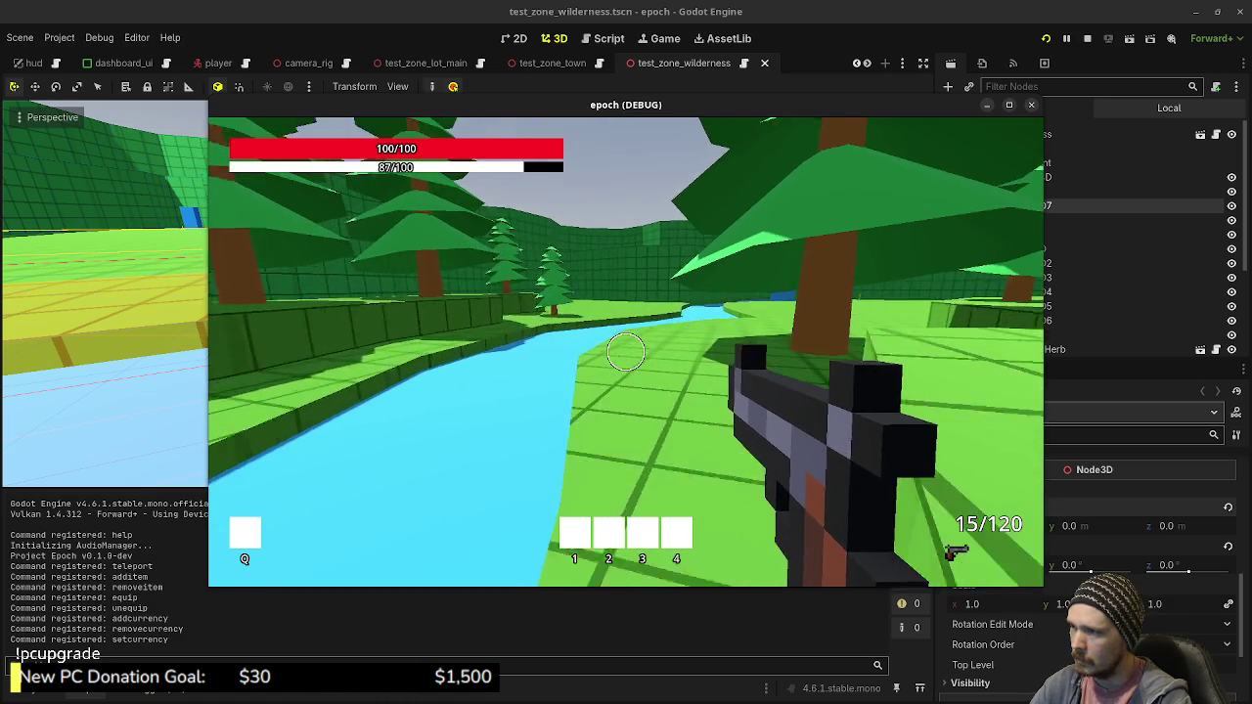
{"action": "key", "text": "w"}
{"action": "key", "text": "w"}
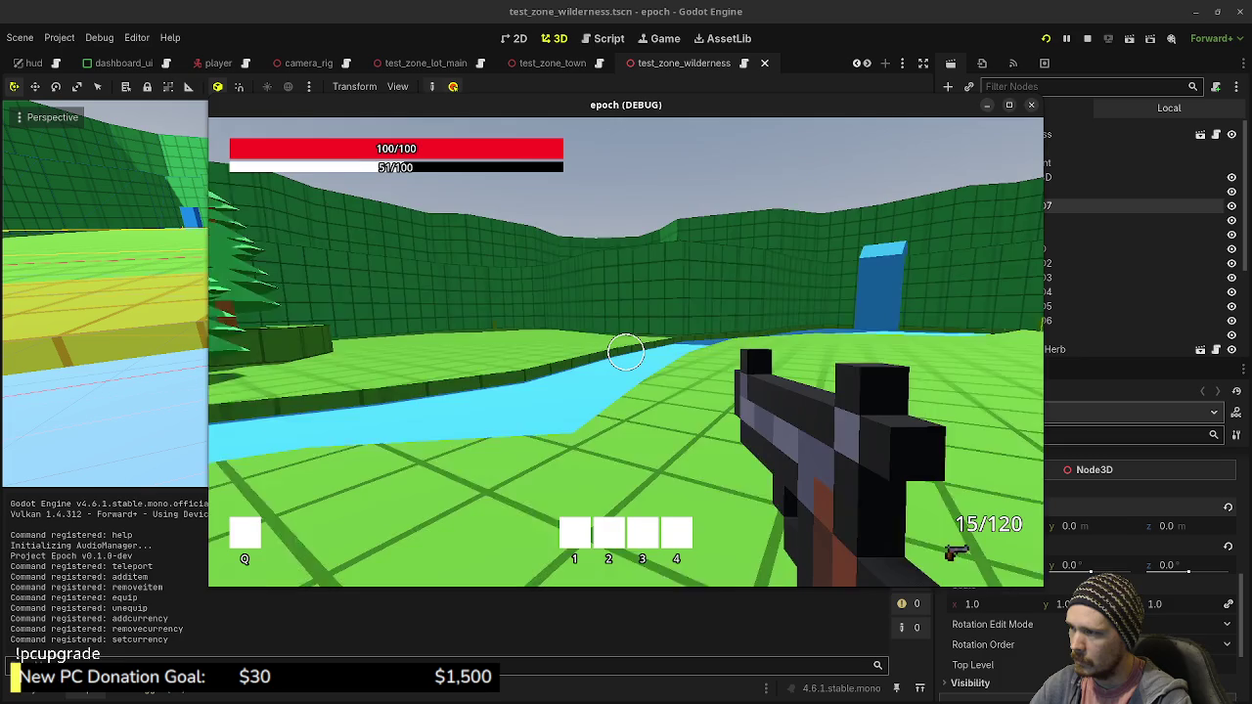
{"action": "key", "text": "w"}
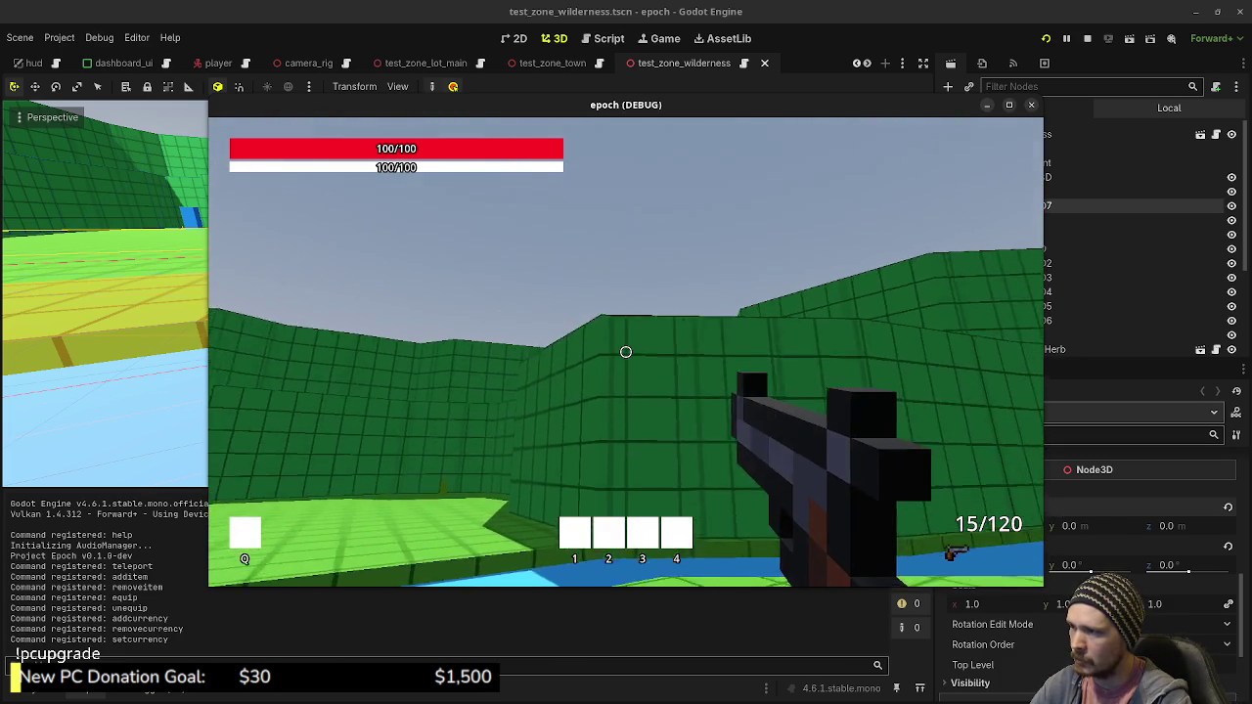
{"action": "key", "text": "w"}
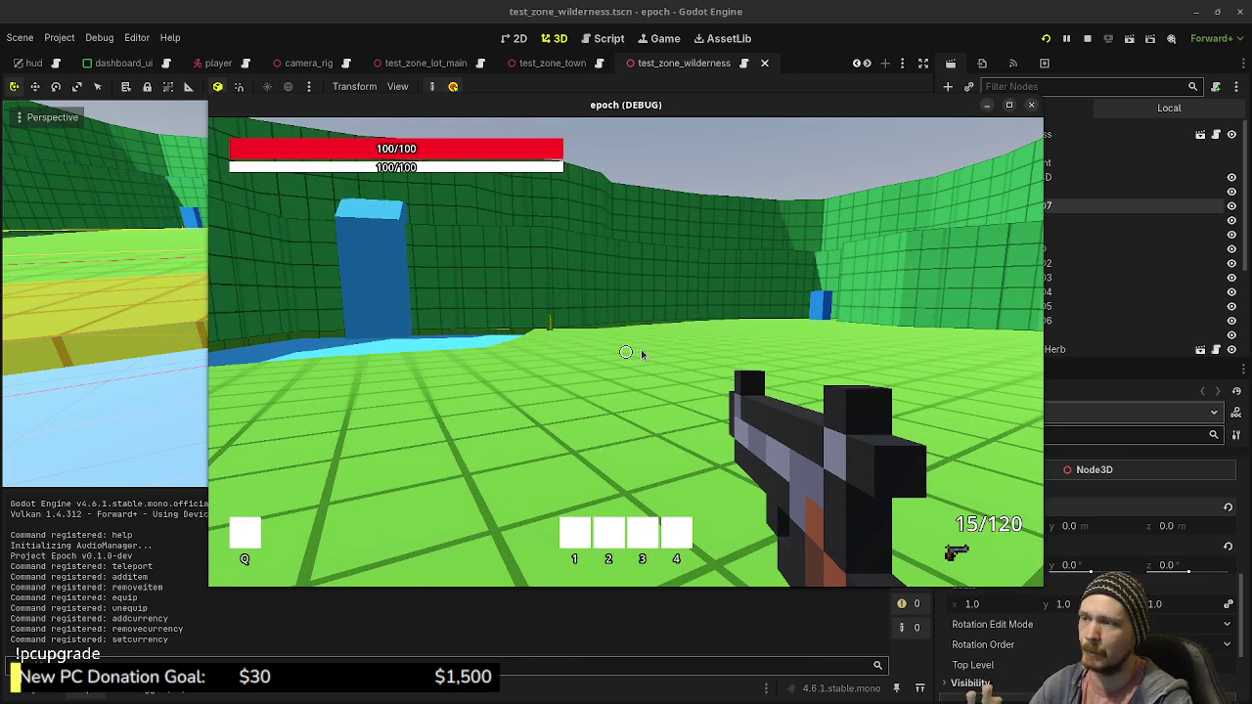
{"action": "key", "text": "shift+w"}
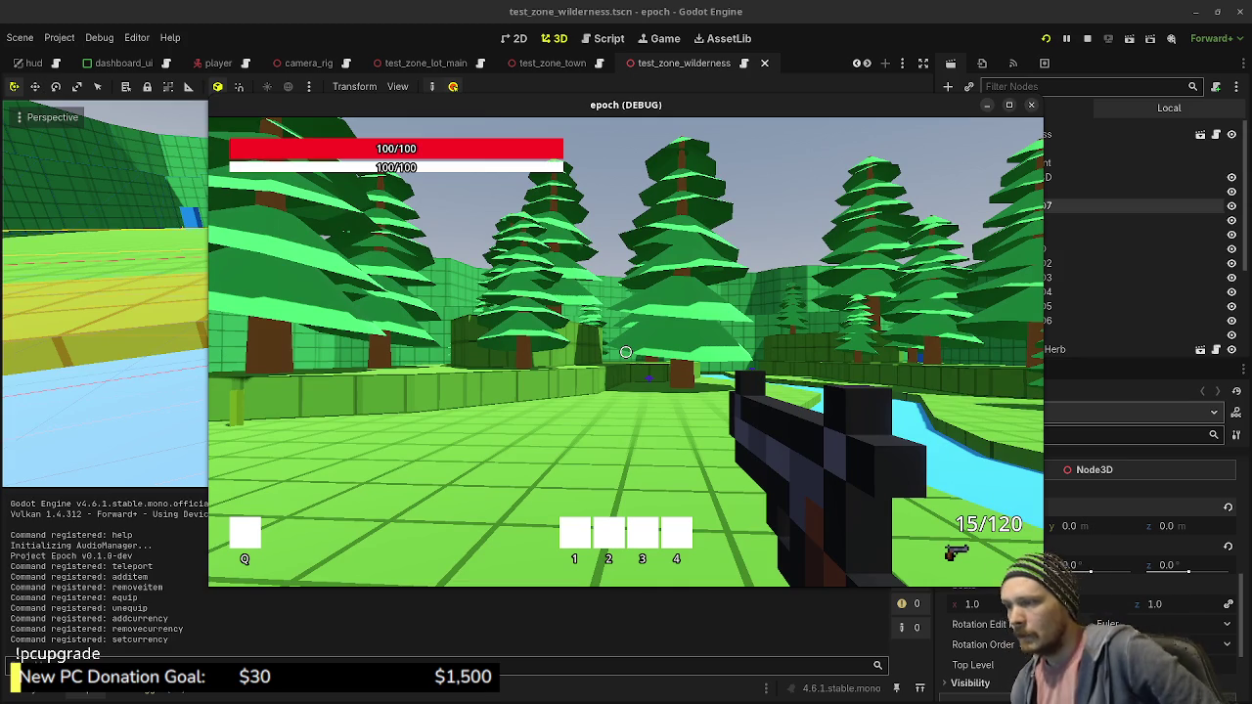
{"action": "key", "text": "shift+w"}
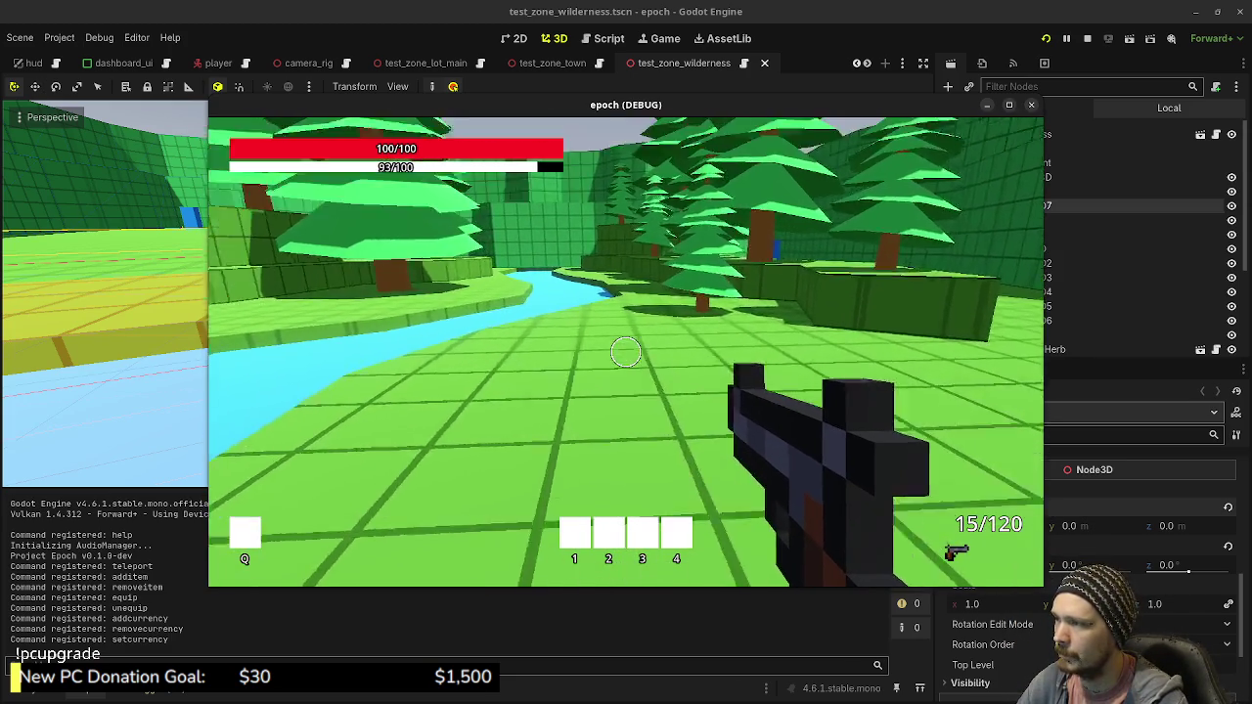
{"action": "key", "text": "shift+w"}
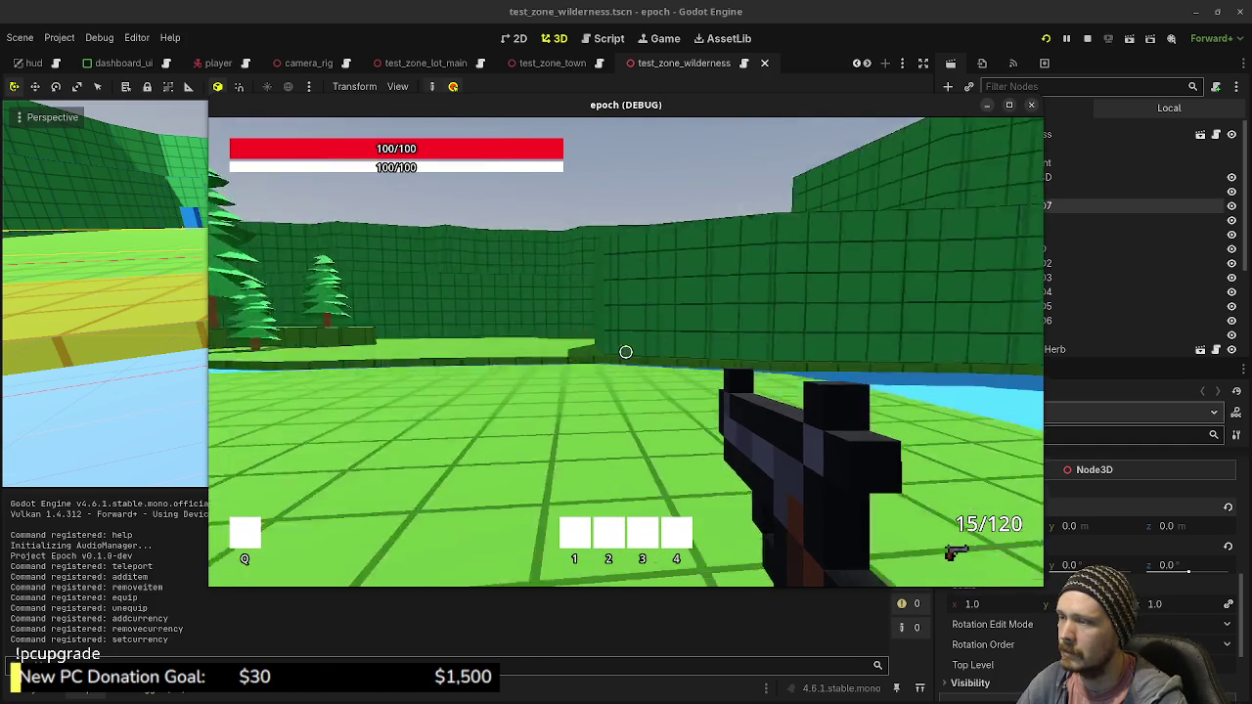
{"action": "key", "text": "w"}
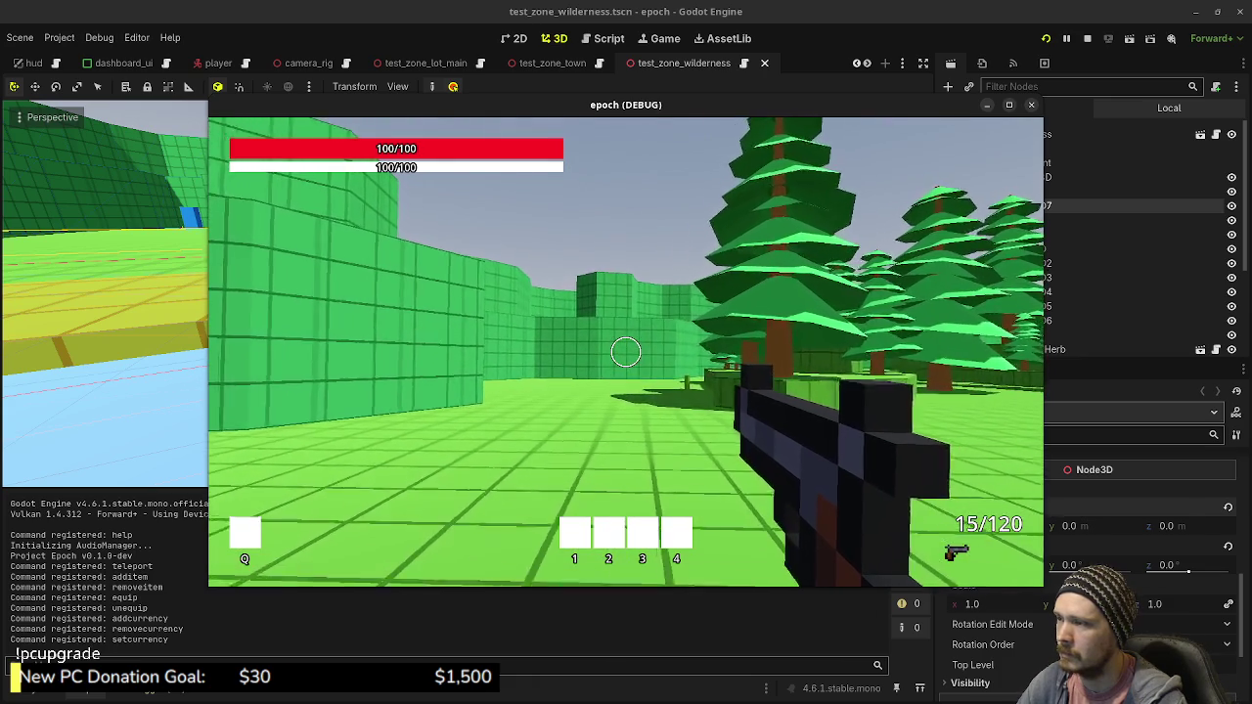
{"action": "key", "text": "shift+w"}
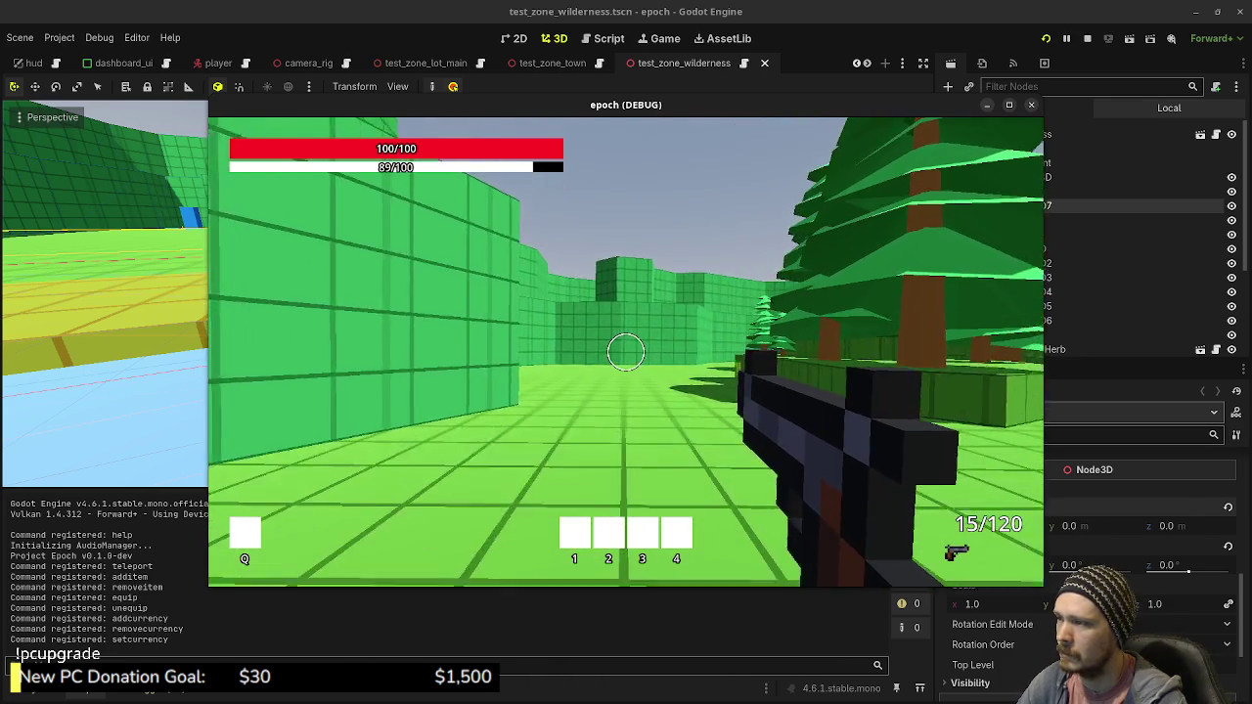
{"action": "key", "text": "w"}
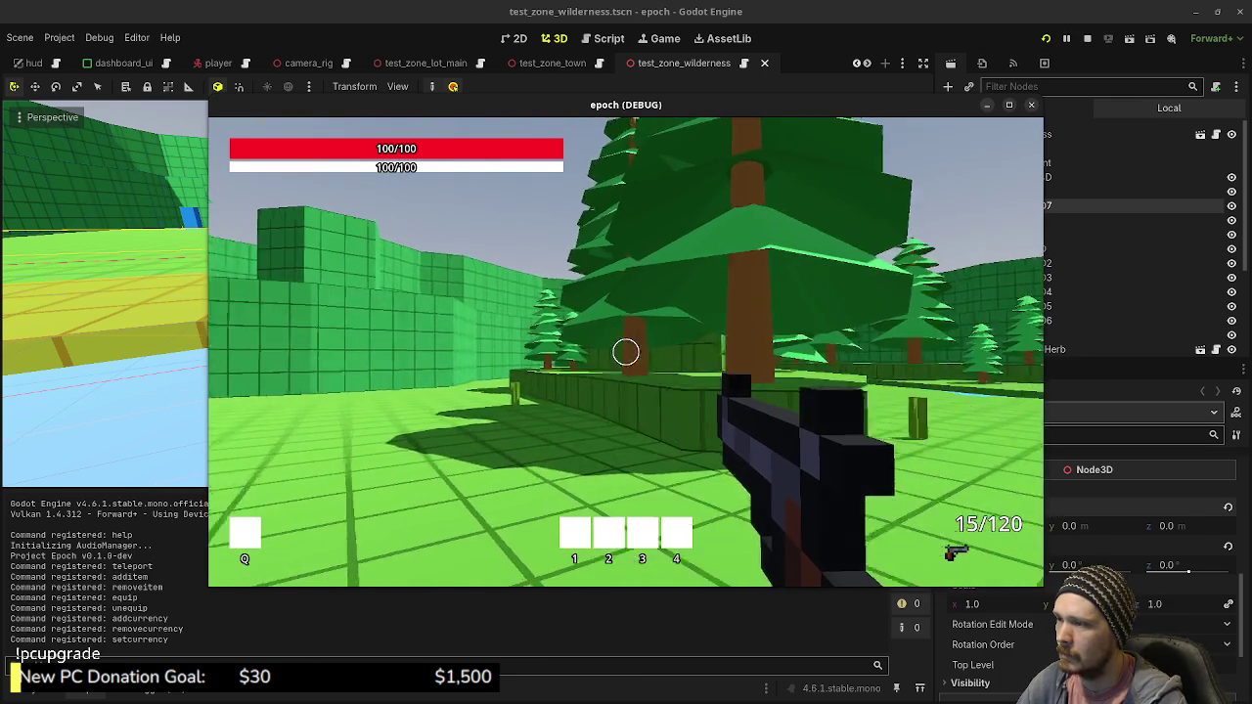
{"action": "key", "text": "shift+w"}
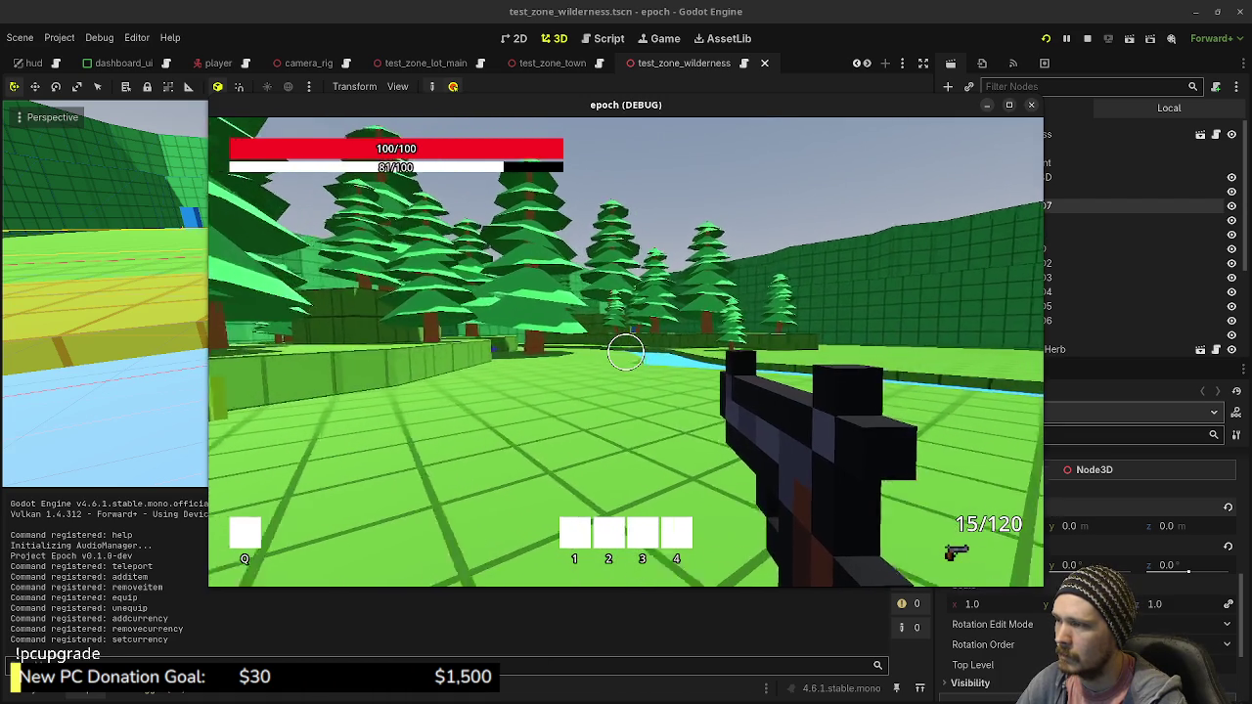
{"action": "key", "text": "w"}
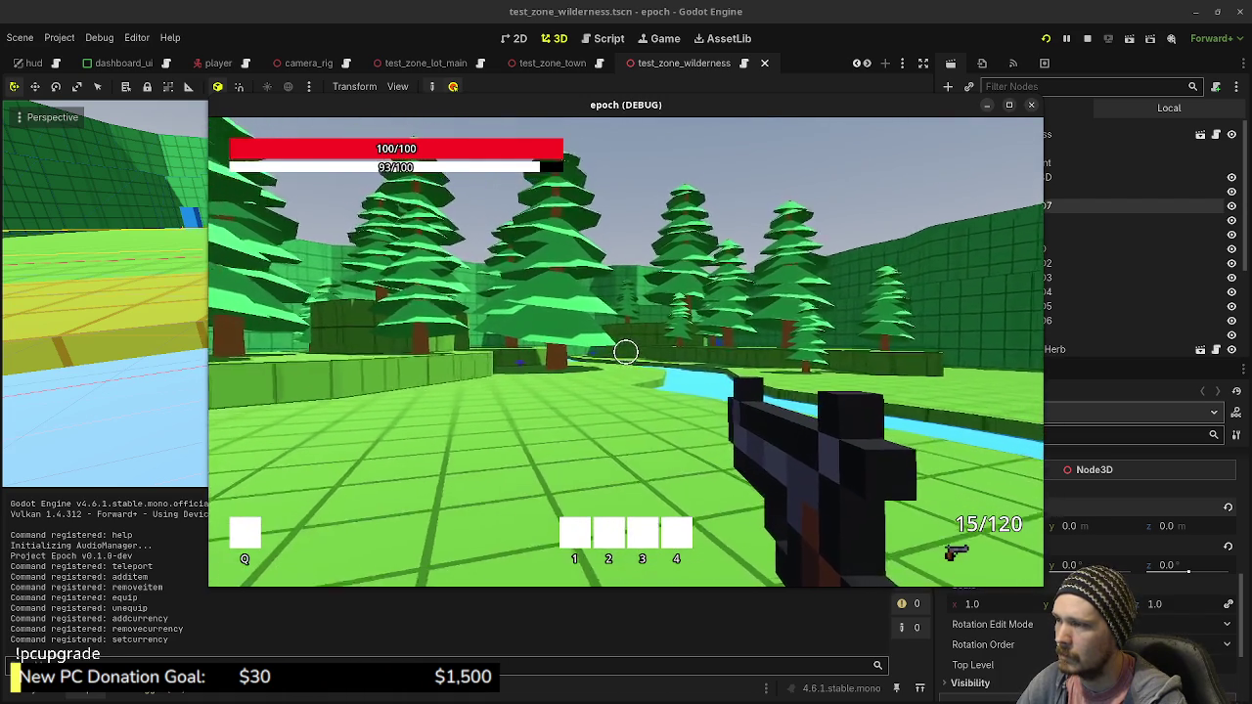
{"action": "key", "text": "w"}
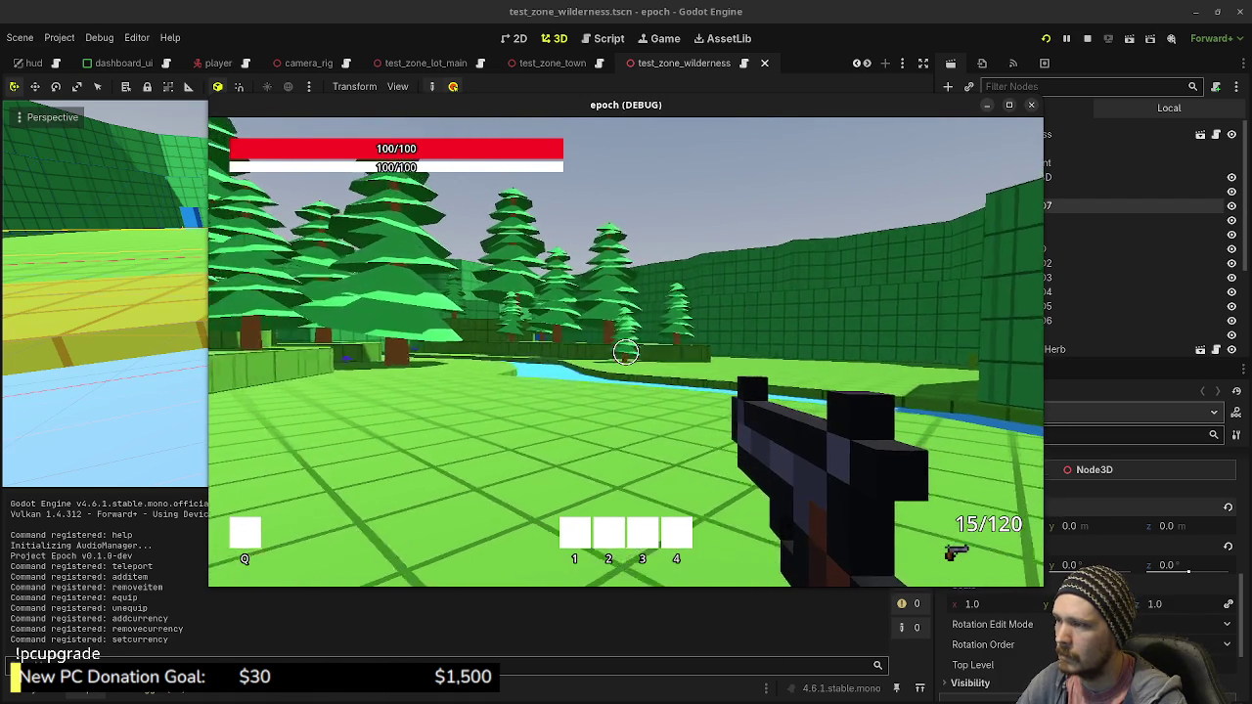
{"action": "key", "text": "shift+w"}
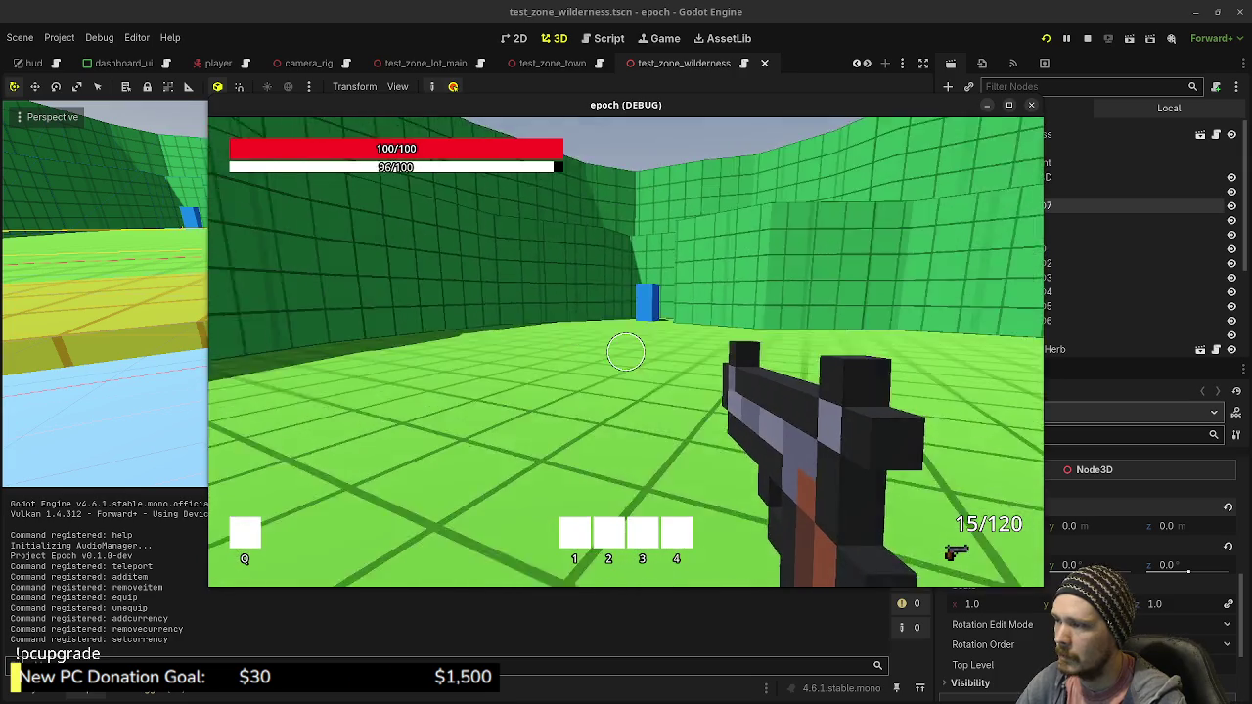
{"action": "key", "text": "w"}
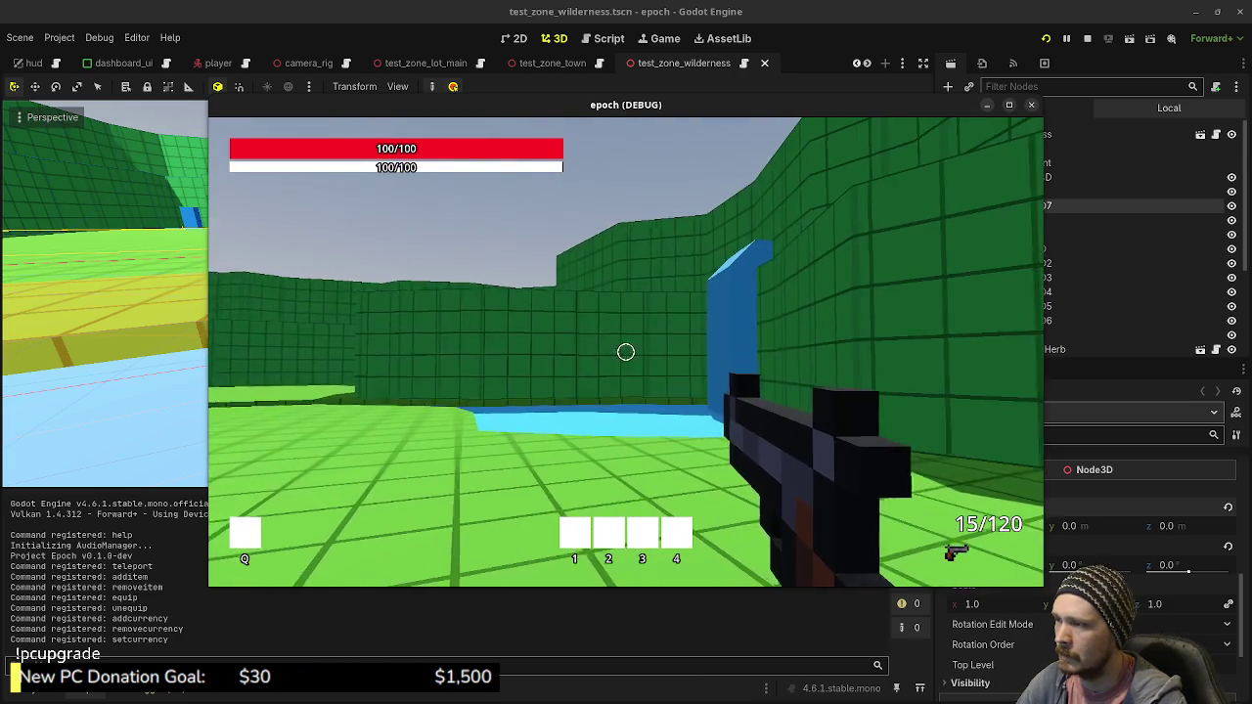
{"action": "key", "text": "w"}
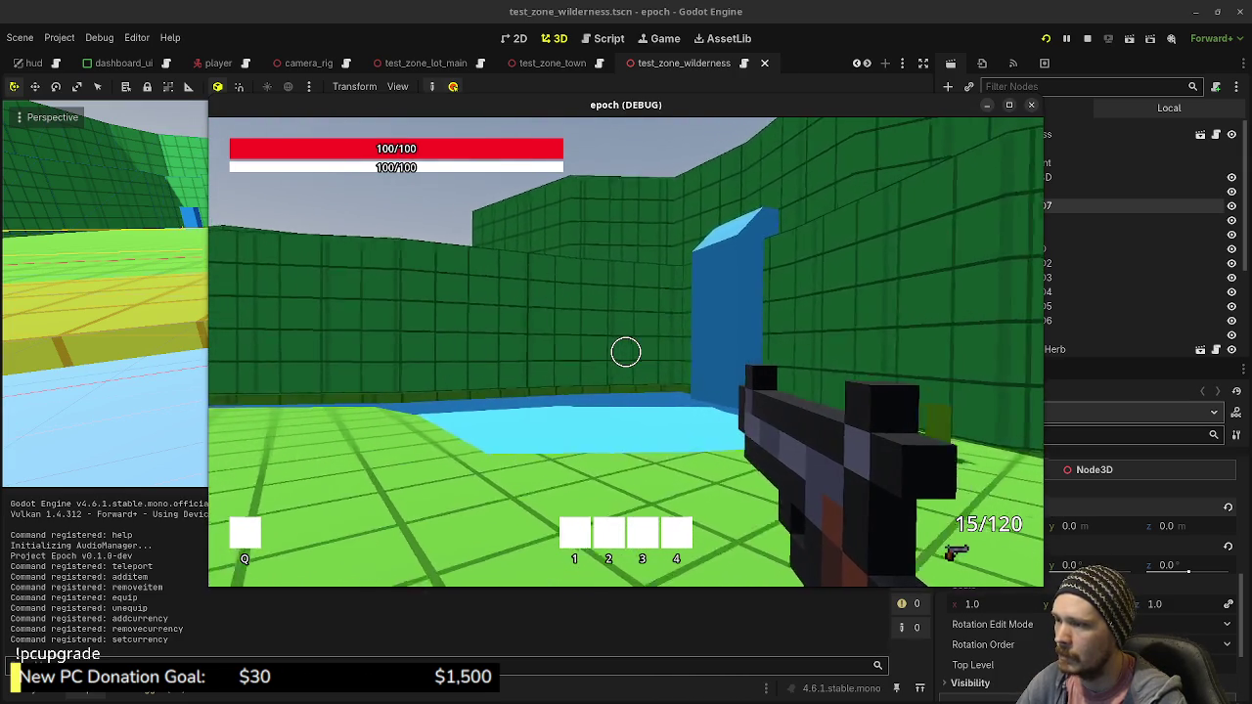
{"action": "key", "text": "w"}
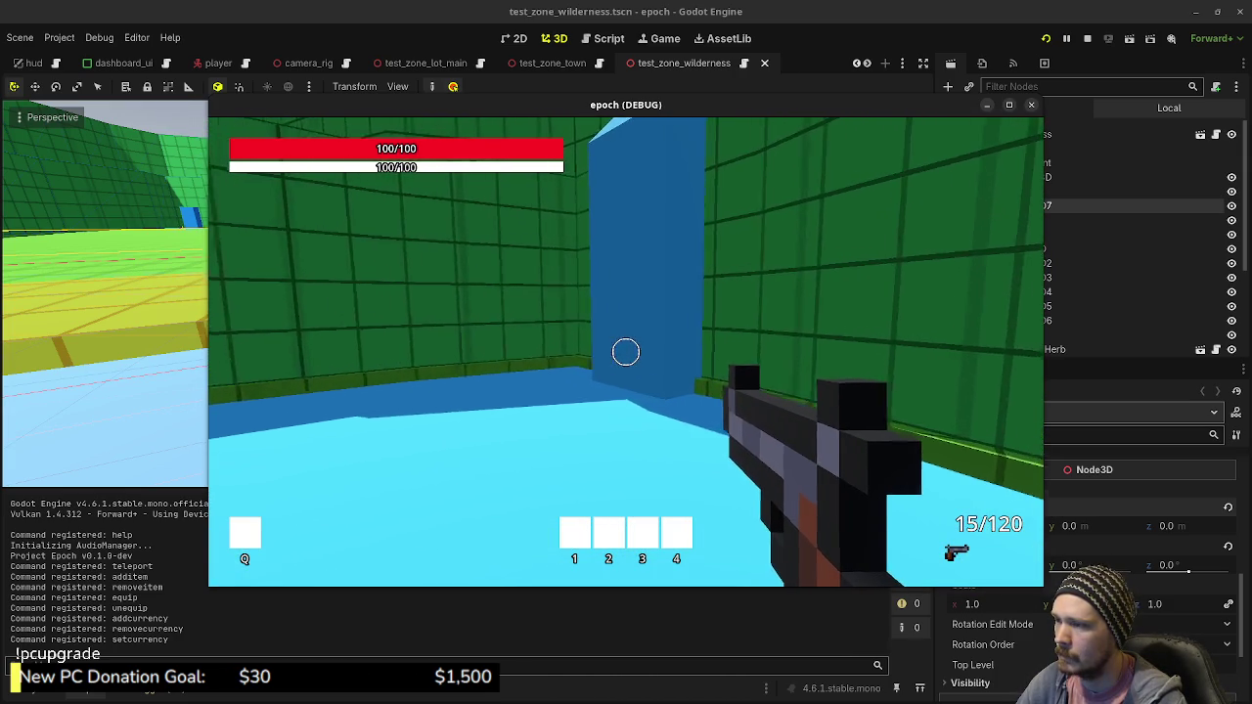
{"action": "key", "text": "space"}
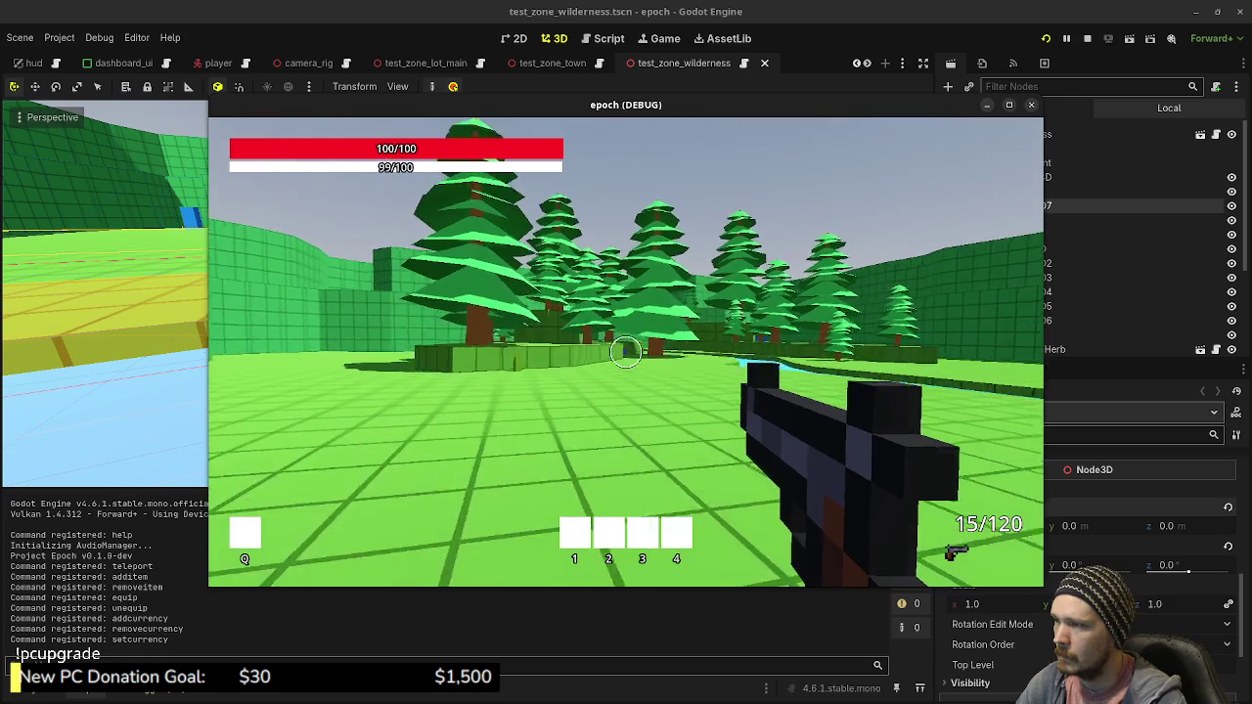
{"action": "key", "text": "w"}
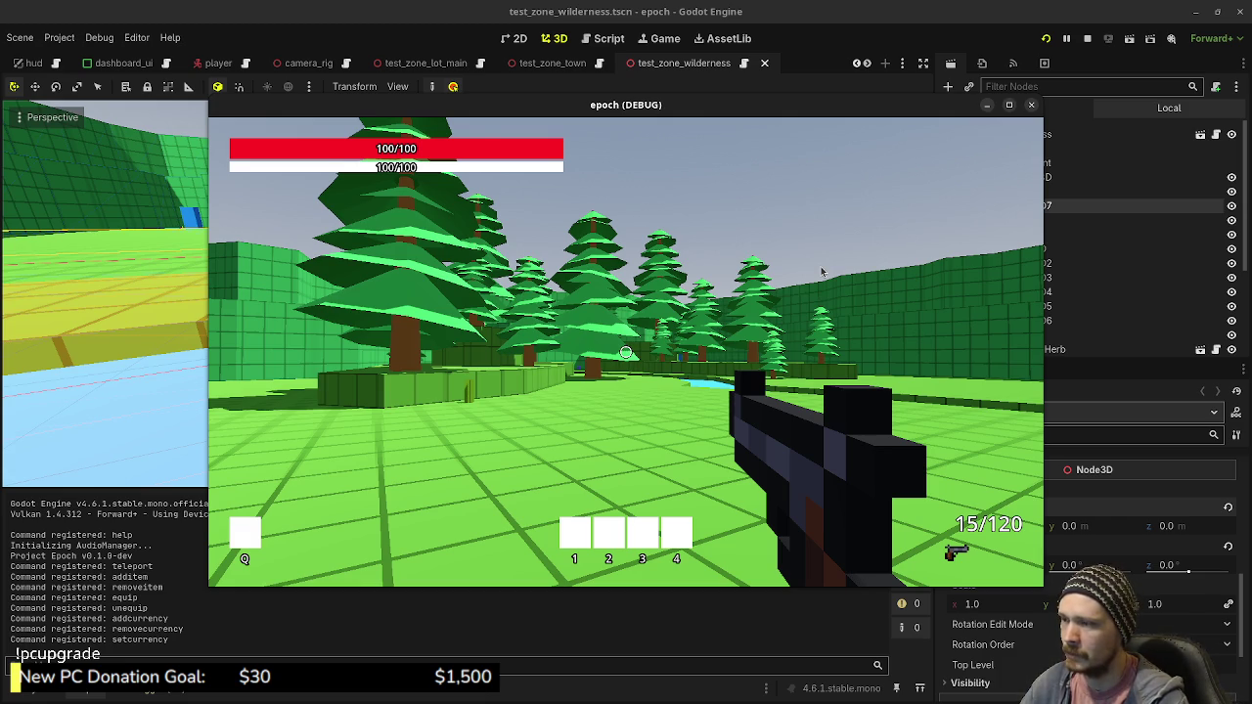
{"action": "left_click", "coordinate": [773, 319]}
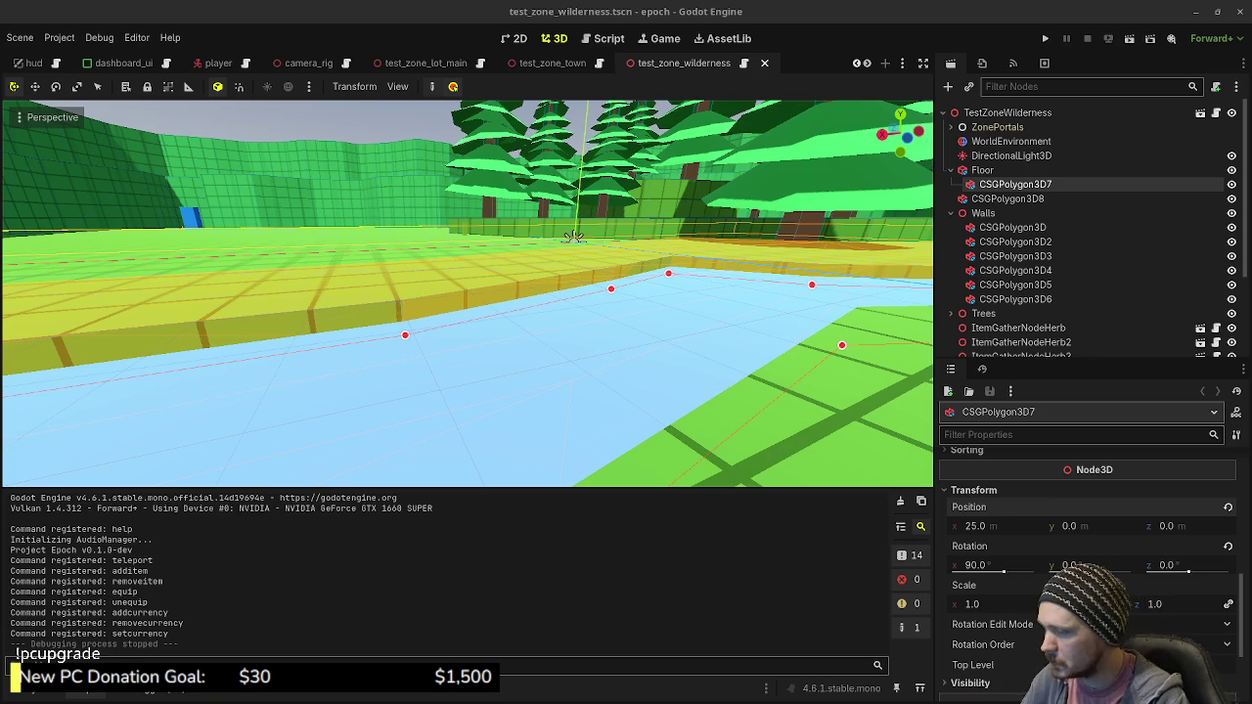
Scroll down in the wilderness scene editor
{"action": "scroll", "coordinate": [1008, 293], "scroll_direction": "down", "scroll_amount": 4}
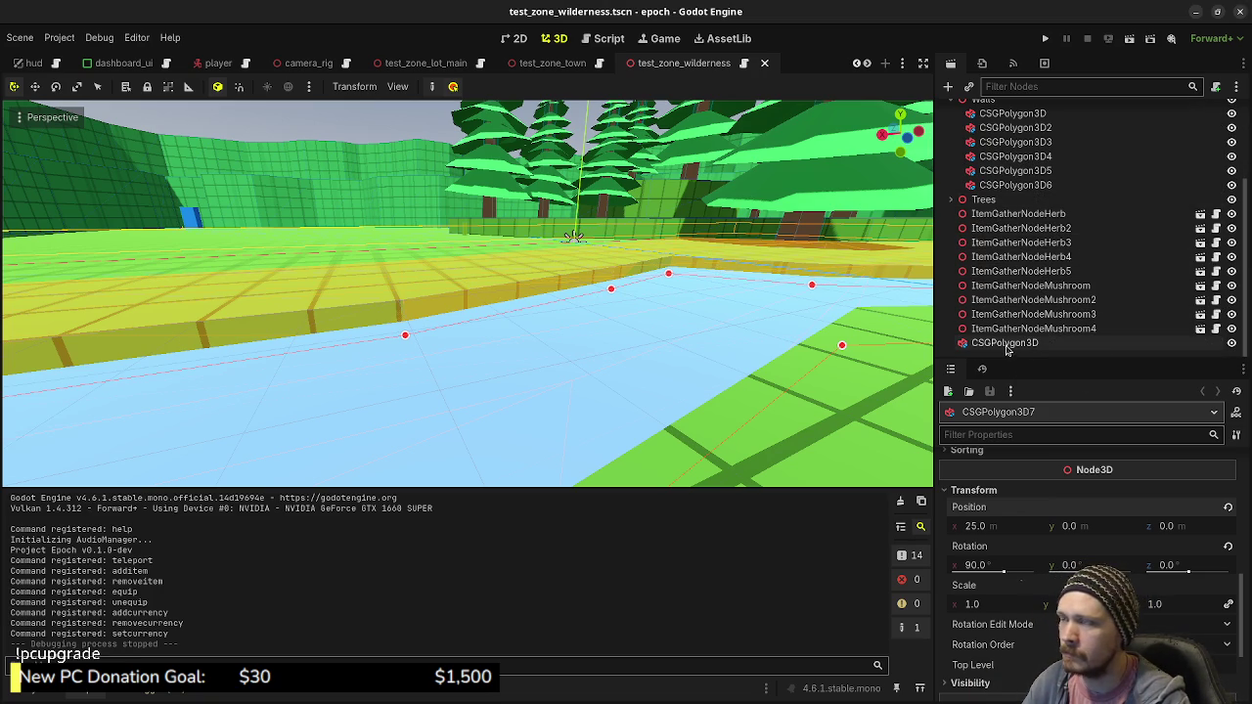
Move the last CSGPolygon3D node up toward the Walls group in the Scene dock
{"action": "left_click", "coordinate": [1006, 344]}
{"action": "left_click_drag", "start_coordinate": [701, 297], "coordinate": [878, 330]}
{"action": "mouse_move", "coordinate": [1005, 344]}
{"action": "left_mouse_down"}
{"action": "mouse_move", "coordinate": [1022, 342]}
{"action": "mouse_move", "coordinate": [1019, 201]}
{"action": "mouse_move", "coordinate": [1011, 209]}
{"action": "left_mouse_up"}
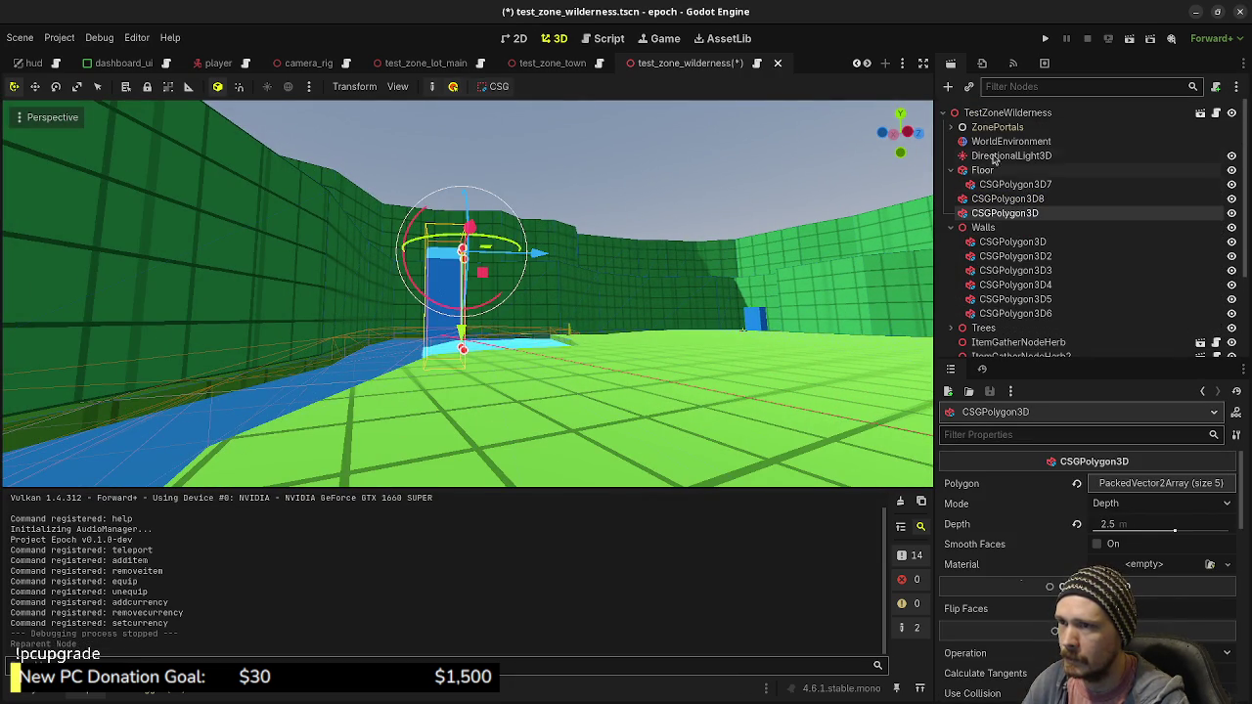
Add a Node3D under the scene root named Water
{"action": "left_click", "coordinate": [986, 114]}
{"action": "key", "text": "ctrl+a"}
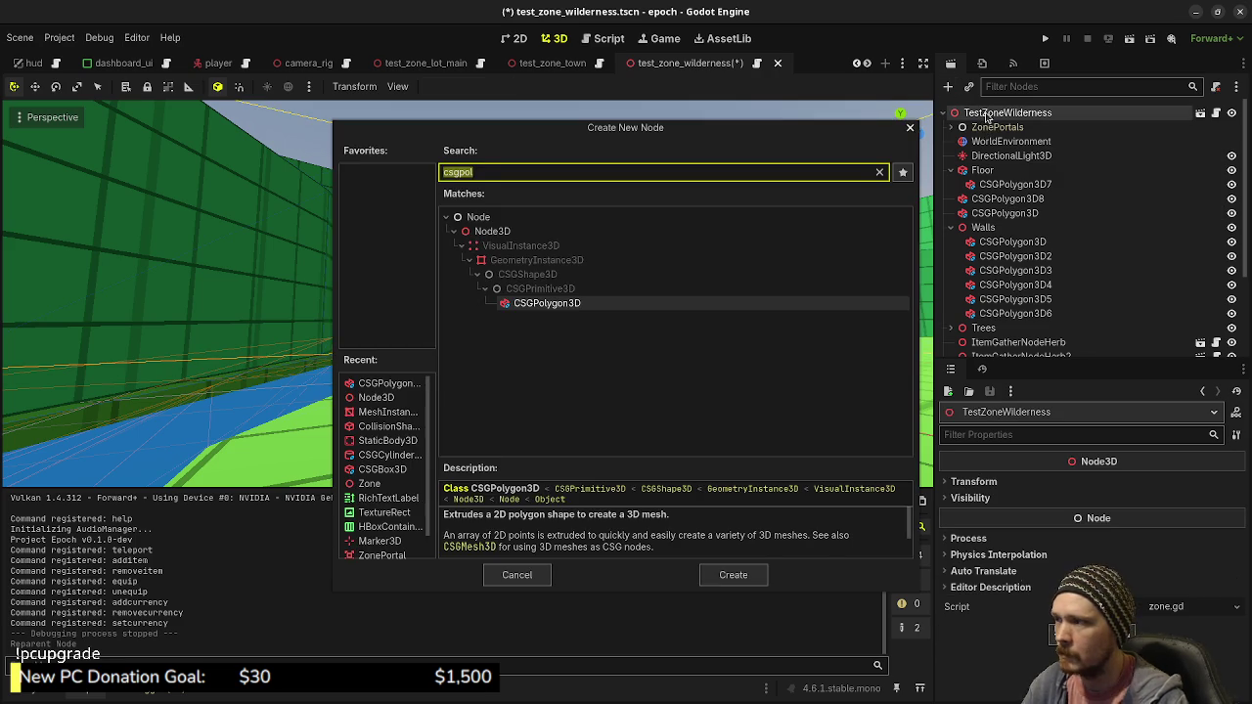
{"action": "type", "text": "node3d"}
{"action": "key", "text": "Return"}
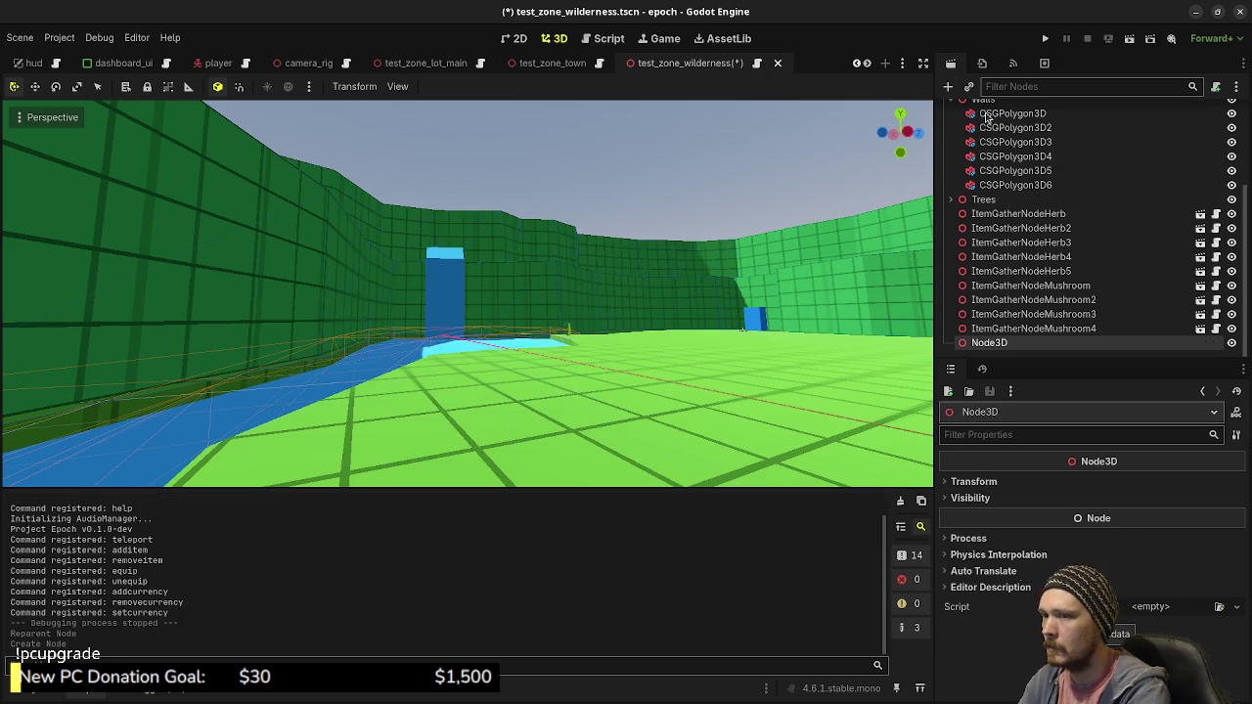
{"action": "key", "text": "F2"}
{"action": "type", "text": "Water"}
{"action": "key", "text": "Return"}
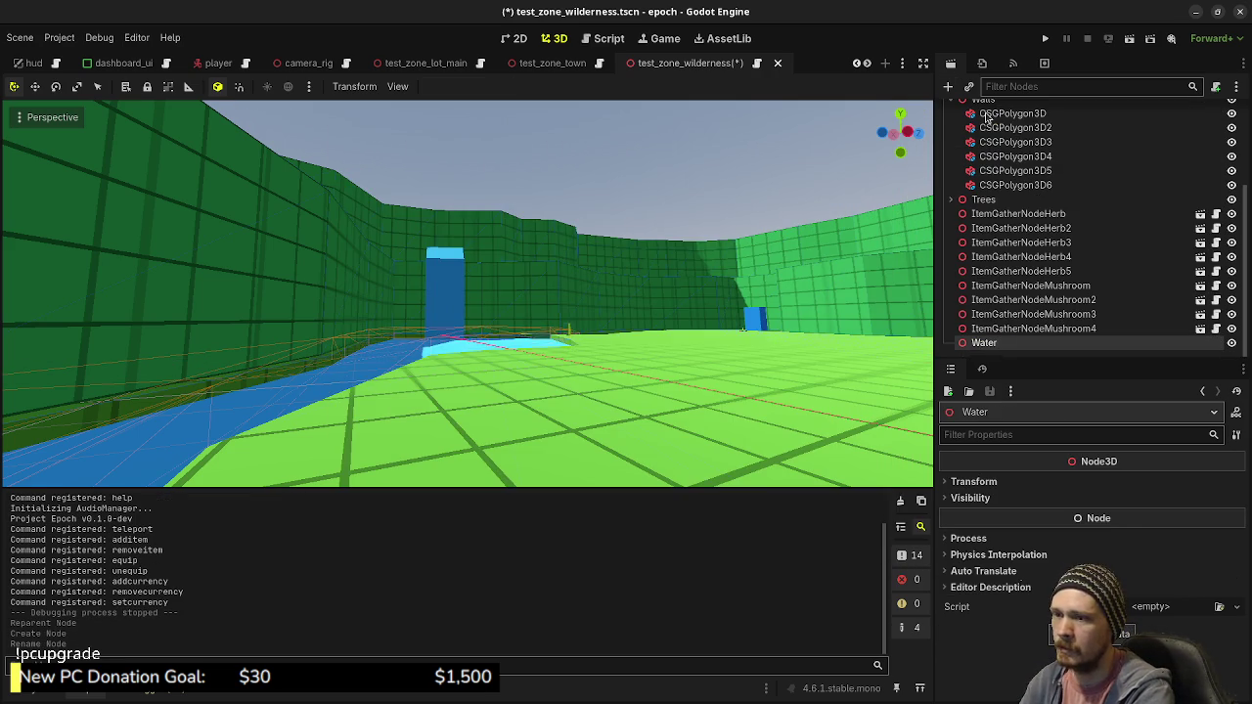
Select both water polygons, CSGPolygon3D8 and CSGPolygon3D, for grouping under Water
{"action": "mouse_move", "coordinate": [988, 346]}
{"action": "left_mouse_down"}
{"action": "mouse_move", "coordinate": [1002, 191]}
{"action": "mouse_move", "coordinate": [991, 202]}
{"action": "left_mouse_up"}
{"action": "left_click", "coordinate": [989, 212]}
{"action": "left_click", "coordinate": [993, 226], "text": "shift"}
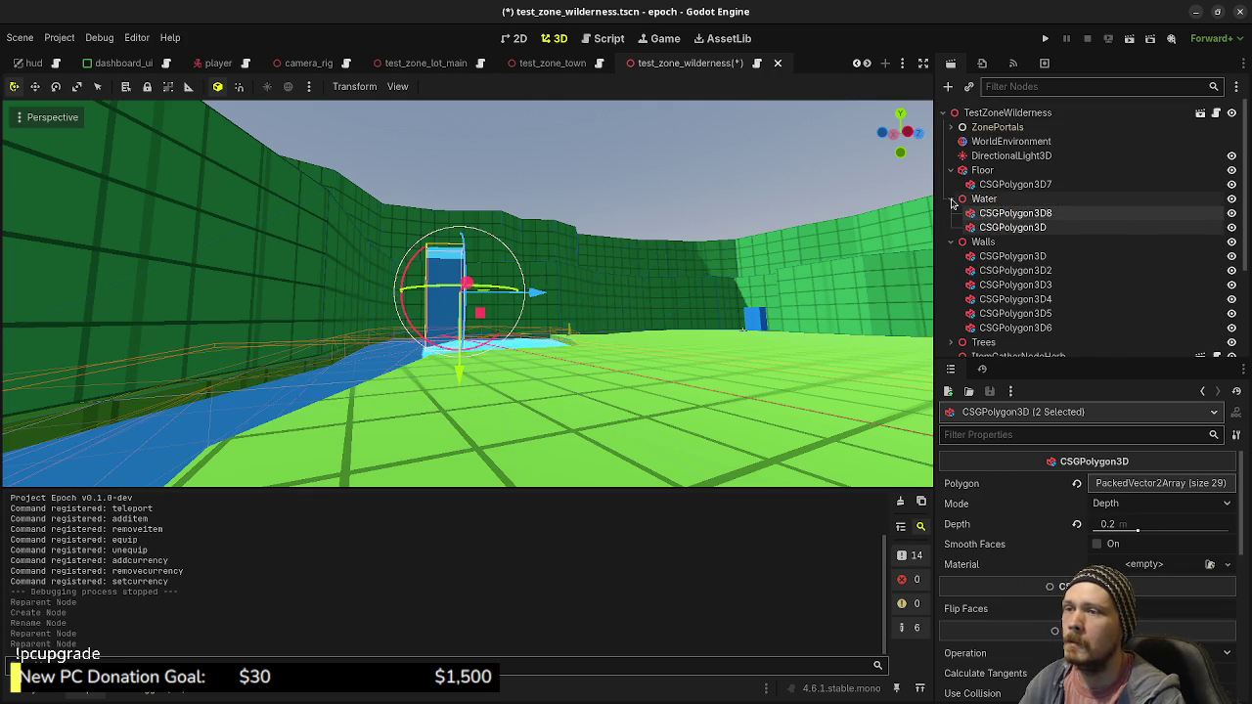
Collapse the Water, Walls, Trees and Floor groups in the Scene dock
{"action": "left_click", "coordinate": [953, 201]}
{"action": "left_click", "coordinate": [952, 214]}
{"action": "left_click", "coordinate": [953, 228]}
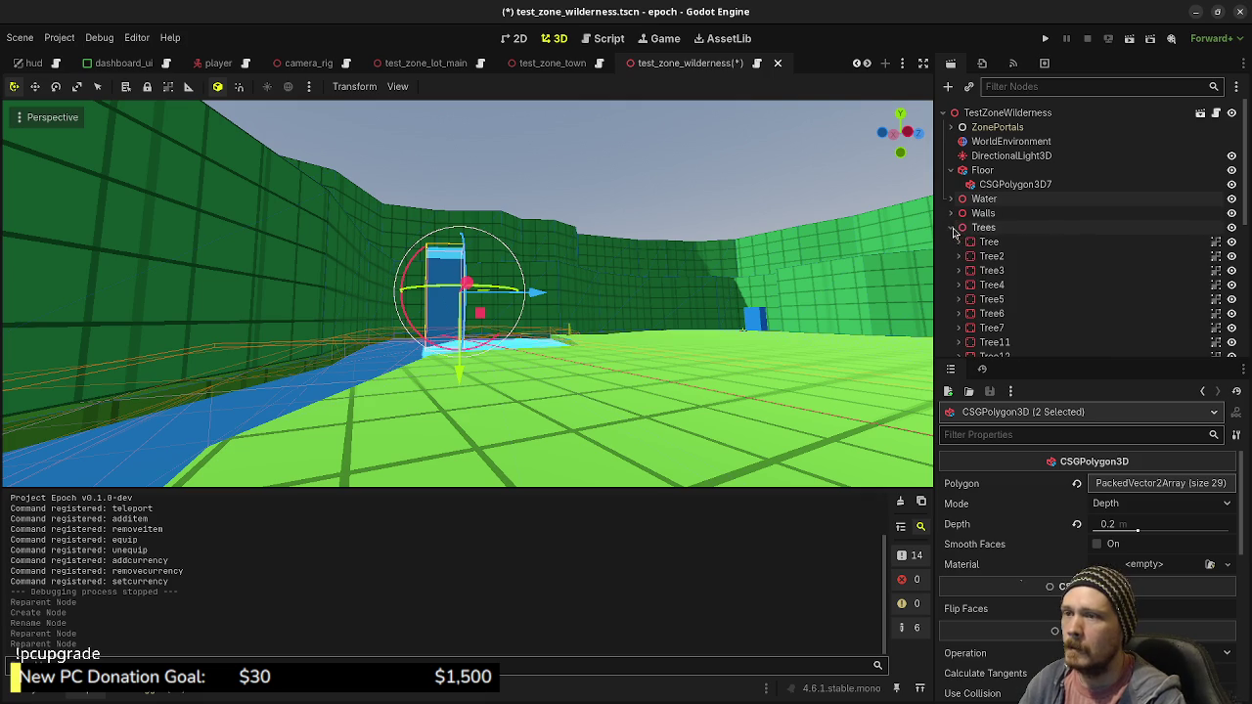
{"action": "left_click", "coordinate": [953, 228]}
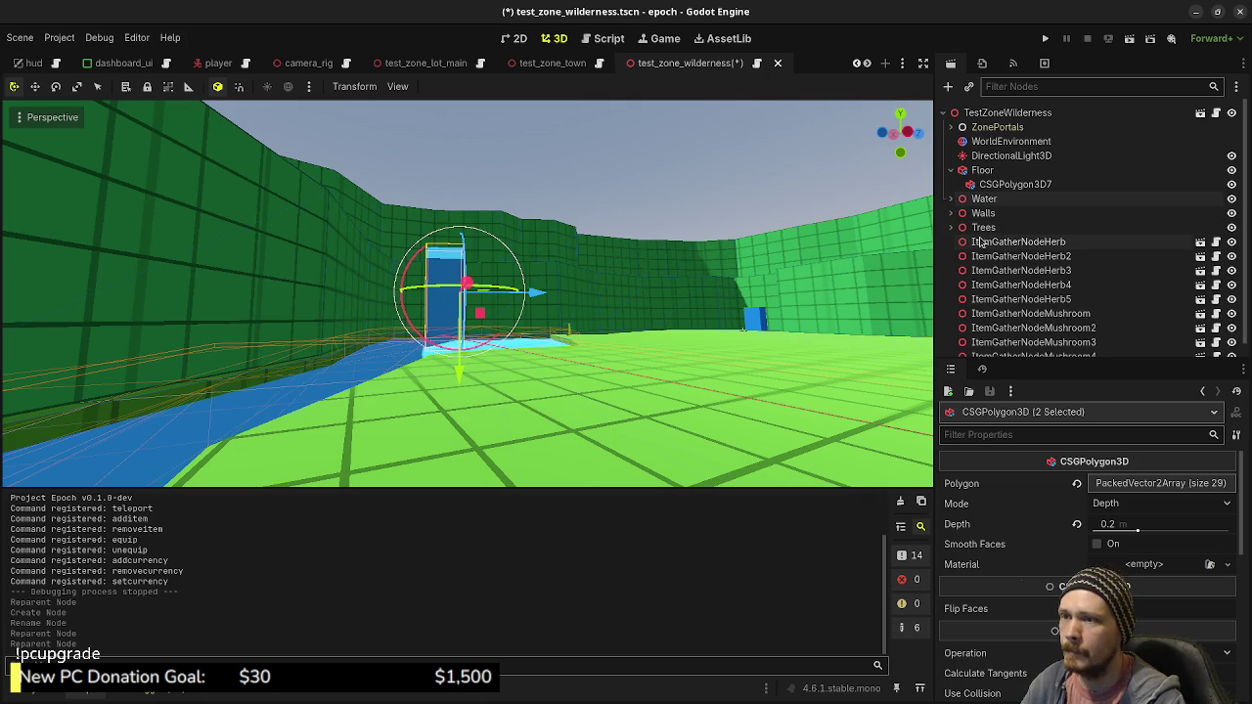
{"action": "left_click", "coordinate": [951, 170]}
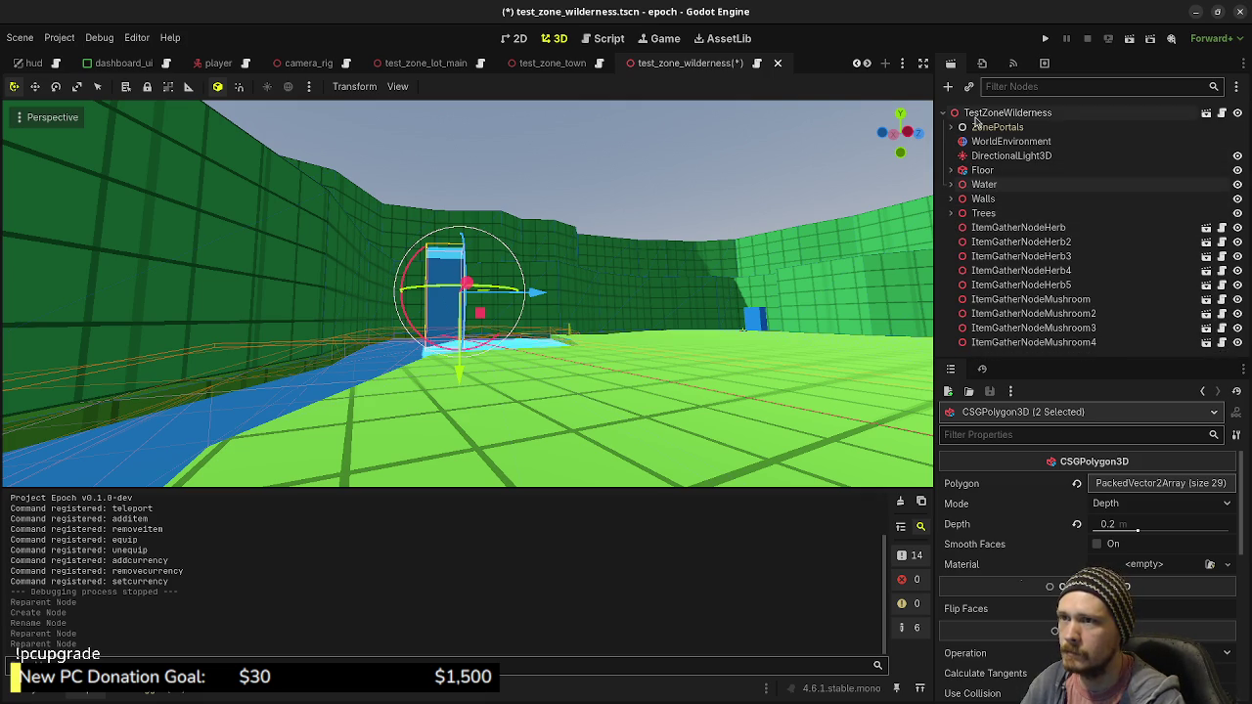
Add a Node3D under the scene root named GatherNodes
{"action": "left_click", "coordinate": [975, 116]}
{"action": "key", "text": "ctrl+a"}
{"action": "type", "text": "node"}
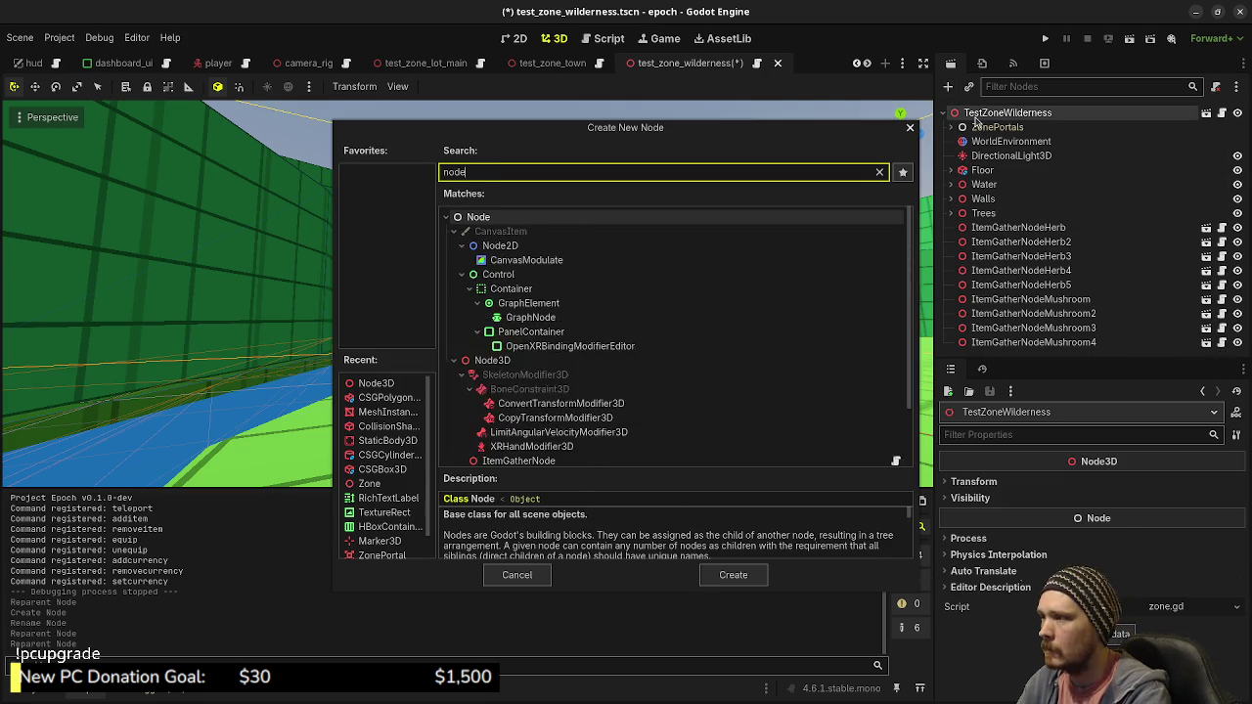
{"action": "type", "text": "3d"}
{"action": "key", "text": "Return"}
{"action": "key", "text": "F2"}
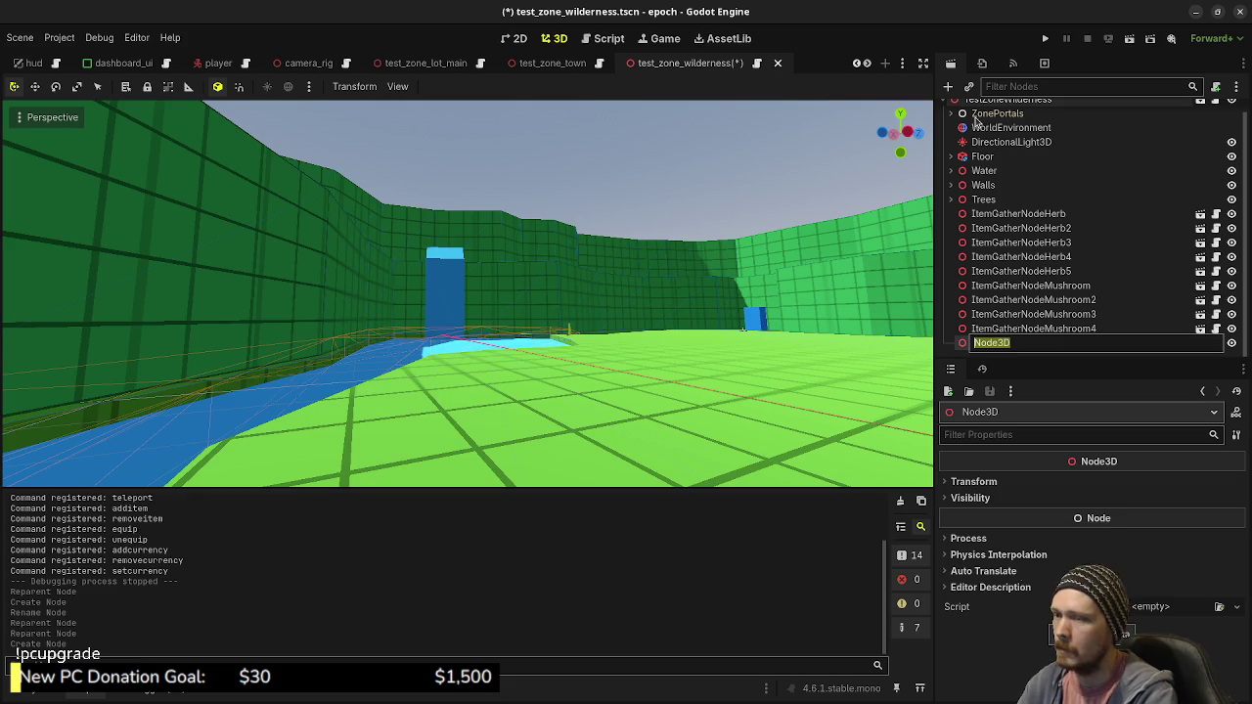
{"action": "type", "text": "GatherNo"}
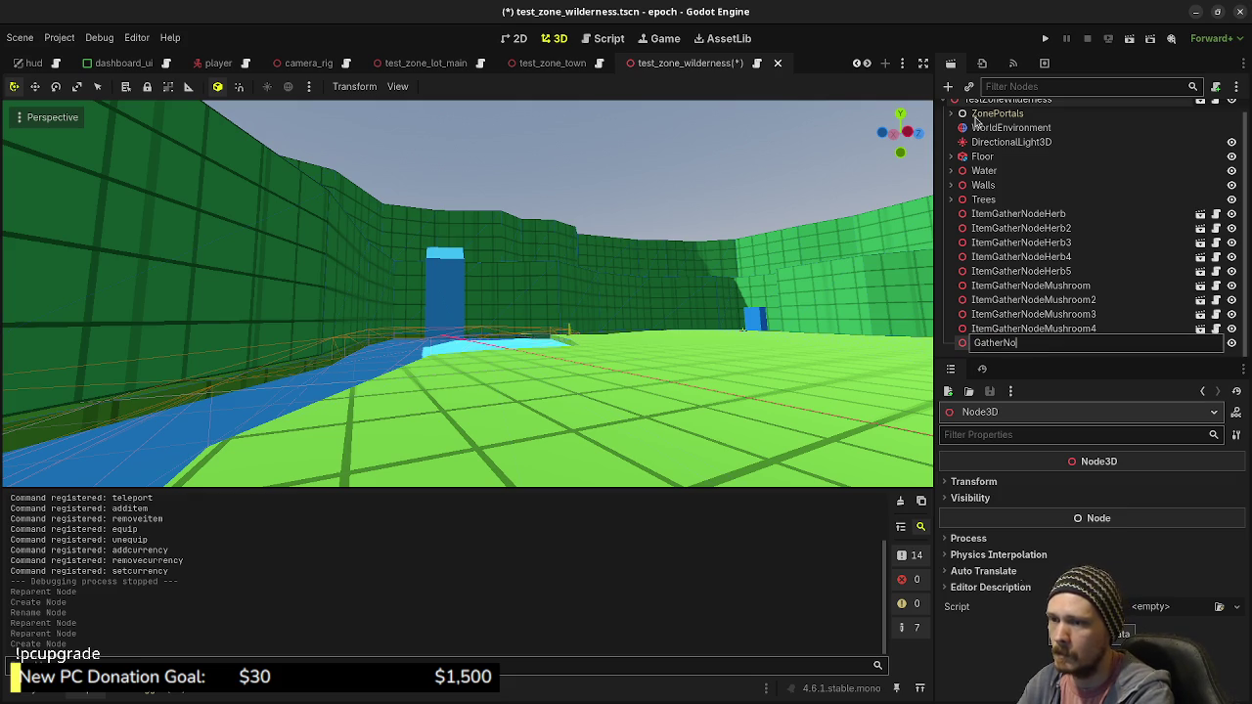
{"action": "type", "text": "des"}
{"action": "key", "text": "Return"}
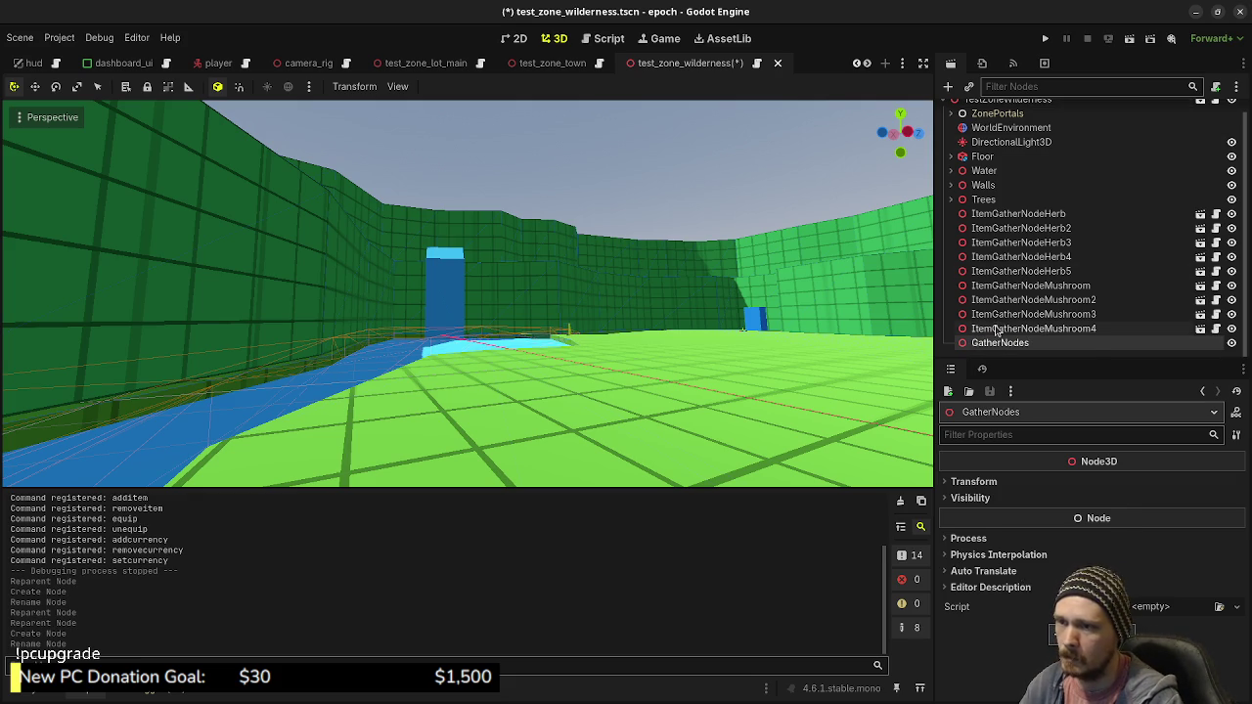
Move all nine herb and mushroom gather nodes under GatherNodes and save the scene
{"action": "left_click", "coordinate": [997, 328]}
{"action": "left_click", "coordinate": [991, 217], "text": "shift"}
{"action": "left_click_drag", "start_coordinate": [991, 217], "coordinate": [1008, 344]}
{"action": "left_click", "coordinate": [963, 214]}
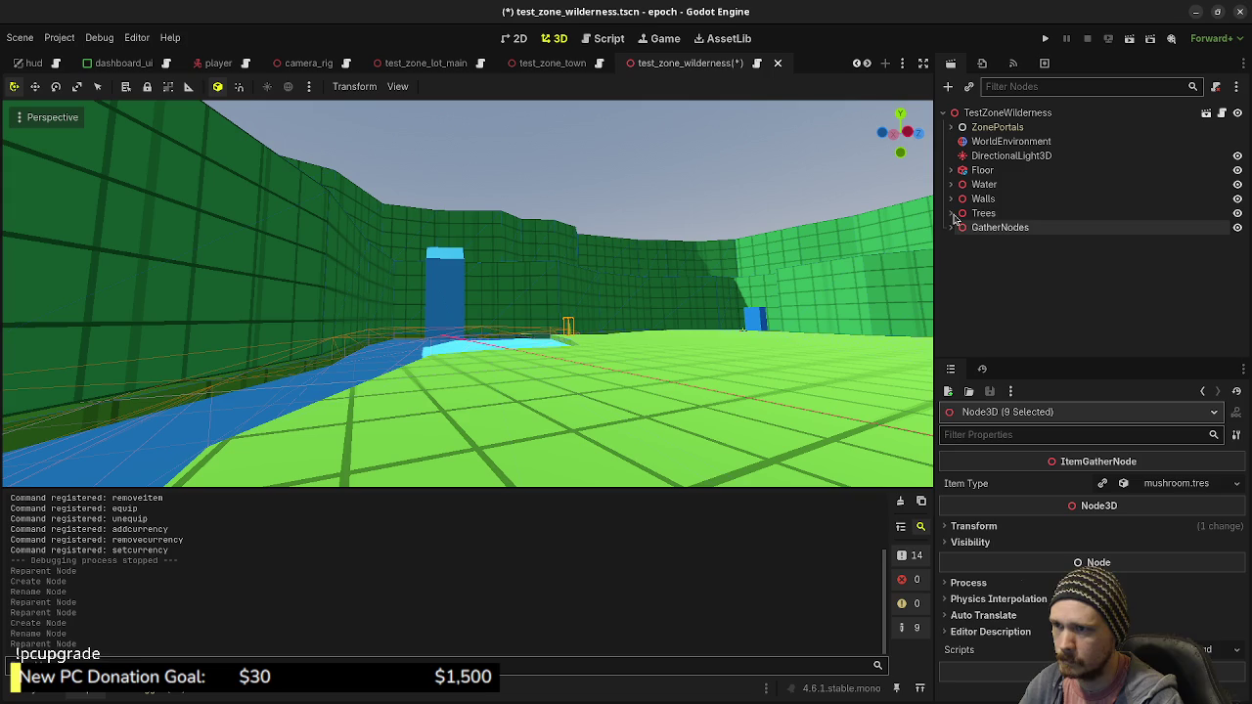
{"action": "left_click", "coordinate": [1007, 305]}
{"action": "key", "text": "ctrl+s"}
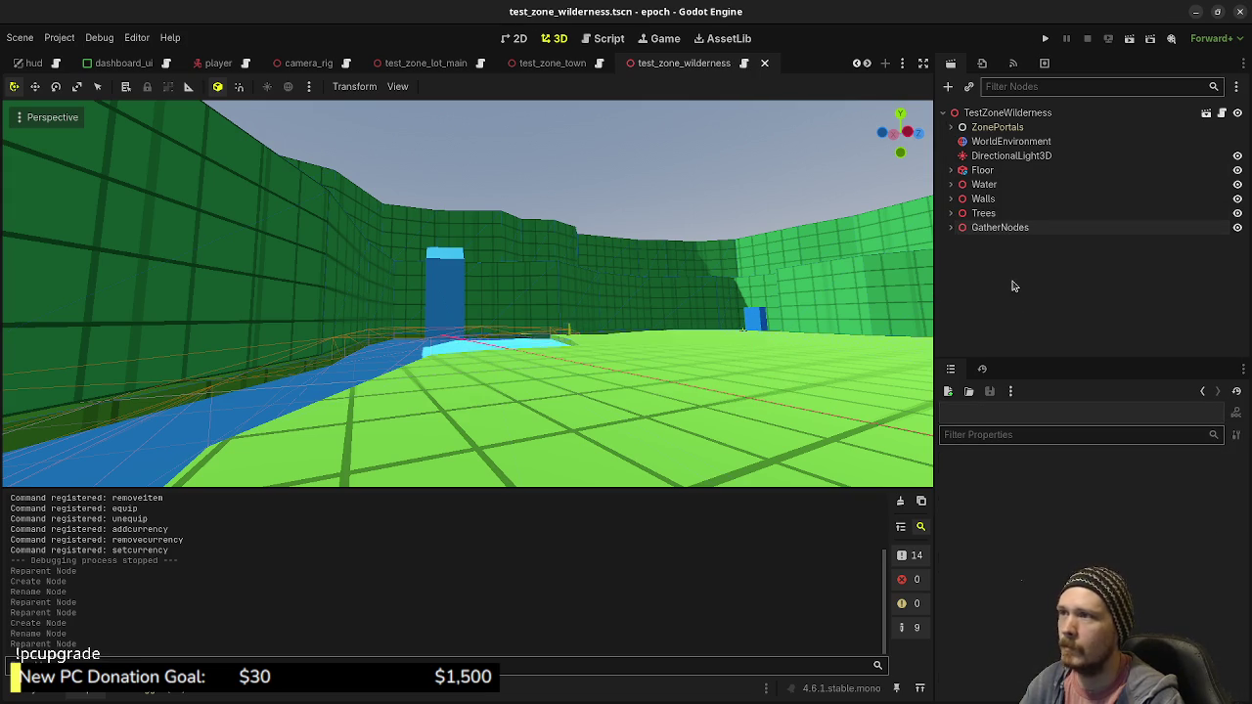
Turn the view across the river and begin adding a new node under the scene root
{"action": "mouse_move", "coordinate": [920, 254]}
{"action": "left_mouse_down"}
{"action": "mouse_move", "coordinate": [841, 176]}
{"action": "mouse_move", "coordinate": [841, 254]}
{"action": "mouse_move", "coordinate": [763, 269]}
{"action": "mouse_move", "coordinate": [797, 272]}
{"action": "mouse_move", "coordinate": [773, 274]}
{"action": "left_mouse_up"}
{"action": "left_click", "coordinate": [1004, 114]}
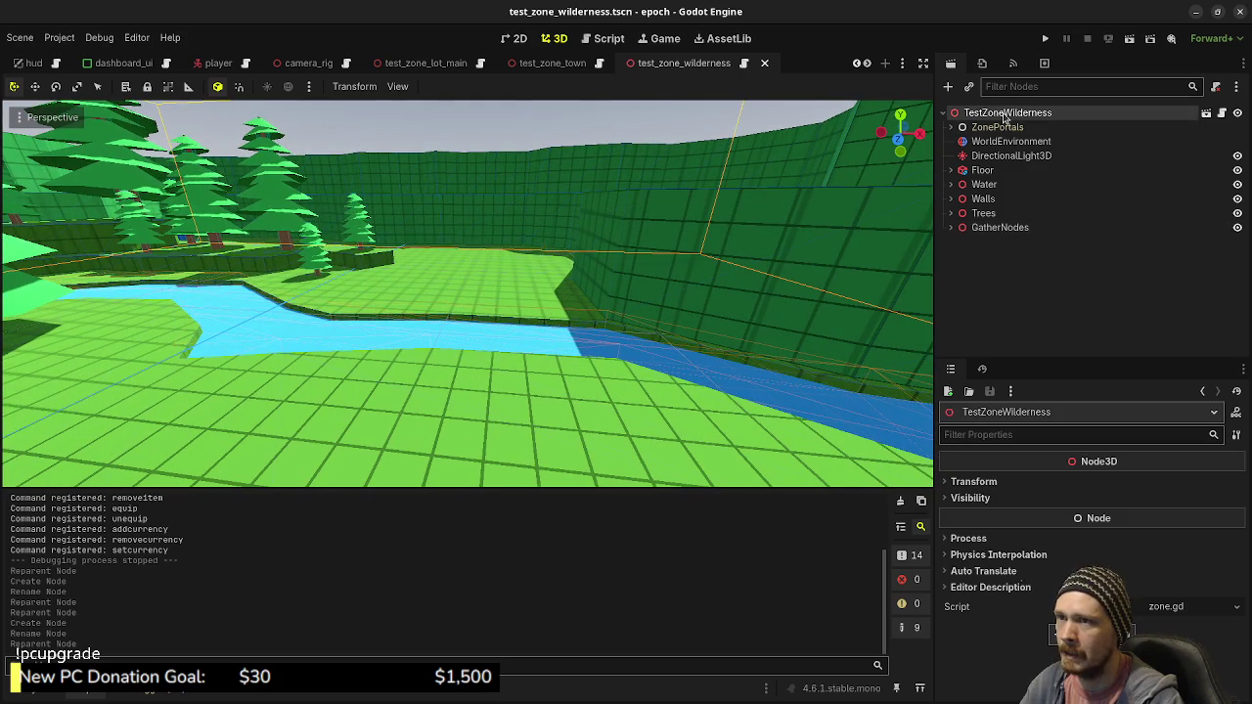
{"action": "key", "text": "ctrl+a"}
Add a CSGBox3D and size it 3 × 0.2 × 3.5 m
{"action": "type", "text": "csg"}
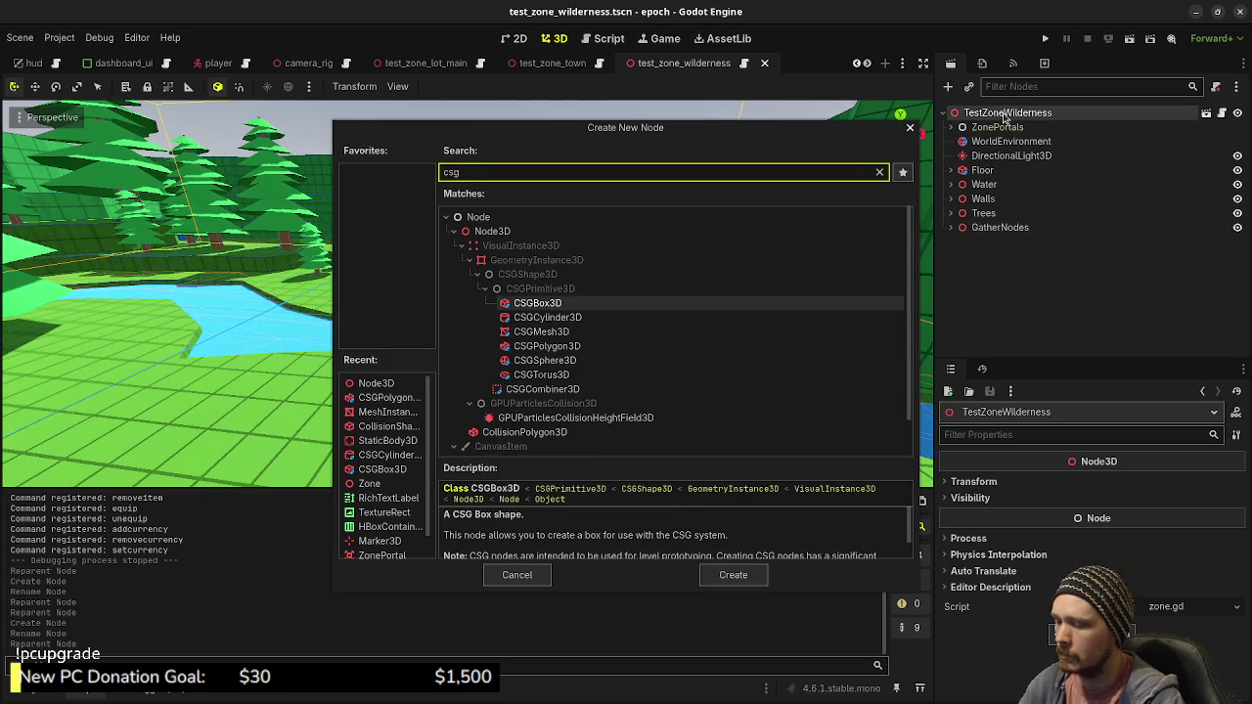
{"action": "key", "text": "Return"}
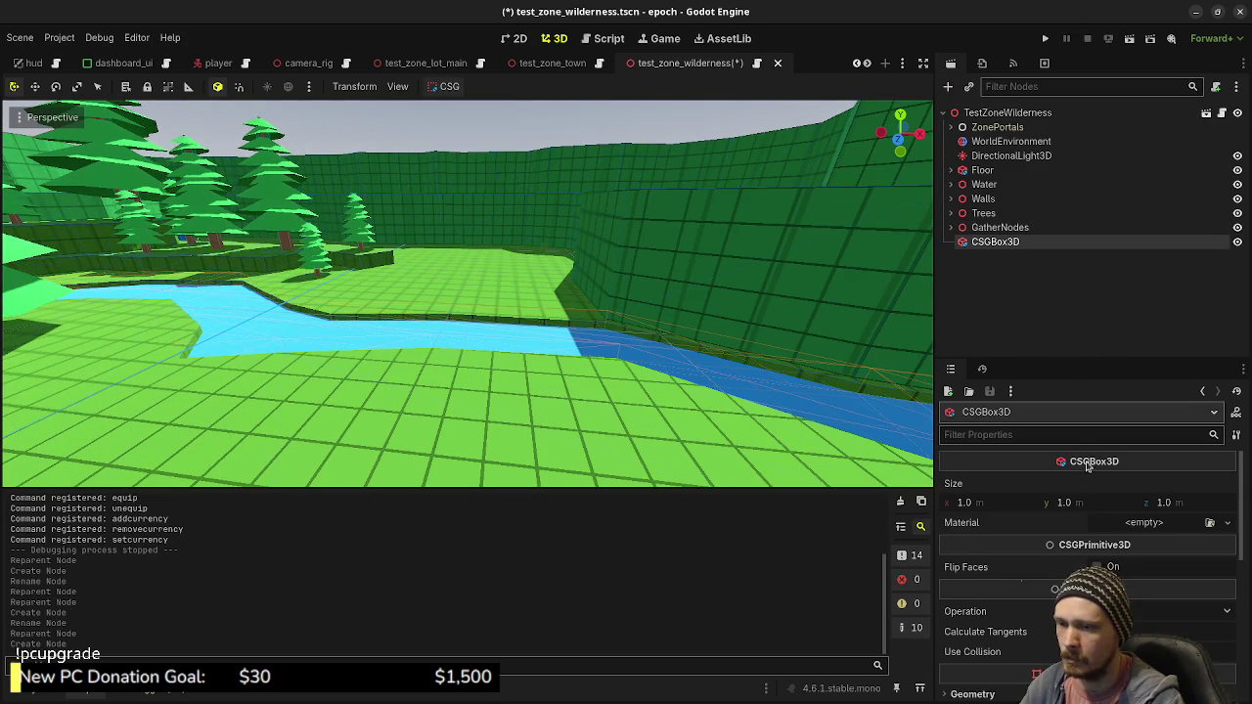
{"action": "left_click", "coordinate": [1080, 506]}
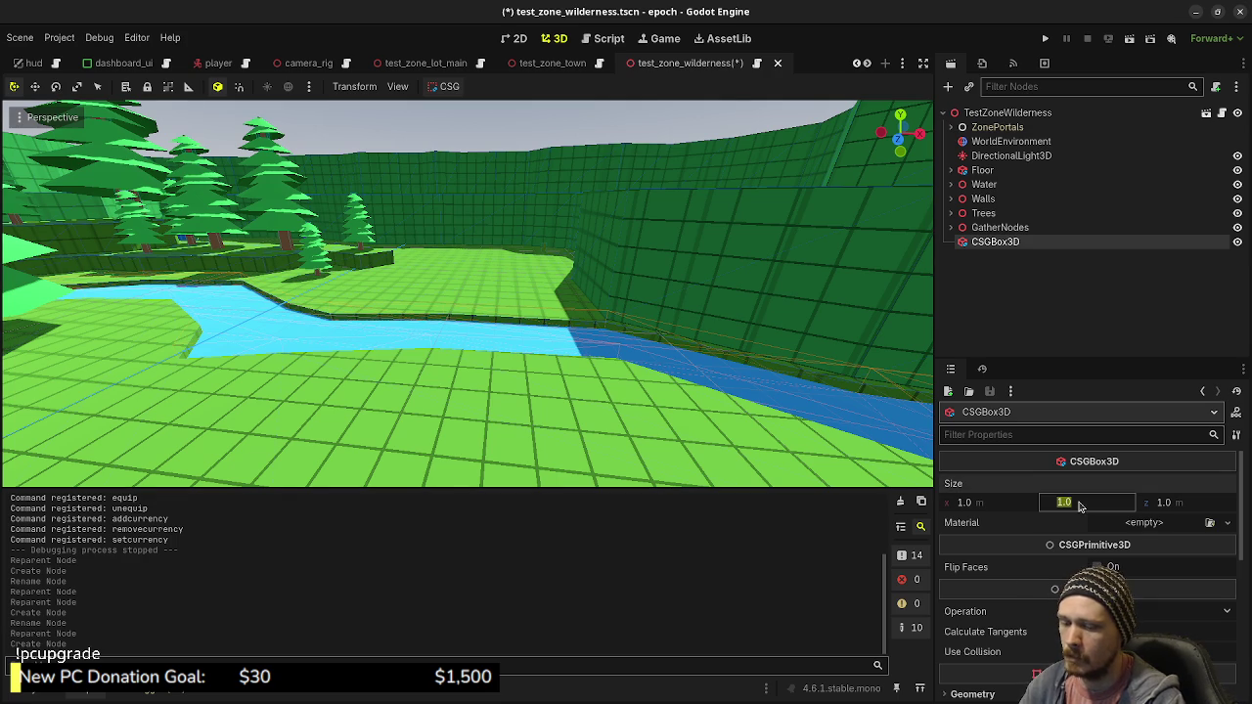
{"action": "type", "text": "0.2"}
{"action": "key", "text": "Return"}
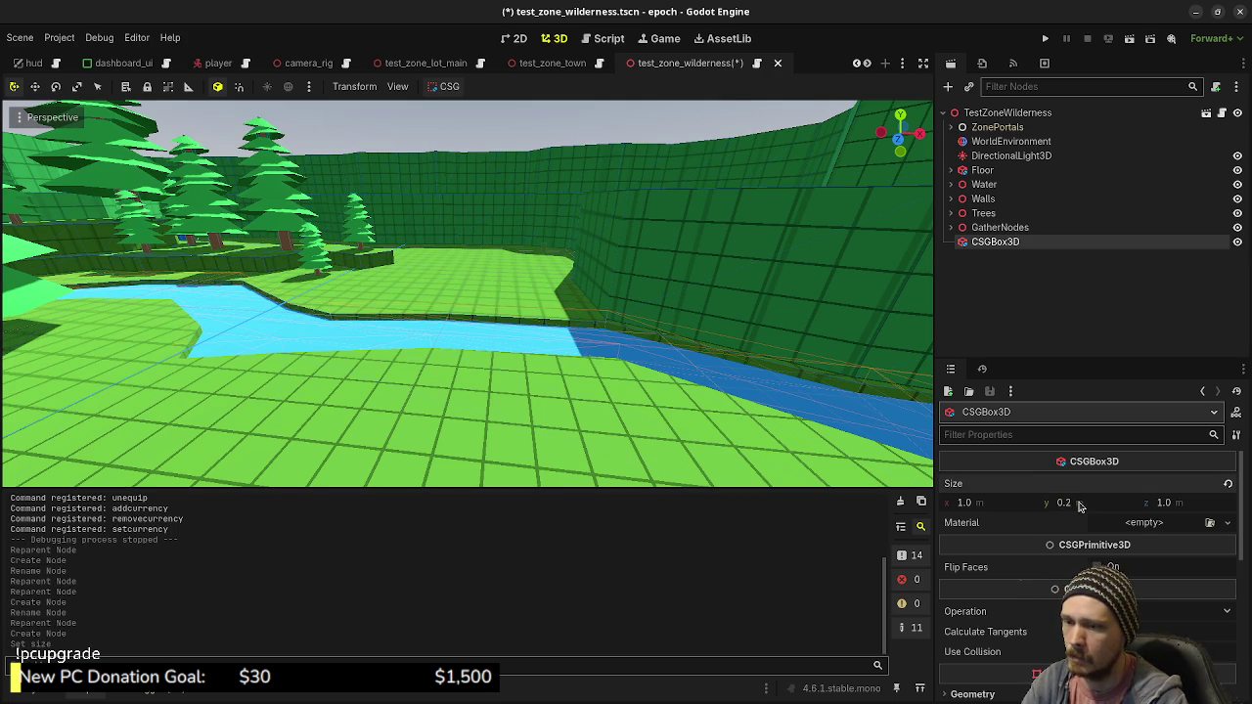
{"action": "left_click", "coordinate": [1001, 505]}
{"action": "type", "text": "3"}
{"action": "key", "text": "Return"}
{"action": "left_click", "coordinate": [1174, 505]}
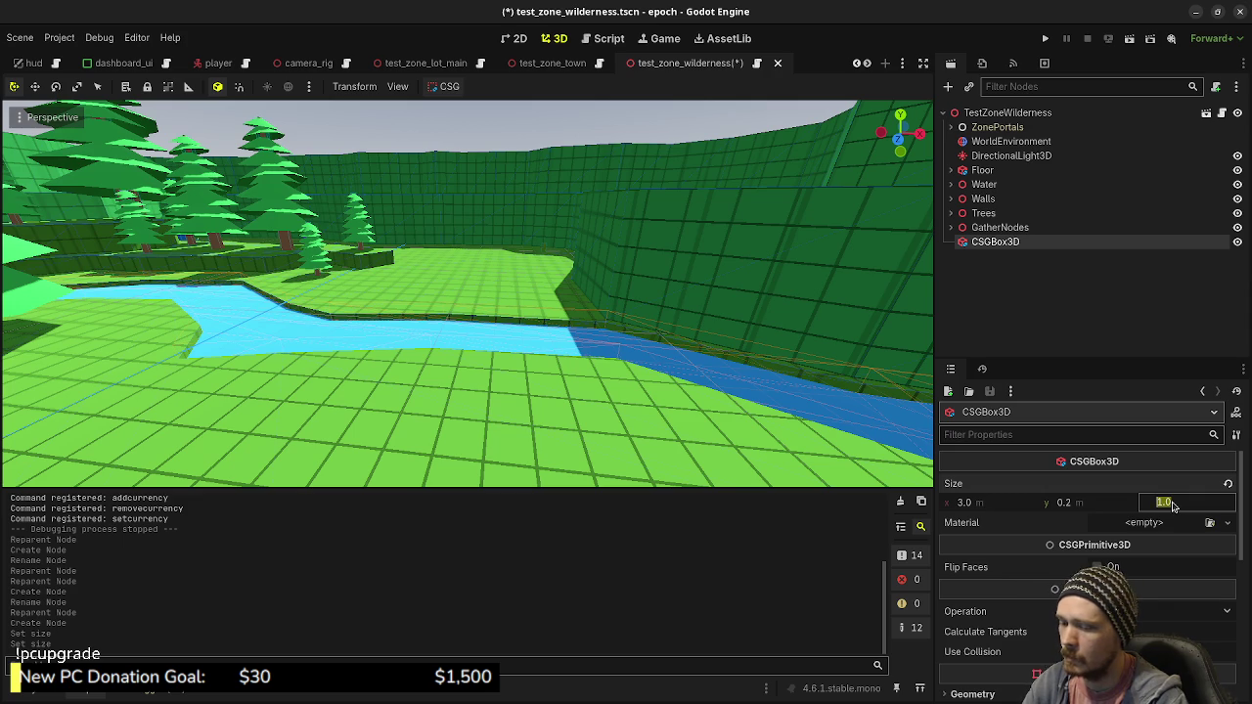
{"action": "type", "text": "3.5"}
{"action": "key", "text": "Return"}
Lengthen the box to 4 m and raise it slightly above the river
{"action": "mouse_move", "coordinate": [397, 313]}
{"action": "left_mouse_down"}
{"action": "mouse_move", "coordinate": [293, 392]}
{"action": "mouse_move", "coordinate": [186, 438]}
{"action": "mouse_move", "coordinate": [529, 333]}
{"action": "mouse_move", "coordinate": [466, 339]}
{"action": "mouse_move", "coordinate": [481, 346]}
{"action": "left_mouse_up"}
{"action": "scroll", "coordinate": [489, 356], "scroll_direction": "up", "scroll_amount": 4}
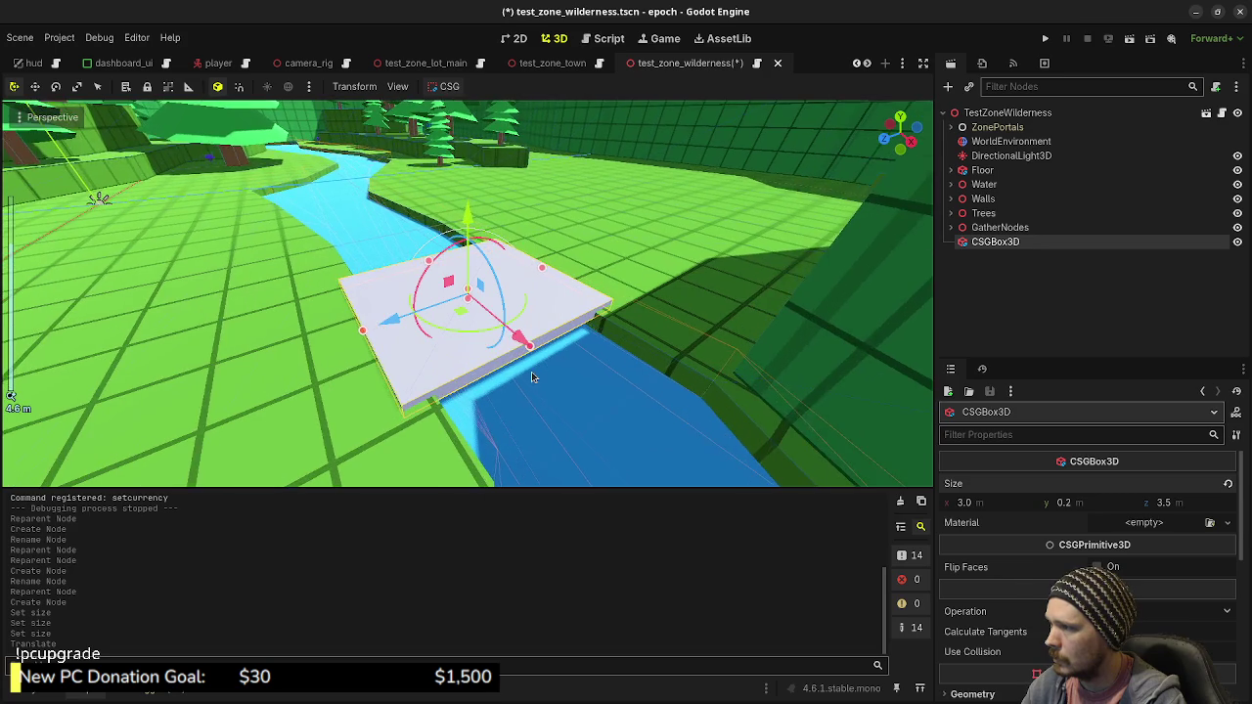
{"action": "left_click", "coordinate": [1167, 508]}
{"action": "type", "text": "4"}
{"action": "key", "text": "Return"}
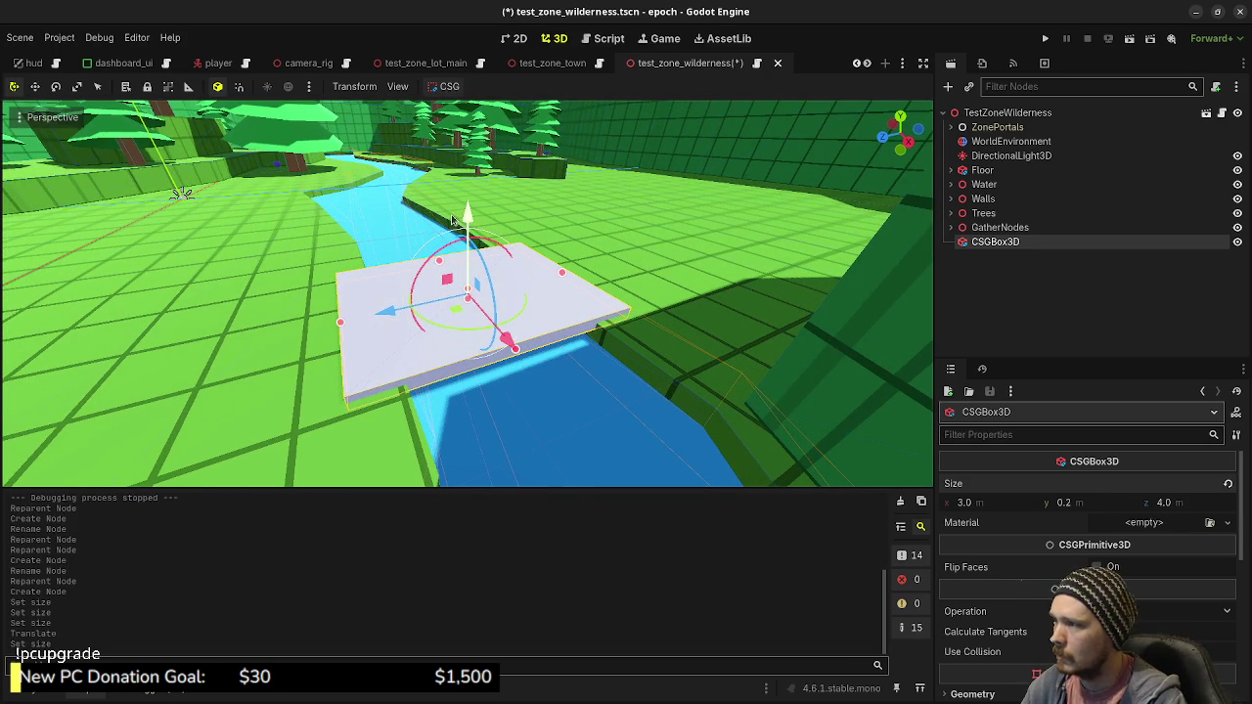
{"action": "left_click_drag", "start_coordinate": [468, 217], "coordinate": [483, 213]}
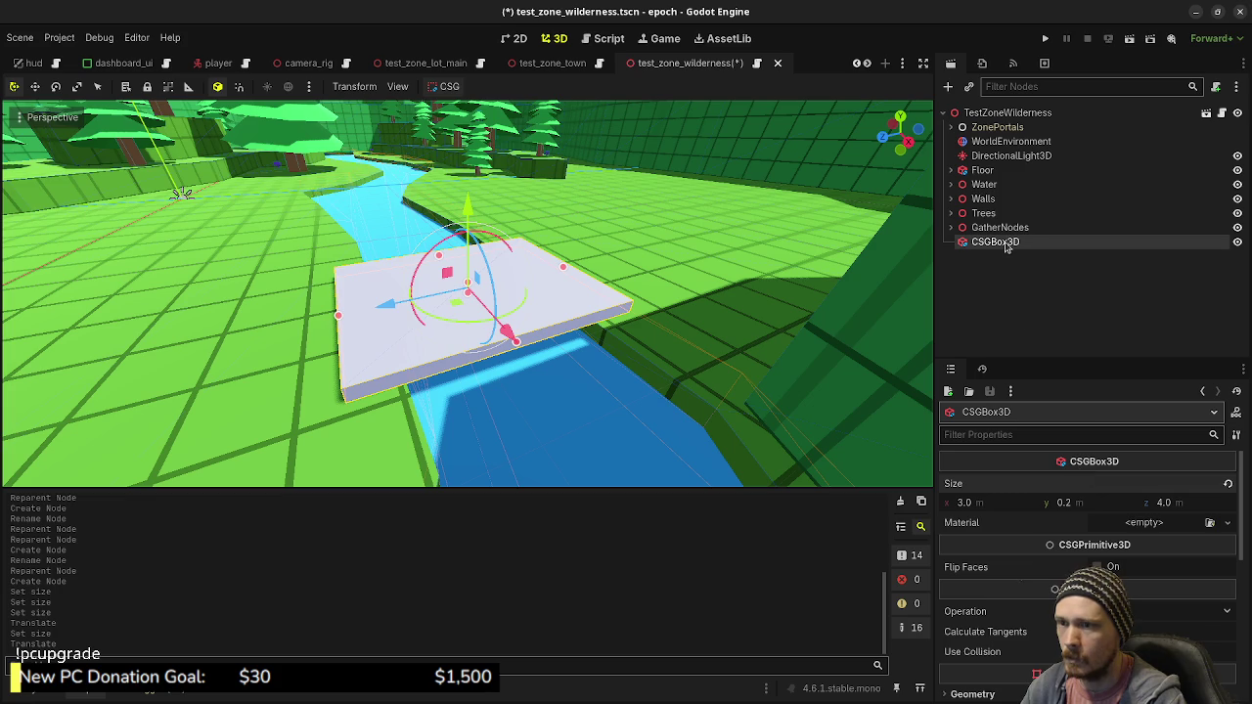
{"action": "scroll", "coordinate": [1070, 562], "scroll_direction": "down", "scroll_amount": 1}
Give the box a new StandardMaterial3D with a wood-brown albedo colour
{"action": "left_click", "coordinate": [1144, 461]}
{"action": "left_click", "coordinate": [1154, 482]}
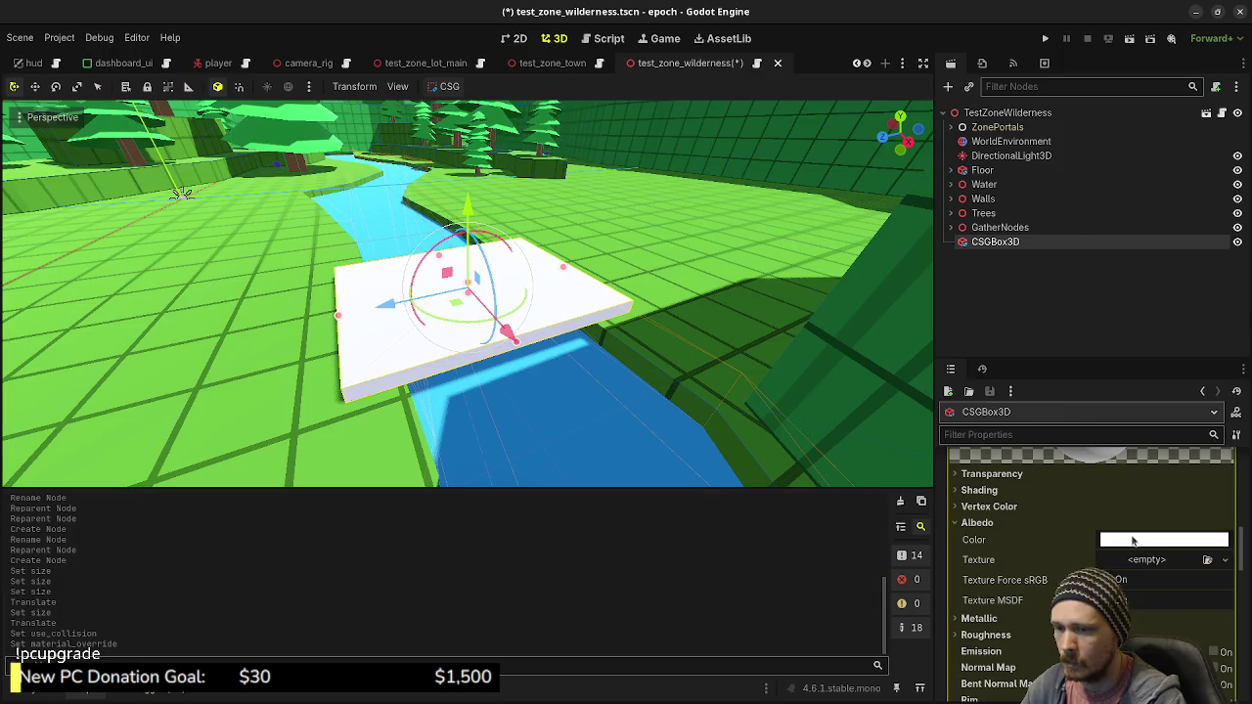
{"action": "left_click", "coordinate": [1164, 540]}
{"action": "left_click", "coordinate": [1155, 357]}
{"action": "left_click", "coordinate": [1127, 378]}
{"action": "left_click", "coordinate": [1096, 397]}
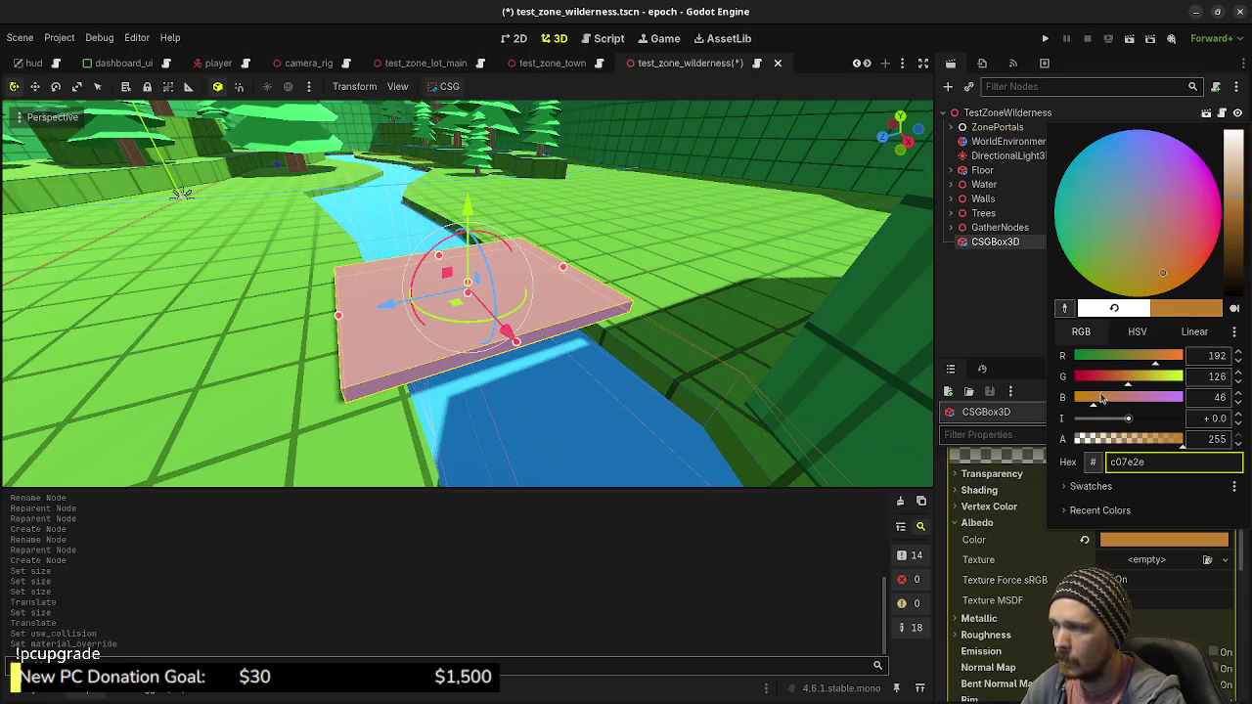
{"action": "left_click_drag", "start_coordinate": [1237, 213], "coordinate": [1236, 229]}
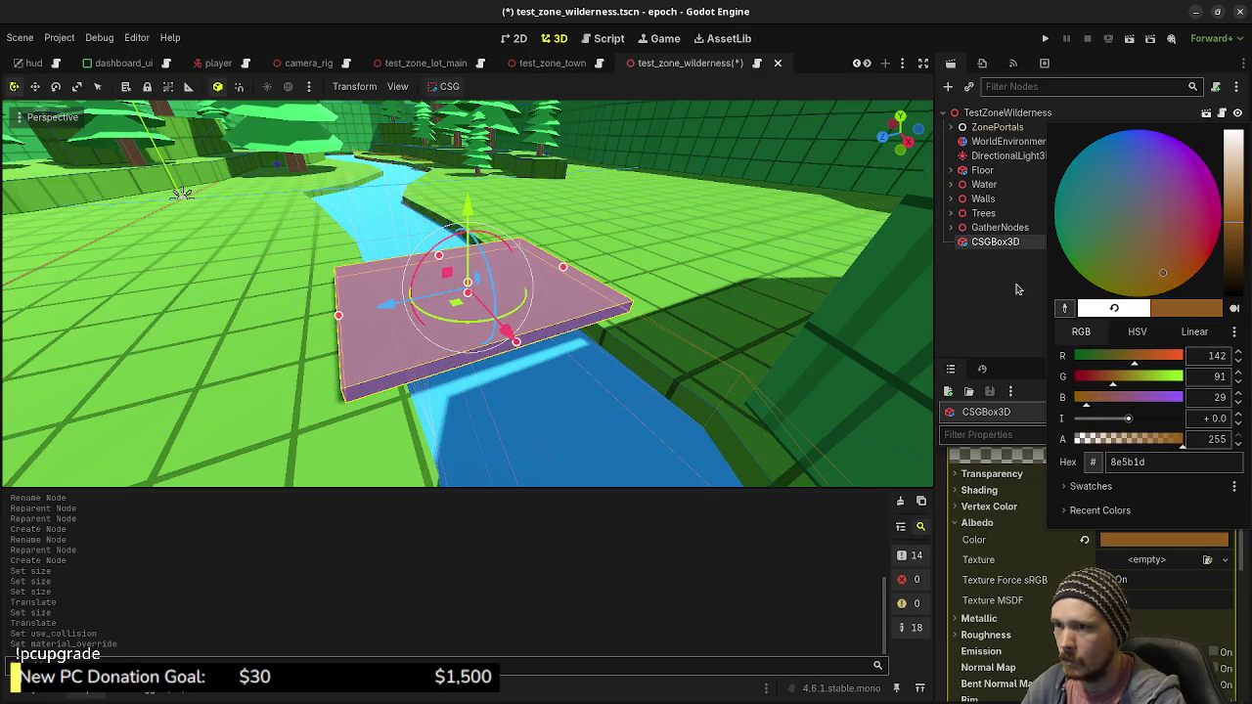
{"action": "left_click", "coordinate": [949, 308]}
Save the scene and run the game to test the platform
{"action": "mouse_move", "coordinate": [587, 294]}
{"action": "left_mouse_down"}
{"action": "mouse_move", "coordinate": [470, 284]}
{"action": "mouse_move", "coordinate": [508, 293]}
{"action": "mouse_move", "coordinate": [633, 144]}
{"action": "left_mouse_up"}
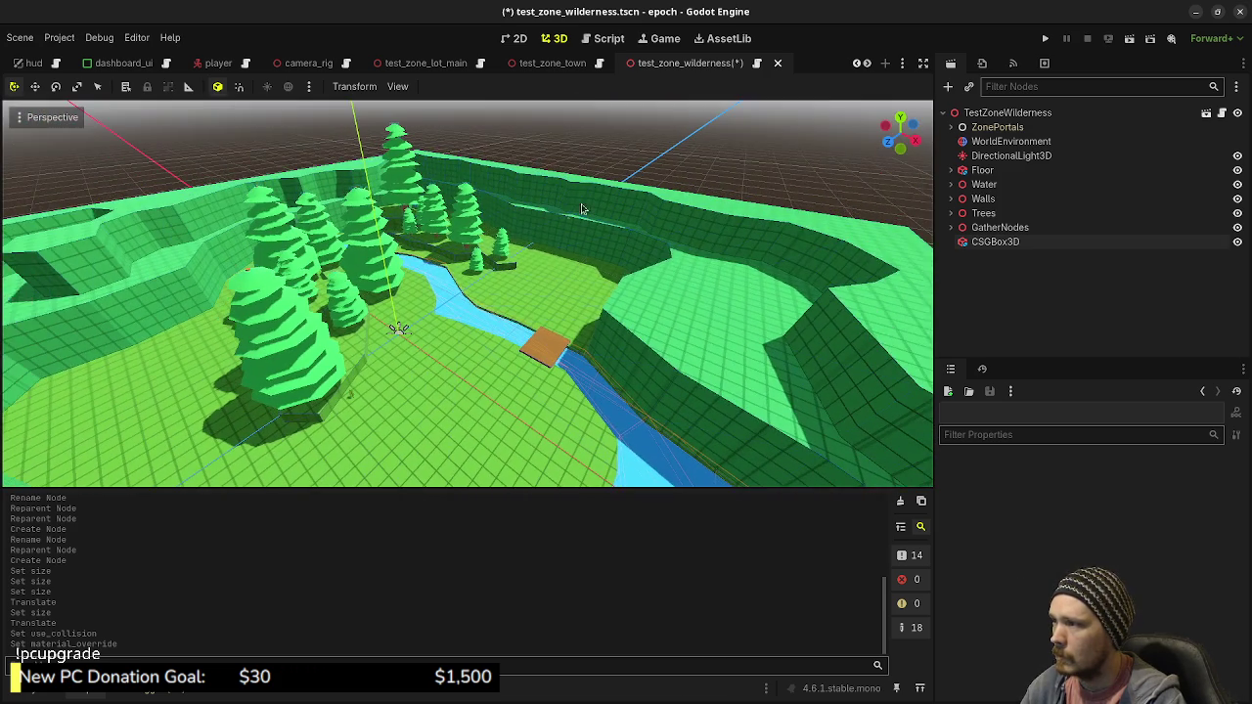
{"action": "key", "text": "ctrl+s"}
{"action": "left_click", "coordinate": [1045, 38]}
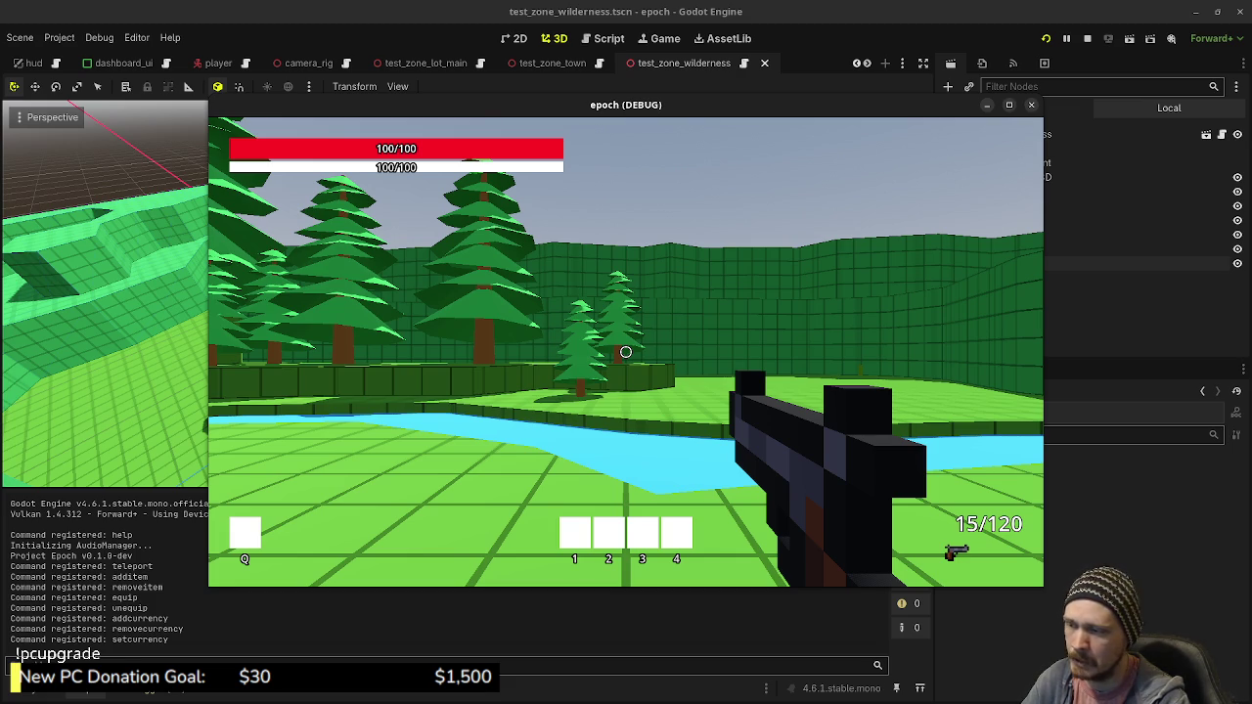
Walk and sprint around the river and past the wooden platform, then step back from it
{"action": "key", "text": "w"}
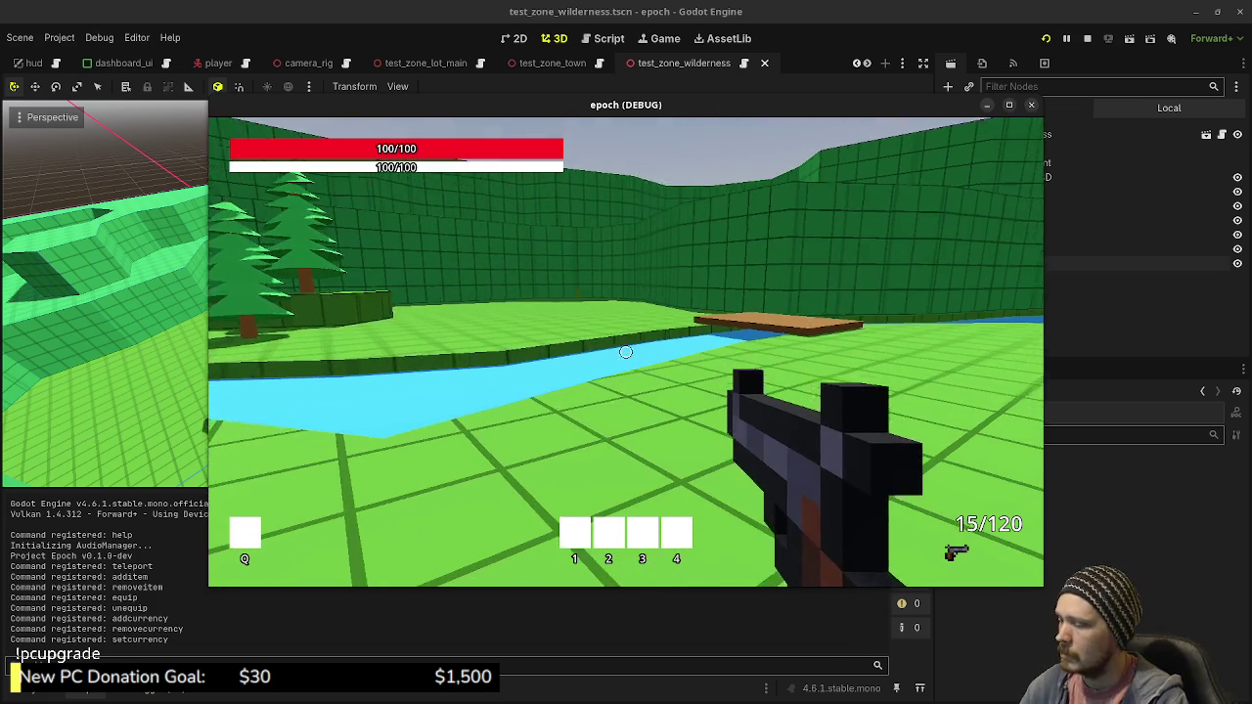
{"action": "key", "text": "shift+w"}
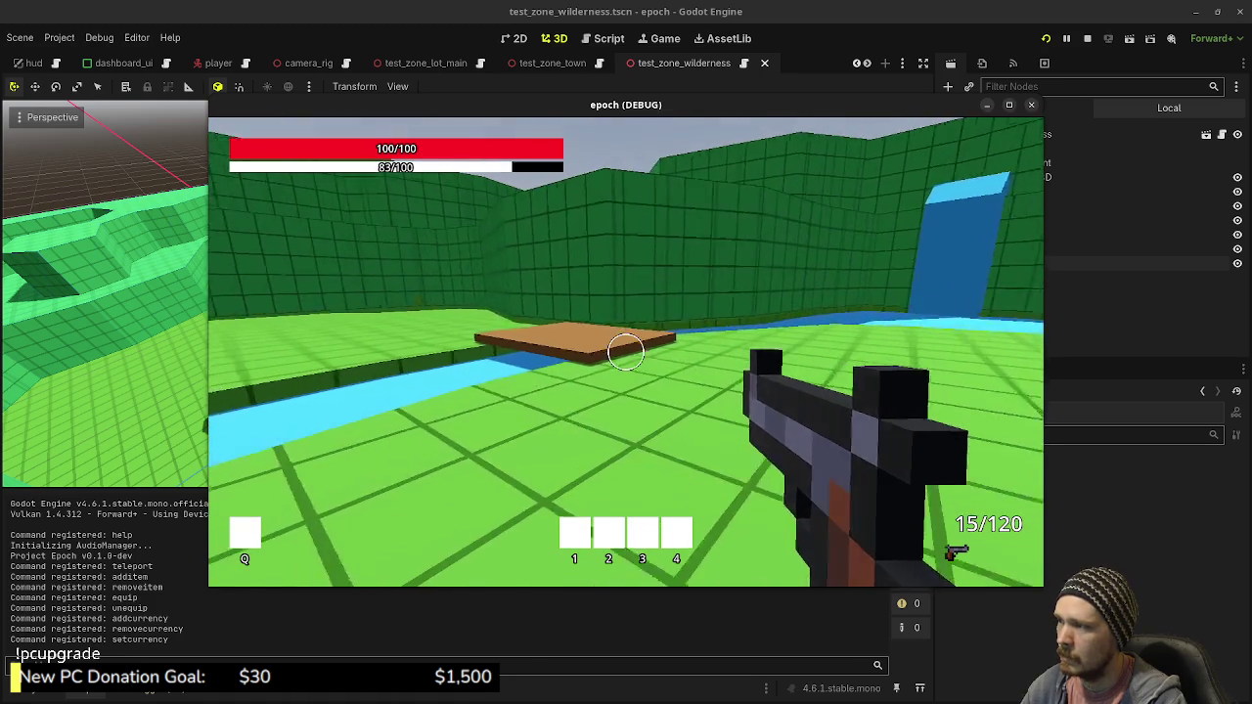
{"action": "key", "text": "shift+w"}
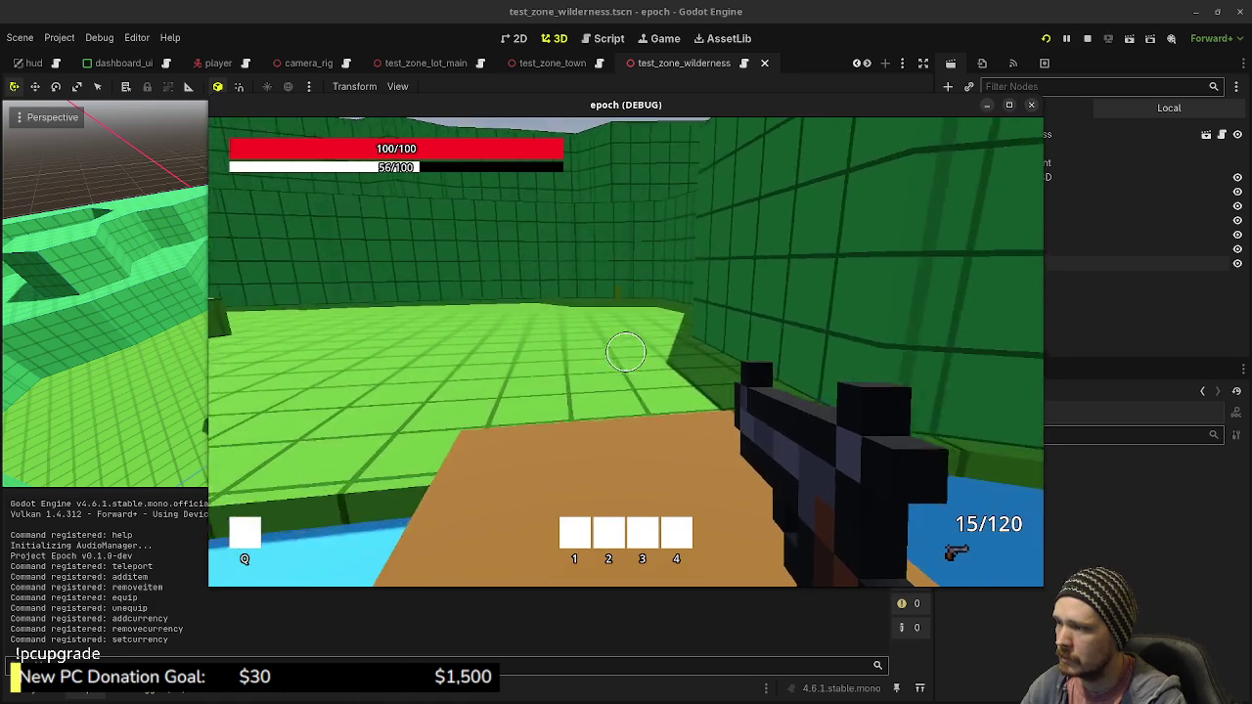
{"action": "key", "text": "w"}
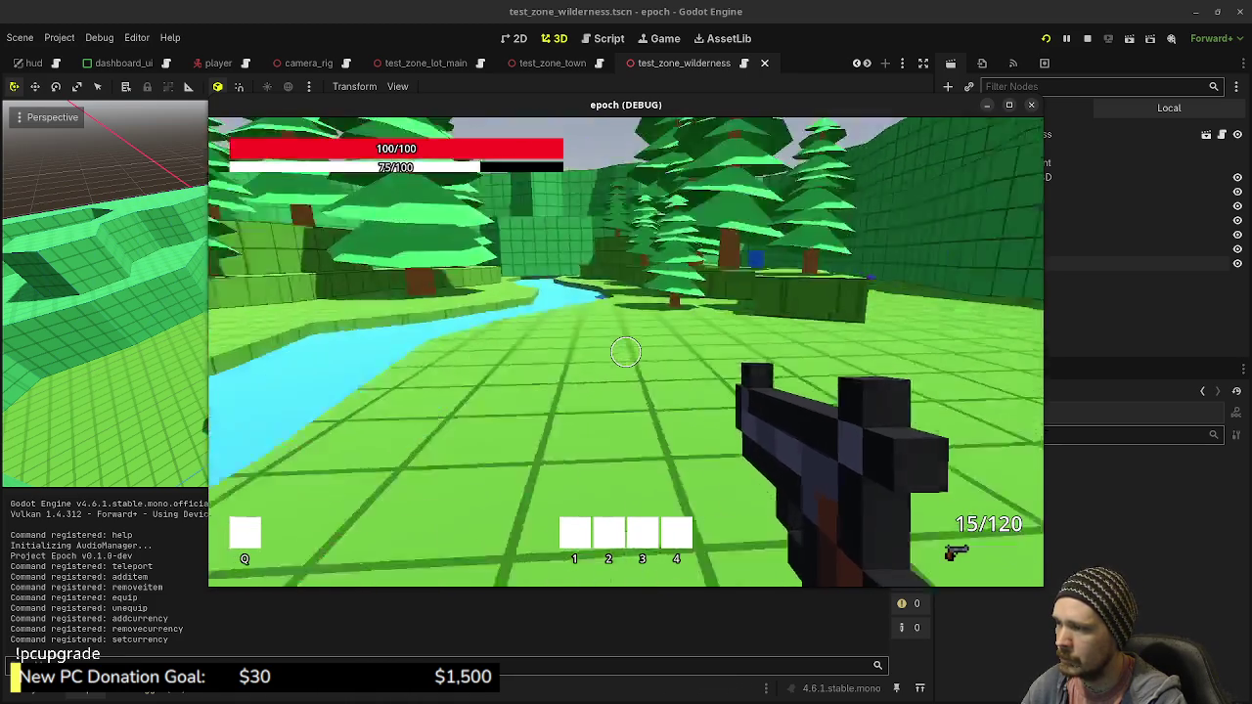
{"action": "key", "text": "w"}
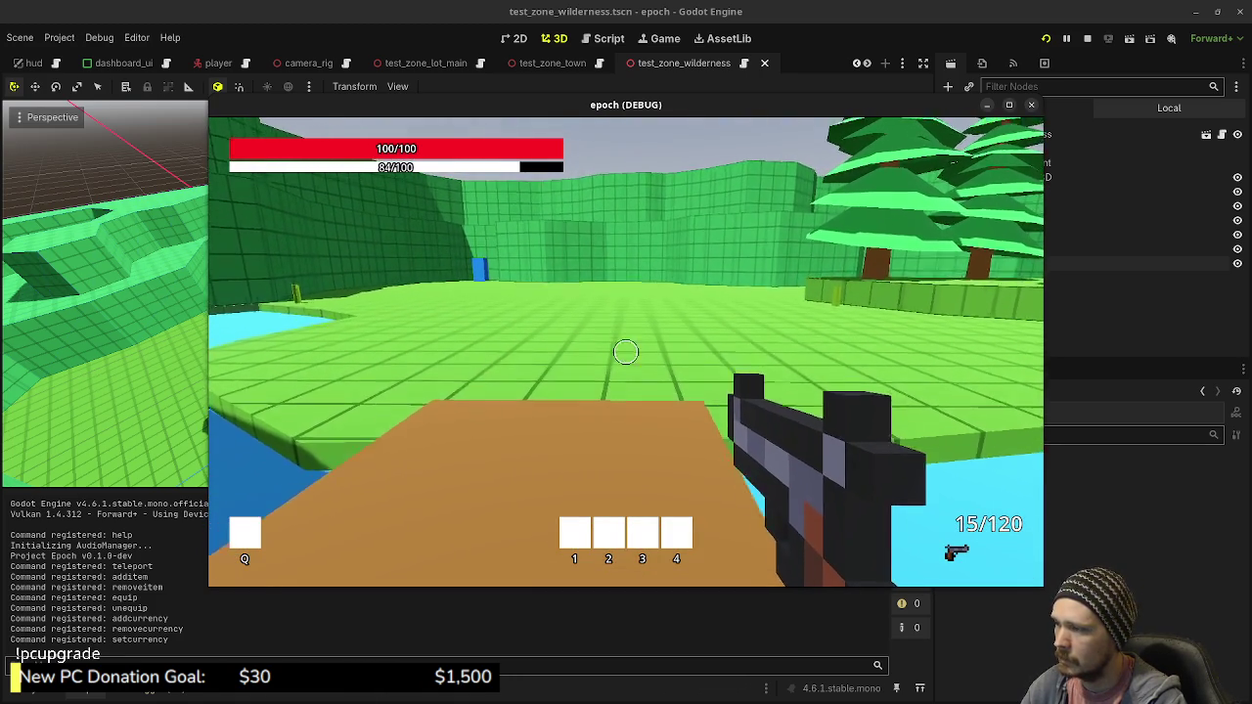
{"action": "key", "text": "w"}
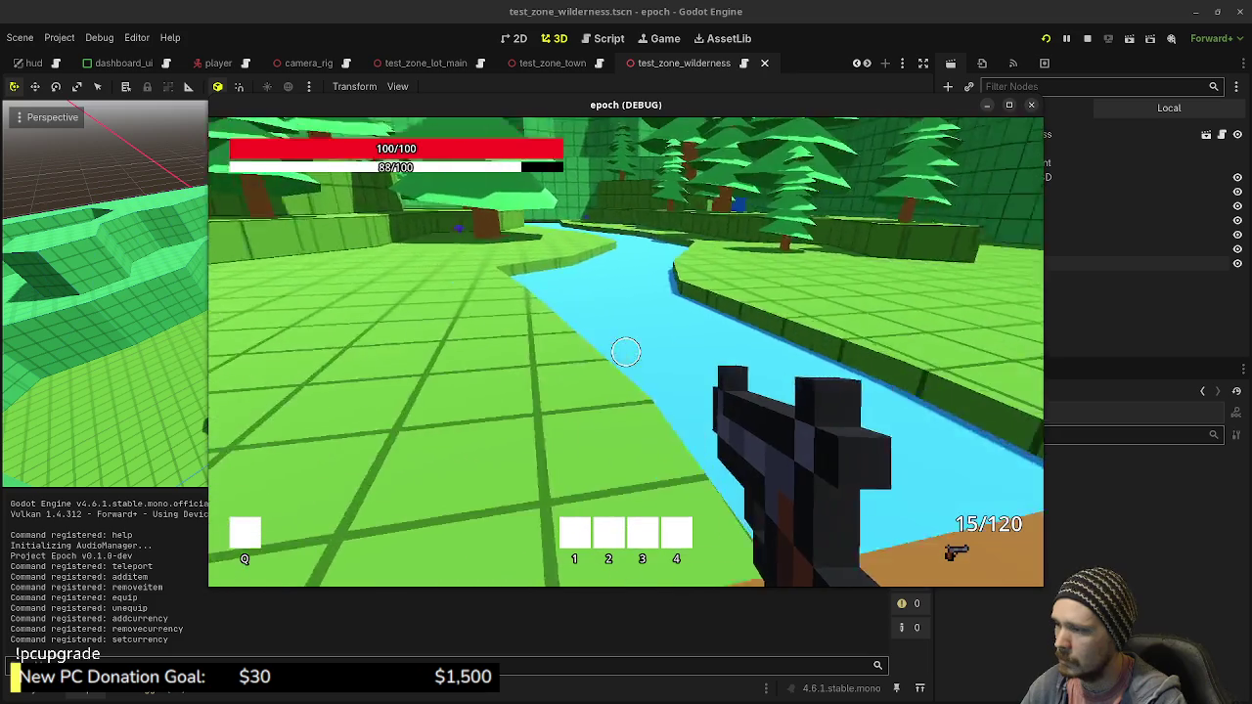
{"action": "key", "text": "s"}
Stop the running game with F8 and select the CSGBox3D plank
{"action": "key", "text": "Escape"}
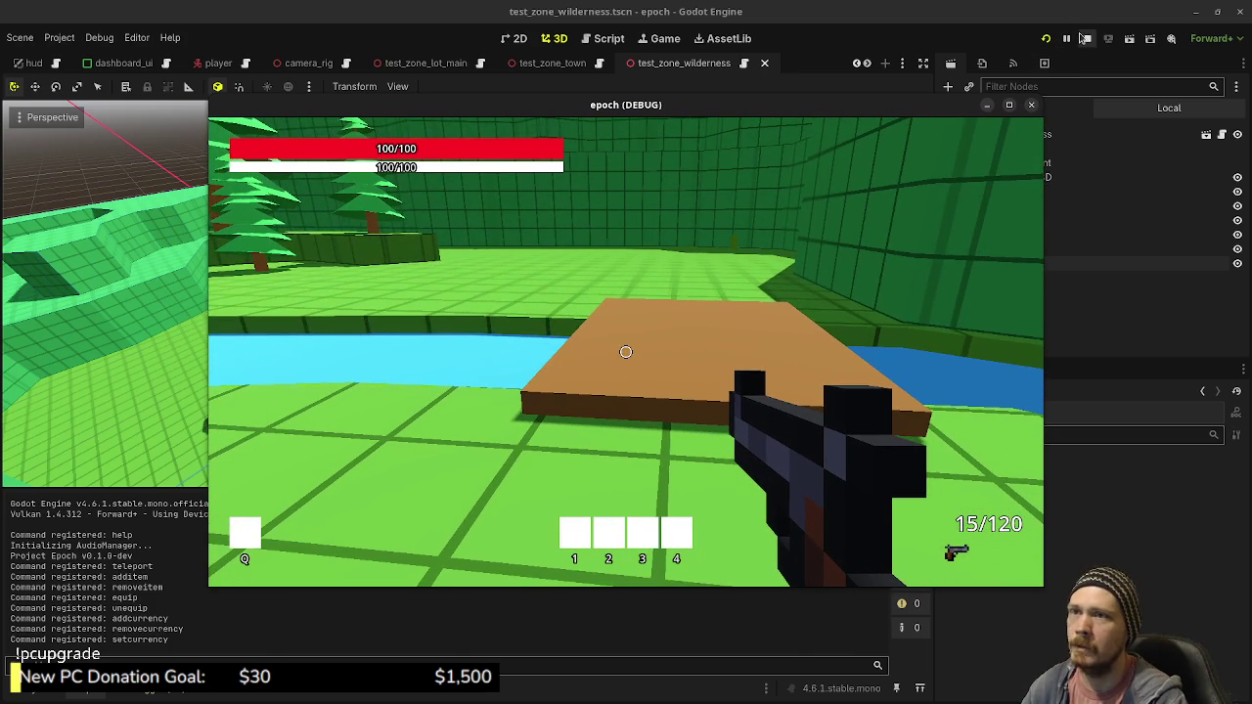
{"action": "key", "text": "F8"}
{"action": "left_click", "coordinate": [994, 242]}
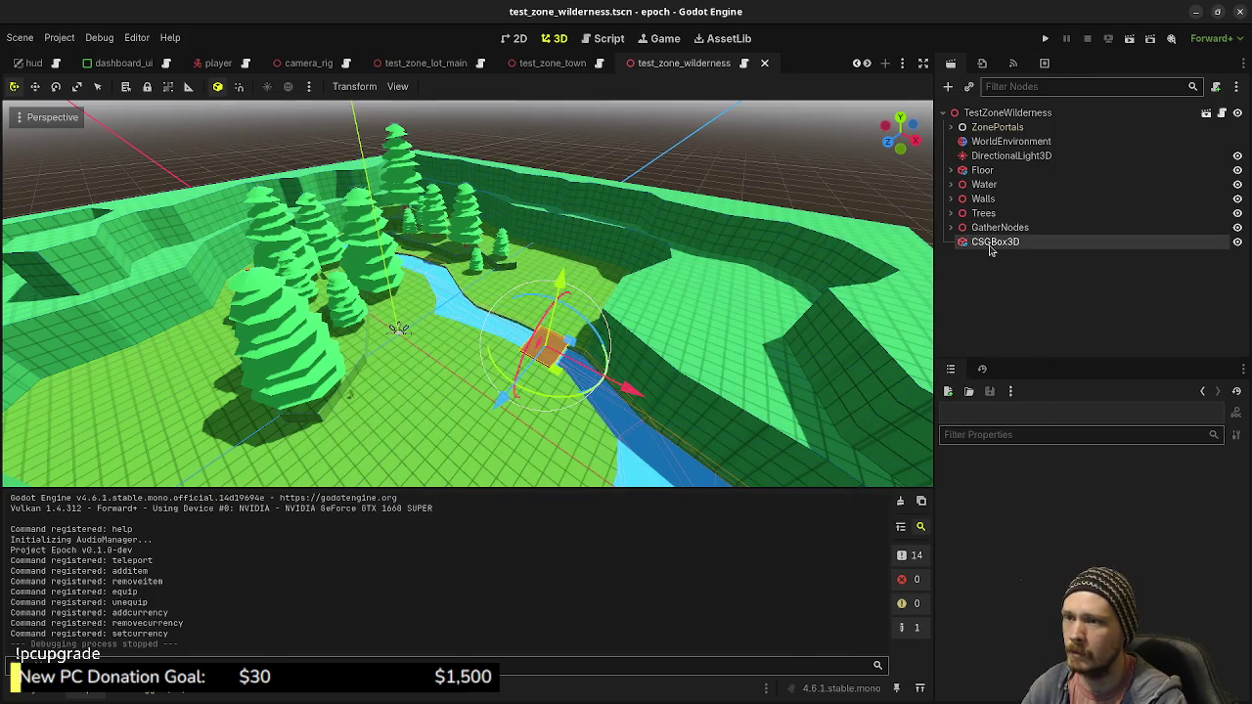
Frame the plank, set its thickness to 0.1 m and lower it slightly toward the water
{"action": "key", "text": "f"}
{"action": "left_click_drag", "start_coordinate": [596, 371], "coordinate": [599, 322]}
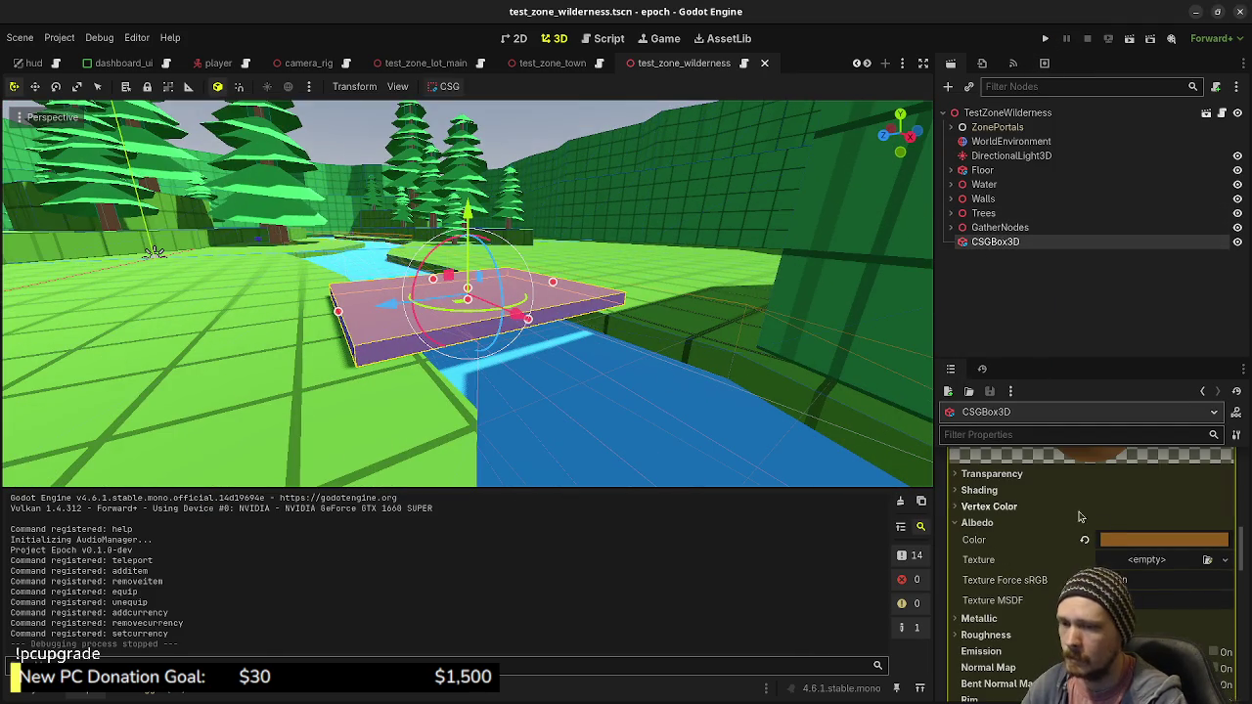
{"action": "scroll", "coordinate": [1089, 509], "scroll_direction": "up", "scroll_amount": 5}
{"action": "scroll", "coordinate": [1089, 508], "scroll_direction": "up", "scroll_amount": 3}
{"action": "left_click", "coordinate": [1088, 503]}
{"action": "type", "text": "0.1"}
{"action": "key", "text": "Return"}
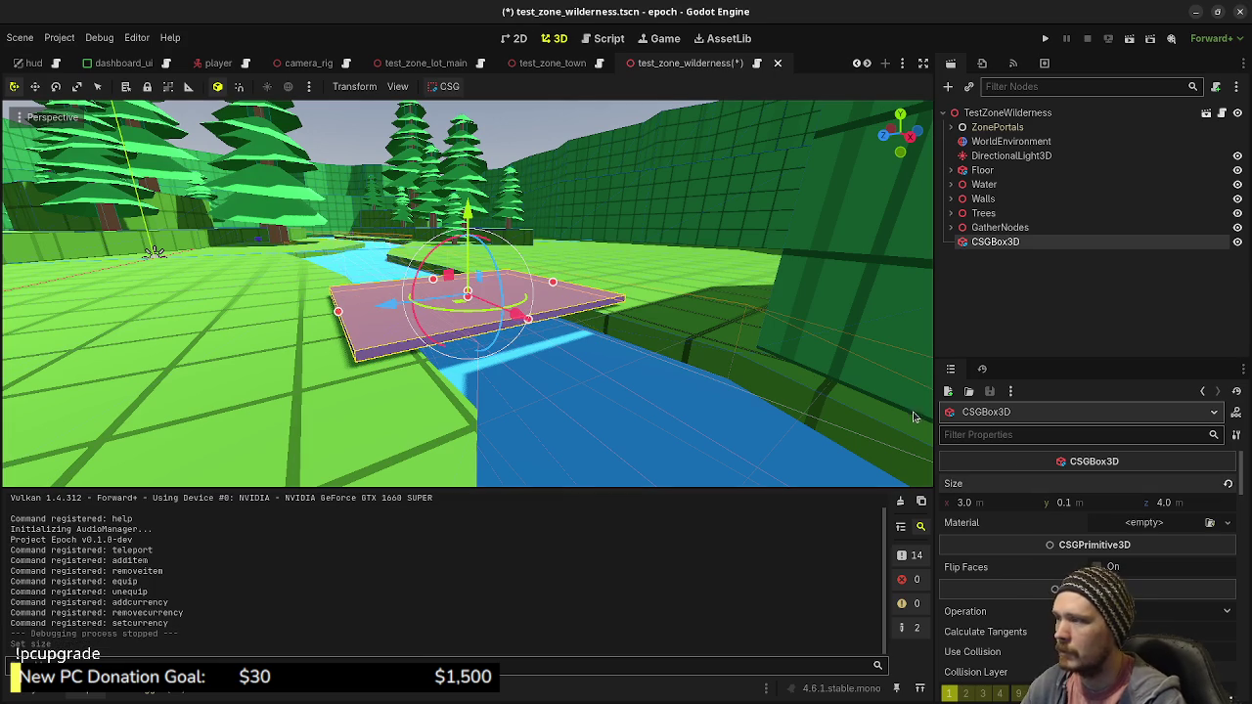
{"action": "left_click_drag", "start_coordinate": [469, 217], "coordinate": [535, 250]}
Run the project, walk and sprint across the plank, then stop the game and save
{"action": "left_click", "coordinate": [1045, 38]}
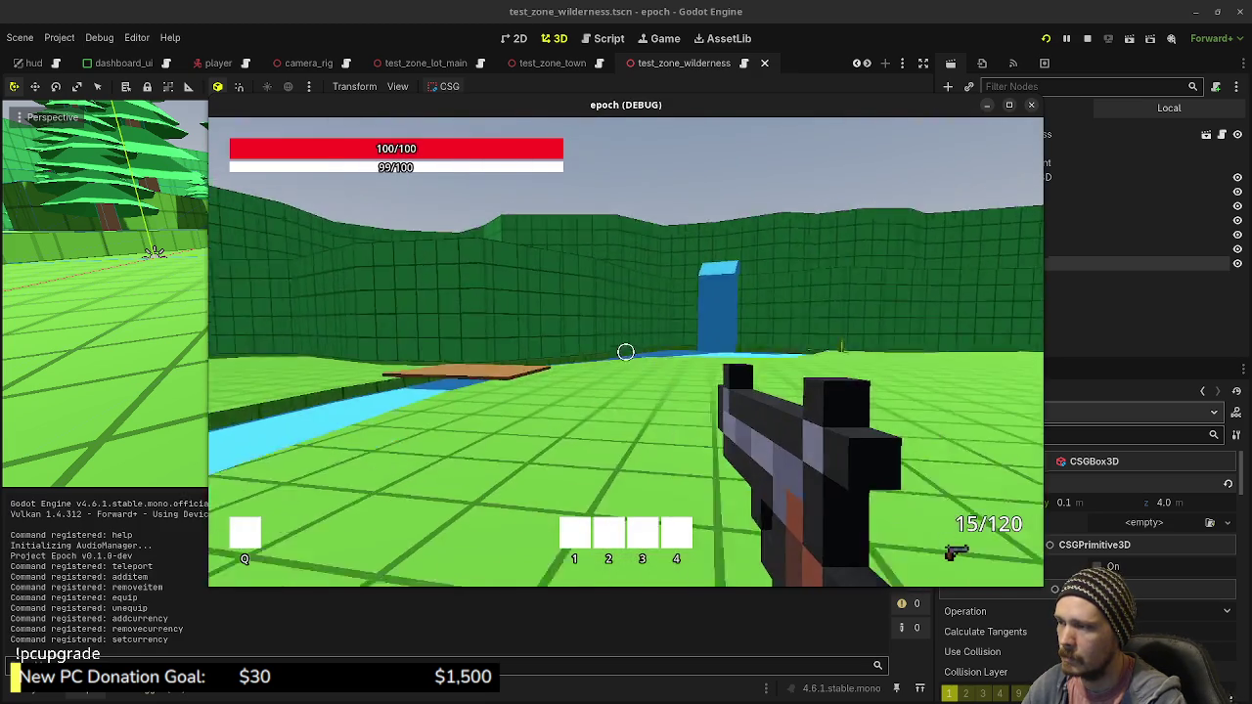
{"action": "key", "text": "shift+w"}
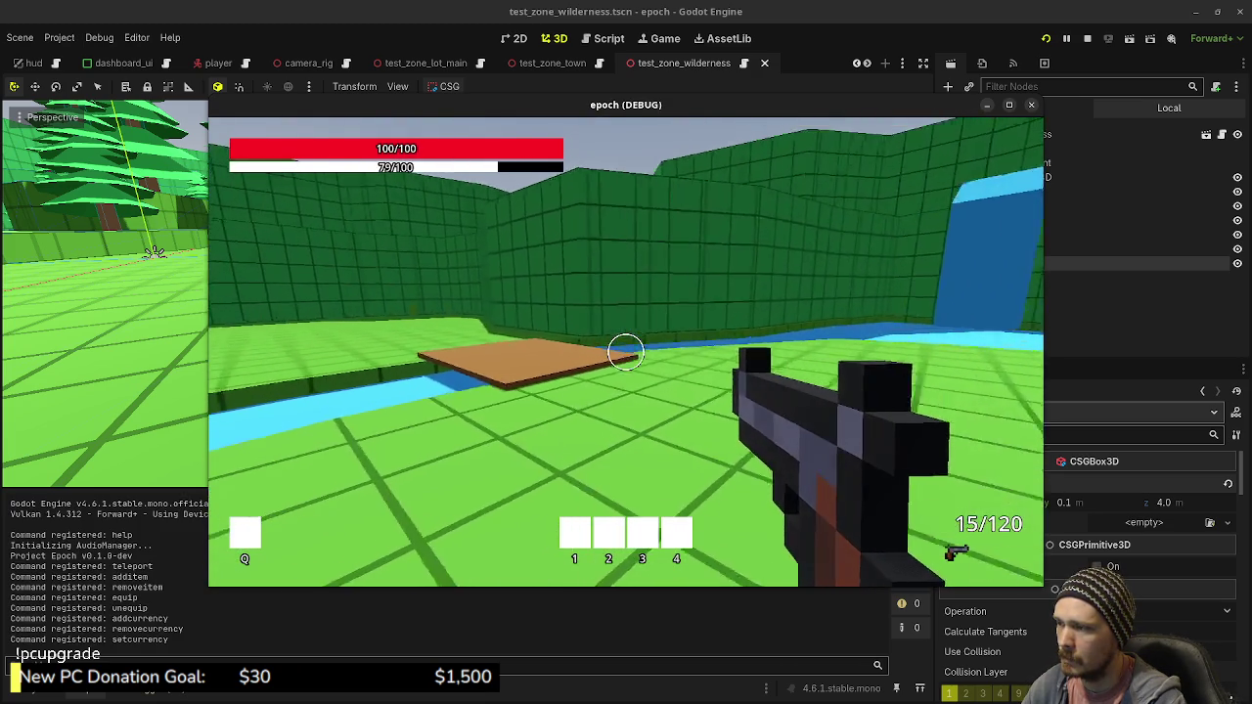
{"action": "key", "text": "shift+w"}
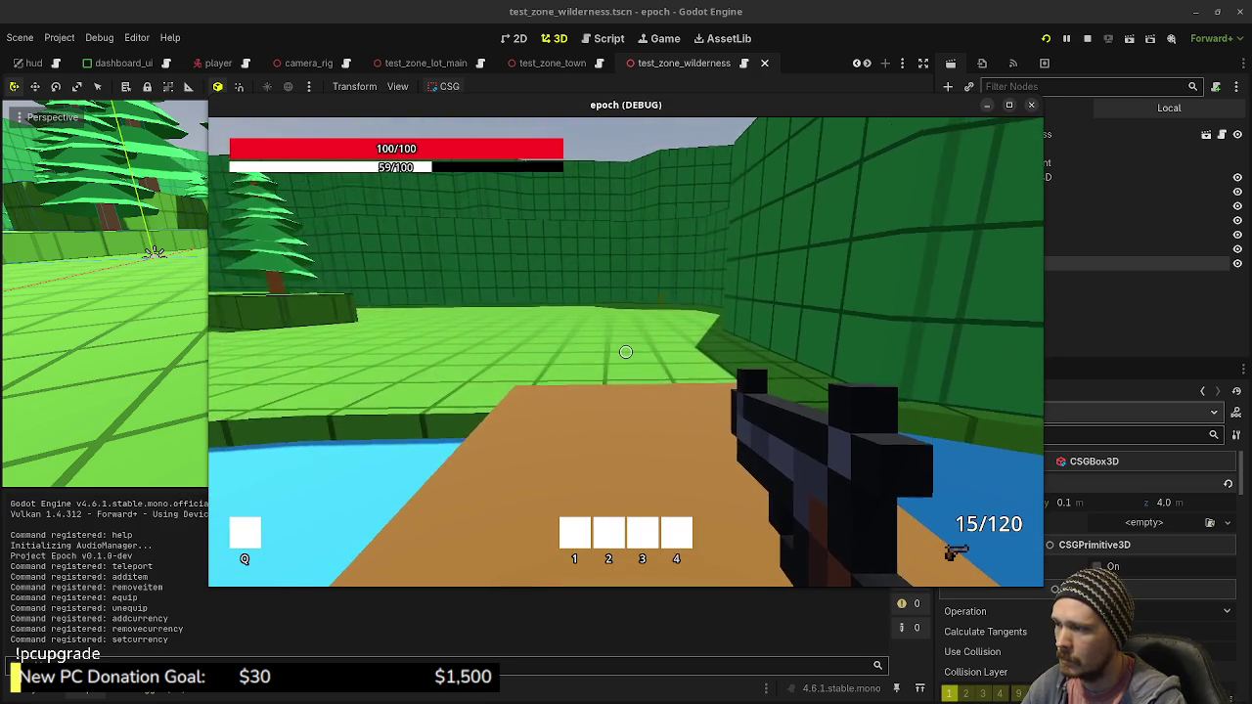
{"action": "key", "text": "w"}
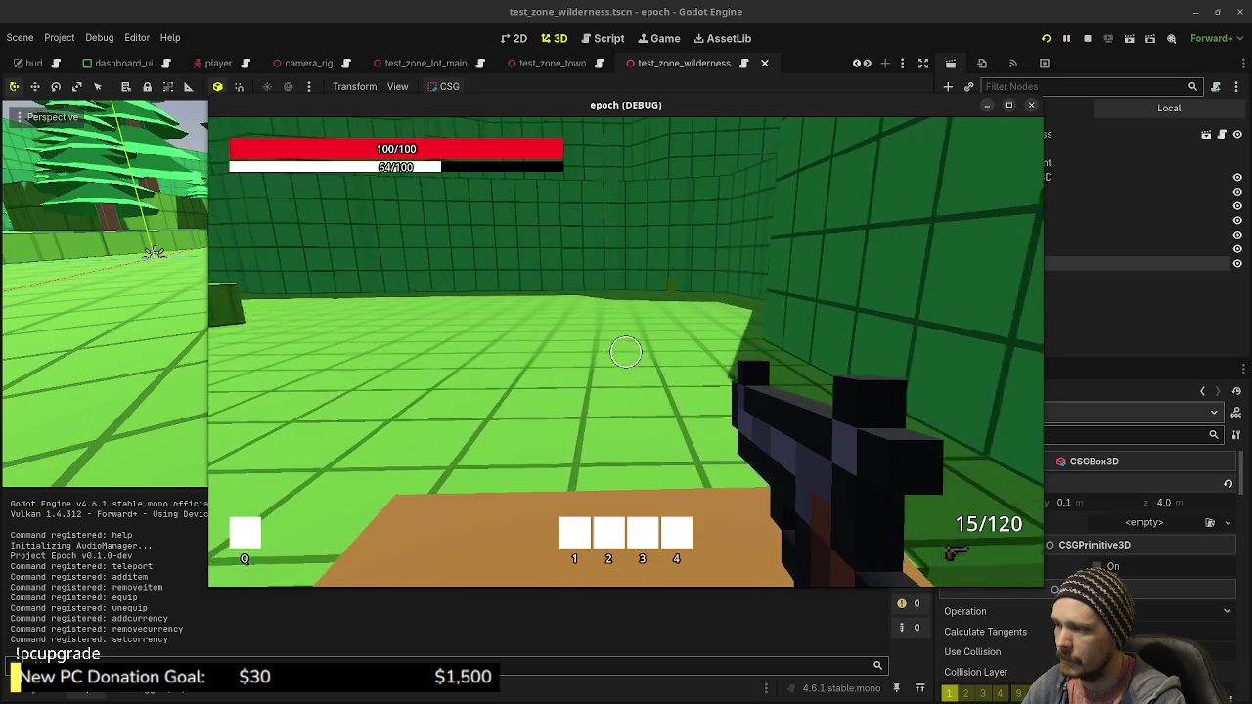
{"action": "key", "text": "w"}
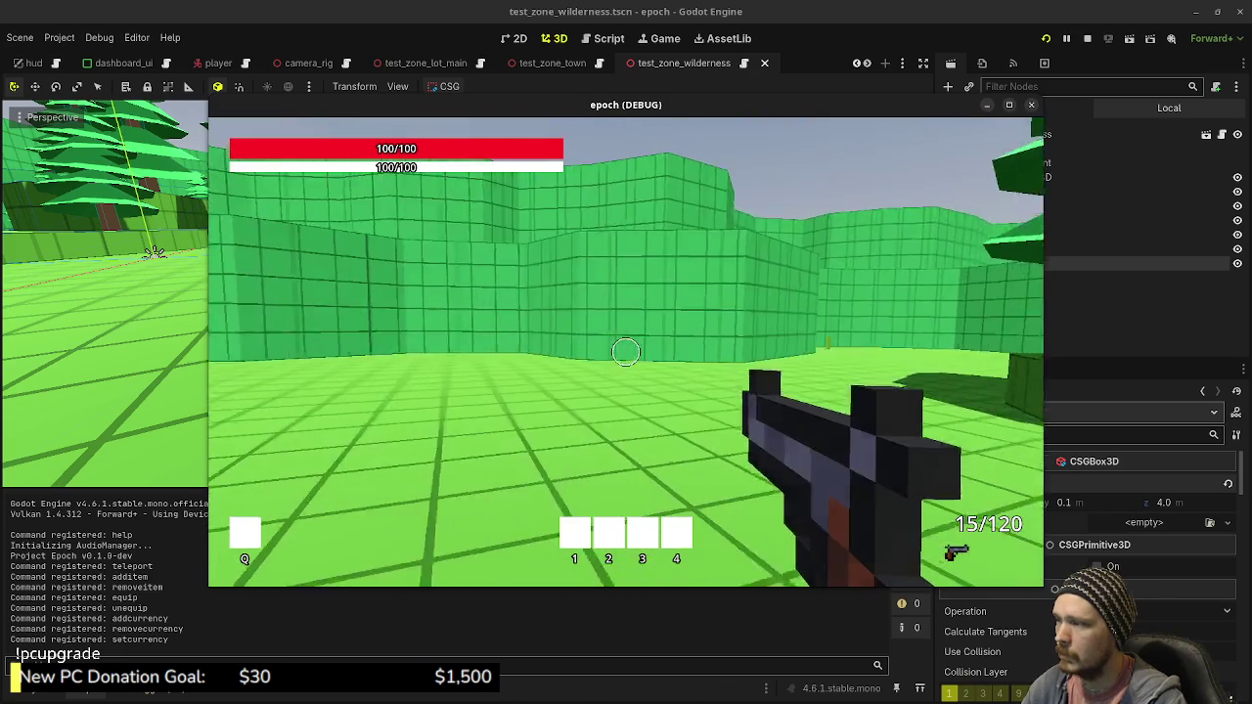
{"action": "key", "text": "shift+w"}
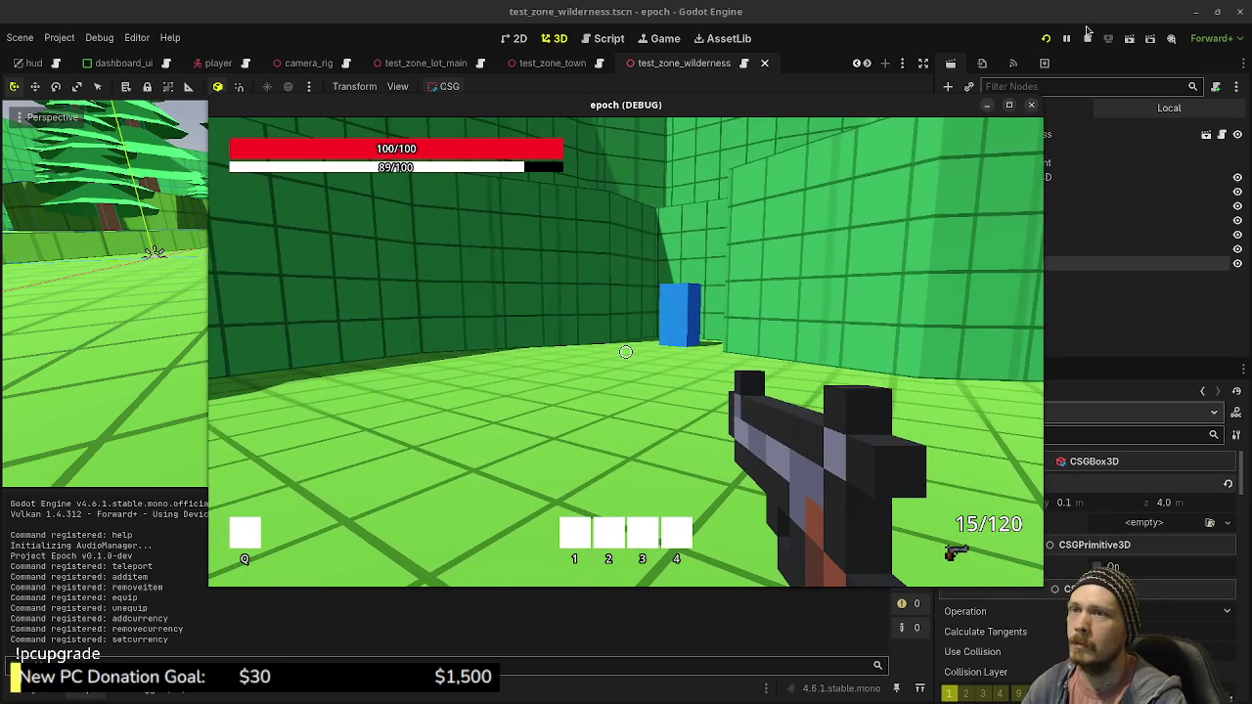
{"action": "key", "text": "F8"}
{"action": "key", "text": "ctrl+s"}
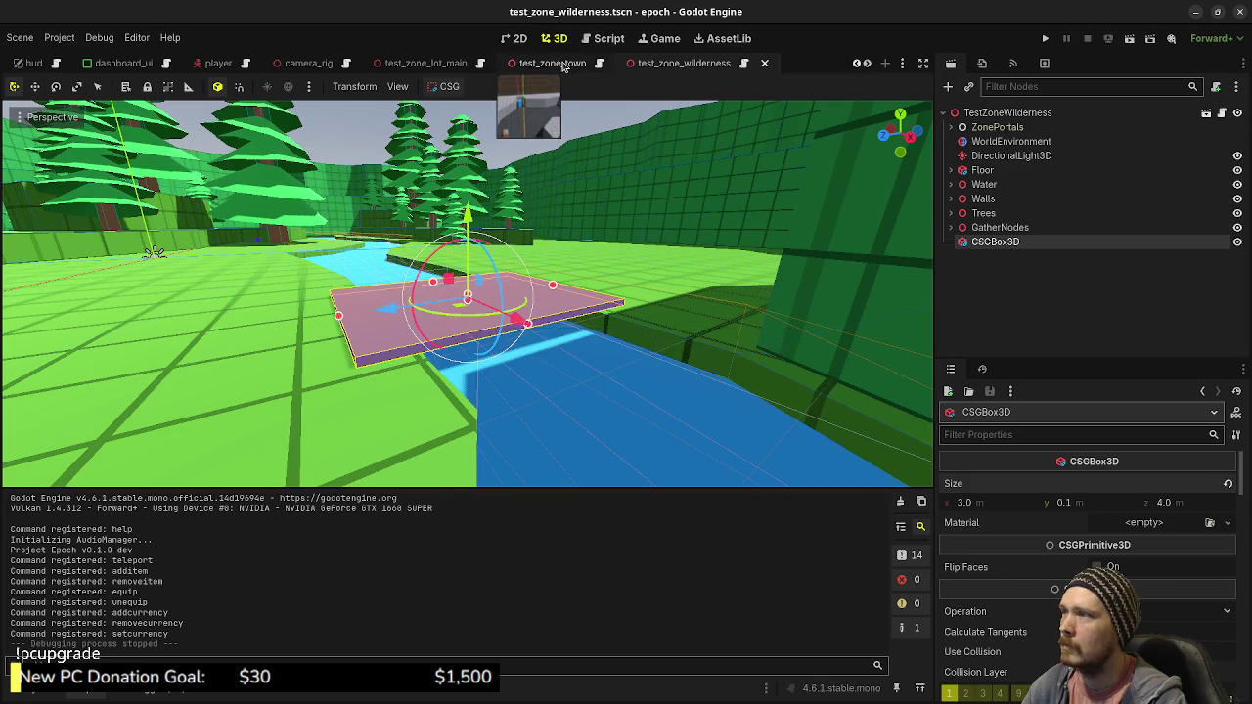
Switch to test_zone_town and move StorageBox below the CSGPolygon3D node
{"action": "left_click", "coordinate": [565, 66]}
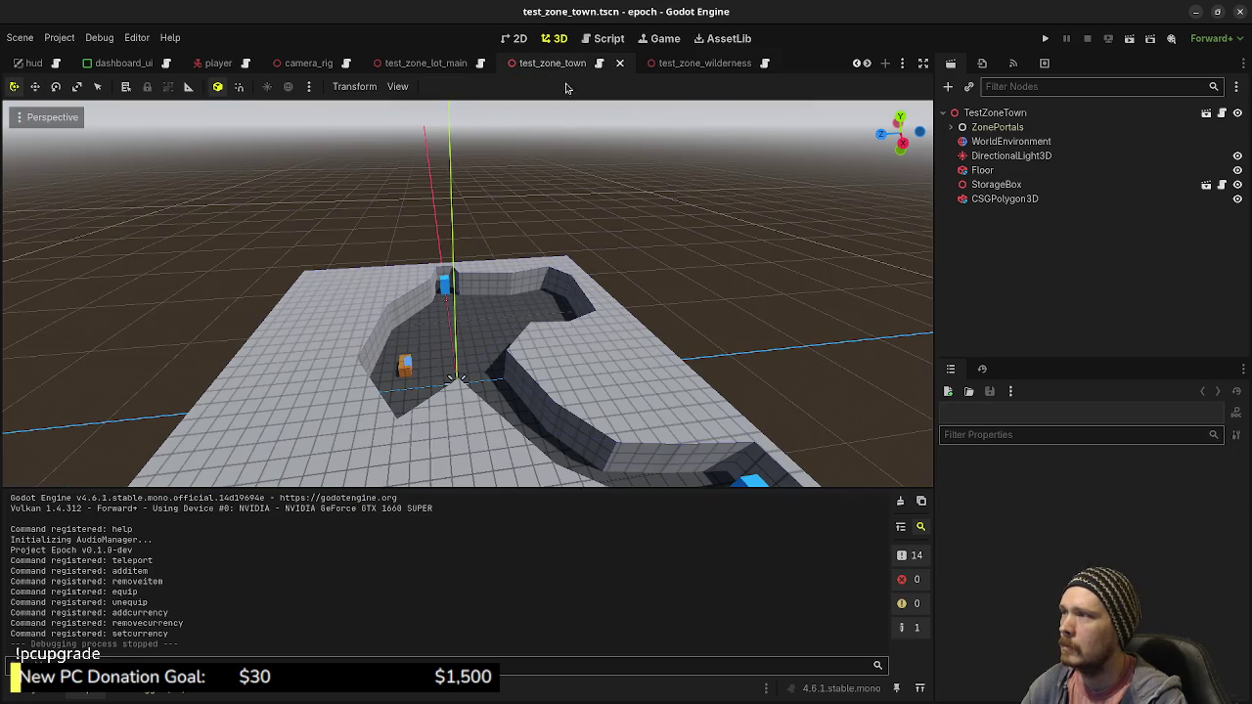
{"action": "left_click", "coordinate": [988, 200]}
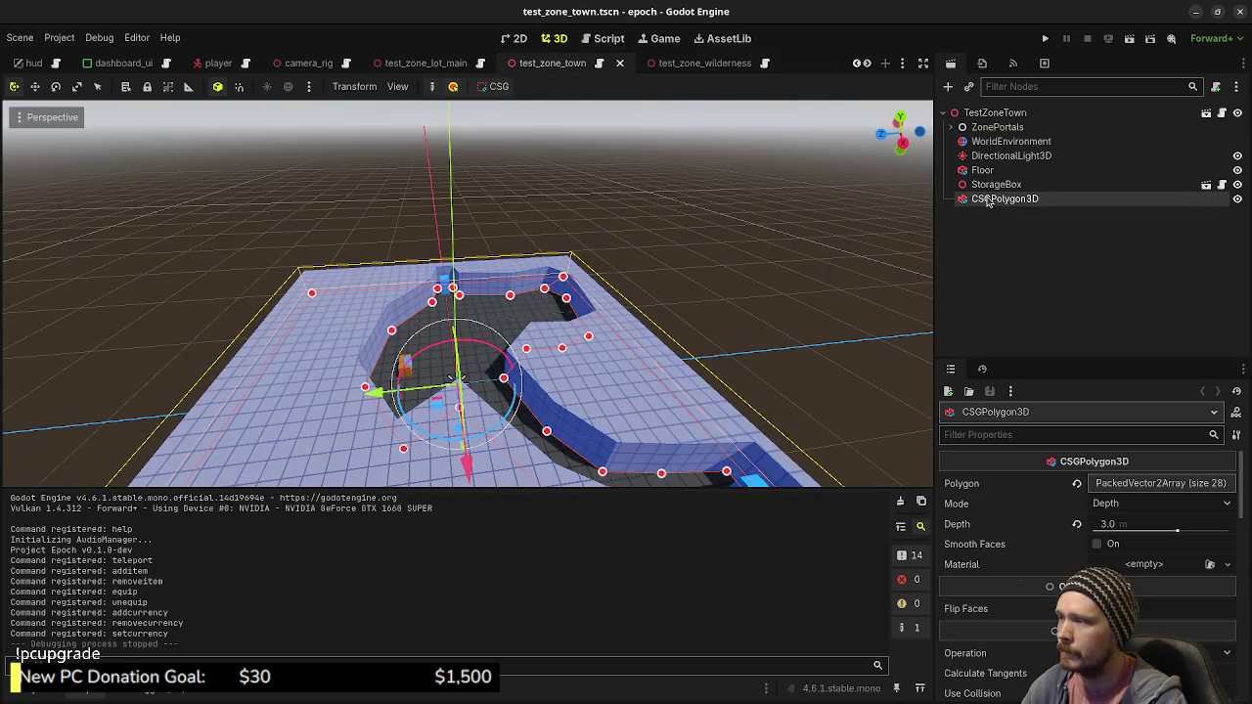
{"action": "left_click_drag", "start_coordinate": [983, 184], "coordinate": [988, 118]}
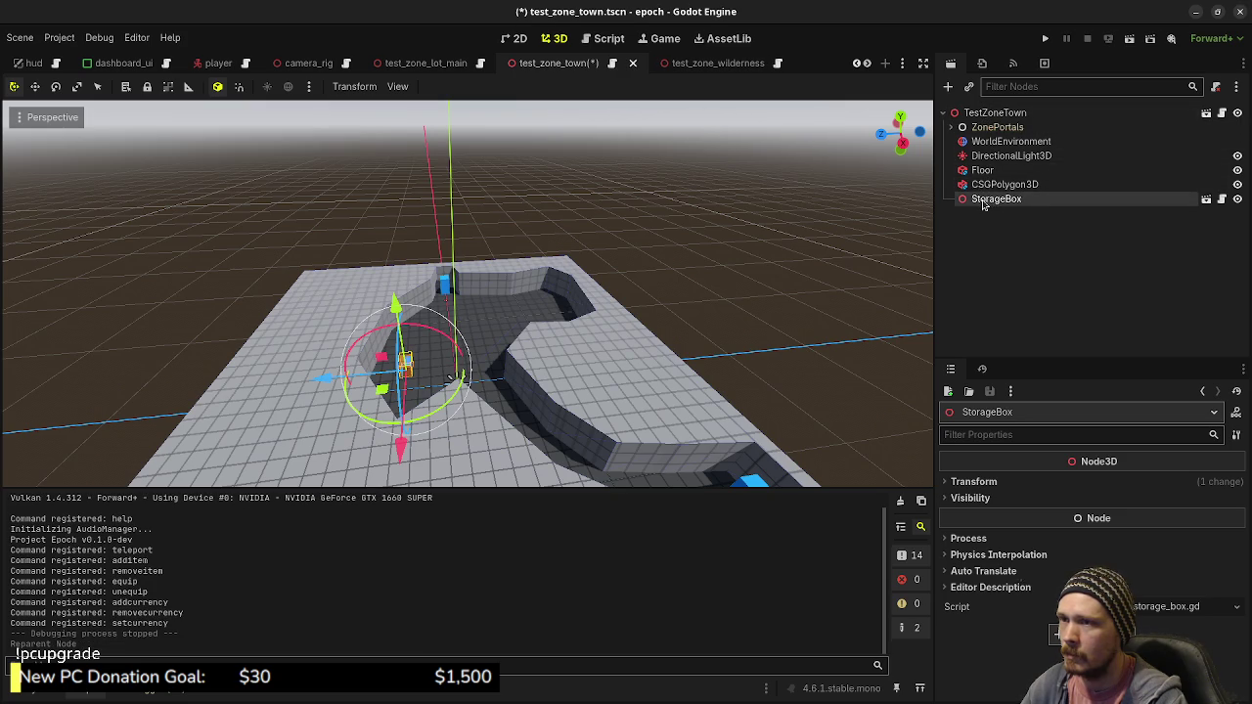
Rename the CSGPolygon3D node to Walls
{"action": "left_click", "coordinate": [984, 186]}
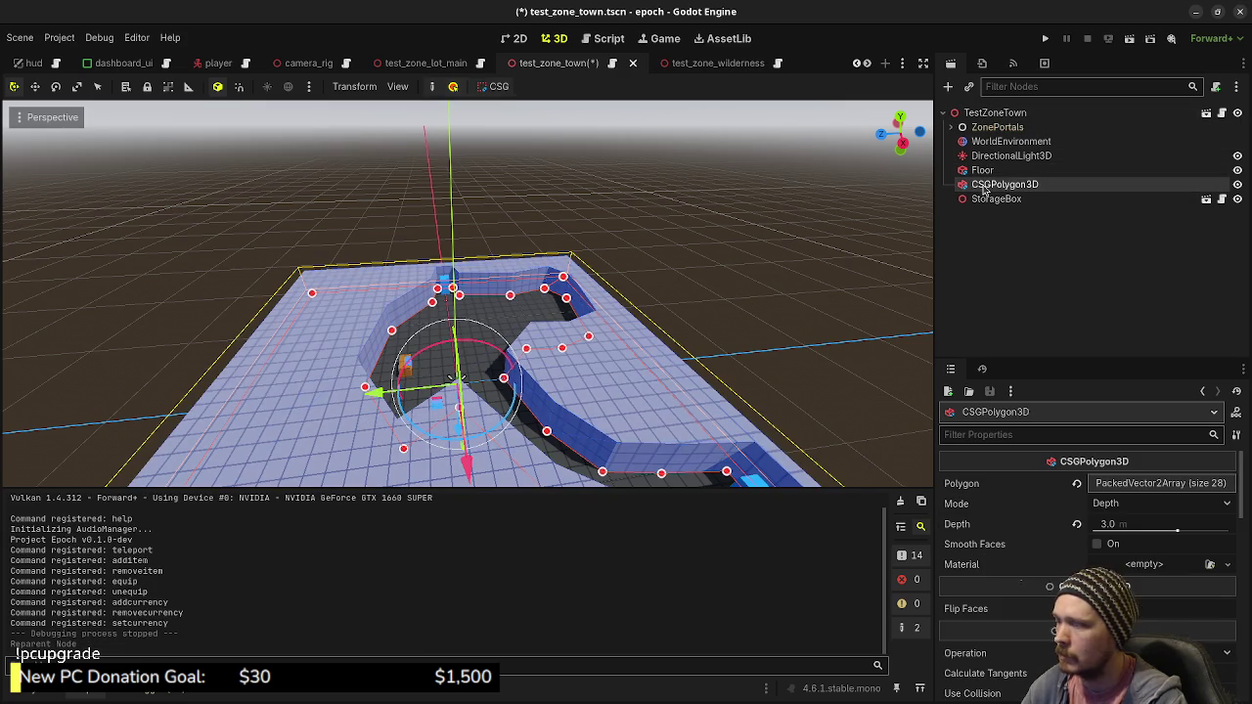
{"action": "double_click", "coordinate": [985, 185]}
{"action": "type", "text": "Walls"}
{"action": "key", "text": "Return"}
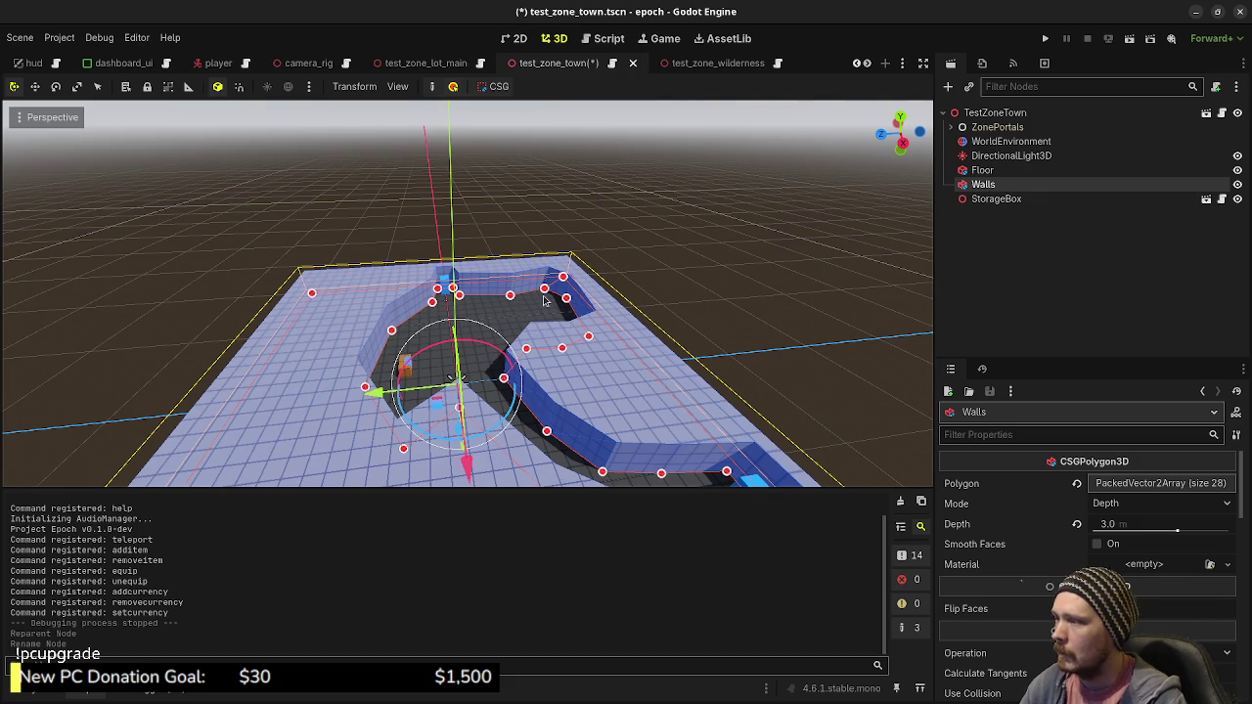
Orbit higher over the walls and start adding a node under TestZoneTown
{"action": "left_click_drag", "start_coordinate": [546, 363], "coordinate": [600, 351]}
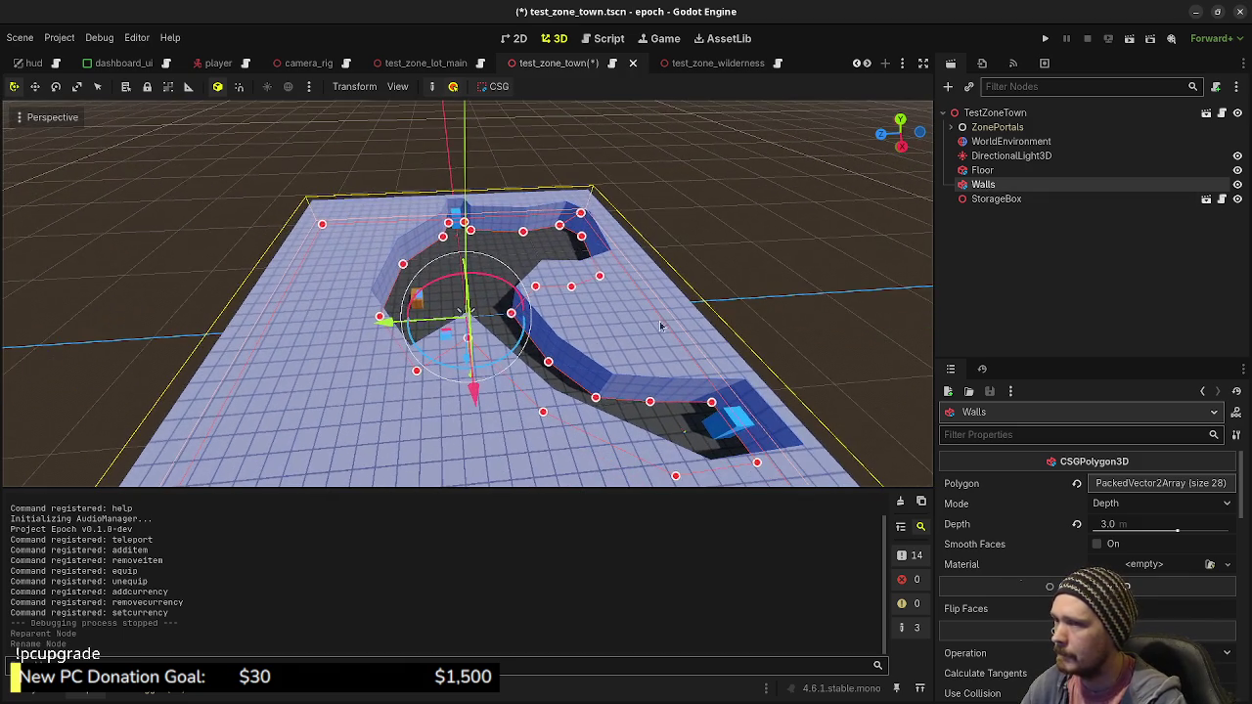
{"action": "left_click", "coordinate": [972, 116]}
{"action": "key", "text": "ctrl+a"}
Add a StaticBody3D to the town scene
{"action": "type", "text": "meshin"}
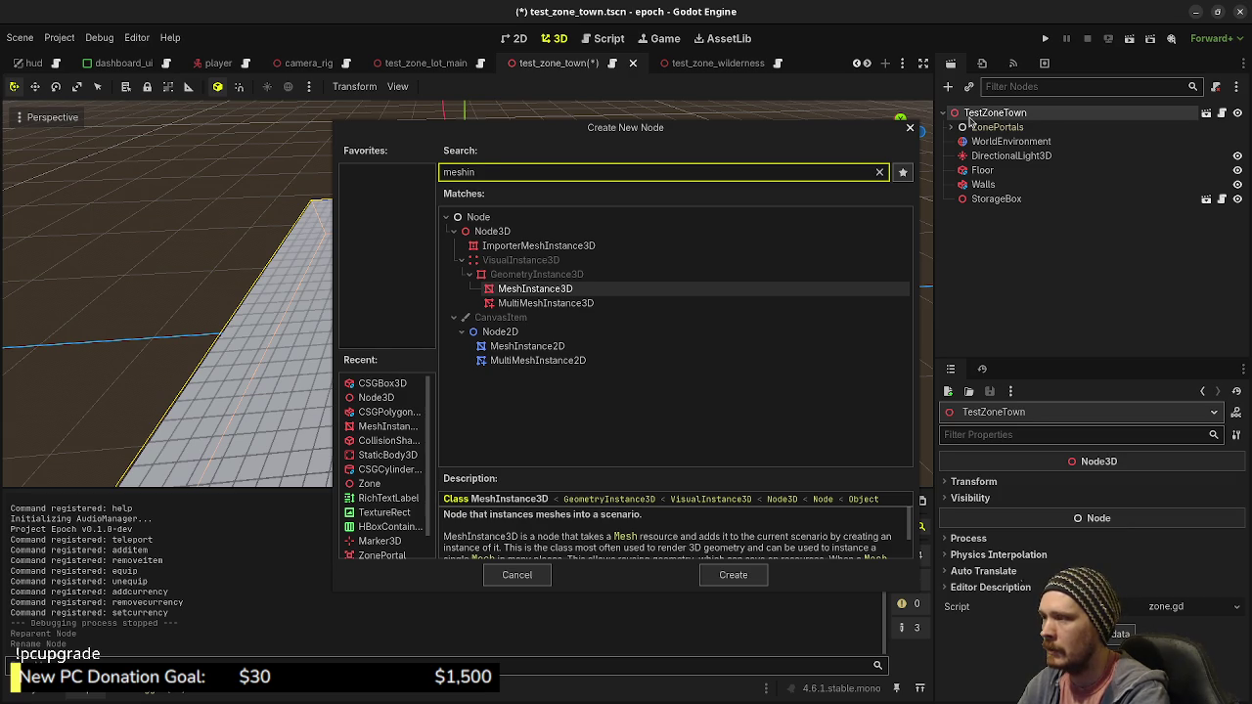
{"action": "key", "text": "BackSpace"}
{"action": "key", "text": "BackSpace"}
{"action": "key", "text": "BackSpace"}
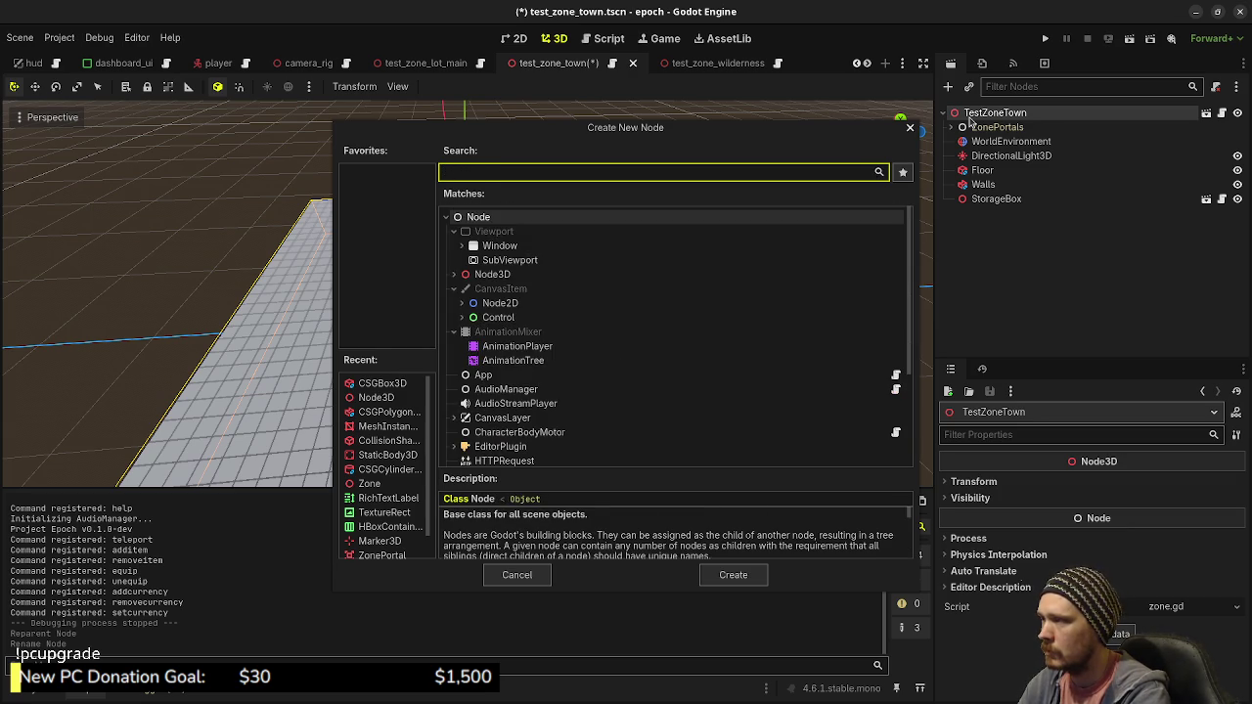
{"action": "type", "text": "csg"}
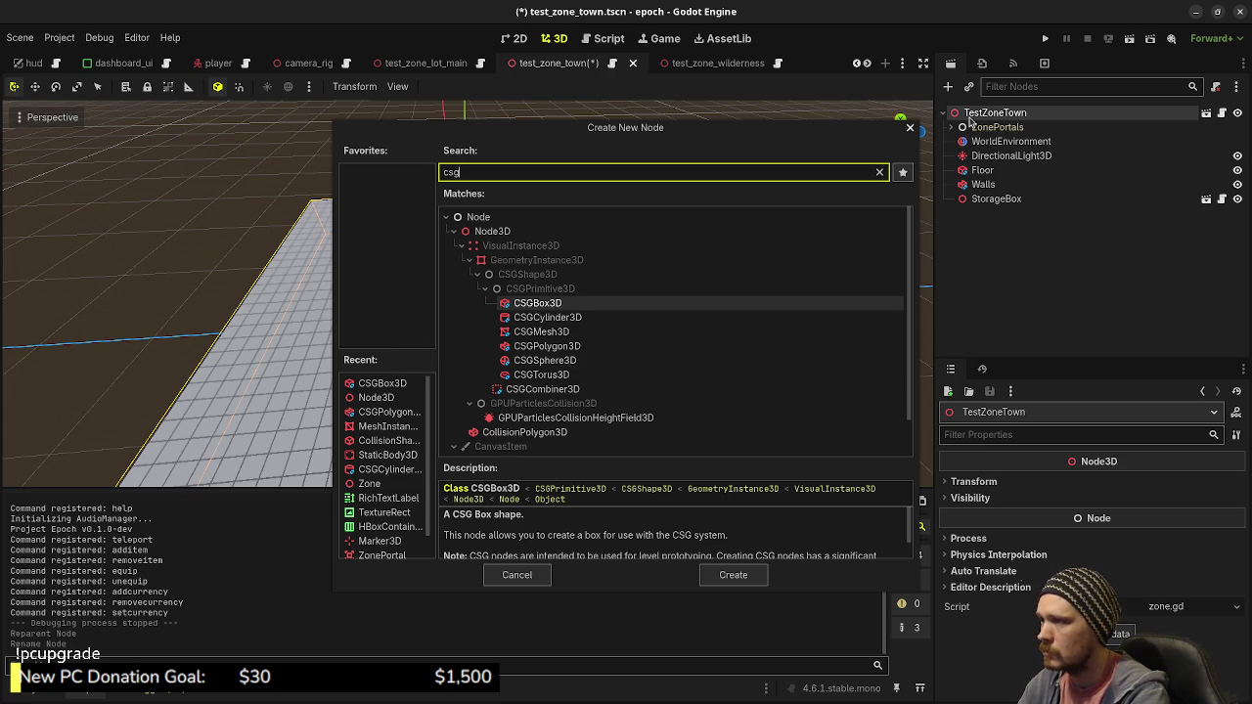
{"action": "key", "text": "BackSpace"}
{"action": "key", "text": "BackSpace"}
{"action": "key", "text": "BackSpace"}
{"action": "type", "text": "static"}
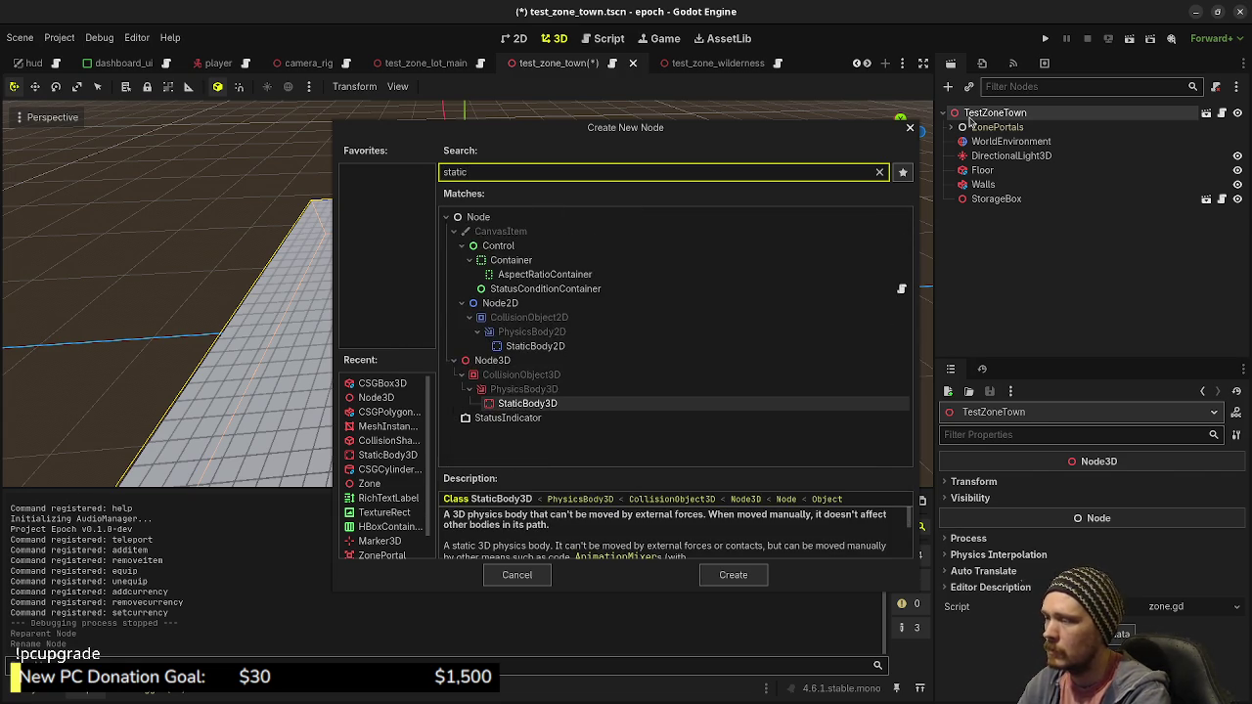
{"action": "key", "text": "Return"}
Add CollisionShape3D and MeshInstance3D children under the StaticBody3D
{"action": "key", "text": "ctrl+a"}
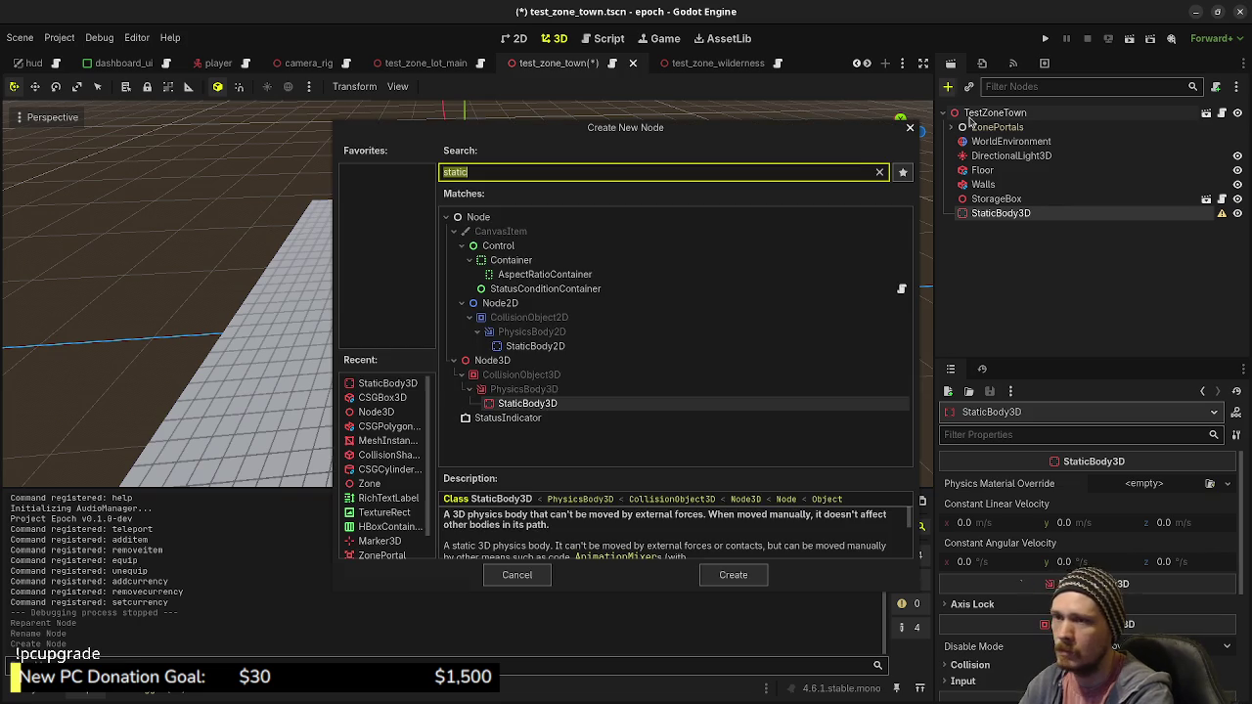
{"action": "type", "text": "coll"}
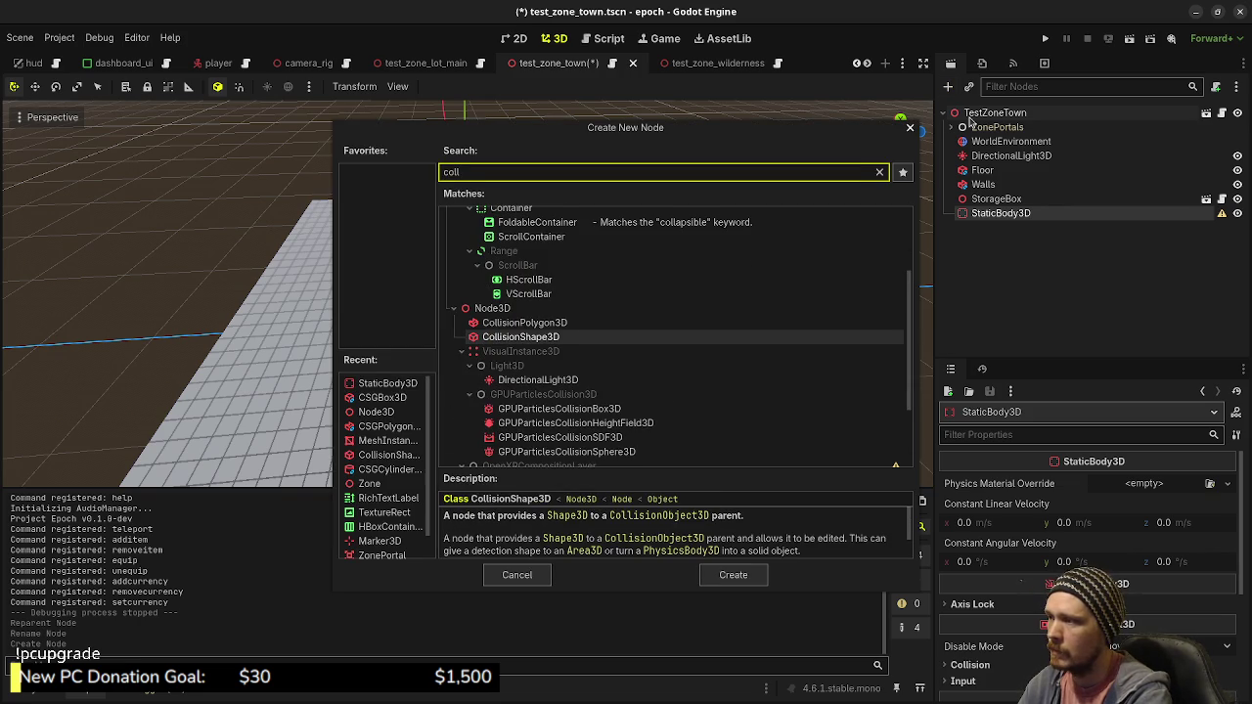
{"action": "key", "text": "Return"}
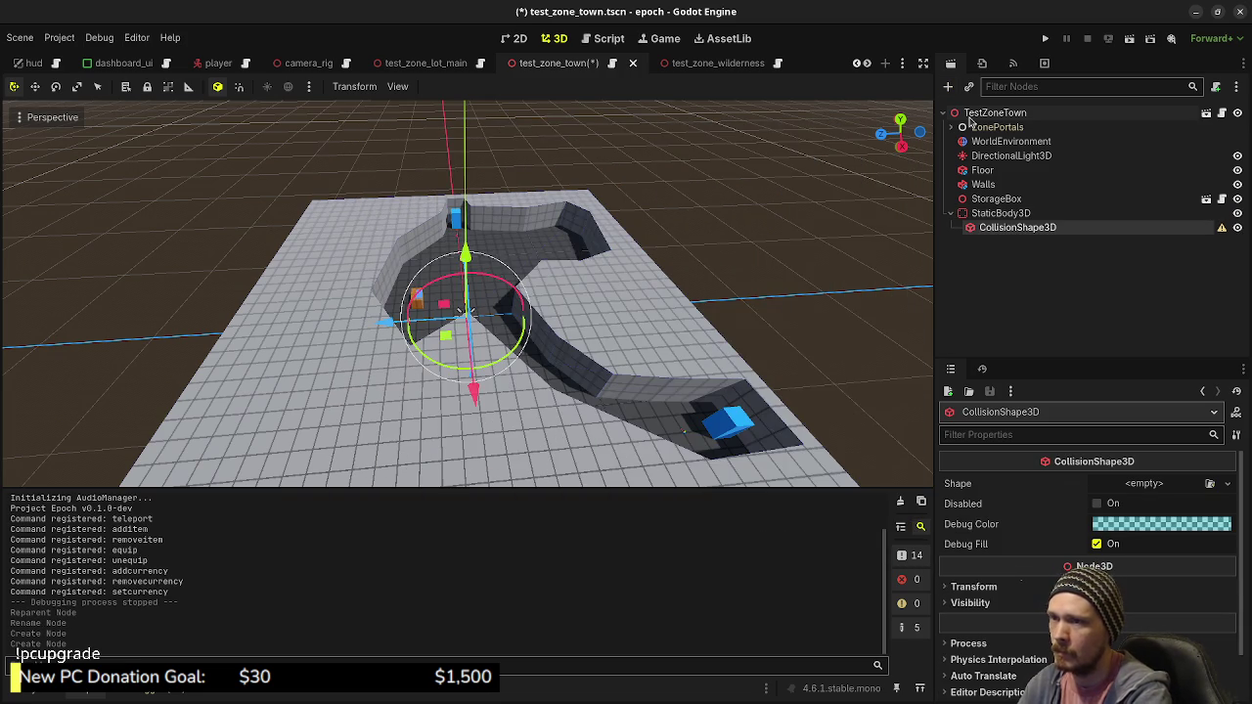
{"action": "left_click", "coordinate": [995, 198]}
{"action": "left_click", "coordinate": [1001, 213]}
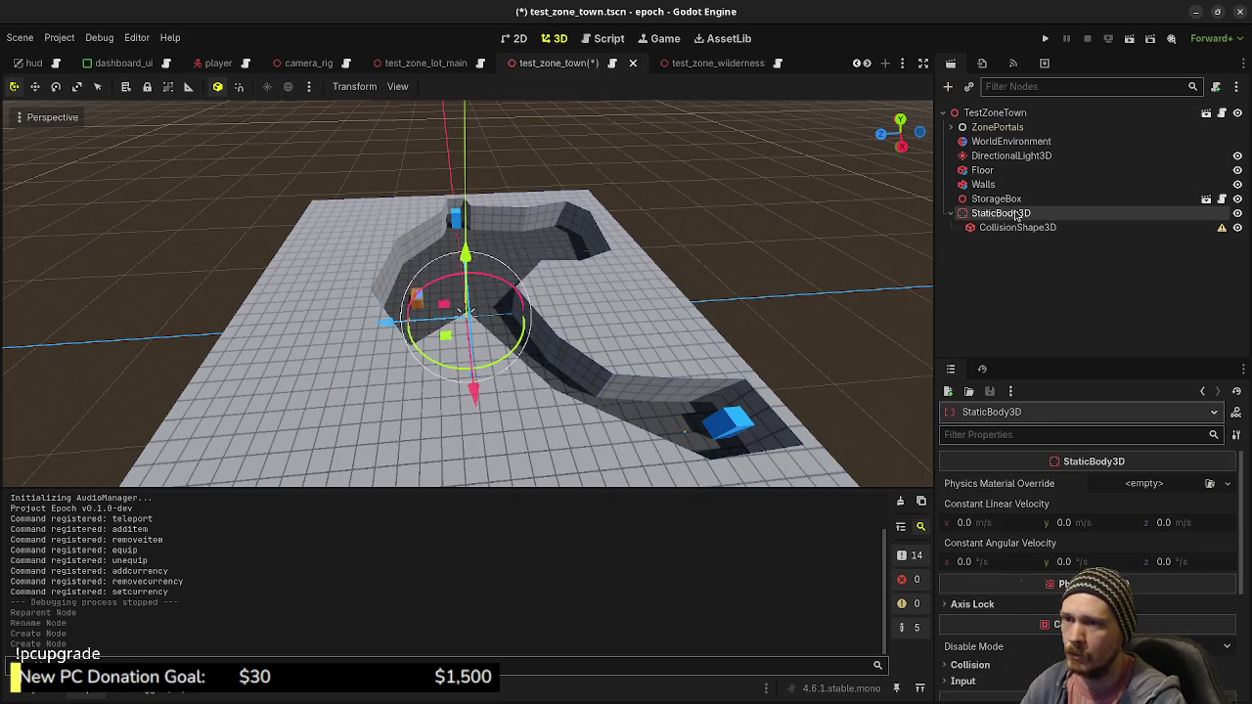
{"action": "key", "text": "ctrl+a"}
{"action": "type", "text": "mesh"}
{"action": "key", "text": "Return"}
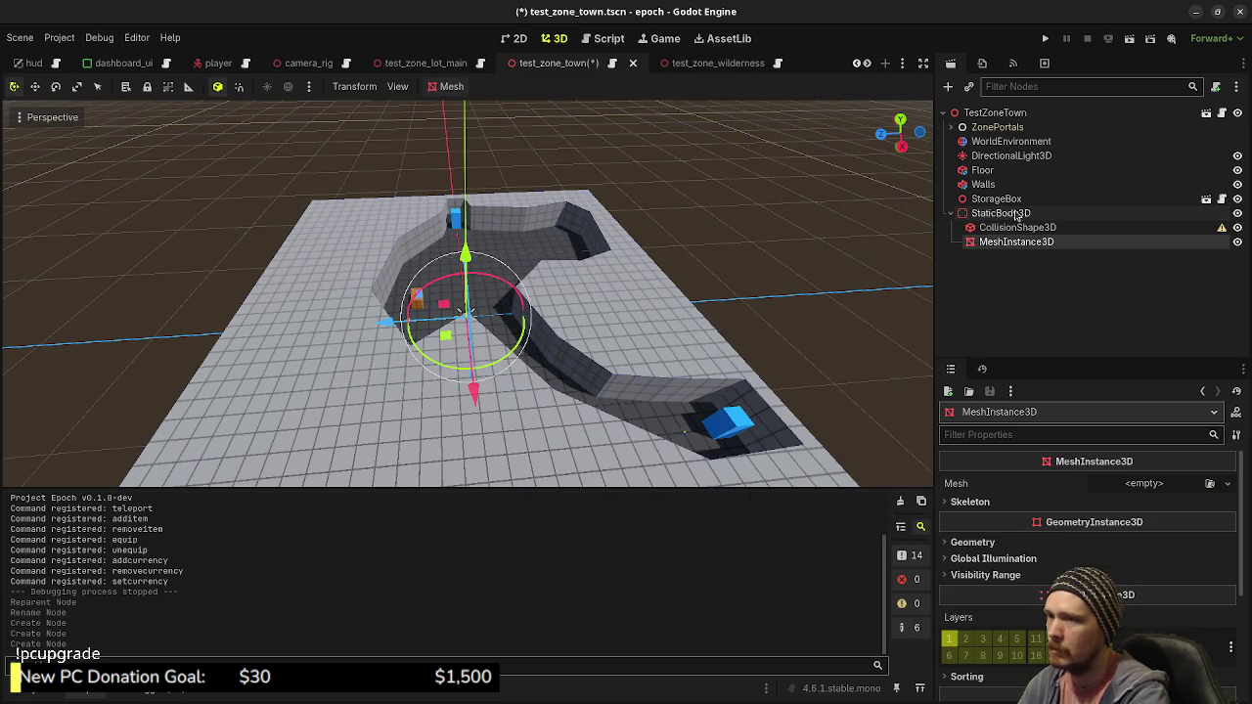
{"action": "left_click", "coordinate": [1008, 227]}
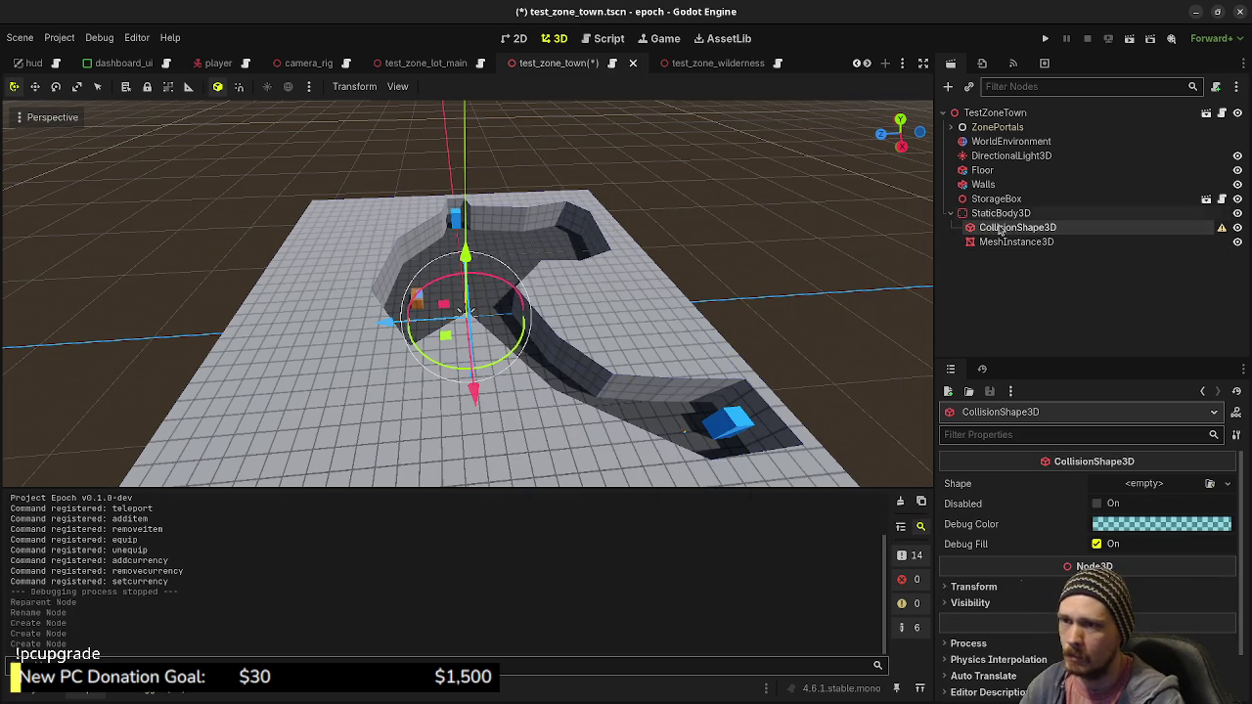
Give the CollisionShape3D a new CapsuleShape3D and the MeshInstance3D a new CapsuleMesh
{"action": "left_click", "coordinate": [1154, 486]}
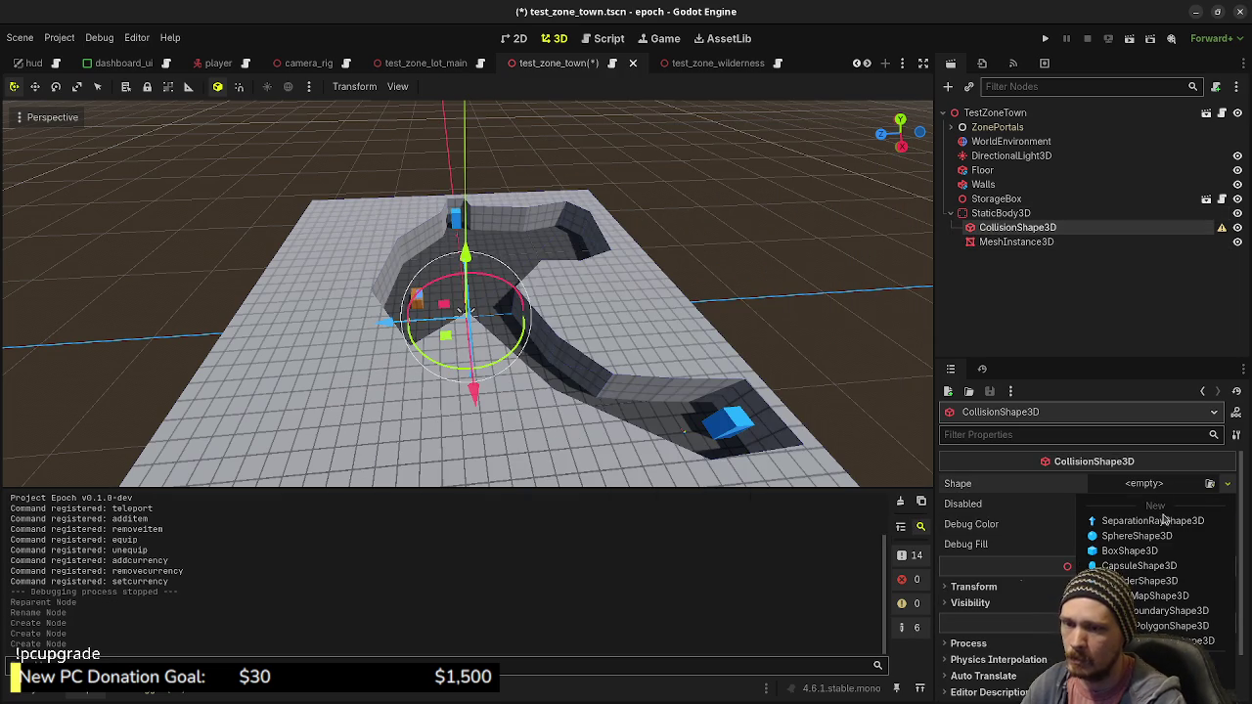
{"action": "left_click", "coordinate": [1139, 566]}
{"action": "left_click", "coordinate": [1017, 242]}
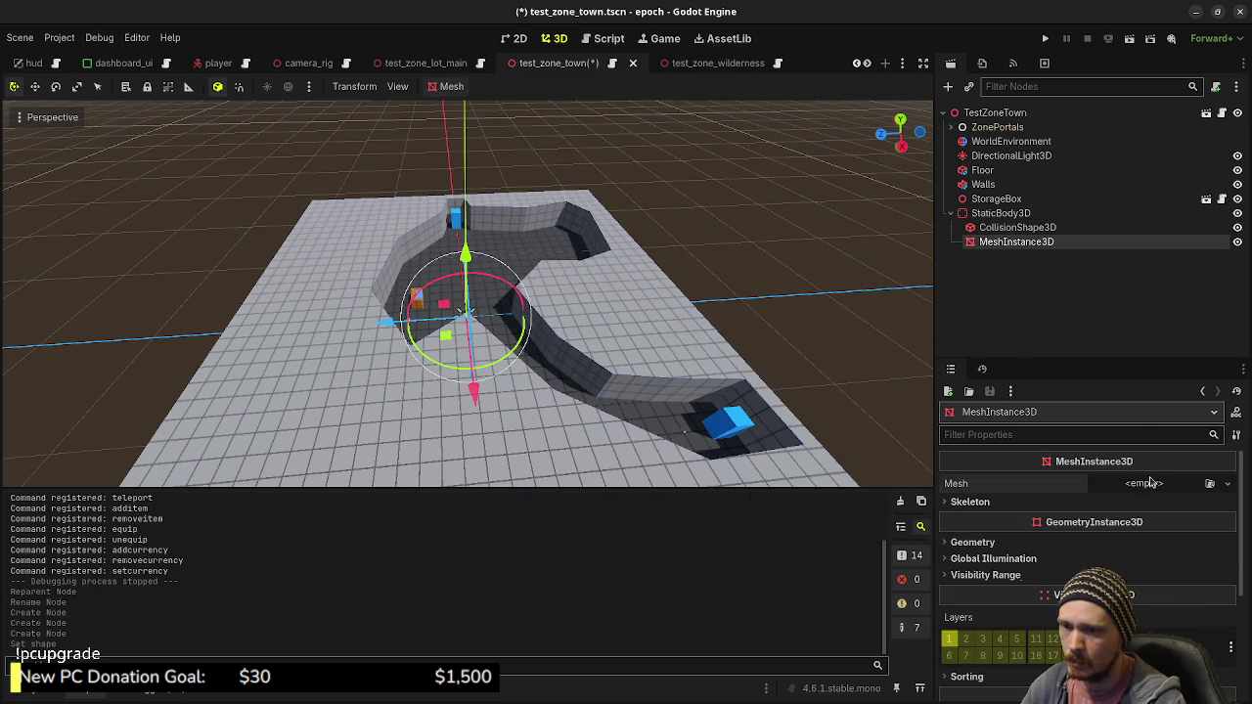
{"action": "left_click", "coordinate": [1154, 483]}
{"action": "left_click", "coordinate": [1166, 504]}
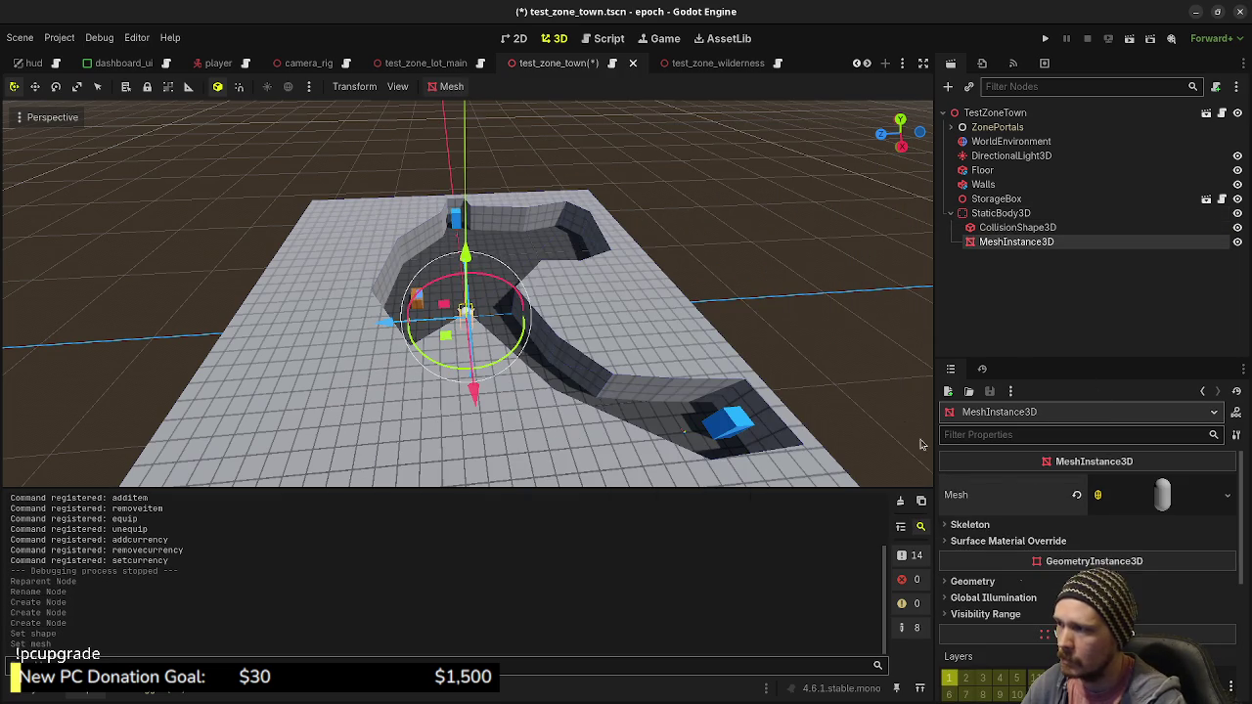
Raise the CollisionShape3D to Transform Position Y 1
{"action": "left_click", "coordinate": [1017, 227]}
{"action": "scroll", "coordinate": [1076, 537], "scroll_direction": "down", "scroll_amount": 3}
{"action": "left_click", "coordinate": [974, 534]}
{"action": "left_click", "coordinate": [1095, 569]}
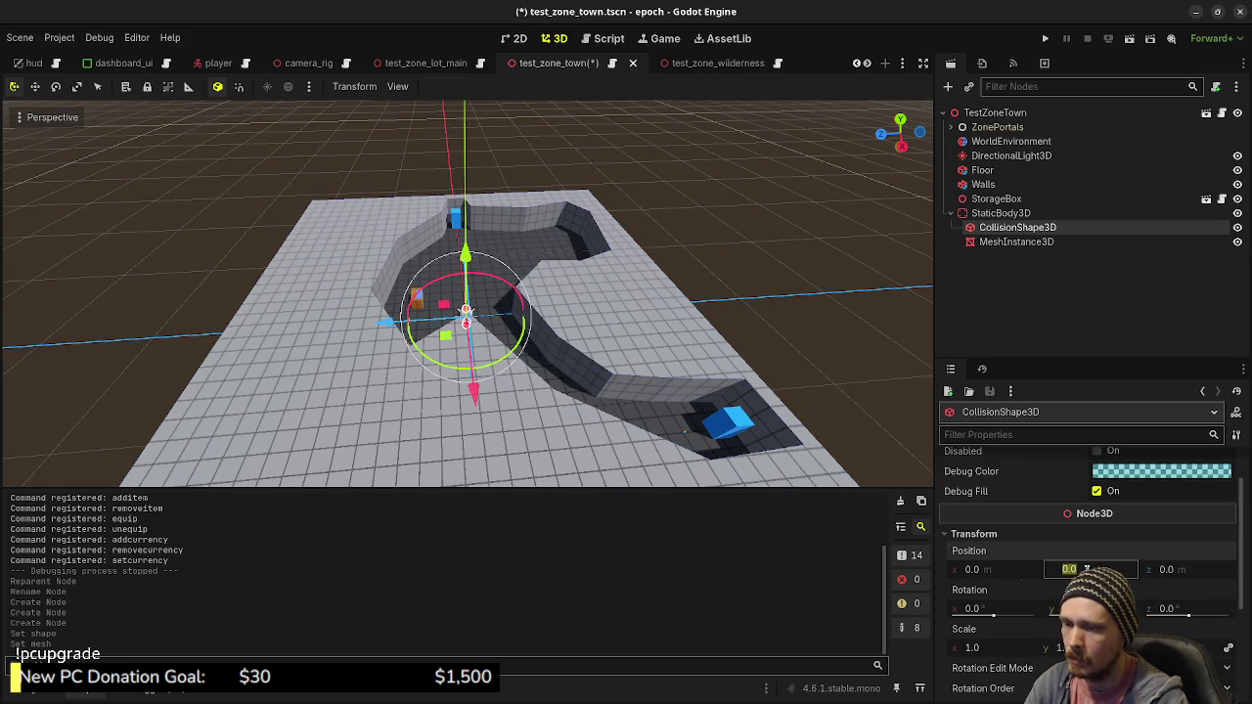
{"action": "scroll", "coordinate": [1086, 569], "scroll_direction": "up", "scroll_amount": 1}
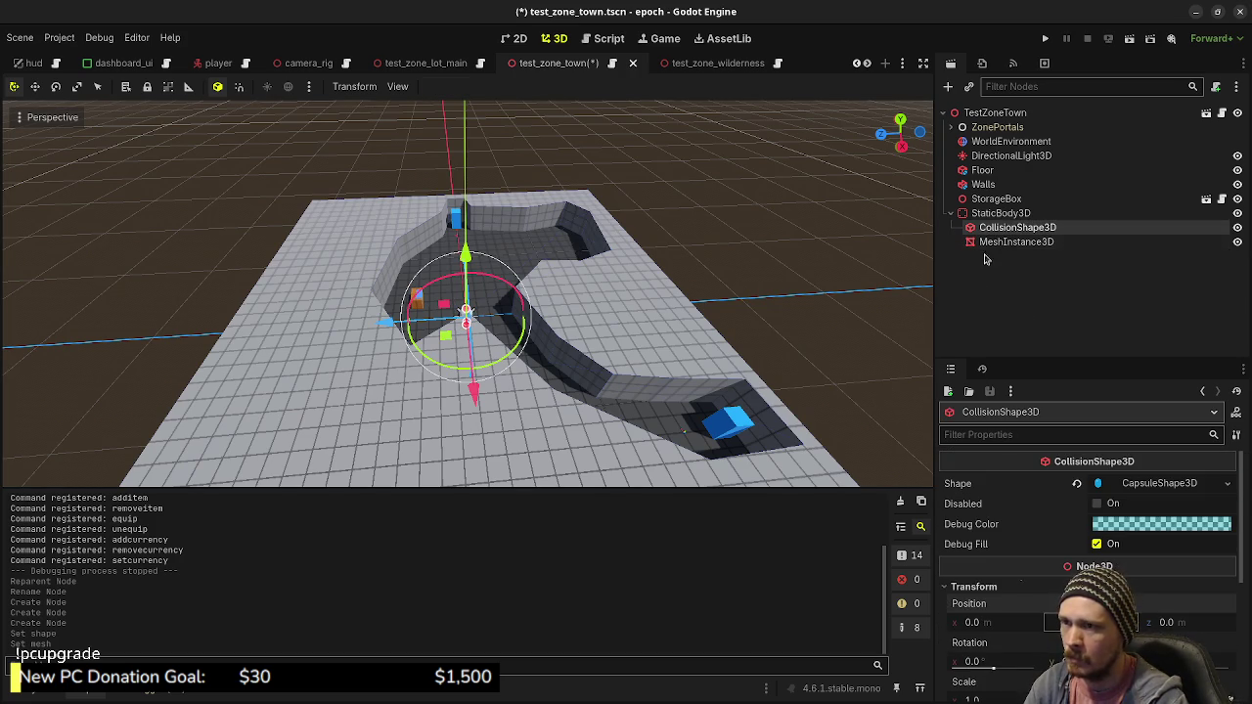
{"action": "scroll", "coordinate": [978, 586], "scroll_direction": "down", "scroll_amount": 2}
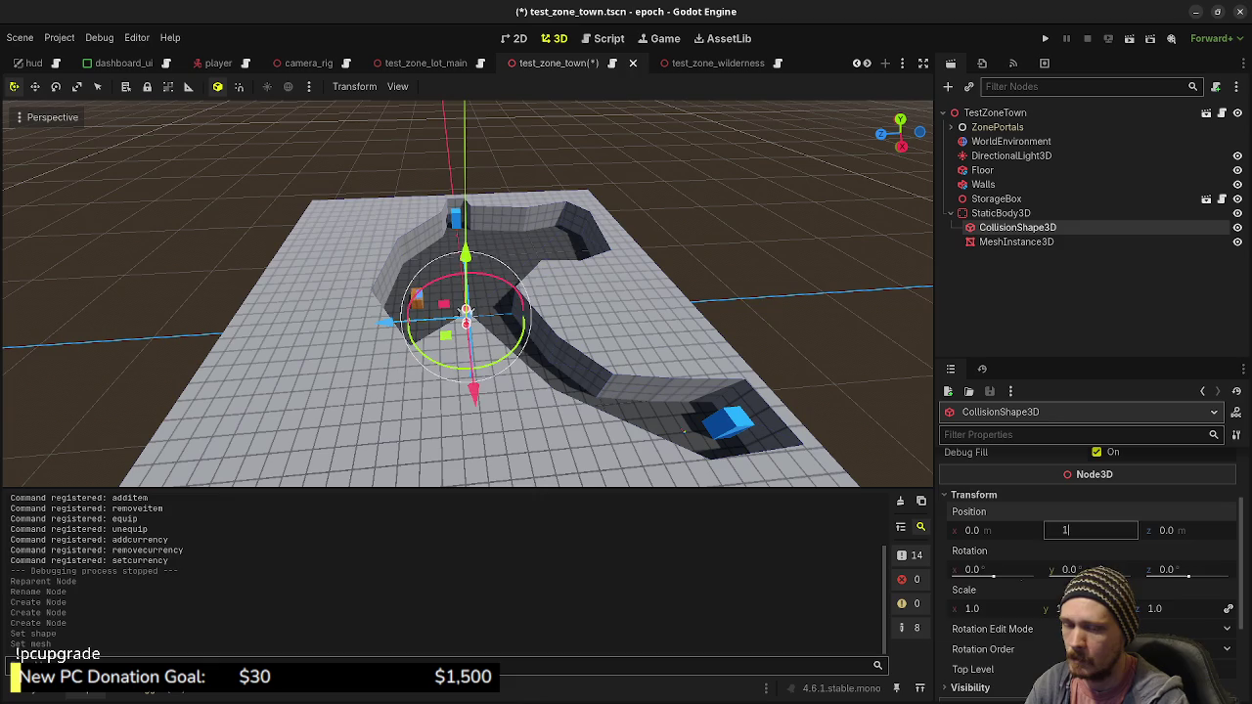
{"action": "key", "text": "Return"}
Raise the capsule mesh to Y 1 to match the collision, and focus the view on it
{"action": "left_click", "coordinate": [1016, 242]}
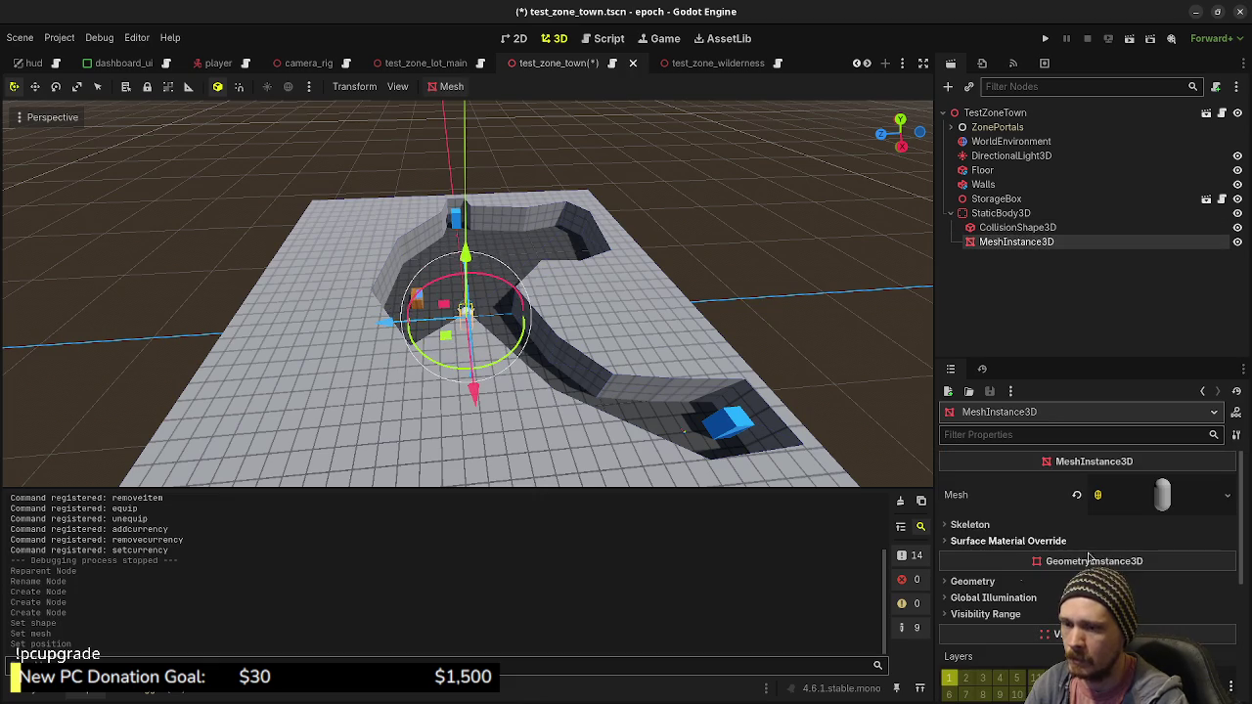
{"action": "scroll", "coordinate": [1076, 567], "scroll_direction": "down", "scroll_amount": 2}
{"action": "scroll", "coordinate": [1022, 581], "scroll_direction": "down", "scroll_amount": 1}
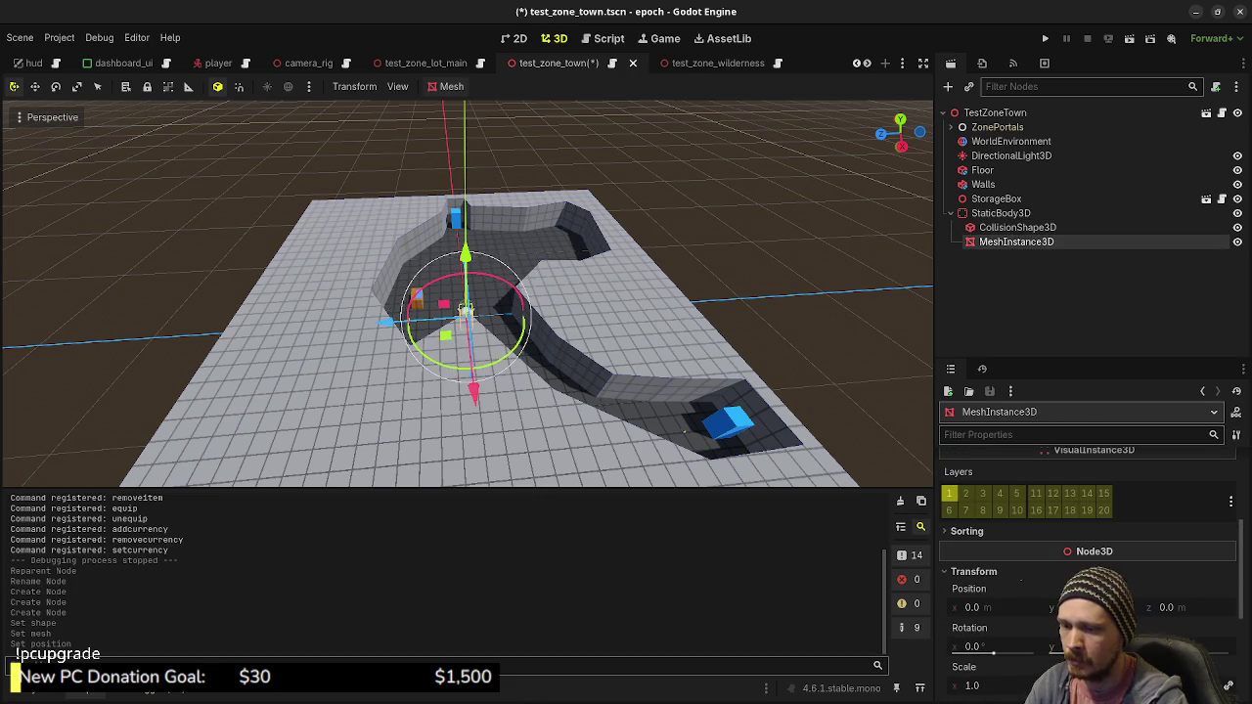
{"action": "key", "text": "Return"}
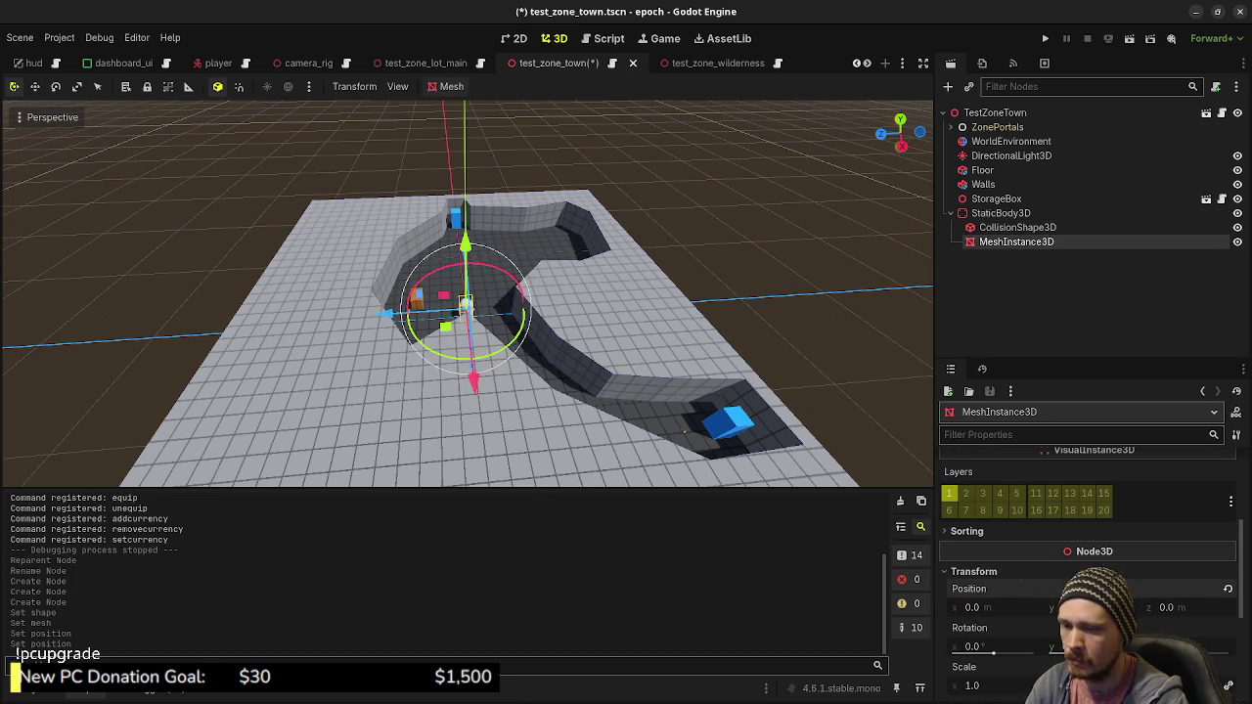
{"action": "left_click_drag", "start_coordinate": [655, 396], "coordinate": [572, 370]}
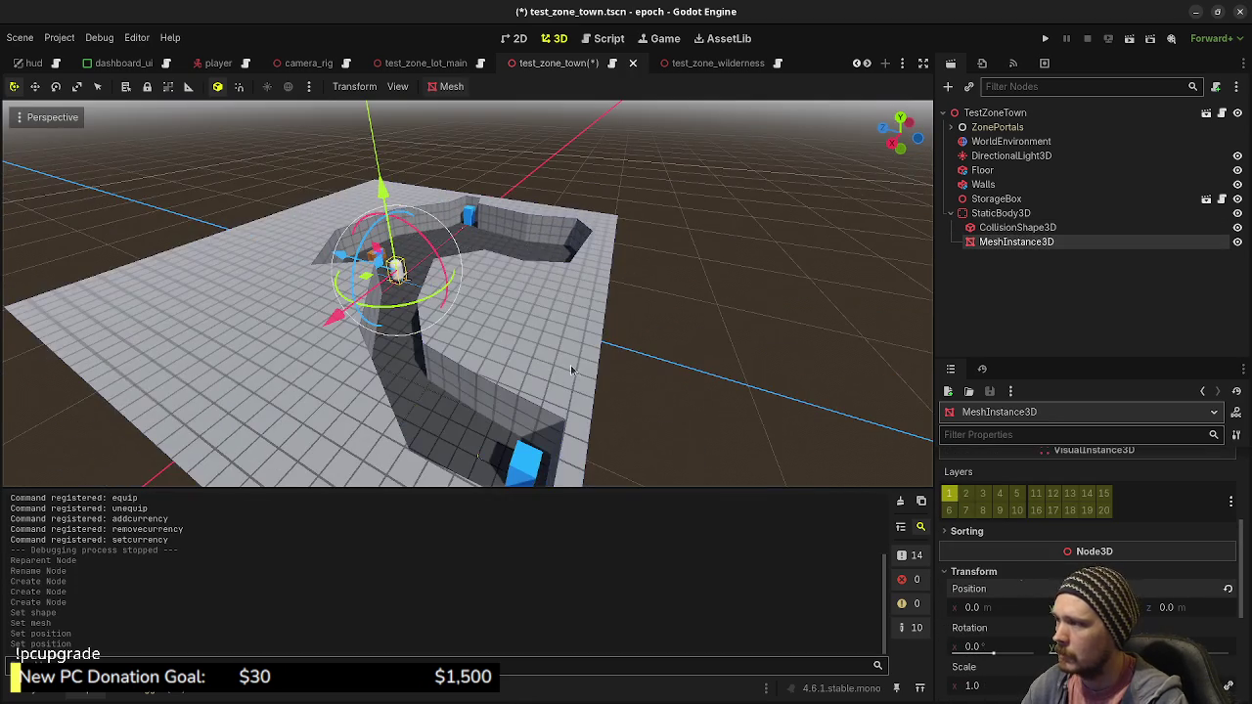
{"action": "key", "text": "f"}
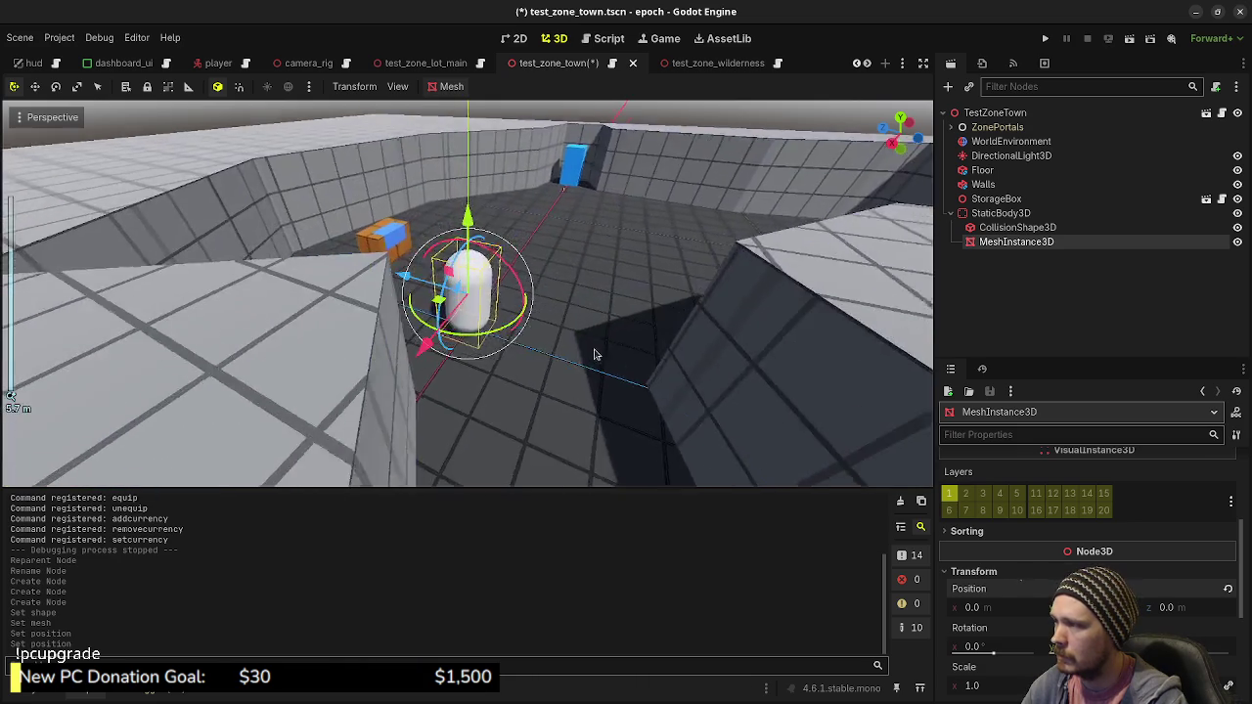
{"action": "left_click", "coordinate": [999, 213]}
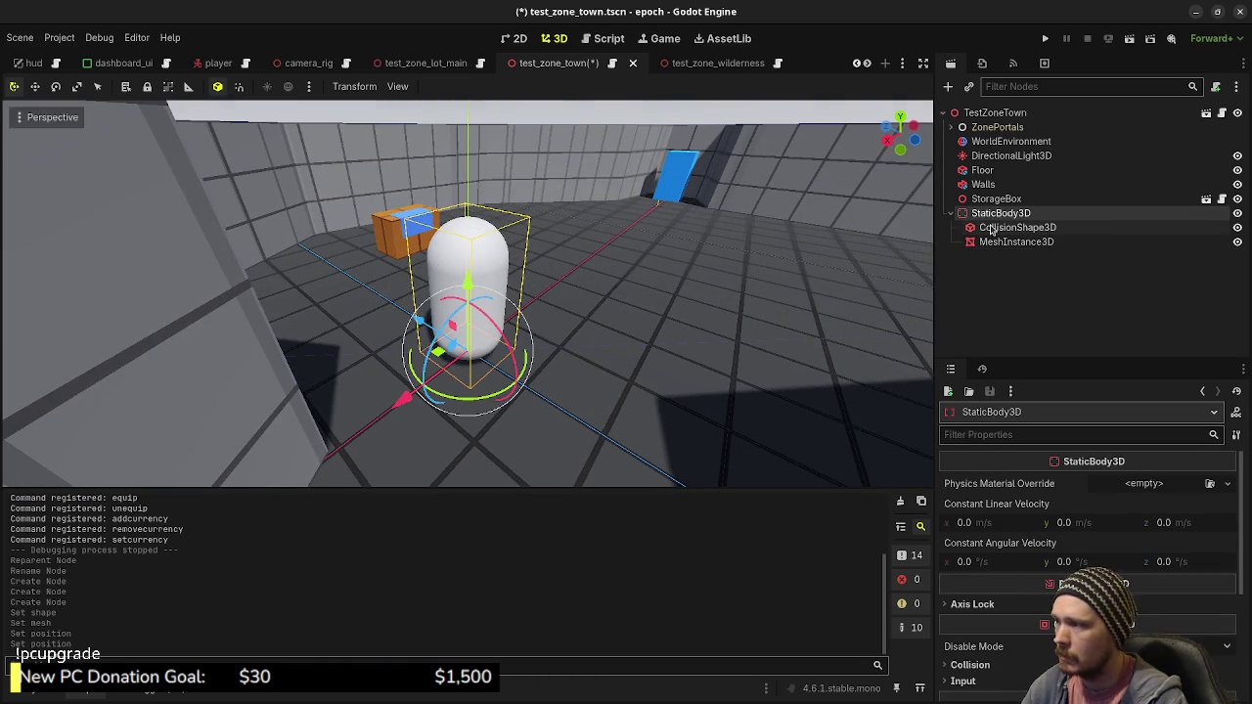
{"action": "key", "text": "F2"}
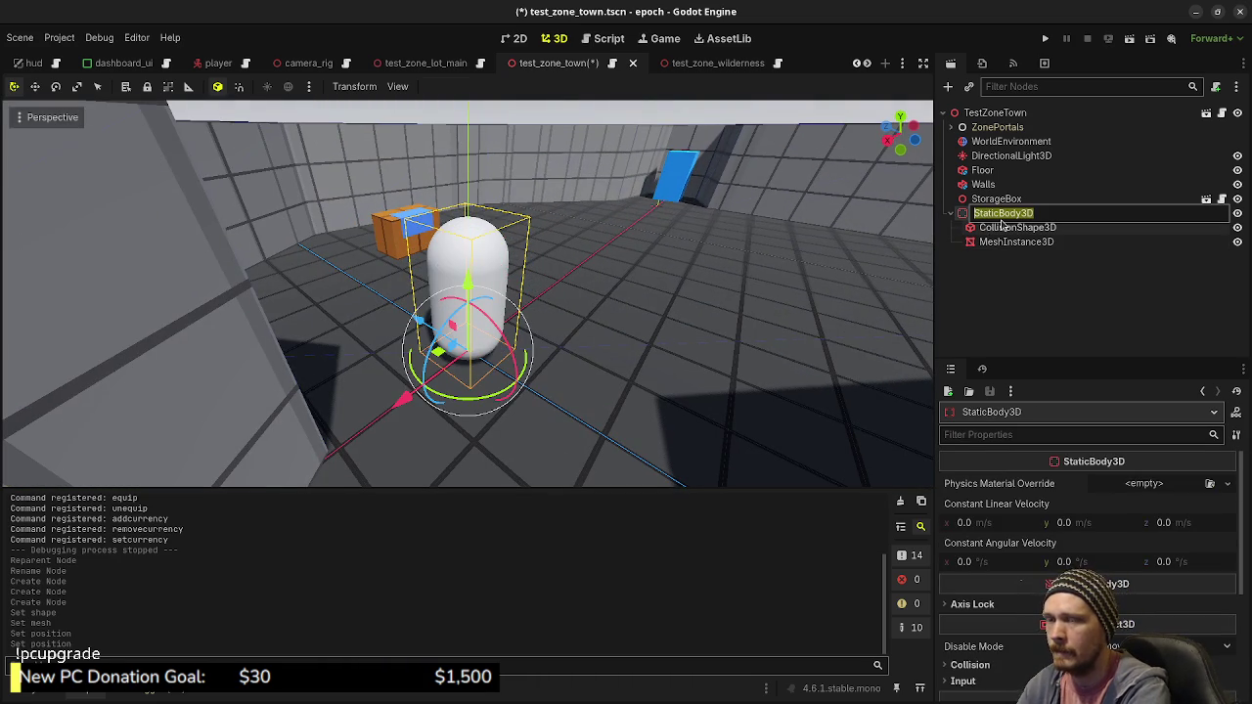
Rename the static body to NPCMock and save the scene
{"action": "type", "text": "N"}
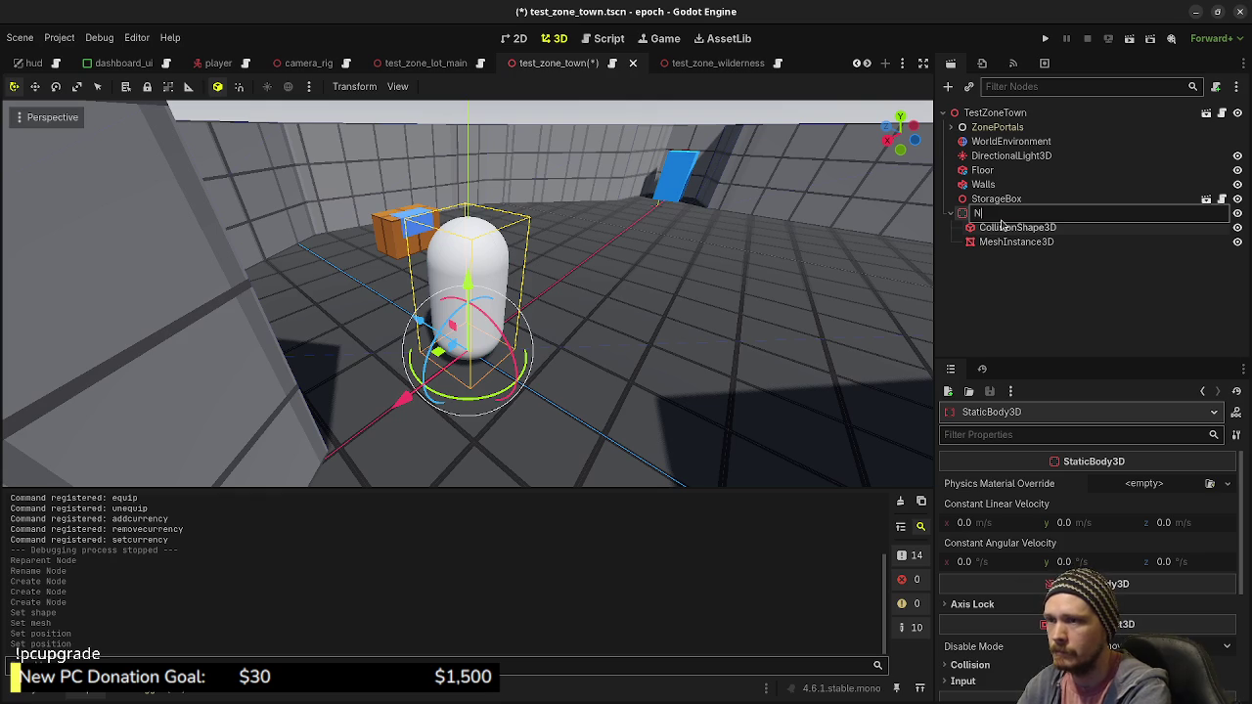
{"action": "type", "text": "PCMock"}
{"action": "key", "text": "Return"}
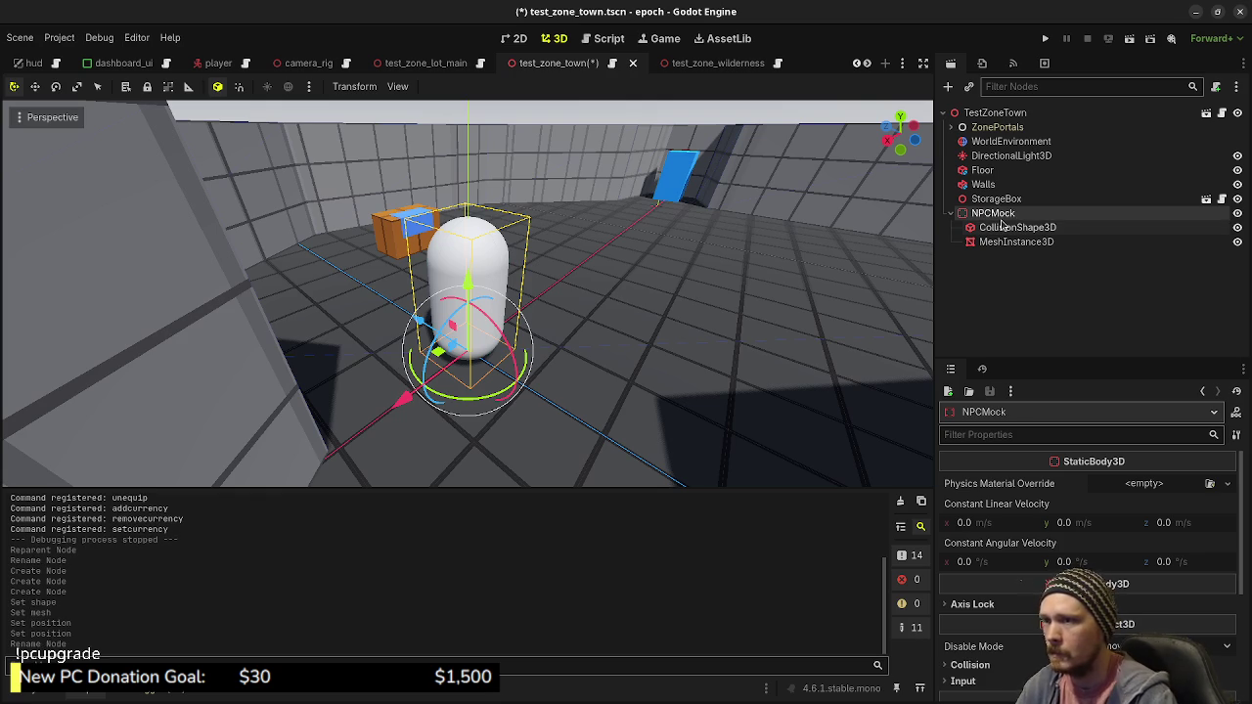
{"action": "key", "text": "ctrl+s"}
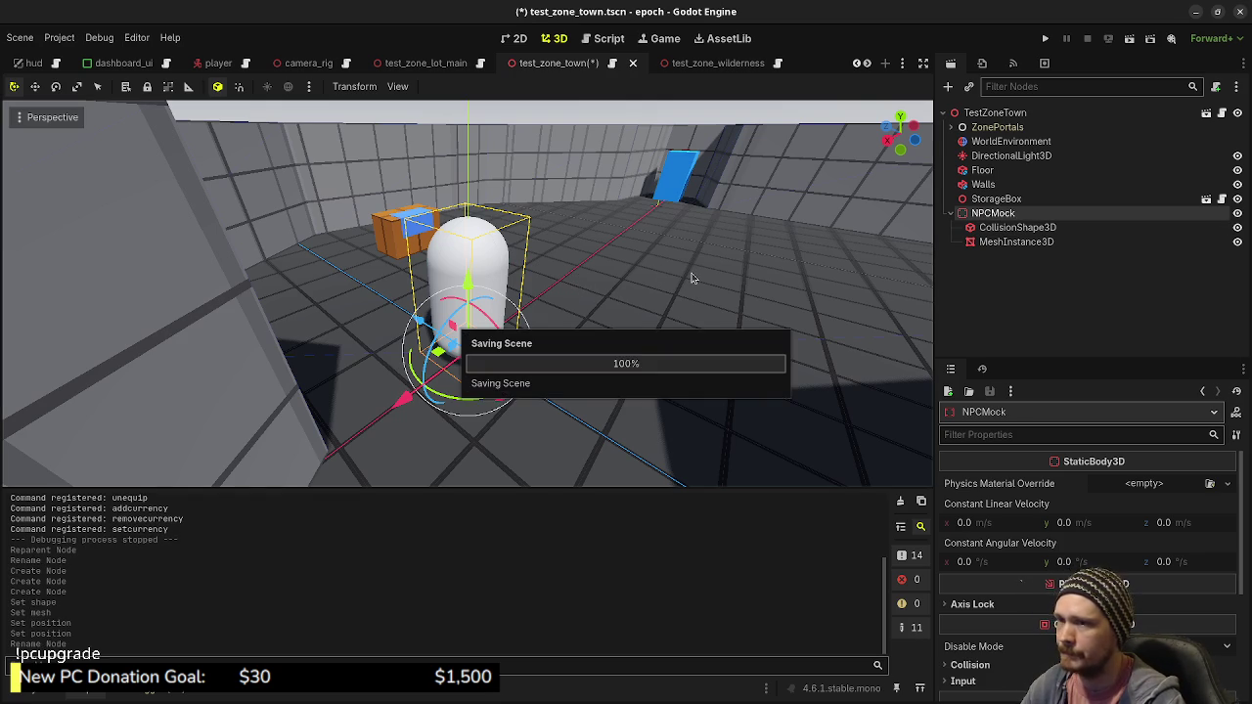
Add a Label3D under NPCMock and lift it above the capsule
{"action": "key", "text": "ctrl+a"}
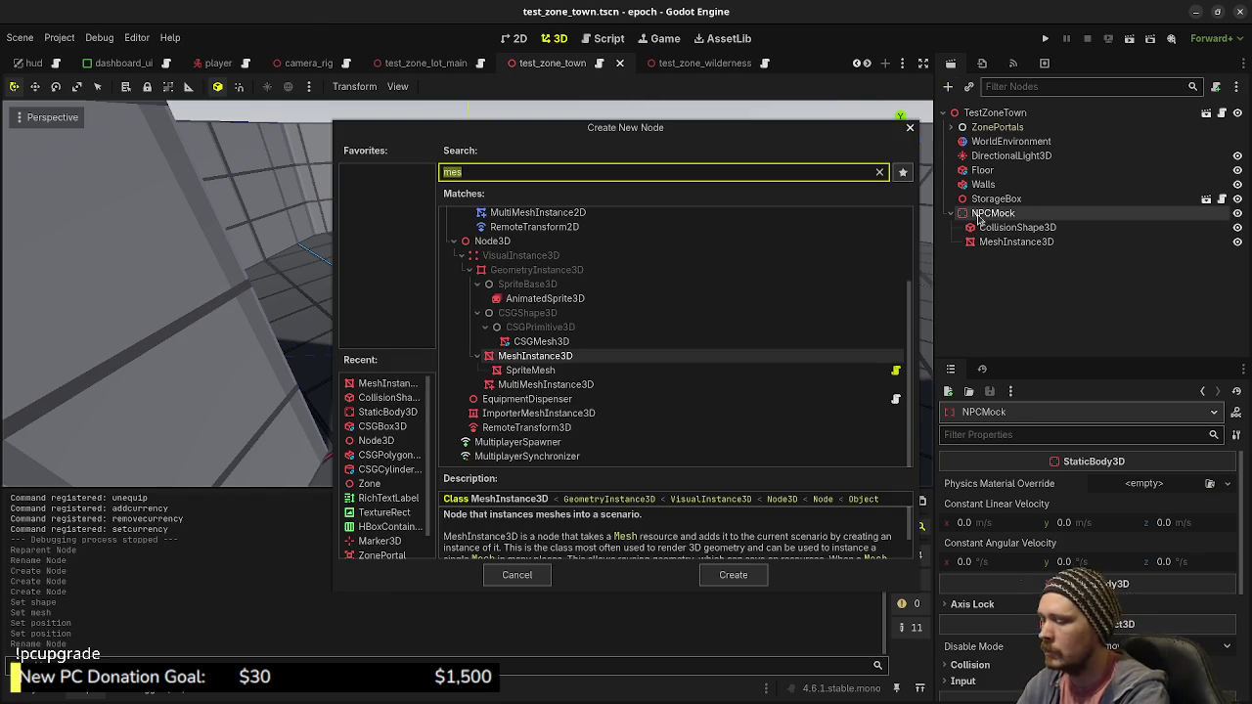
{"action": "type", "text": "label3d"}
{"action": "key", "text": "Return"}
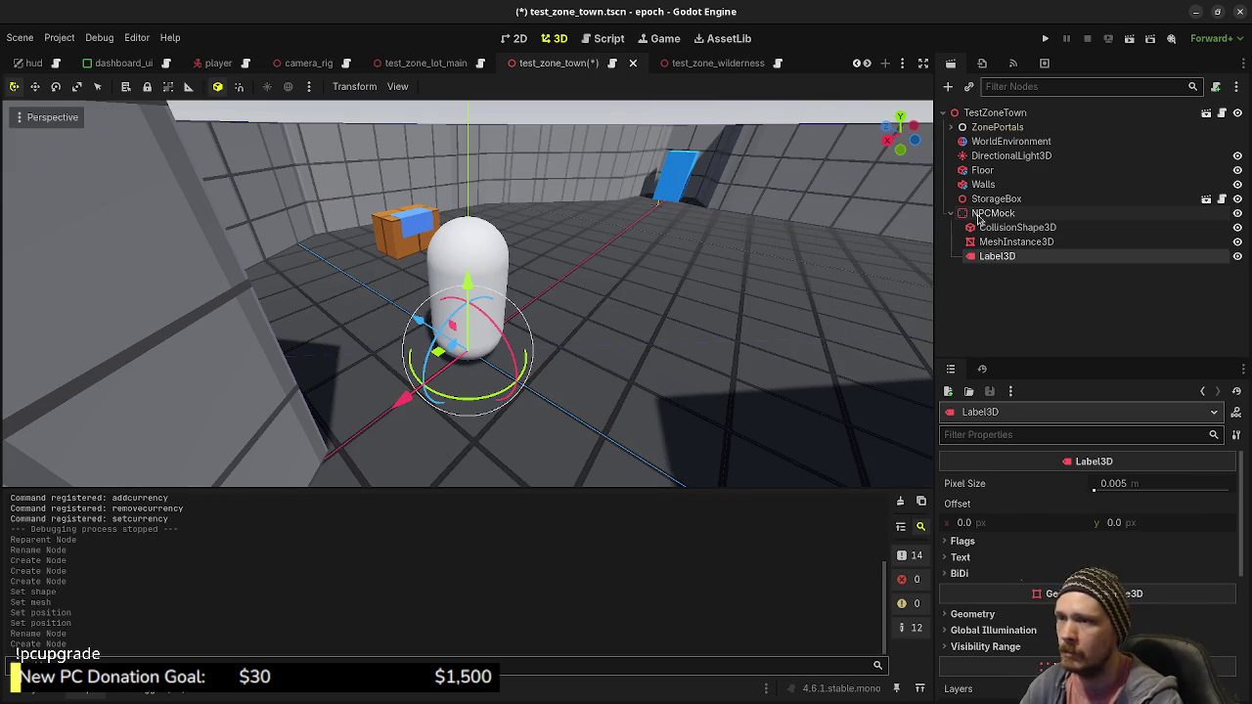
{"action": "left_click_drag", "start_coordinate": [470, 284], "coordinate": [531, 94]}
{"action": "left_click_drag", "start_coordinate": [467, 132], "coordinate": [469, 99]}
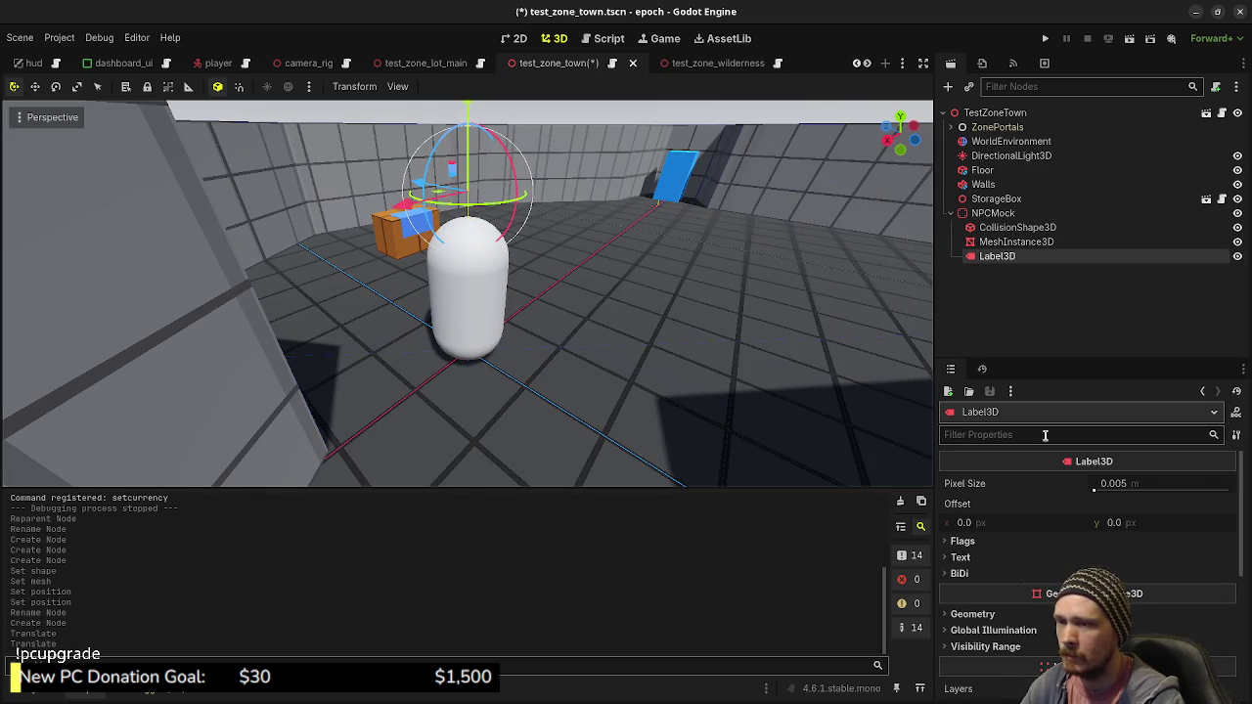
Set the label text to 'Item Shop' and give it Y-Billboard mode
{"action": "left_click", "coordinate": [961, 556]}
{"action": "left_click", "coordinate": [1023, 638]}
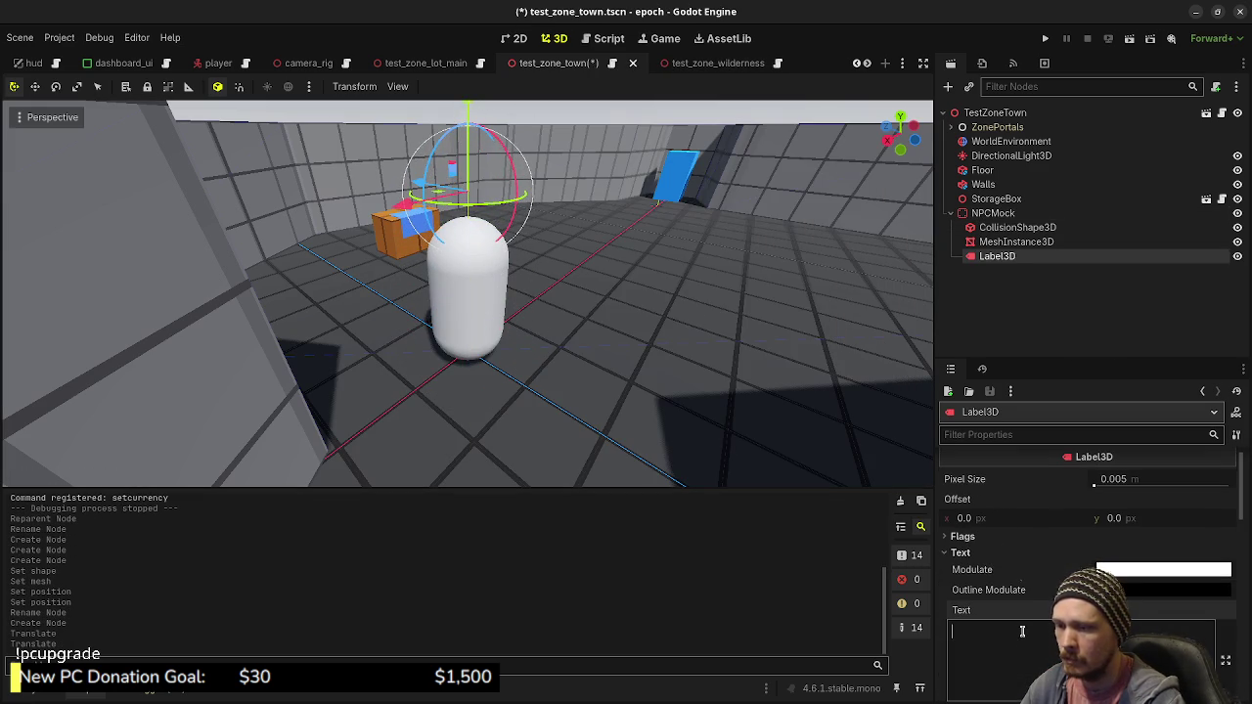
{"action": "type", "text": "Item Shop"}
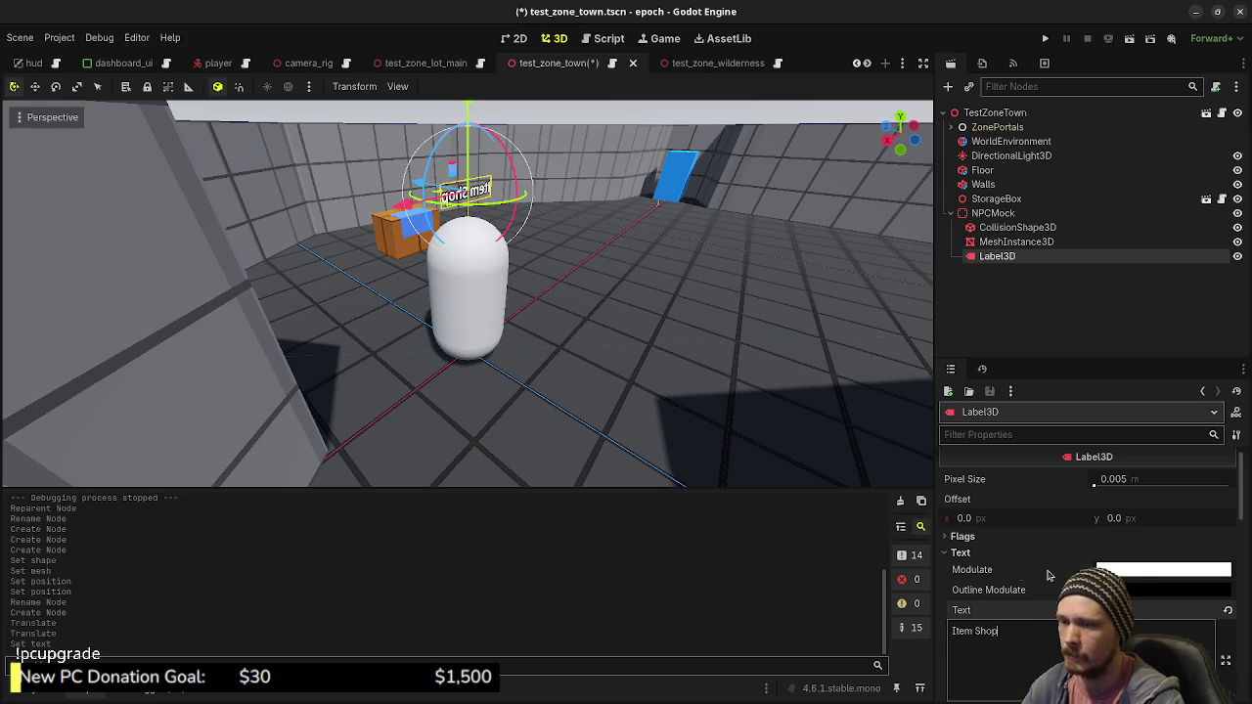
{"action": "left_click", "coordinate": [1026, 537]}
{"action": "left_click", "coordinate": [1126, 553]}
{"action": "left_click", "coordinate": [1126, 604]}
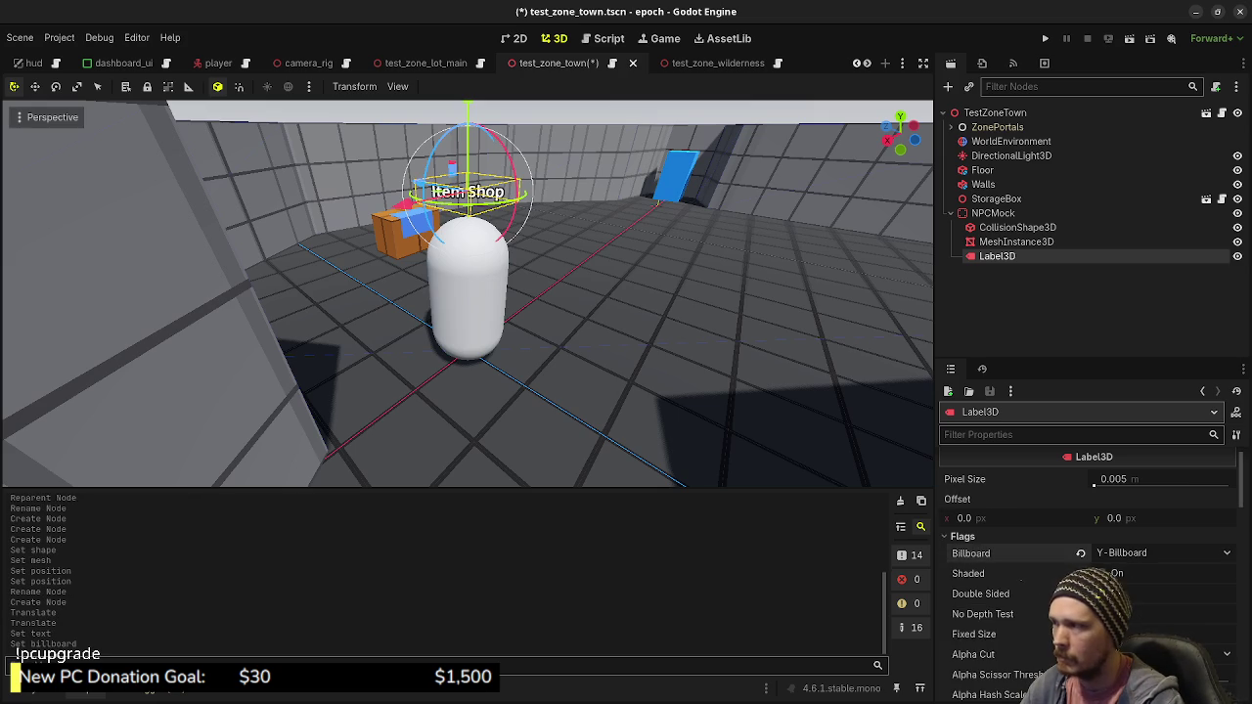
{"action": "left_click", "coordinate": [708, 114]}
Switch the label's billboard mode to Enabled so it fully faces the camera, then save
{"action": "mouse_move", "coordinate": [695, 324]}
{"action": "left_mouse_down"}
{"action": "mouse_move", "coordinate": [613, 293]}
{"action": "mouse_move", "coordinate": [438, 273]}
{"action": "mouse_move", "coordinate": [411, 206]}
{"action": "mouse_move", "coordinate": [464, 256]}
{"action": "left_mouse_up"}
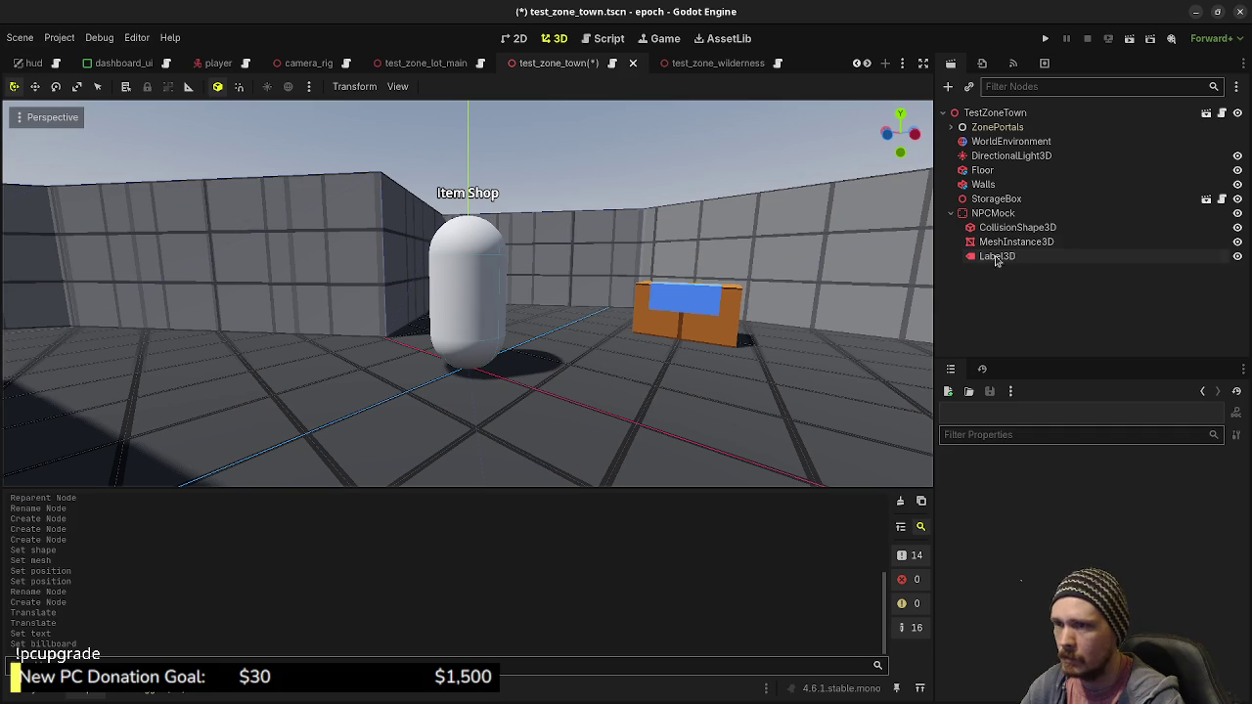
{"action": "left_click", "coordinate": [1005, 256]}
{"action": "left_click", "coordinate": [1128, 554]}
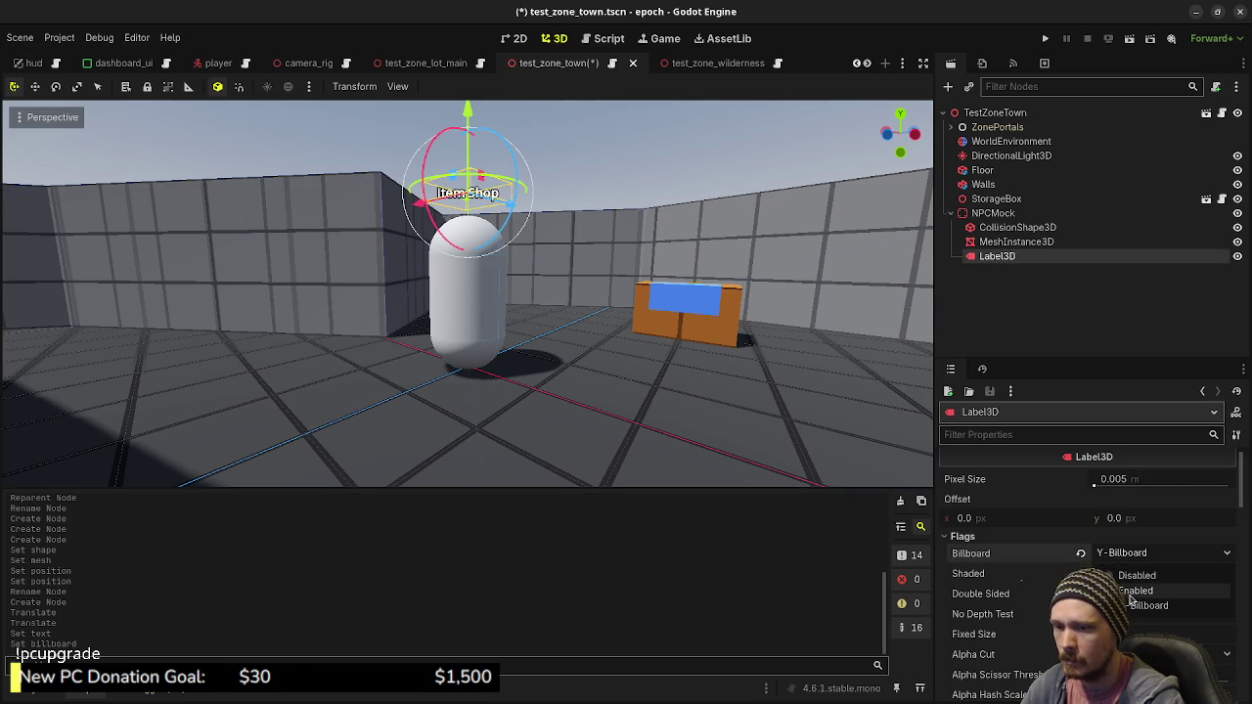
{"action": "left_click", "coordinate": [1135, 591]}
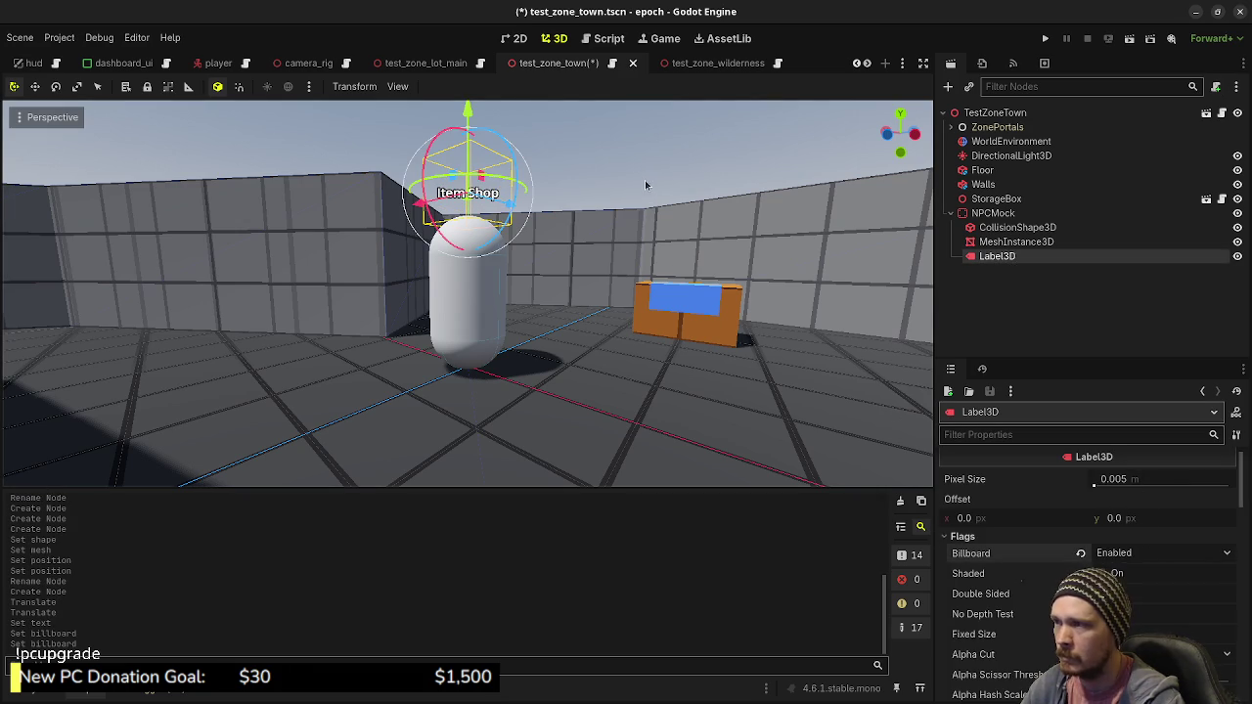
{"action": "left_click", "coordinate": [990, 294]}
{"action": "left_click", "coordinate": [992, 256]}
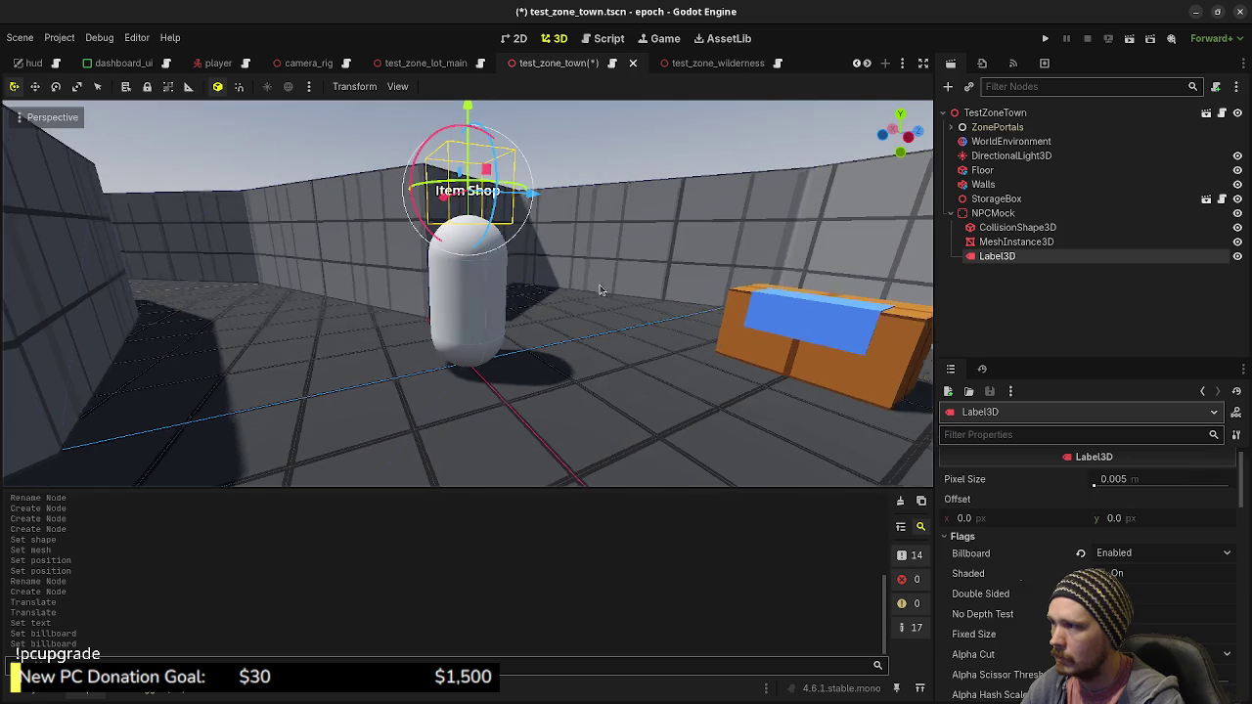
{"action": "key", "text": "ctrl+s"}
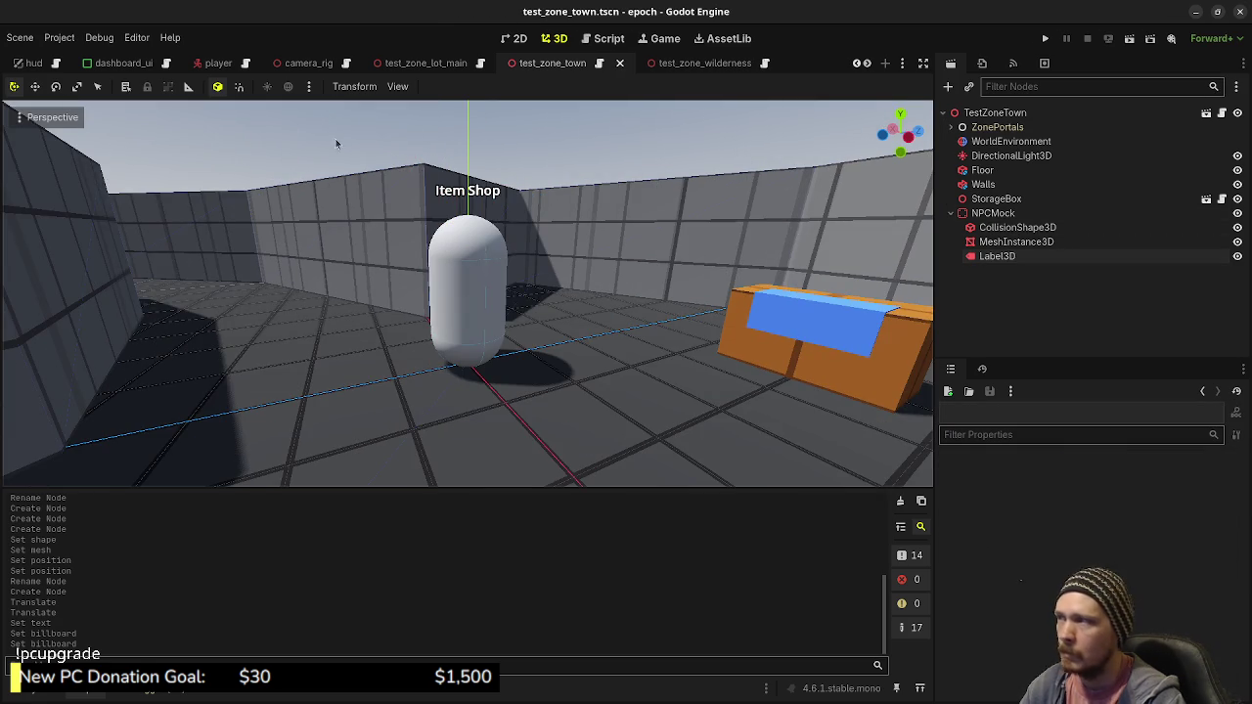
Check the player scene's collision shape for reference, then return to test_zone_town
{"action": "left_click", "coordinate": [218, 63]}
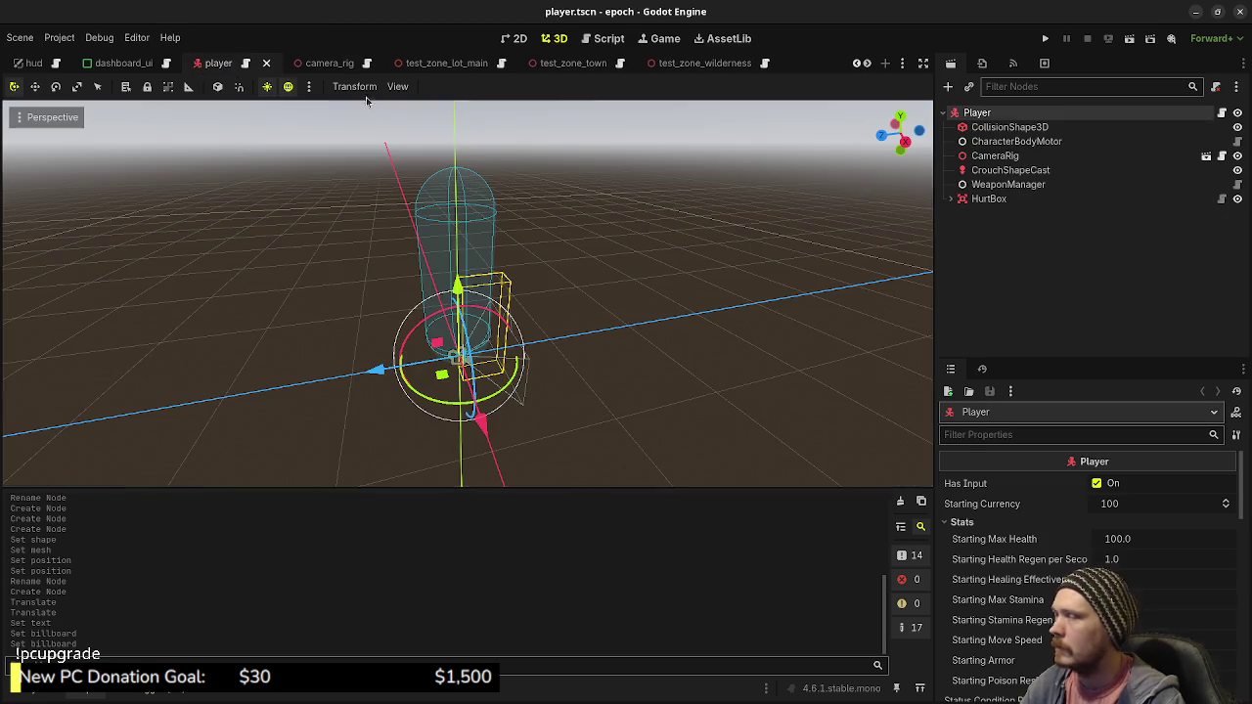
{"action": "left_click", "coordinate": [1003, 128]}
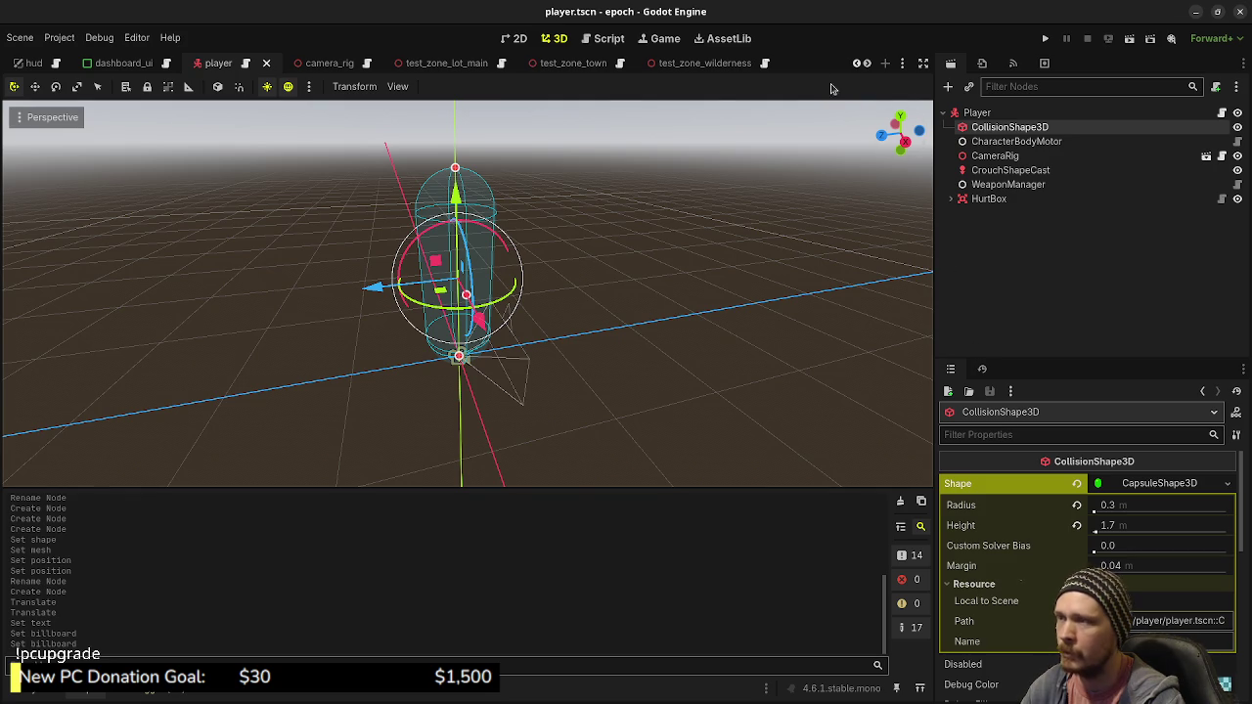
{"action": "left_click", "coordinate": [659, 67]}
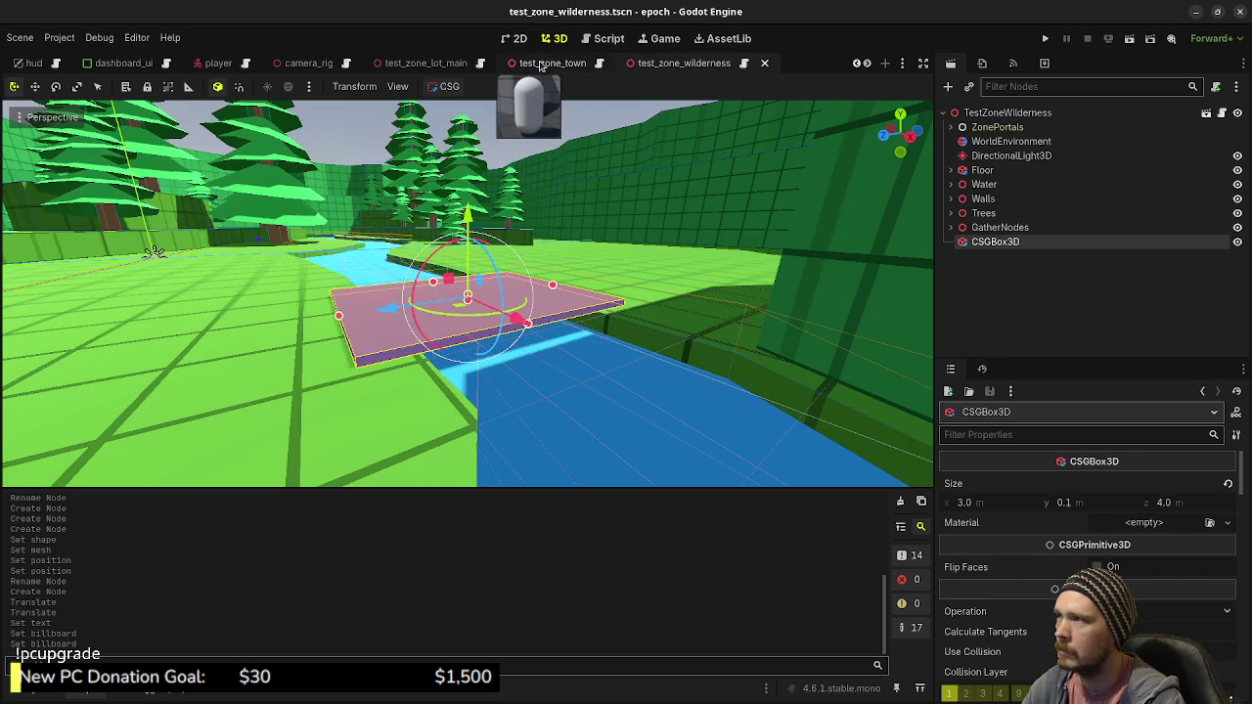
{"action": "left_click", "coordinate": [541, 66]}
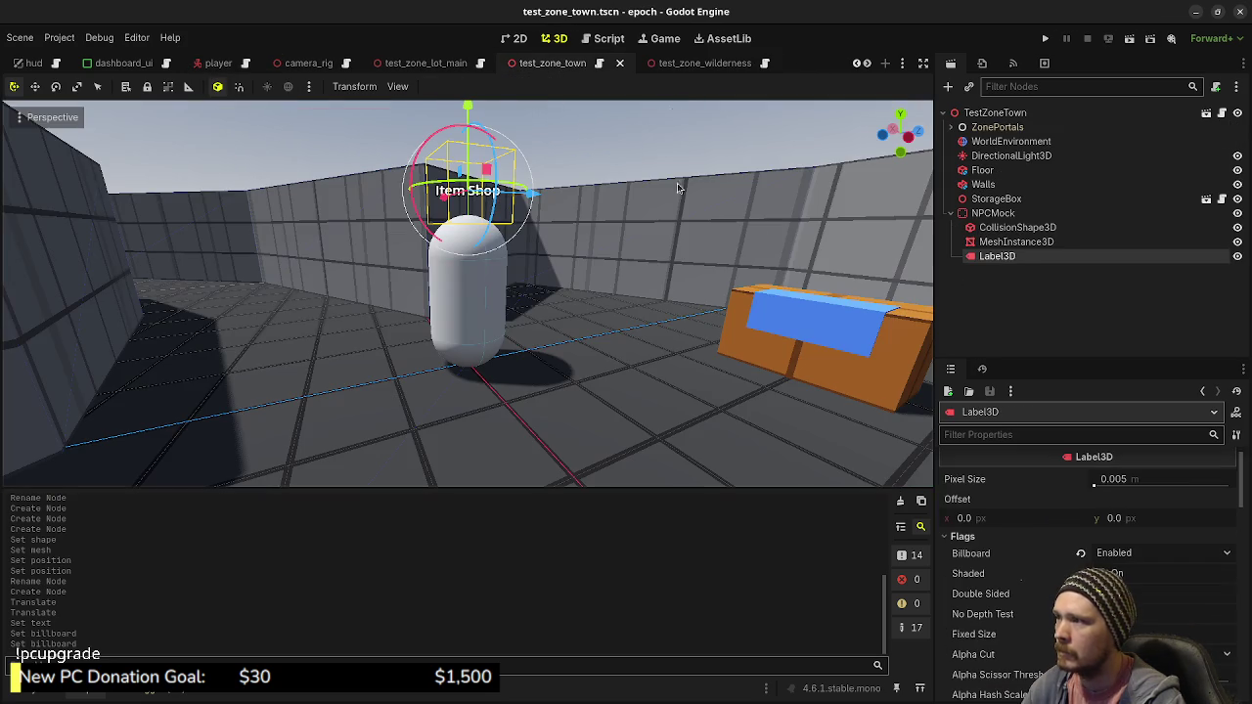
Set the NPC capsule mesh to radius 0.3 and height 1.7
{"action": "left_click", "coordinate": [1008, 241]}
{"action": "scroll", "coordinate": [1142, 518], "scroll_direction": "up", "scroll_amount": 5}
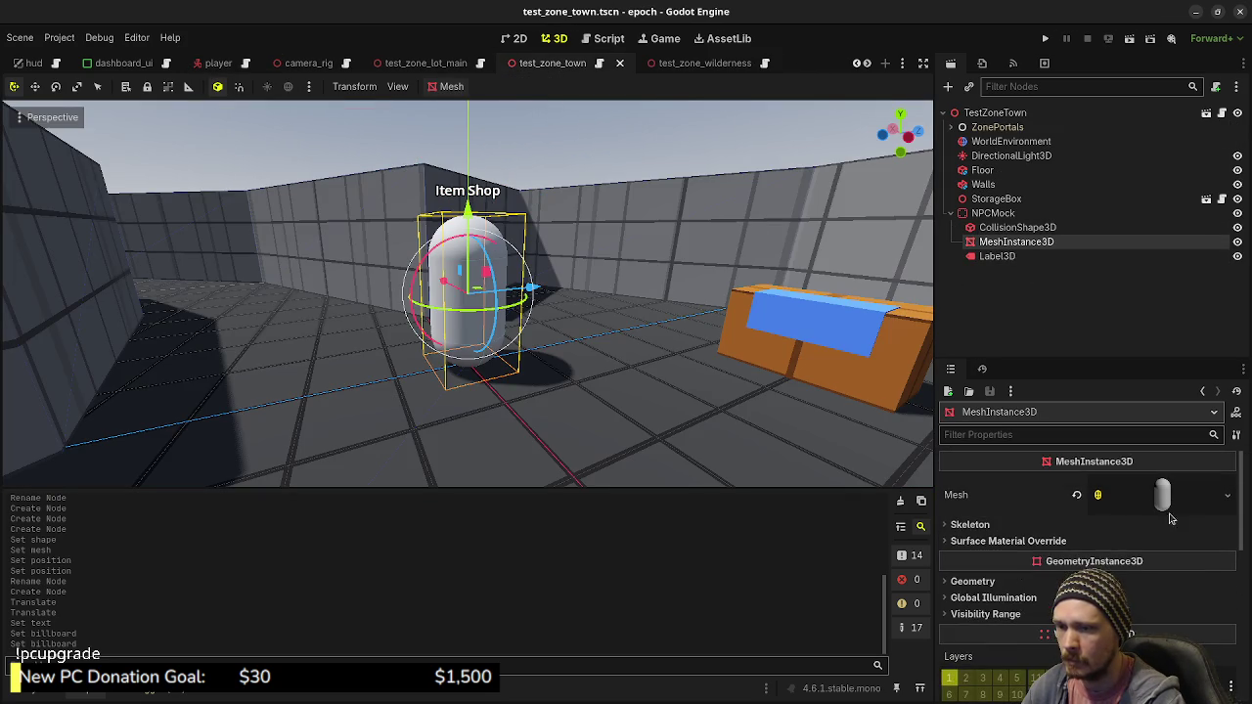
{"action": "left_click", "coordinate": [1154, 497]}
{"action": "scroll", "coordinate": [1135, 528], "scroll_direction": "down", "scroll_amount": 3}
{"action": "left_click", "coordinate": [1135, 536]}
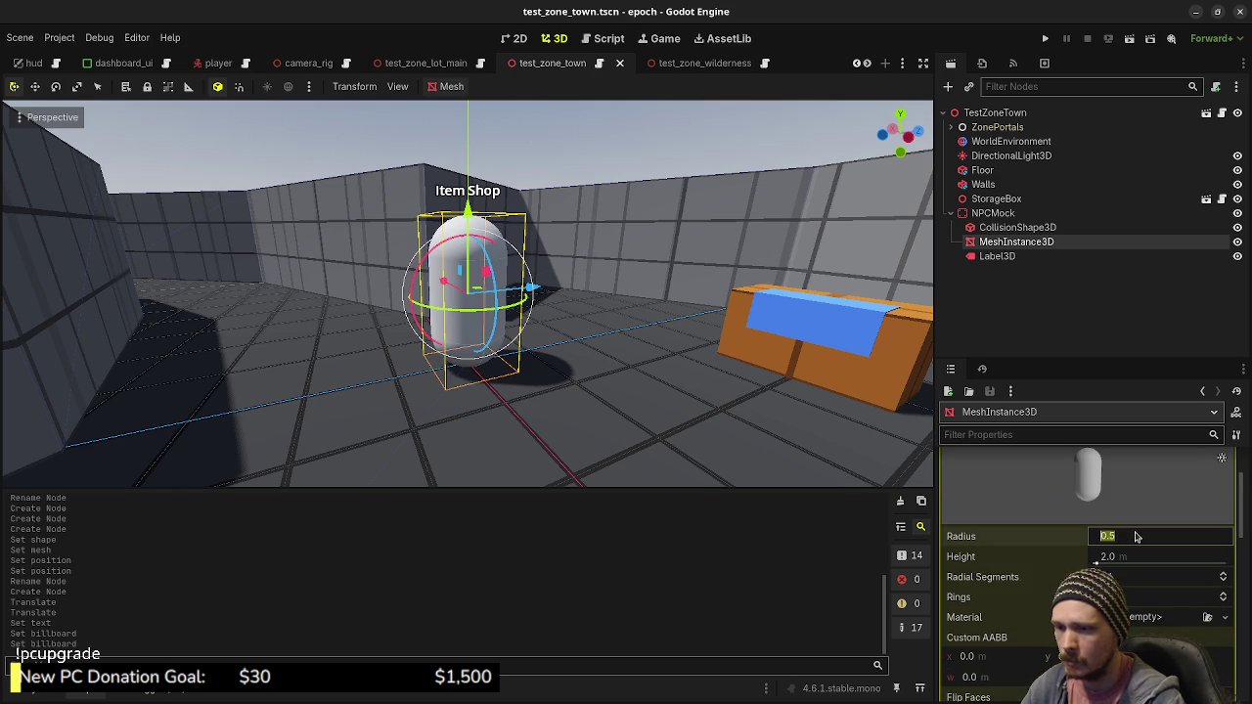
{"action": "type", "text": "0.3"}
{"action": "key", "text": "Tab"}
{"action": "type", "text": "1.7"}
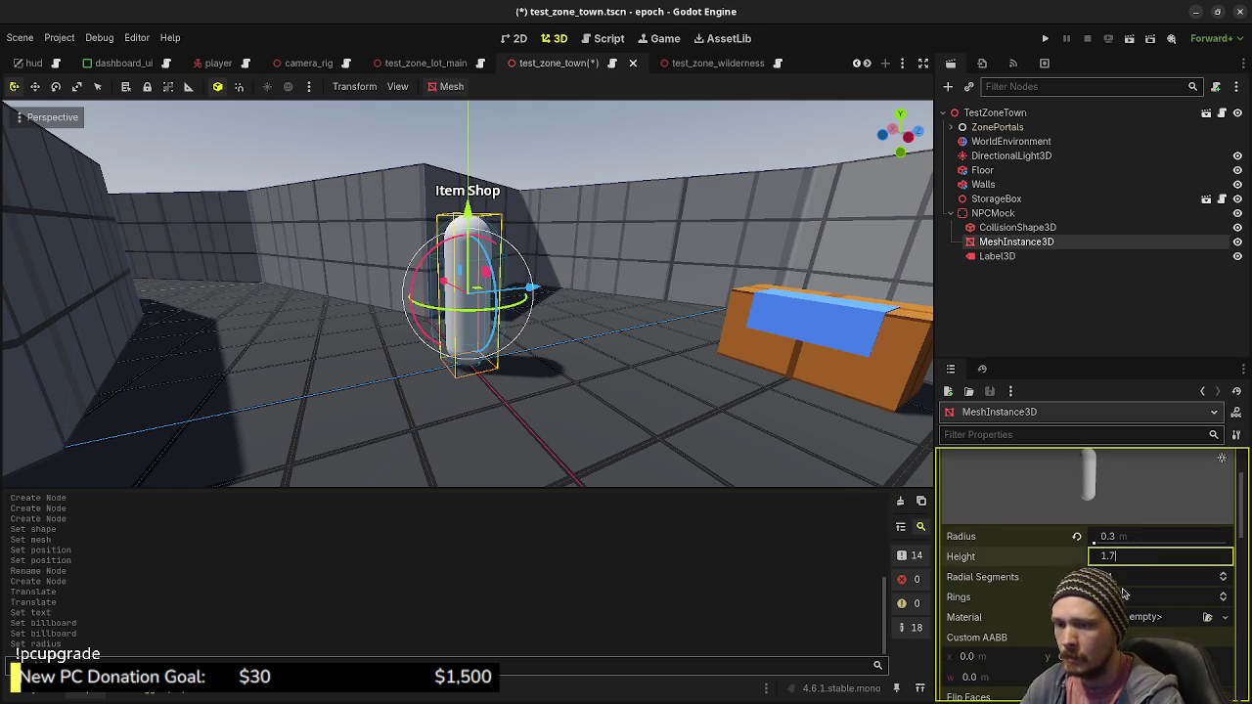
{"action": "key", "text": "Tab"}
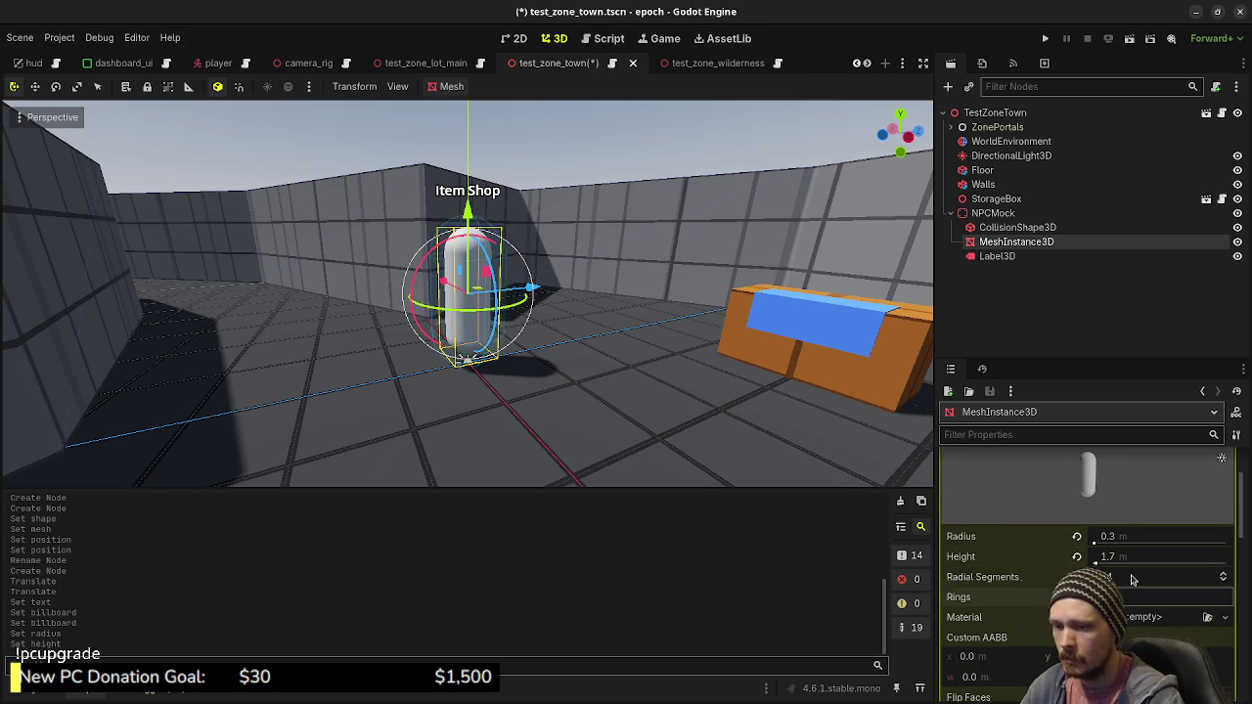
{"action": "key", "text": "Tab"}
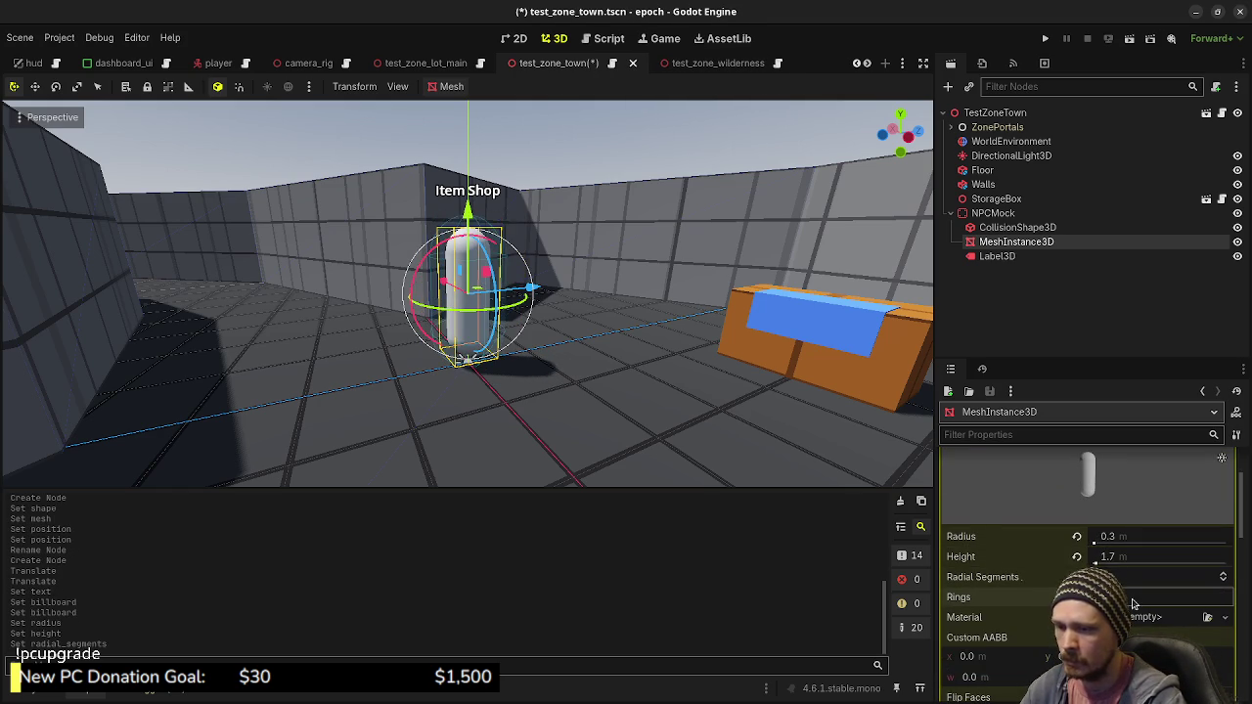
{"action": "key", "text": "Return"}
Tweak the capsule mesh's ring count and move the mesh down toward the floor
{"action": "scroll", "coordinate": [744, 414], "scroll_direction": "up", "scroll_amount": 5}
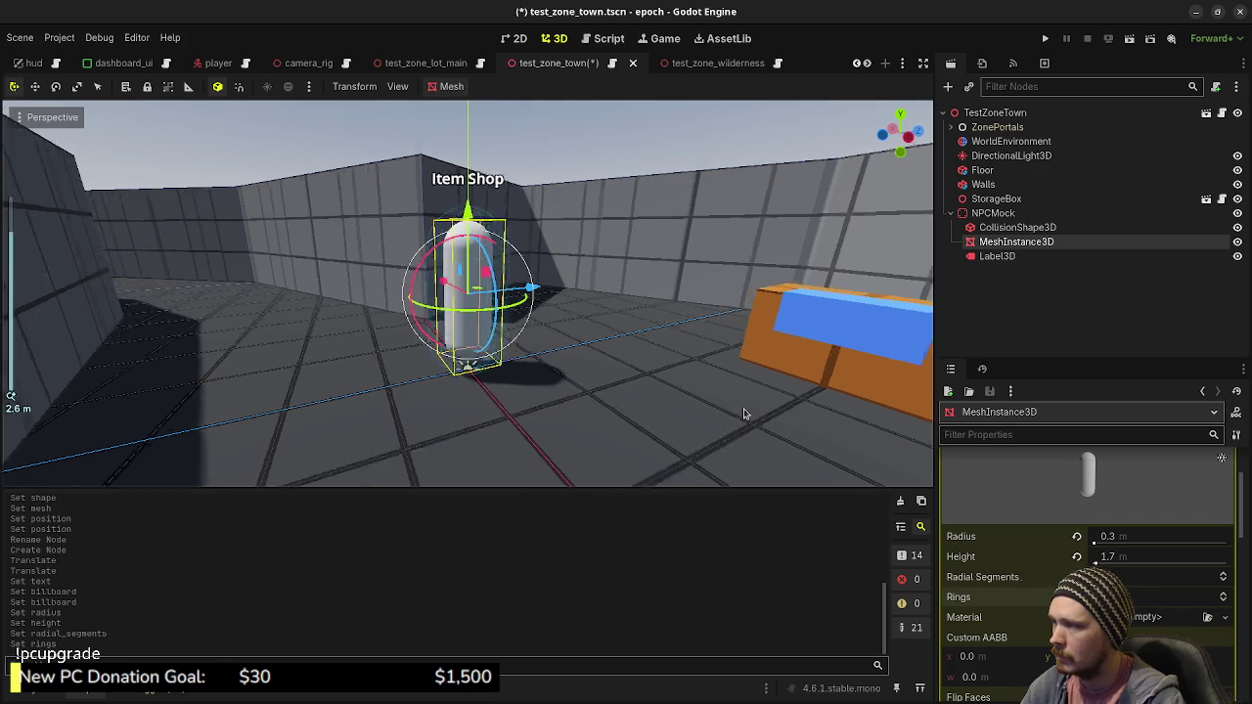
{"action": "left_click", "coordinate": [1223, 600]}
{"action": "left_click", "coordinate": [1225, 602]}
{"action": "left_click", "coordinate": [1224, 601]}
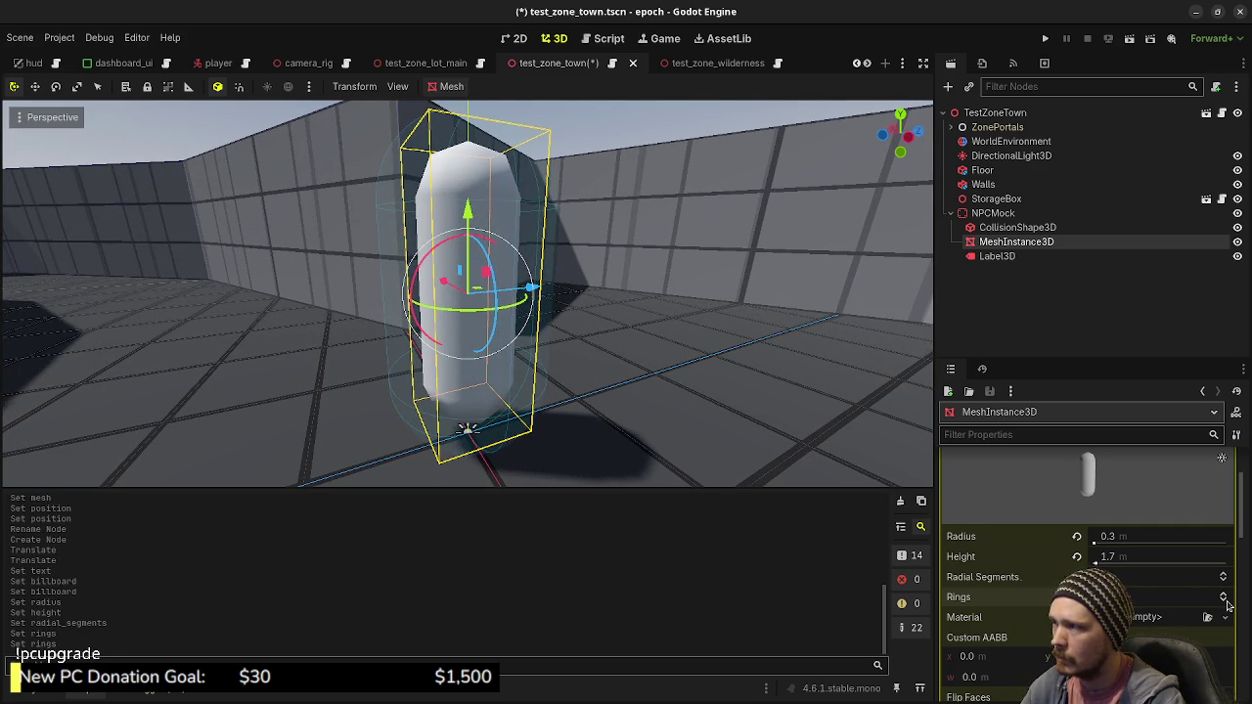
{"action": "left_click", "coordinate": [1226, 599]}
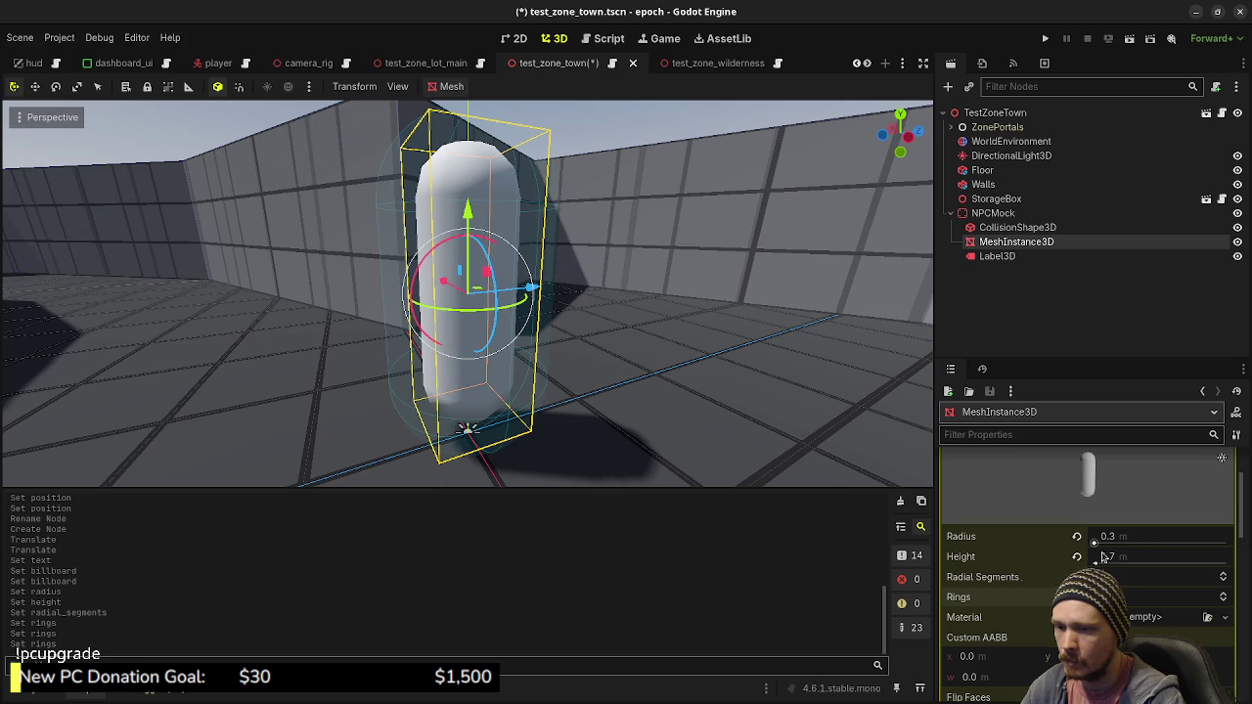
{"action": "left_click_drag", "start_coordinate": [697, 405], "coordinate": [852, 368]}
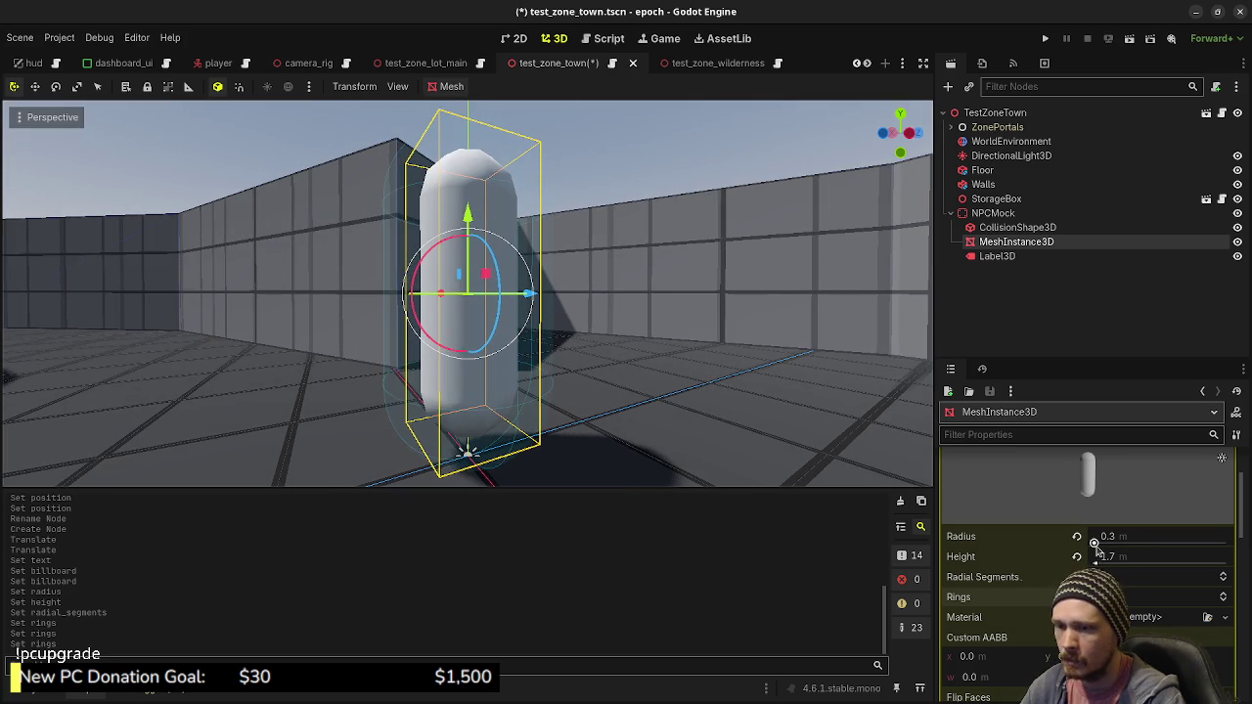
{"action": "scroll", "coordinate": [1028, 579], "scroll_direction": "down", "scroll_amount": 10}
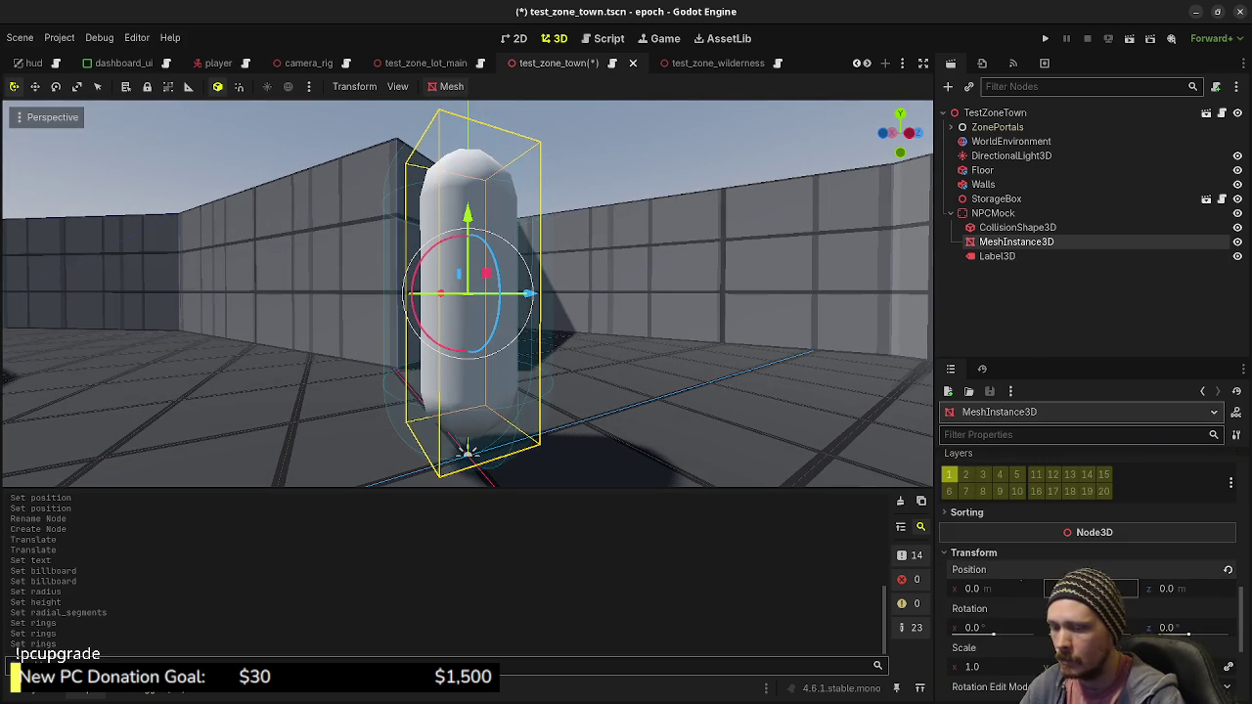
{"action": "left_click_drag", "start_coordinate": [1090, 588], "coordinate": [1076, 588]}
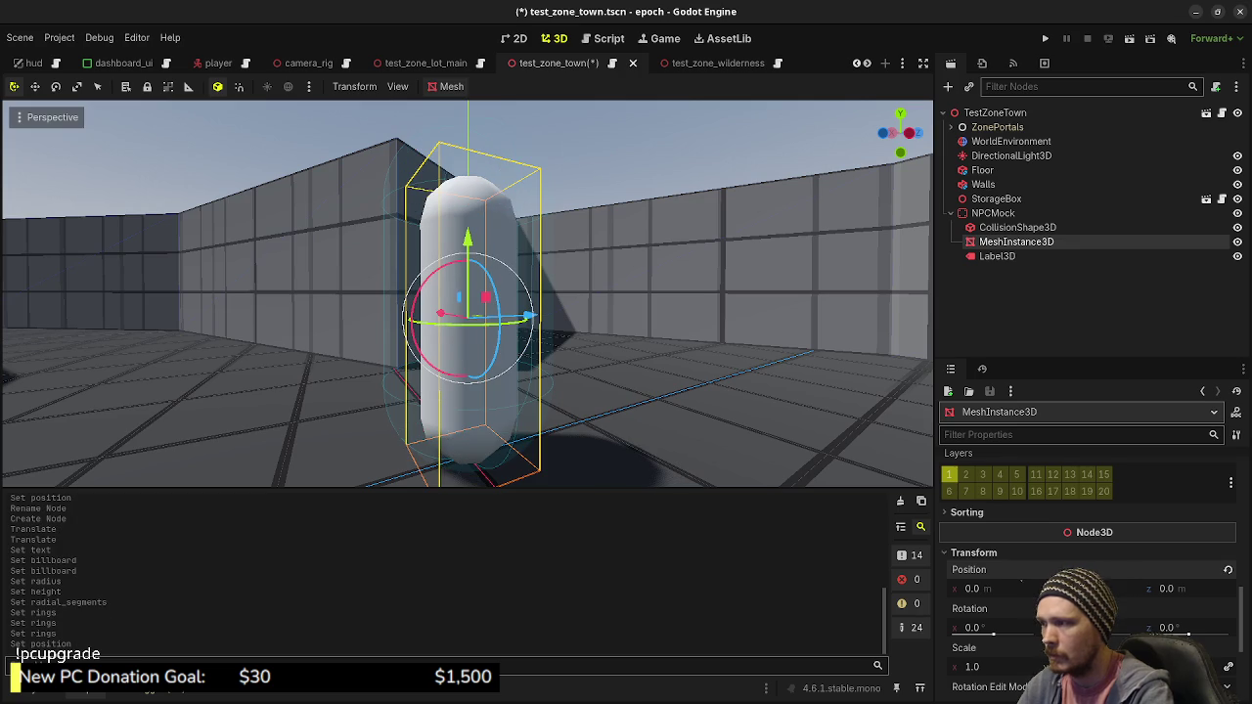
Set the collision shape to Y 0.85 with capsule radius 0.3 and height 1.7
{"action": "left_click", "coordinate": [988, 227]}
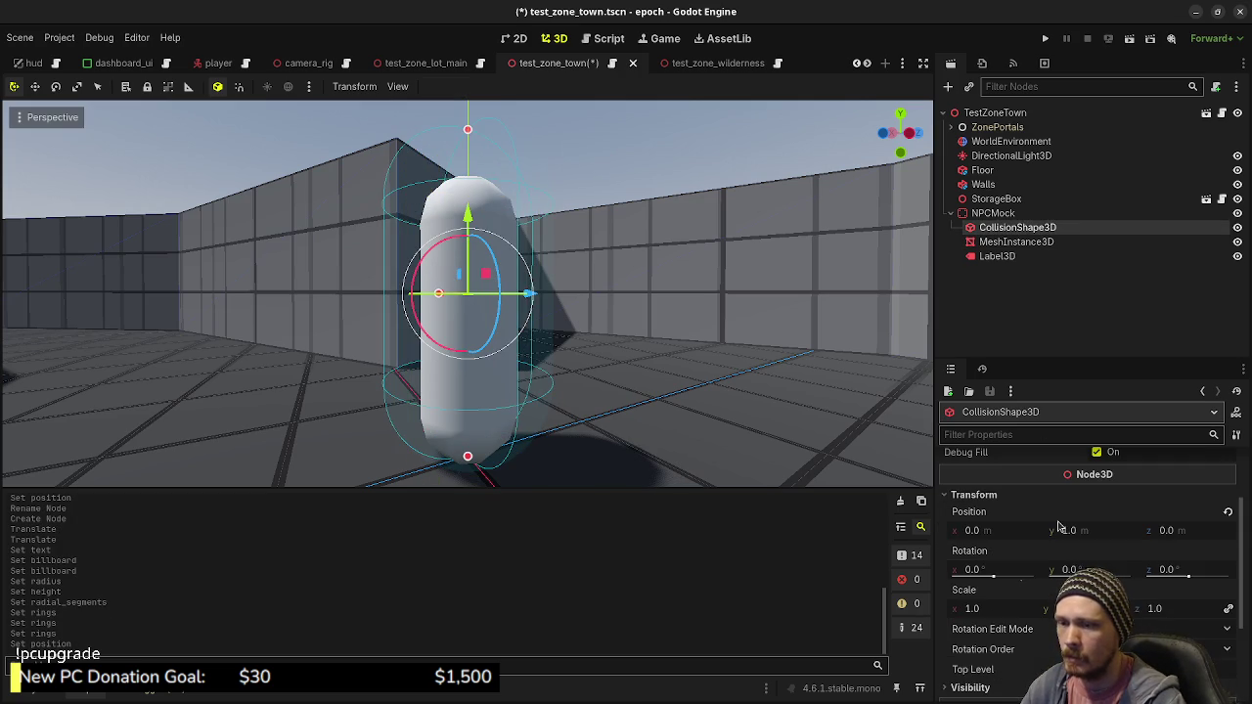
{"action": "left_click", "coordinate": [1080, 532]}
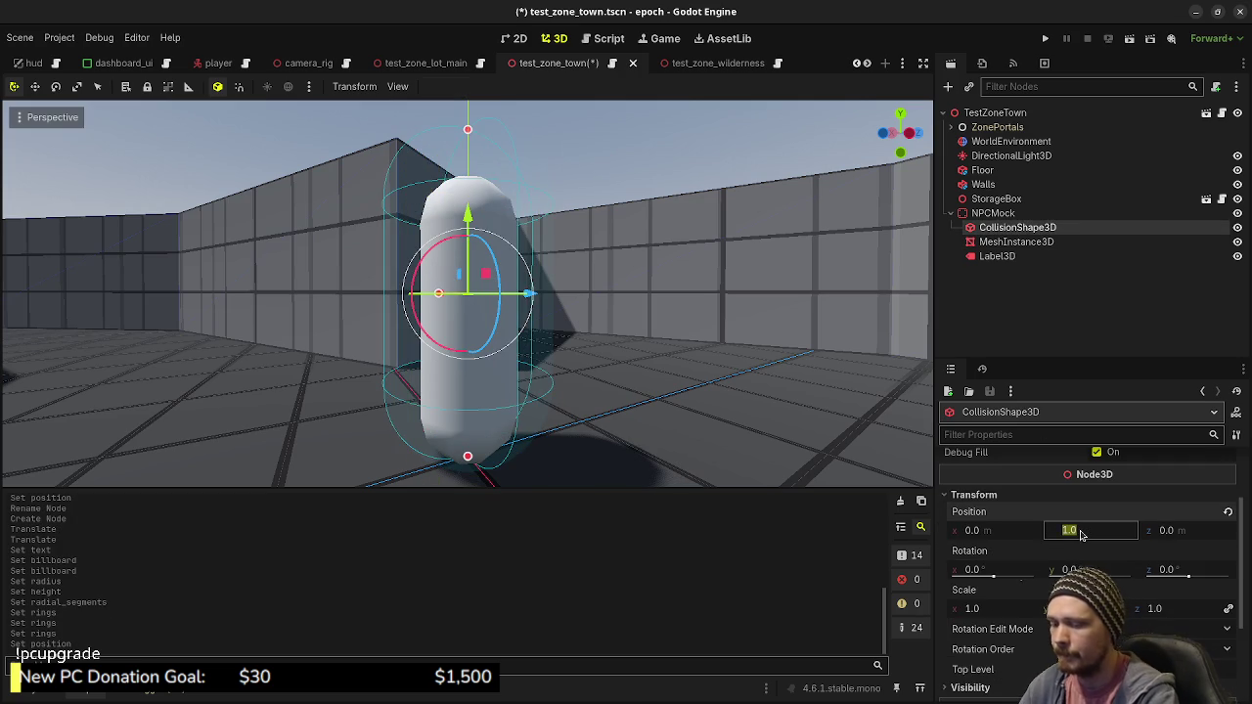
{"action": "type", "text": "1.72"}
{"action": "key", "text": "Return"}
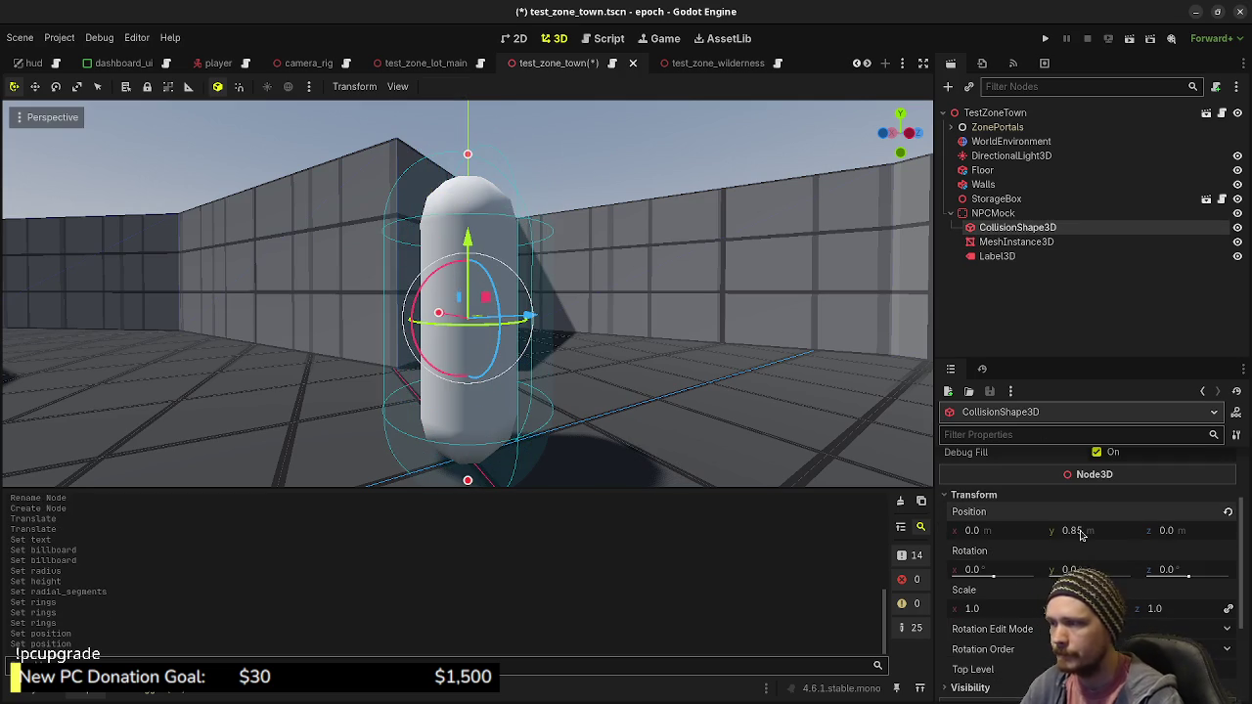
{"action": "scroll", "coordinate": [1080, 533], "scroll_direction": "up", "scroll_amount": 3}
{"action": "left_click", "coordinate": [1131, 483]}
{"action": "left_click", "coordinate": [1121, 530]}
{"action": "type", "text": "1.7"}
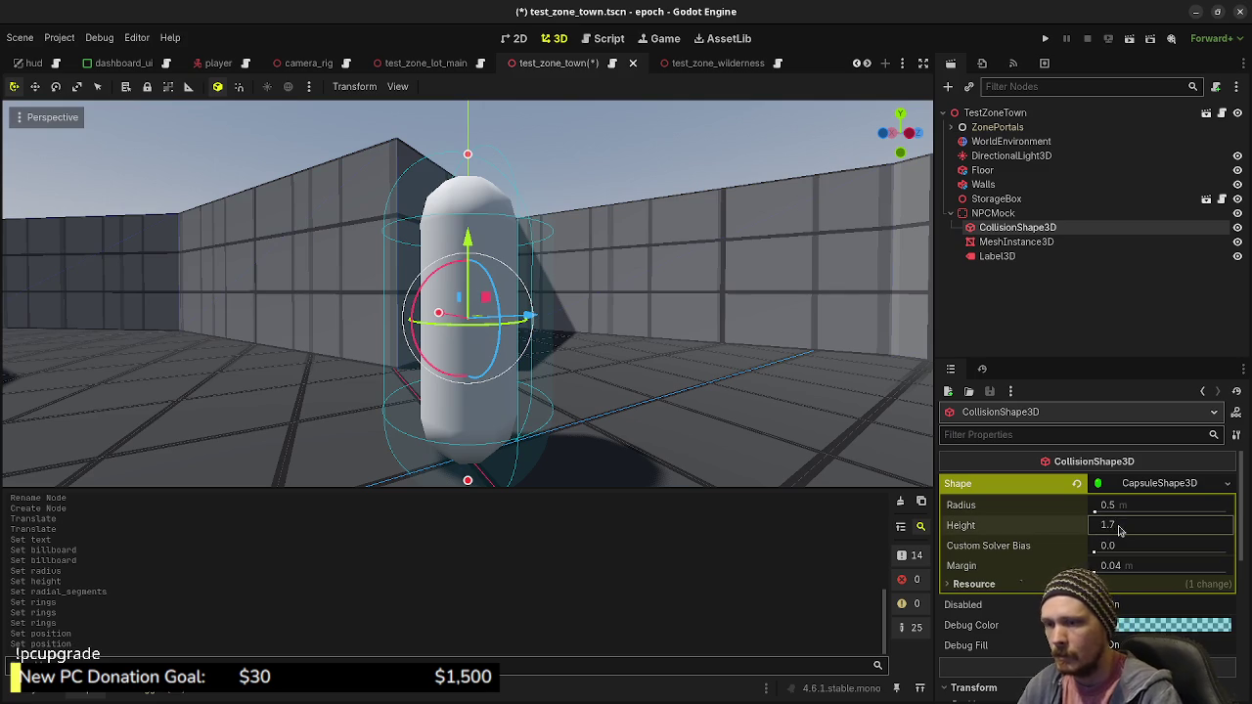
{"action": "left_click", "coordinate": [1128, 505]}
{"action": "type", "text": "0.3"}
{"action": "key", "text": "Return"}
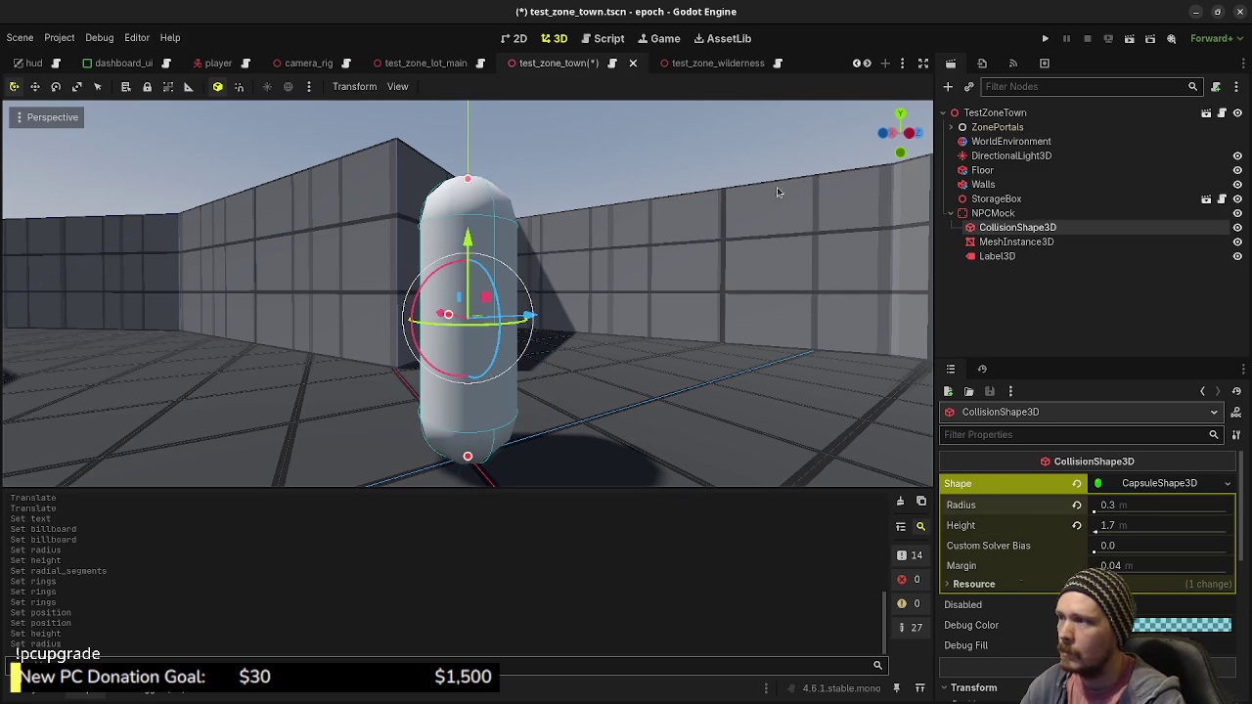
Lower the Item Shop label to Y 2.0, save the scene, and run the game
{"action": "left_click", "coordinate": [998, 256]}
{"action": "key", "text": "f"}
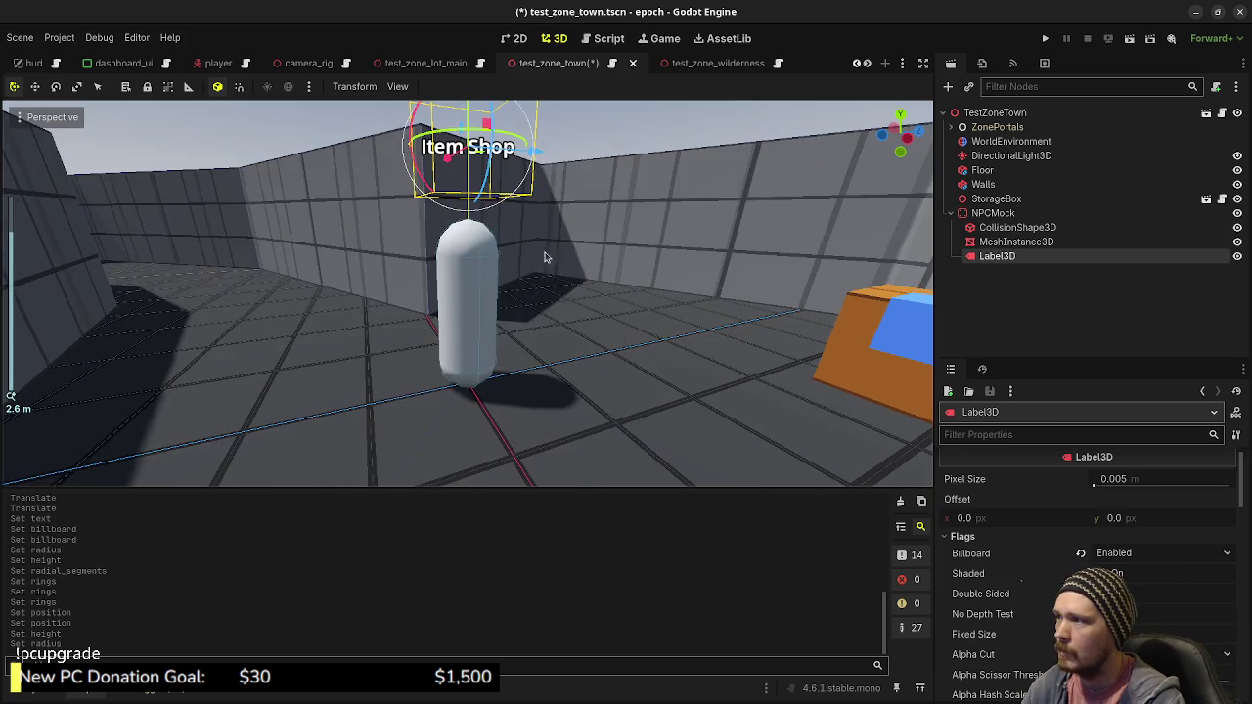
{"action": "scroll", "coordinate": [1036, 518], "scroll_direction": "down", "scroll_amount": 10}
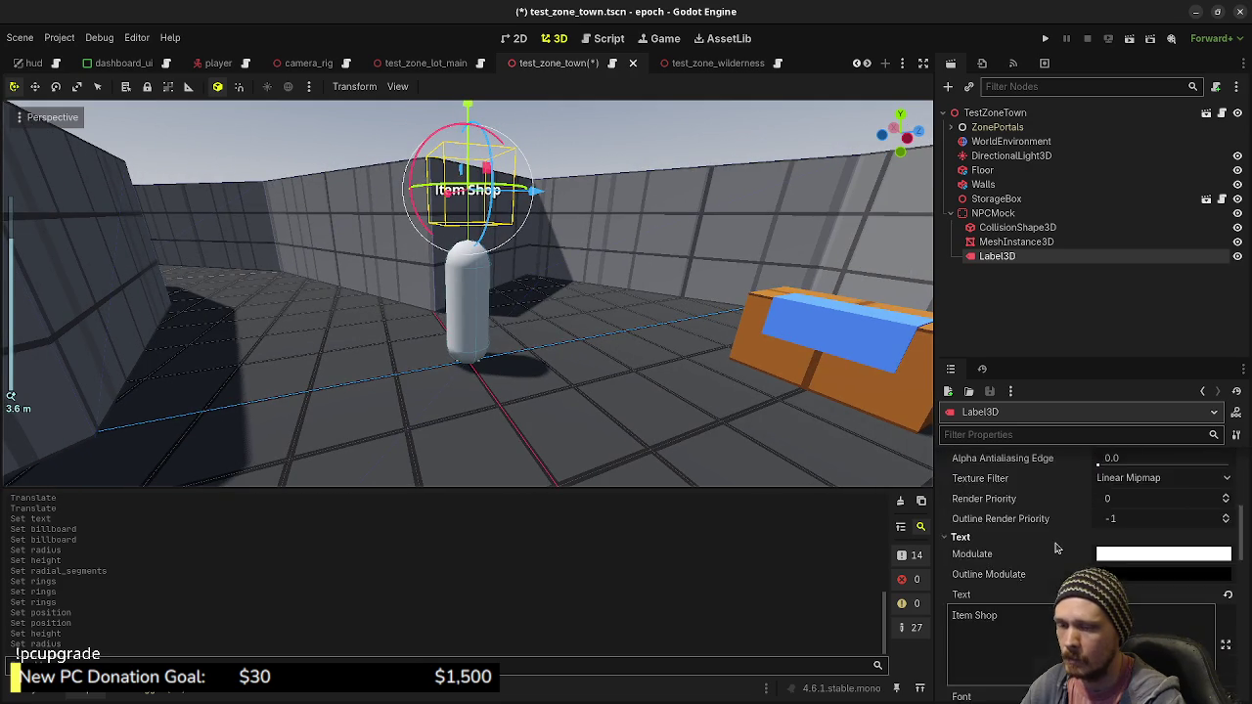
{"action": "scroll", "coordinate": [1064, 554], "scroll_direction": "down", "scroll_amount": 10}
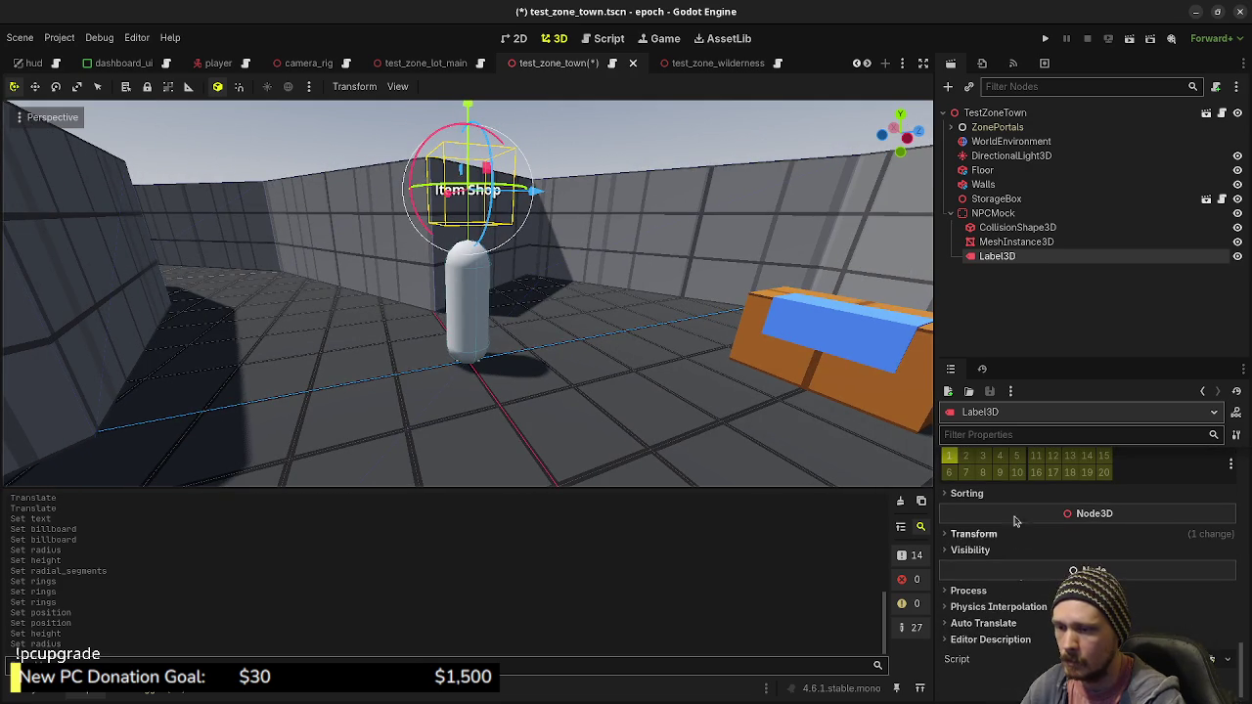
{"action": "type", "text": "2"}
{"action": "key", "text": "Return"}
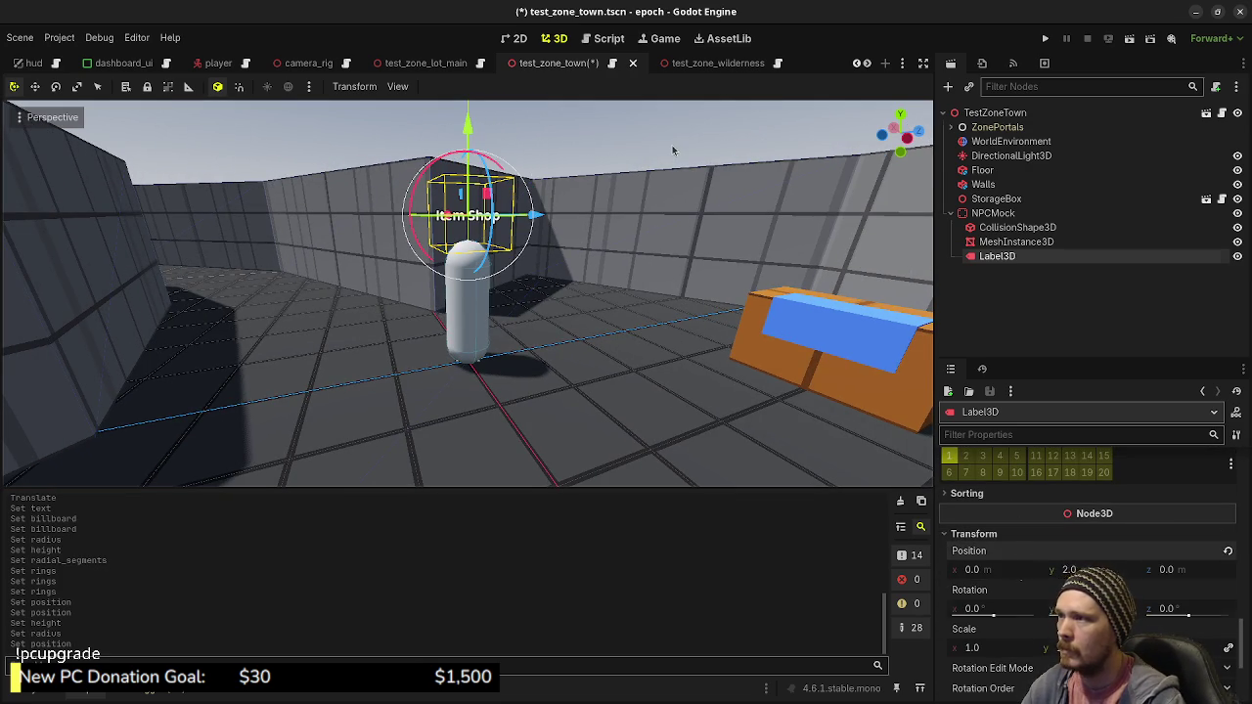
{"action": "left_click", "coordinate": [672, 145]}
{"action": "key", "text": "ctrl+s"}
{"action": "left_click", "coordinate": [1042, 40]}
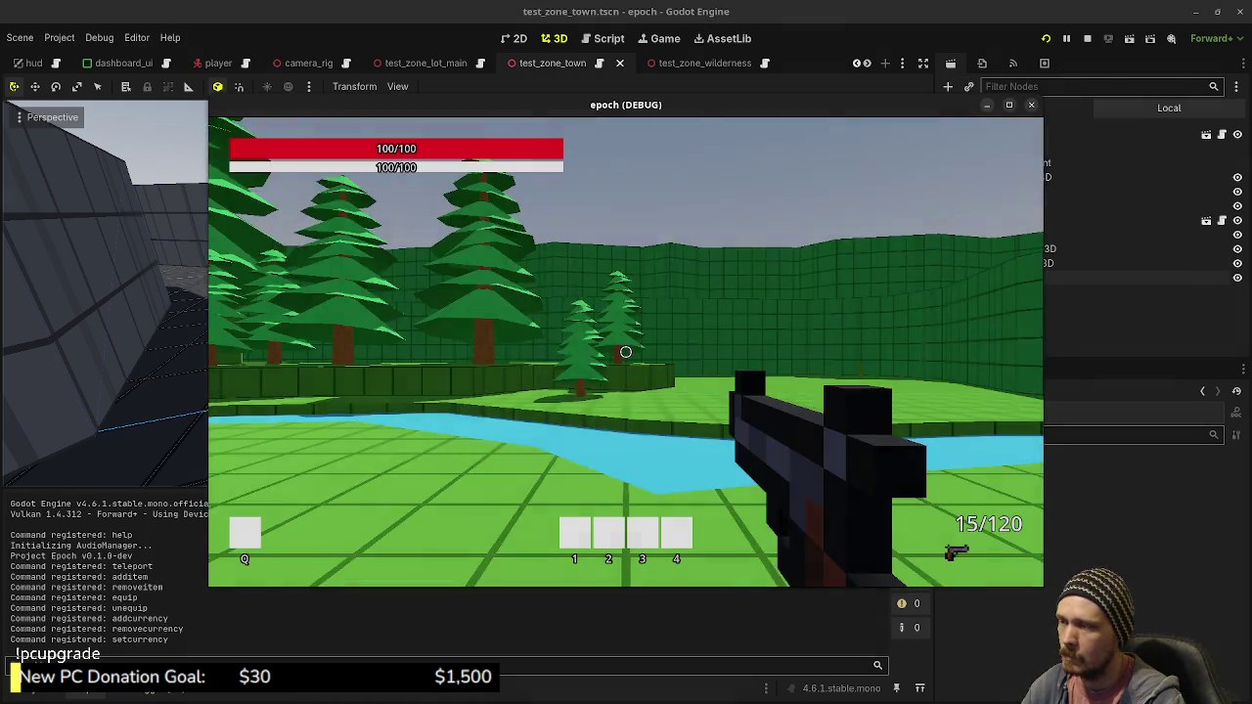
Walk the player through the portal into the town and up to the Item Shop capsule, then stop the game
{"action": "key", "text": "shift+w"}
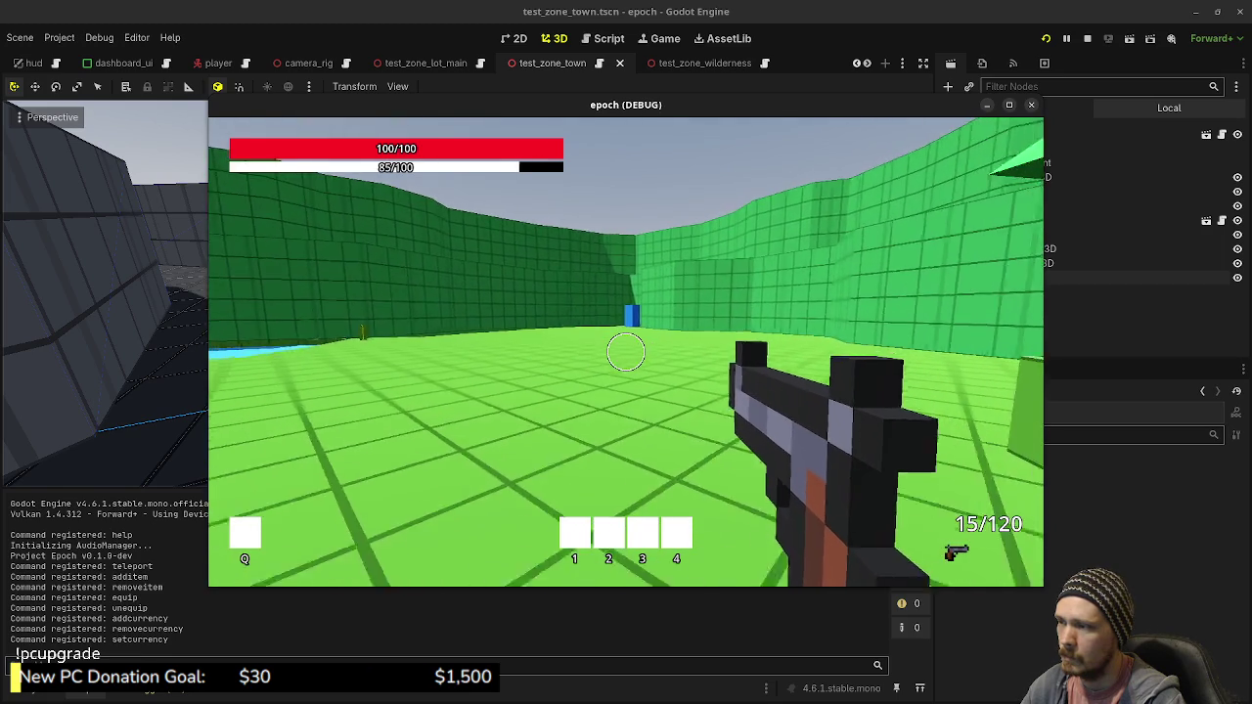
{"action": "key", "text": "shift+w"}
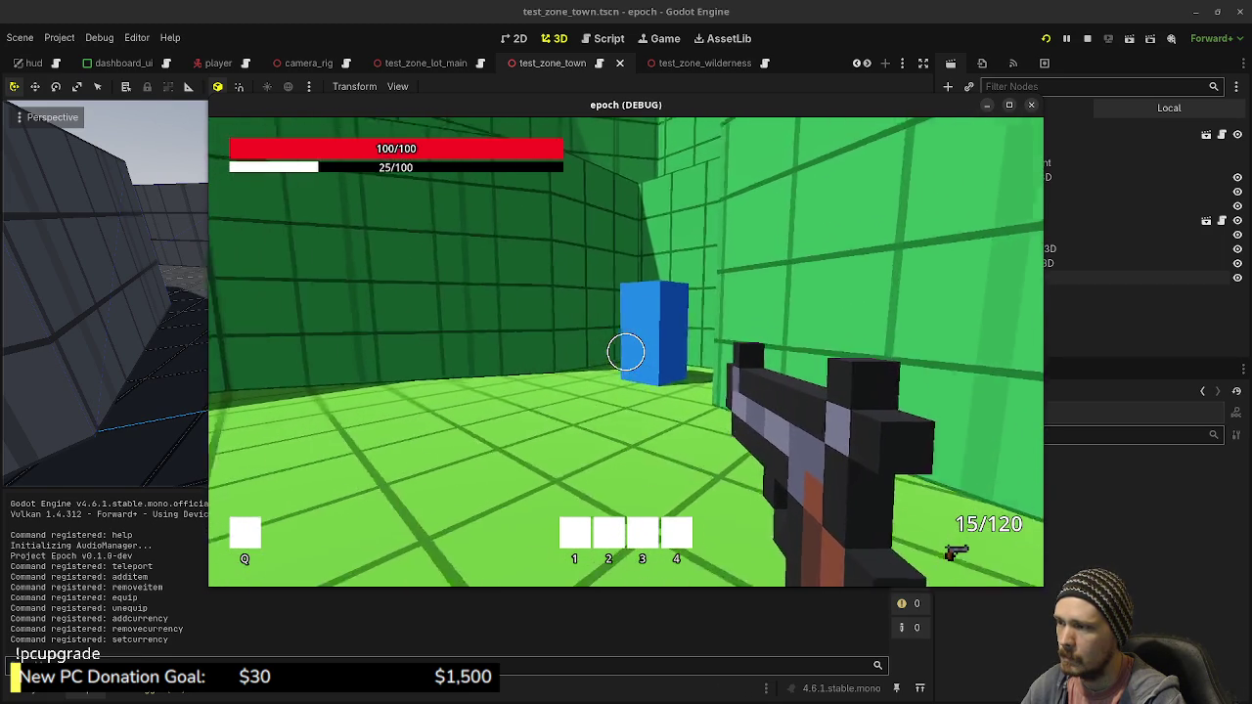
{"action": "key", "text": "w"}
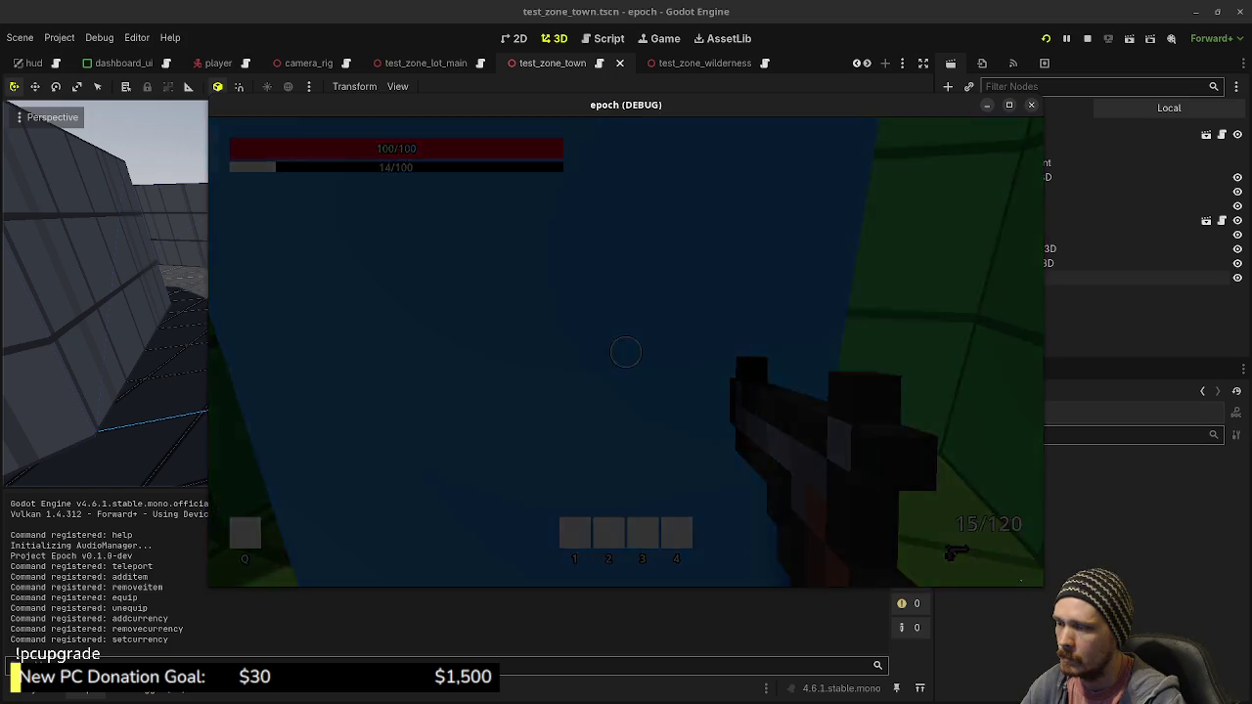
{"action": "key", "text": "shift+w"}
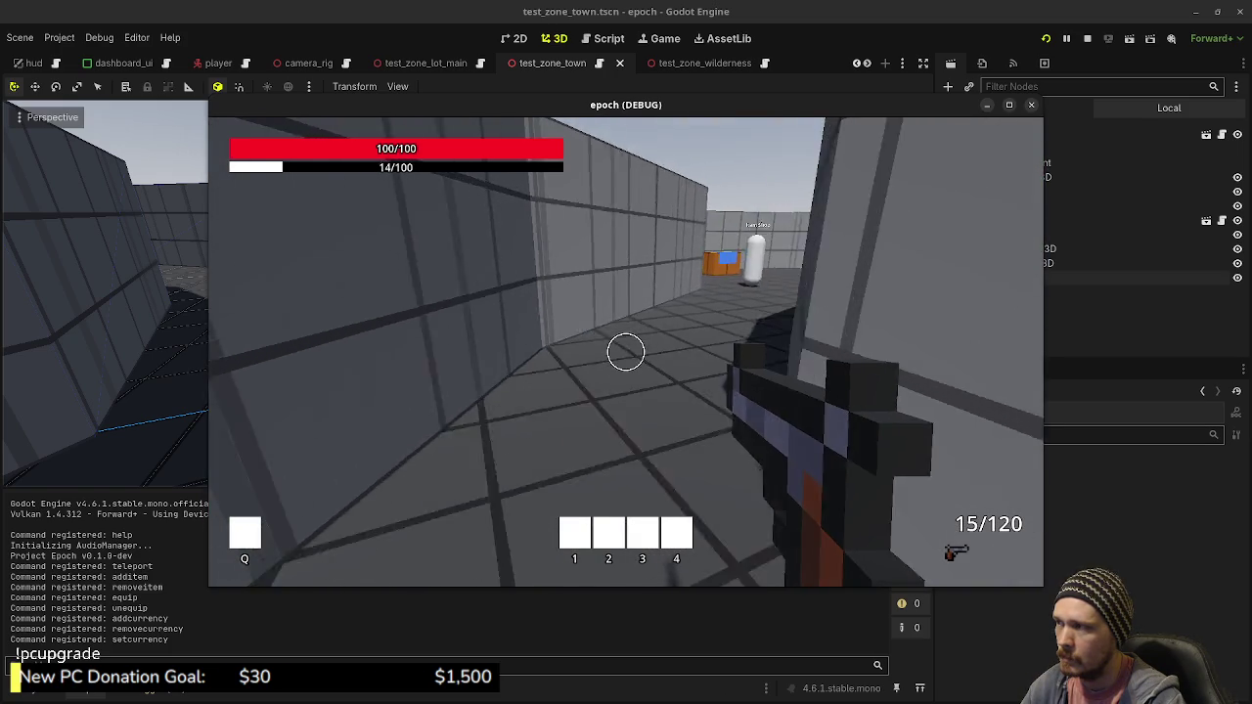
{"action": "key", "text": "w"}
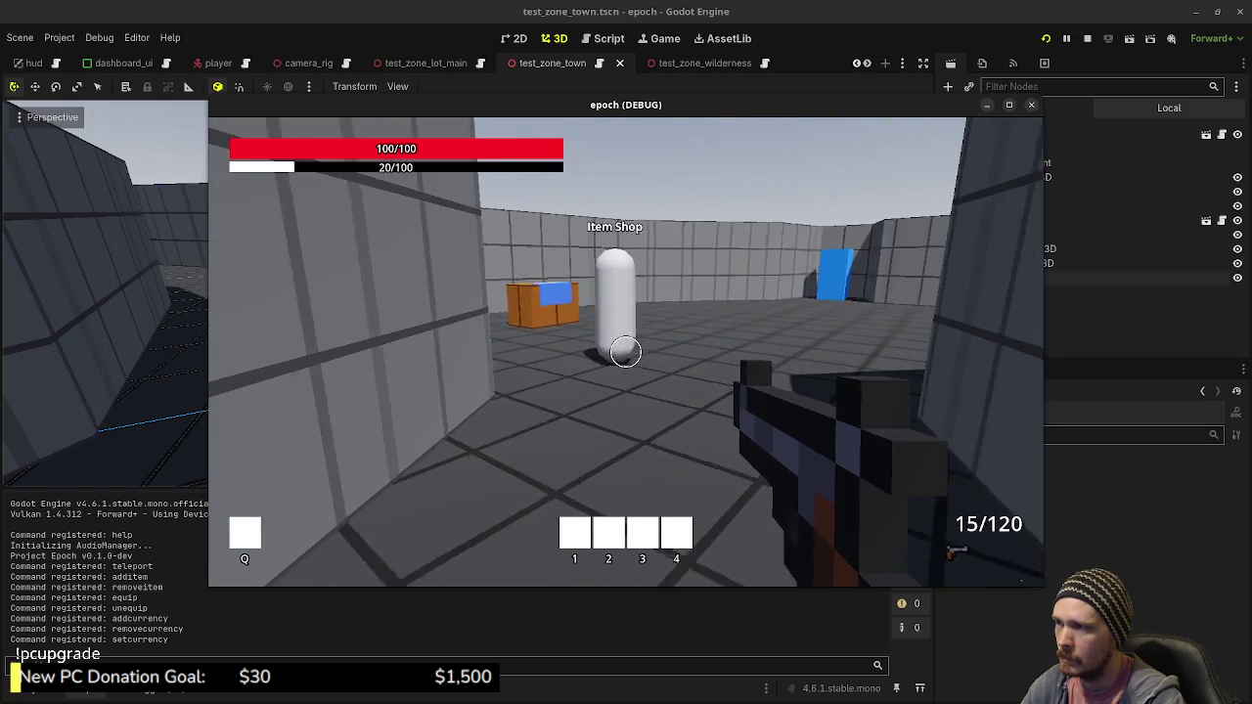
{"action": "key", "text": "w"}
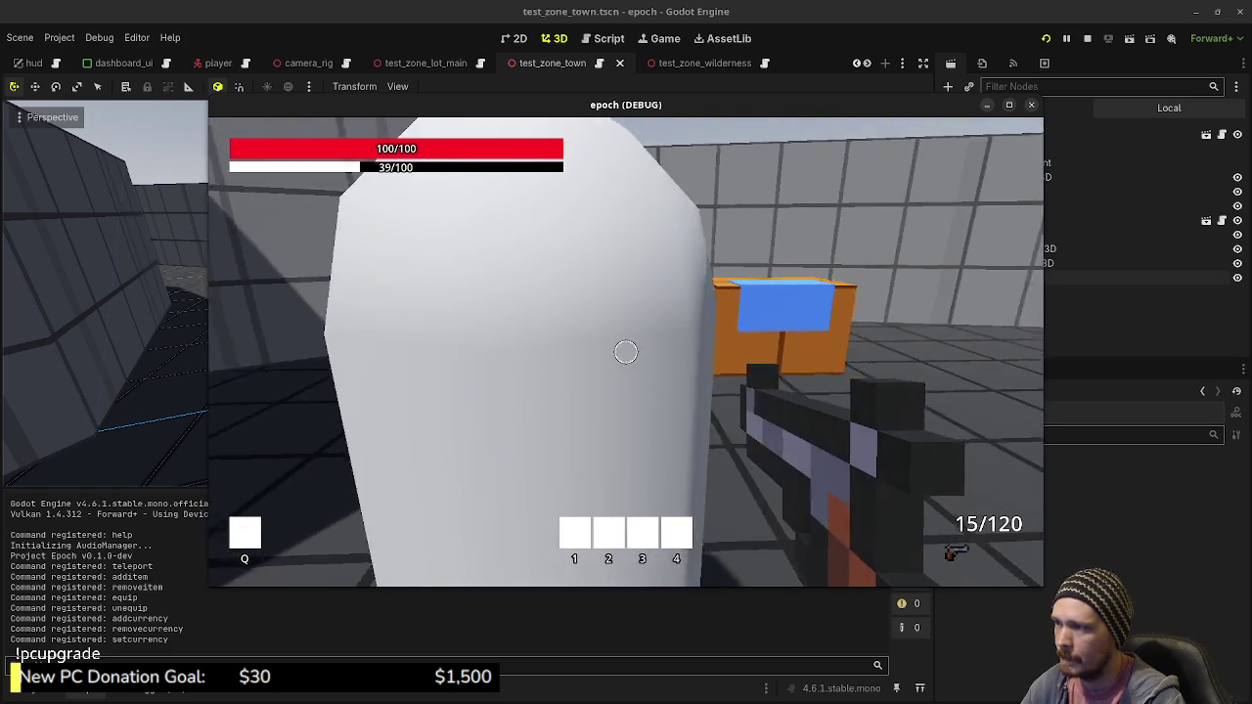
{"action": "key", "text": "s"}
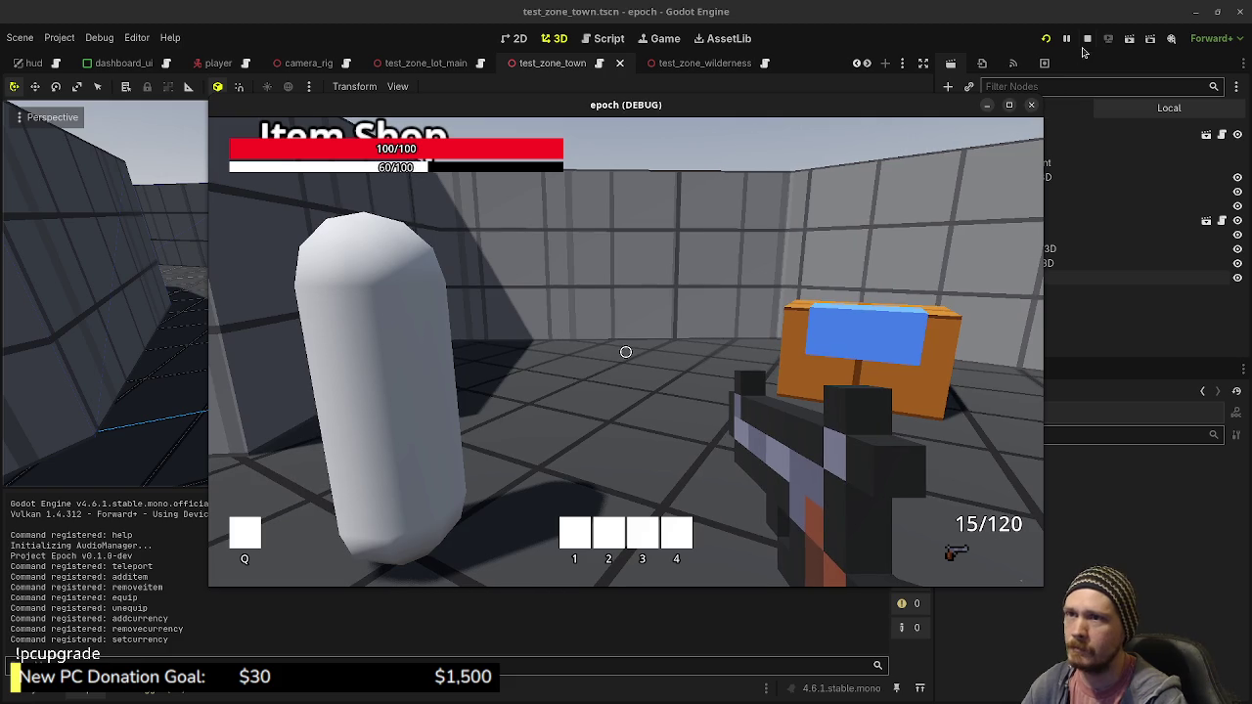
{"action": "left_click", "coordinate": [1086, 38]}
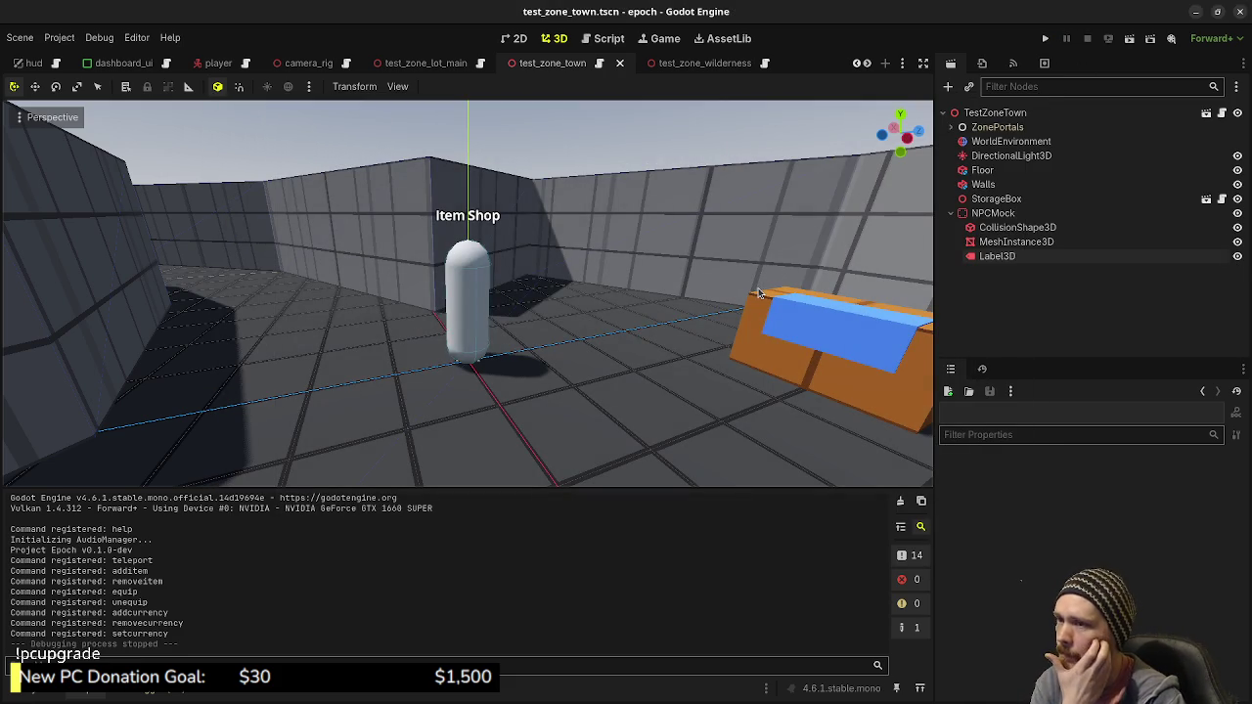
Check off item storage, herb gather node, mushroom gather node and item shop on the Obsidian In Progress card
{"action": "key", "text": "alt+Tab"}
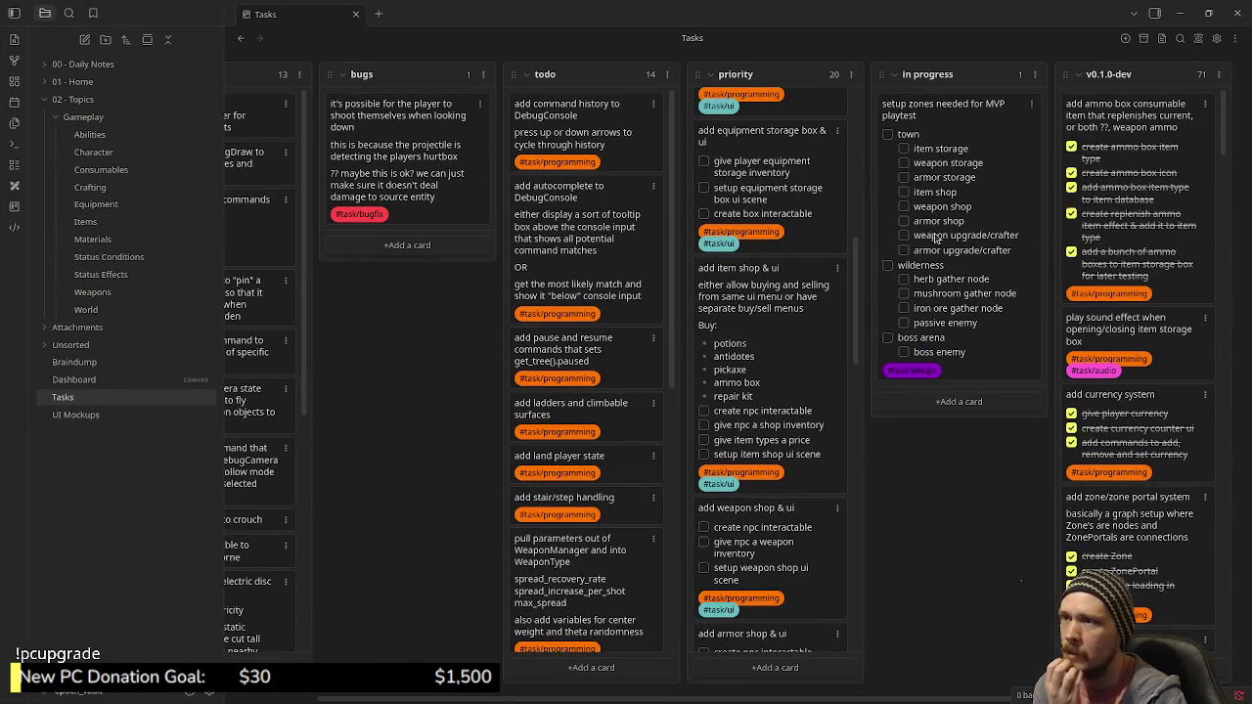
{"action": "left_click", "coordinate": [903, 149]}
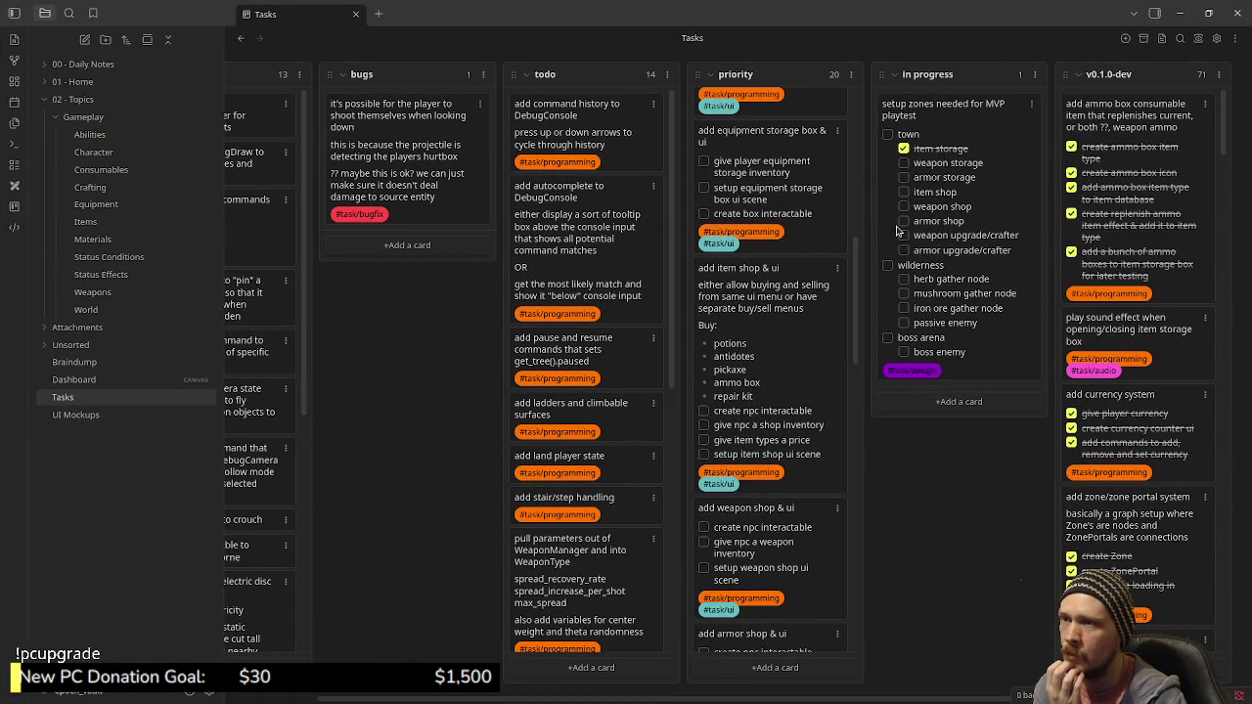
{"action": "left_click", "coordinate": [902, 280]}
{"action": "left_click", "coordinate": [903, 293]}
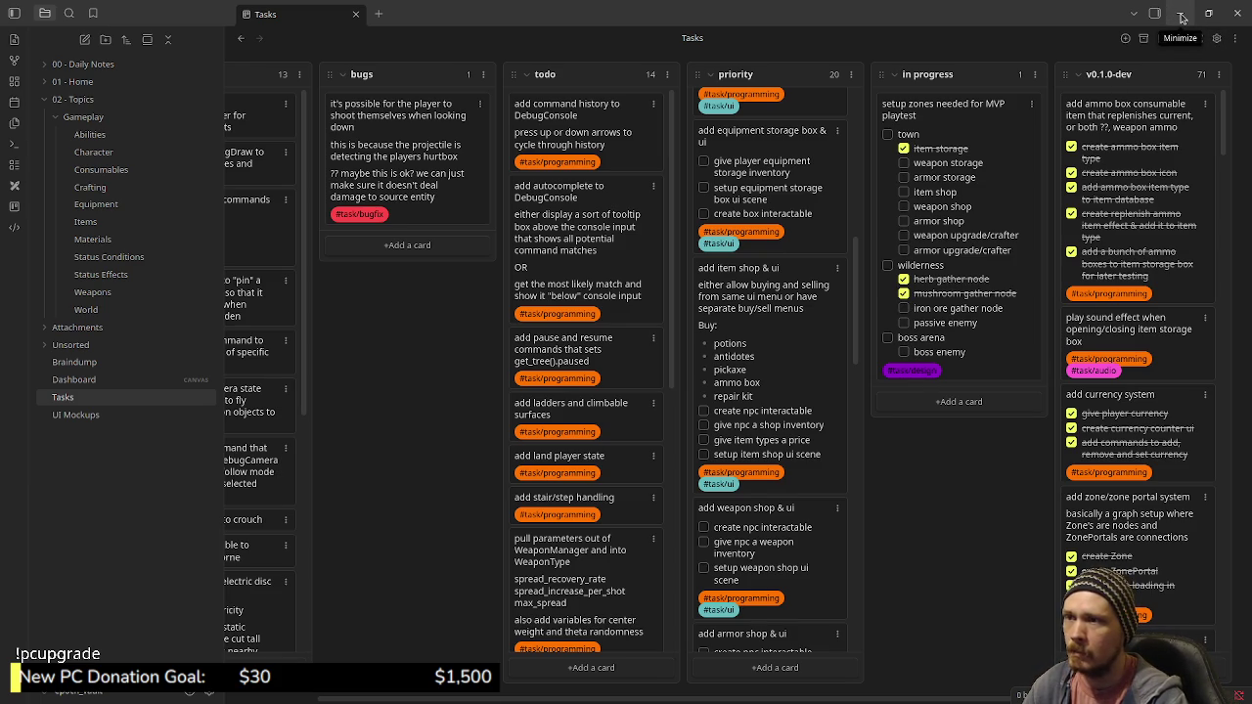
{"action": "left_click", "coordinate": [903, 193]}
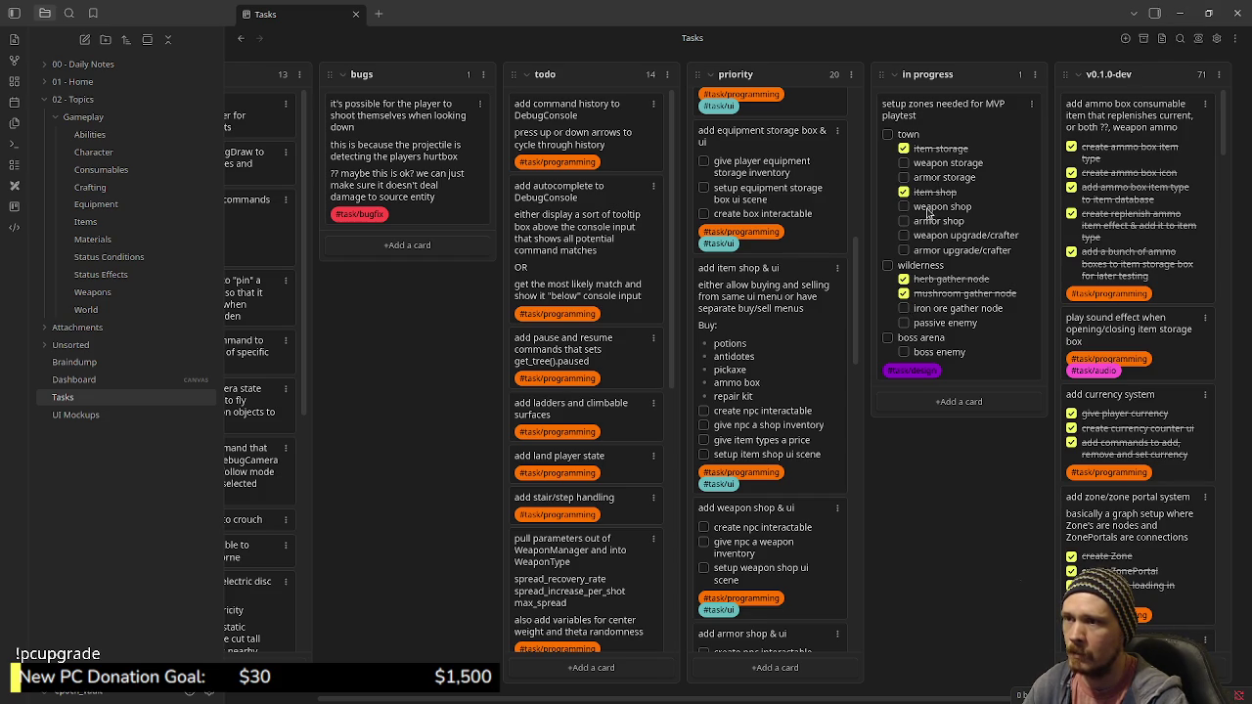
{"action": "left_click", "coordinate": [1180, 13]}
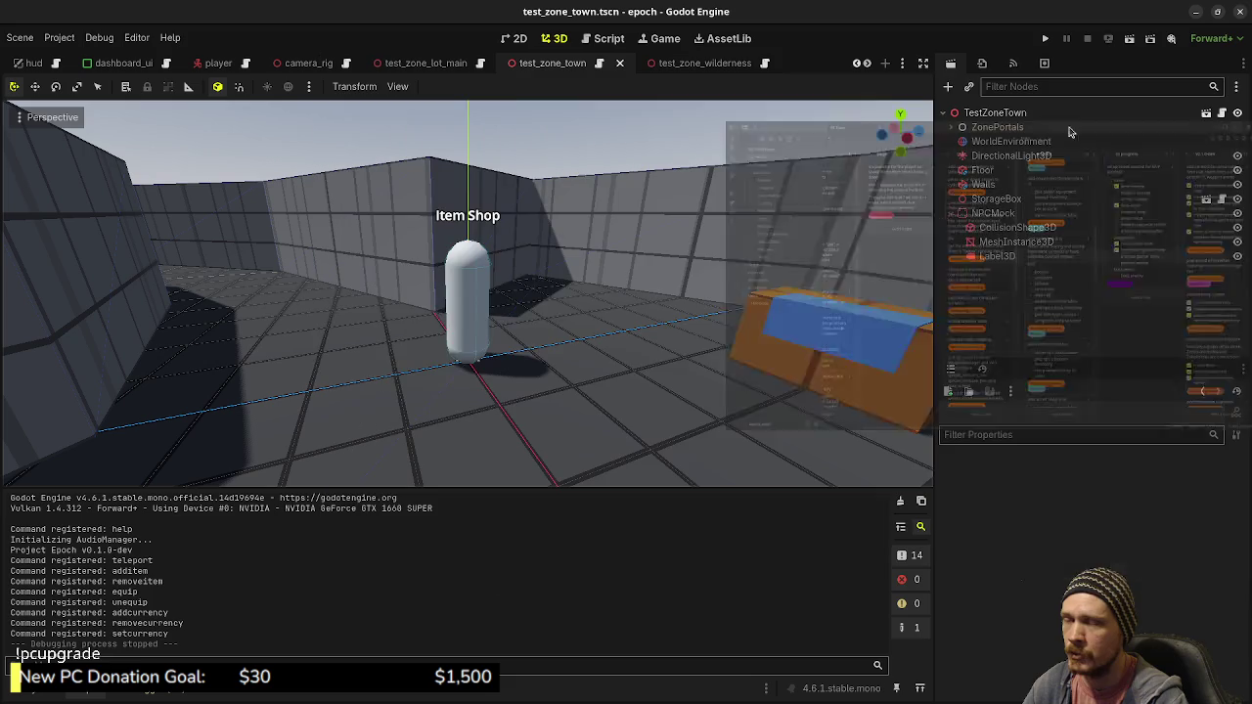
Rename the NPCMock node to ItemShopMock
{"action": "left_click", "coordinate": [995, 214]}
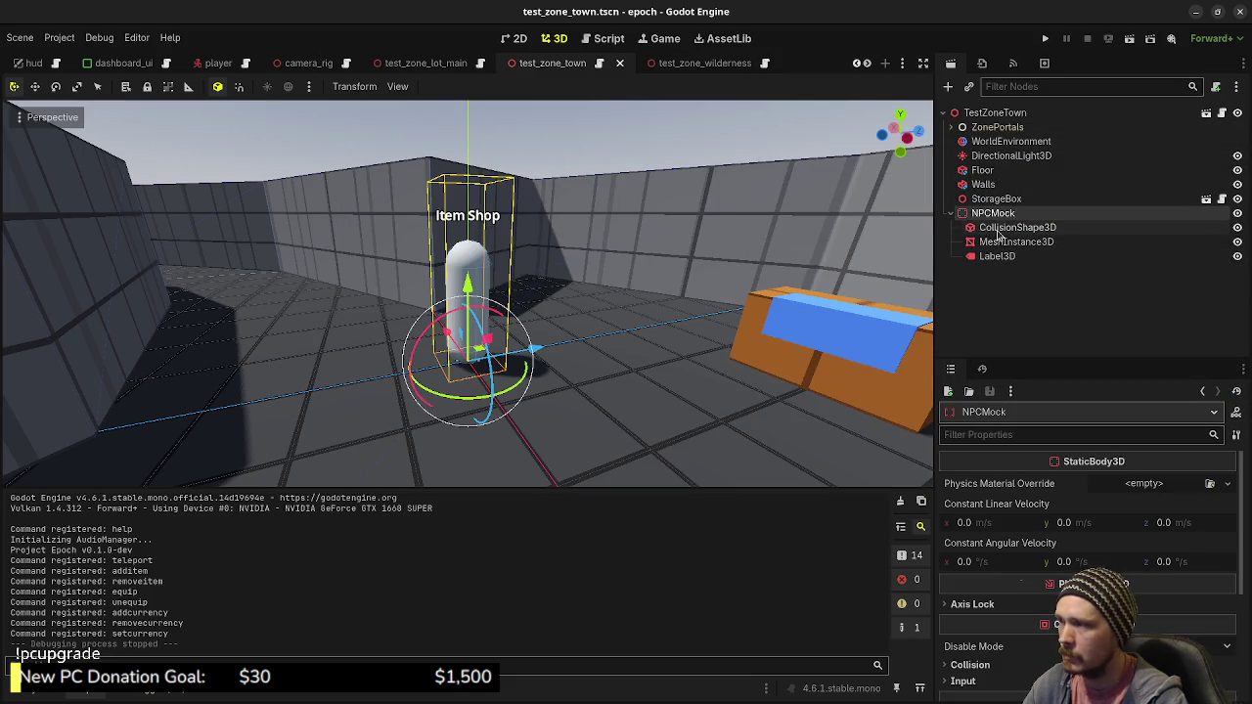
{"action": "left_click", "coordinate": [1016, 213]}
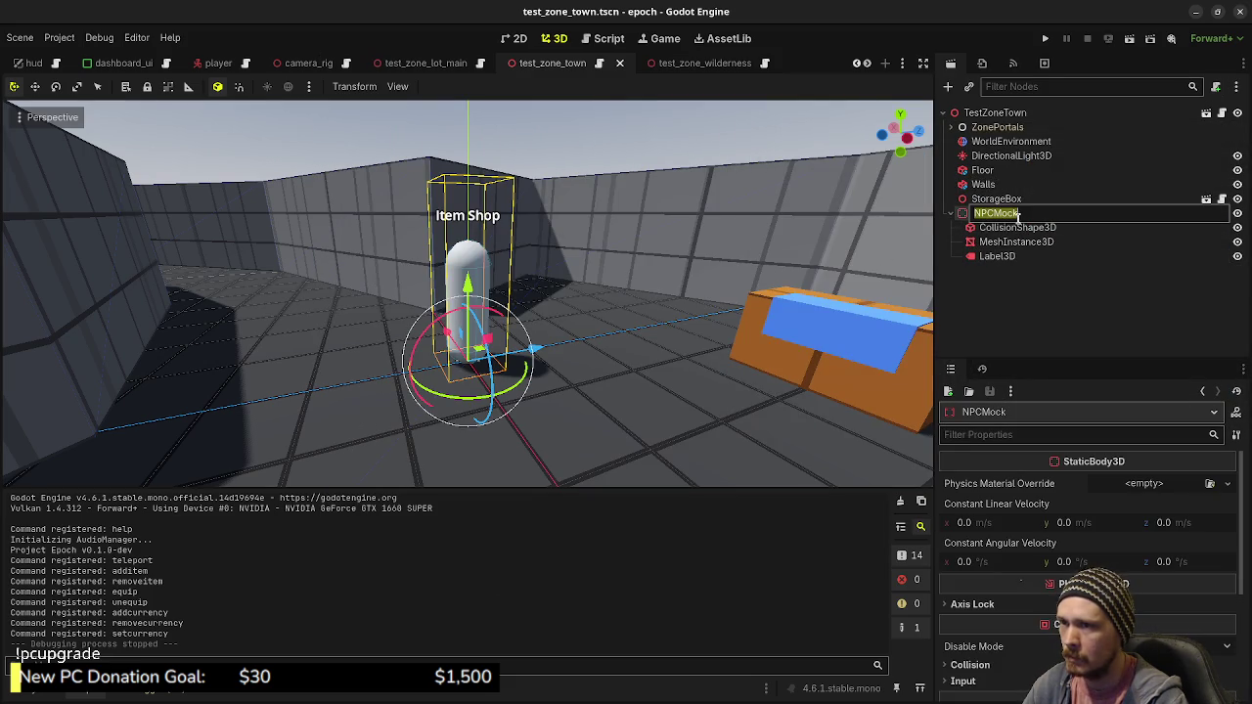
{"action": "left_click", "coordinate": [997, 214]}
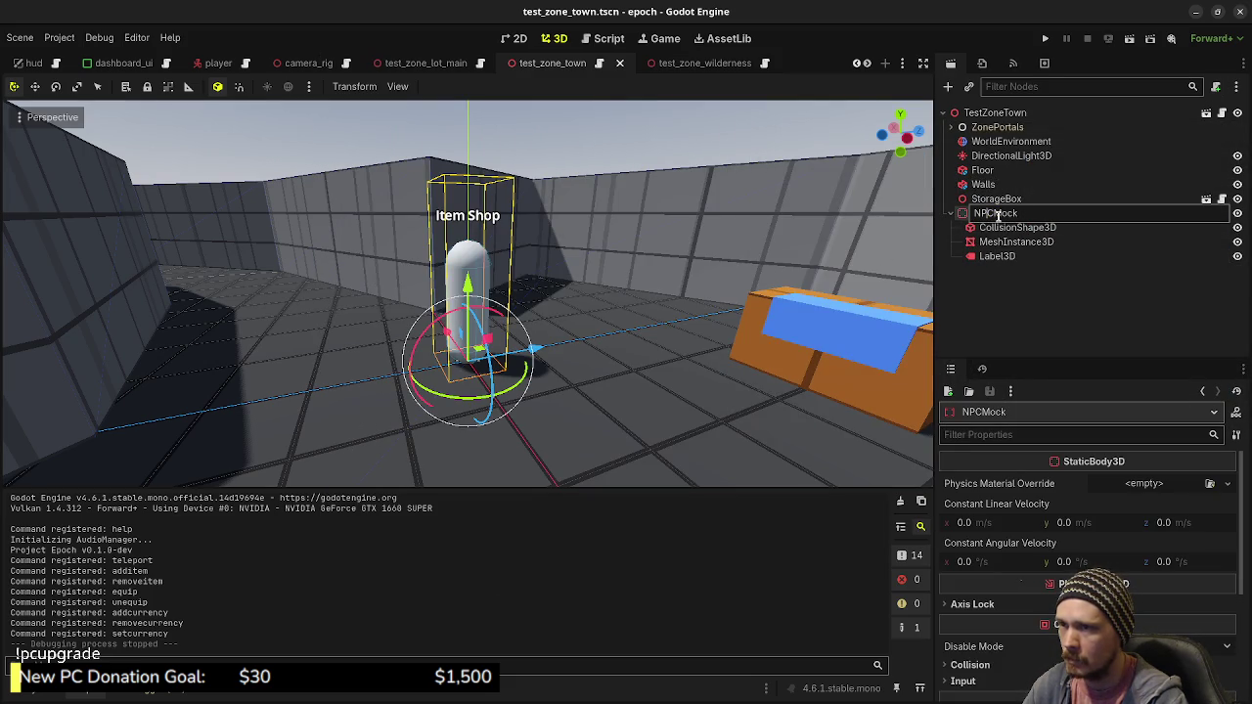
{"action": "key", "text": "BackSpace"}
{"action": "key", "text": "BackSpace"}
{"action": "key", "text": "BackSpace"}
{"action": "type", "text": "ItemSh"}
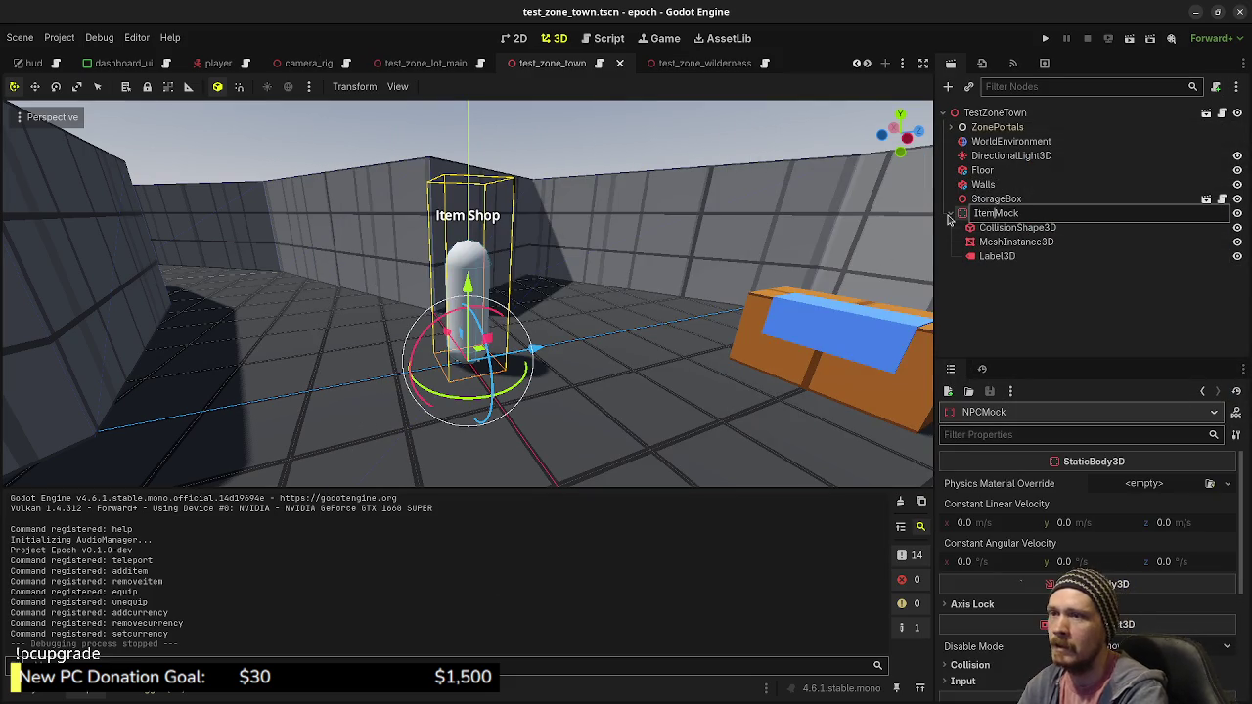
{"action": "type", "text": "op"}
{"action": "key", "text": "Return"}
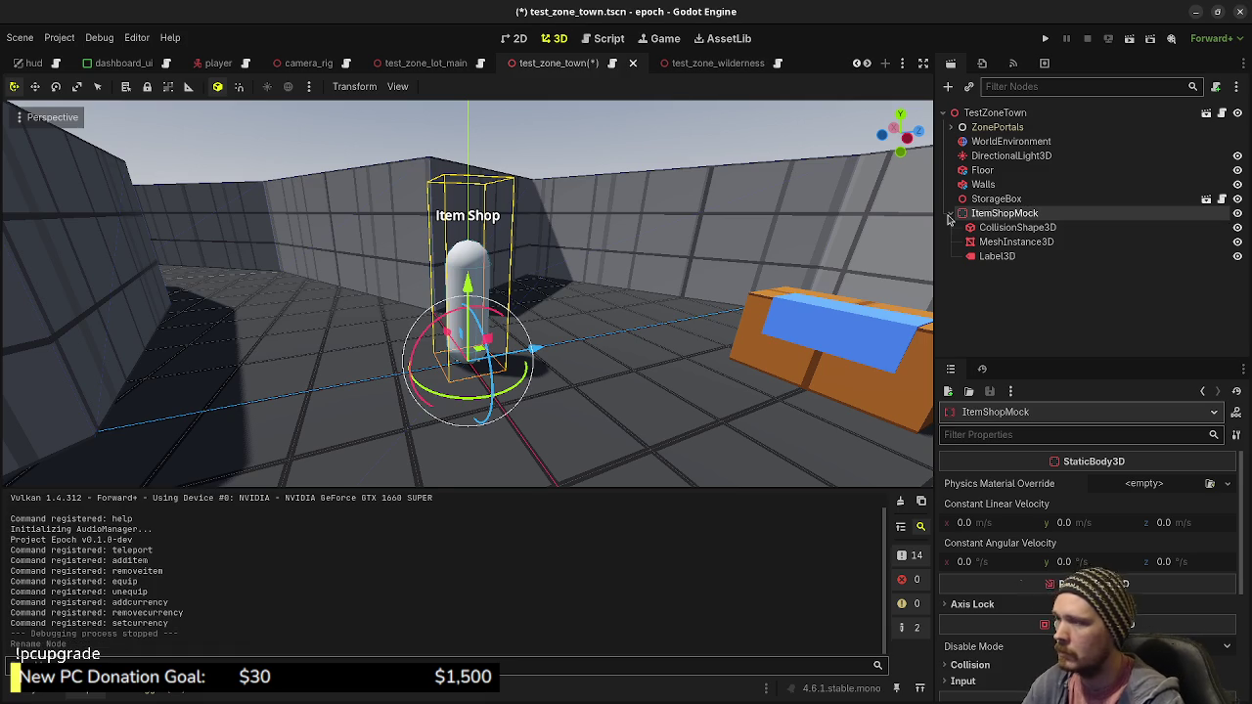
Duplicate ItemShopMock, place the copy to its right, and name it WeaponShopMock
{"action": "key", "text": "ctrl+d"}
{"action": "key", "text": "g"}
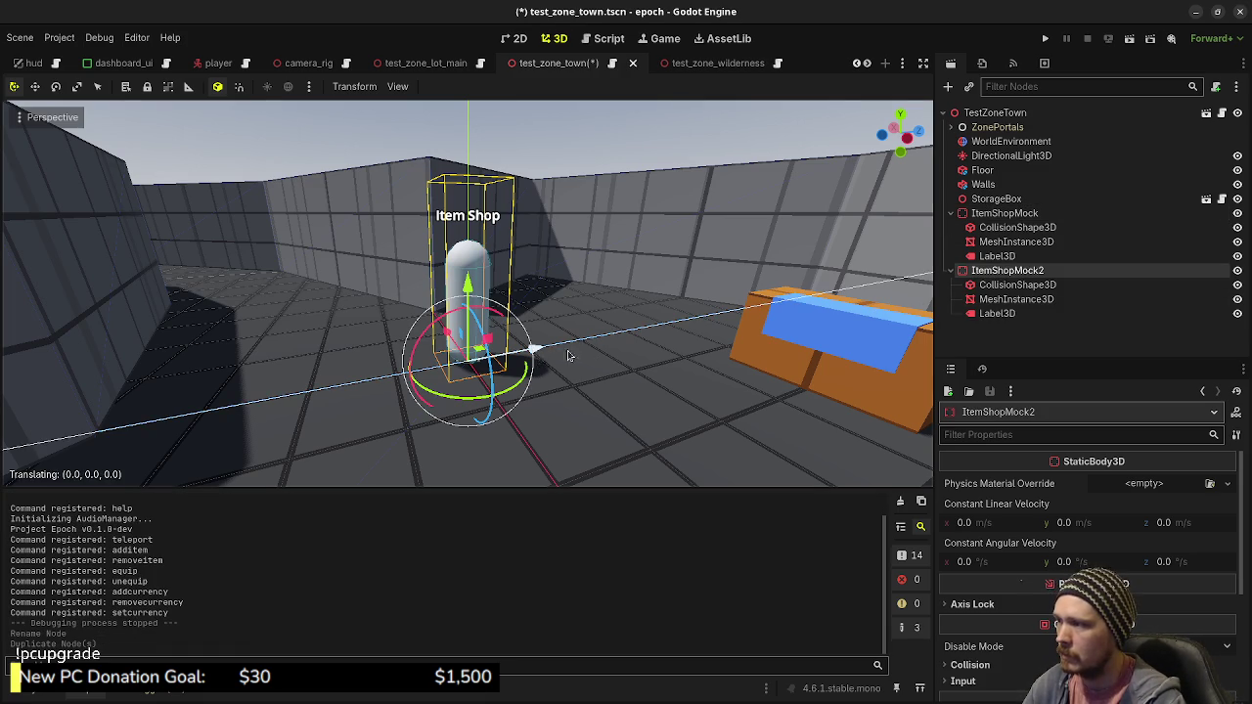
{"action": "left_click", "coordinate": [631, 347]}
{"action": "double_click", "coordinate": [1008, 271]}
{"action": "type", "text": "WeaponShop"}
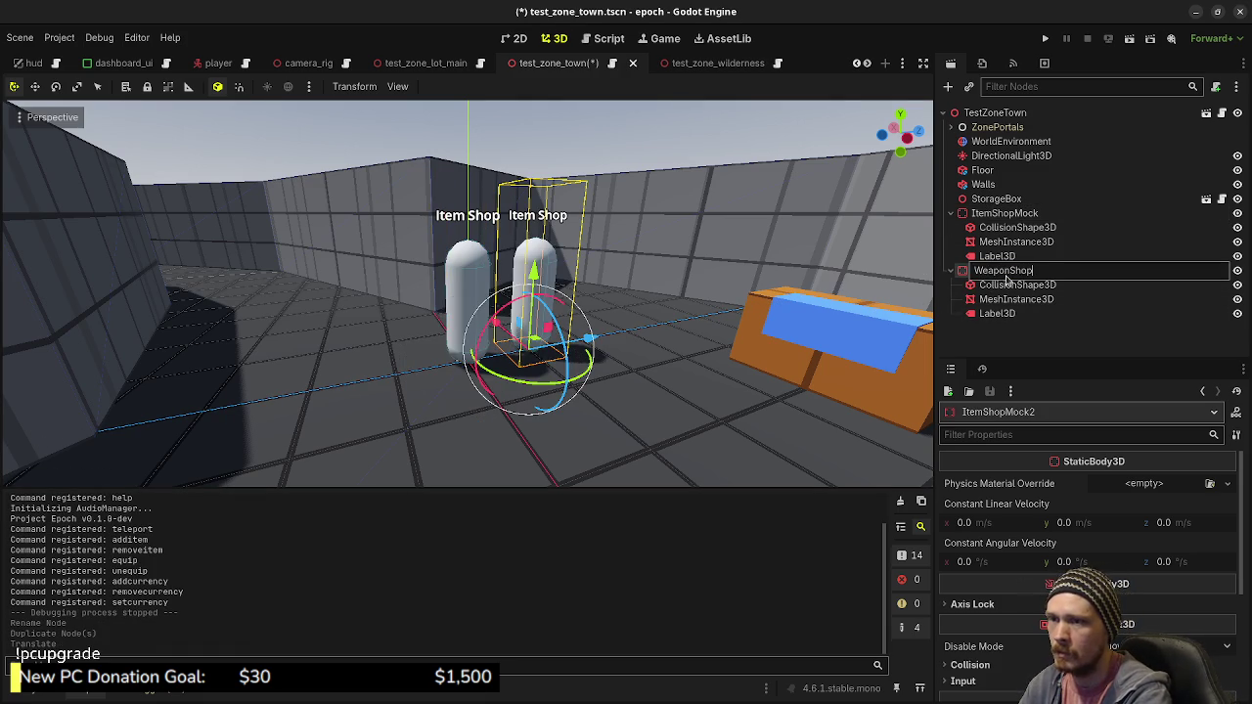
{"action": "type", "text": "Mock"}
{"action": "key", "text": "Return"}
Add an ArmorShopMock copy further right in the row and collapse the three shop nodes
{"action": "key", "text": "ctrl+d"}
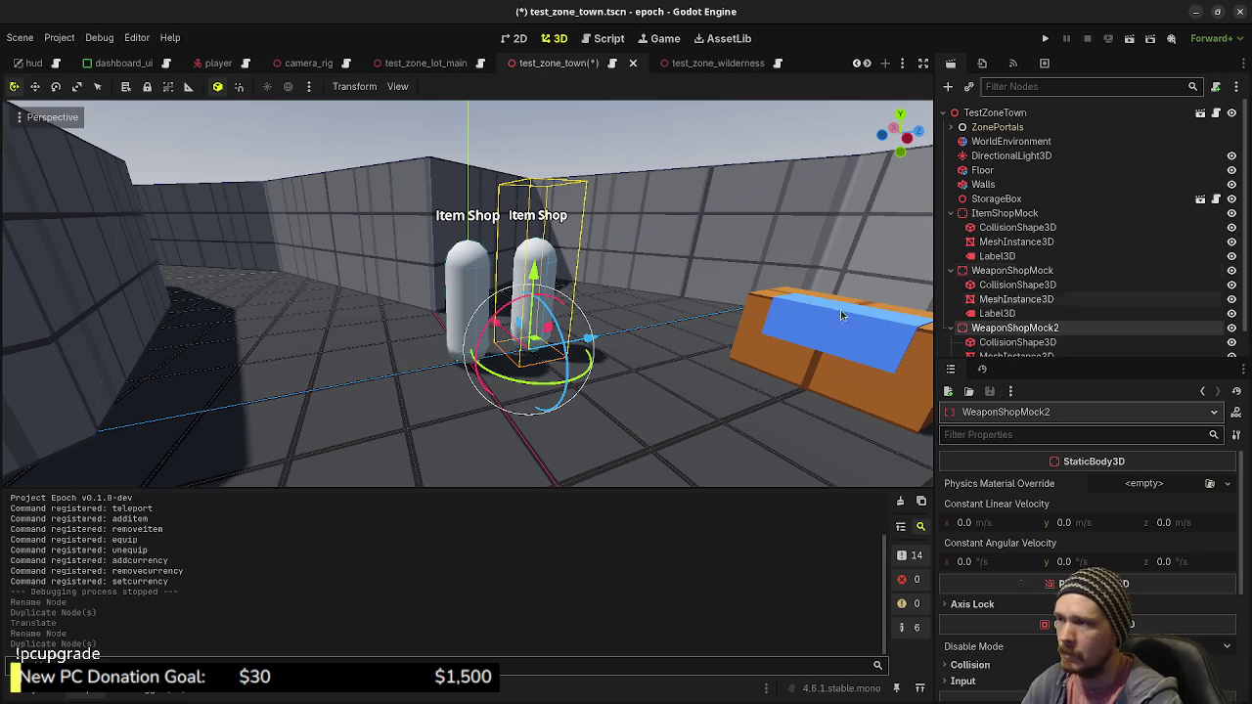
{"action": "key", "text": "g"}
{"action": "left_click", "coordinate": [926, 349]}
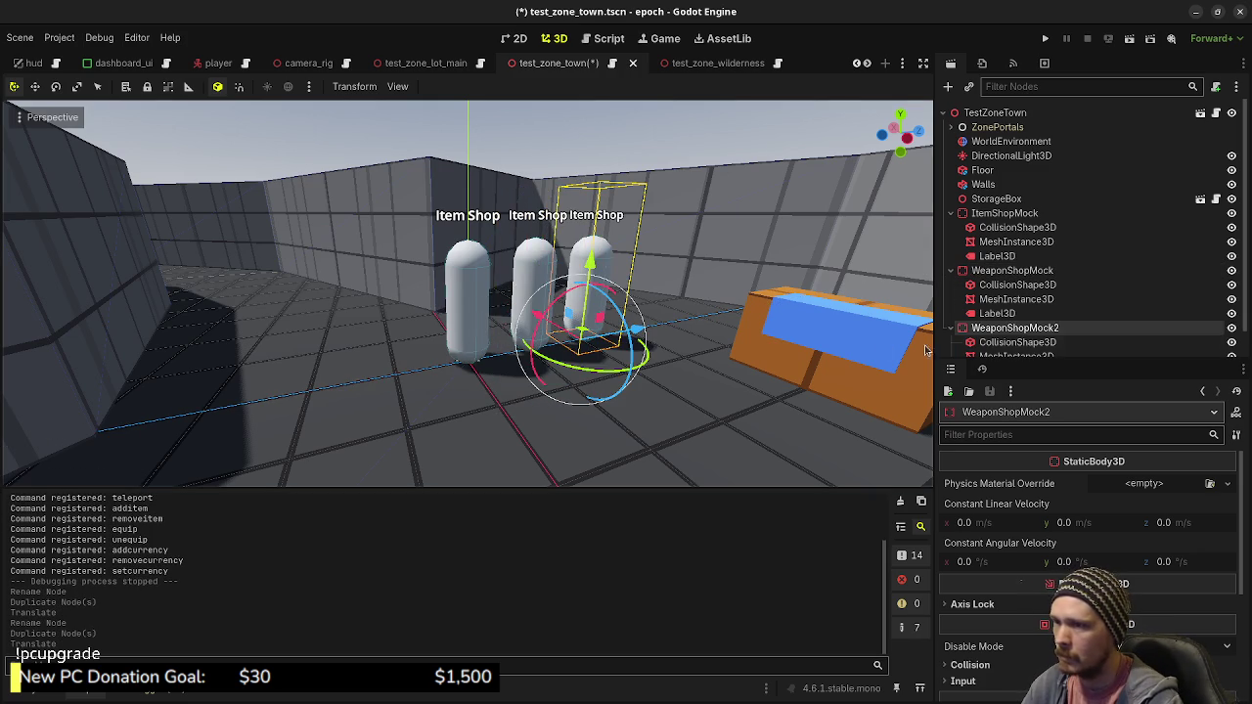
{"action": "double_click", "coordinate": [1014, 333]}
{"action": "type", "text": "Armor"}
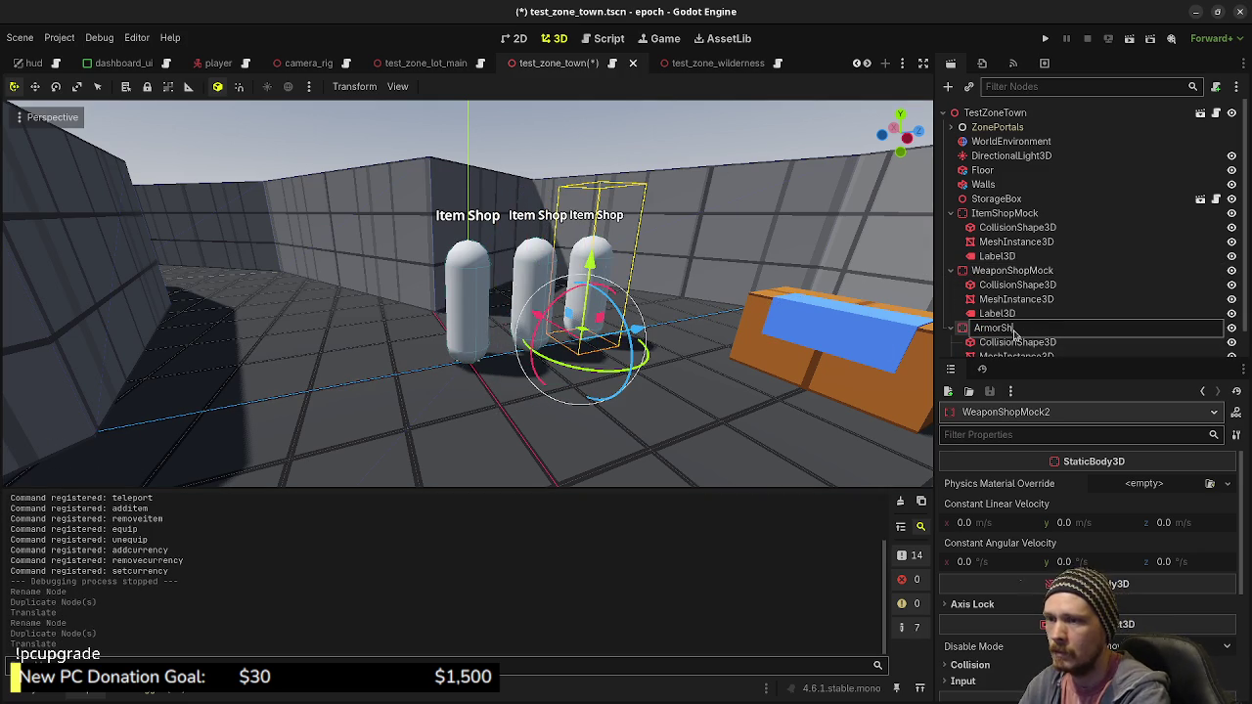
{"action": "key", "text": "Return"}
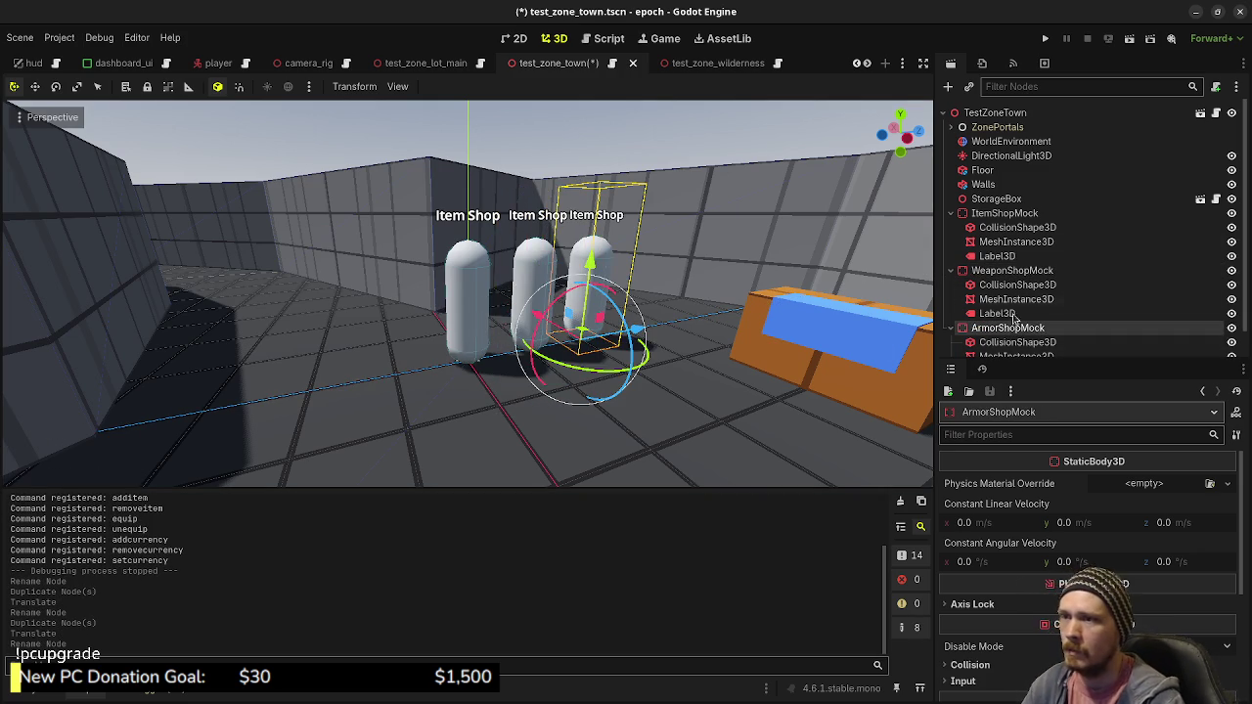
{"action": "left_click", "coordinate": [950, 213]}
{"action": "left_click", "coordinate": [951, 227]}
{"action": "left_click", "coordinate": [950, 241]}
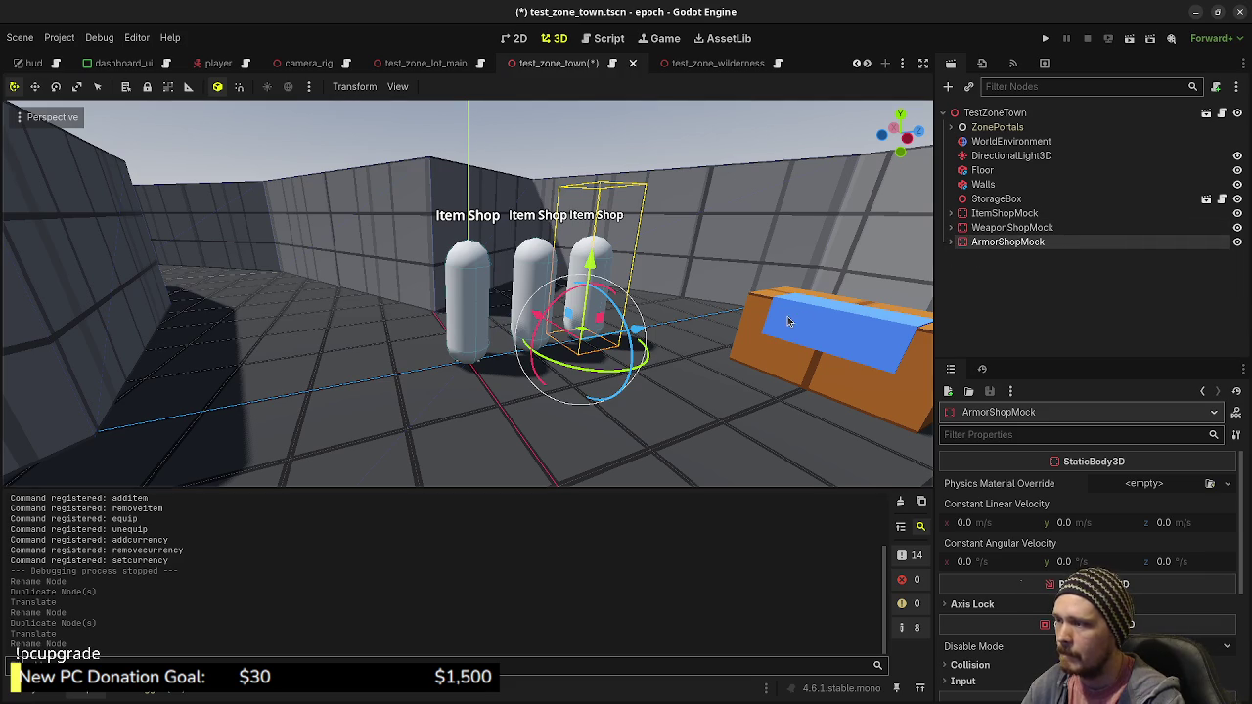
Mark weapon shop and armor shop as done on the Obsidian task board
{"action": "key", "text": "alt+Tab"}
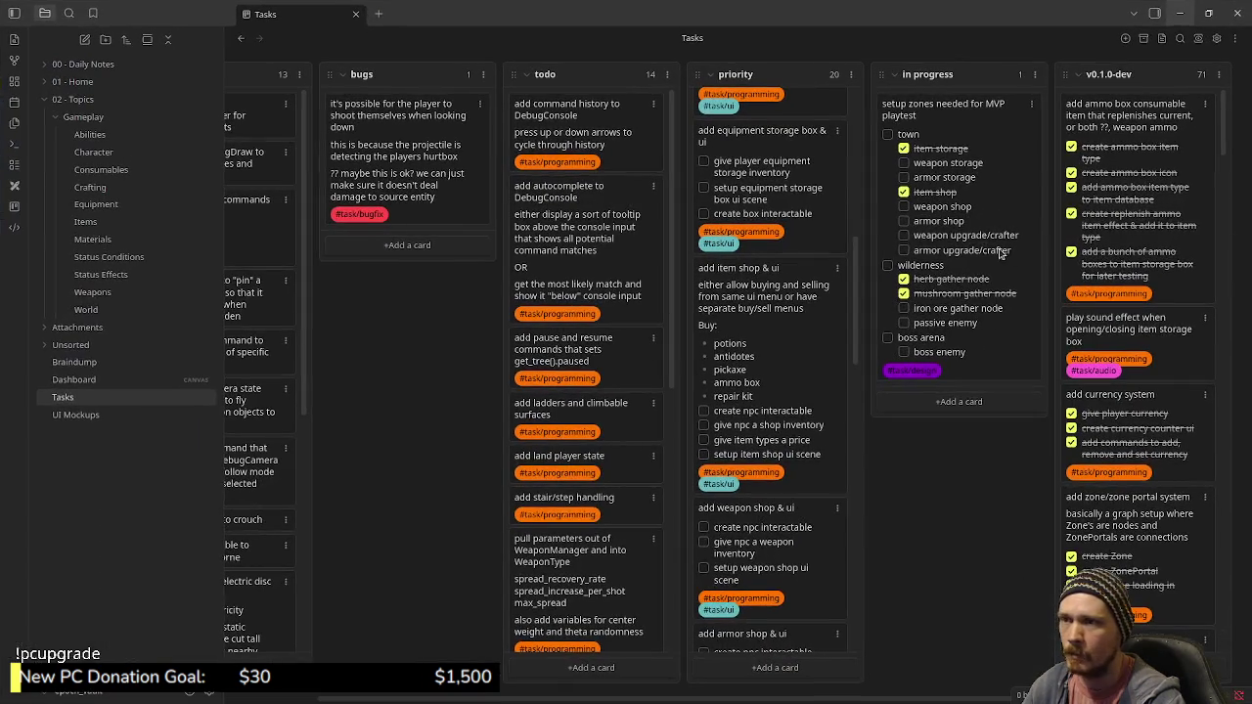
{"action": "left_click", "coordinate": [903, 207]}
{"action": "left_click", "coordinate": [904, 221]}
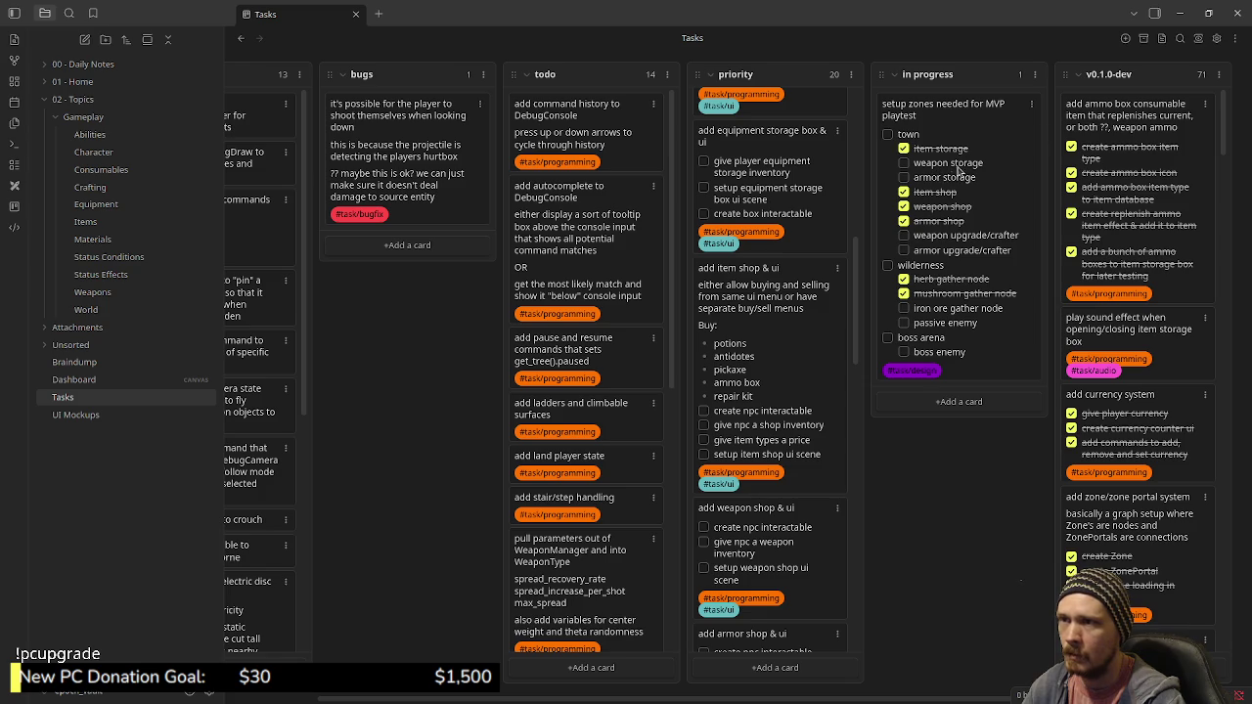
{"action": "left_click", "coordinate": [1181, 14]}
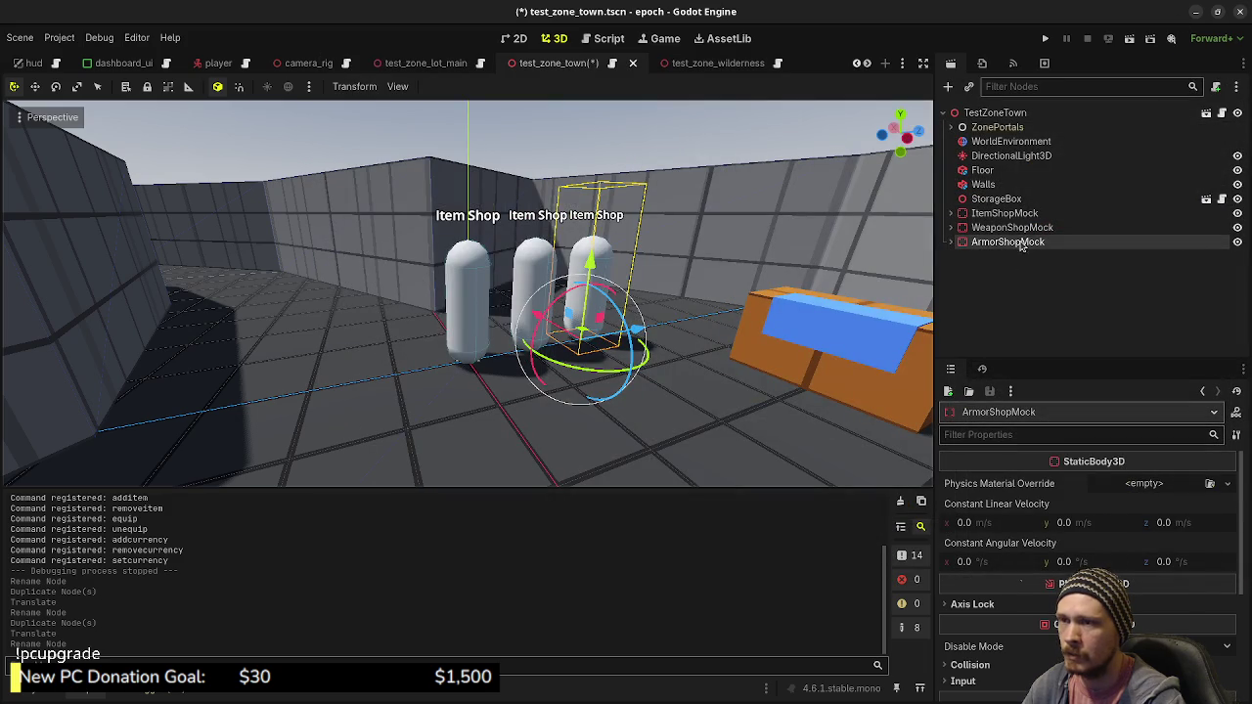
Duplicate ArmorShopMock, move the copy along X further down the row, and name it WeaponCrafter
{"action": "left_click_drag", "start_coordinate": [823, 290], "coordinate": [823, 290]}
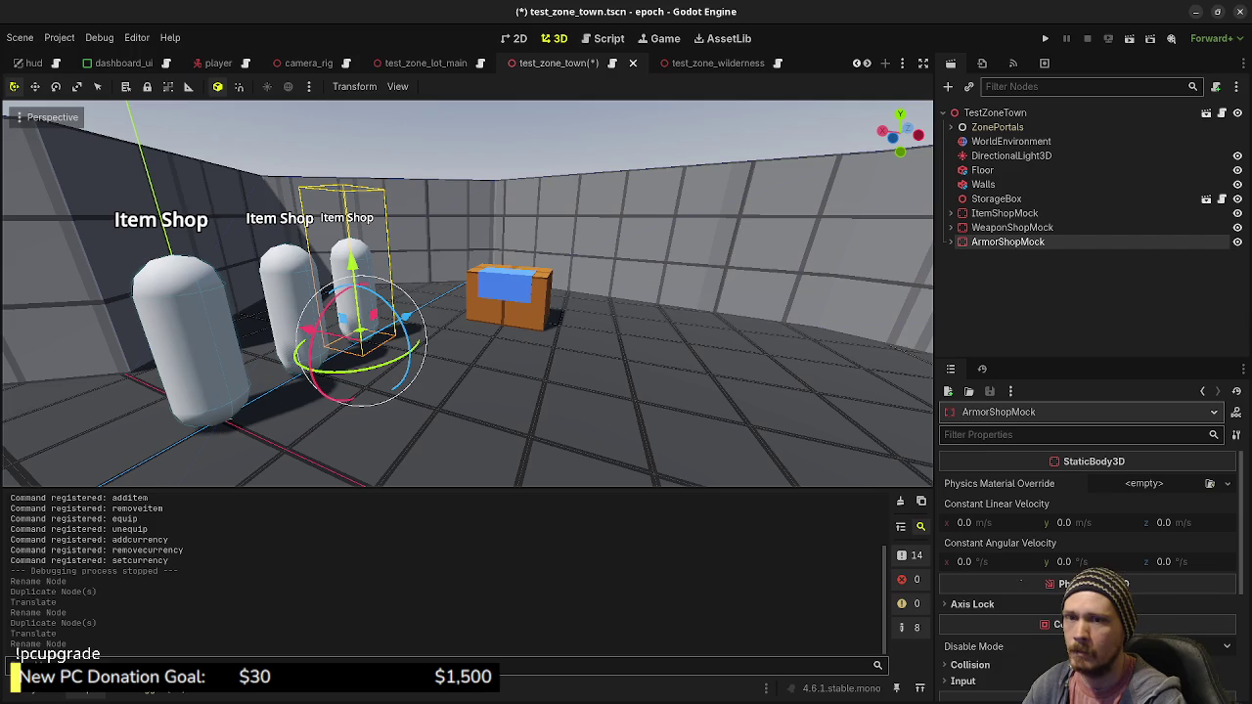
{"action": "key", "text": "alt+Tab"}
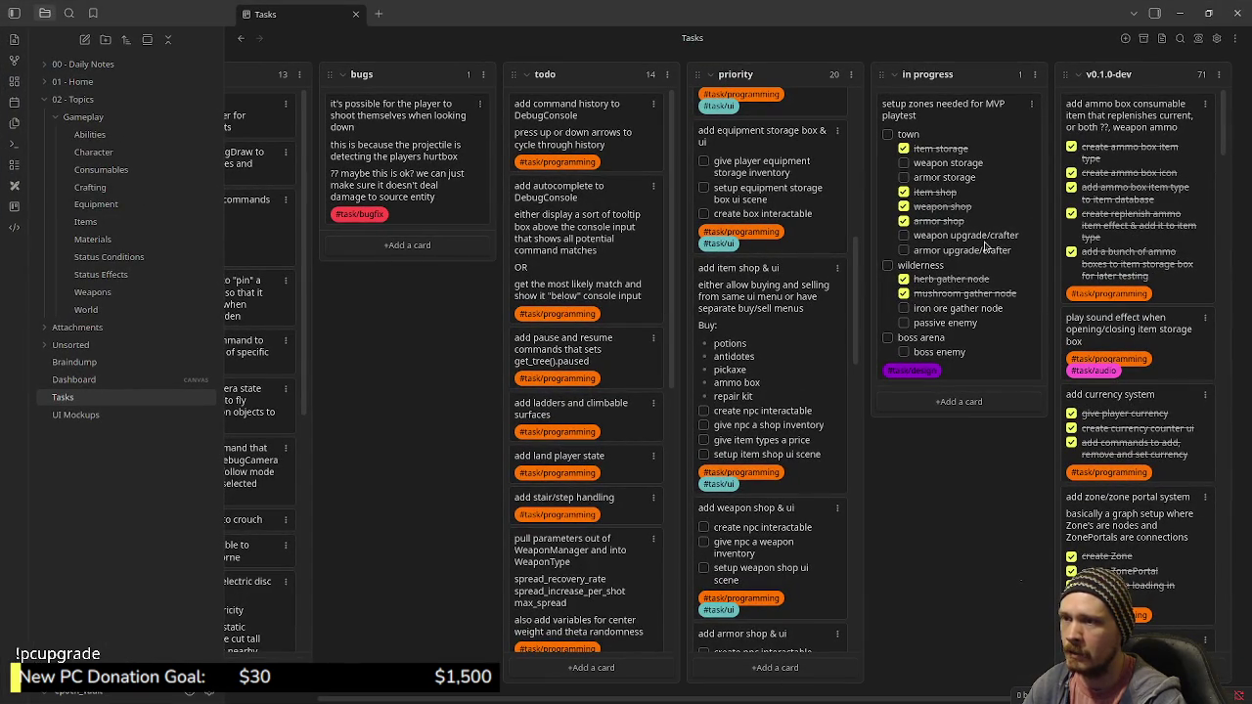
{"action": "left_click", "coordinate": [1179, 14]}
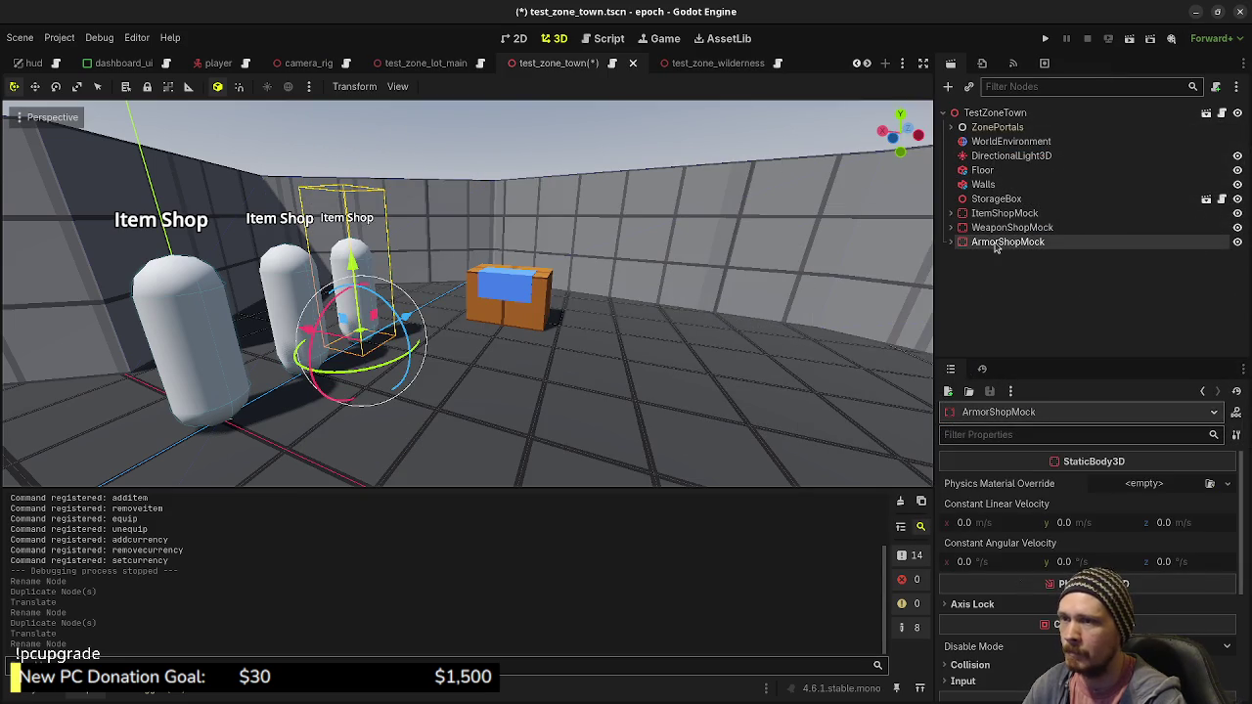
{"action": "key", "text": "ctrl+d"}
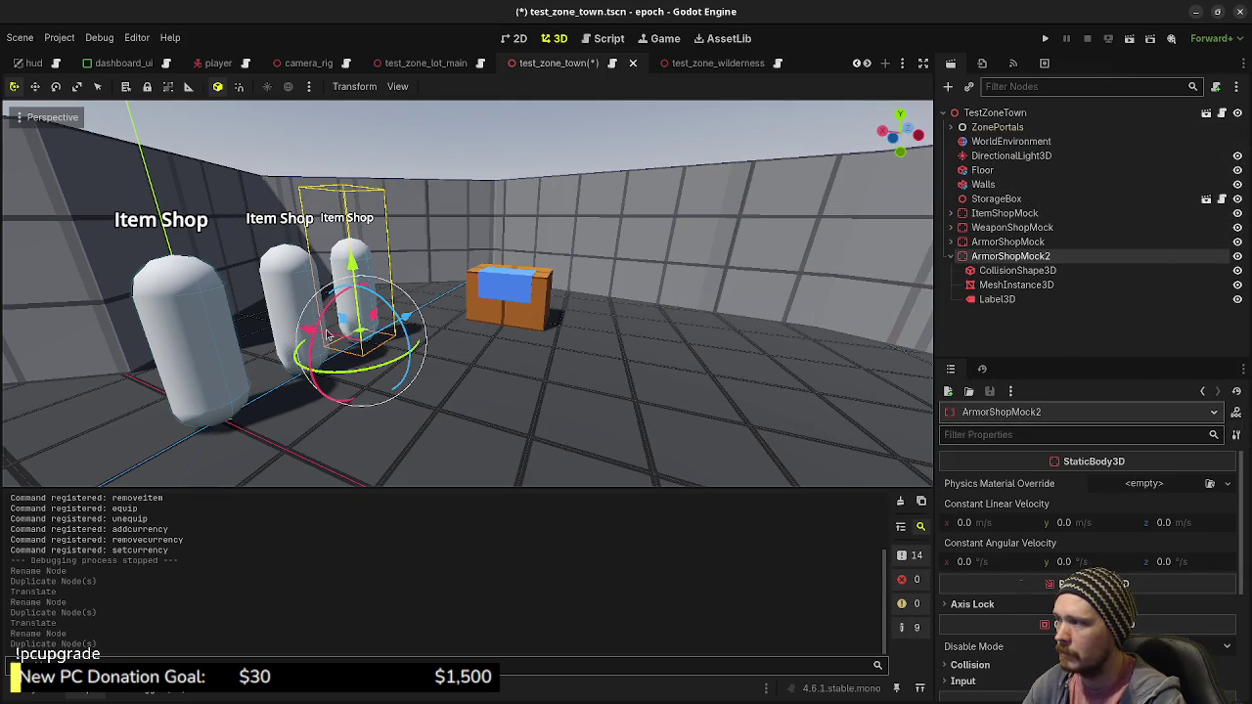
{"action": "key", "text": "g"}
{"action": "key", "text": "x"}
{"action": "left_click", "coordinate": [598, 368]}
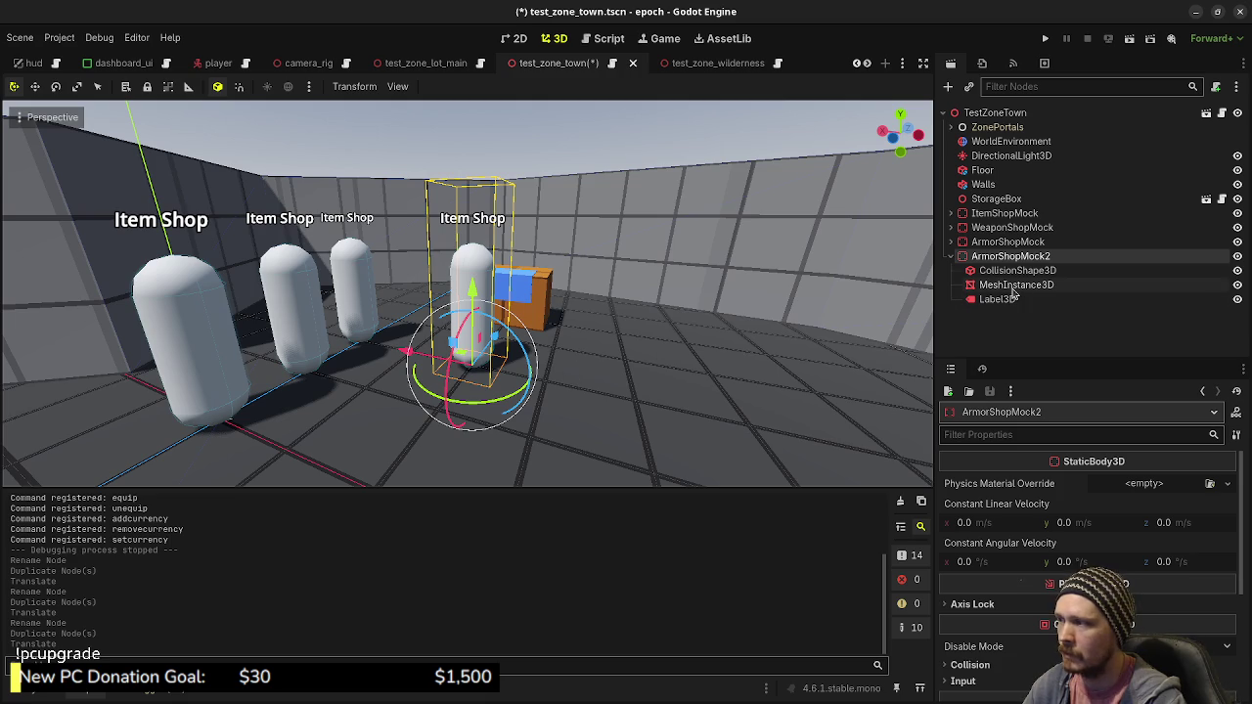
{"action": "double_click", "coordinate": [1019, 255]}
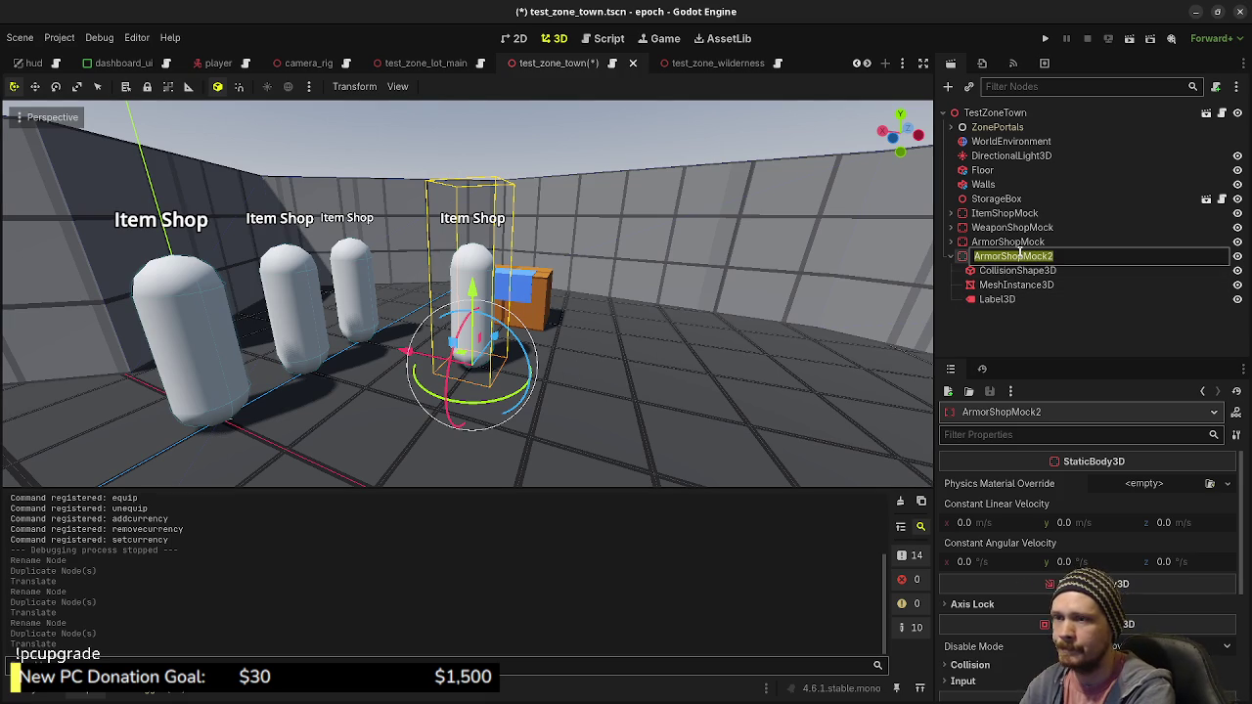
{"action": "type", "text": "WeaponCrafter"}
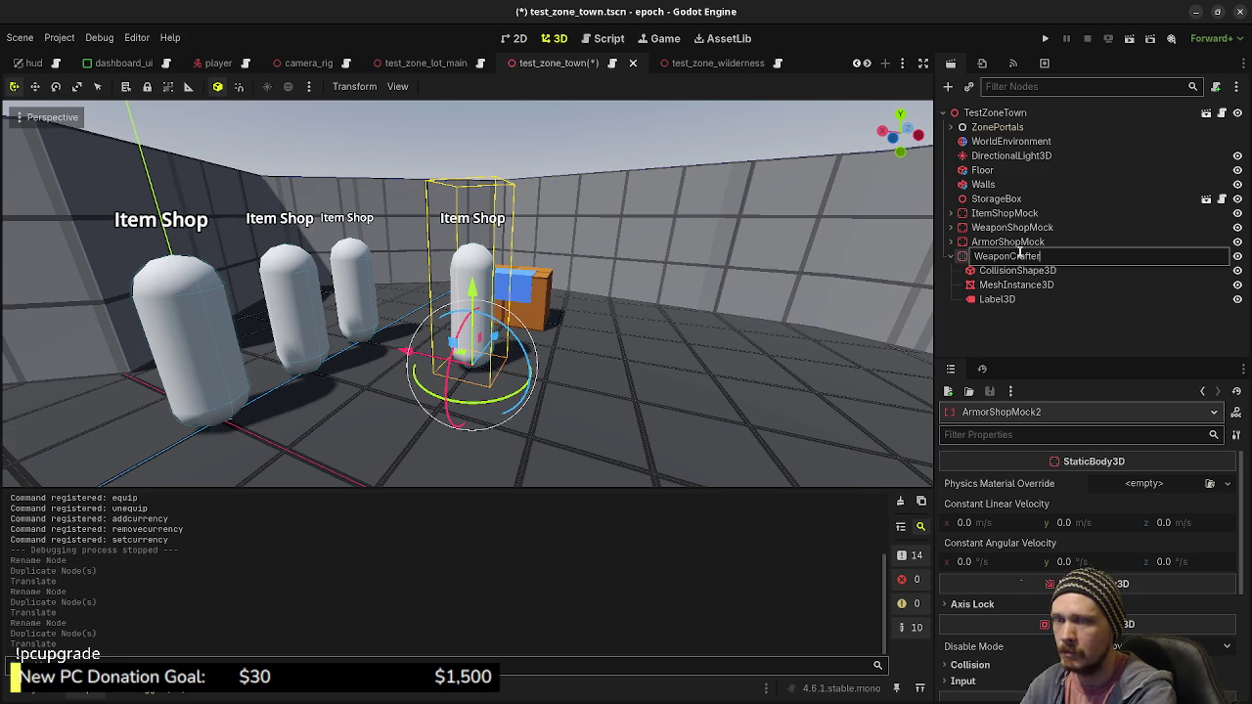
{"action": "key", "text": "Return"}
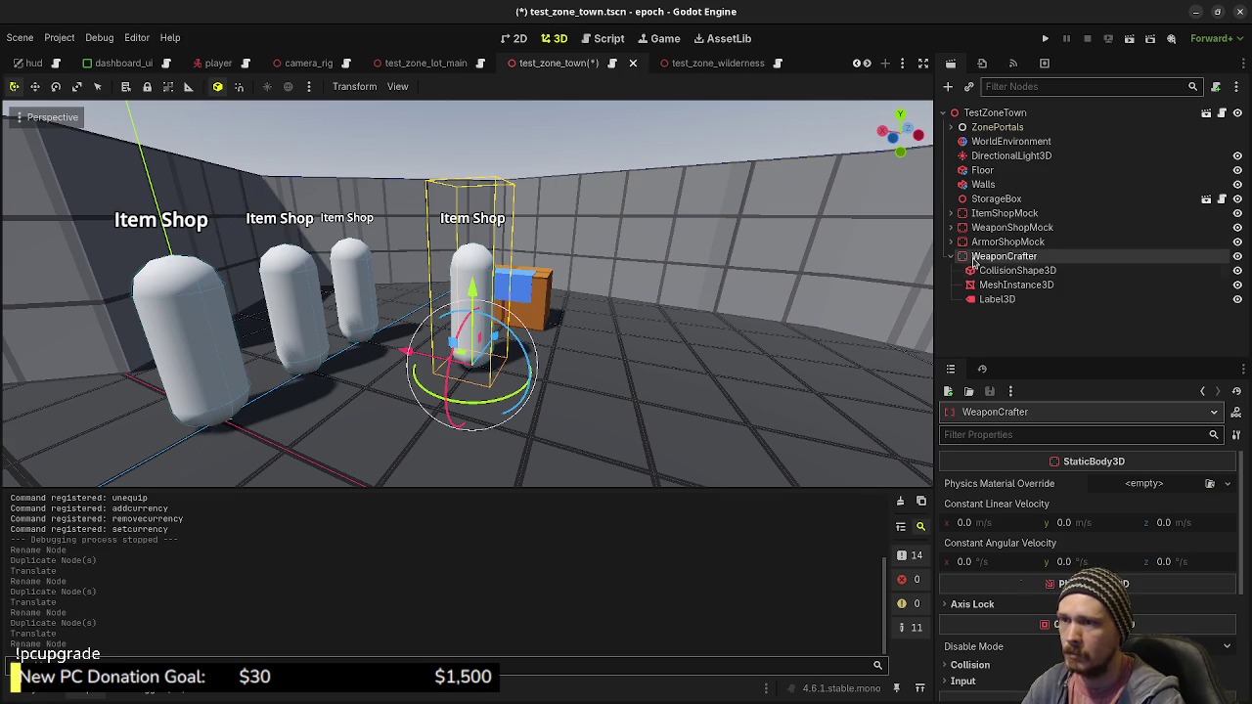
Duplicate WeaponCrafter and start renaming the copy to ArmorCrafter
{"action": "key", "text": "ctrl+d"}
{"action": "key", "text": "F2"}
{"action": "type", "text": "ArmorCraftUpgrade"}
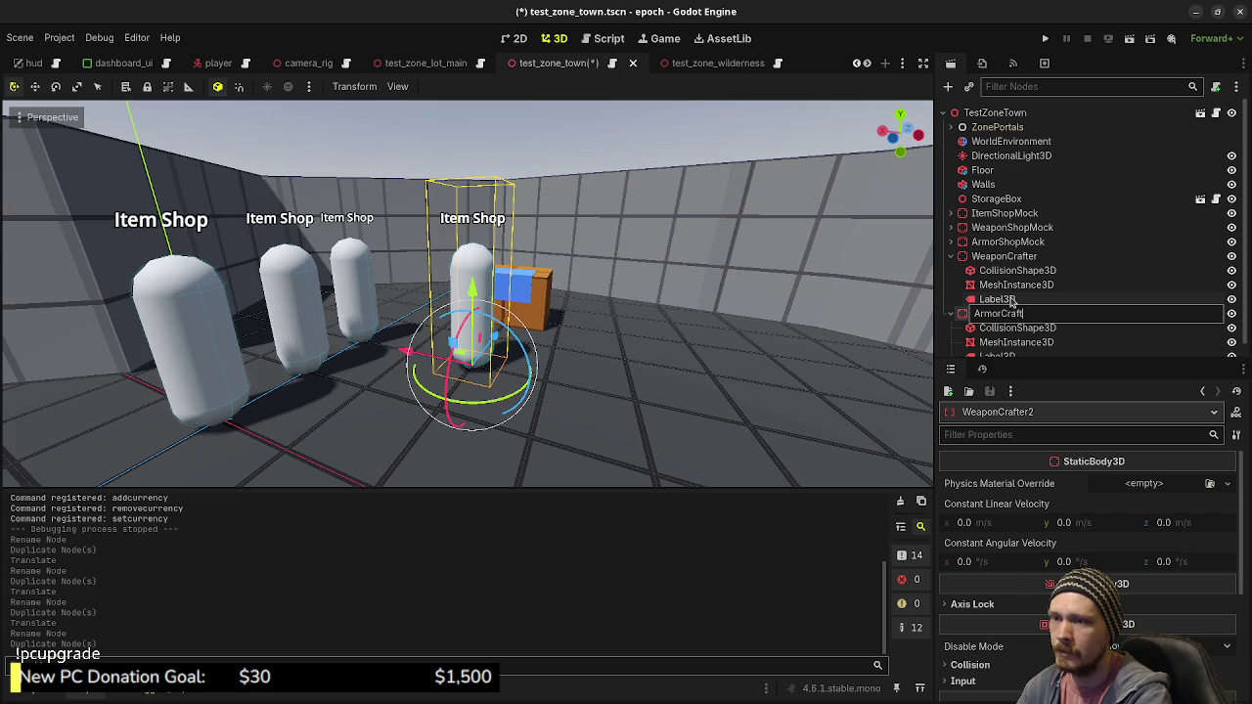
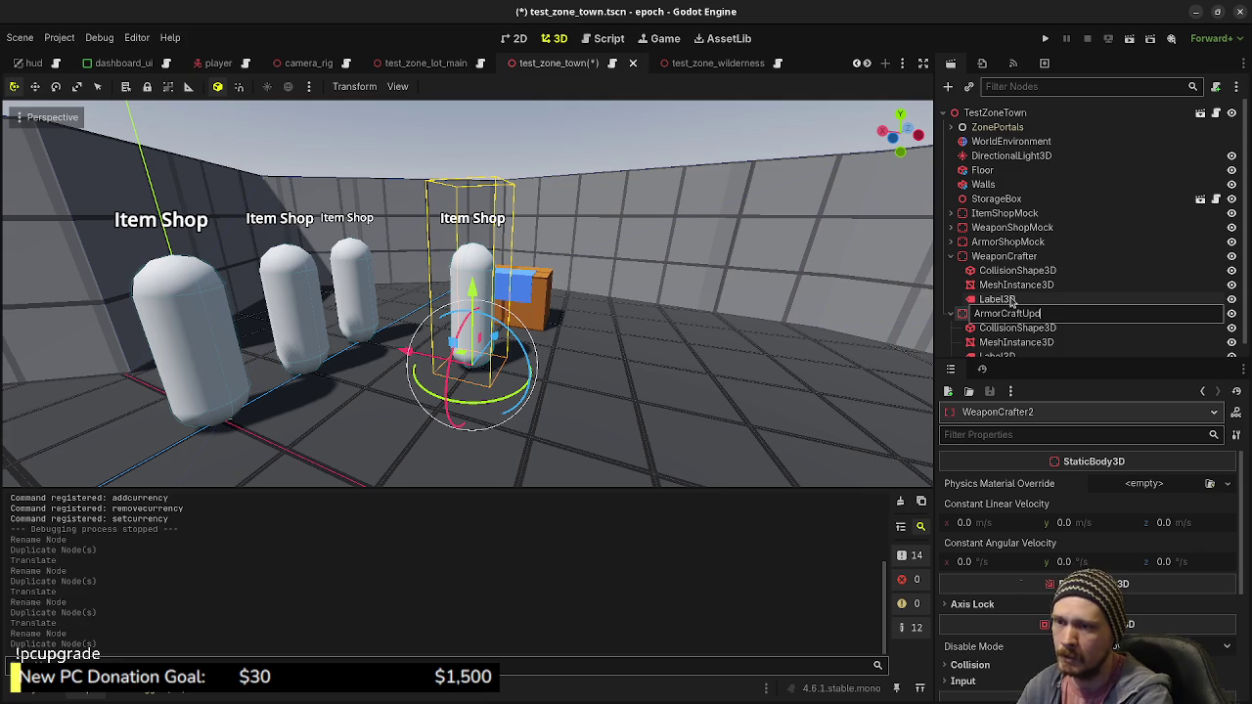
{"action": "type", "text": "grade"}
Confirm the ArmorCraftUpgrade name and rename WeaponCrafter to WeaponCraftUpgrade
{"action": "key", "text": "Return"}
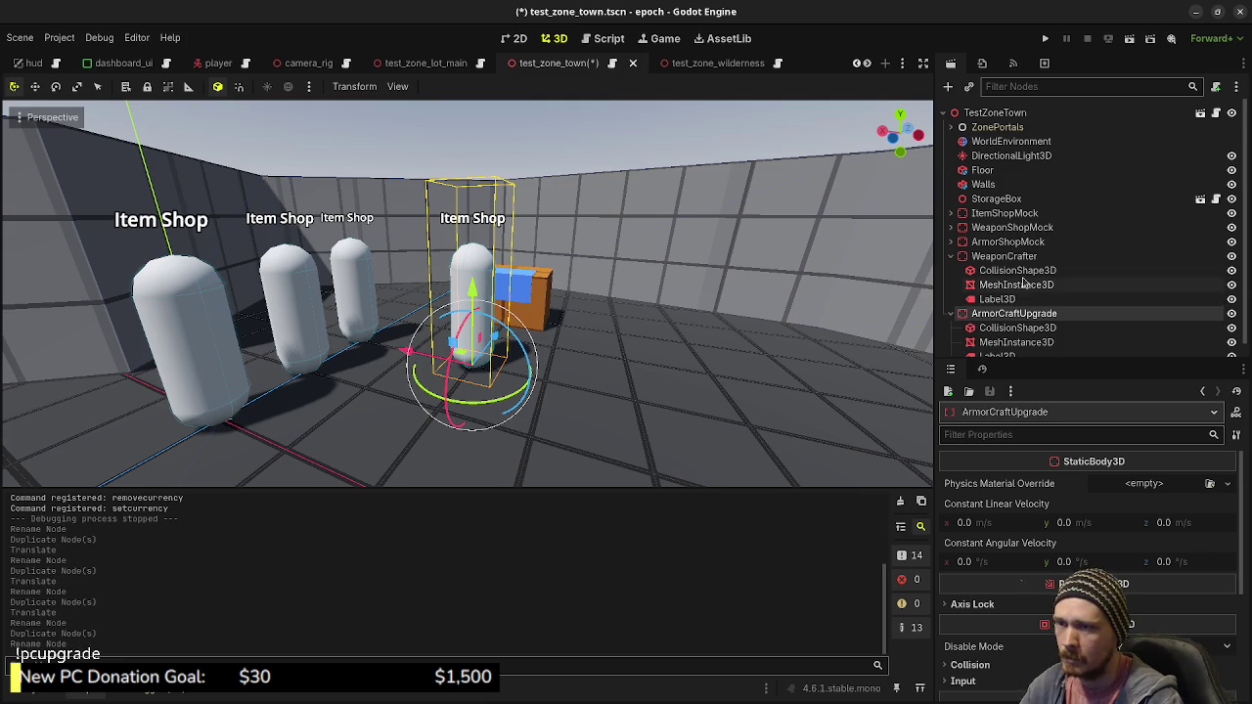
{"action": "left_click", "coordinate": [990, 258]}
{"action": "key", "text": "F2"}
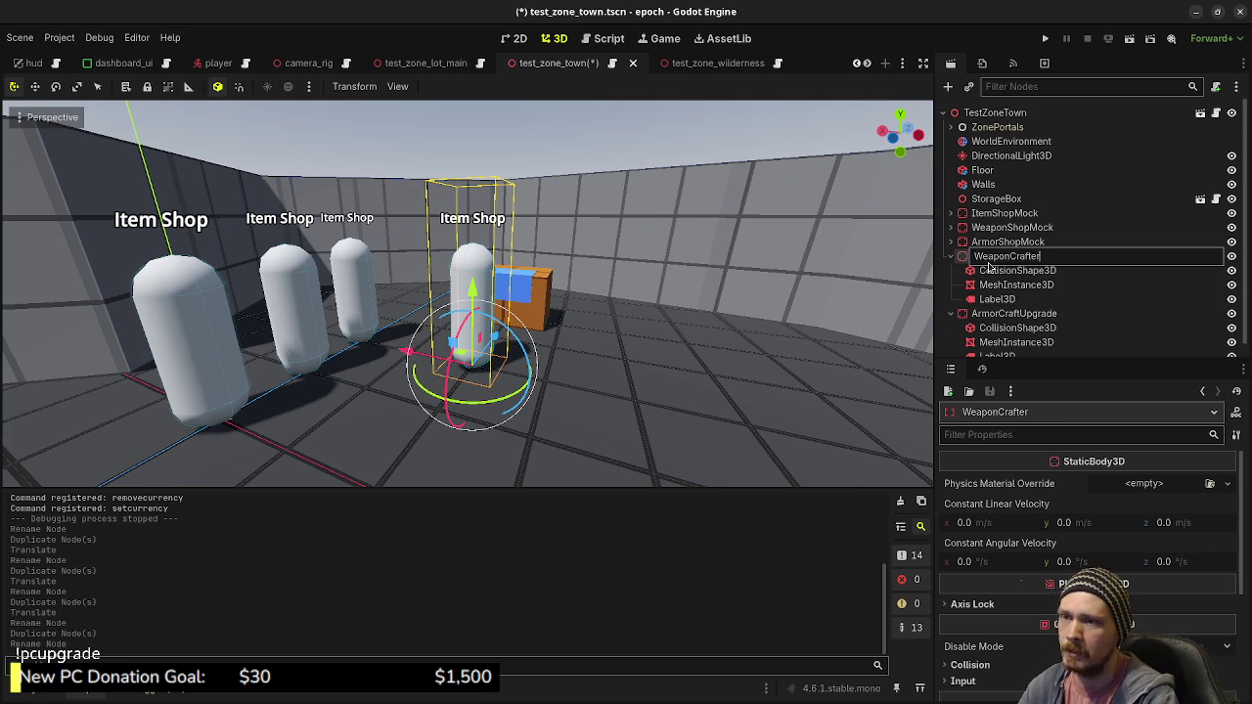
{"action": "type", "text": "Upda"}
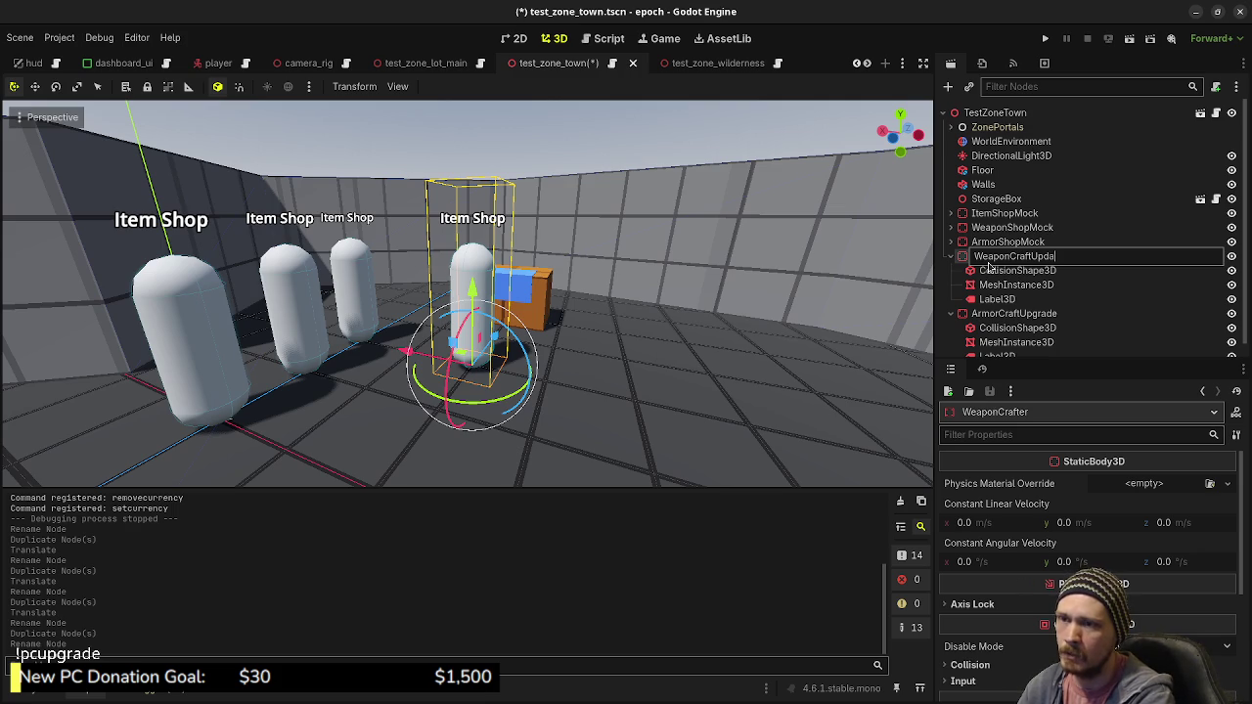
{"action": "type", "text": "grade"}
{"action": "key", "text": "Return"}
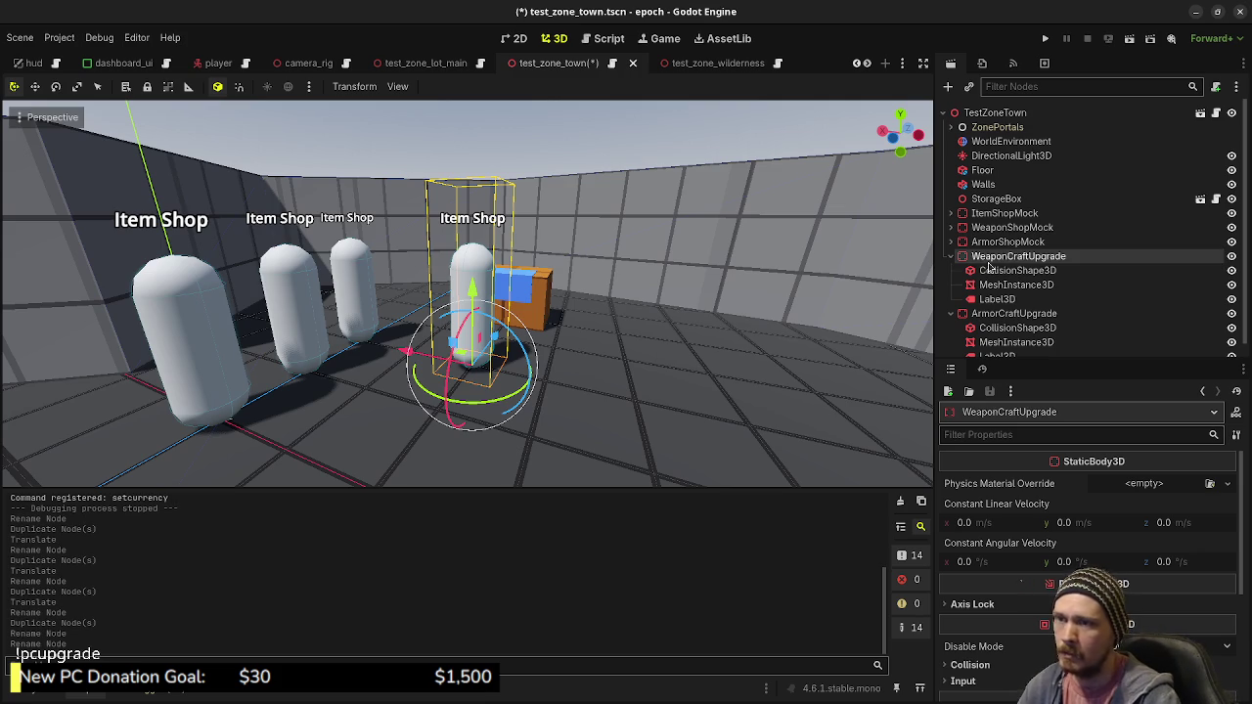
Collapse both craft nodes and select WeaponShopMock's Label3D
{"action": "left_click", "coordinate": [949, 256]}
{"action": "left_click", "coordinate": [950, 269]}
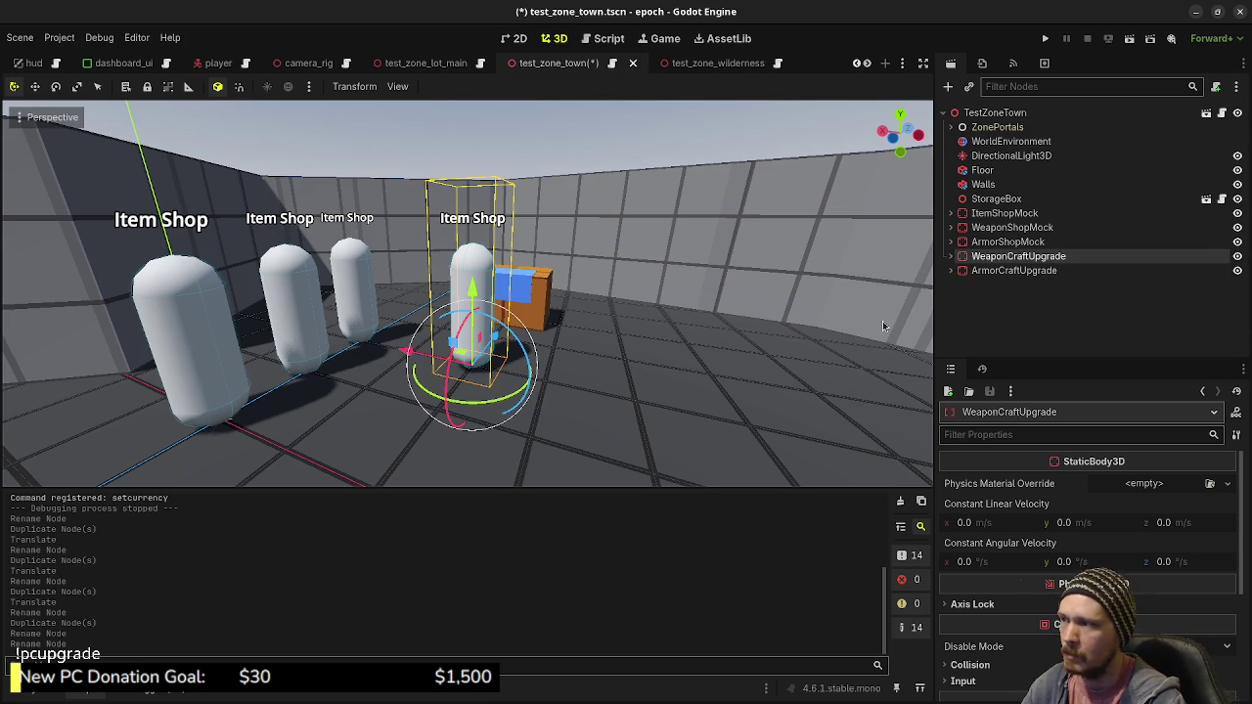
{"action": "left_click", "coordinate": [993, 227]}
{"action": "left_click", "coordinate": [950, 227]}
{"action": "left_click", "coordinate": [996, 270]}
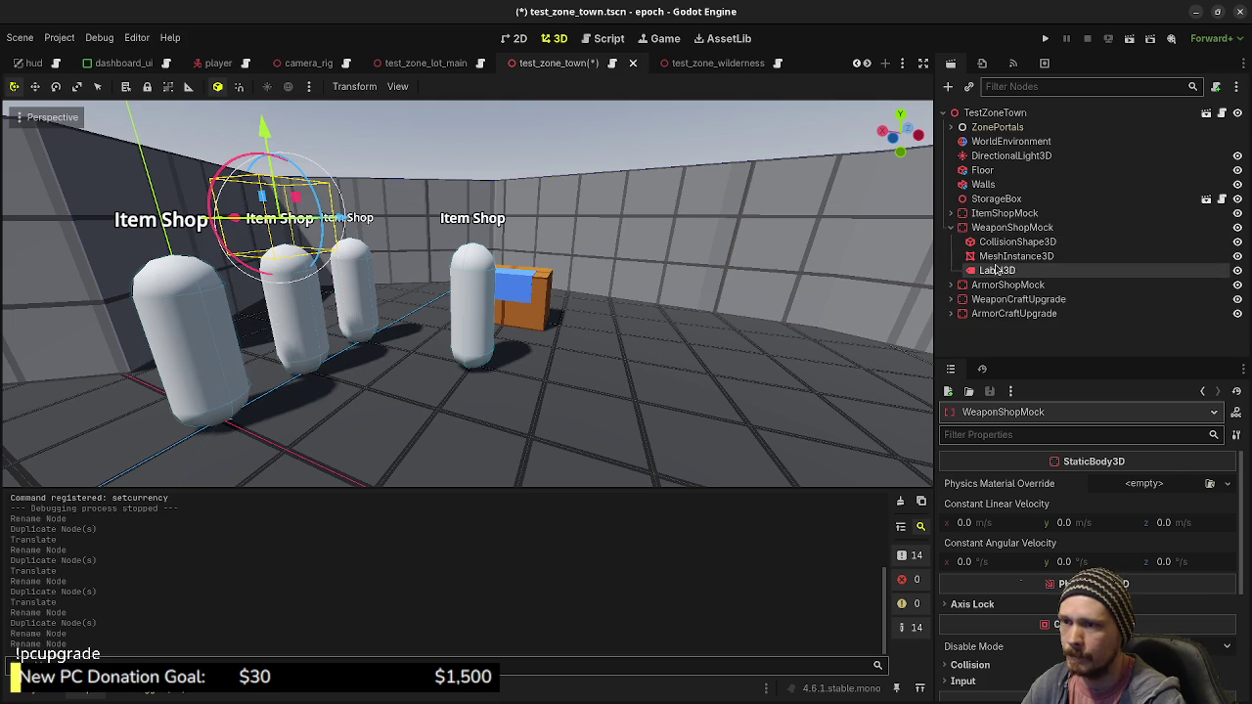
Change WeaponShopMock's label text from Item Shop to 'Weapon Shop'
{"action": "left_click", "coordinate": [986, 554]}
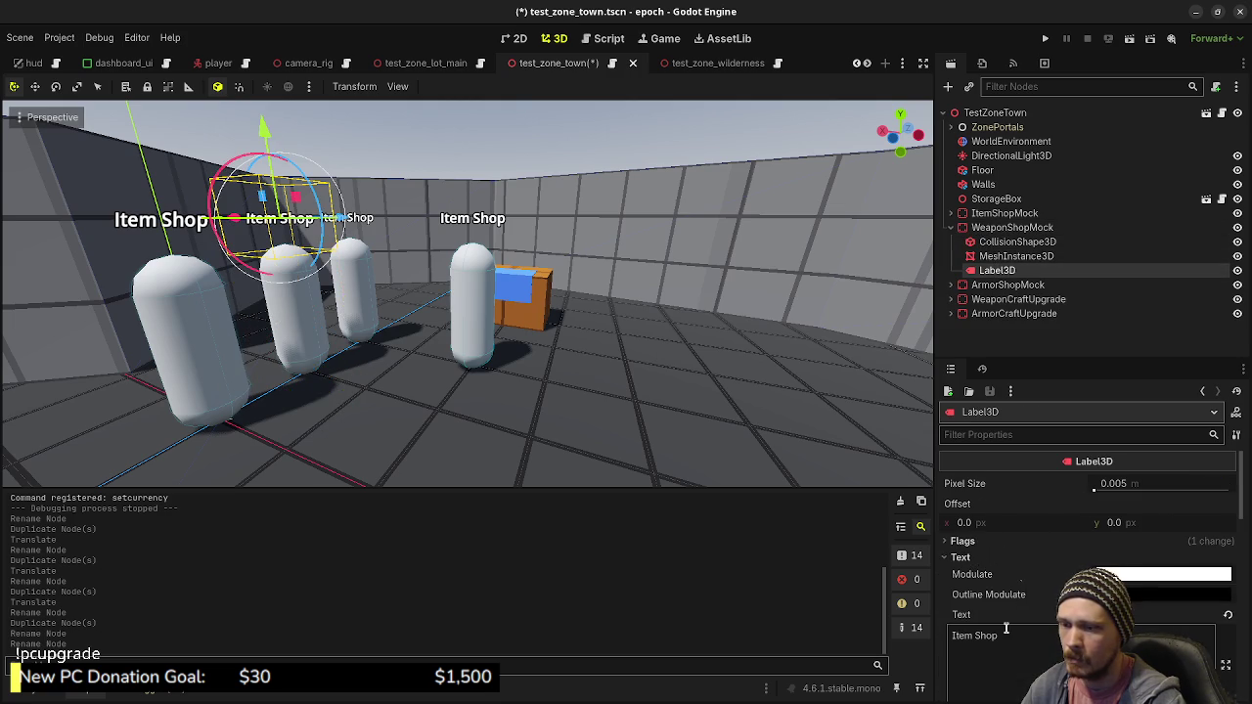
{"action": "left_click_drag", "start_coordinate": [1000, 631], "coordinate": [899, 636]}
{"action": "type", "text": "WeaponShop"}
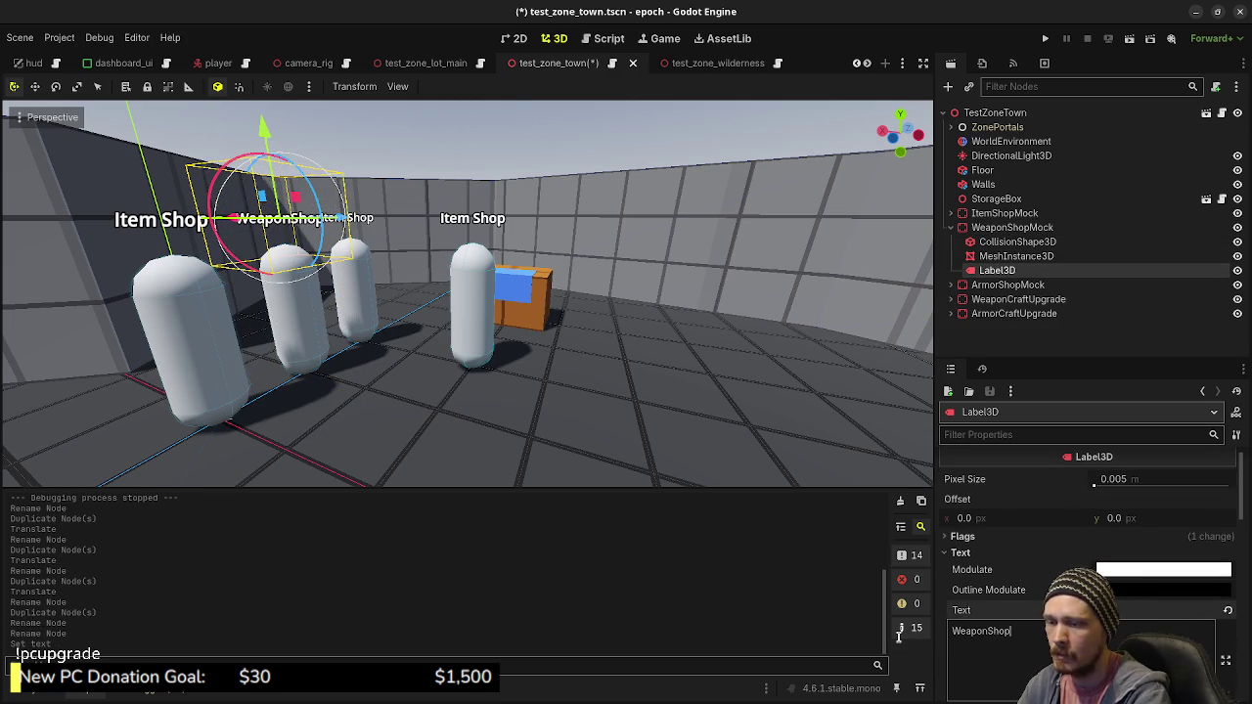
{"action": "key", "text": "Left"}
{"action": "key", "text": "Left"}
{"action": "key", "text": "Left"}
{"action": "key", "text": "Return"}
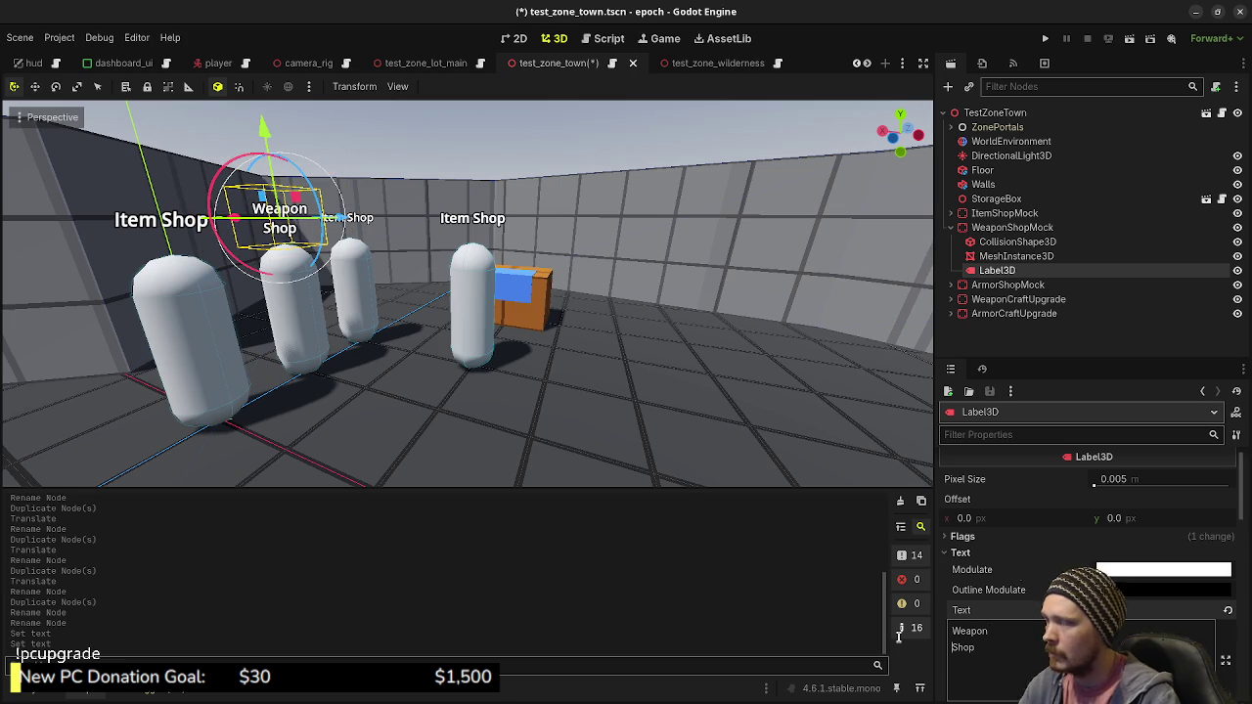
{"action": "key", "text": "BackSpace"}
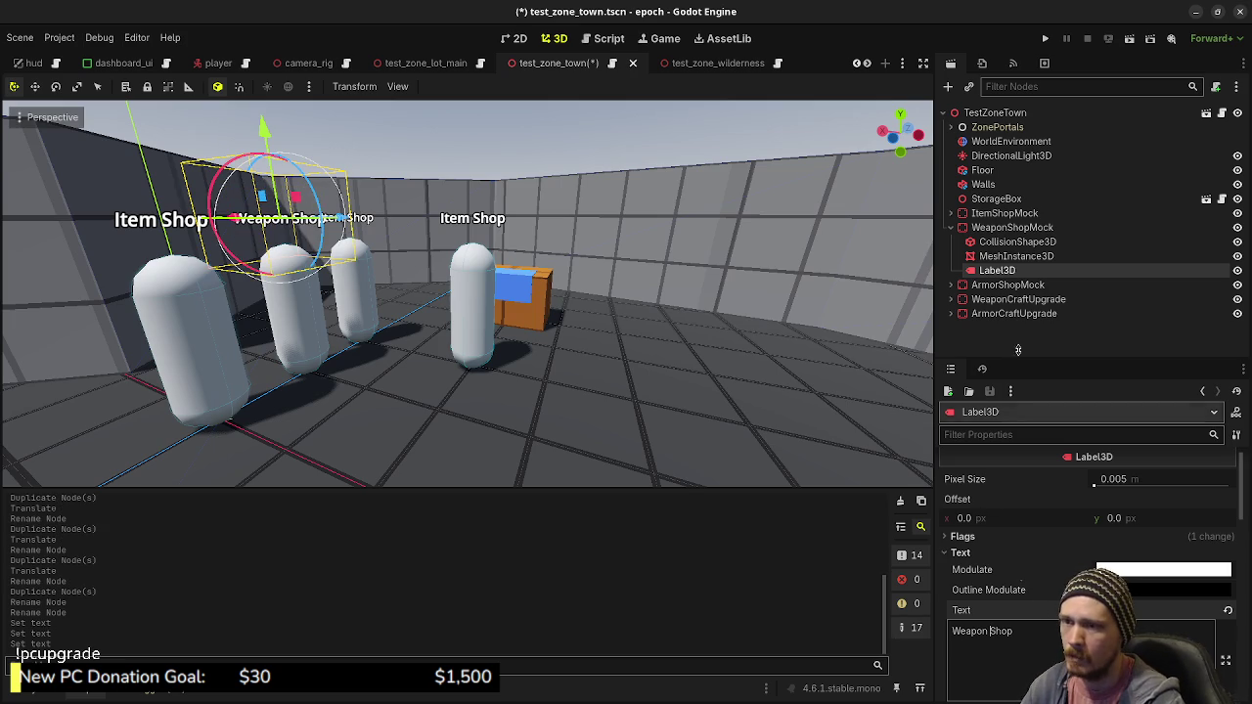
Relabel ArmorShopMock's Label3D as 'Armor Shop'
{"action": "left_click", "coordinate": [949, 228]}
{"action": "left_click", "coordinate": [949, 242]}
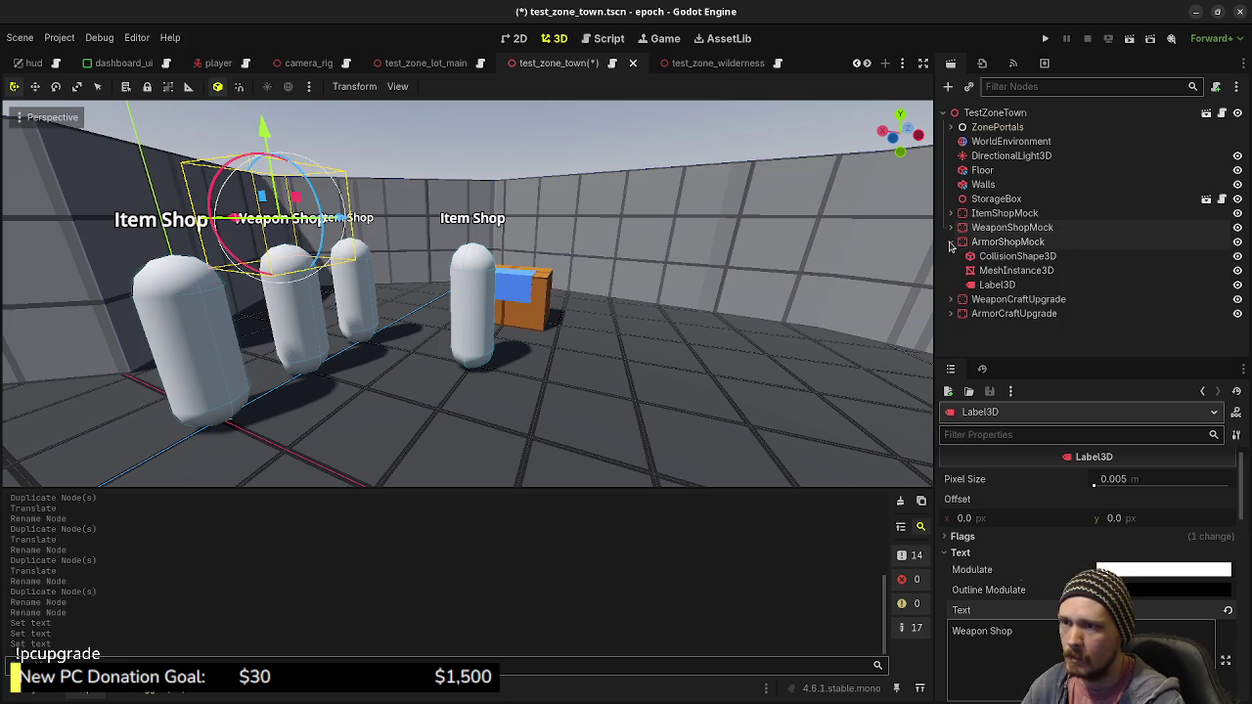
{"action": "left_click", "coordinate": [997, 284]}
{"action": "left_click", "coordinate": [960, 558]}
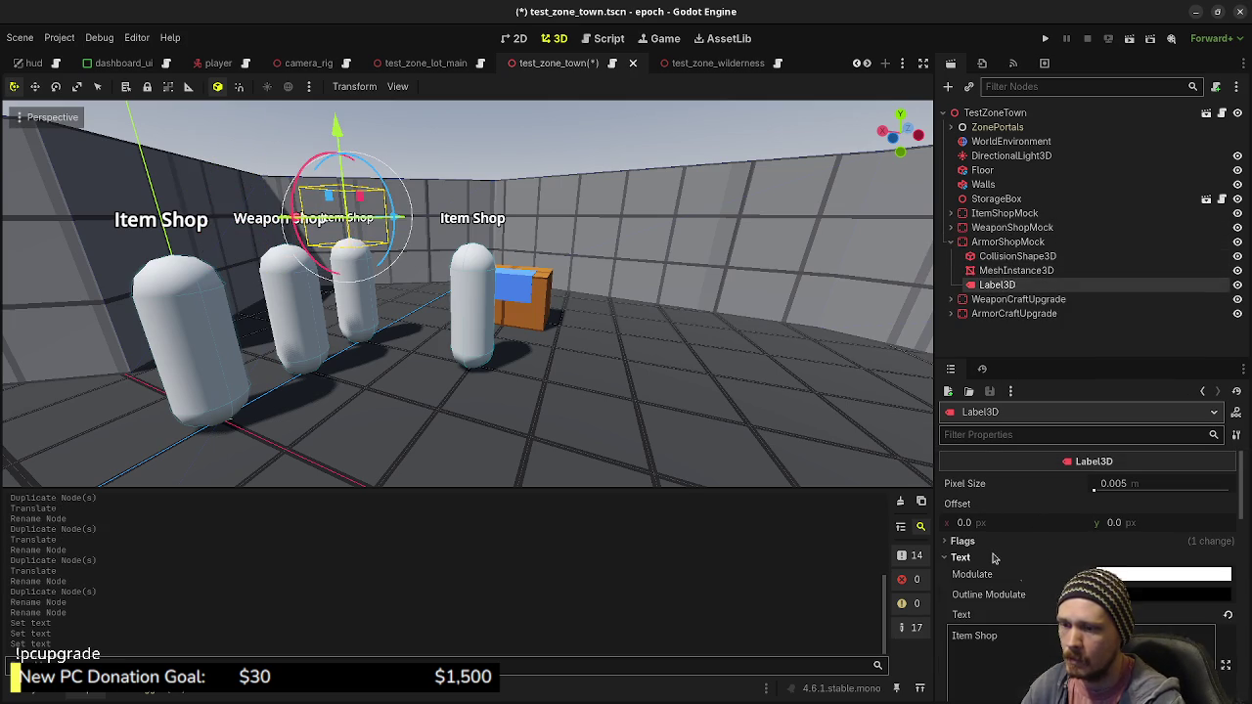
{"action": "left_click_drag", "start_coordinate": [1002, 631], "coordinate": [910, 636]}
{"action": "type", "text": "A"}
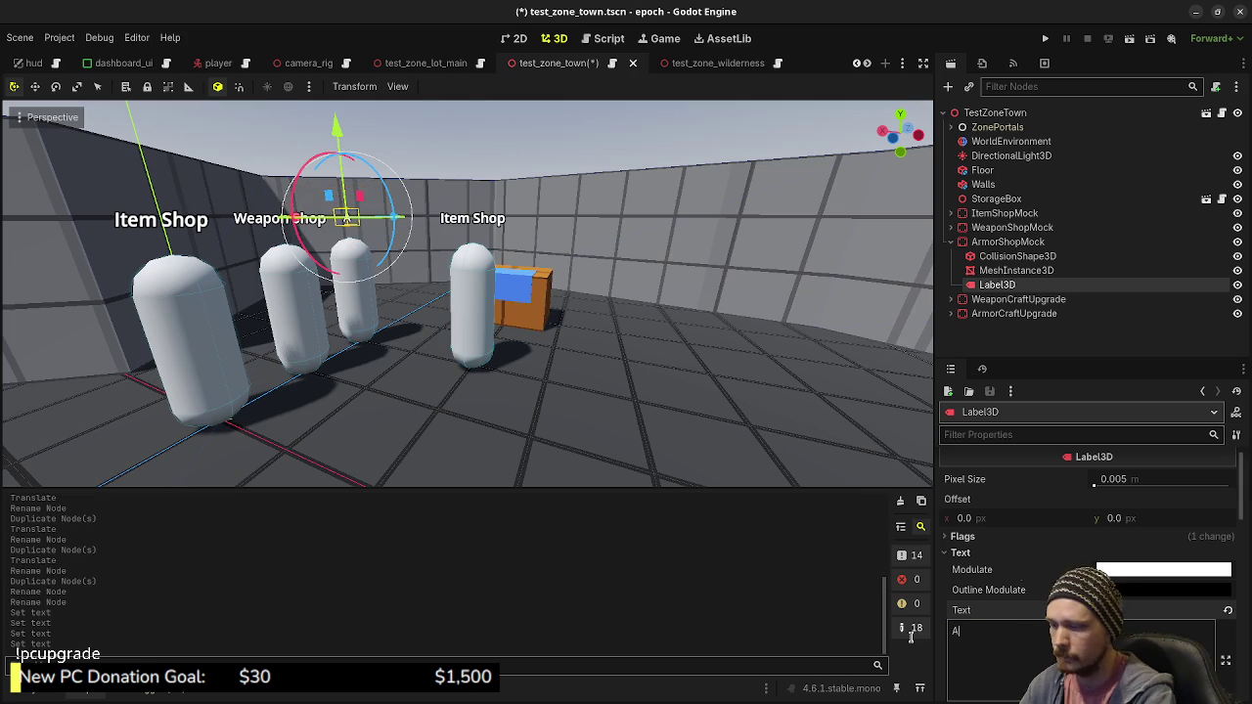
{"action": "type", "text": "rmor Shop"}
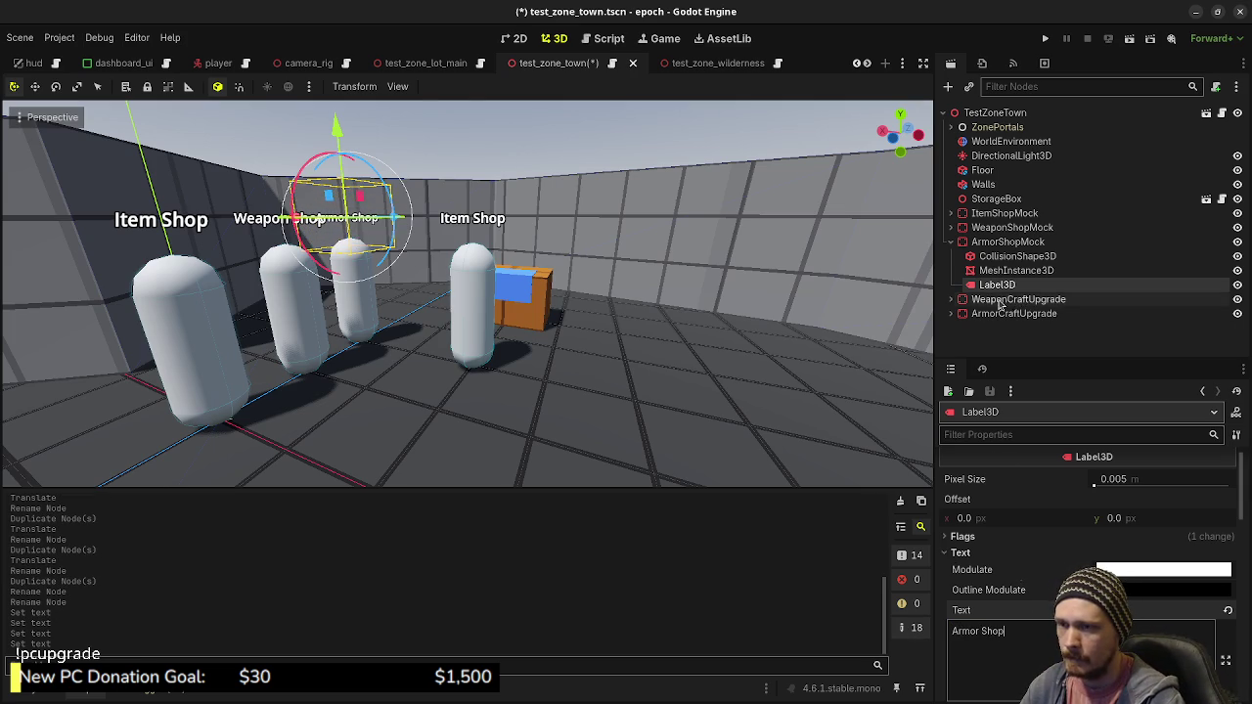
Relabel WeaponCraftUpgrade's Label3D as 'Weapon Craft & Upgrade'
{"action": "left_click", "coordinate": [951, 241]}
{"action": "left_click", "coordinate": [950, 256]}
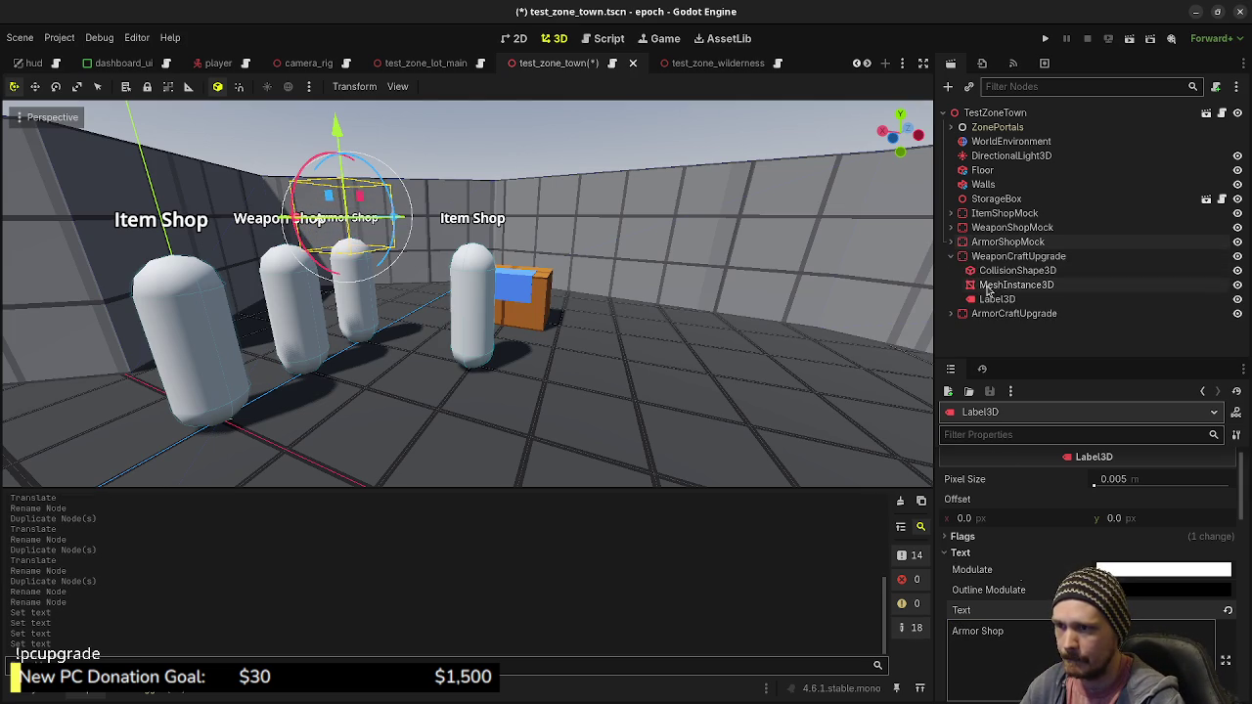
{"action": "left_click", "coordinate": [993, 299]}
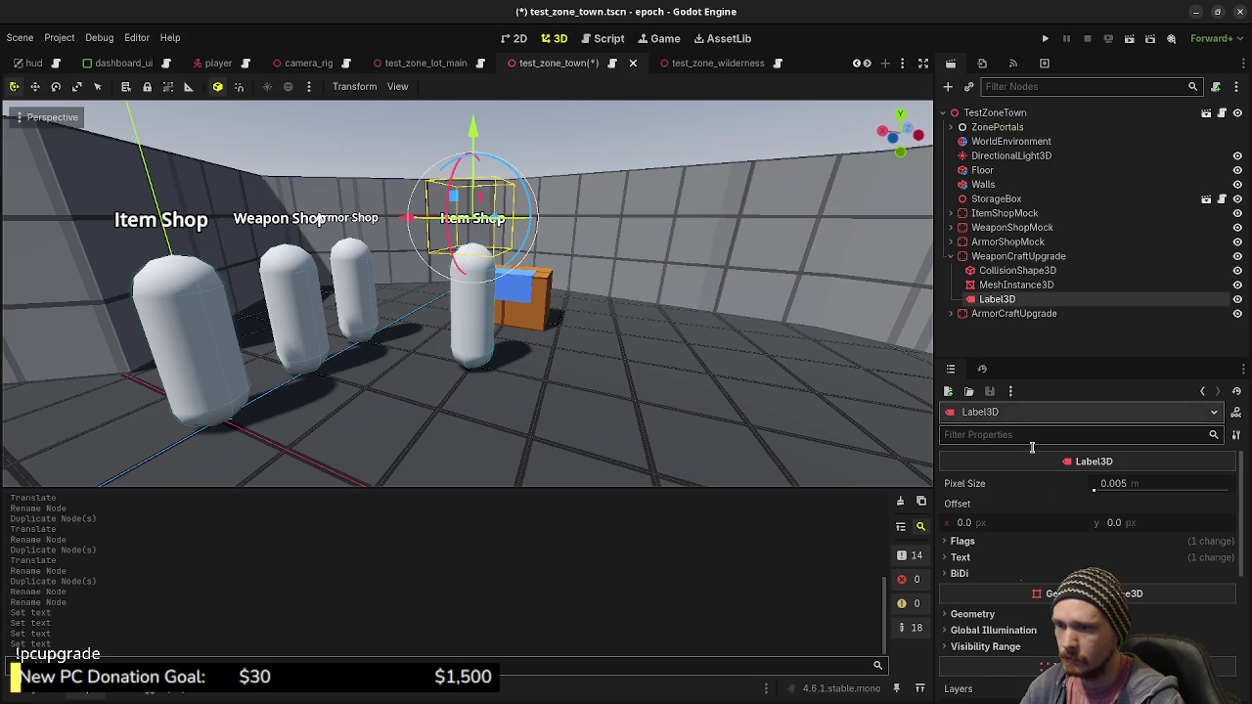
{"action": "left_click", "coordinate": [960, 557]}
{"action": "left_click_drag", "start_coordinate": [999, 631], "coordinate": [918, 634]}
{"action": "type", "text": "Weapon C"}
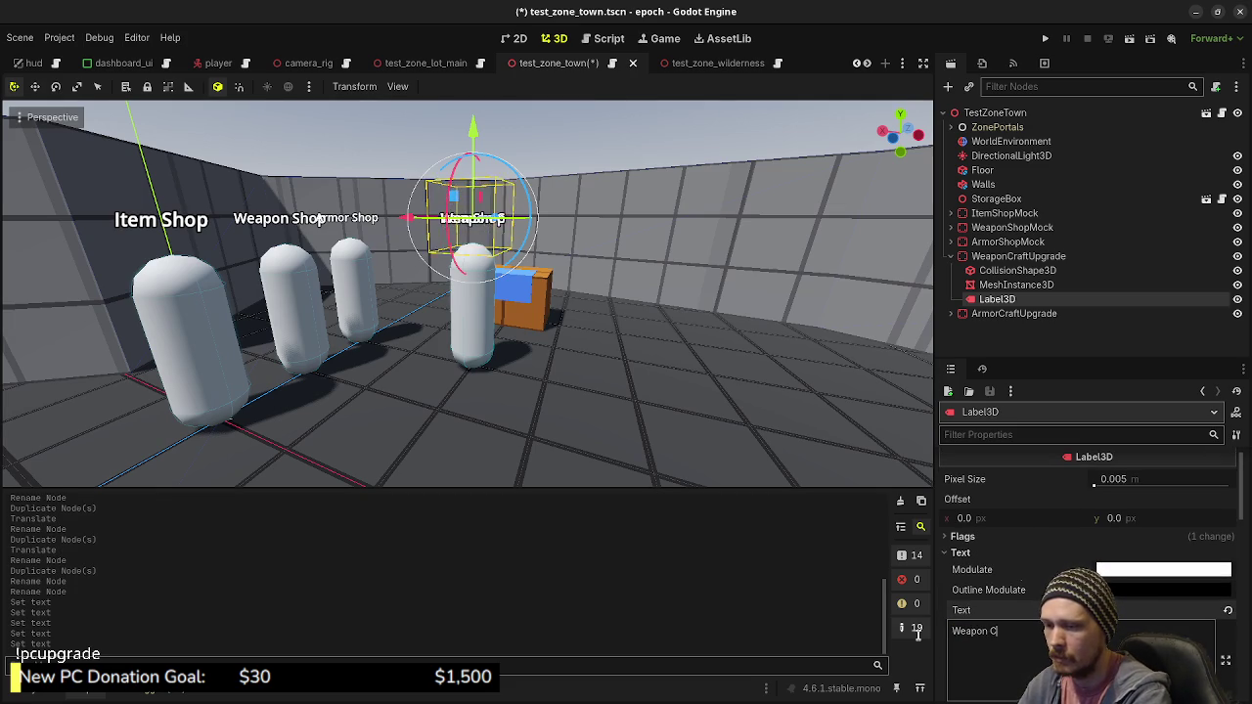
{"action": "type", "text": "raft & Upgrade"}
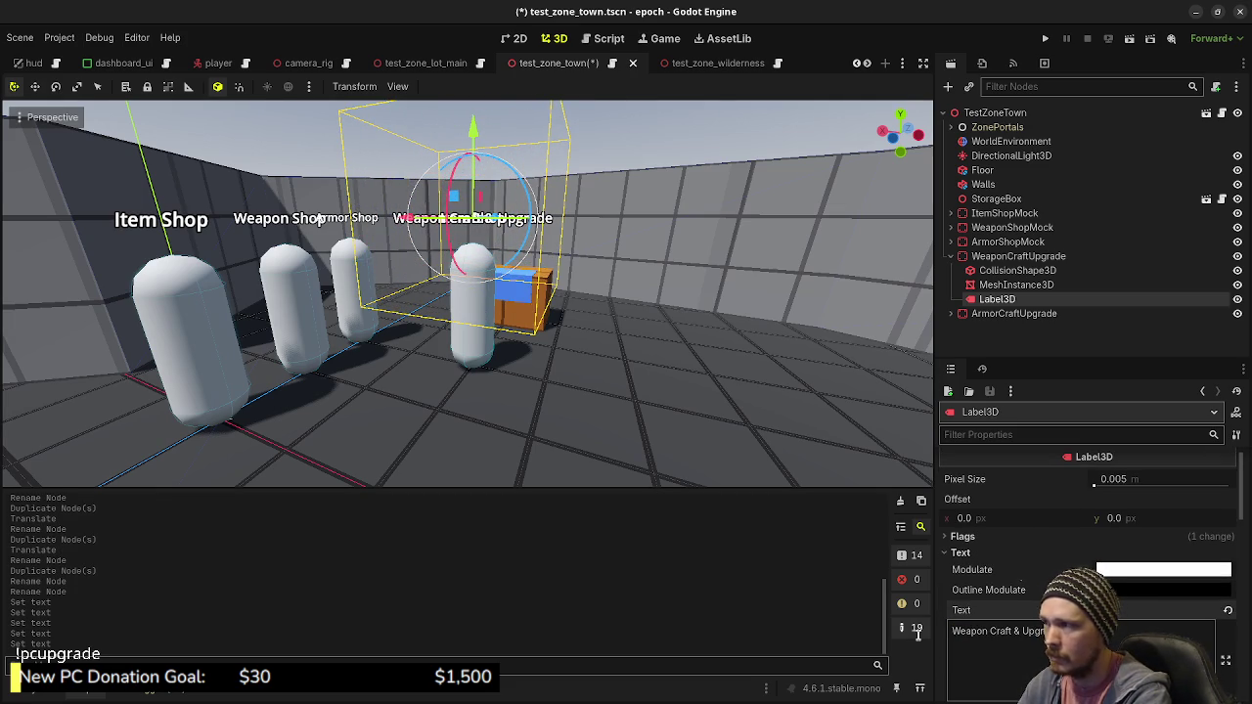
Move the ArmorCraftUpgrade capsule forward along the Z axis
{"action": "left_click", "coordinate": [952, 313]}
{"action": "left_click", "coordinate": [1013, 313]}
{"action": "scroll", "coordinate": [531, 397], "scroll_direction": "down", "scroll_amount": 2}
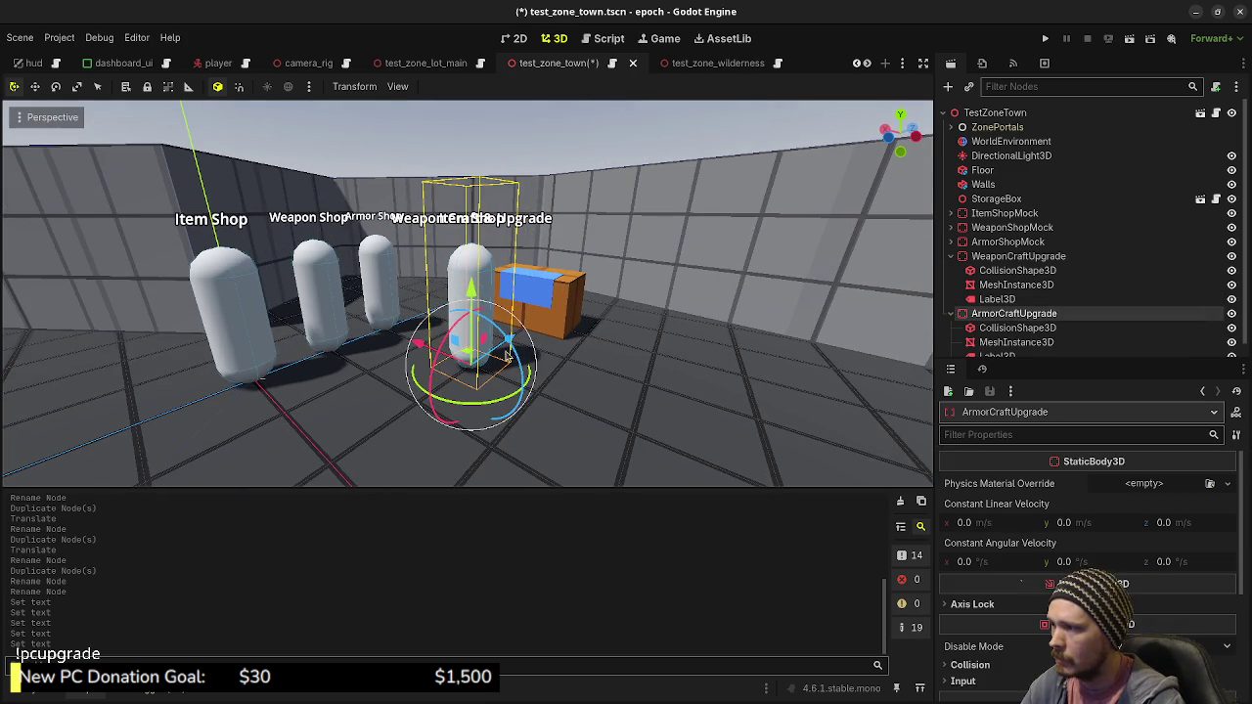
{"action": "left_click_drag", "start_coordinate": [516, 338], "coordinate": [487, 363]}
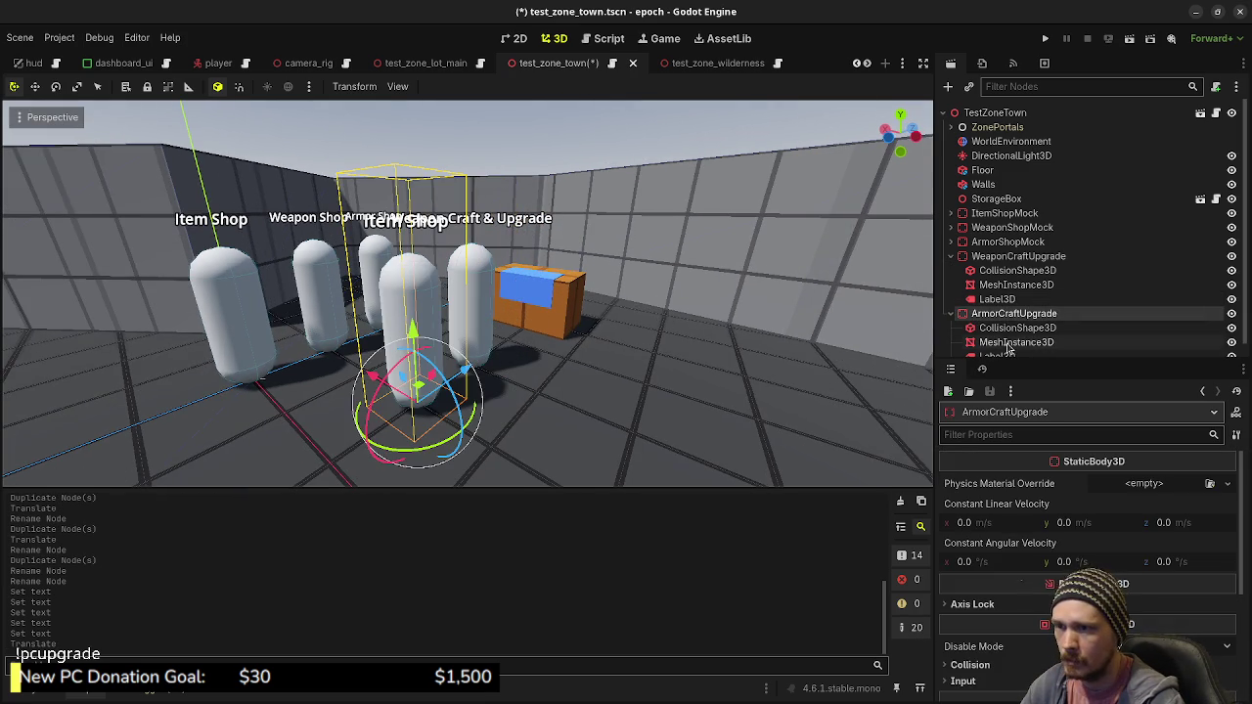
{"action": "scroll", "coordinate": [998, 342], "scroll_direction": "down", "scroll_amount": 1}
Relabel ArmorCraftUpgrade's Label3D as 'Armor Craft & Upgrade' and collapse the craft nodes
{"action": "left_click", "coordinate": [998, 343]}
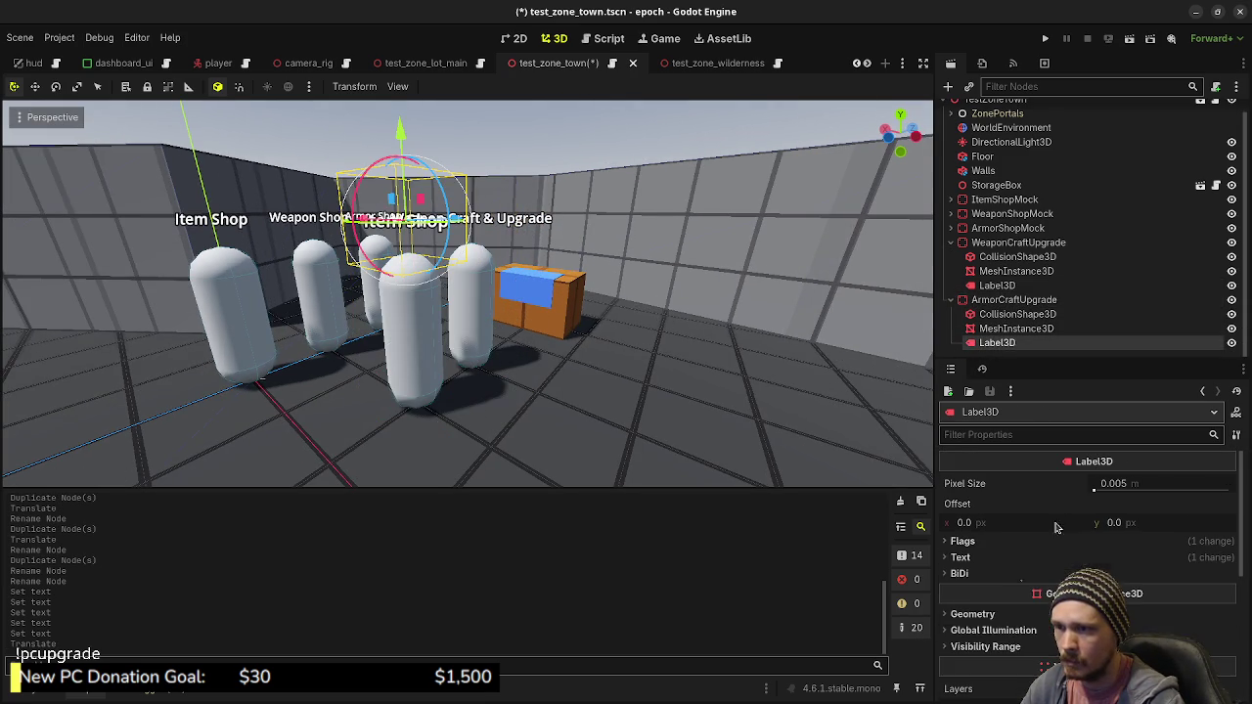
{"action": "left_click", "coordinate": [960, 557]}
{"action": "left_click", "coordinate": [1005, 643]}
{"action": "left_click_drag", "start_coordinate": [998, 636], "coordinate": [950, 634]}
{"action": "type", "text": "Armor Craft"}
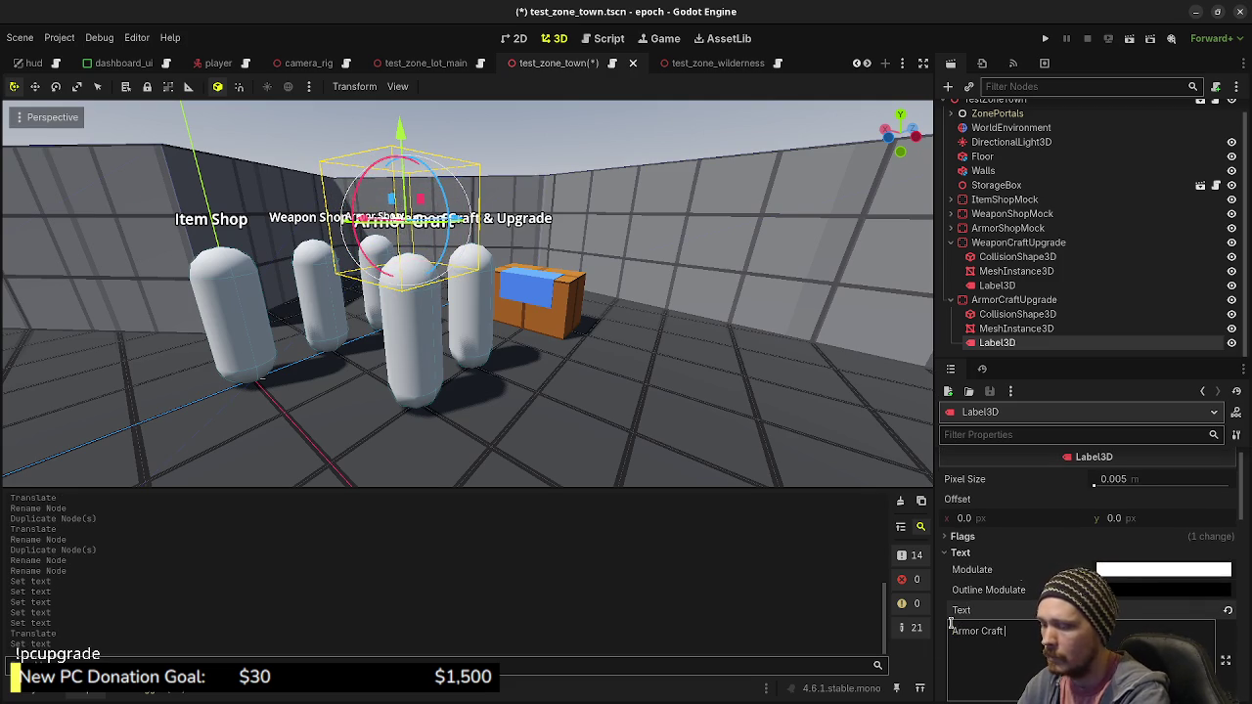
{"action": "type", "text": " & Upgrade"}
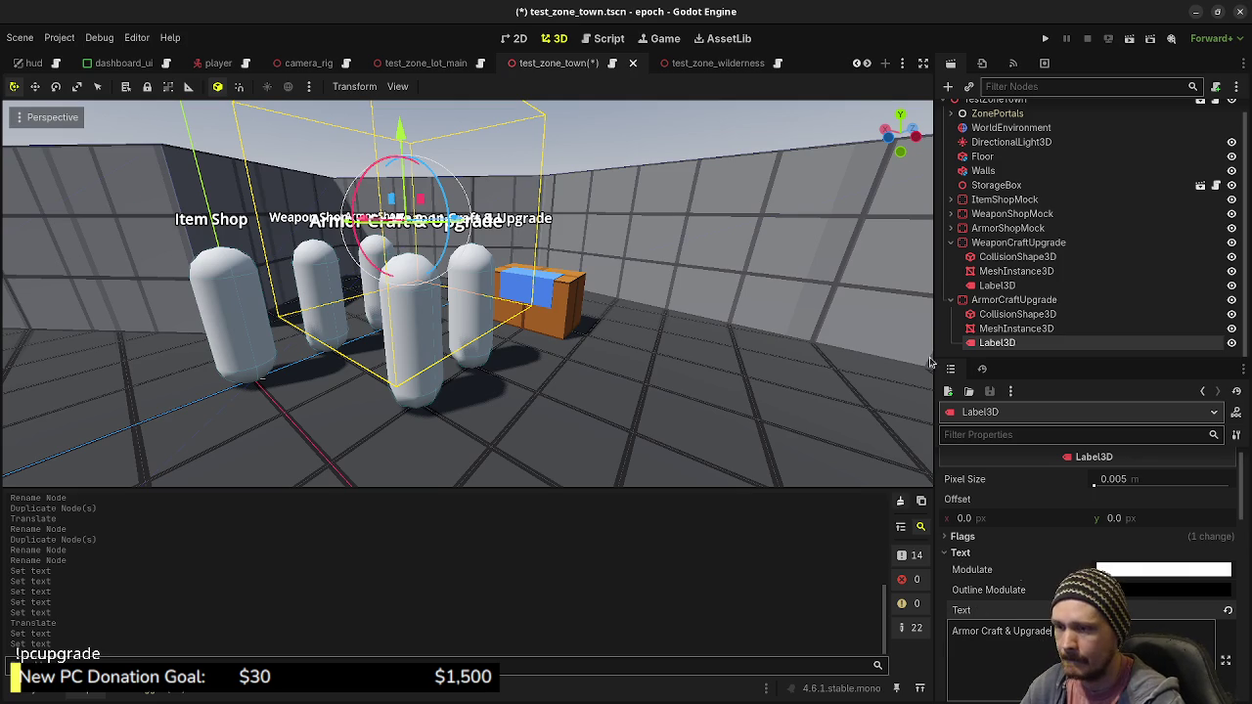
{"action": "left_click", "coordinate": [949, 299]}
{"action": "left_click", "coordinate": [950, 256]}
In top orthographic view, shift all five shop capsules up-left in the town
{"action": "mouse_move", "coordinate": [740, 327]}
{"action": "left_mouse_down"}
{"action": "mouse_move", "coordinate": [679, 349]}
{"action": "mouse_move", "coordinate": [715, 143]}
{"action": "left_mouse_up"}
{"action": "scroll", "coordinate": [612, 240], "scroll_direction": "down", "scroll_amount": 5}
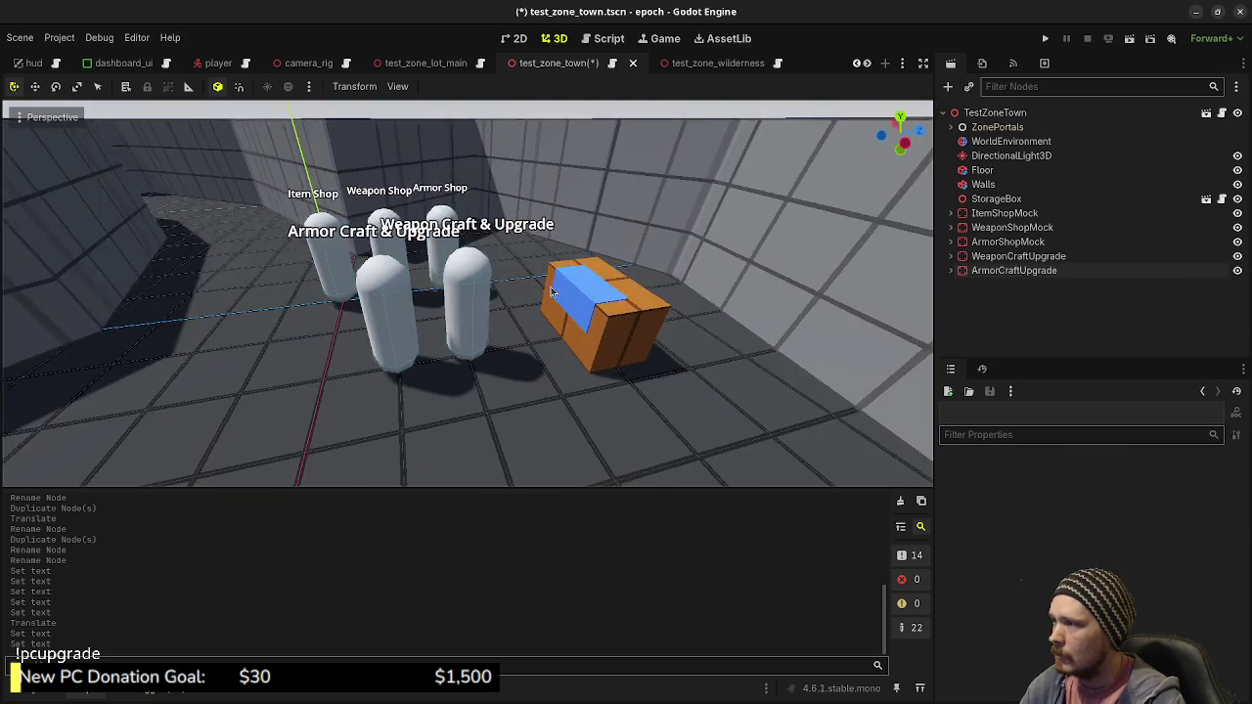
{"action": "left_click", "coordinate": [1004, 213]}
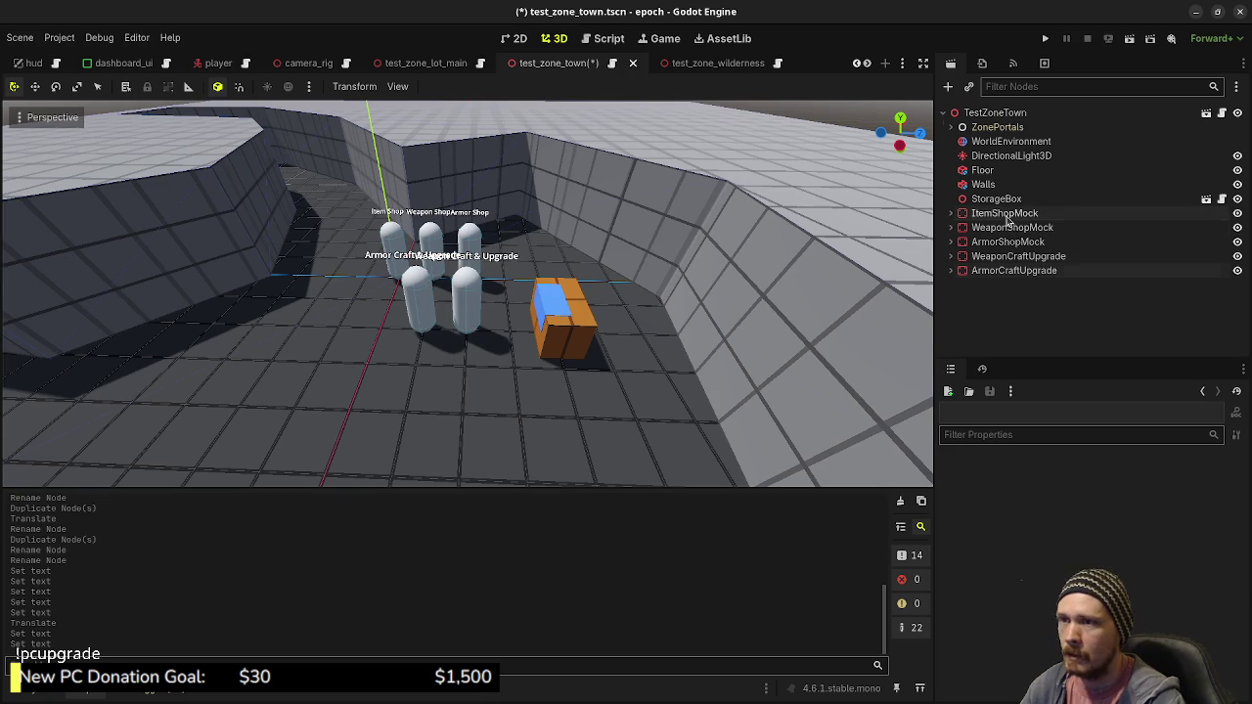
{"action": "left_click", "coordinate": [1014, 270], "text": "shift"}
{"action": "key", "text": "f"}
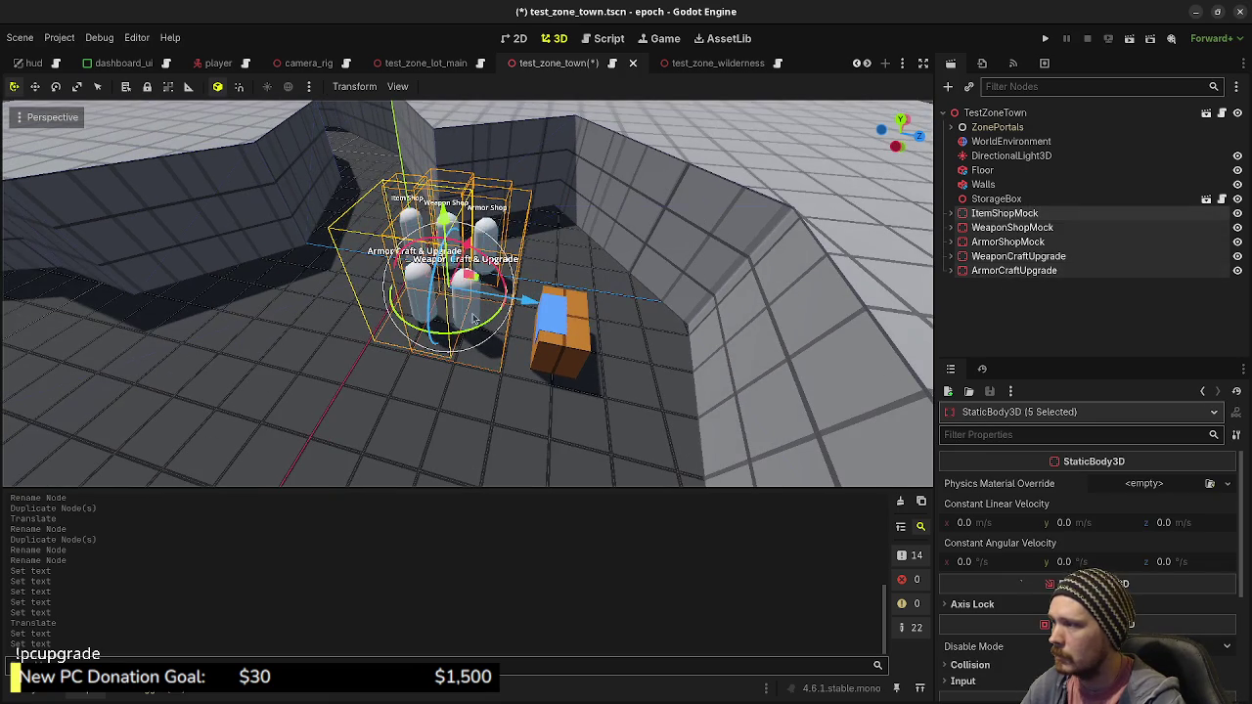
{"action": "left_click_drag", "start_coordinate": [411, 278], "coordinate": [409, 313]}
{"action": "key", "text": "KP_7"}
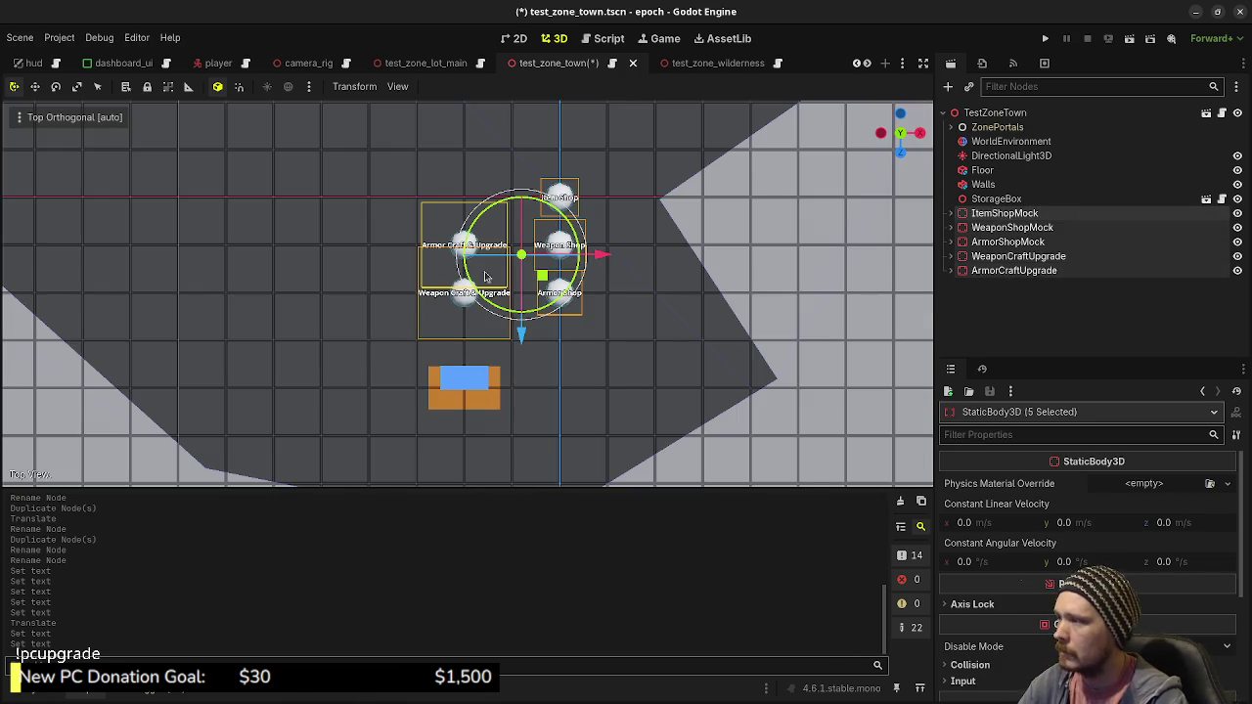
{"action": "scroll", "coordinate": [418, 300], "scroll_direction": "down", "scroll_amount": 3}
{"action": "scroll", "coordinate": [458, 302], "scroll_direction": "down", "scroll_amount": 3}
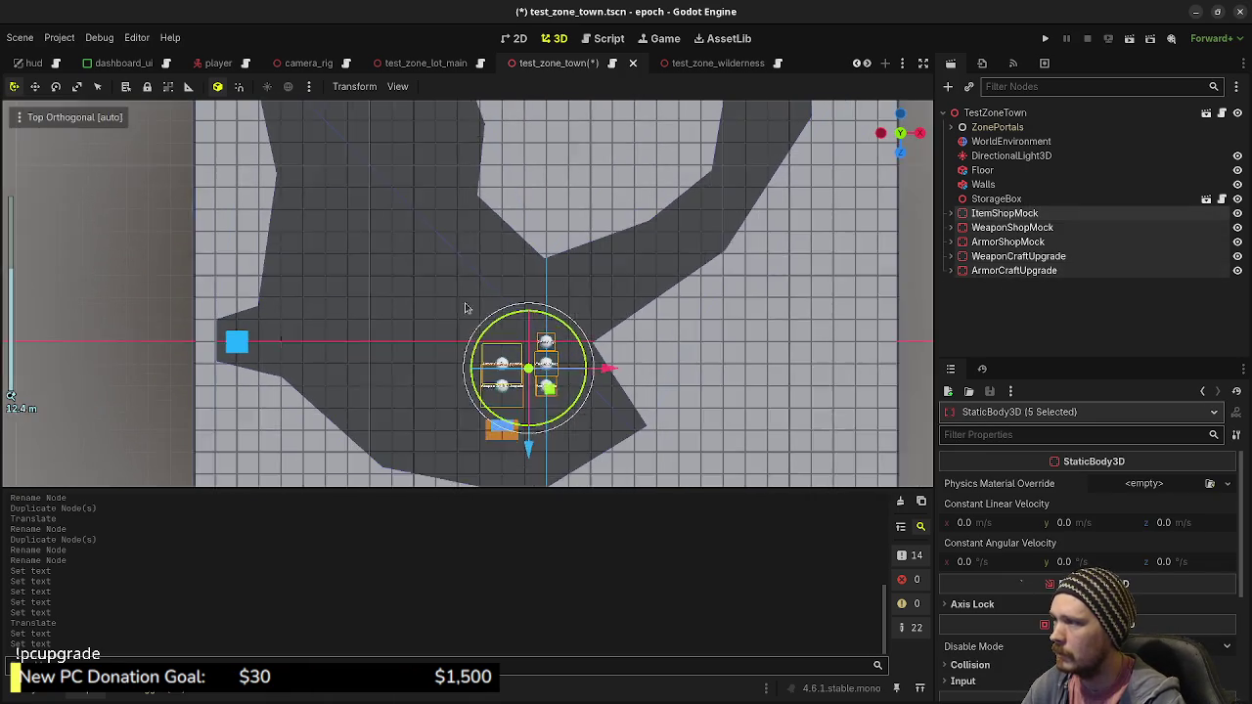
{"action": "scroll", "coordinate": [458, 347], "scroll_direction": "up", "scroll_amount": 1}
{"action": "mouse_move", "coordinate": [519, 396]}
{"action": "left_mouse_down"}
{"action": "mouse_move", "coordinate": [430, 309]}
{"action": "mouse_move", "coordinate": [411, 244]}
{"action": "mouse_move", "coordinate": [440, 282]}
{"action": "left_mouse_up"}
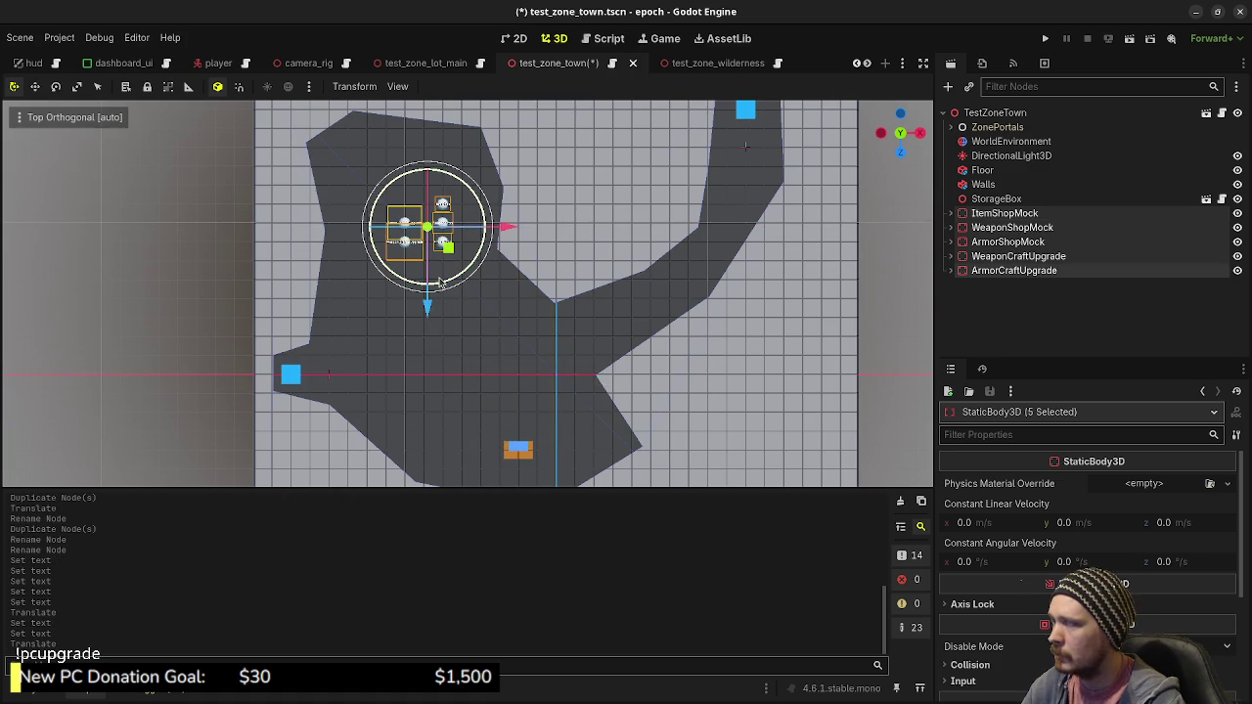
{"action": "scroll", "coordinate": [445, 283], "scroll_direction": "up", "scroll_amount": 4}
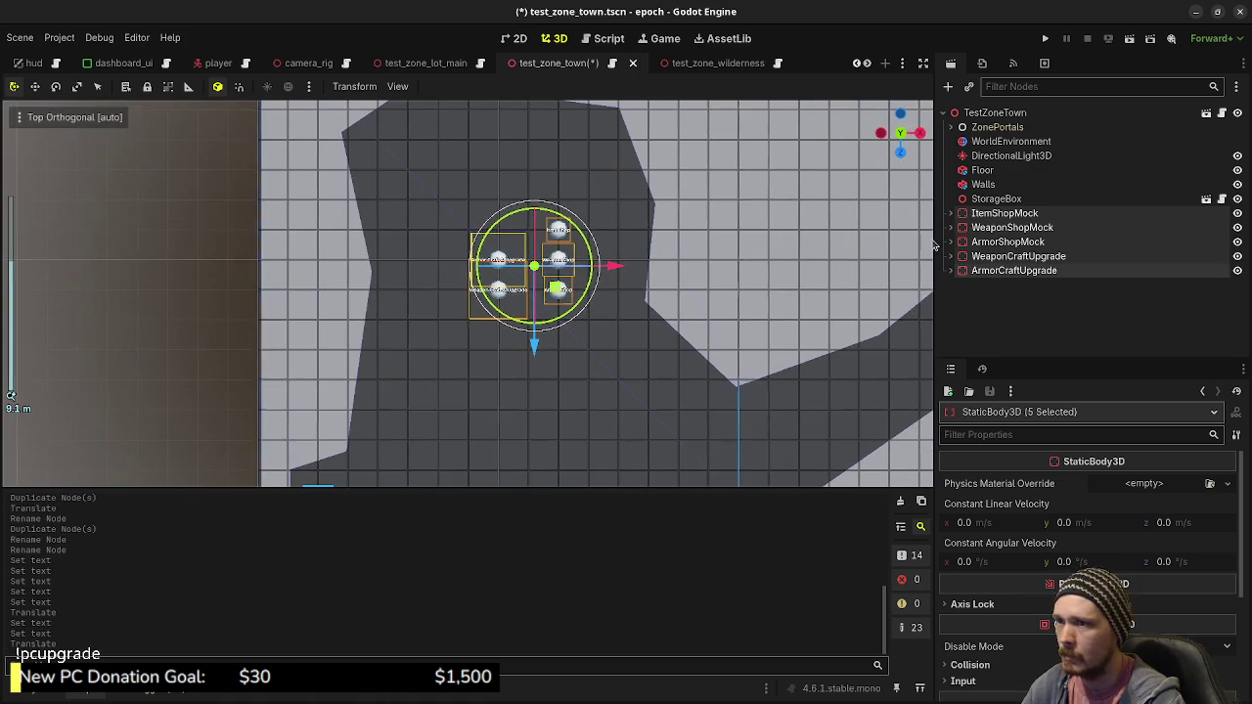
Reposition the Item Shop, Weapon Shop and Armor Shop capsules individually
{"action": "left_click", "coordinate": [988, 213]}
{"action": "mouse_move", "coordinate": [580, 253]}
{"action": "left_mouse_down"}
{"action": "mouse_move", "coordinate": [691, 383]}
{"action": "mouse_move", "coordinate": [688, 373]}
{"action": "left_mouse_up"}
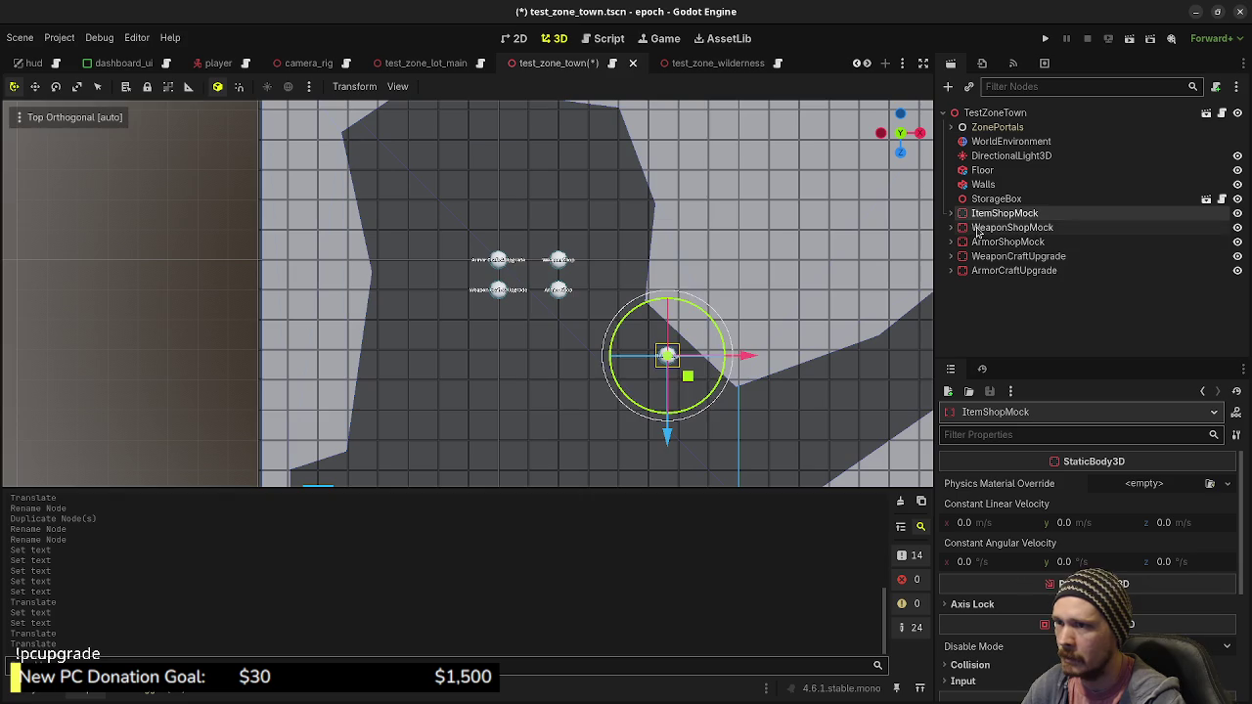
{"action": "left_click", "coordinate": [1012, 227]}
{"action": "mouse_move", "coordinate": [579, 283]}
{"action": "left_mouse_down"}
{"action": "mouse_move", "coordinate": [649, 243]}
{"action": "mouse_move", "coordinate": [638, 242]}
{"action": "left_mouse_up"}
{"action": "left_click", "coordinate": [1007, 242]}
{"action": "left_click_drag", "start_coordinate": [583, 314], "coordinate": [603, 179]}
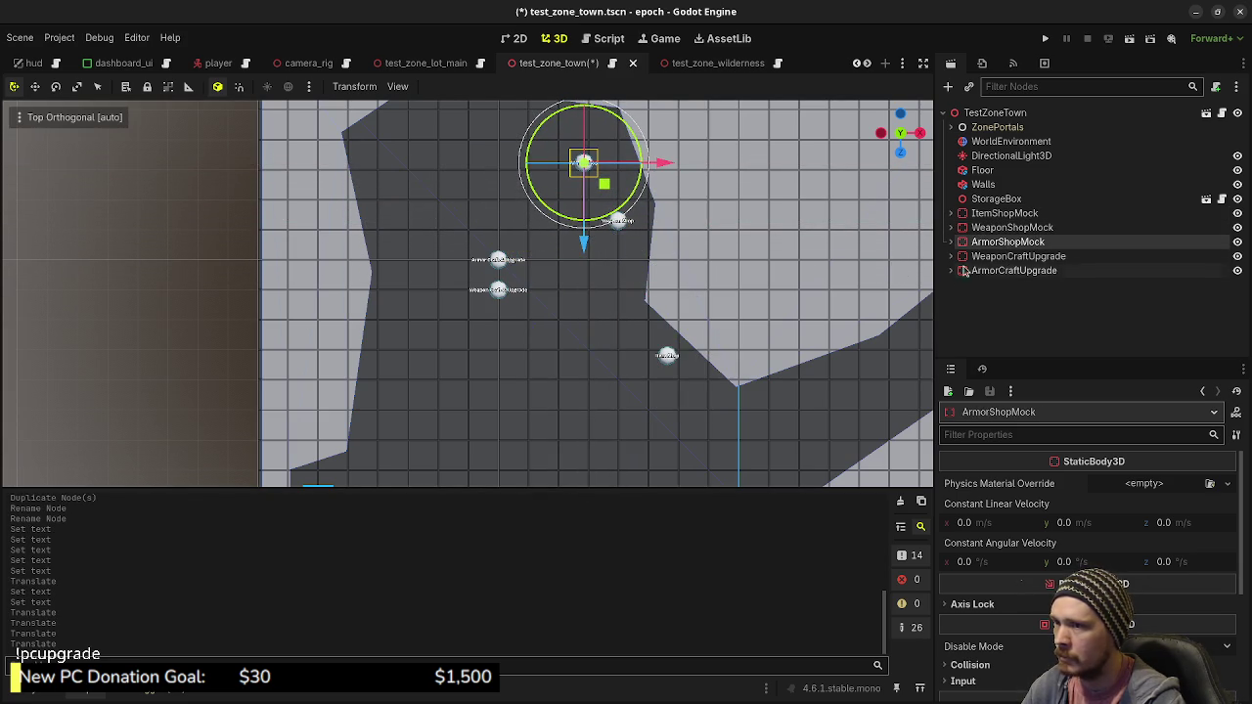
Move WeaponCraftUpgrade up-left and ArmorCraftUpgrade into their new spots beside the shops
{"action": "left_click", "coordinate": [1018, 257]}
{"action": "mouse_move", "coordinate": [581, 303]}
{"action": "left_mouse_down"}
{"action": "mouse_move", "coordinate": [503, 280]}
{"action": "mouse_move", "coordinate": [464, 293]}
{"action": "mouse_move", "coordinate": [411, 176]}
{"action": "left_mouse_up"}
{"action": "left_click", "coordinate": [1014, 269]}
{"action": "left_click_drag", "start_coordinate": [581, 345], "coordinate": [618, 230]}
{"action": "left_click_drag", "start_coordinate": [613, 322], "coordinate": [540, 265]}
{"action": "left_click", "coordinate": [491, 133]}
{"action": "mouse_move", "coordinate": [625, 283]}
{"action": "left_mouse_down"}
{"action": "mouse_move", "coordinate": [567, 294]}
{"action": "mouse_move", "coordinate": [474, 262]}
{"action": "mouse_move", "coordinate": [506, 159]}
{"action": "mouse_move", "coordinate": [576, 265]}
{"action": "mouse_move", "coordinate": [707, 311]}
{"action": "mouse_move", "coordinate": [587, 293]}
{"action": "left_mouse_up"}
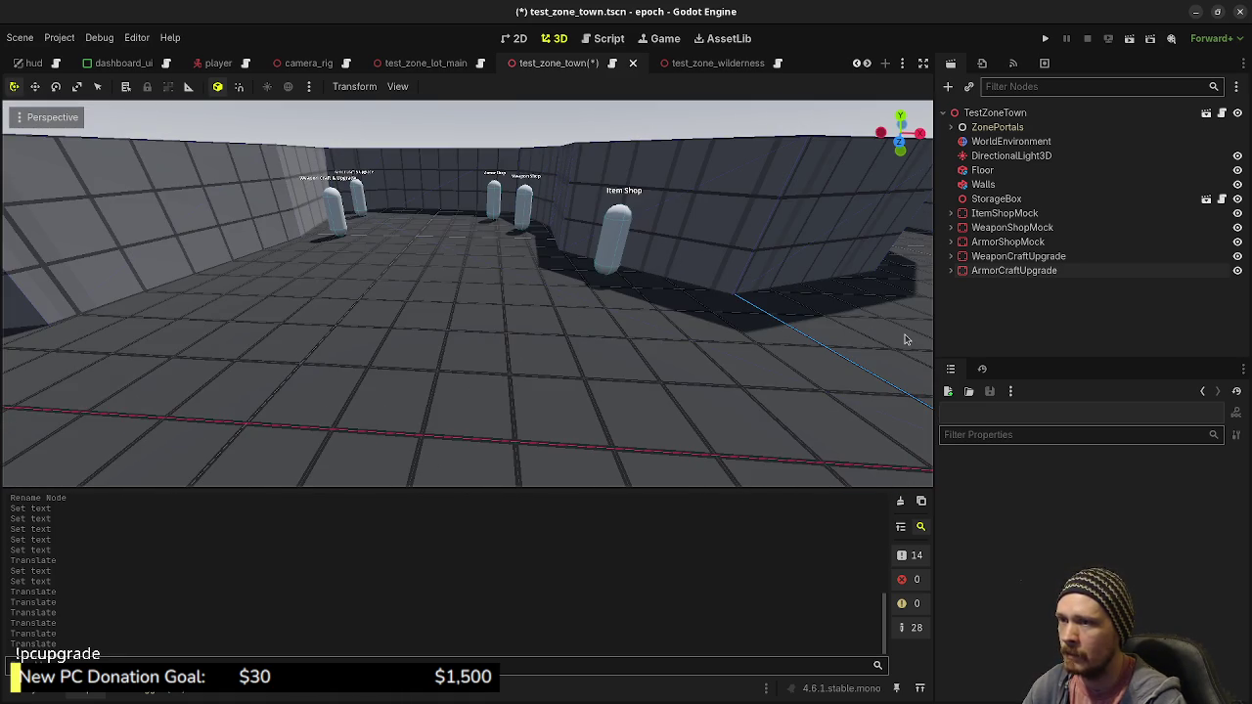
Check off the weapon and armor upgrade/crafter tasks in Obsidian and minimize it
{"action": "key", "text": "alt+Tab"}
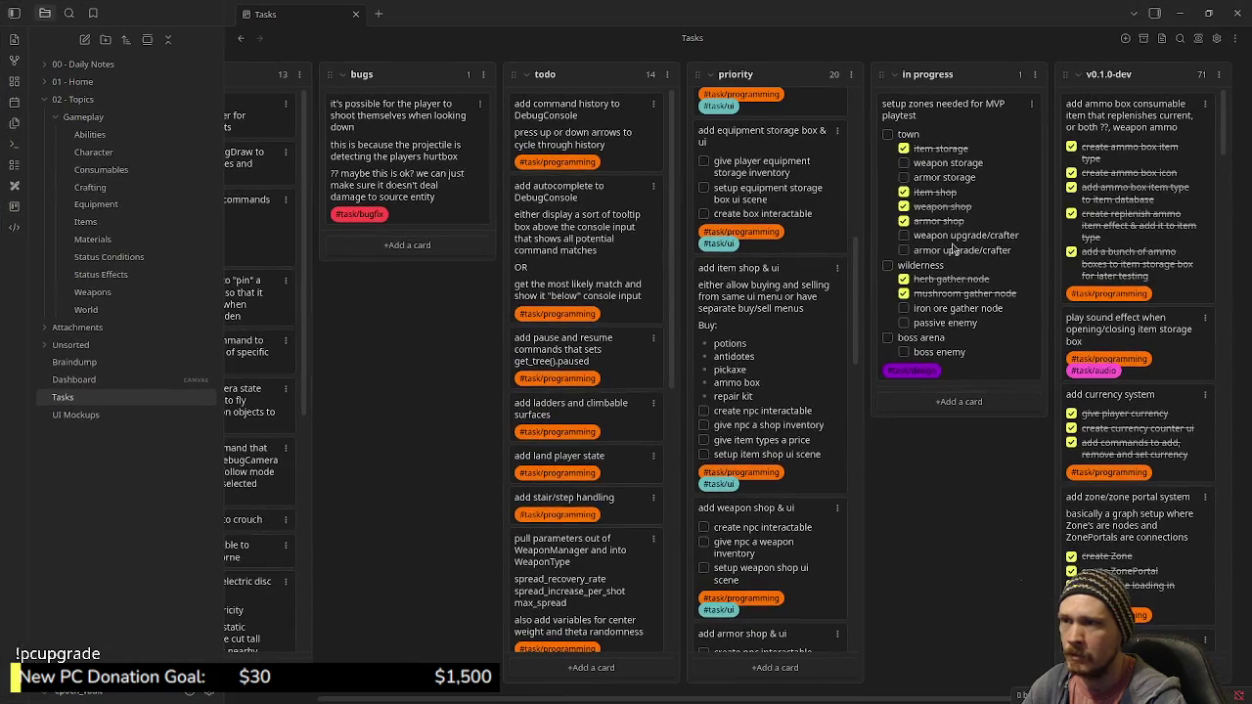
{"action": "left_click", "coordinate": [903, 236]}
{"action": "left_click", "coordinate": [904, 250]}
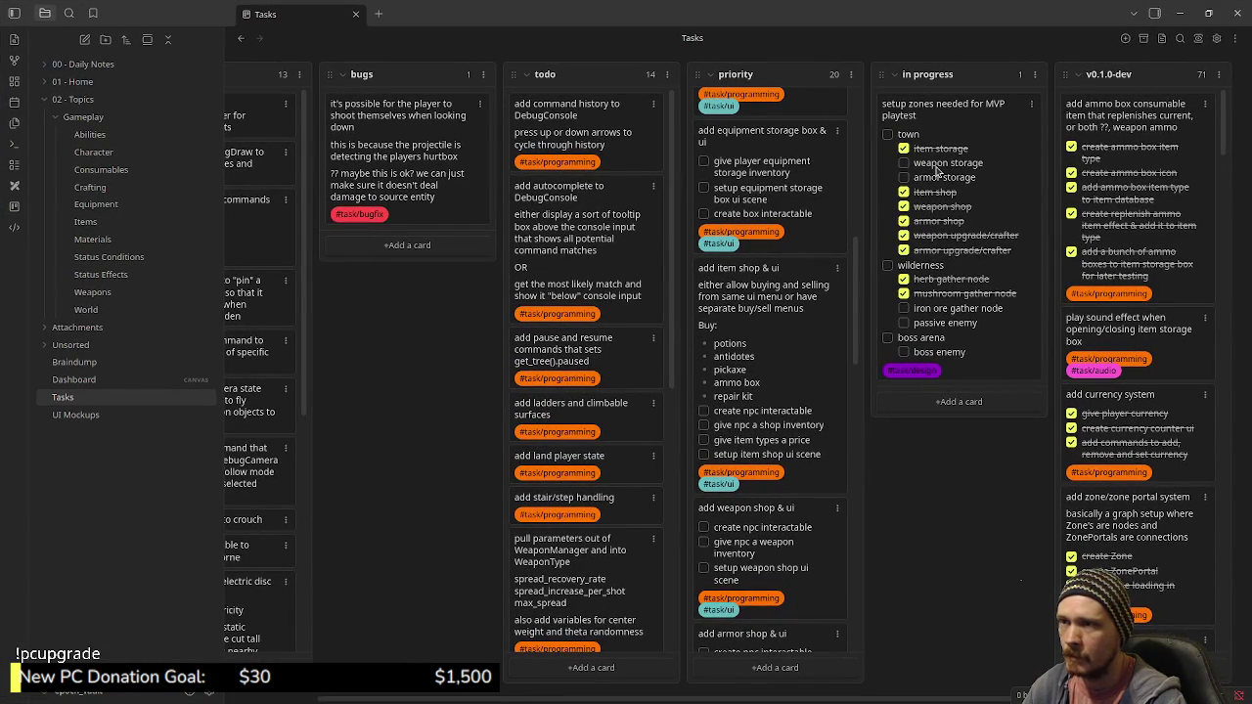
{"action": "left_click", "coordinate": [1179, 13]}
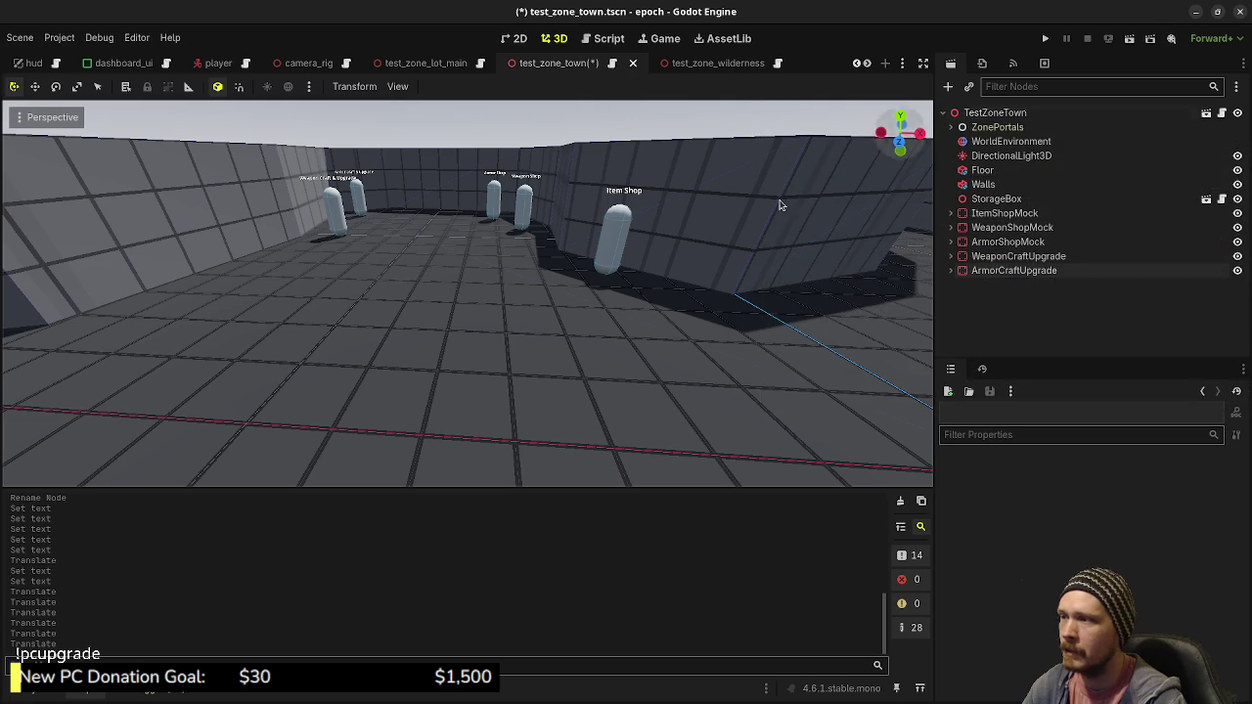
{"action": "key", "text": "w"}
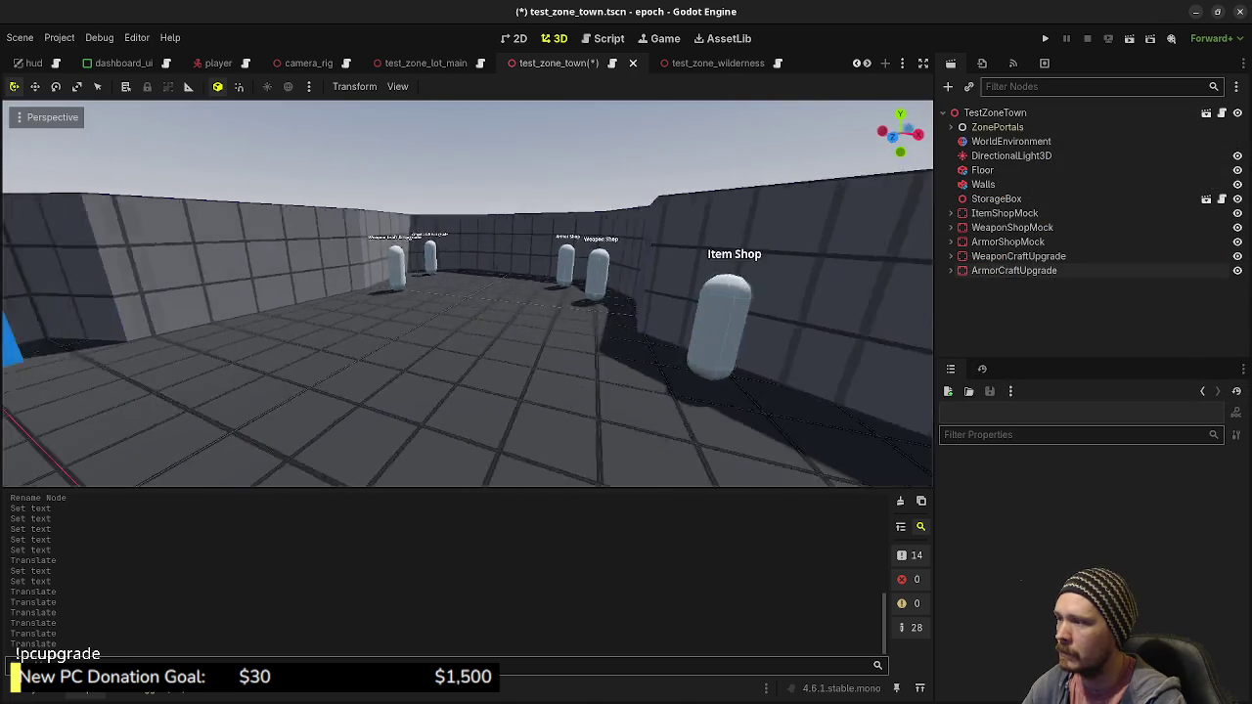
{"action": "key", "text": "s"}
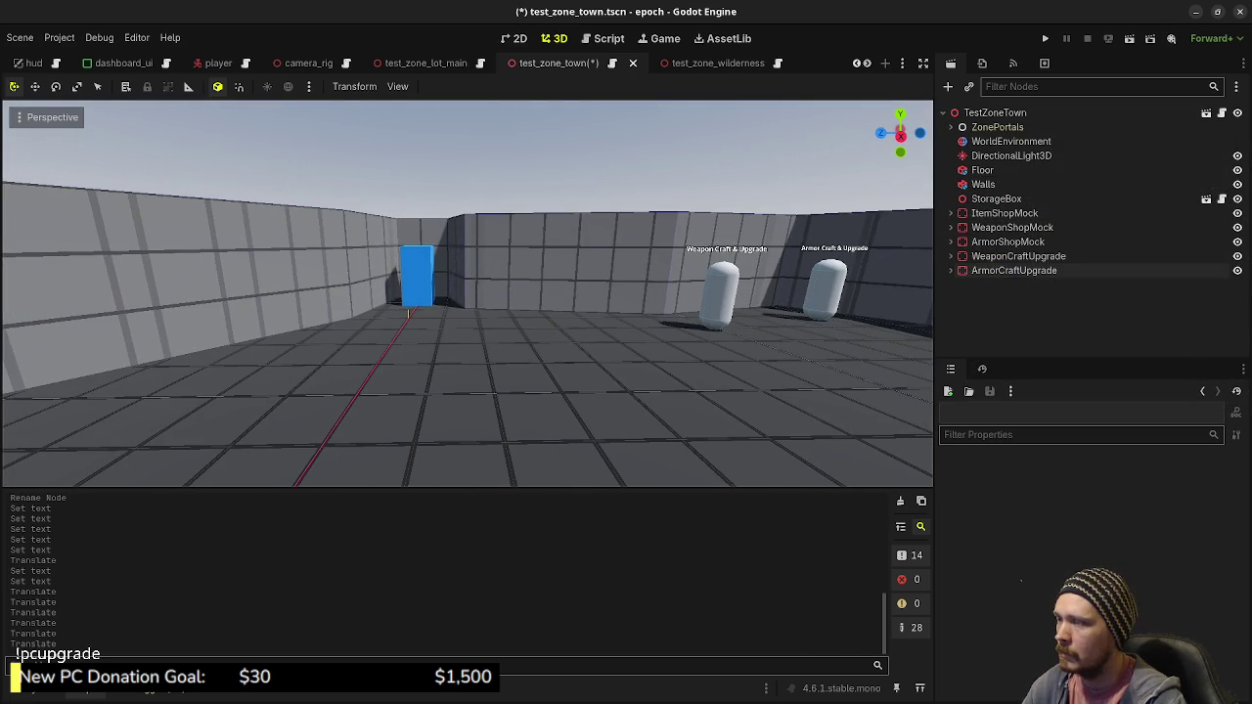
{"action": "key", "text": "w"}
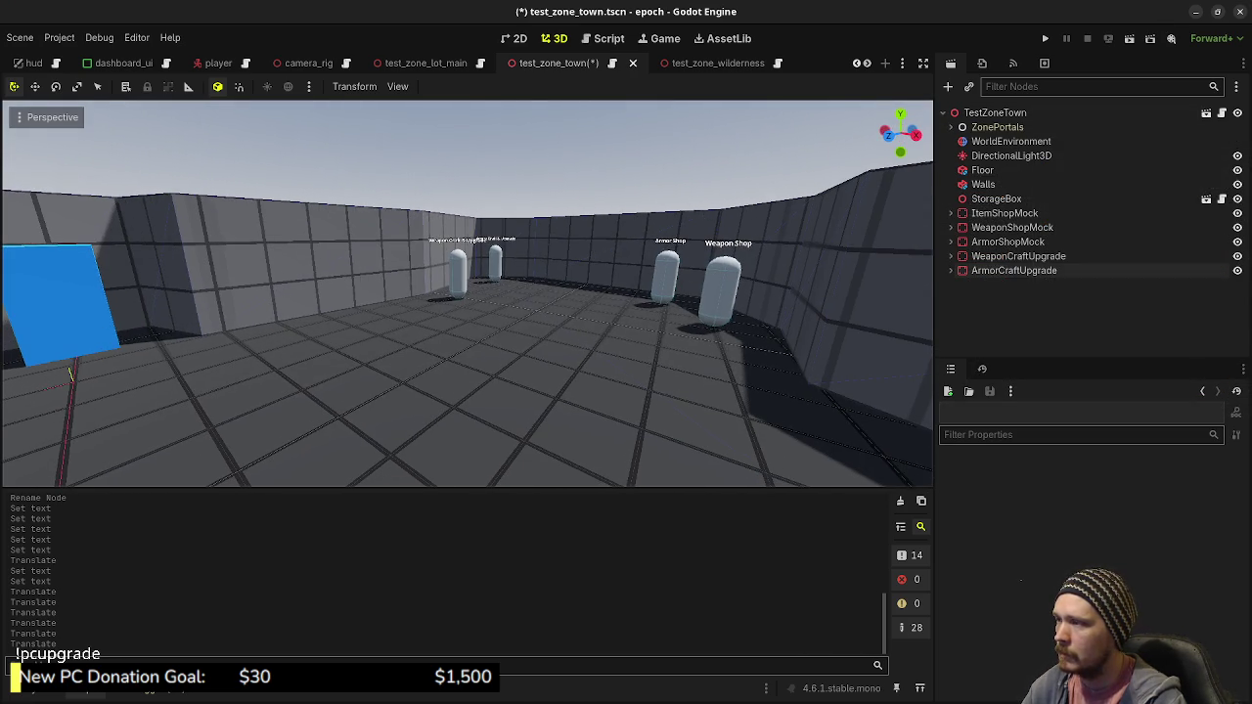
{"action": "key", "text": "w"}
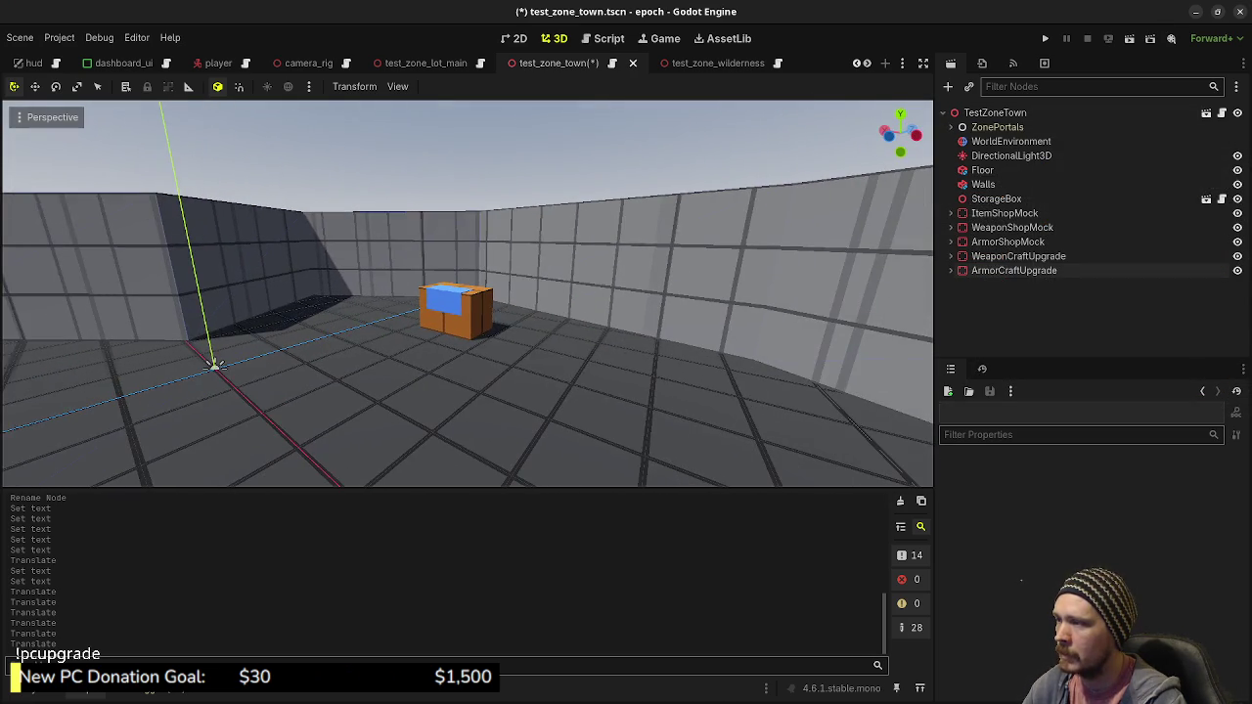
{"action": "key", "text": "w"}
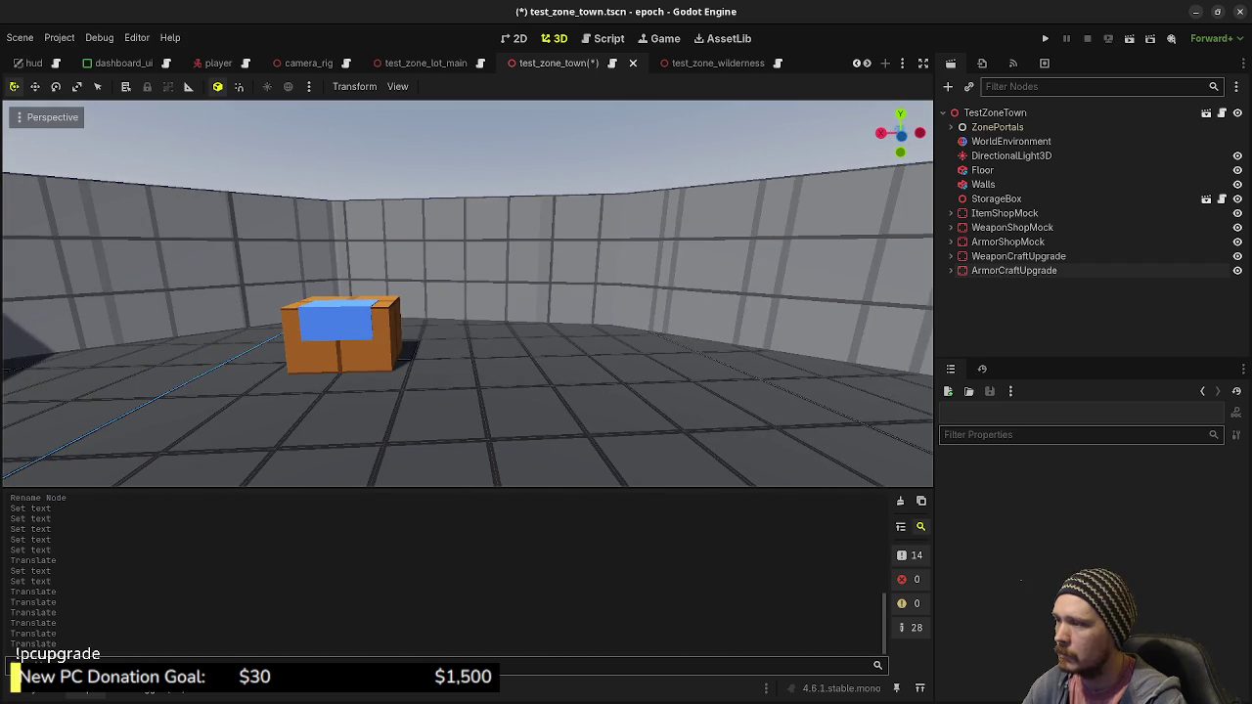
{"action": "key", "text": "w"}
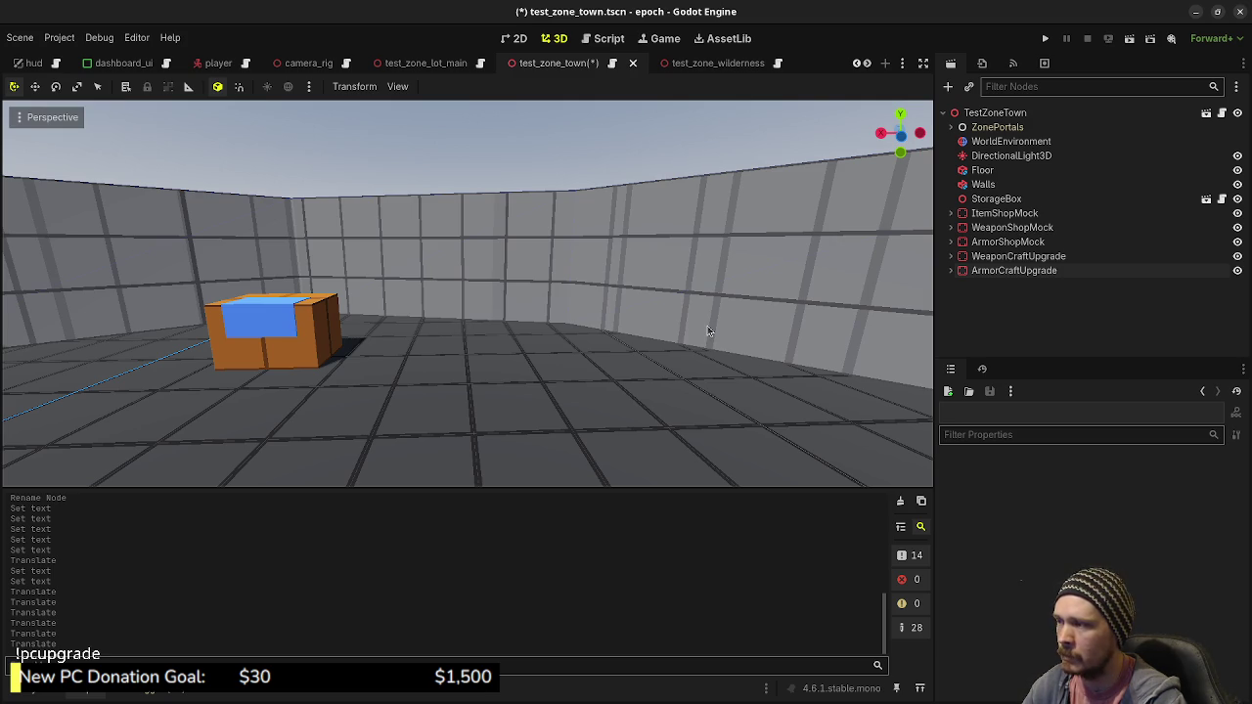
{"action": "mouse_move", "coordinate": [518, 361]}
{"action": "left_mouse_down"}
{"action": "mouse_move", "coordinate": [431, 354]}
{"action": "mouse_move", "coordinate": [528, 354]}
{"action": "mouse_move", "coordinate": [459, 356]}
{"action": "mouse_move", "coordinate": [479, 377]}
{"action": "left_mouse_up"}
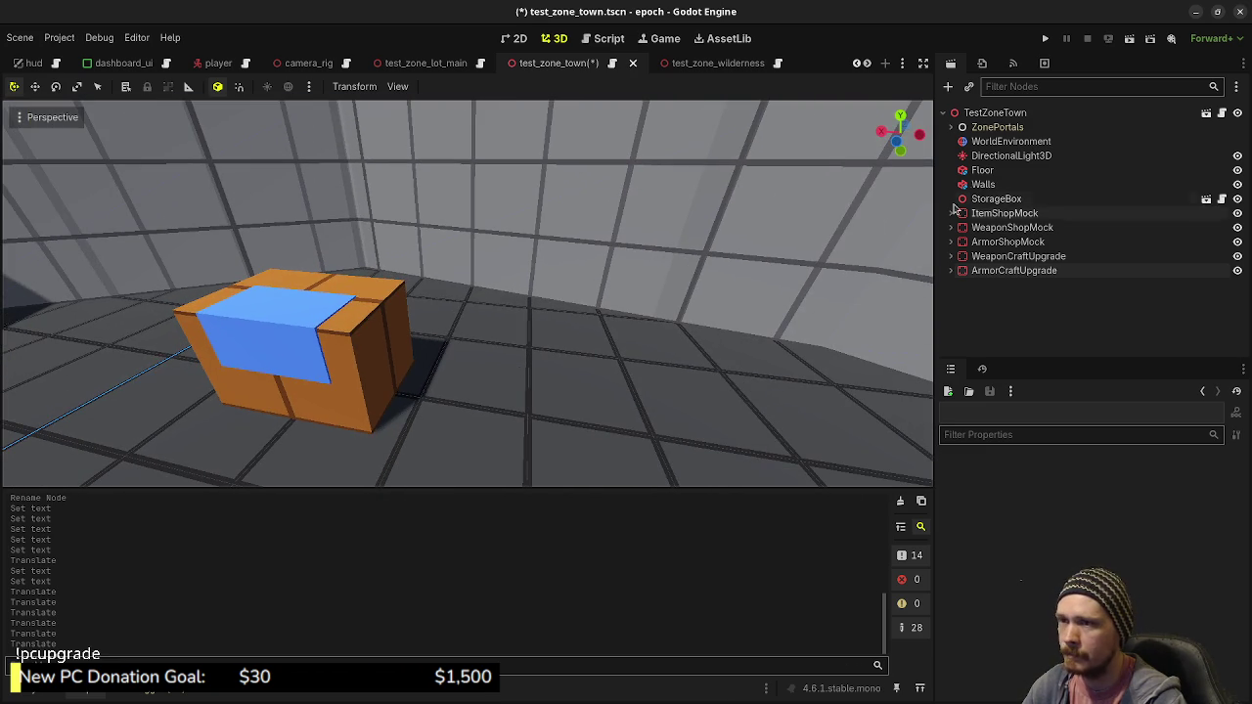
{"action": "left_click", "coordinate": [988, 114]}
Add a CSGBox3D node and move it along X and 5 units along Z
{"action": "key", "text": "ctrl+a"}
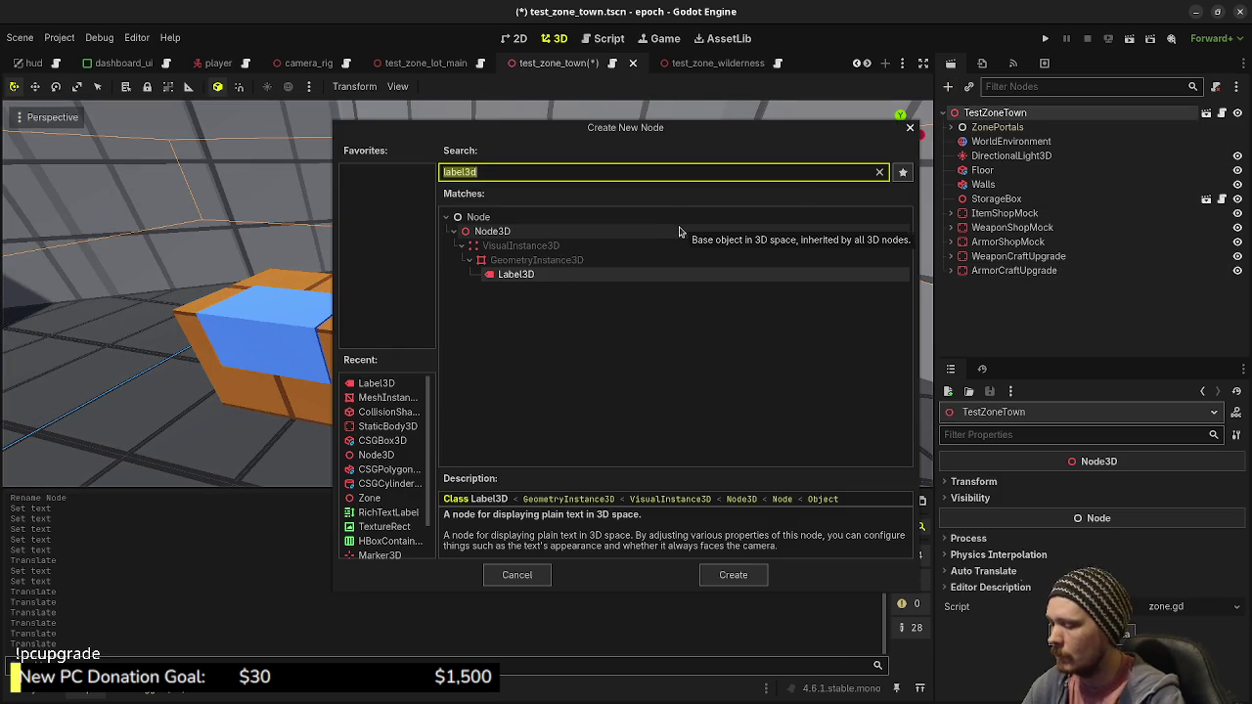
{"action": "type", "text": "csgbo"}
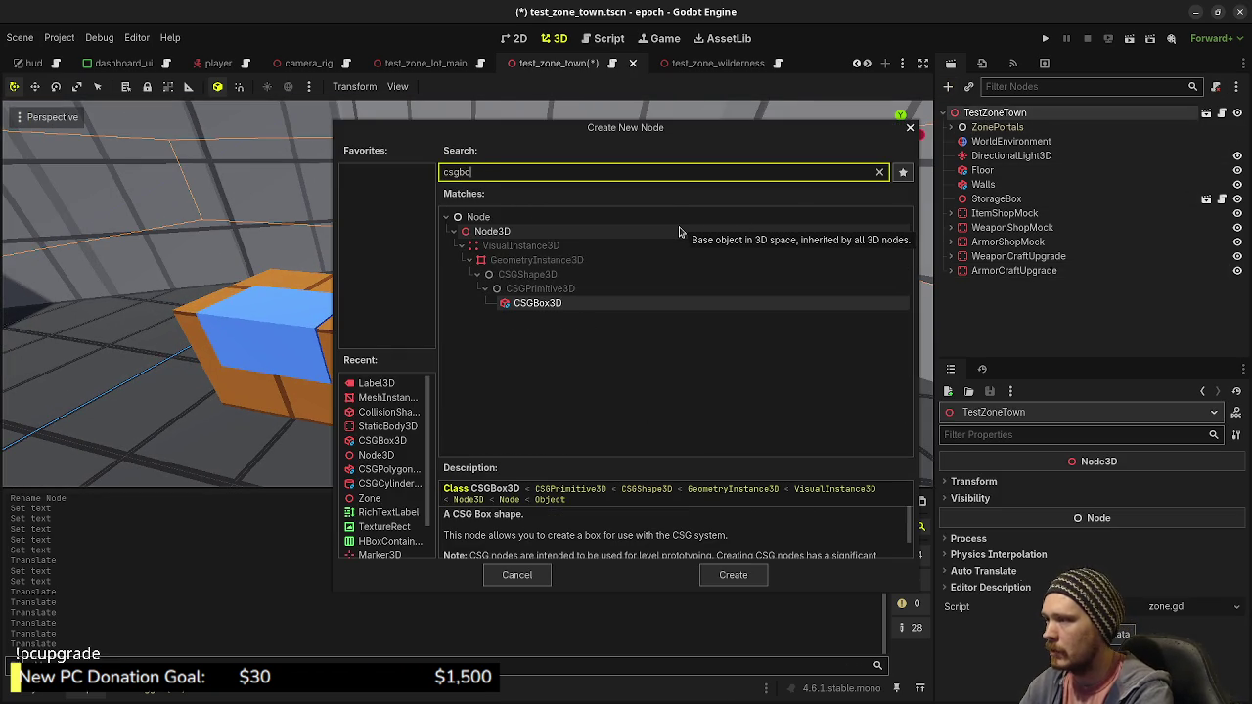
{"action": "key", "text": "Return"}
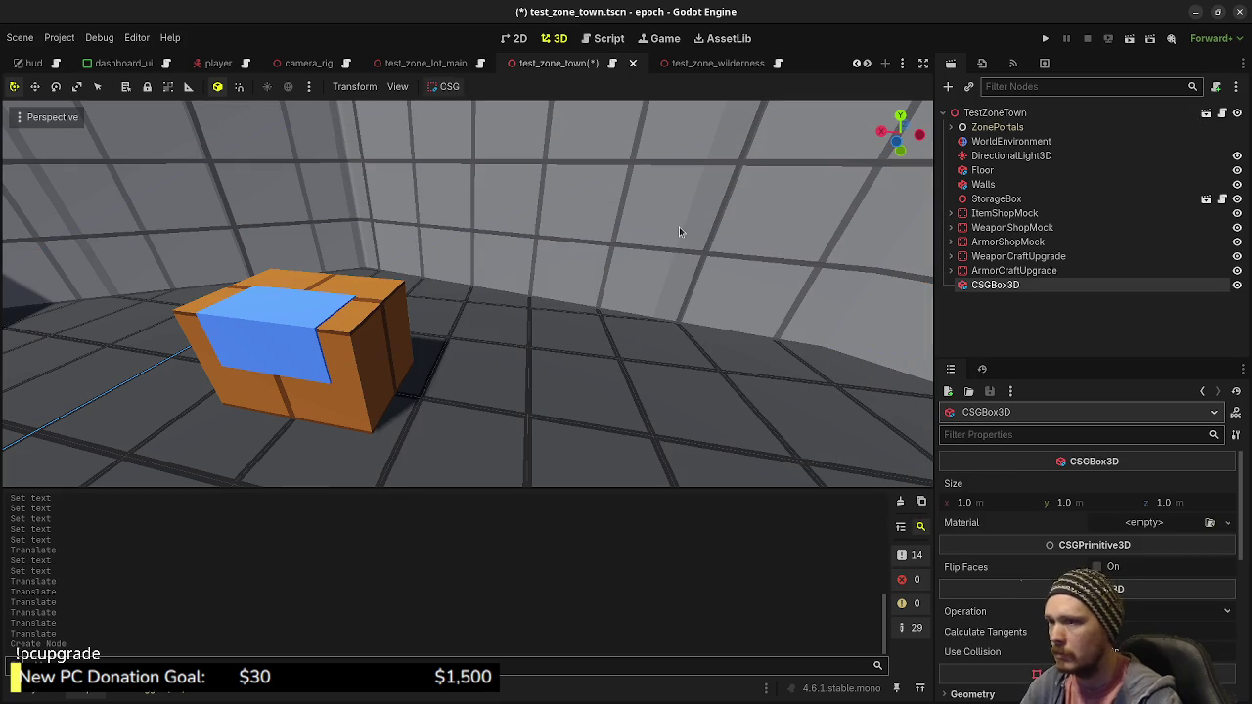
{"action": "scroll", "coordinate": [565, 365], "scroll_direction": "down", "scroll_amount": 5}
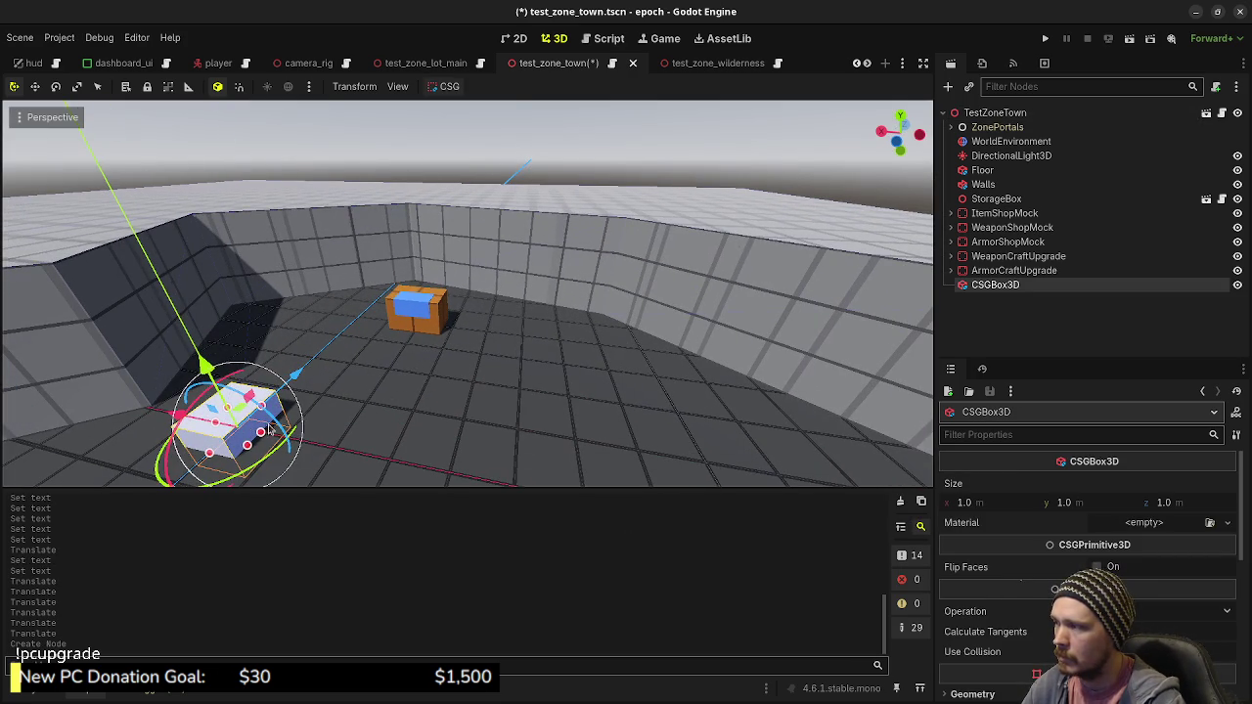
{"action": "left_click_drag", "start_coordinate": [184, 421], "coordinate": [391, 445]}
{"action": "key", "text": "f"}
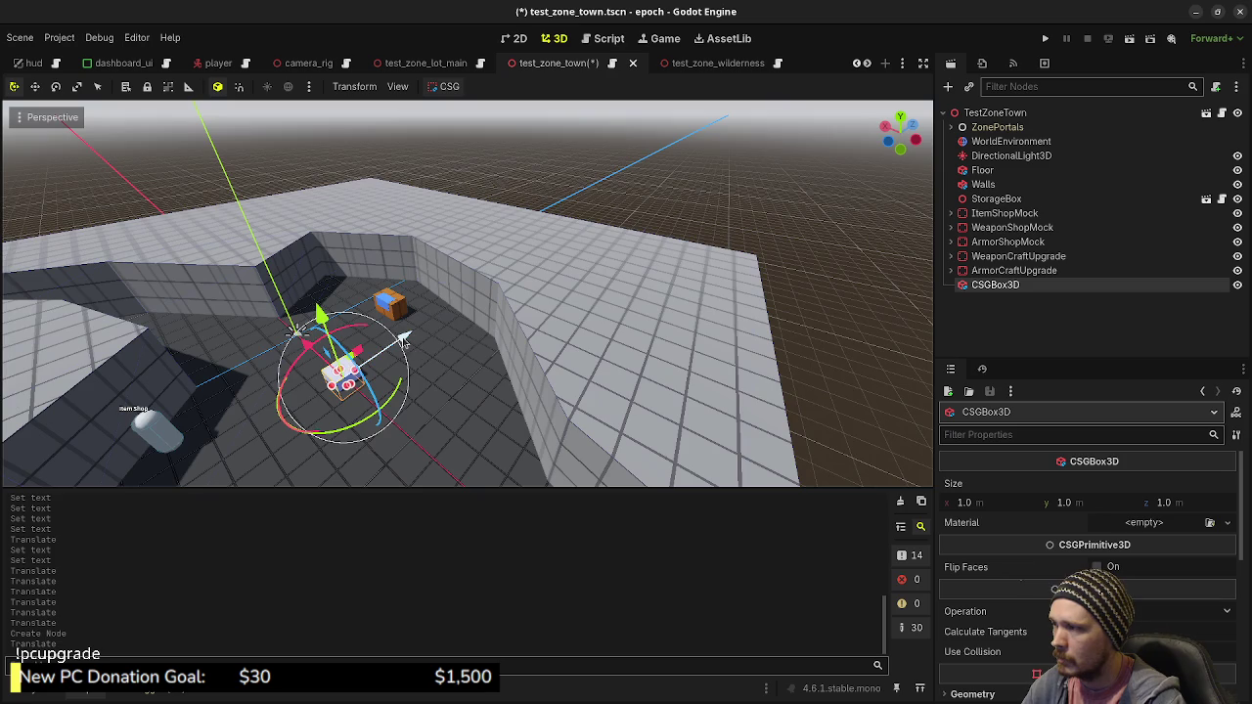
{"action": "mouse_move", "coordinate": [401, 366]}
{"action": "left_mouse_down"}
{"action": "mouse_move", "coordinate": [491, 323]}
{"action": "mouse_move", "coordinate": [480, 325]}
{"action": "left_mouse_up"}
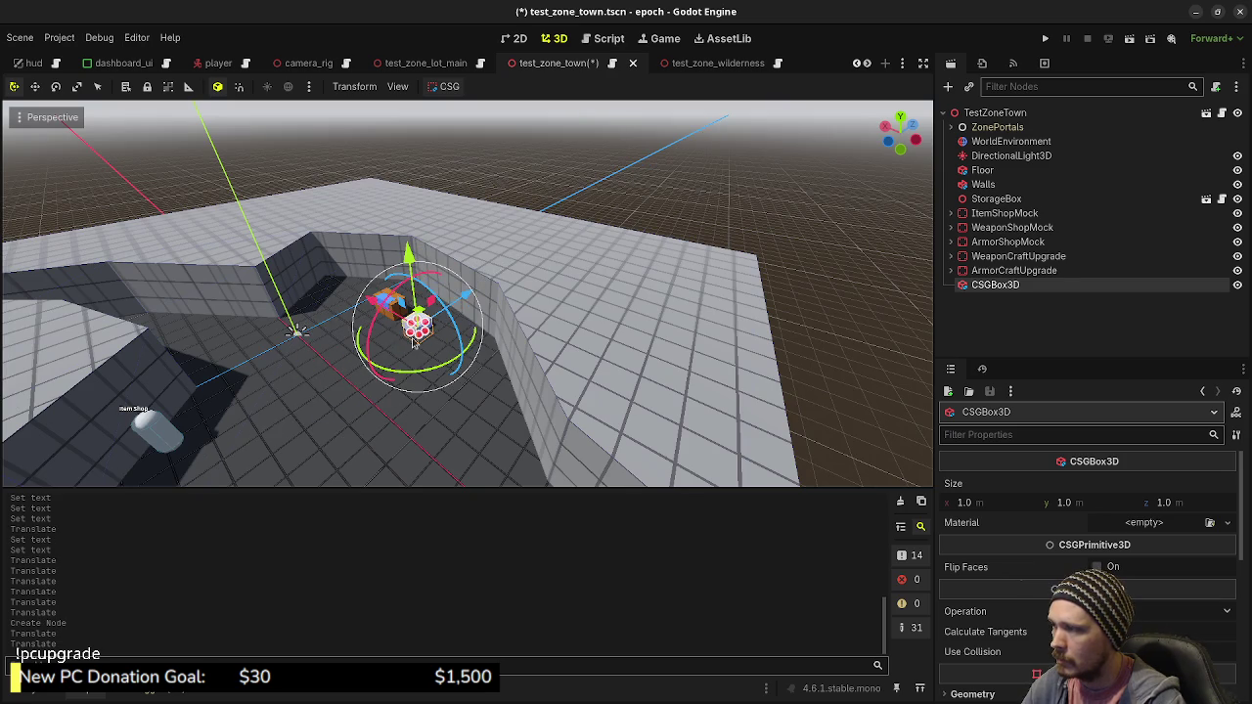
Raise the box into place beside the storage box and save the scene
{"action": "scroll", "coordinate": [478, 326], "scroll_direction": "up", "scroll_amount": 3}
{"action": "scroll", "coordinate": [478, 325], "scroll_direction": "up", "scroll_amount": 5}
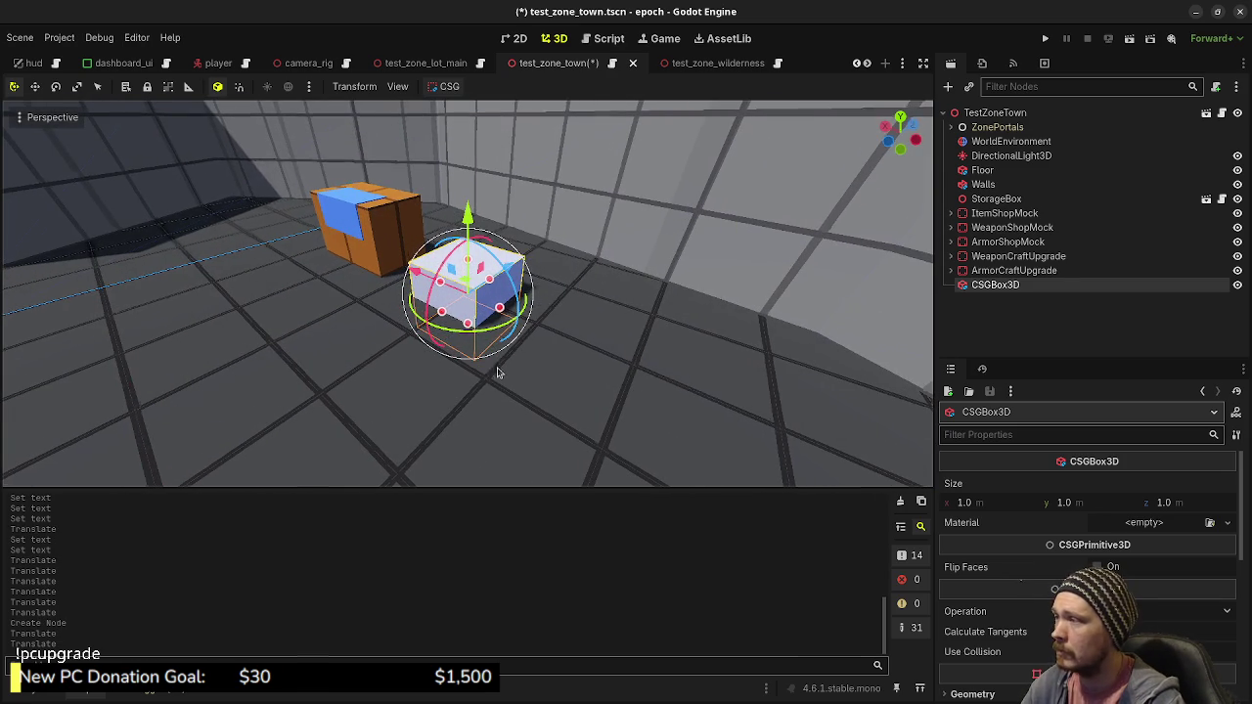
{"action": "left_click_drag", "start_coordinate": [503, 374], "coordinate": [601, 363]}
{"action": "scroll", "coordinate": [1086, 519], "scroll_direction": "down", "scroll_amount": 5}
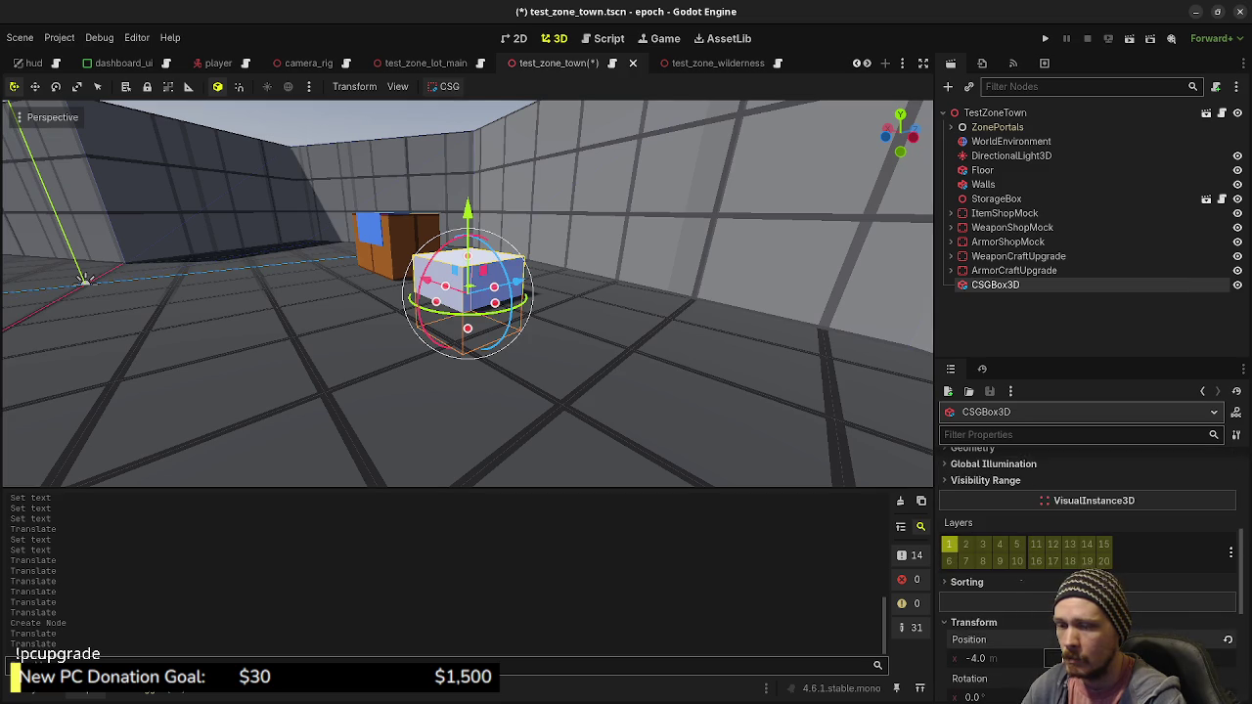
{"action": "mouse_move", "coordinate": [1057, 659]}
{"action": "left_mouse_down"}
{"action": "mouse_move", "coordinate": [1076, 658]}
{"action": "mouse_move", "coordinate": [1049, 659]}
{"action": "left_mouse_up"}
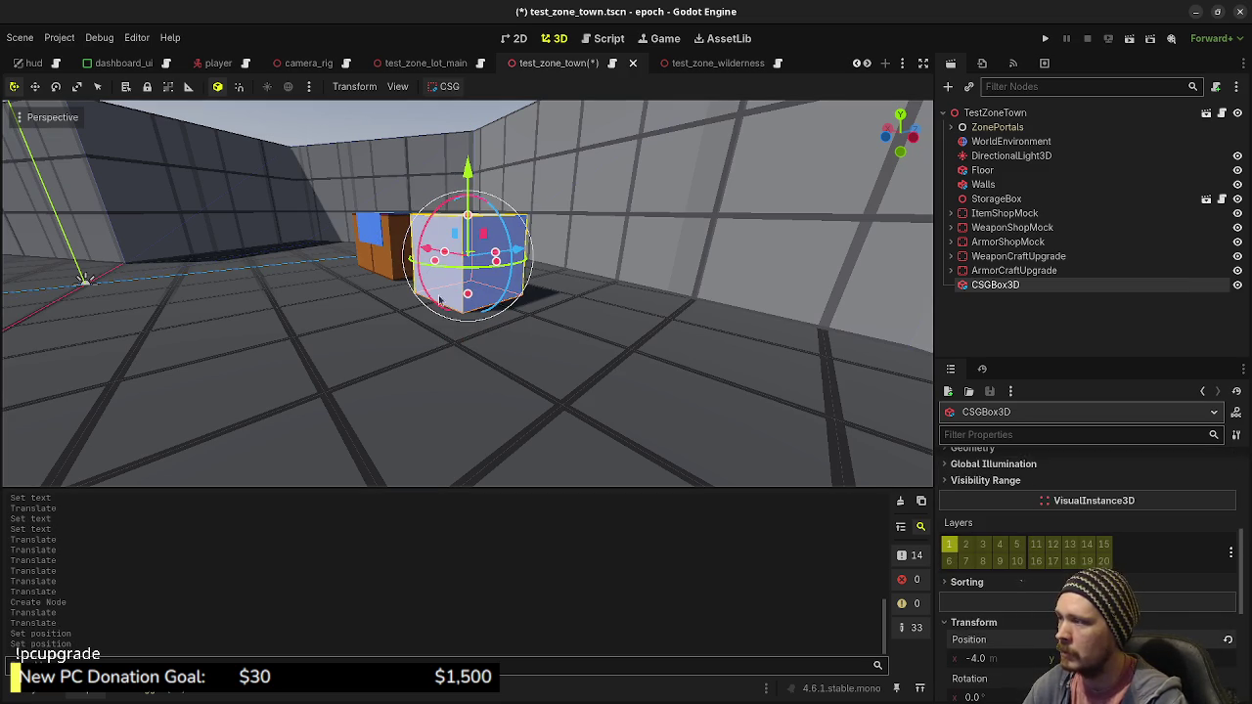
{"action": "scroll", "coordinate": [434, 300], "scroll_direction": "up", "scroll_amount": 5}
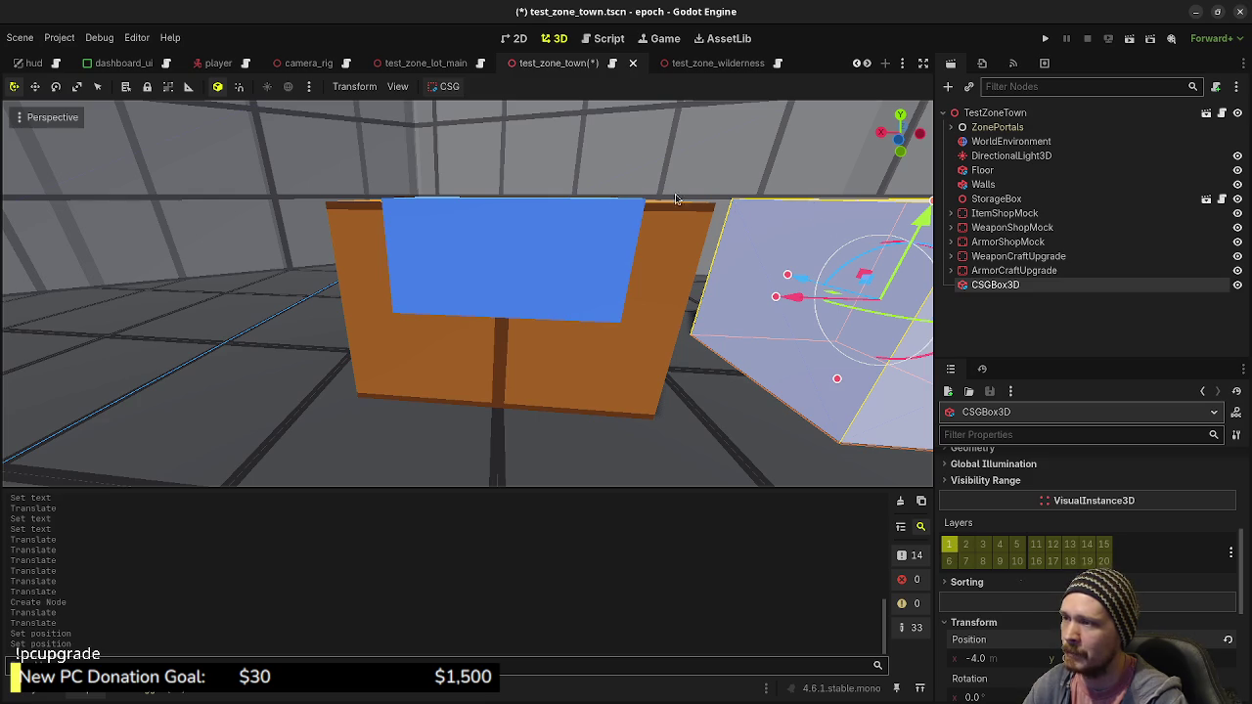
{"action": "left_click_drag", "start_coordinate": [646, 279], "coordinate": [582, 280]}
{"action": "left_click_drag", "start_coordinate": [749, 291], "coordinate": [705, 290]}
{"action": "key", "text": "ctrl+s"}
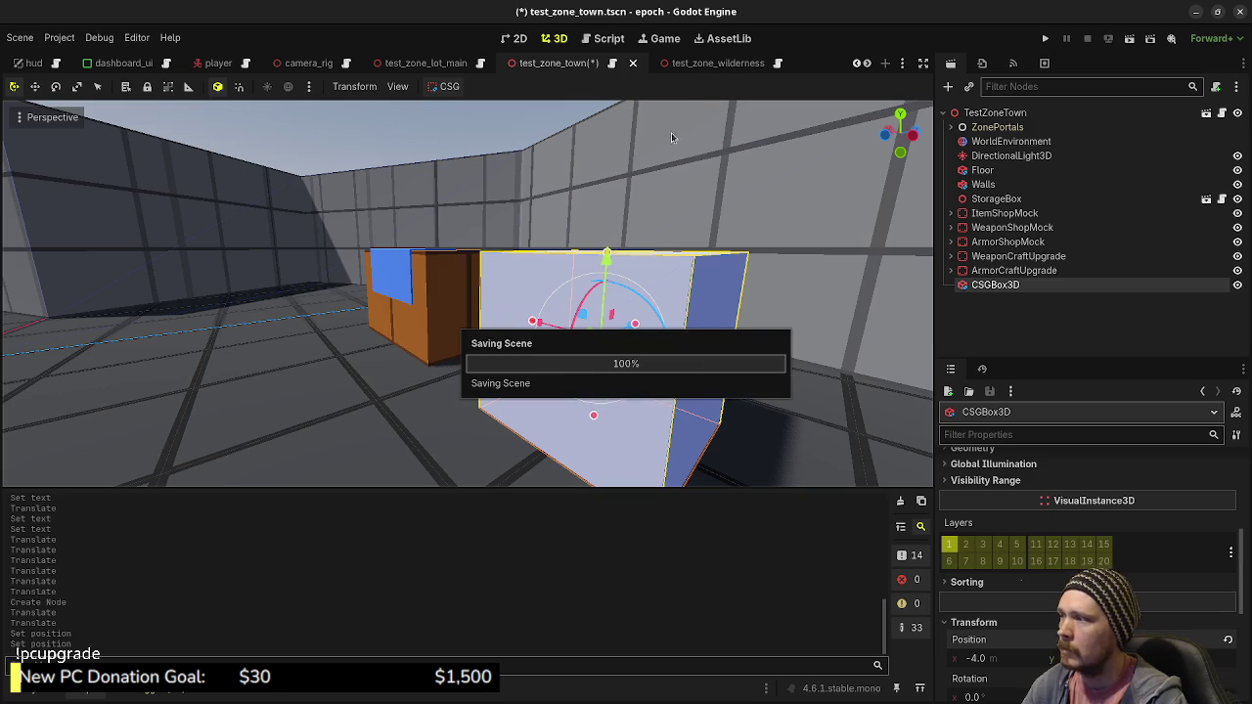
Check the storage box's CollisionShape3D size in the storage_box scene
{"action": "left_click", "coordinate": [1207, 199]}
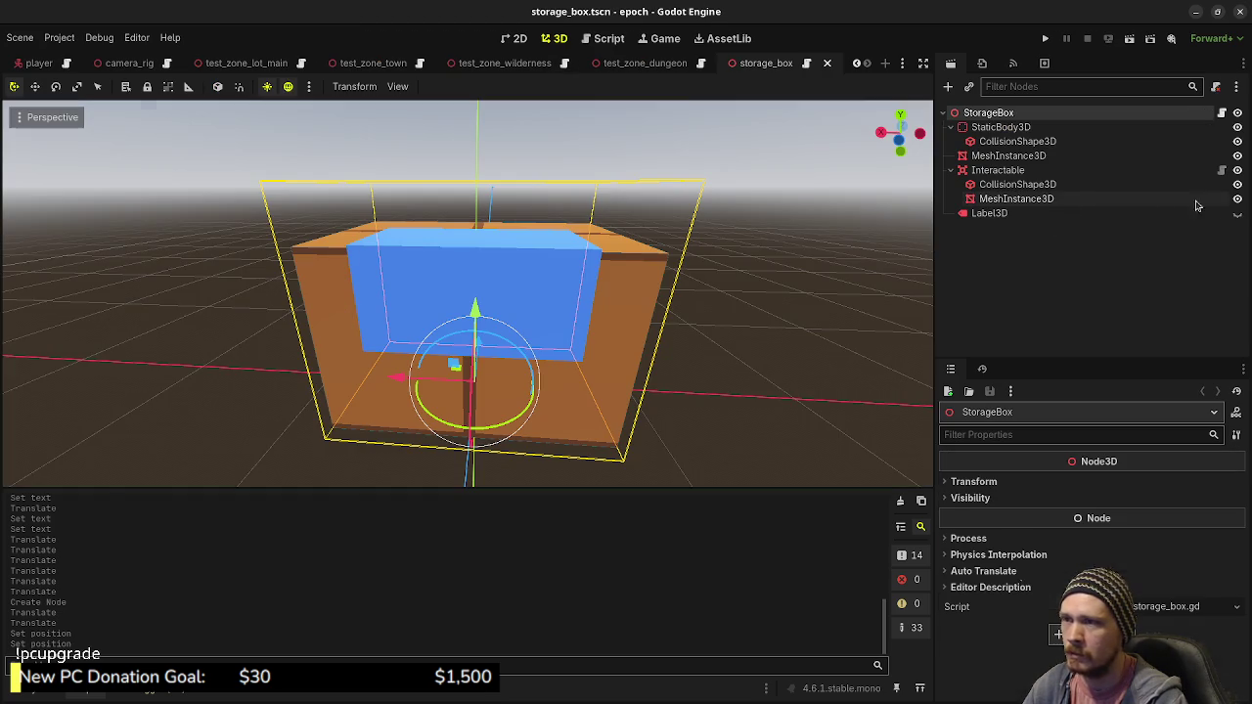
{"action": "left_click", "coordinate": [1002, 128]}
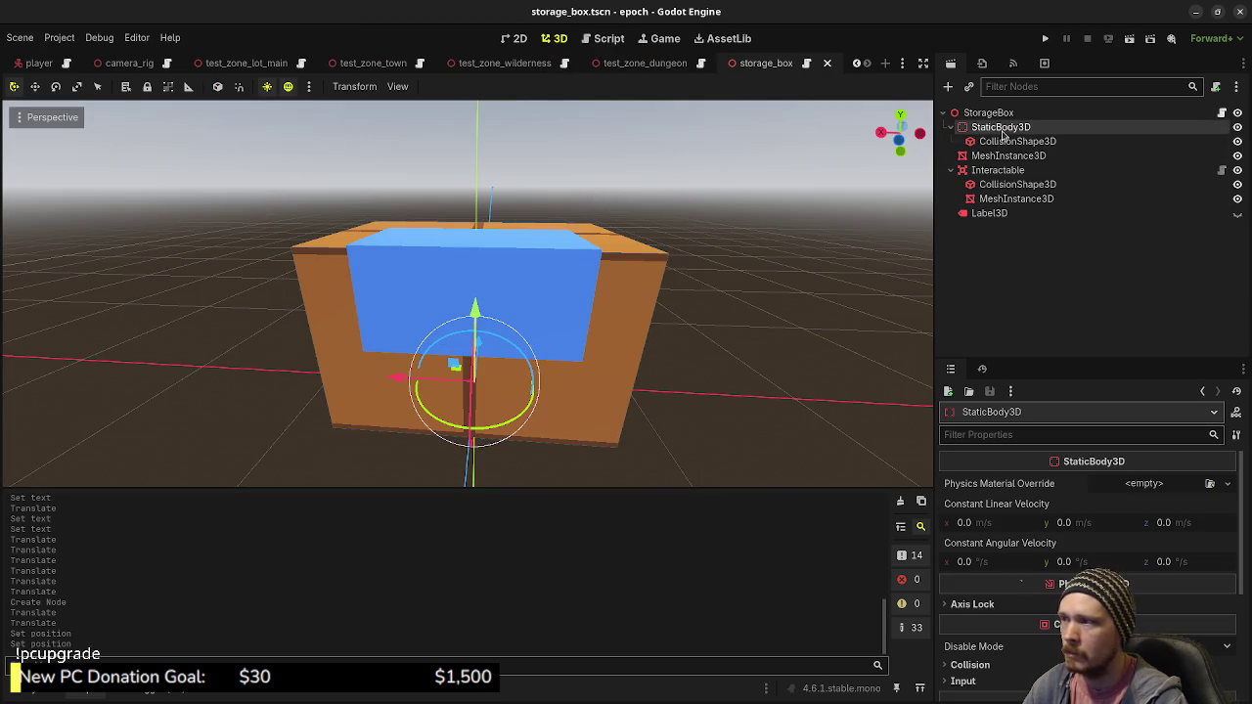
{"action": "left_click", "coordinate": [1001, 142]}
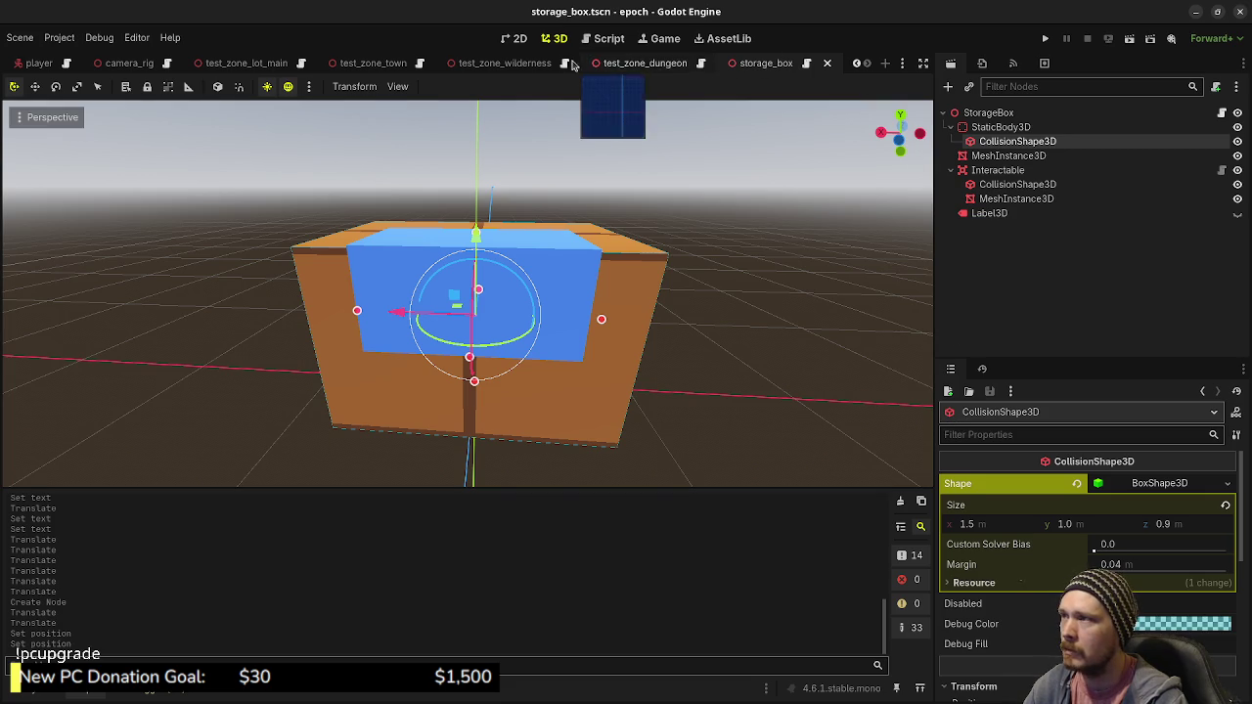
{"action": "left_click", "coordinate": [371, 63]}
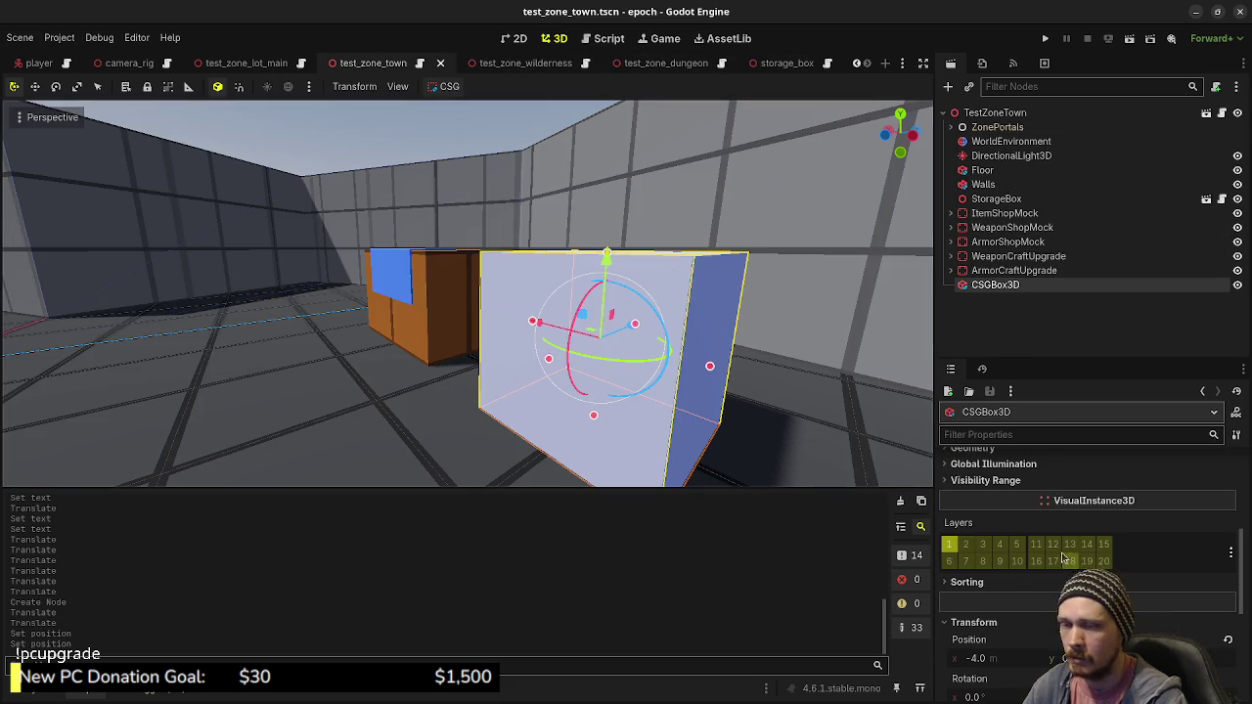
Set the CSGBox3D size to x 1.5 and z 0.9, enable Use Collision, and save
{"action": "scroll", "coordinate": [1064, 561], "scroll_direction": "up", "scroll_amount": 5}
{"action": "left_click", "coordinate": [993, 508]}
{"action": "type", "text": "1.5"}
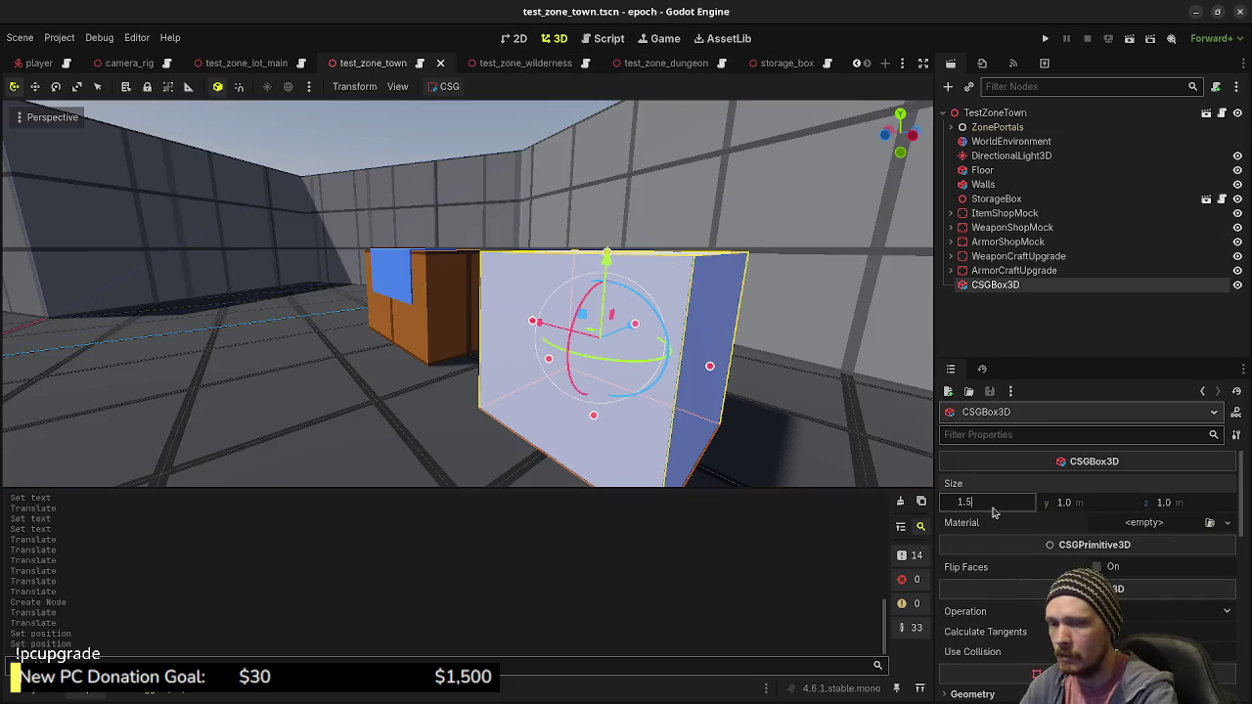
{"action": "key", "text": "Tab"}
{"action": "key", "text": "Tab"}
{"action": "type", "text": "9"}
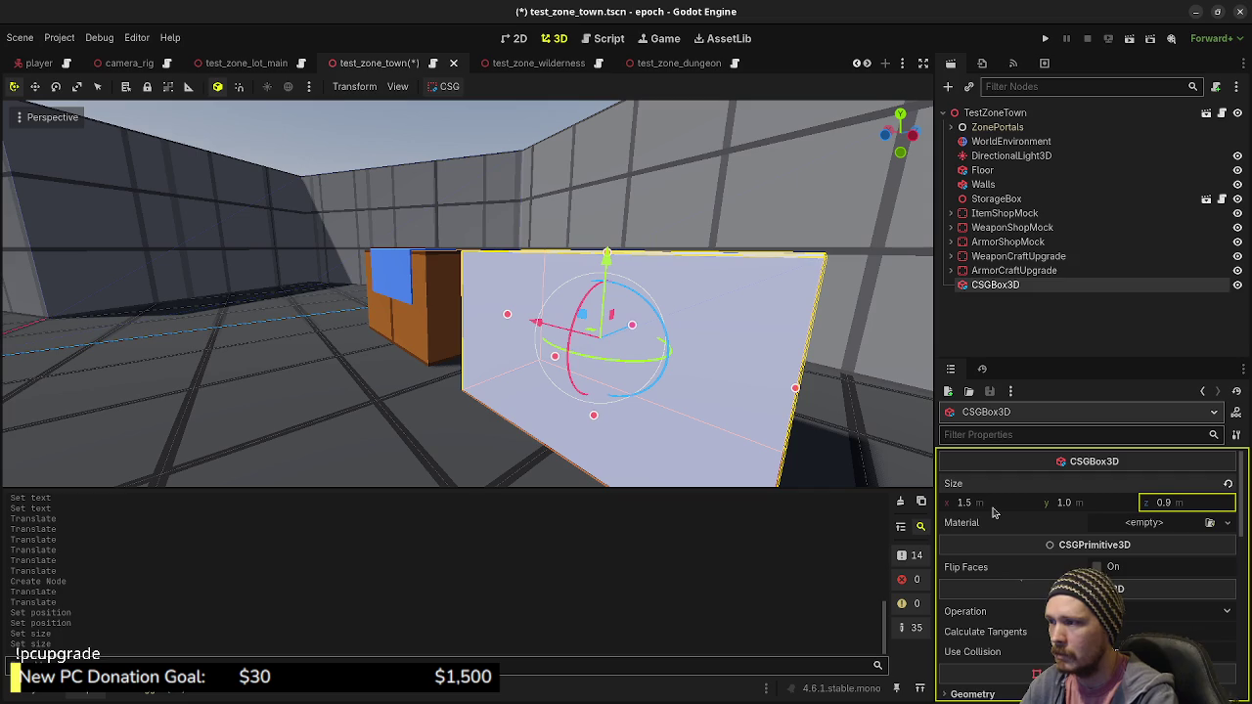
{"action": "key", "text": "Return"}
{"action": "left_click_drag", "start_coordinate": [538, 292], "coordinate": [563, 352]}
{"action": "scroll", "coordinate": [563, 352], "scroll_direction": "down", "scroll_amount": 5}
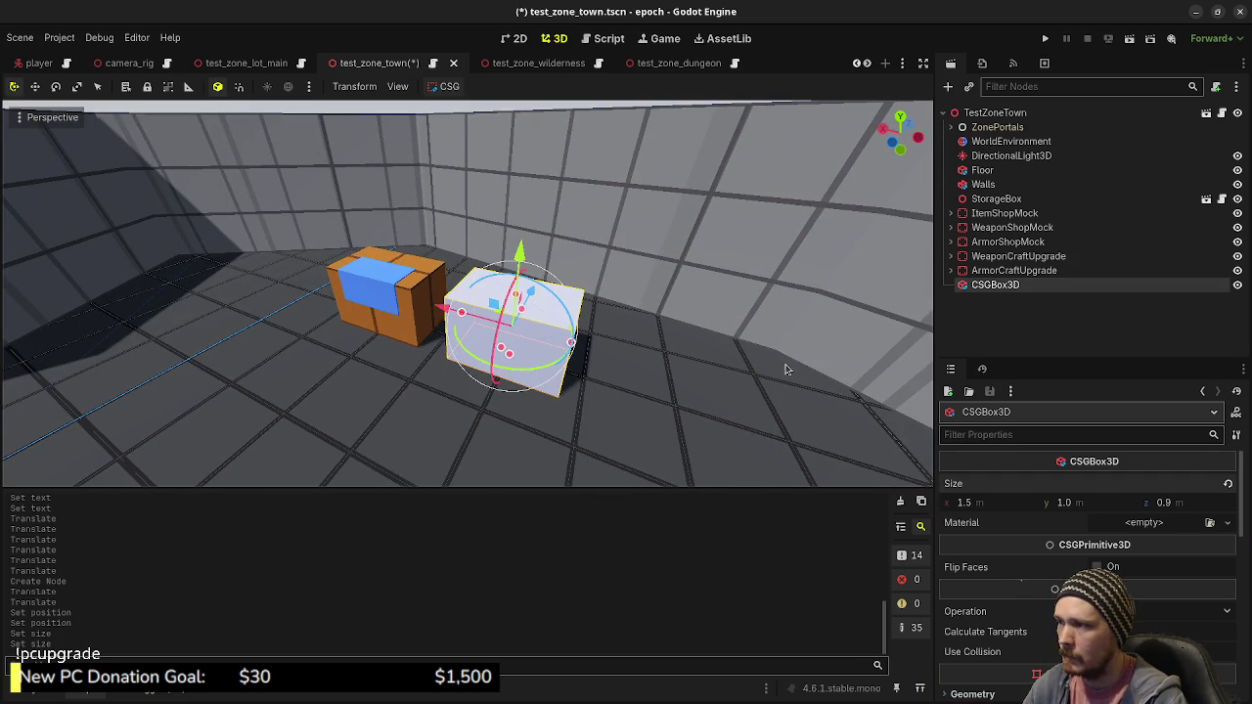
{"action": "scroll", "coordinate": [1035, 555], "scroll_direction": "down", "scroll_amount": 1}
{"action": "left_click", "coordinate": [1097, 621]}
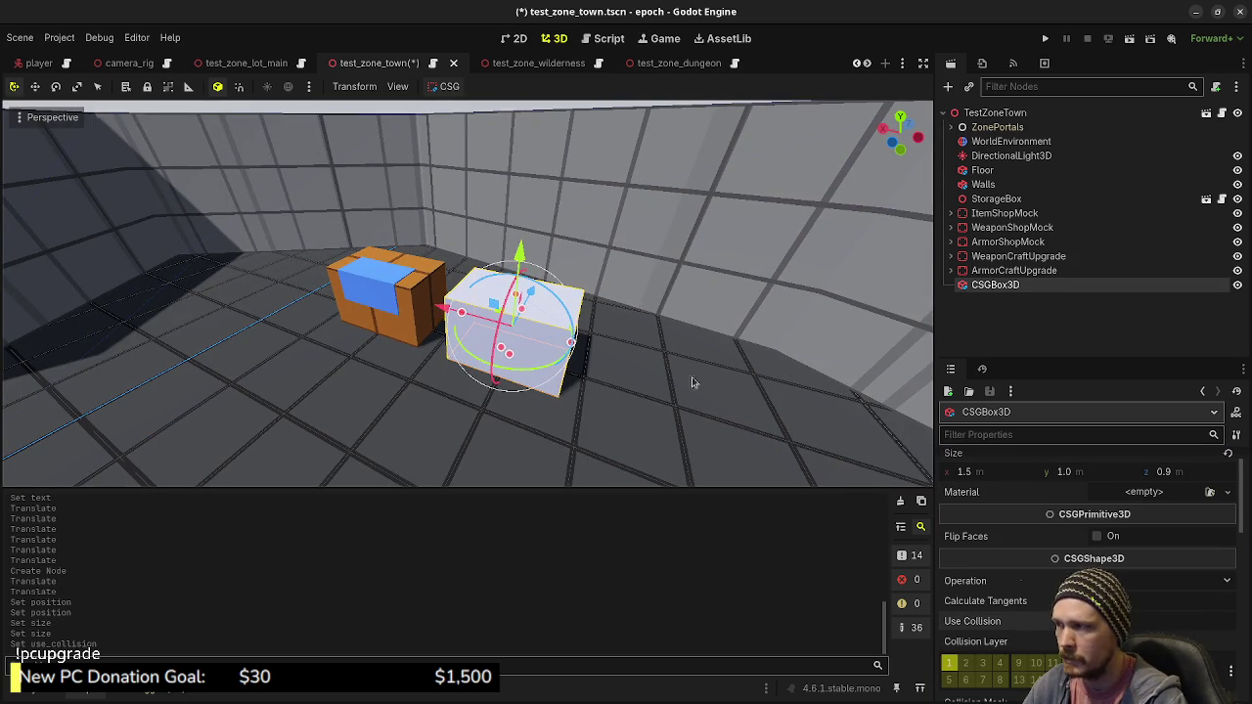
{"action": "key", "text": "ctrl+s"}
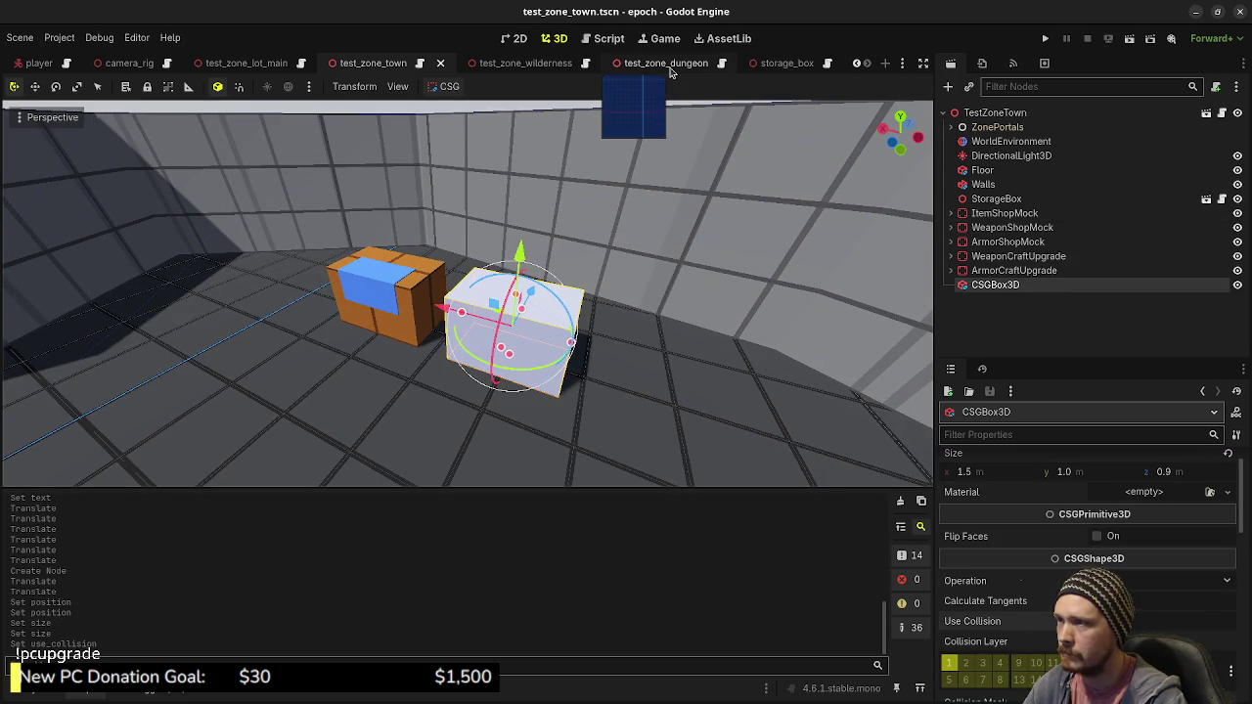
Copy the Material Override value from storage_box's MeshInstance3D
{"action": "left_click", "coordinate": [761, 65]}
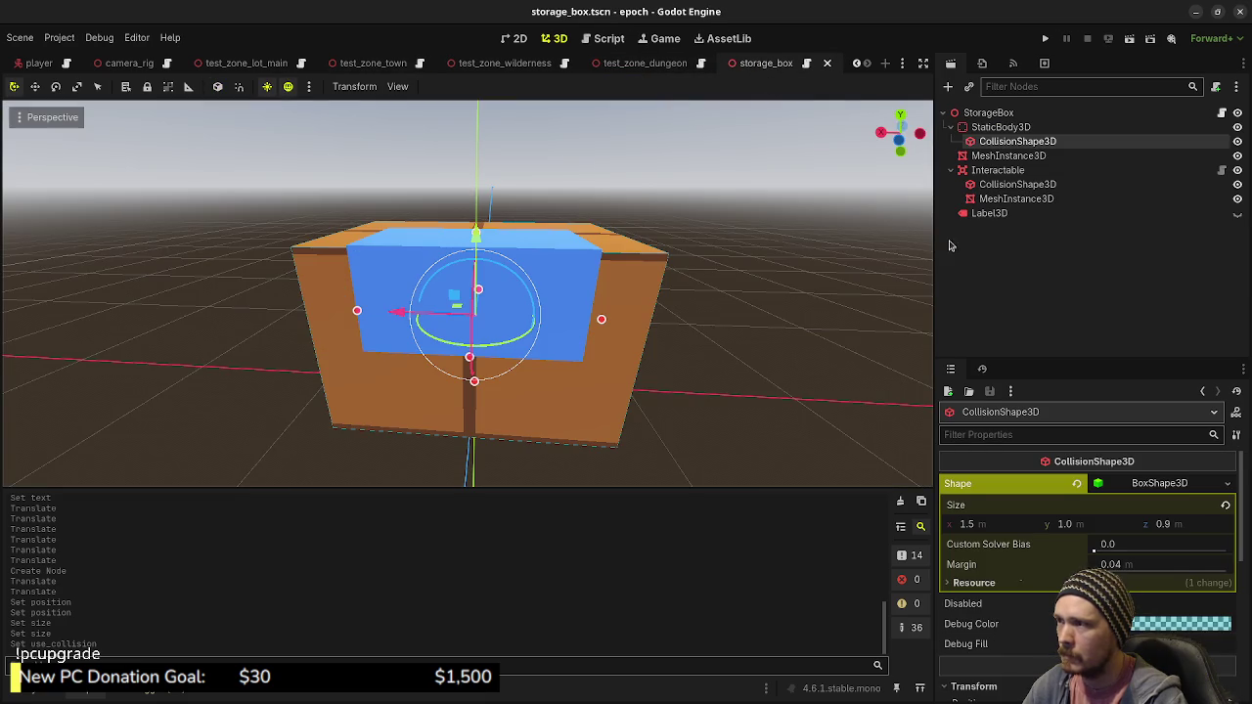
{"action": "left_click", "coordinate": [1007, 156]}
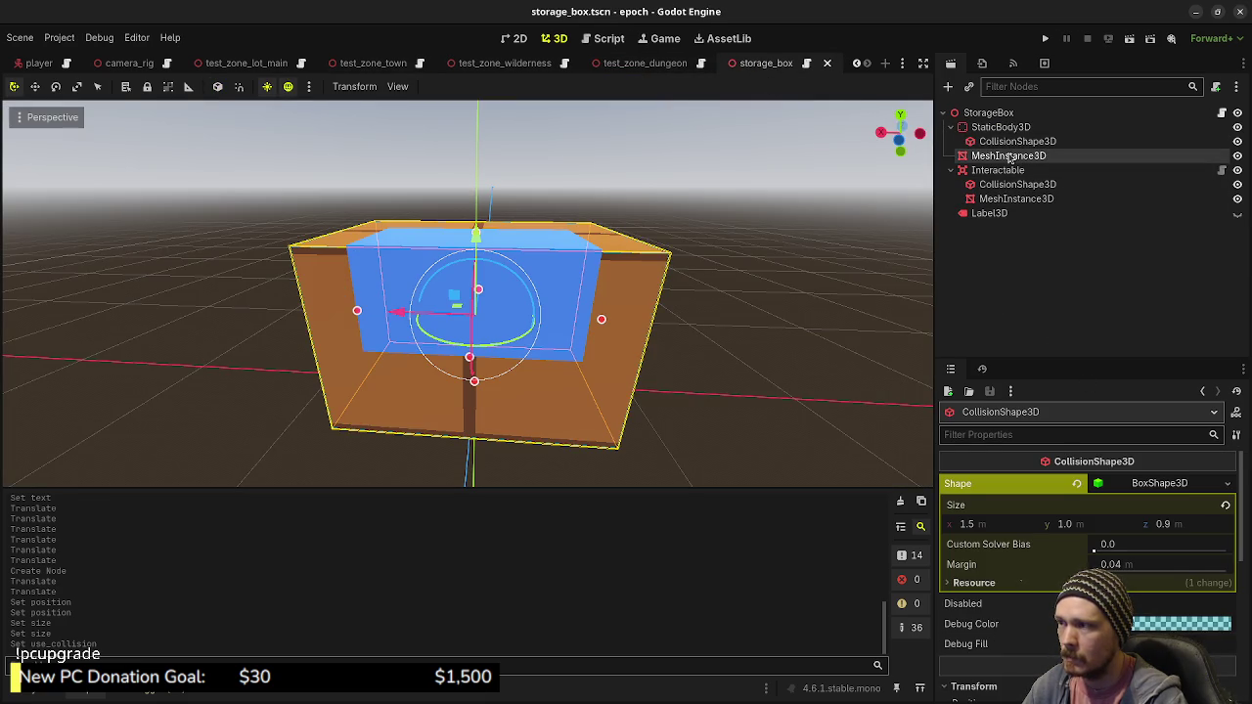
{"action": "scroll", "coordinate": [1055, 525], "scroll_direction": "down", "scroll_amount": 10}
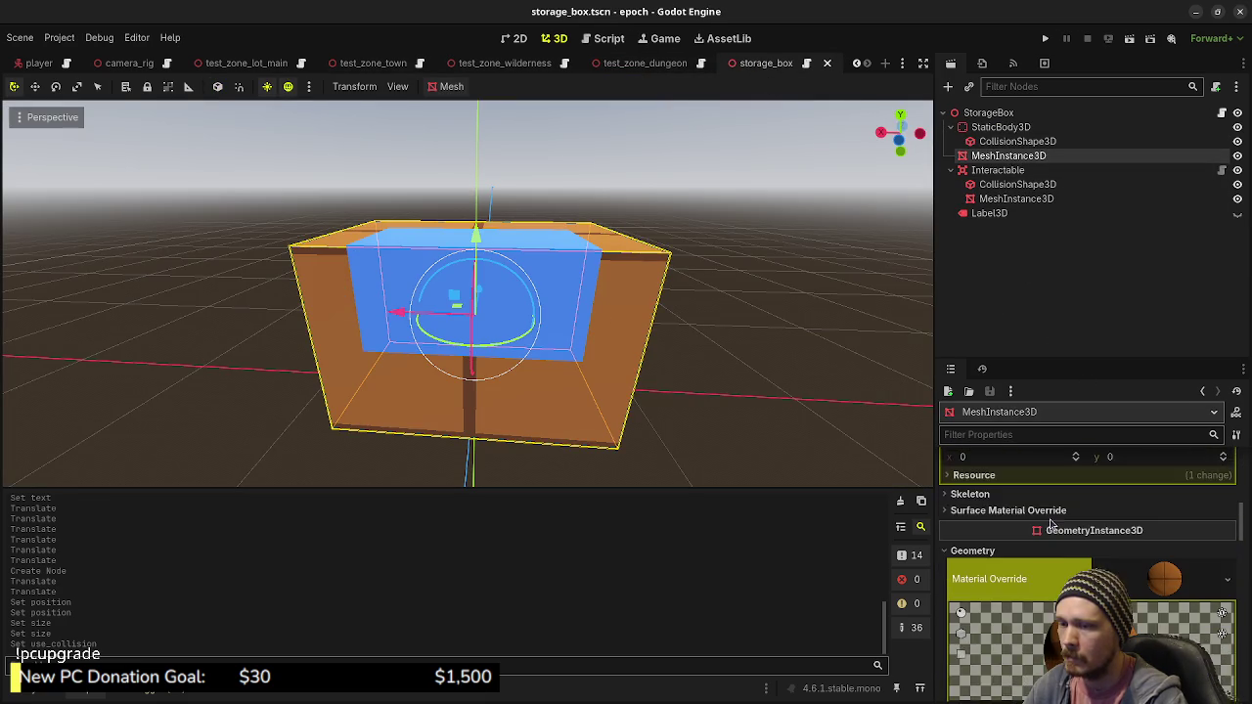
{"action": "right_click", "coordinate": [995, 513]}
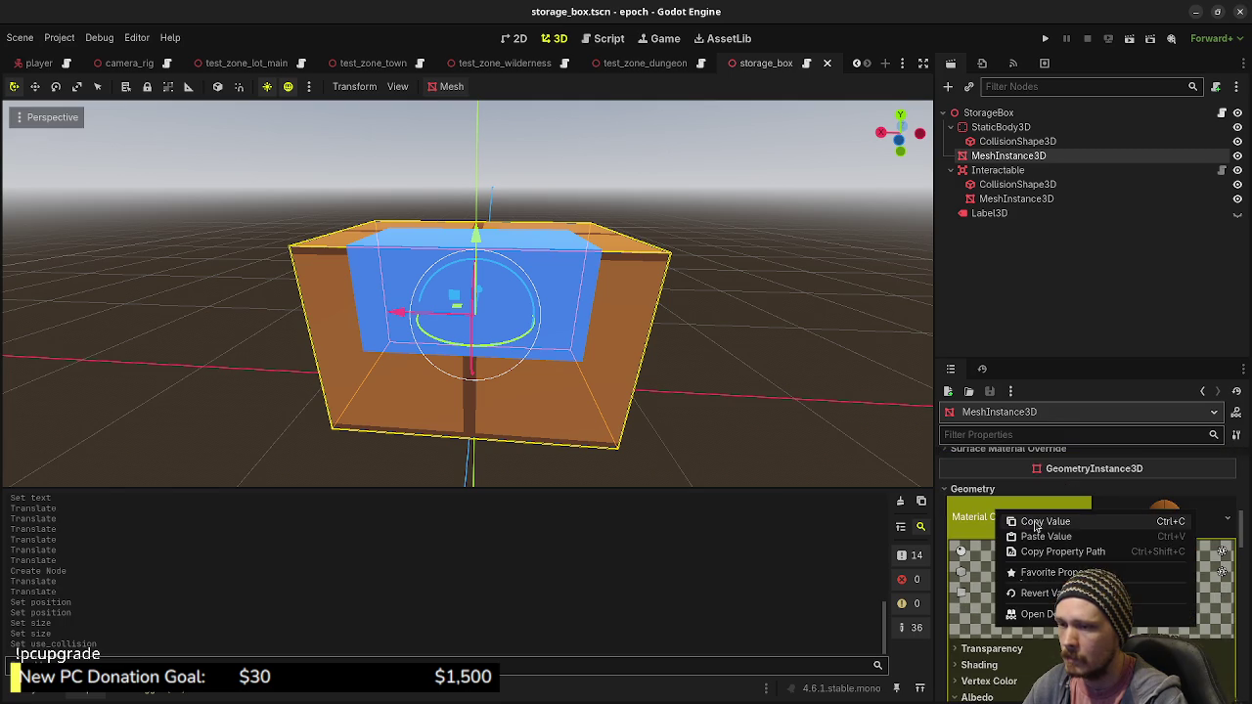
{"action": "left_click", "coordinate": [1039, 524]}
Paste that material into the CSGBox3D's Material Override in test_zone_town
{"action": "left_click_drag", "start_coordinate": [722, 63], "coordinate": [371, 64]}
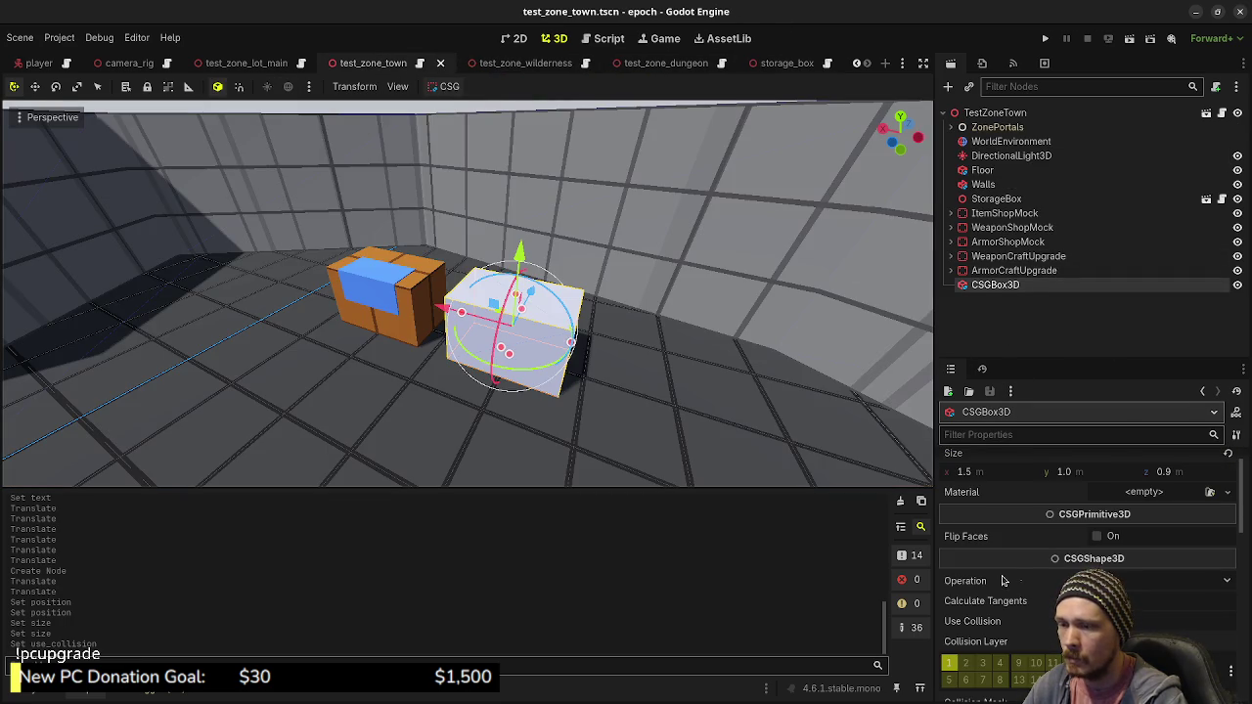
{"action": "scroll", "coordinate": [1008, 590], "scroll_direction": "down", "scroll_amount": 5}
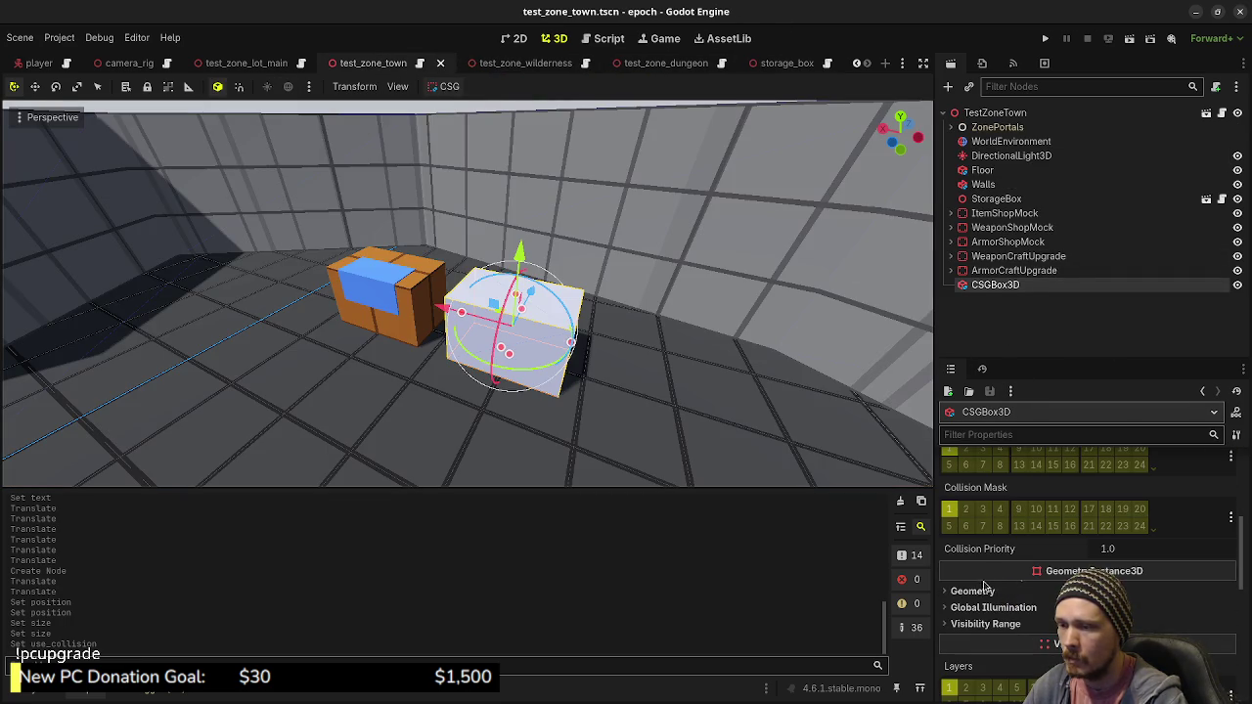
{"action": "right_click", "coordinate": [989, 607]}
{"action": "left_click", "coordinate": [992, 632]}
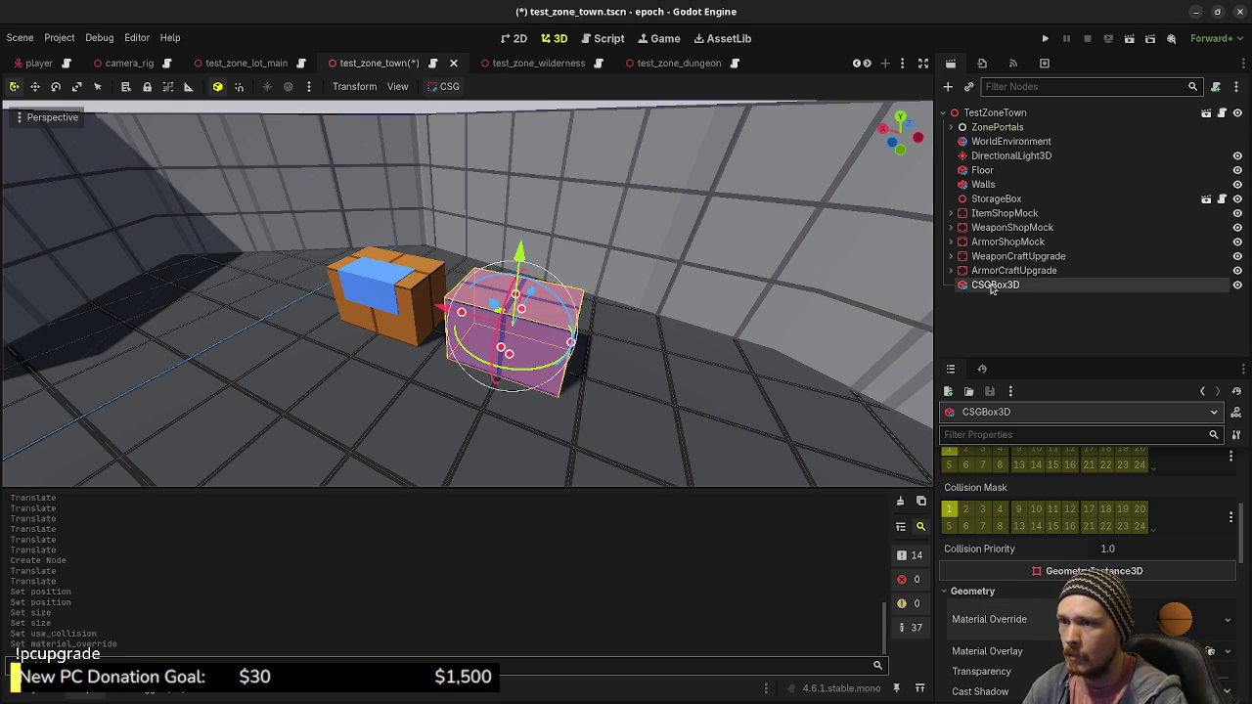
Rename the CSGBox3D node to WeaponStorageBox
{"action": "double_click", "coordinate": [992, 285]}
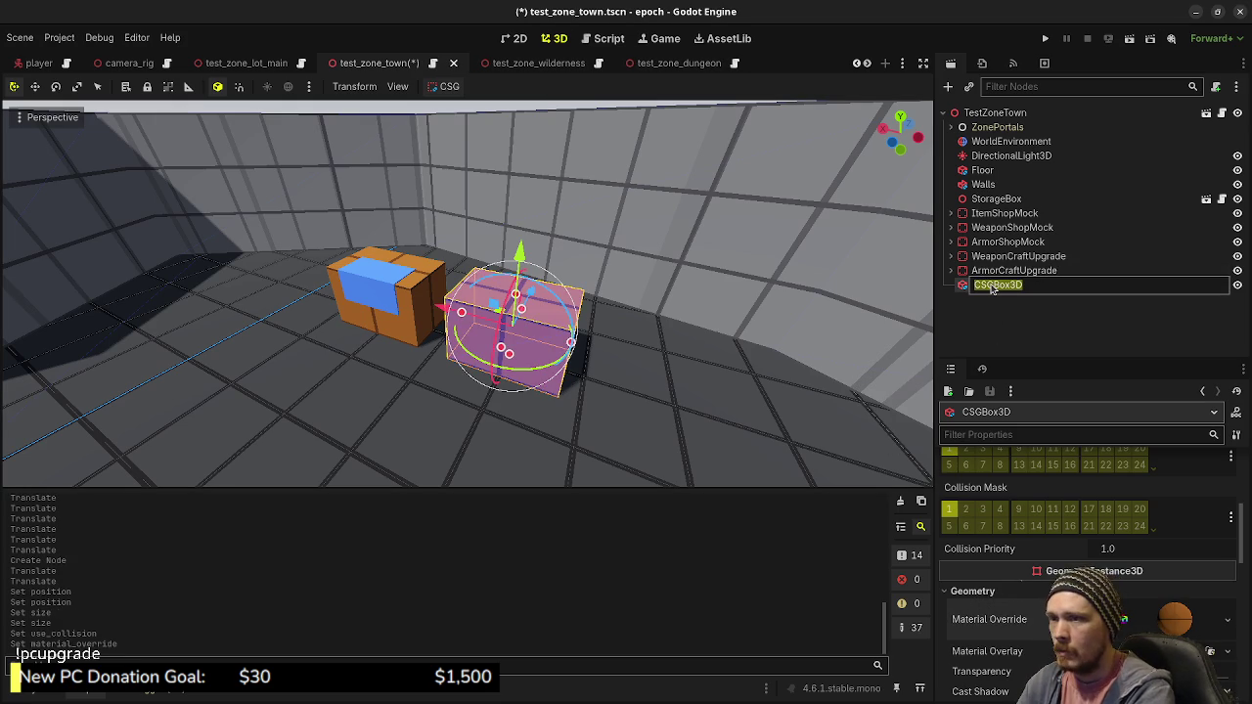
{"action": "type", "text": "WeaponStorage"}
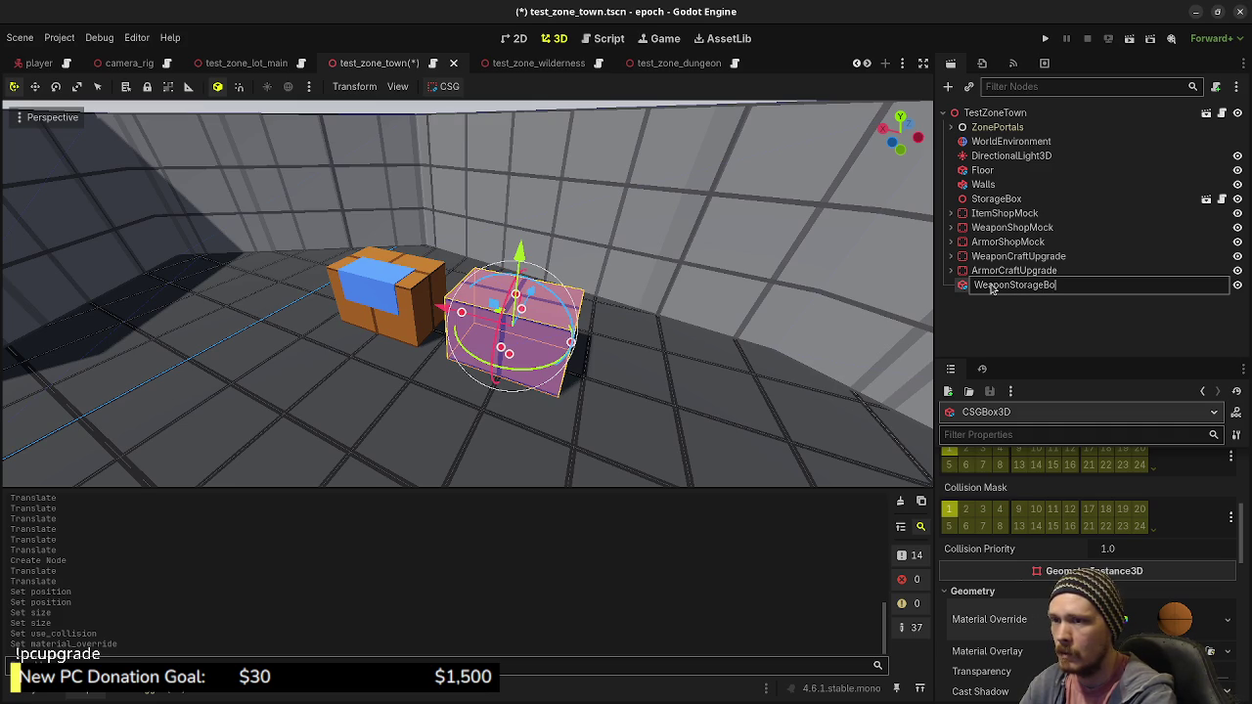
{"action": "key", "text": "Return"}
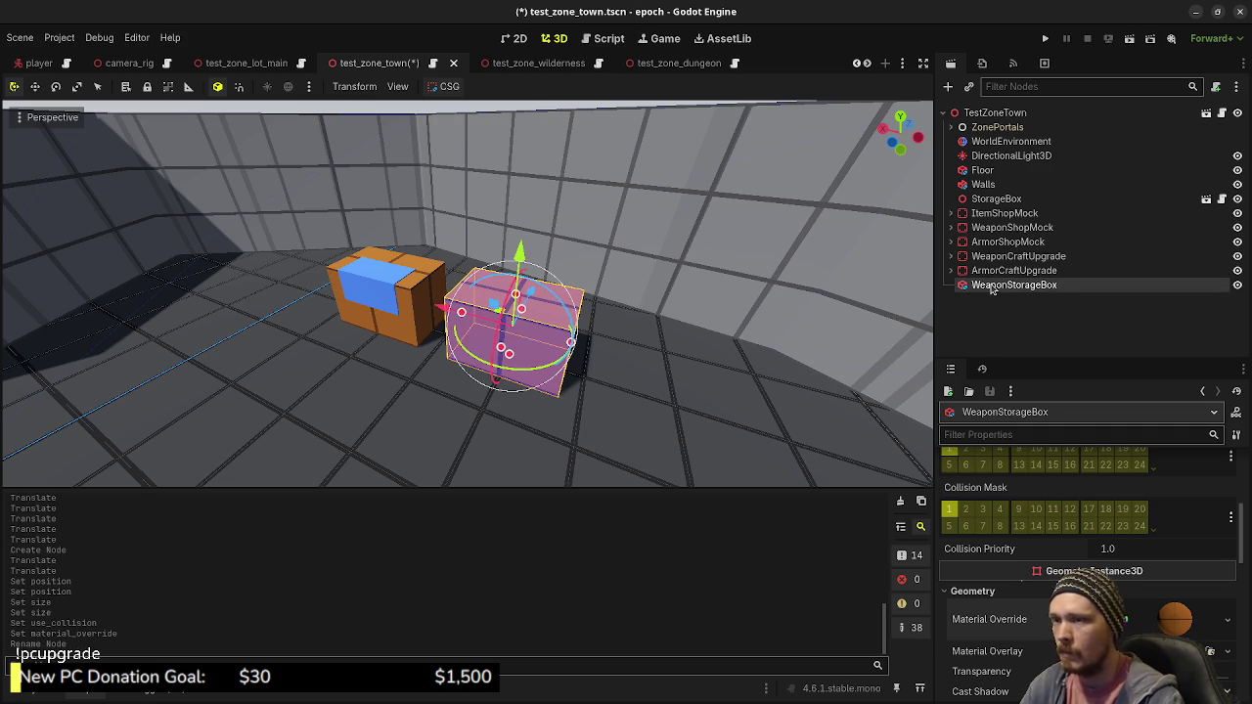
Try duplicating WeaponStorageBox, undo it, and begin adding a child node
{"action": "key", "text": "ctrl+d"}
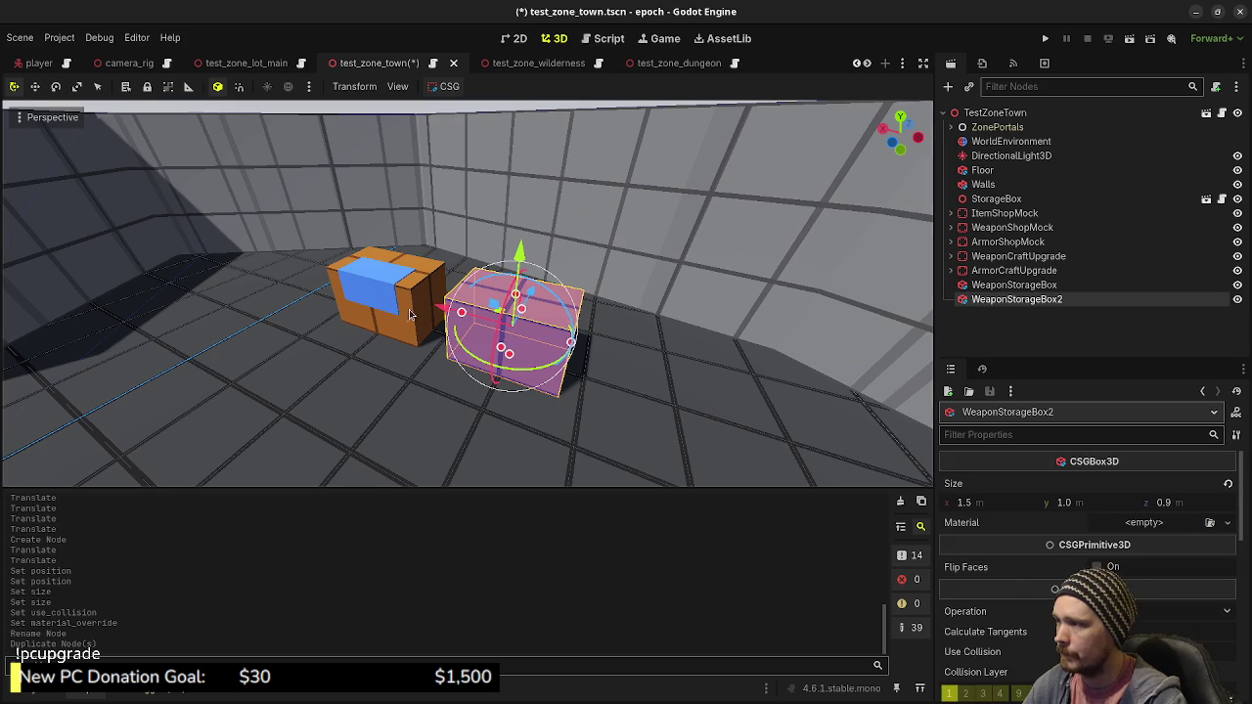
{"action": "key", "text": "g"}
{"action": "key", "text": "x"}
{"action": "left_click", "coordinate": [475, 320]}
{"action": "key", "text": "ctrl+z"}
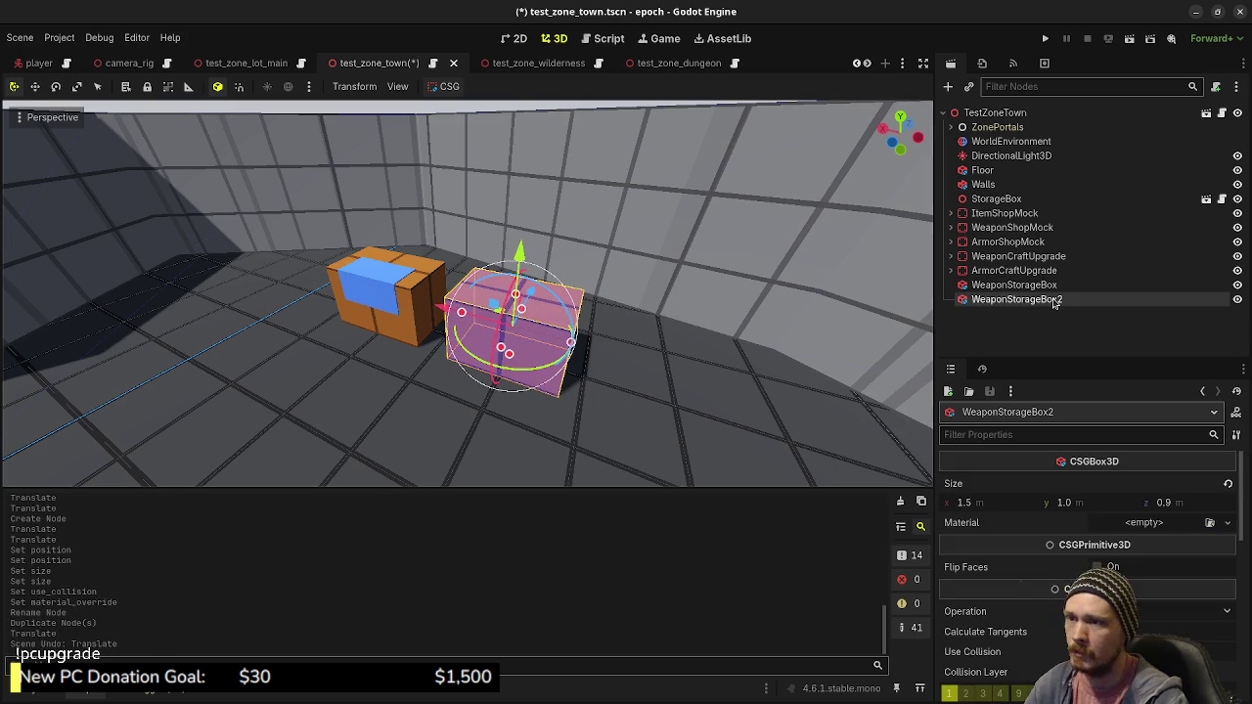
{"action": "key", "text": "ctrl+z"}
{"action": "left_click", "coordinate": [1017, 286]}
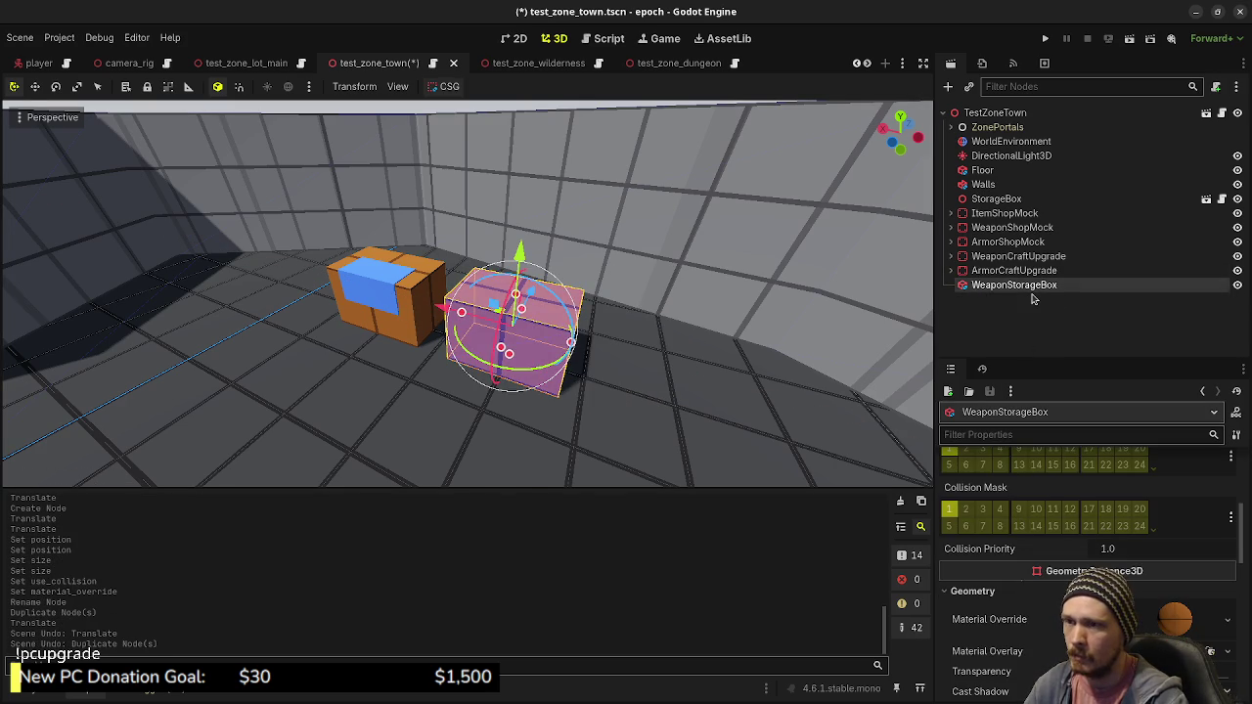
{"action": "key", "text": "ctrl+a"}
Add a Label3D above the box reading 'Weapon Storage Box' with Billboard enabled
{"action": "type", "text": "label3d"}
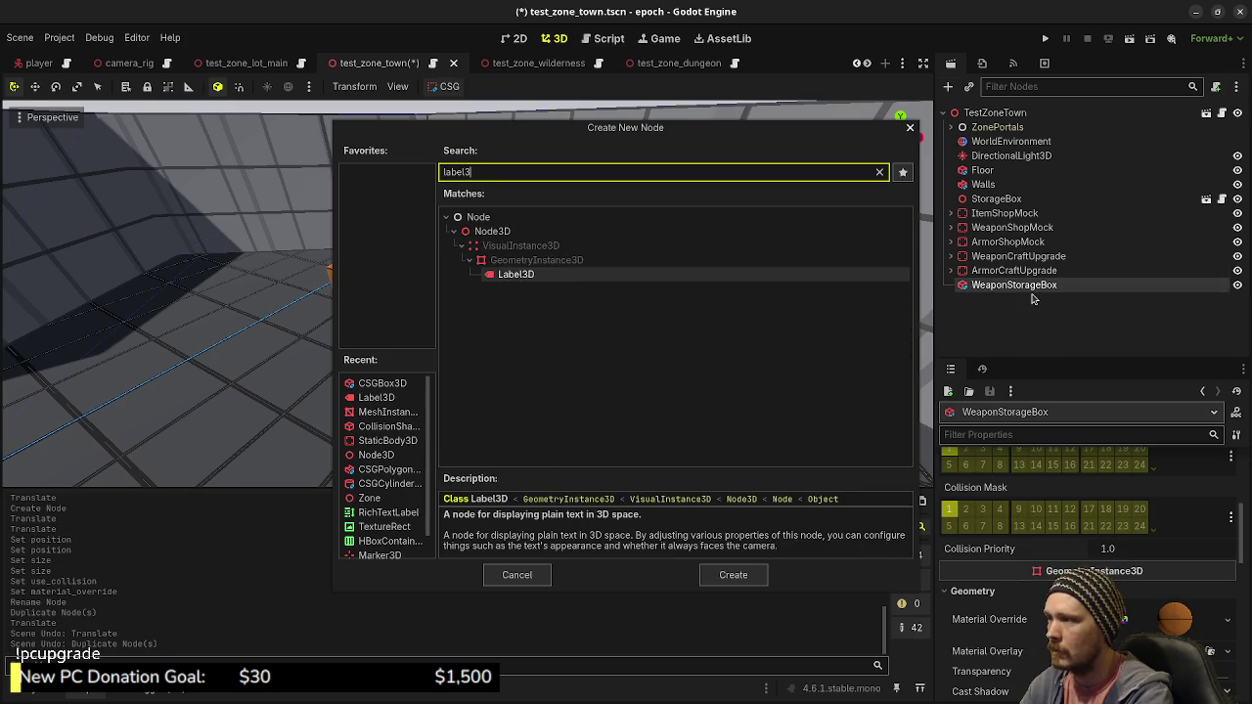
{"action": "key", "text": "Return"}
{"action": "left_click_drag", "start_coordinate": [531, 254], "coordinate": [566, 188]}
{"action": "left_click", "coordinate": [964, 556]}
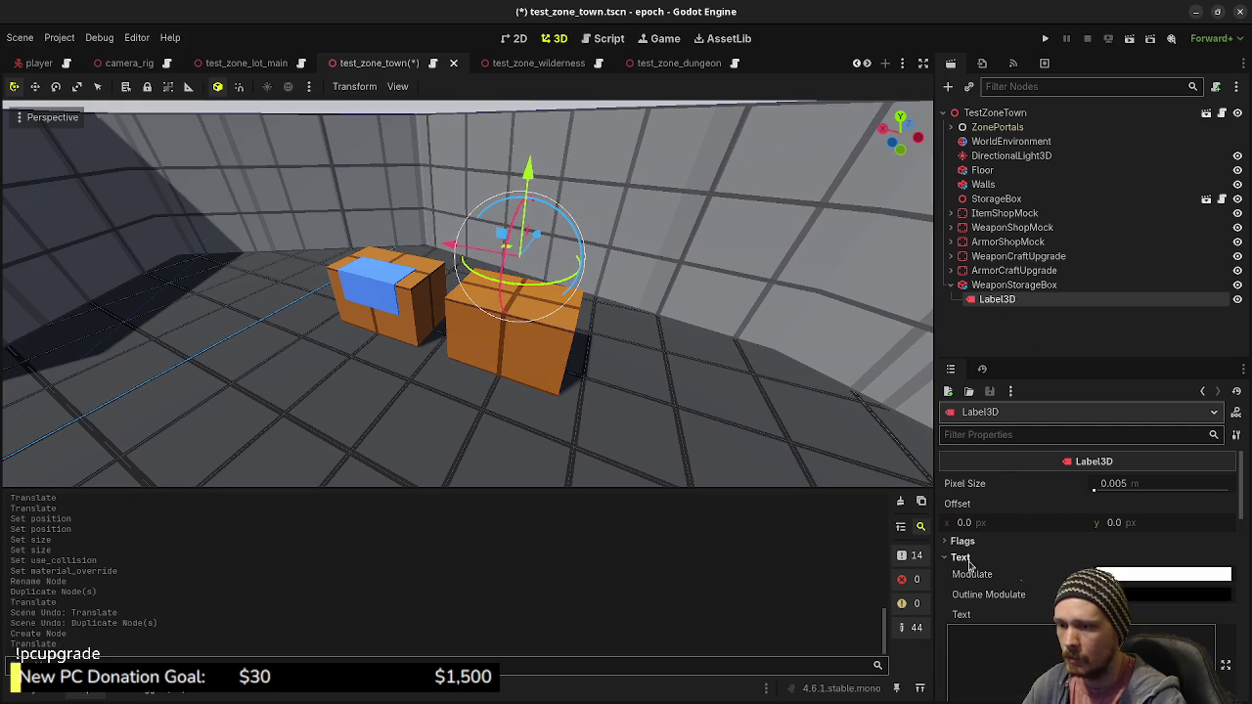
{"action": "left_click", "coordinate": [1030, 629]}
{"action": "type", "text": "Wea"}
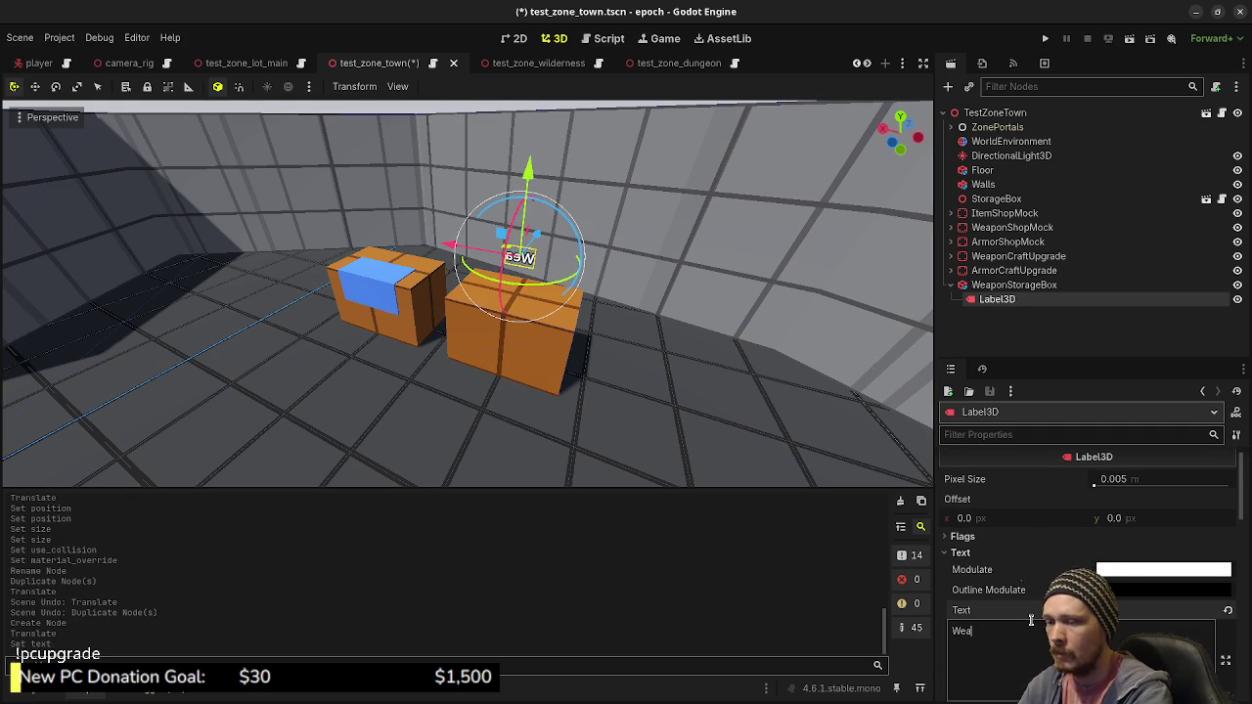
{"action": "type", "text": "pon Storage Box"}
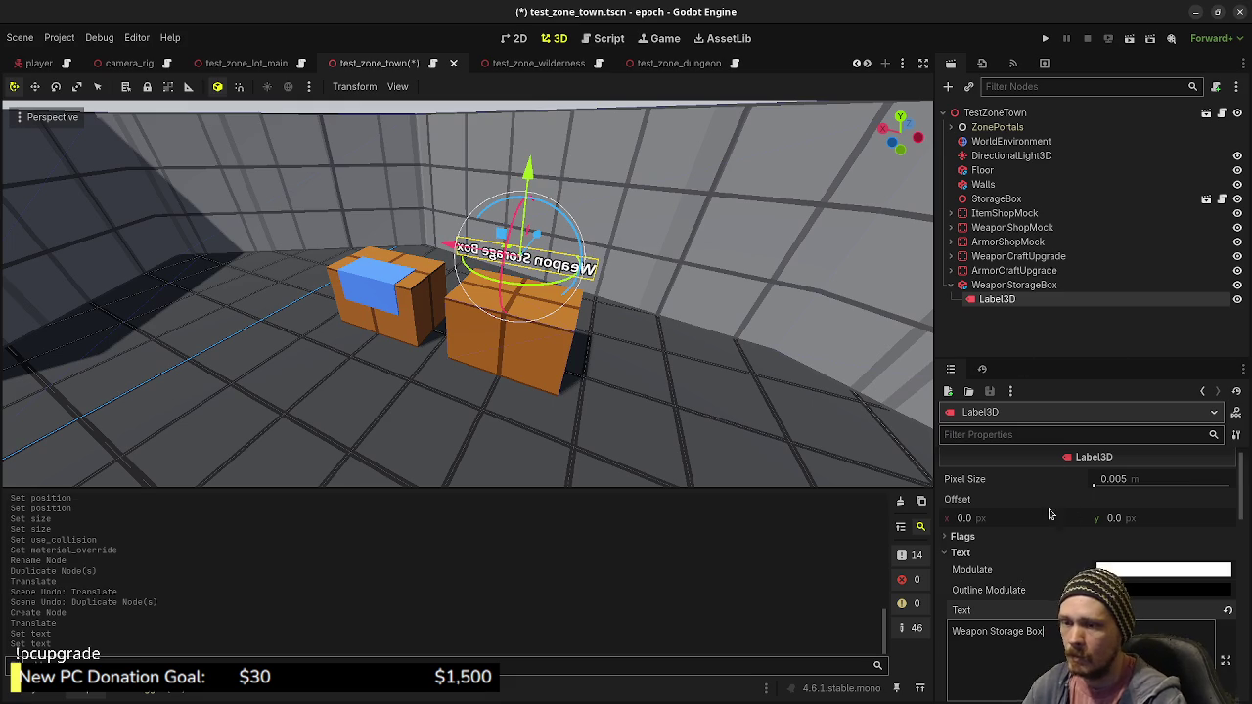
{"action": "left_click", "coordinate": [988, 552]}
{"action": "left_click", "coordinate": [988, 553]}
{"action": "left_click", "coordinate": [986, 537]}
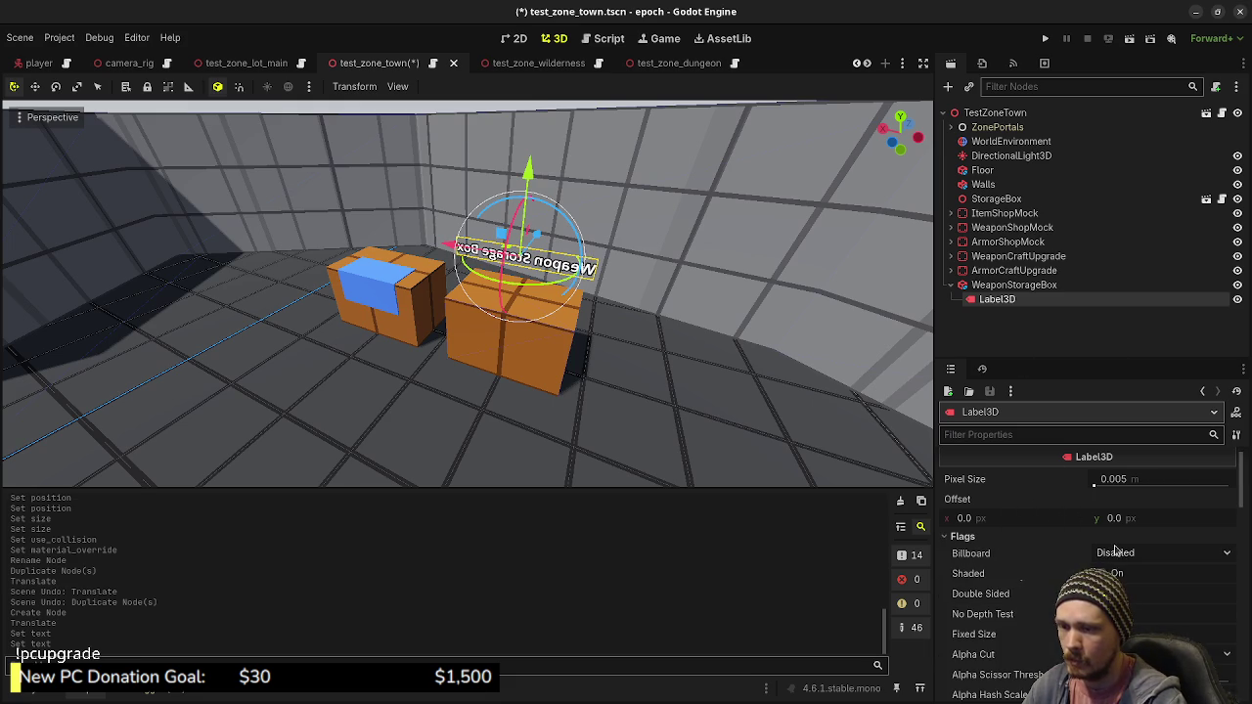
{"action": "left_click", "coordinate": [1132, 592]}
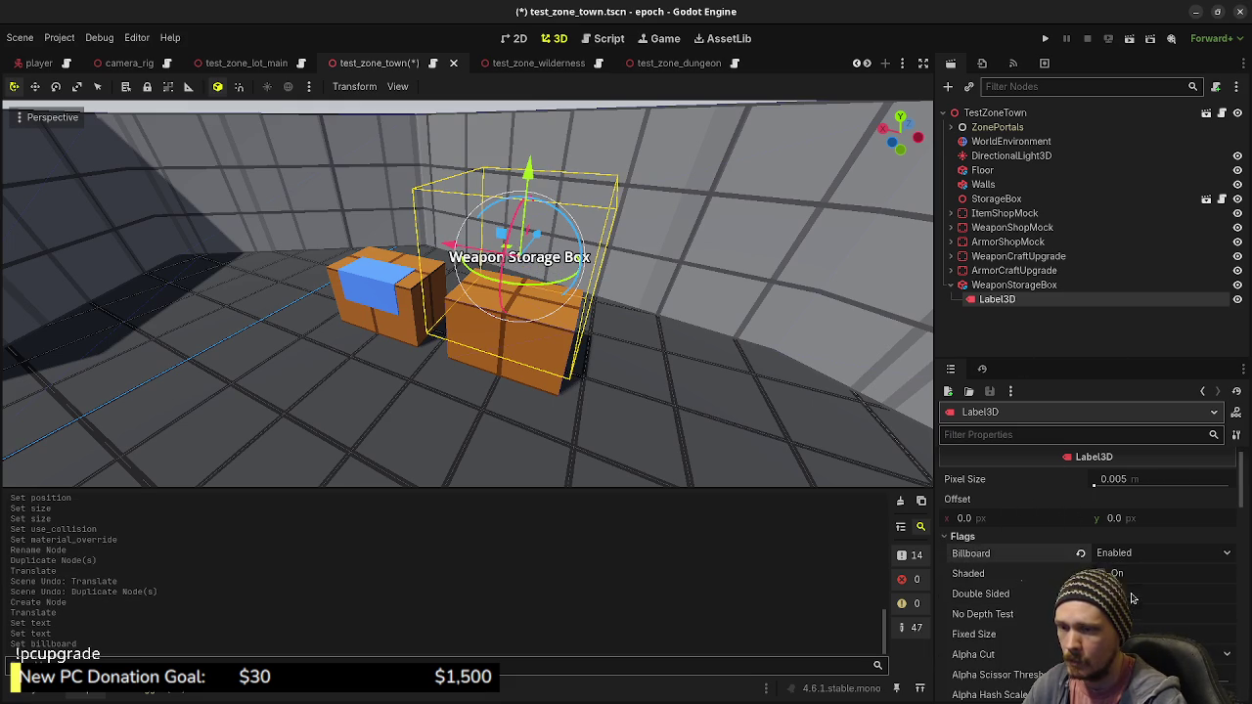
Duplicate WeaponStorageBox and place the copy right beside the first box
{"action": "left_click", "coordinate": [991, 286]}
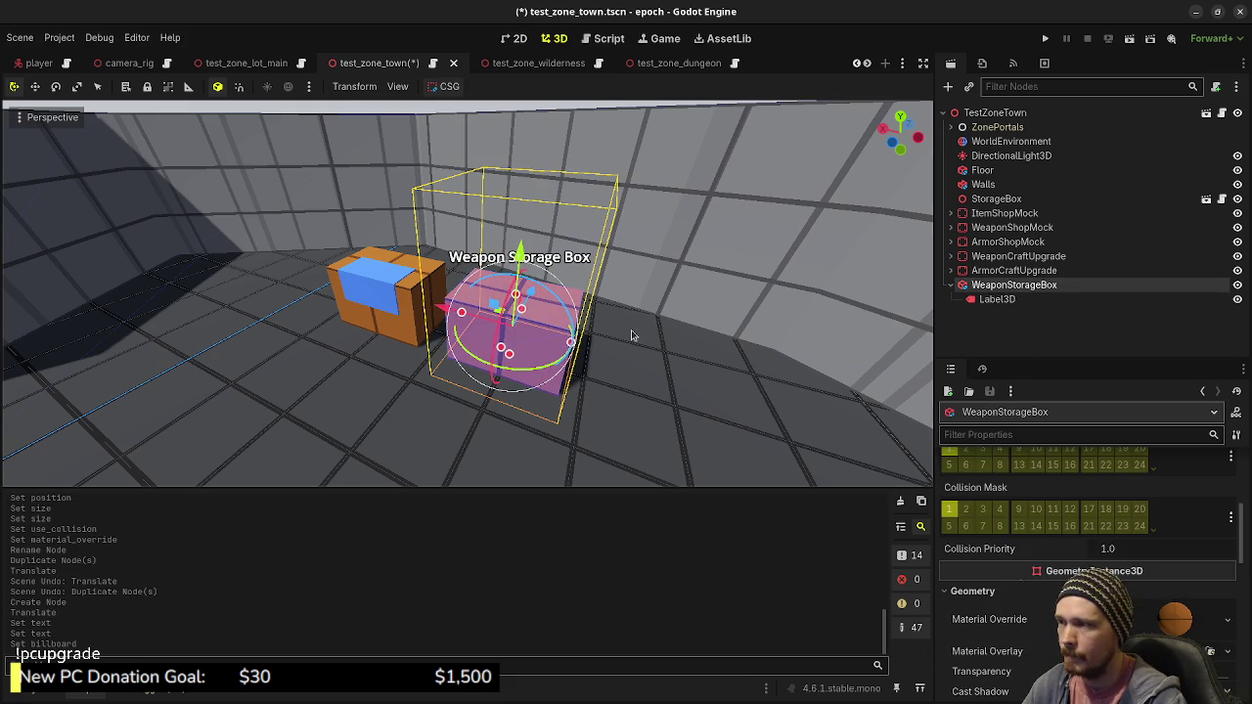
{"action": "key", "text": "ctrl+d"}
{"action": "left_click_drag", "start_coordinate": [470, 318], "coordinate": [626, 367]}
Rename the duplicated storage box to ArmorStorageBox
{"action": "double_click", "coordinate": [1015, 313]}
{"action": "type", "text": "ArmorStorageB"}
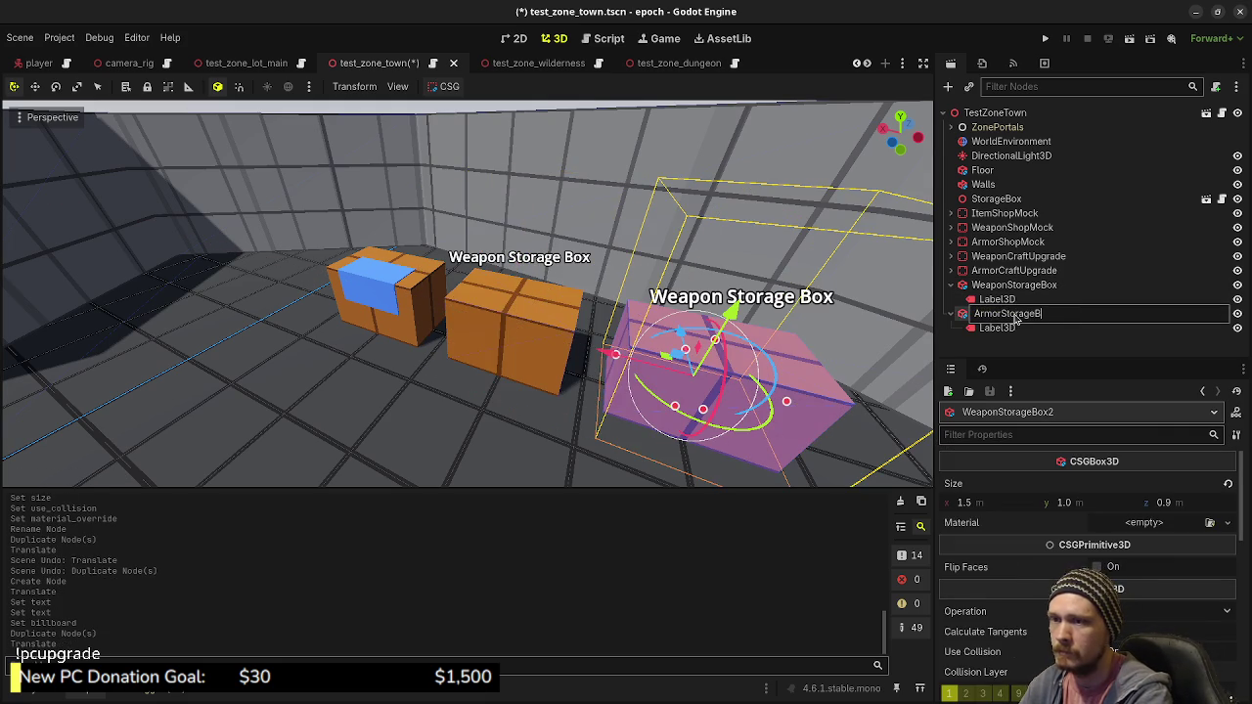
{"action": "type", "text": "ox"}
{"action": "key", "text": "Return"}
Change the copy's Label3D text to 'Armor Storage Box' and save the town scene
{"action": "left_click", "coordinate": [1000, 329]}
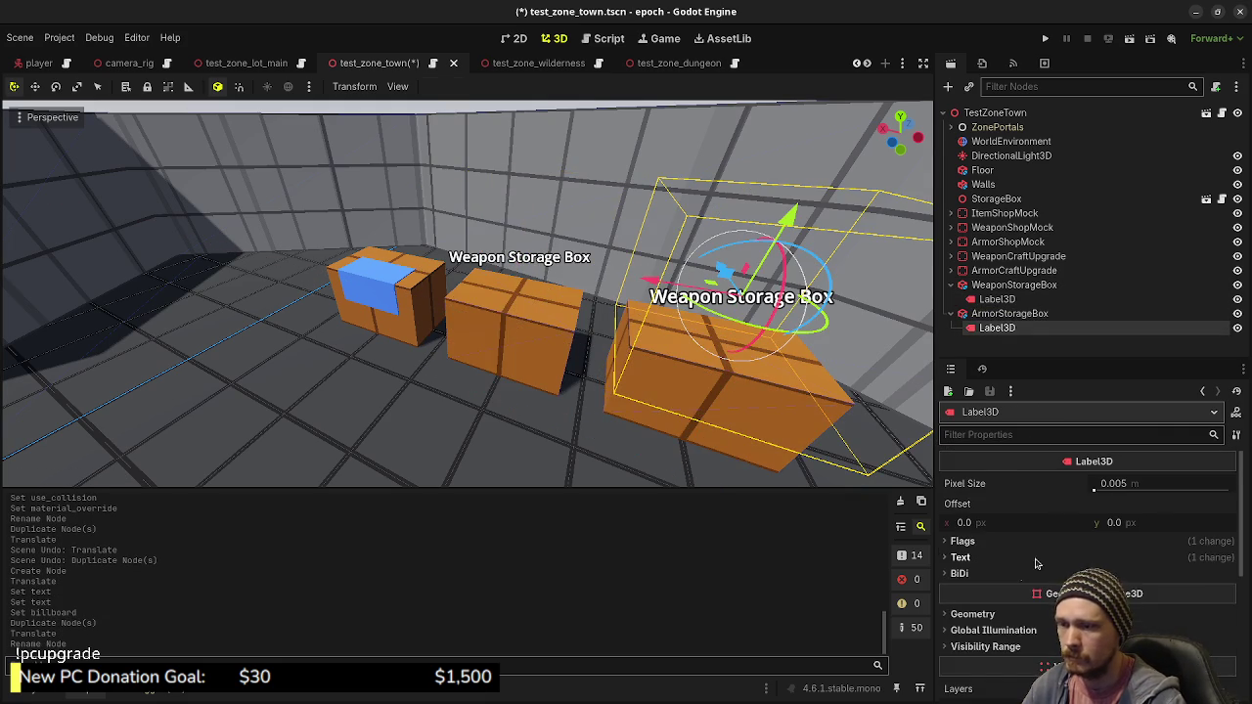
{"action": "left_click", "coordinate": [974, 557]}
{"action": "left_click", "coordinate": [981, 634]}
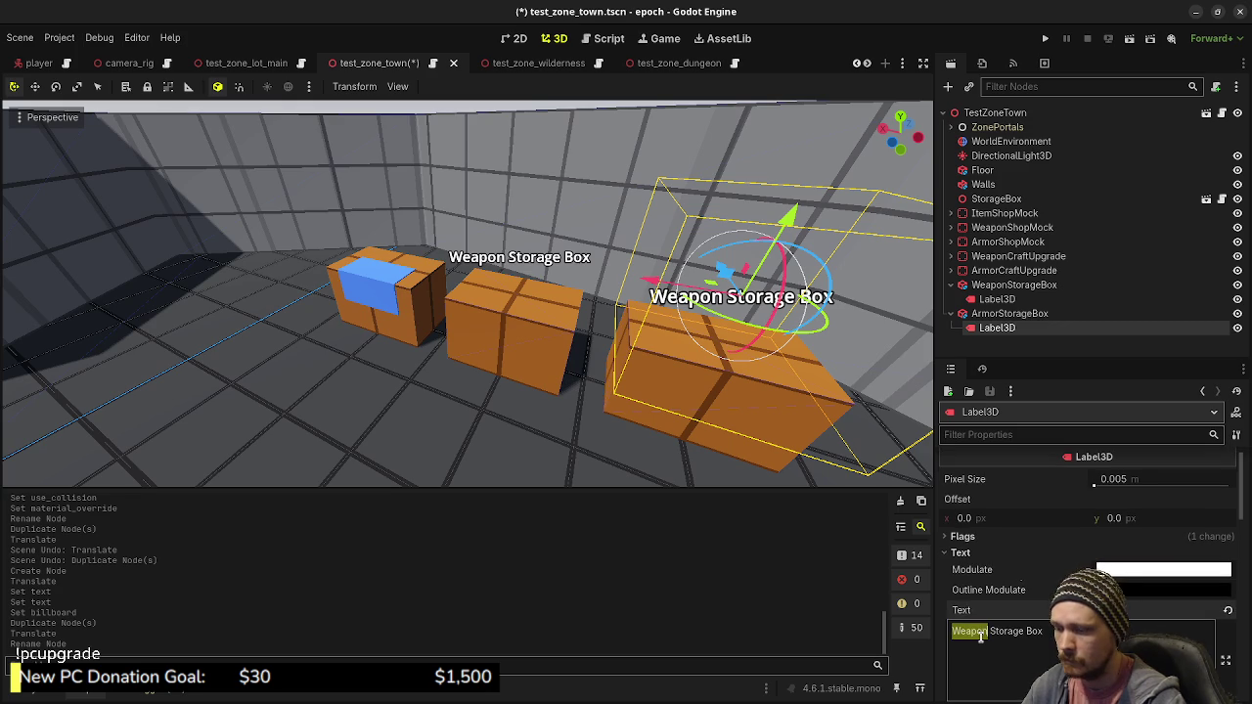
{"action": "type", "text": "Armor"}
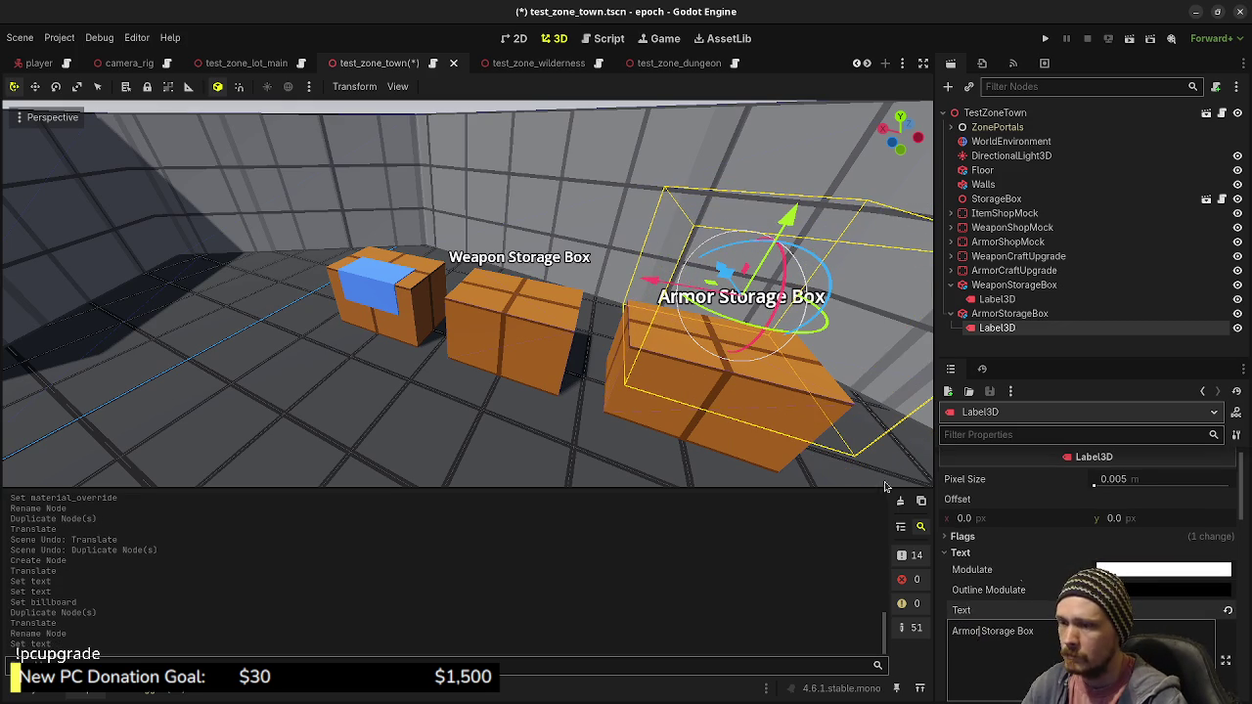
{"action": "scroll", "coordinate": [630, 302], "scroll_direction": "down", "scroll_amount": 5}
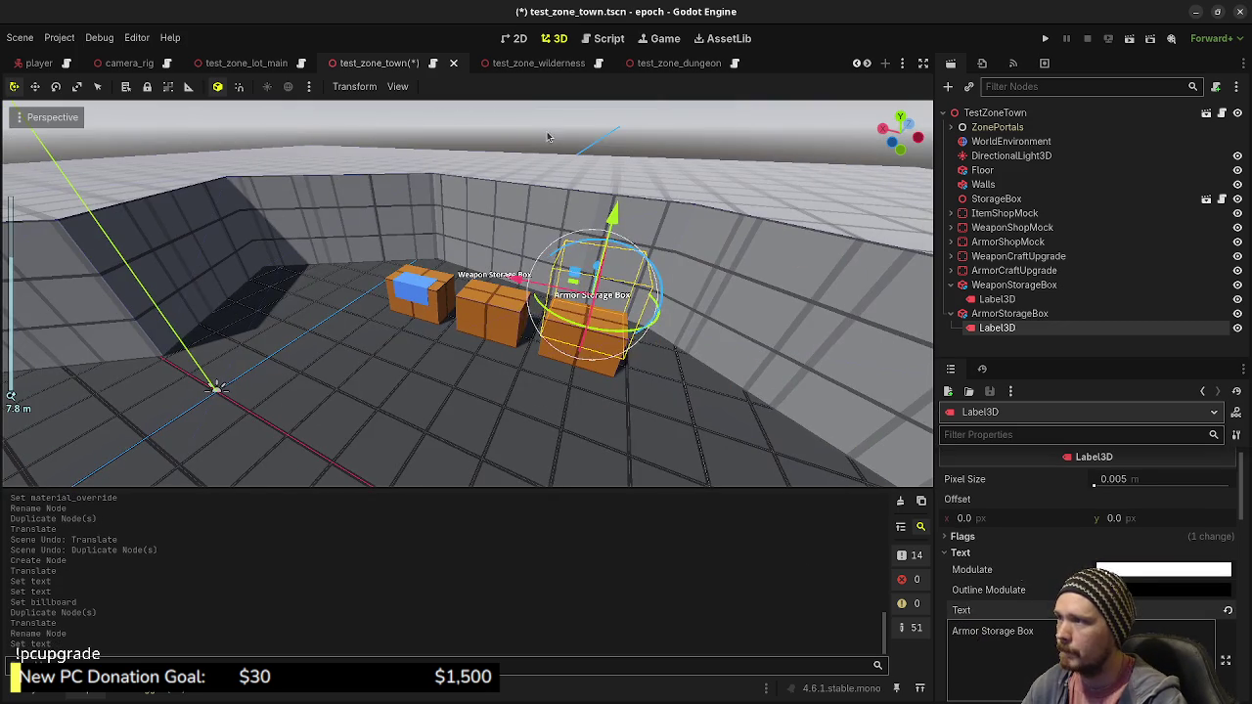
{"action": "key", "text": "ctrl+s"}
{"action": "key", "text": "alt+Tab"}
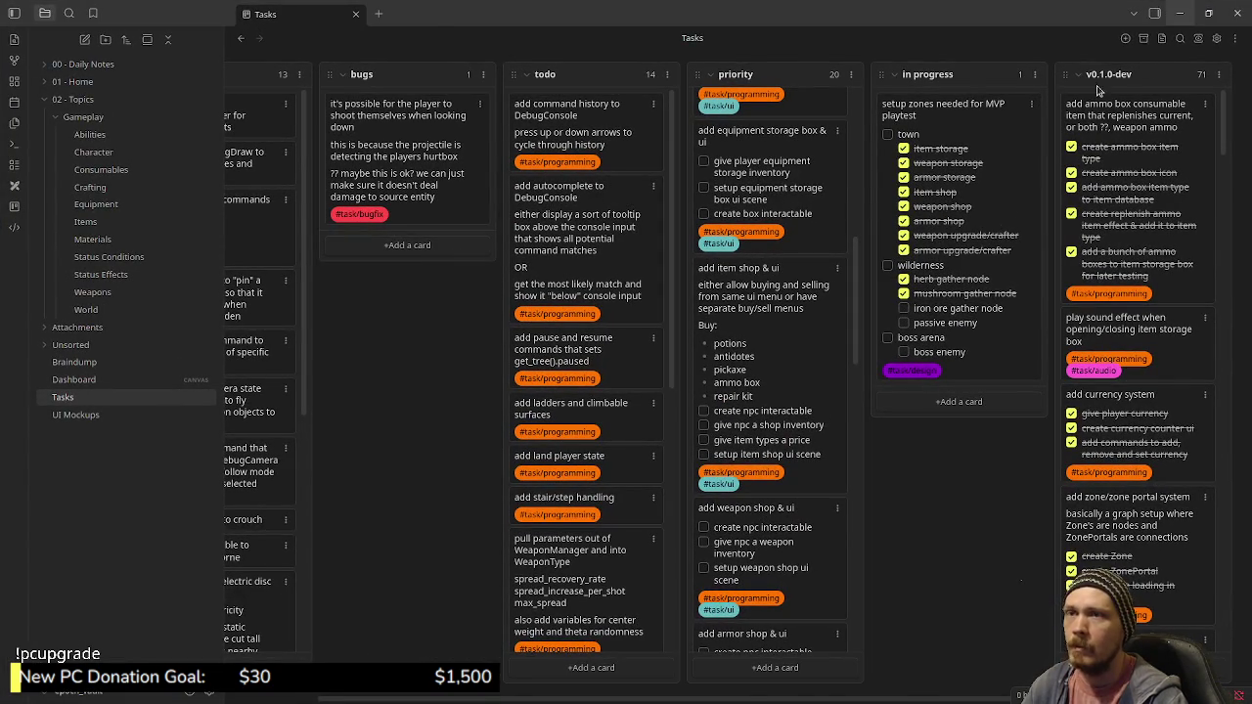
Minimize the Obsidian task board and return to the Godot editor
{"action": "left_click", "coordinate": [1181, 12]}
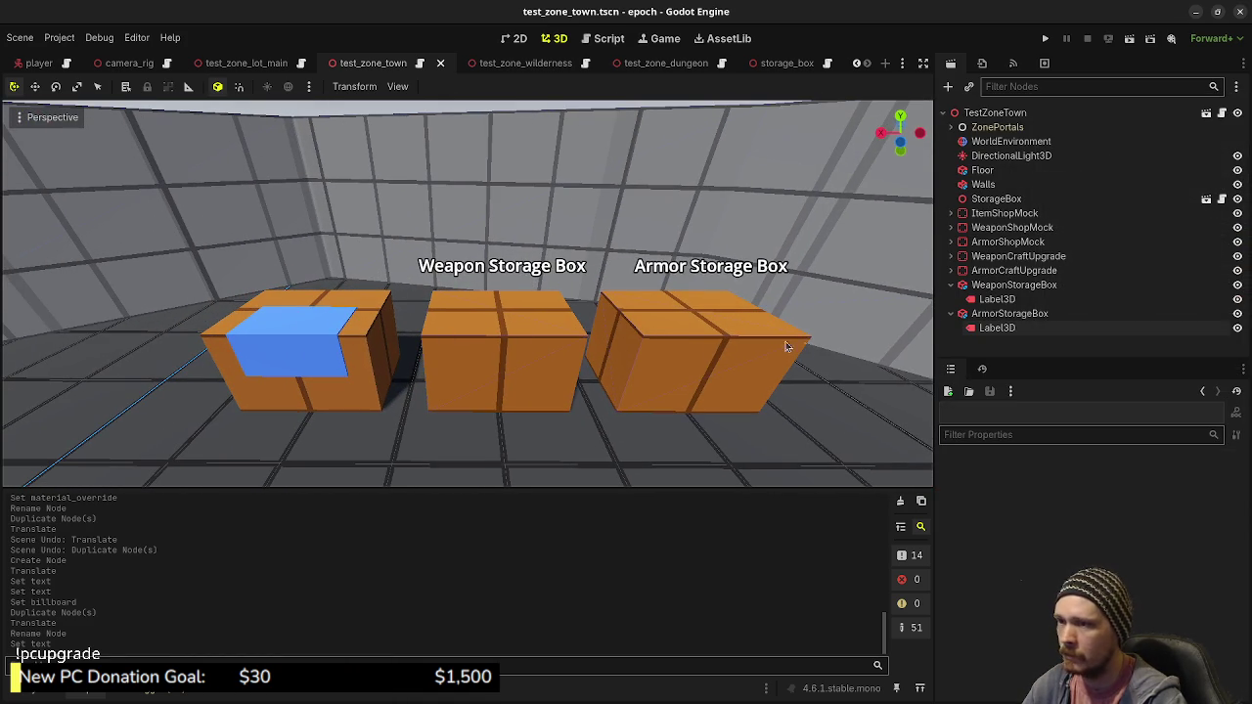
Add a Label3D child node under the original StorageBox
{"action": "left_click", "coordinate": [1012, 199]}
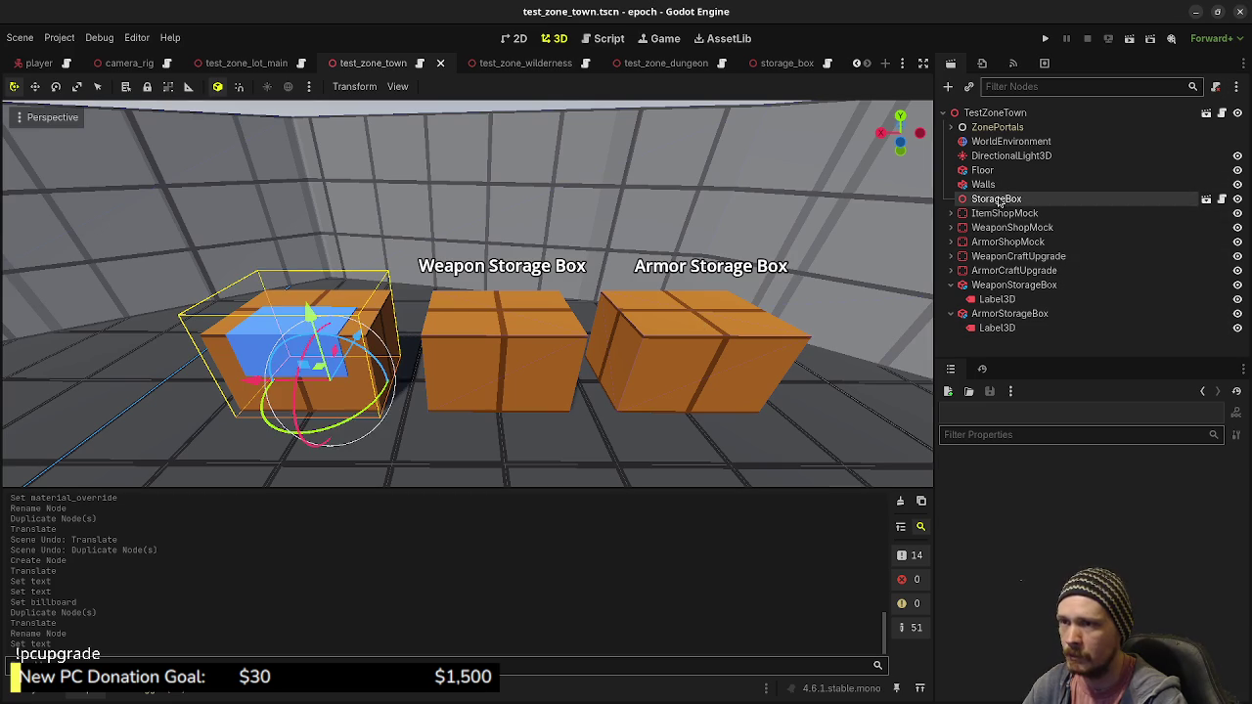
{"action": "key", "text": "ctrl+a"}
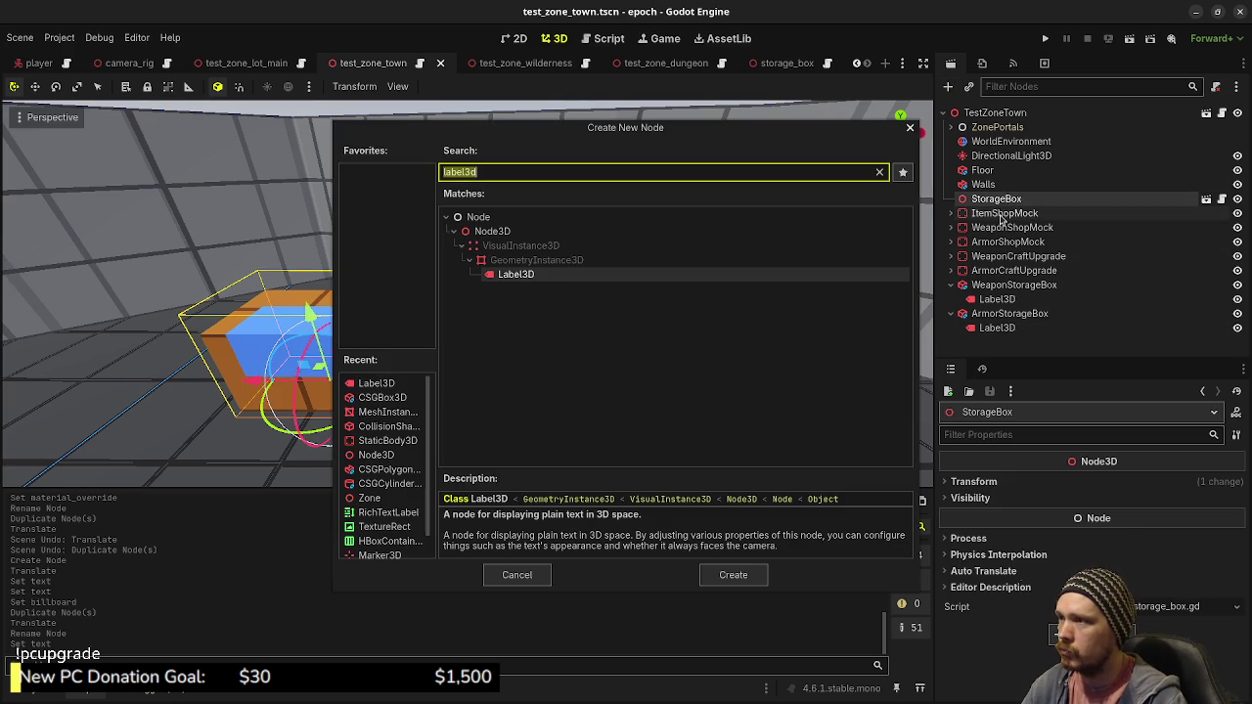
{"action": "left_click", "coordinate": [526, 280]}
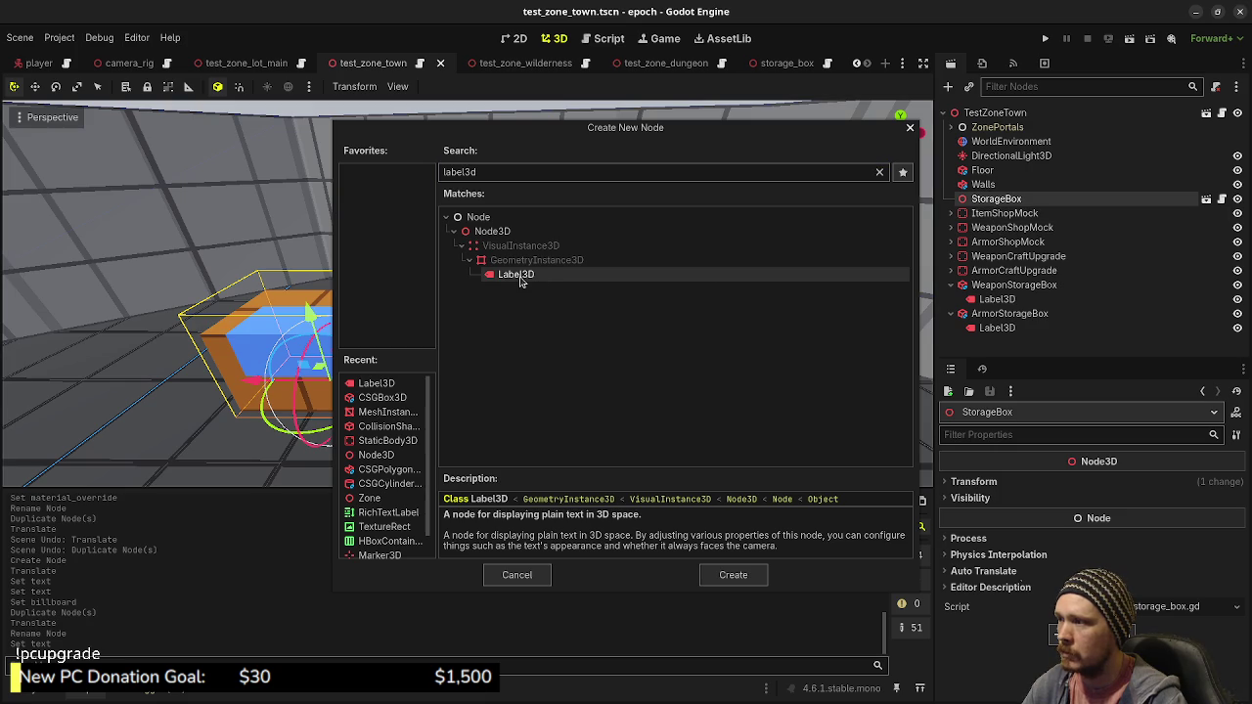
{"action": "double_click", "coordinate": [520, 277]}
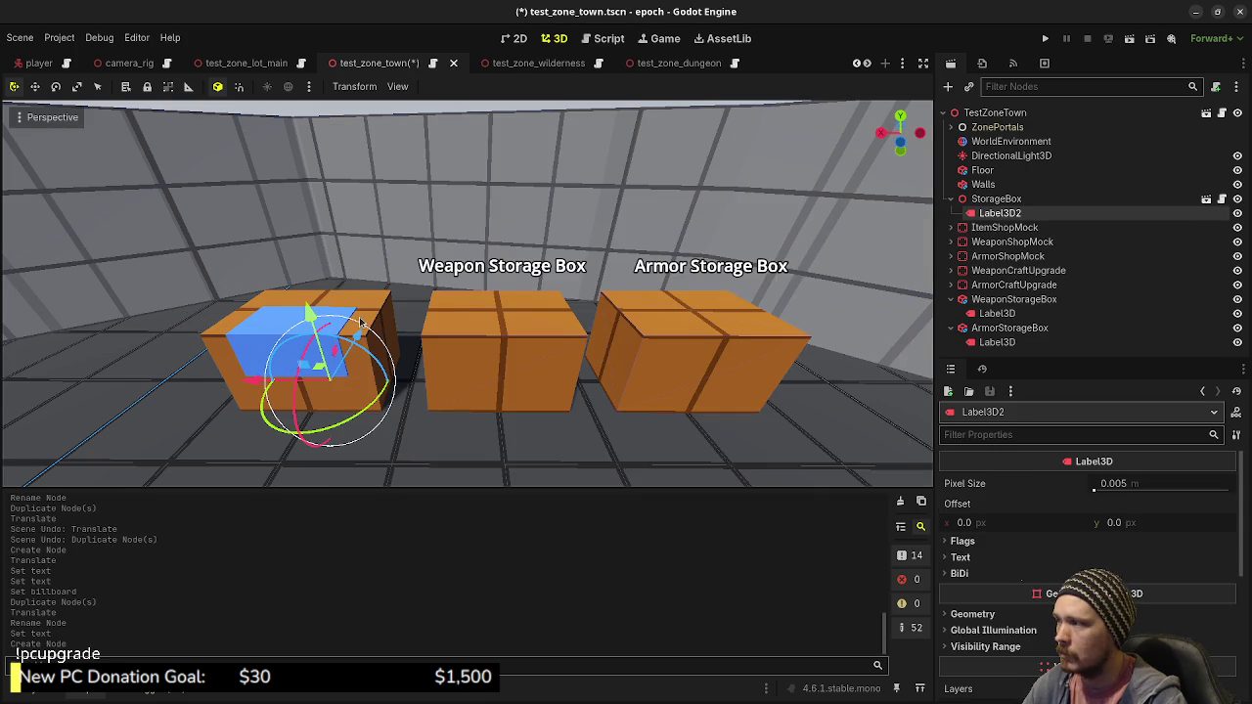
Position the new label just above the box, with vertical position 0.5
{"action": "mouse_move", "coordinate": [309, 305]}
{"action": "left_mouse_down"}
{"action": "mouse_move", "coordinate": [311, 220]}
{"action": "mouse_move", "coordinate": [438, 288]}
{"action": "left_mouse_up"}
{"action": "left_click_drag", "start_coordinate": [283, 229], "coordinate": [304, 128]}
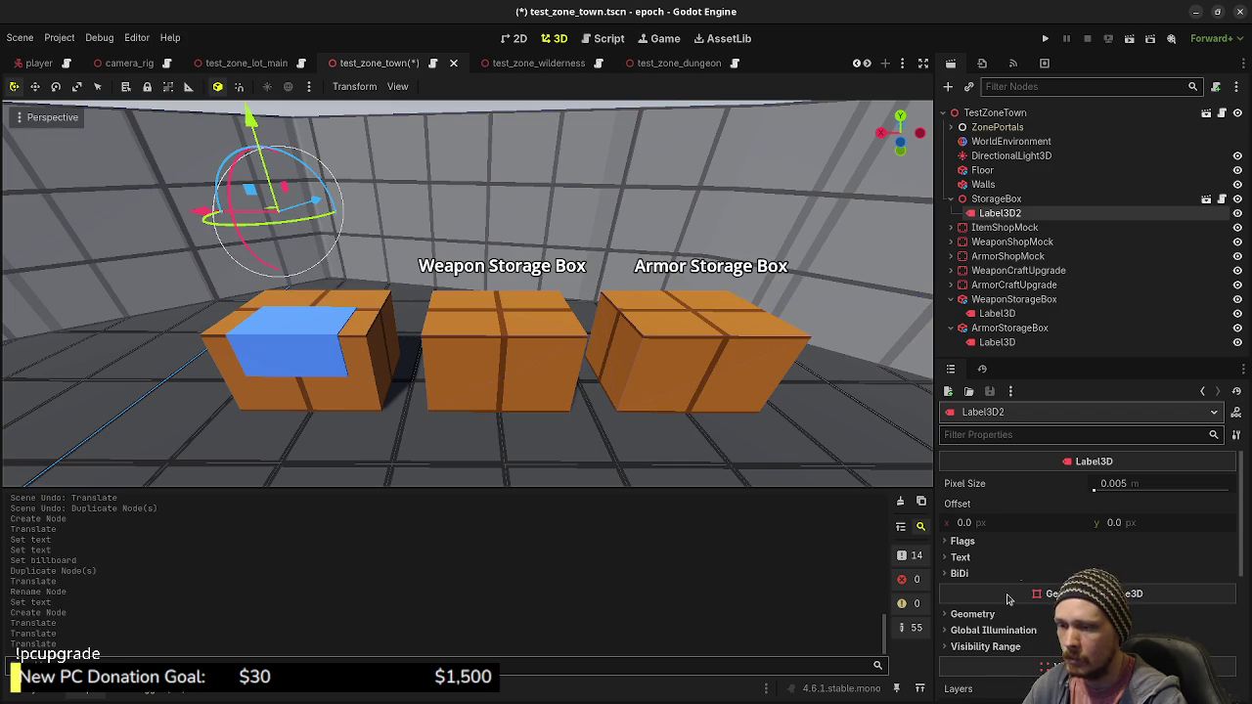
{"action": "scroll", "coordinate": [1009, 598], "scroll_direction": "down", "scroll_amount": 5}
{"action": "left_click", "coordinate": [1085, 578]}
{"action": "type", "text": "0.5"}
{"action": "key", "text": "Return"}
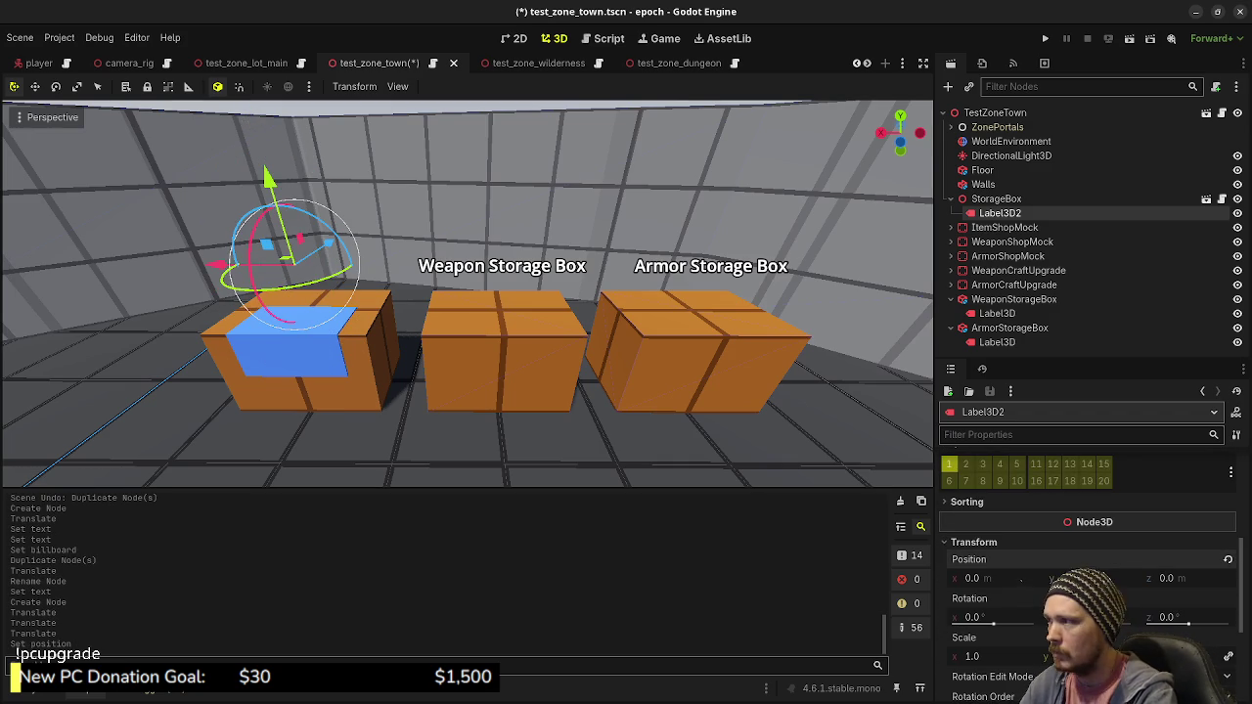
Enable the Billboard flag so the label always faces the camera
{"action": "scroll", "coordinate": [1018, 514], "scroll_direction": "up", "scroll_amount": 5}
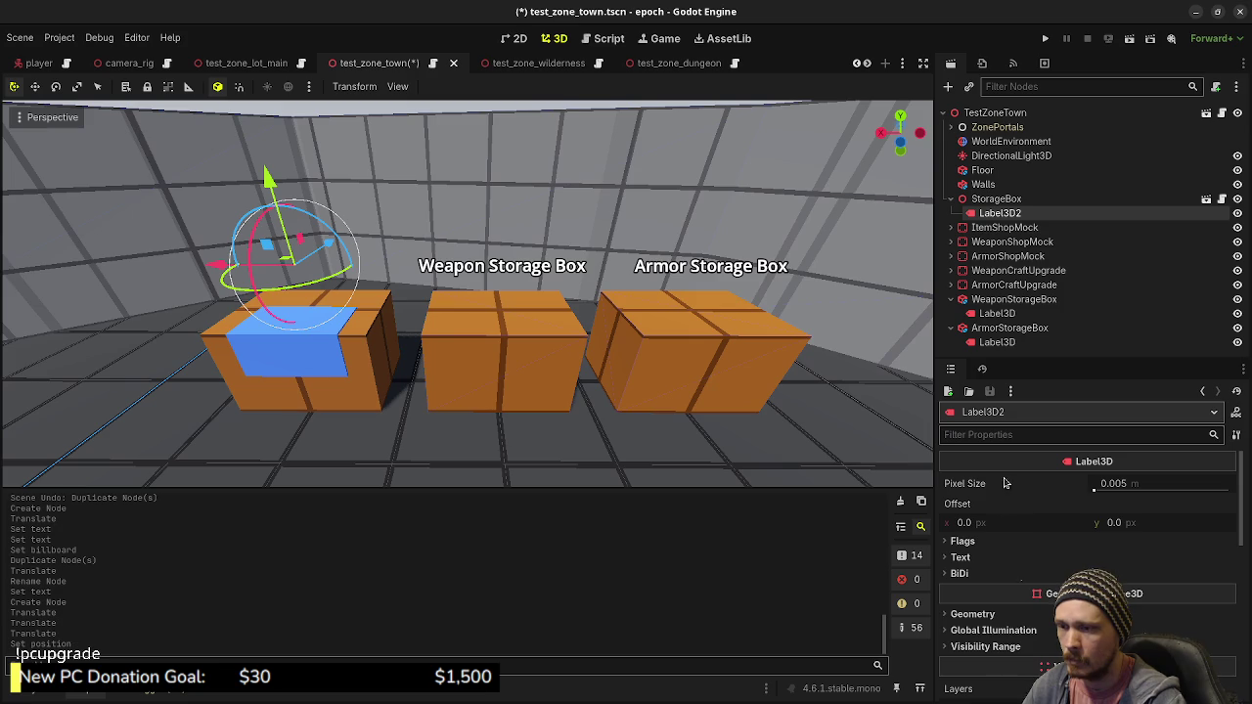
{"action": "left_click", "coordinate": [963, 541]}
{"action": "left_click", "coordinate": [1138, 595]}
{"action": "left_click", "coordinate": [976, 543]}
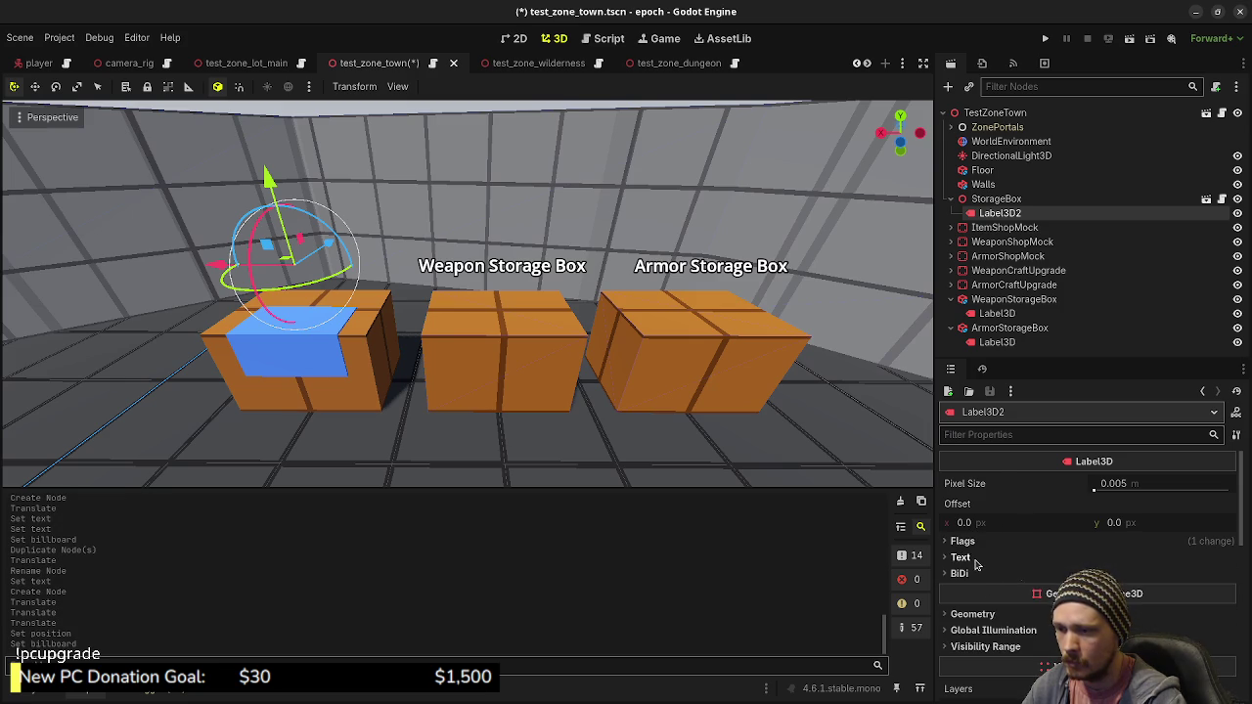
Set the label text to 'Item Storage Box' and save the town scene
{"action": "left_click", "coordinate": [975, 560]}
{"action": "left_click", "coordinate": [1022, 637]}
{"action": "type", "text": "I"}
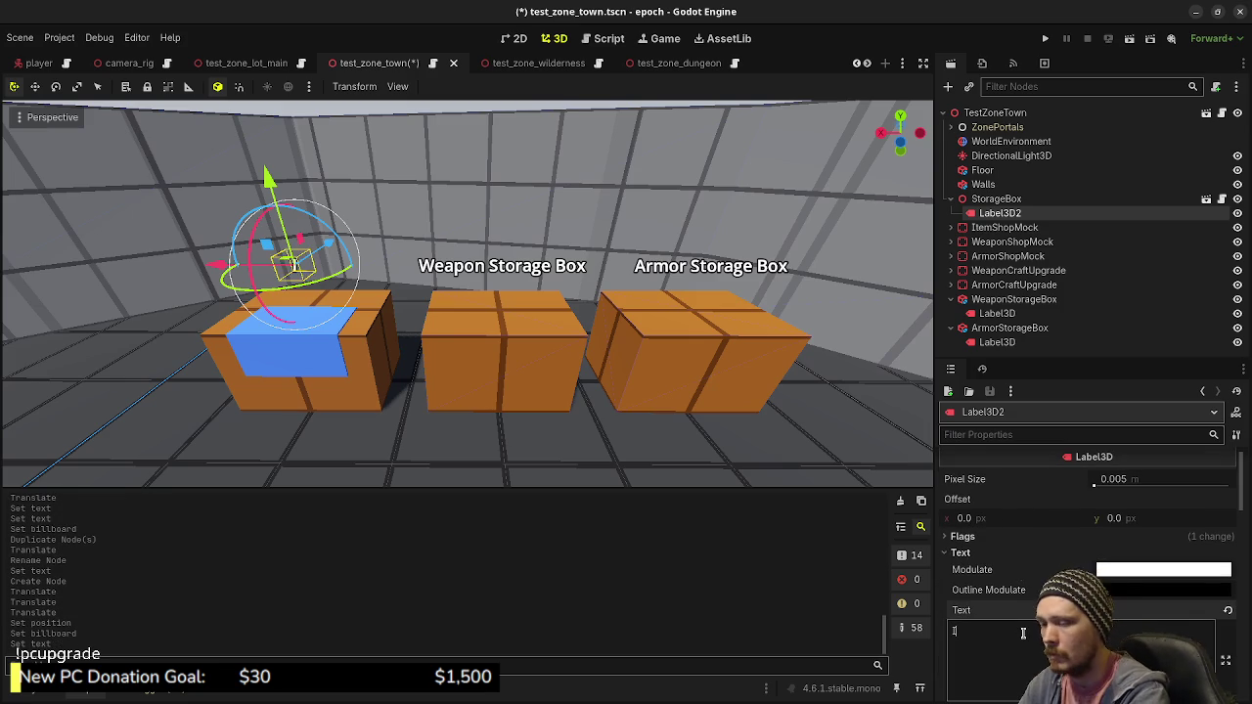
{"action": "type", "text": "tem Storage Box"}
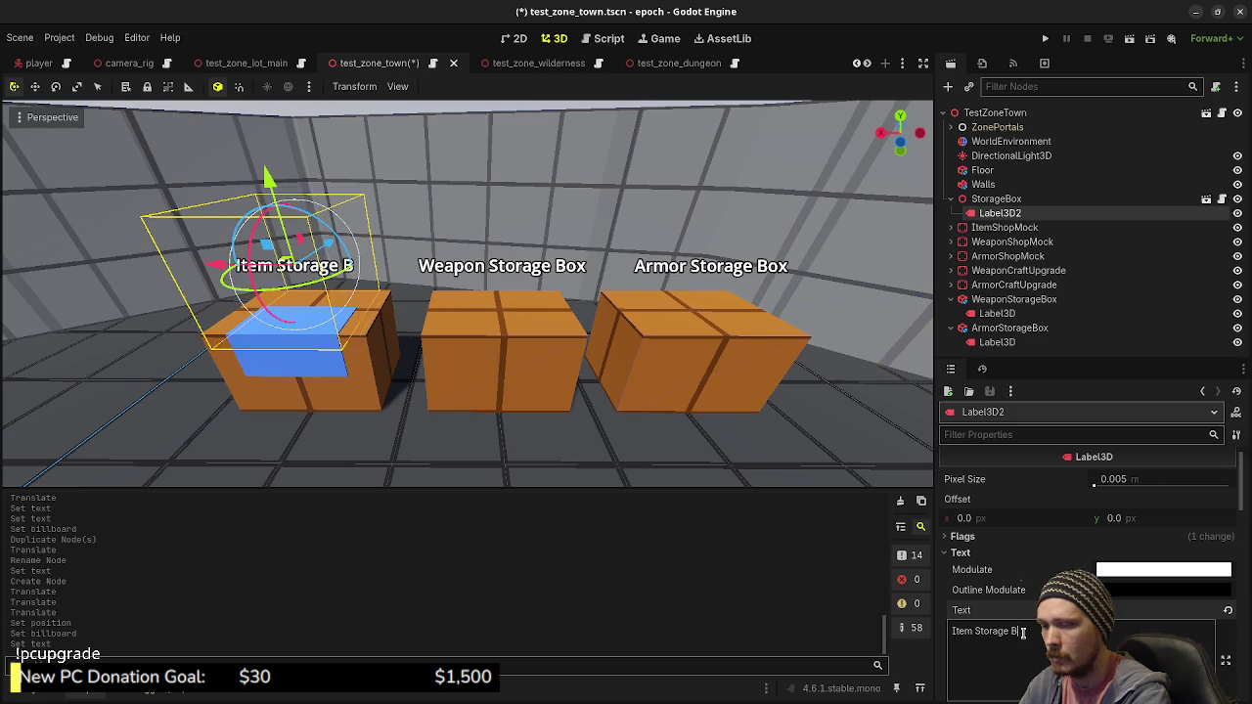
{"action": "scroll", "coordinate": [607, 410], "scroll_direction": "down", "scroll_amount": 5}
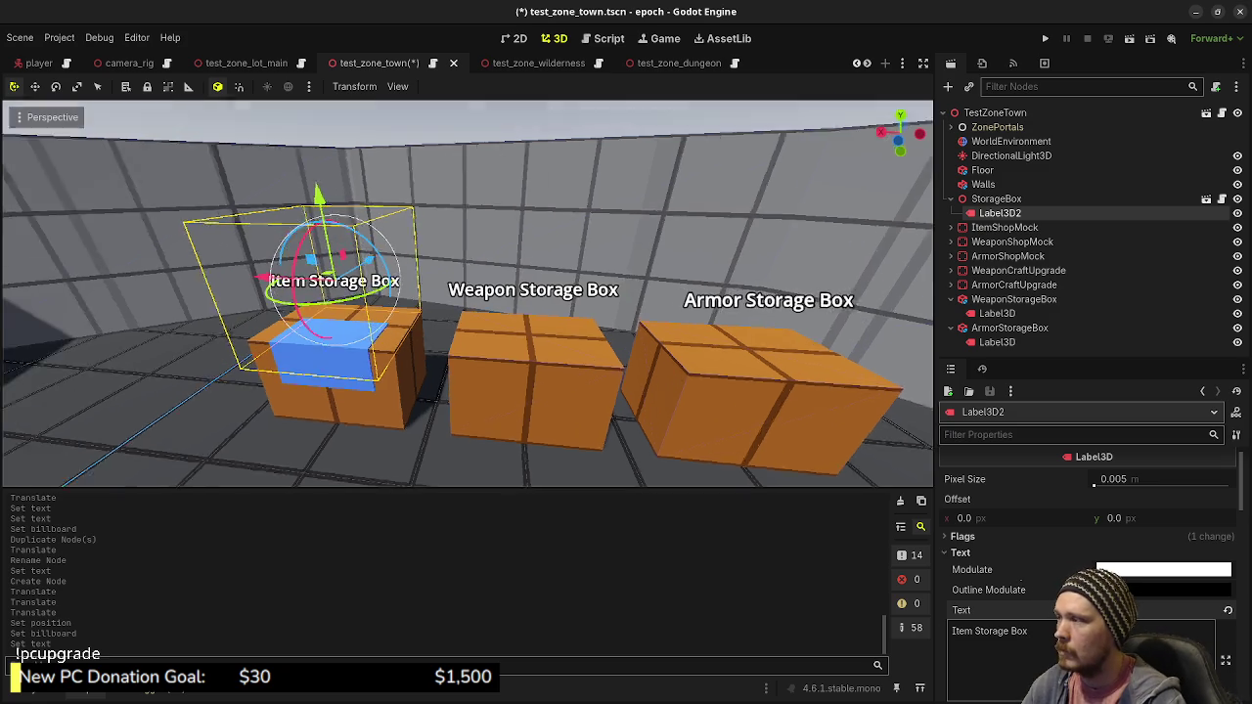
{"action": "left_click", "coordinate": [601, 137]}
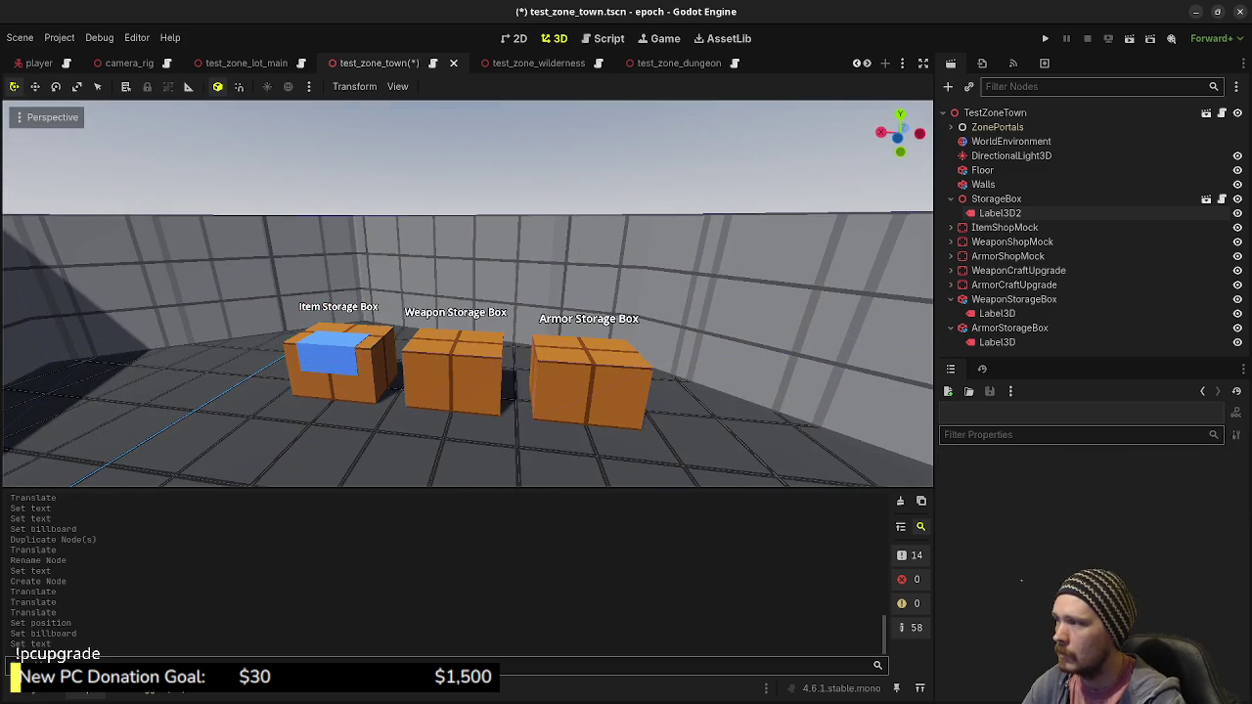
{"action": "scroll", "coordinate": [579, 259], "scroll_direction": "up", "scroll_amount": 3}
{"action": "key", "text": "ctrl+s"}
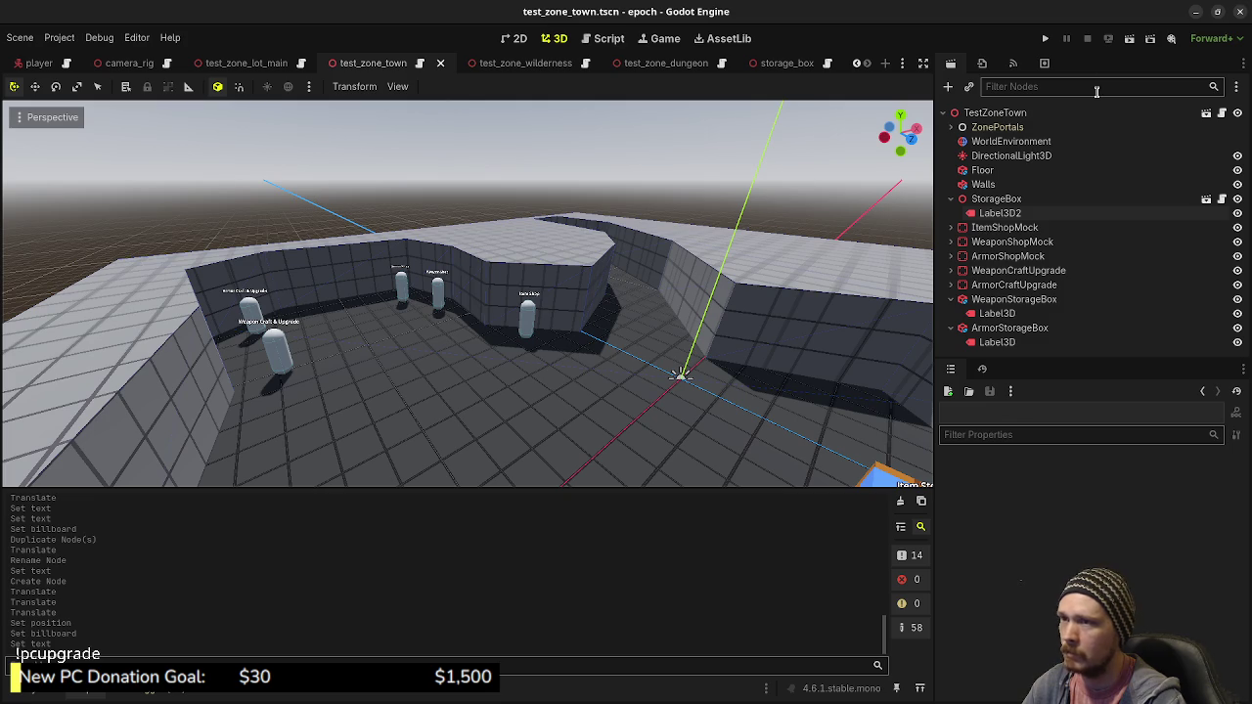
Run the project so the game opens in a debug window
{"action": "left_click", "coordinate": [1045, 37]}
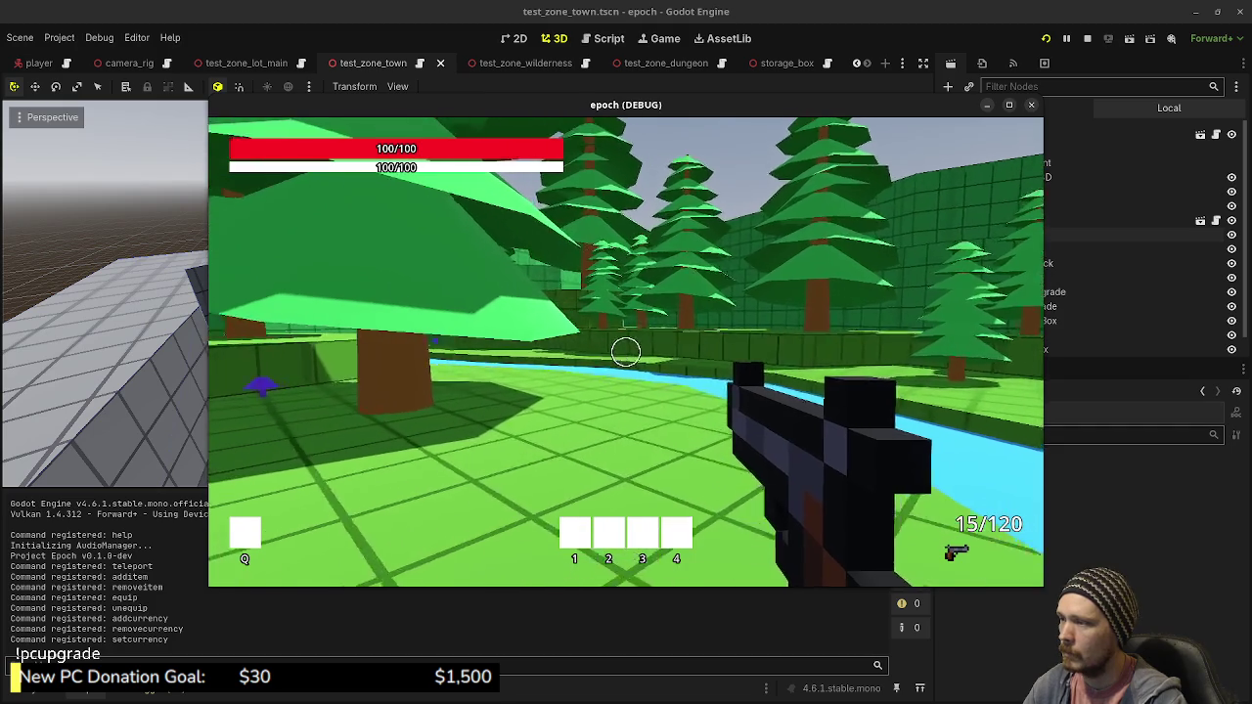
Sprint from the forest through the blue portal and walk past the town's shop NPCs
{"action": "mouse_move", "coordinate": [528, 352]}
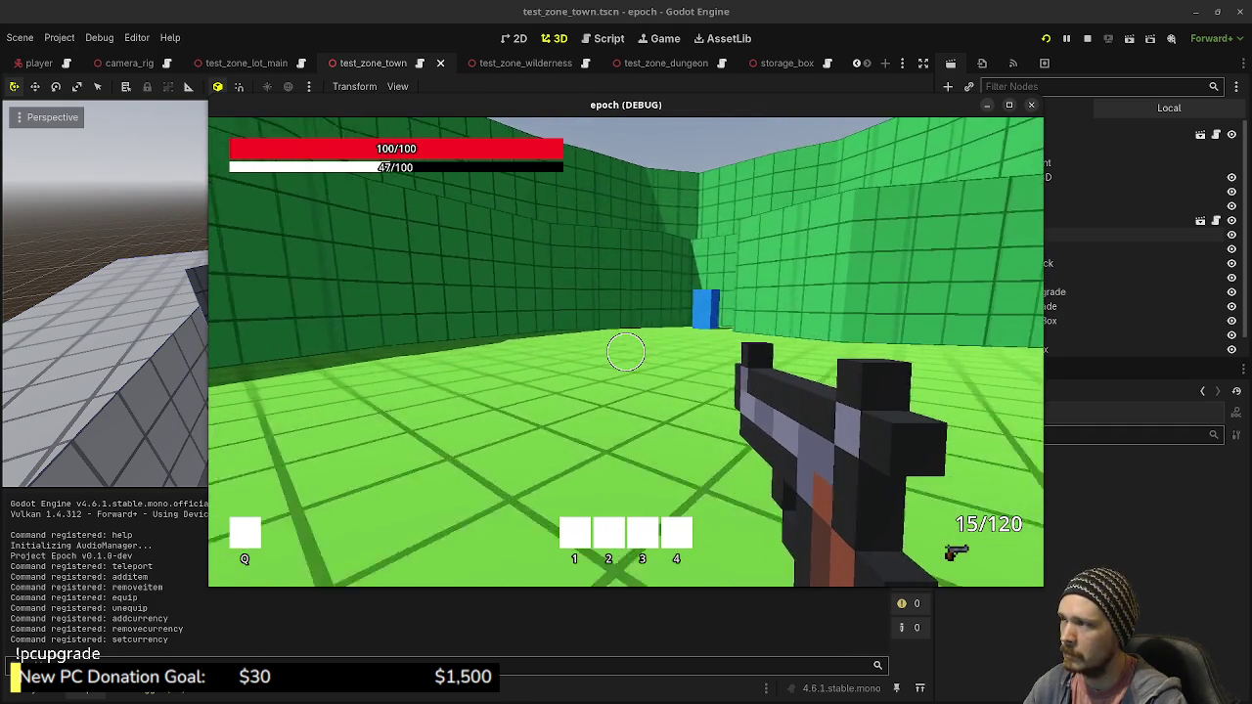
{"action": "key", "text": "shift+w"}
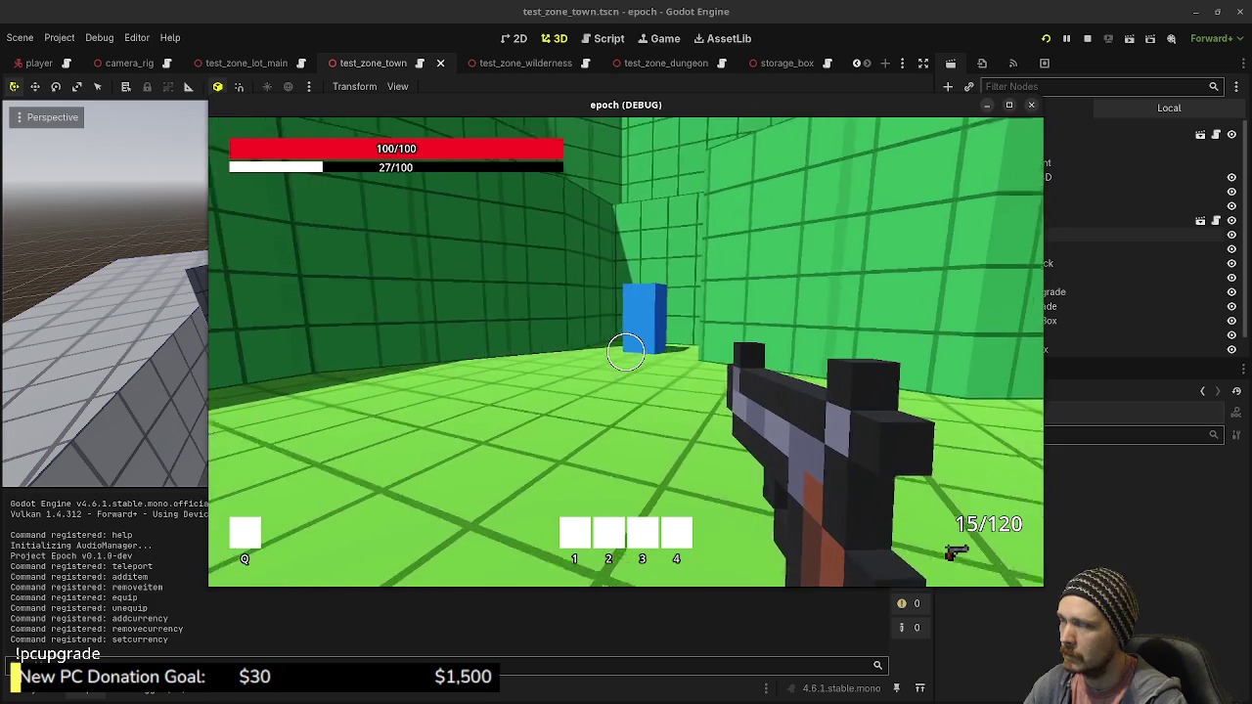
{"action": "key", "text": "shift+w"}
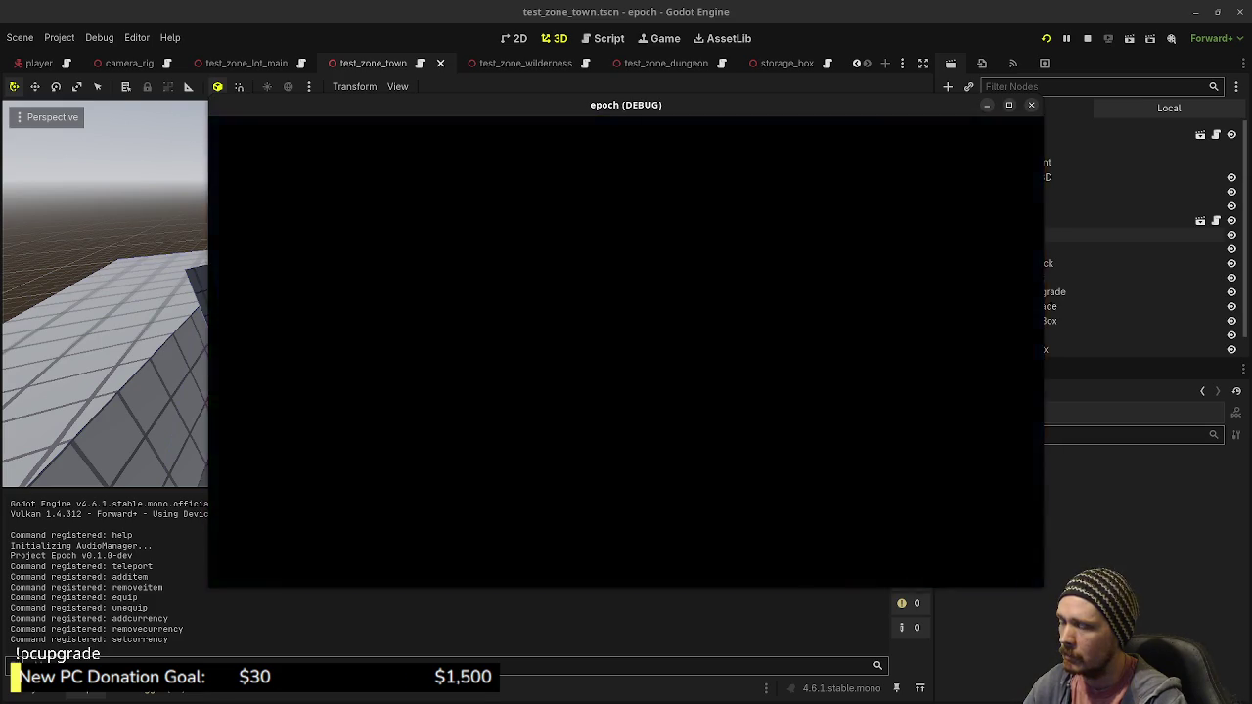
{"action": "key", "text": "w"}
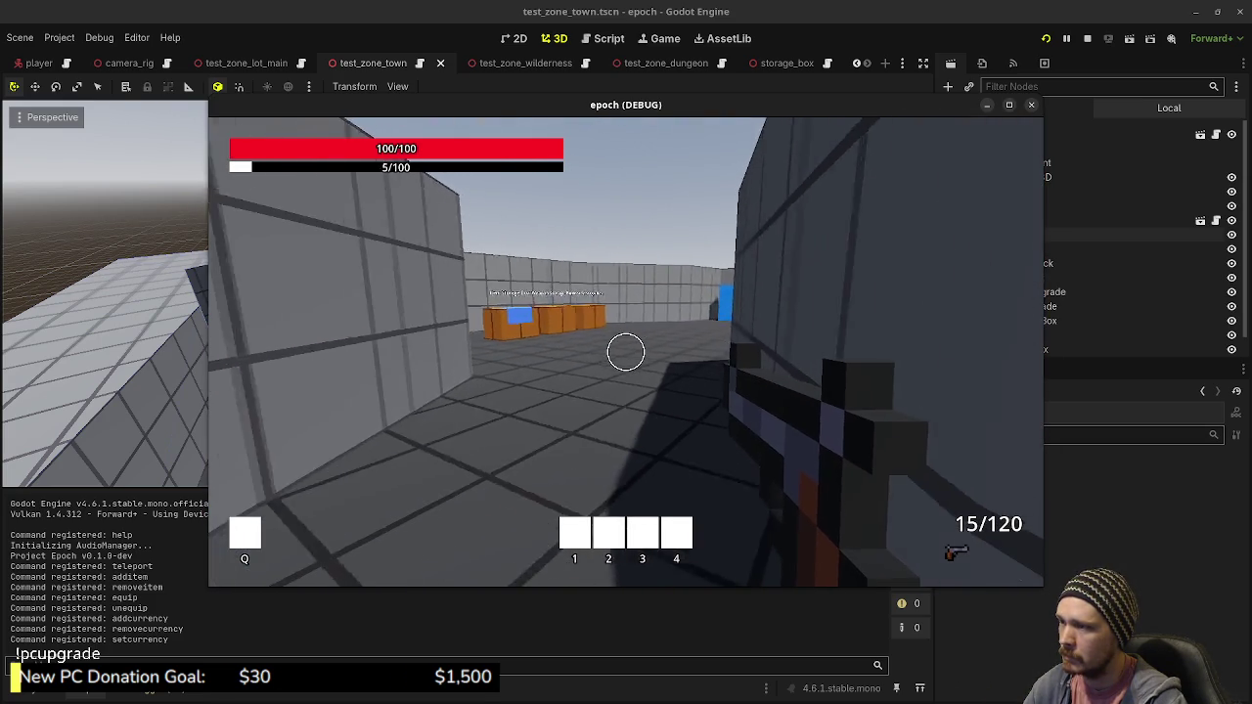
{"action": "key", "text": "w"}
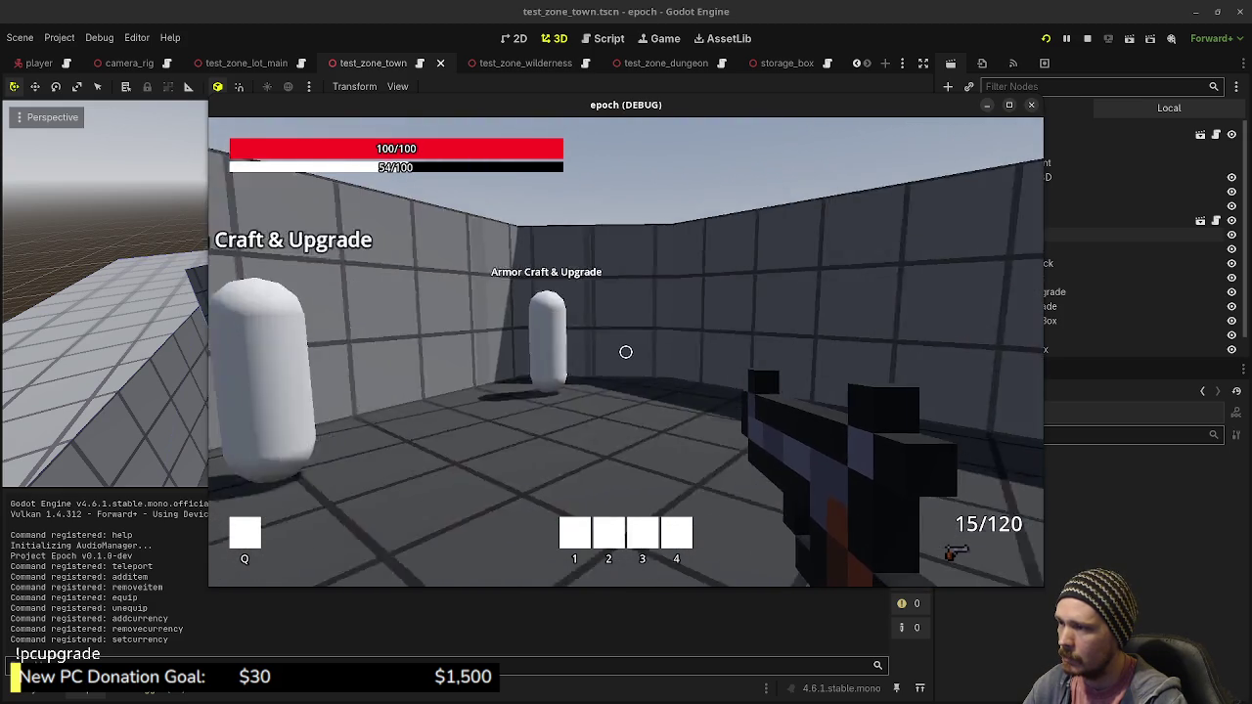
{"action": "mouse_move", "coordinate": [626, 352]}
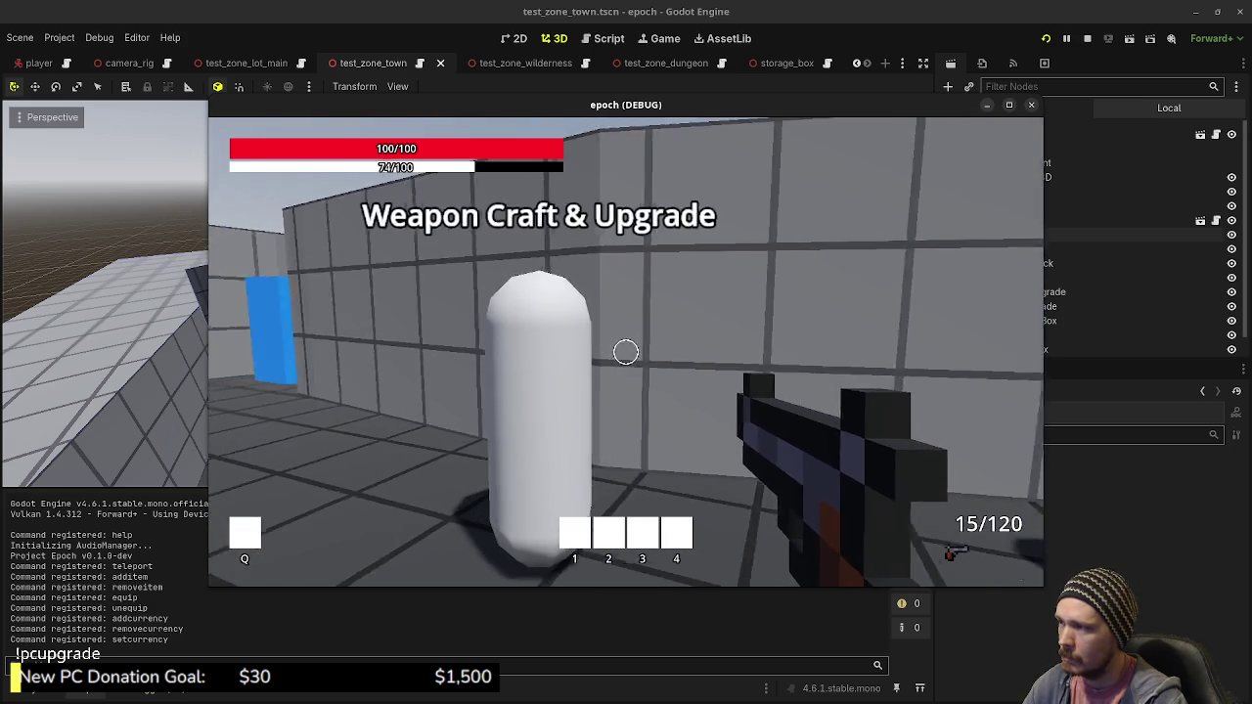
{"action": "key", "text": "w"}
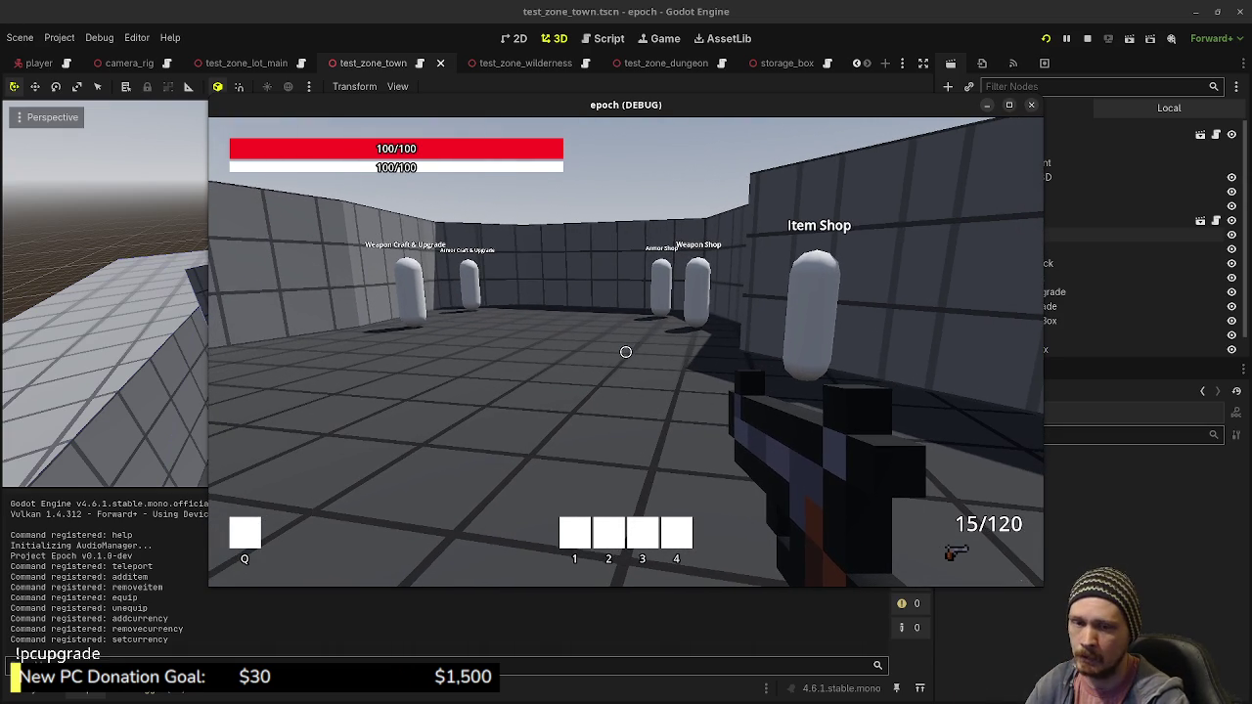
Sprint out of the town plaza down the corridor and through the portal to the forest
{"action": "key", "text": "shift+w"}
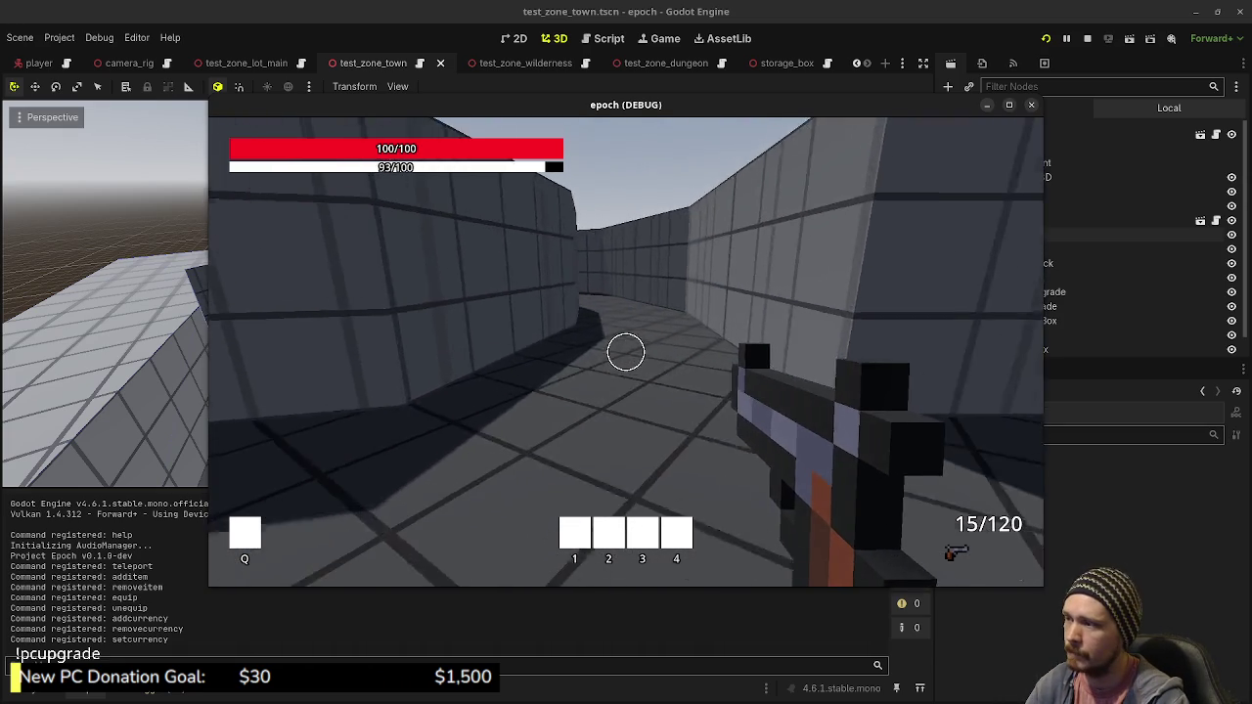
{"action": "key", "text": "shift+w"}
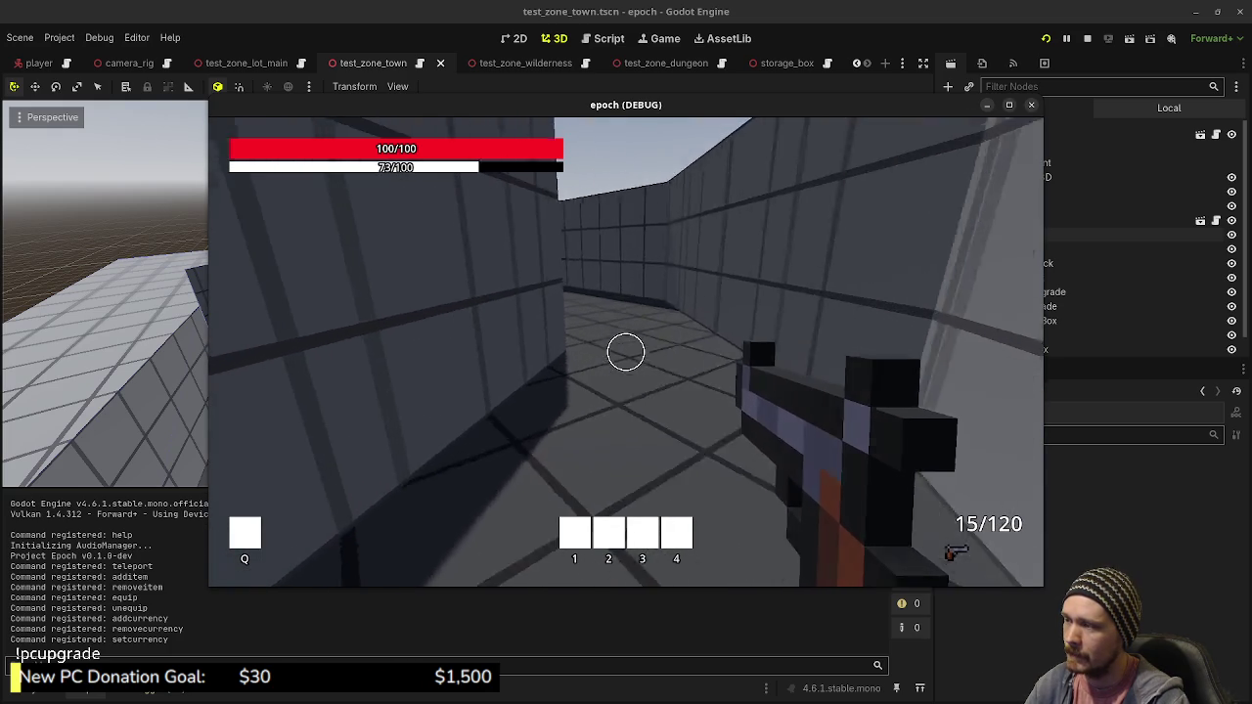
{"action": "key", "text": "shift+w"}
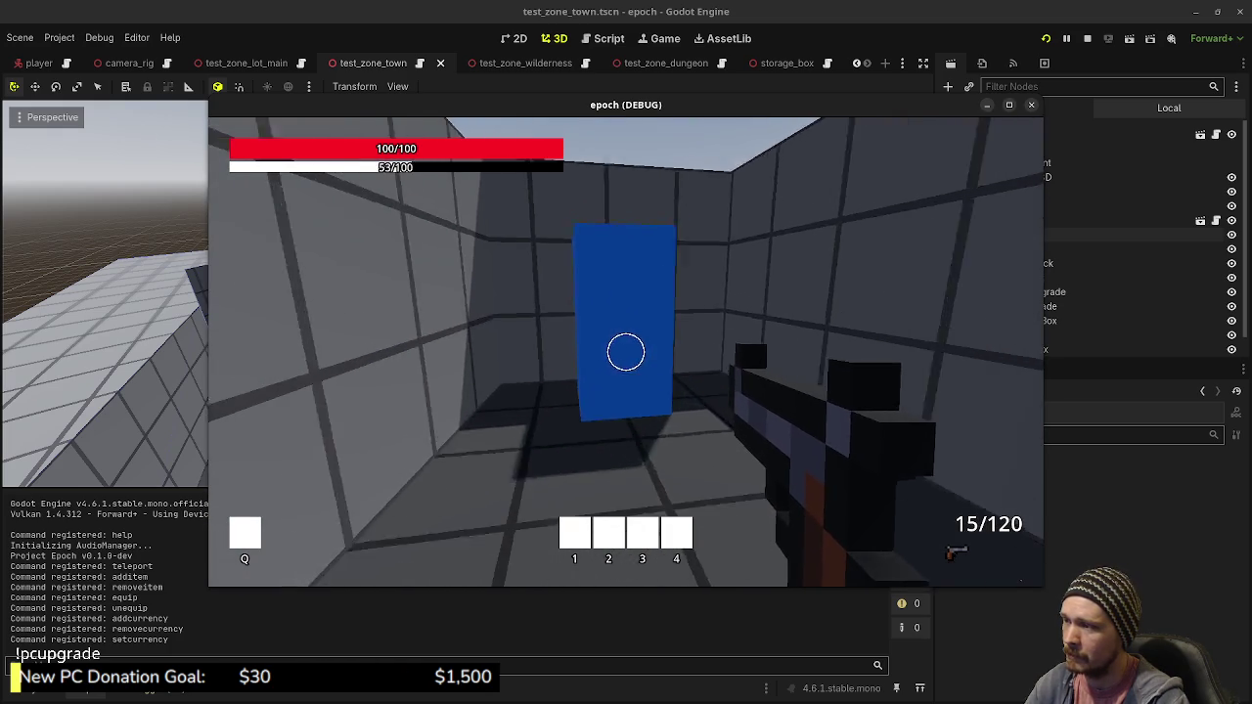
{"action": "key", "text": "w"}
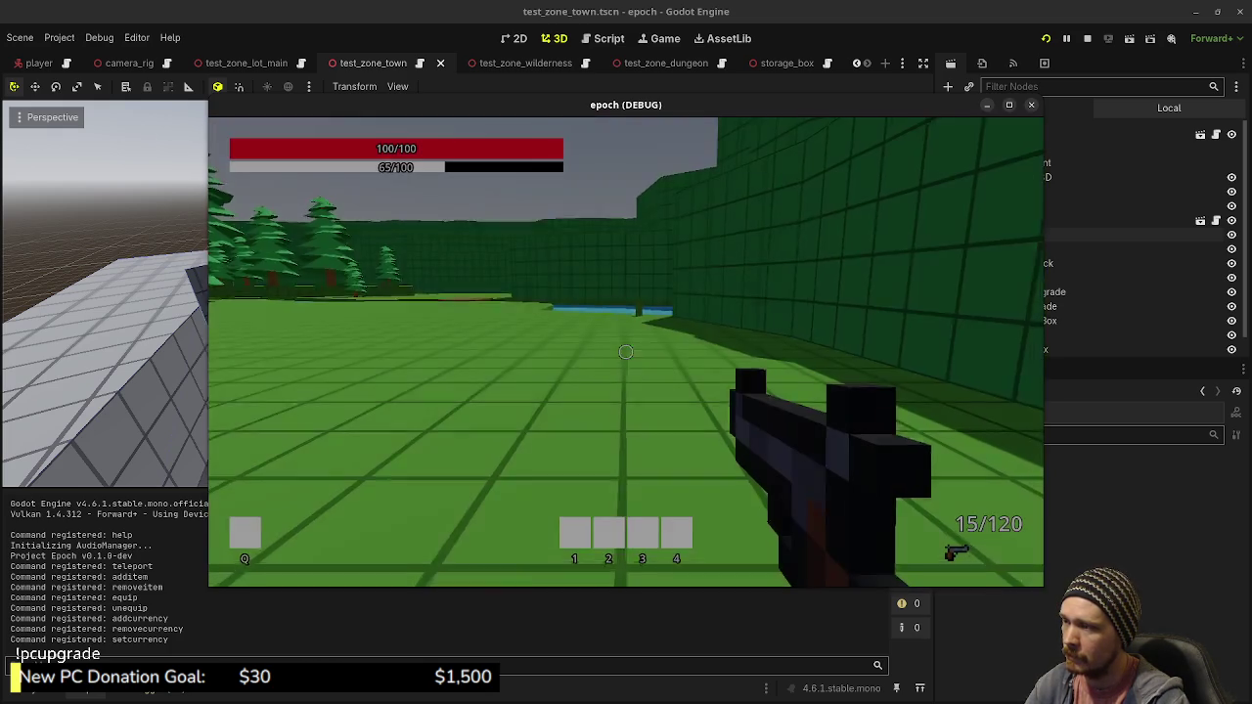
Run through the forest past the wooden platform and water to the blue pillar portal
{"action": "key", "text": "shift+w"}
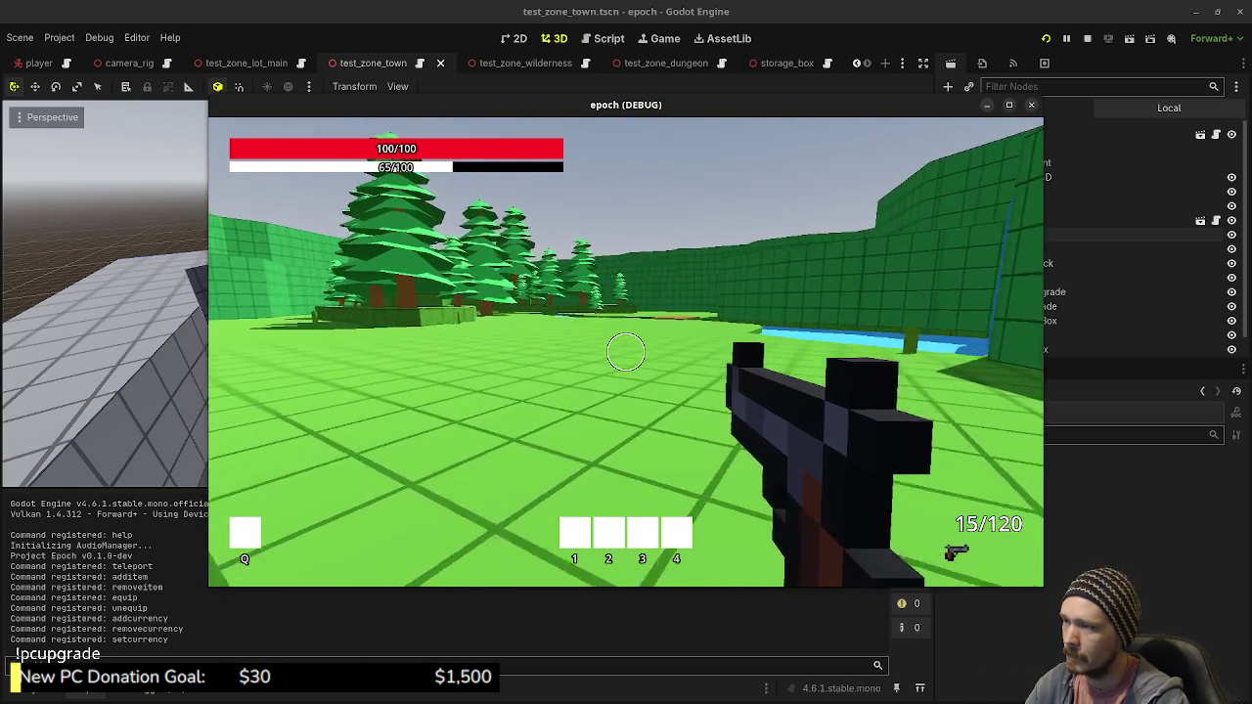
{"action": "key", "text": "shift+w"}
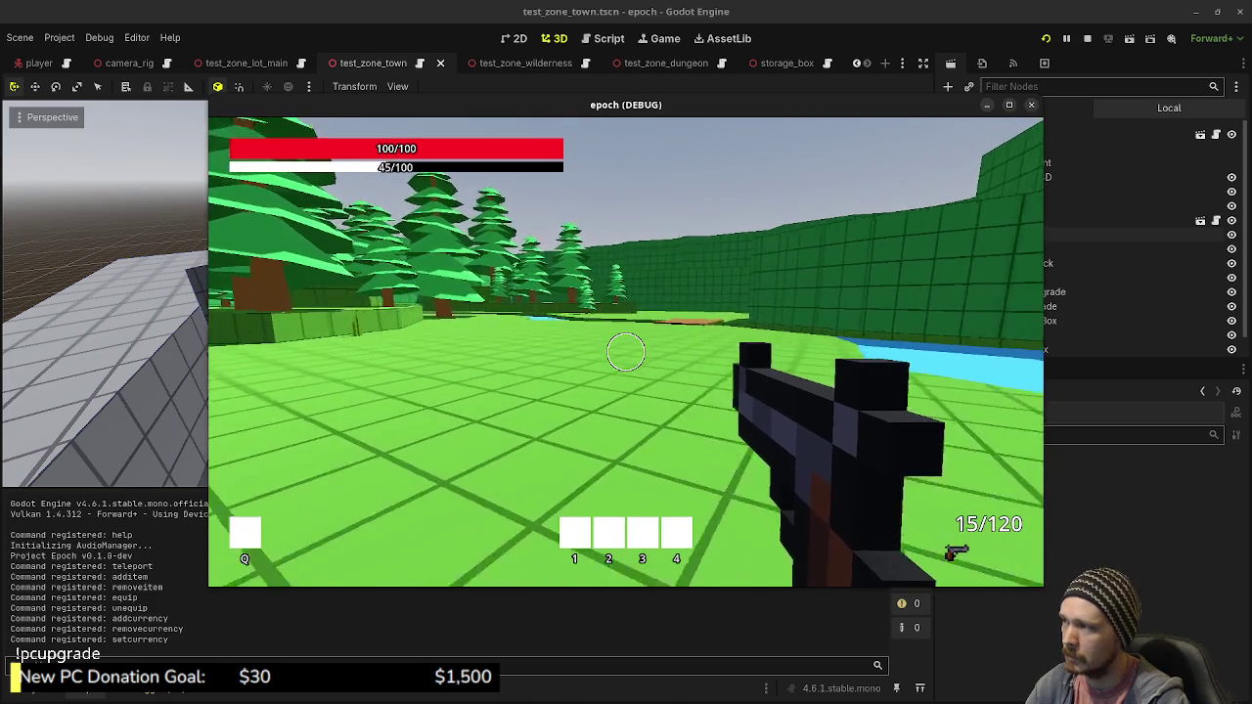
{"action": "key", "text": "w"}
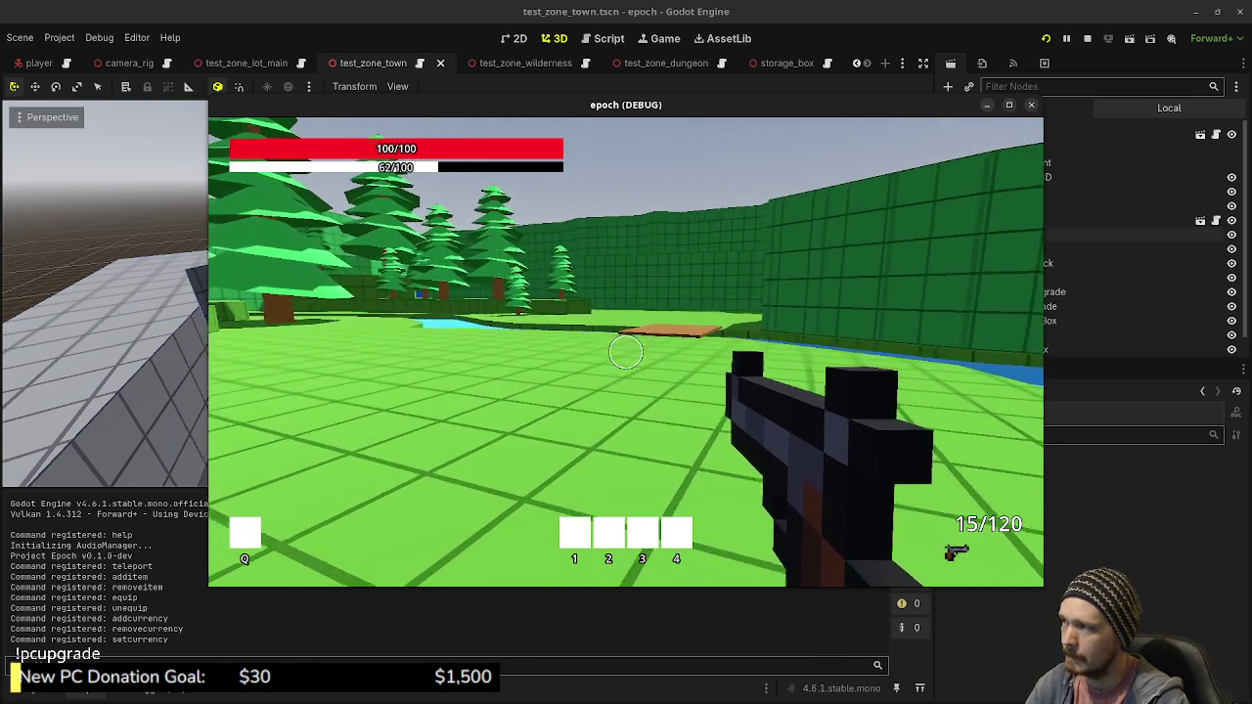
{"action": "key", "text": "shift+w"}
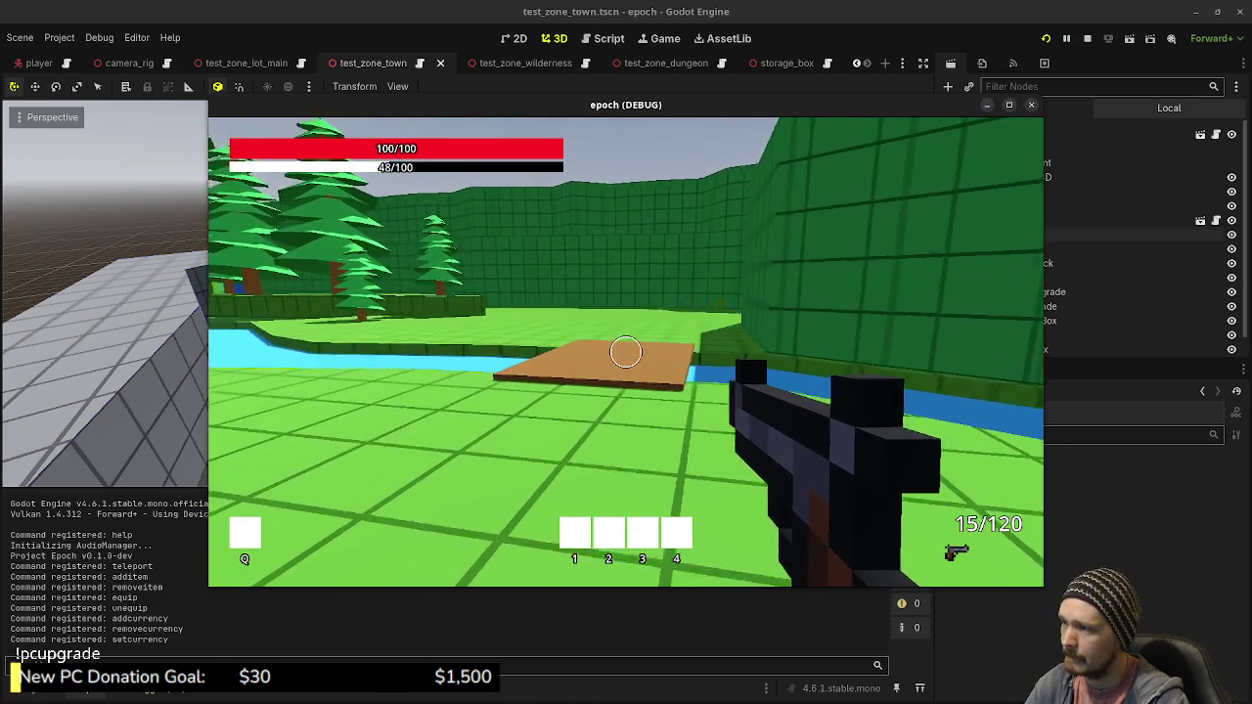
{"action": "key", "text": "w"}
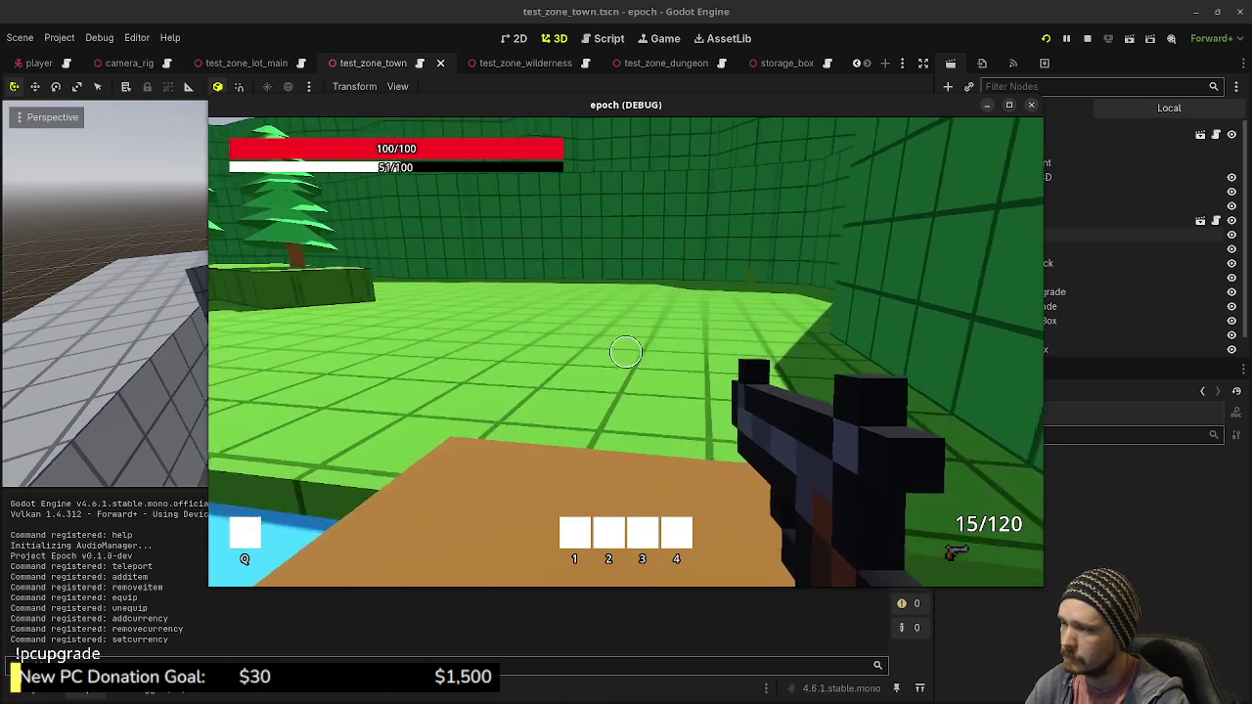
{"action": "key", "text": "shift+w"}
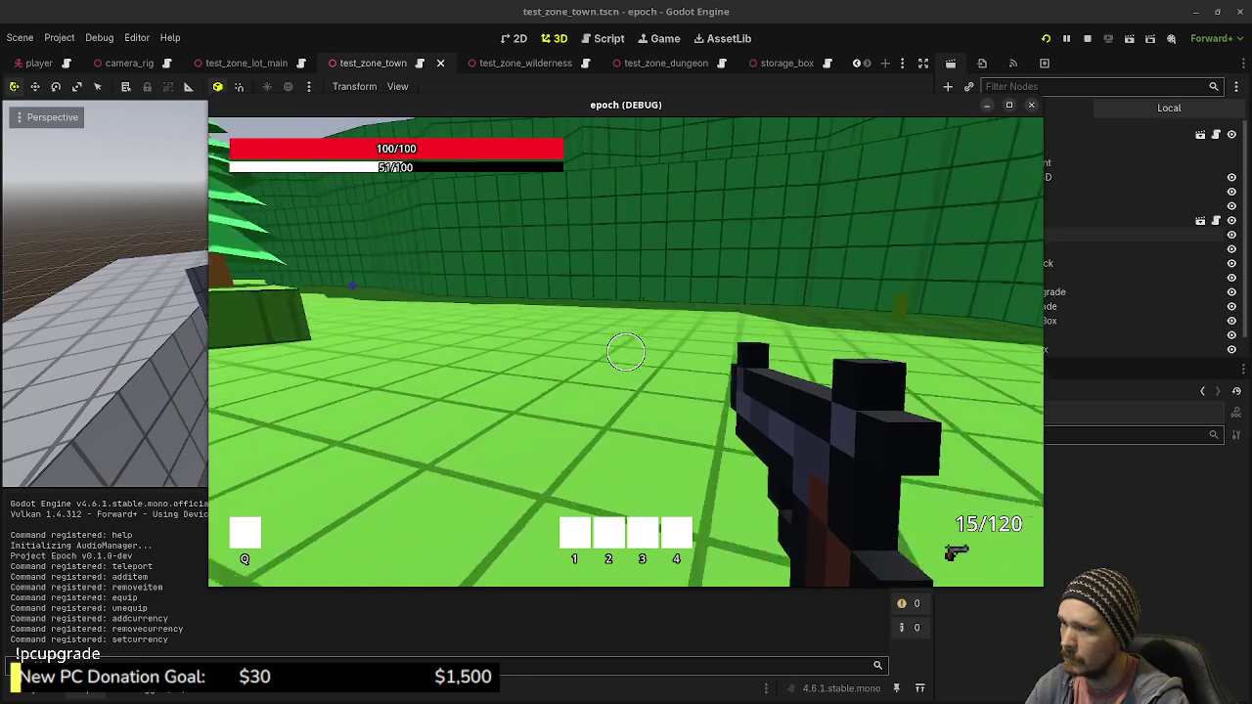
{"action": "key", "text": "shift+w"}
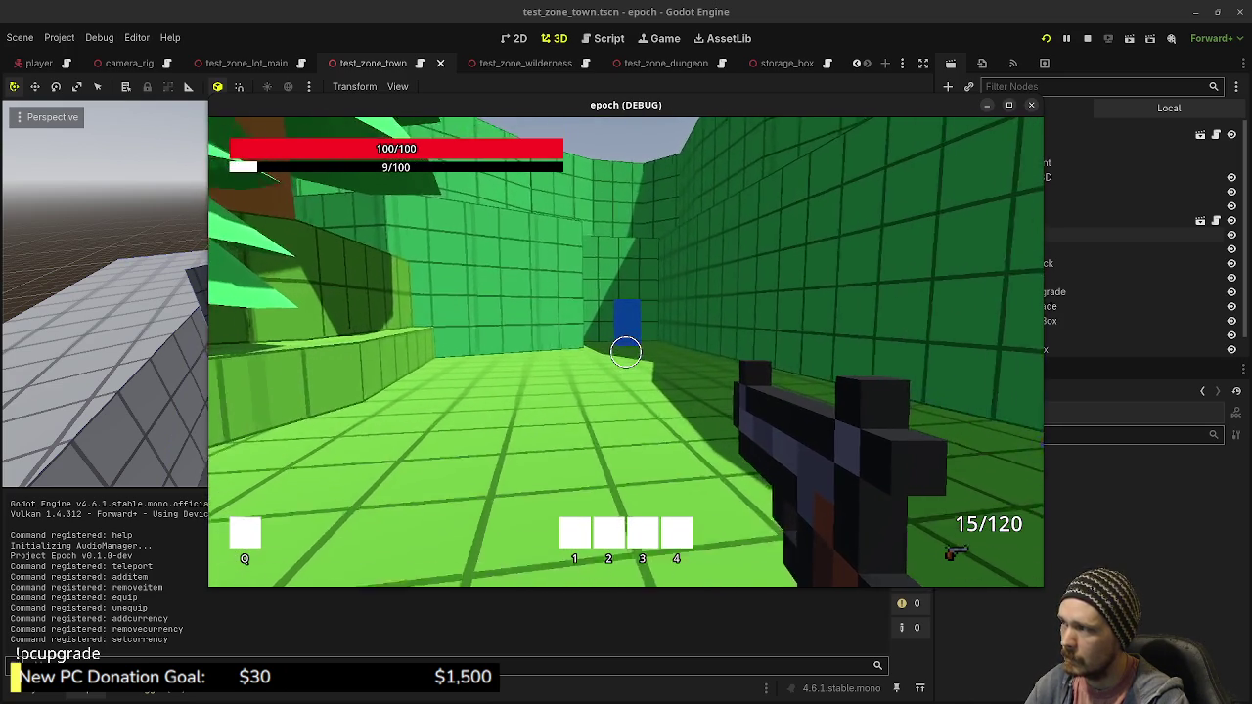
{"action": "key", "text": "w"}
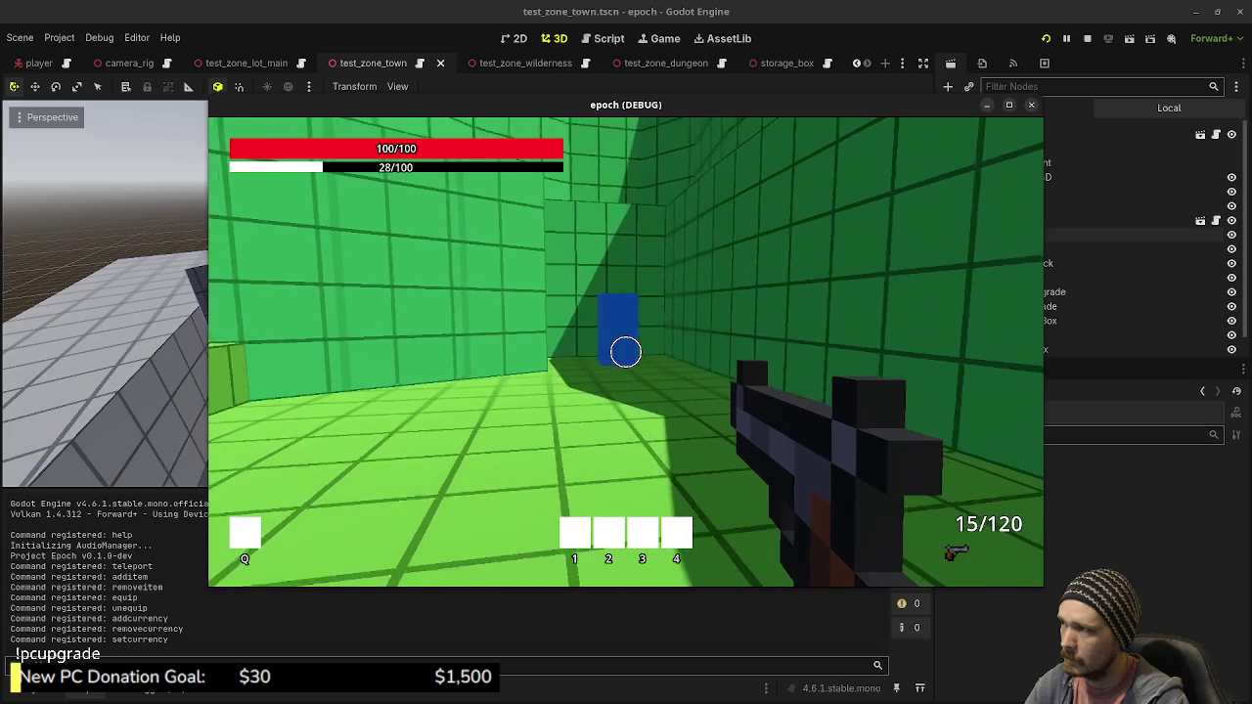
{"action": "key", "text": "w"}
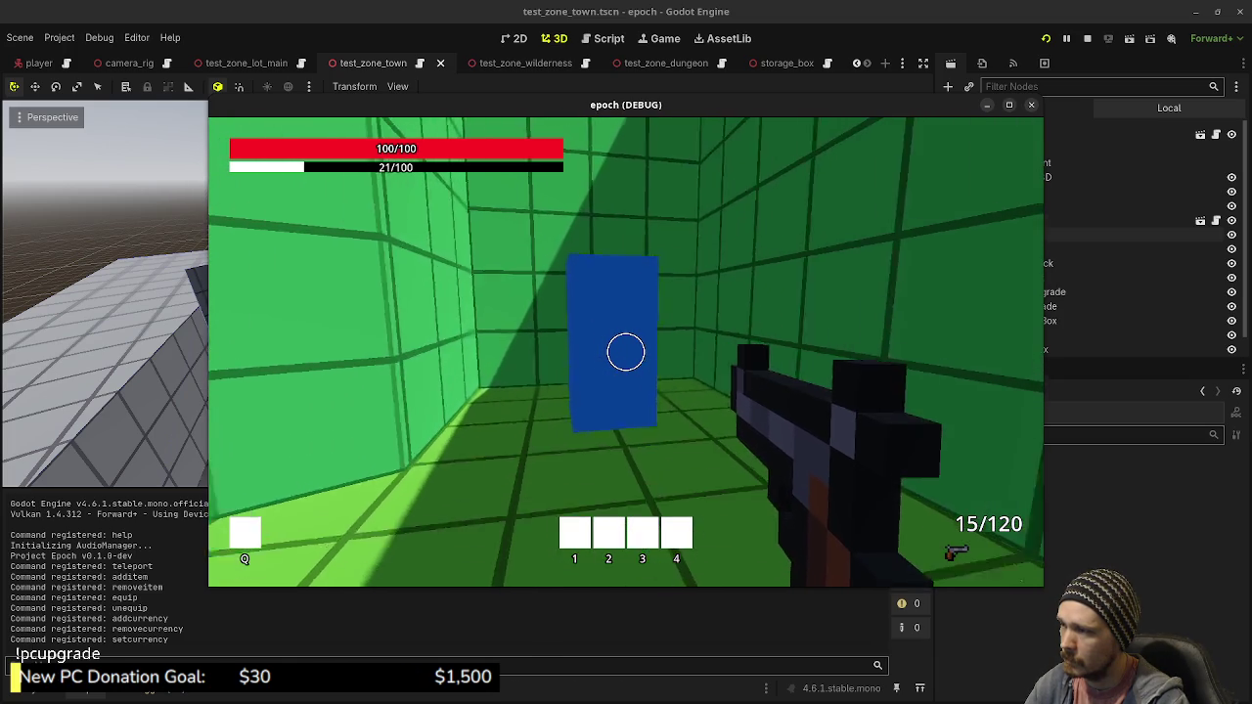
Walk toward the blue pillar in the new zone, then stop the running game
{"action": "key", "text": "Escape"}
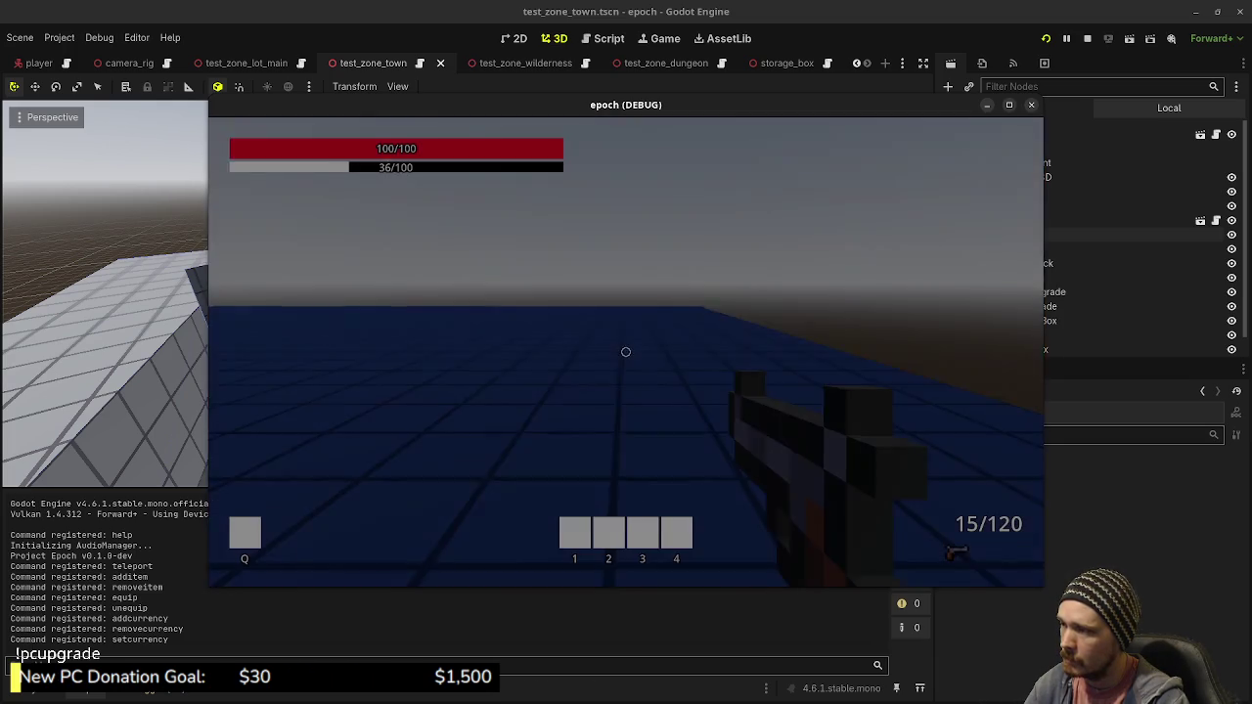
{"action": "key", "text": "w"}
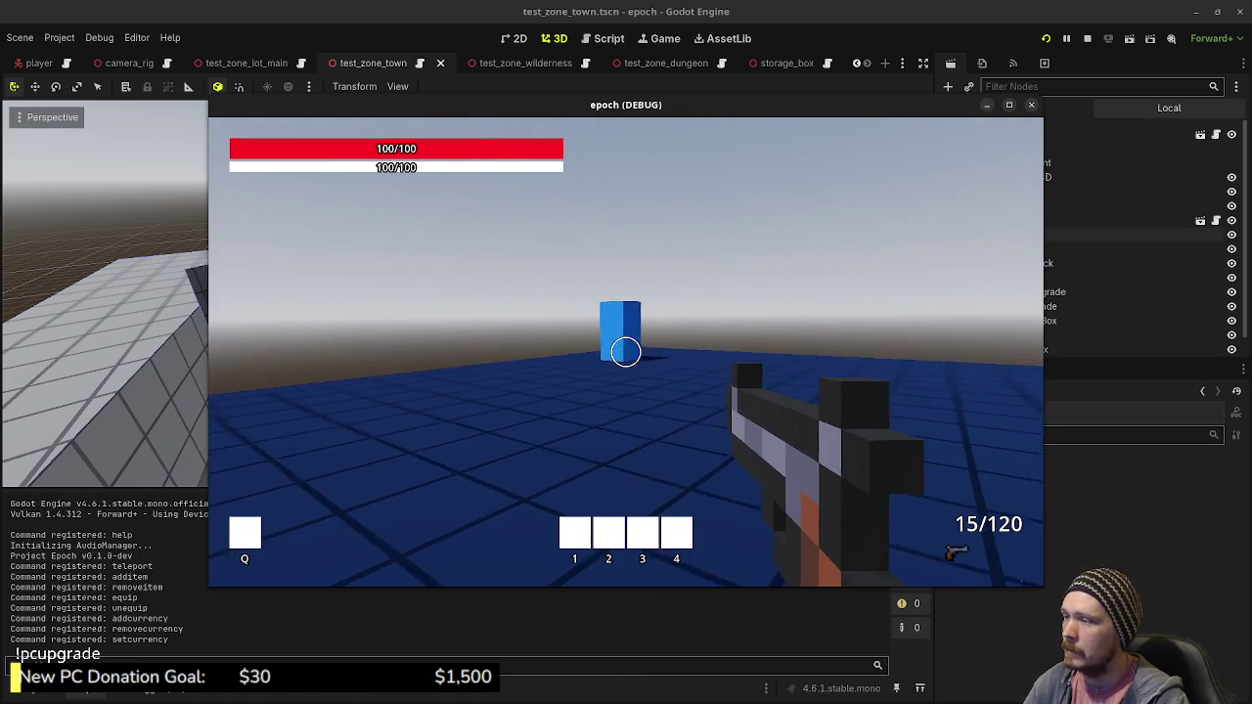
{"action": "key", "text": "w"}
{"action": "key", "text": "w"}
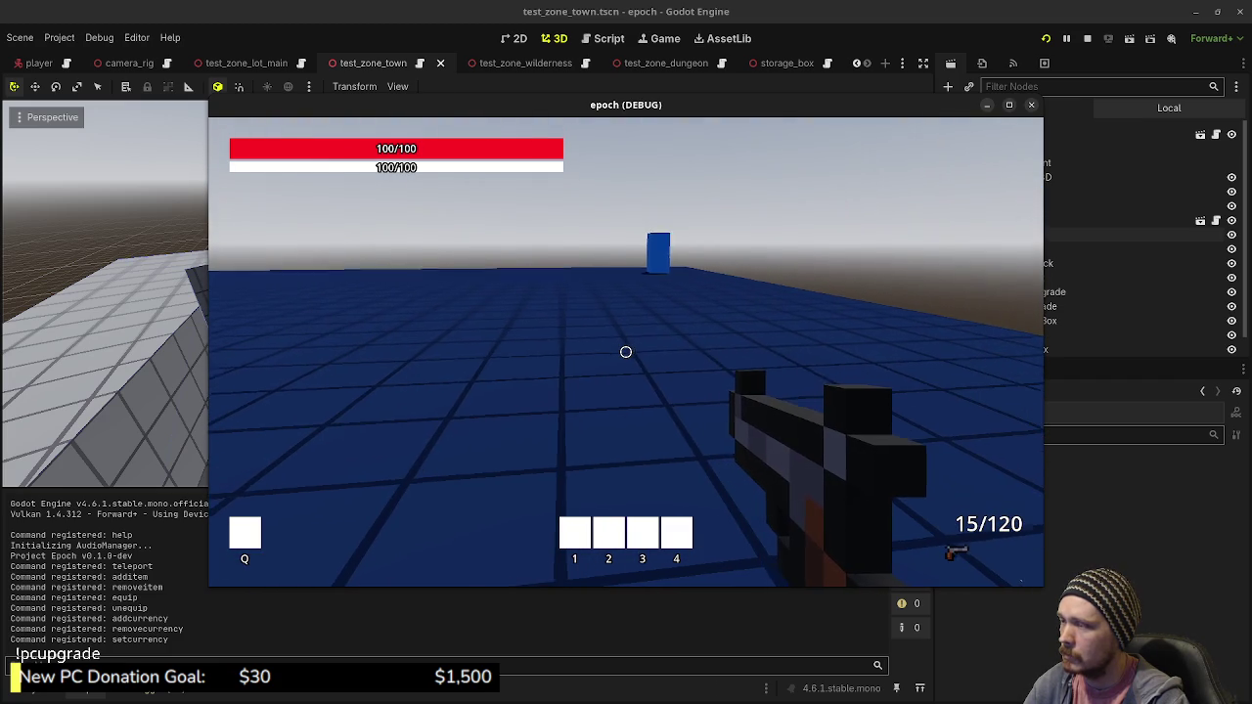
{"action": "mouse_move", "coordinate": [626, 352]}
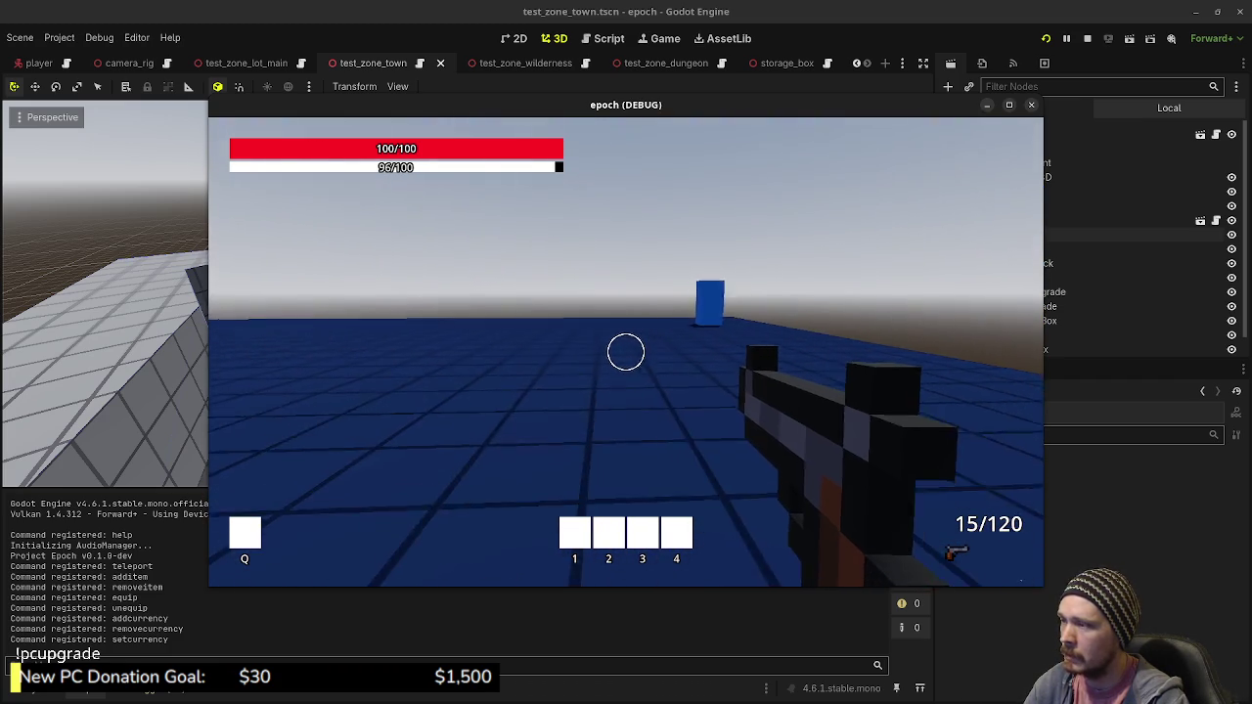
{"action": "key", "text": "Escape"}
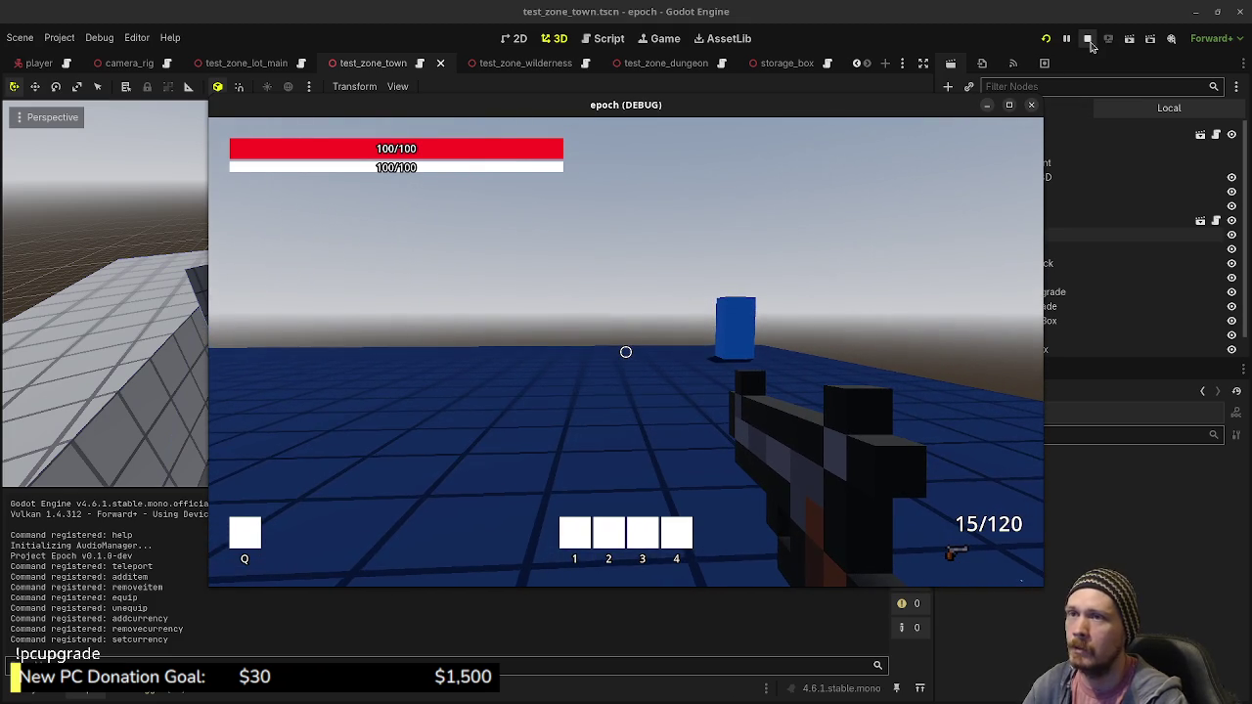
{"action": "left_click", "coordinate": [1086, 38]}
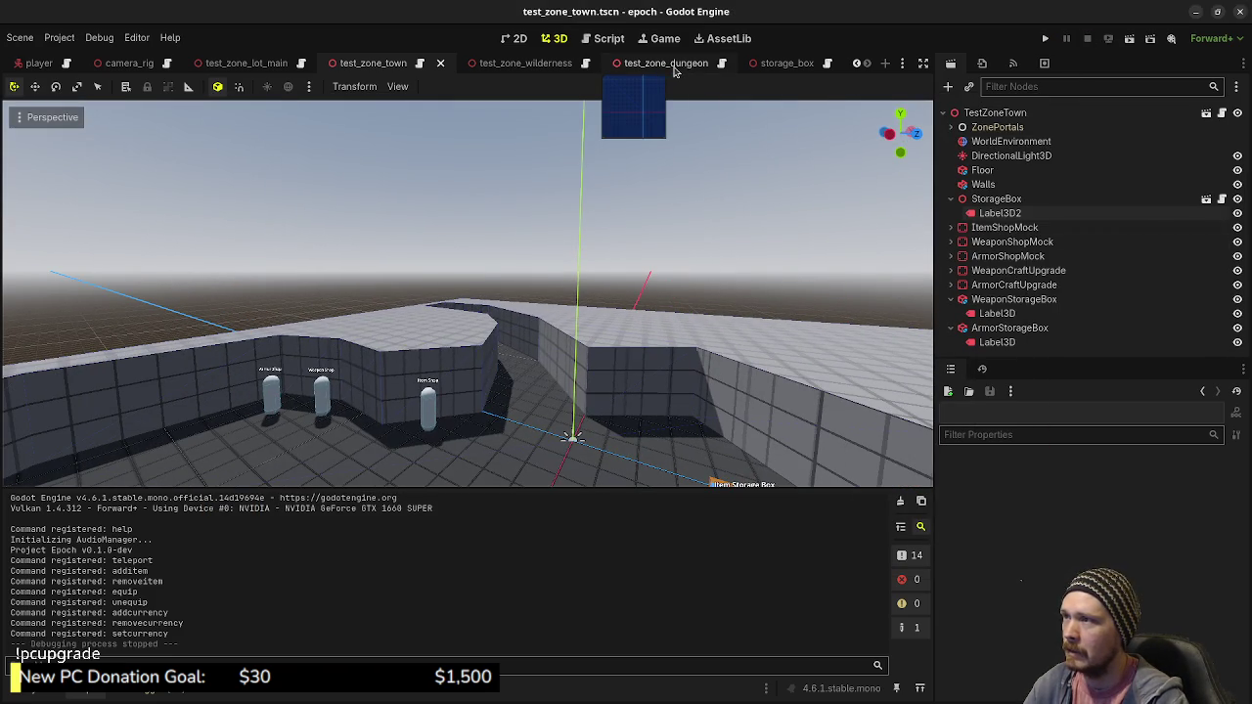
Zoom out and orbit around the test_zone_wilderness map, then switch to the test_zone_dungeon scene
{"action": "left_click", "coordinate": [535, 64]}
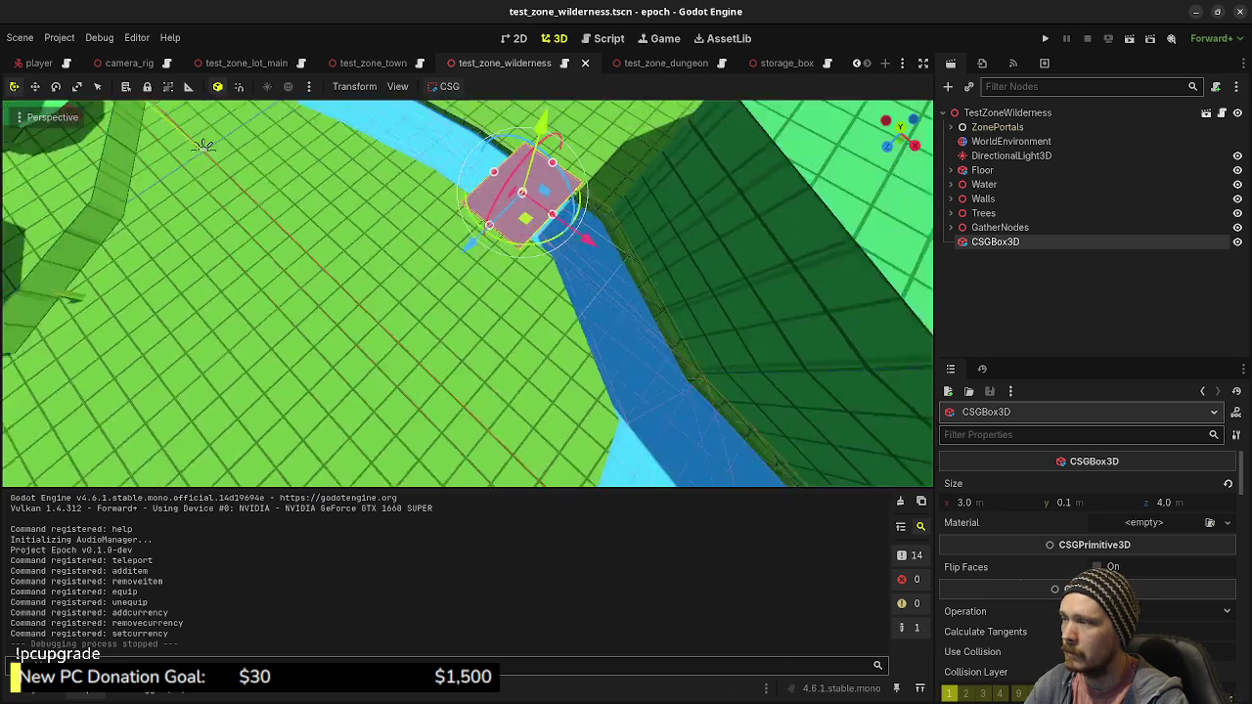
{"action": "scroll", "coordinate": [467, 293], "scroll_direction": "down", "scroll_amount": 10}
{"action": "scroll", "coordinate": [467, 294], "scroll_direction": "down", "scroll_amount": 2}
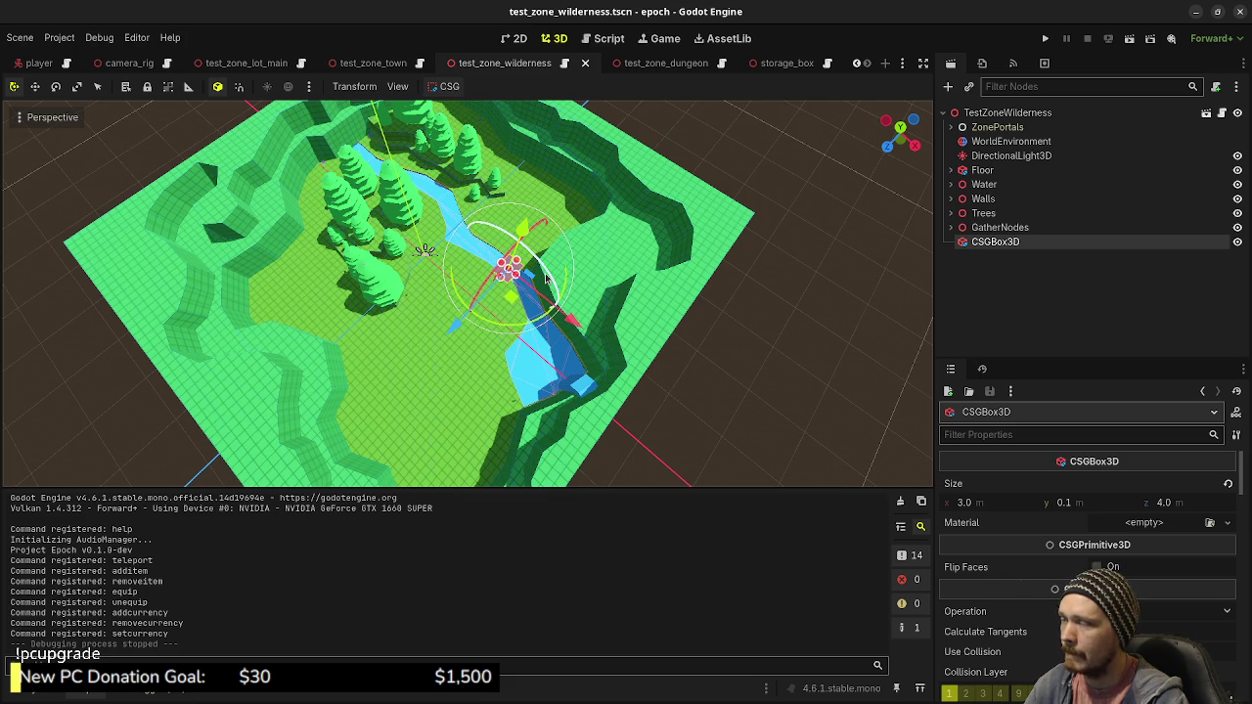
{"action": "left_click_drag", "start_coordinate": [547, 278], "coordinate": [547, 313]}
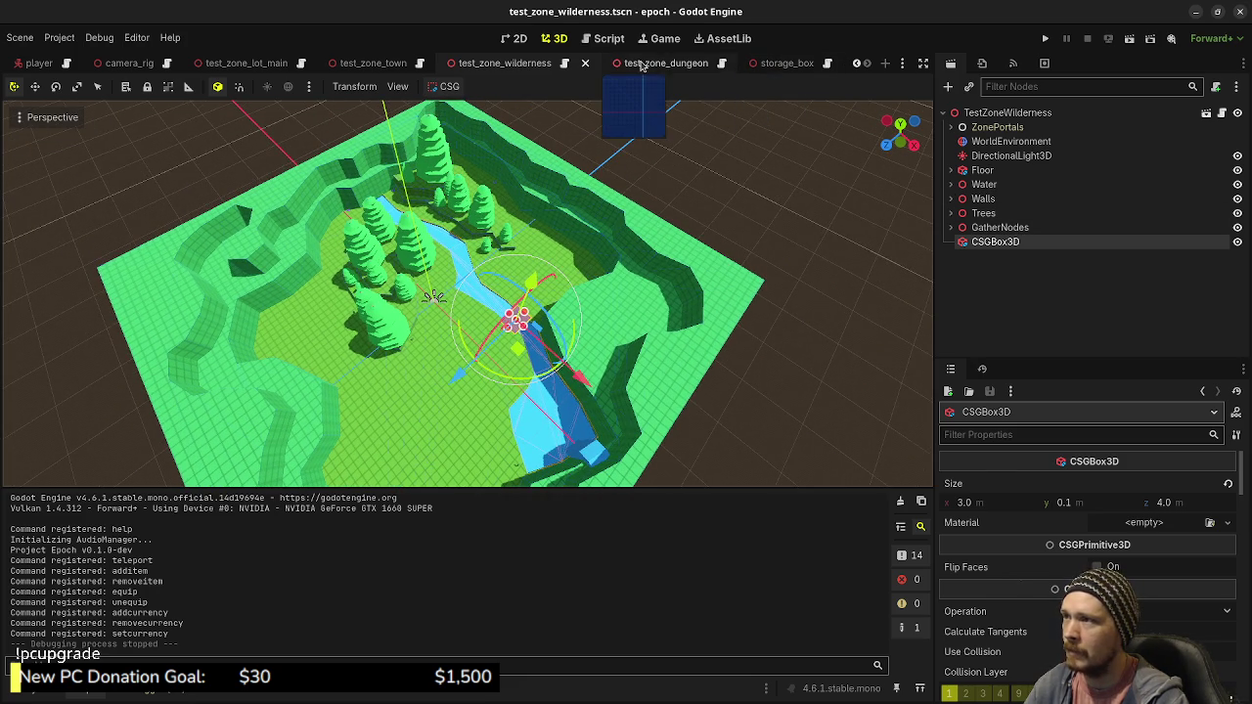
{"action": "left_click", "coordinate": [642, 64]}
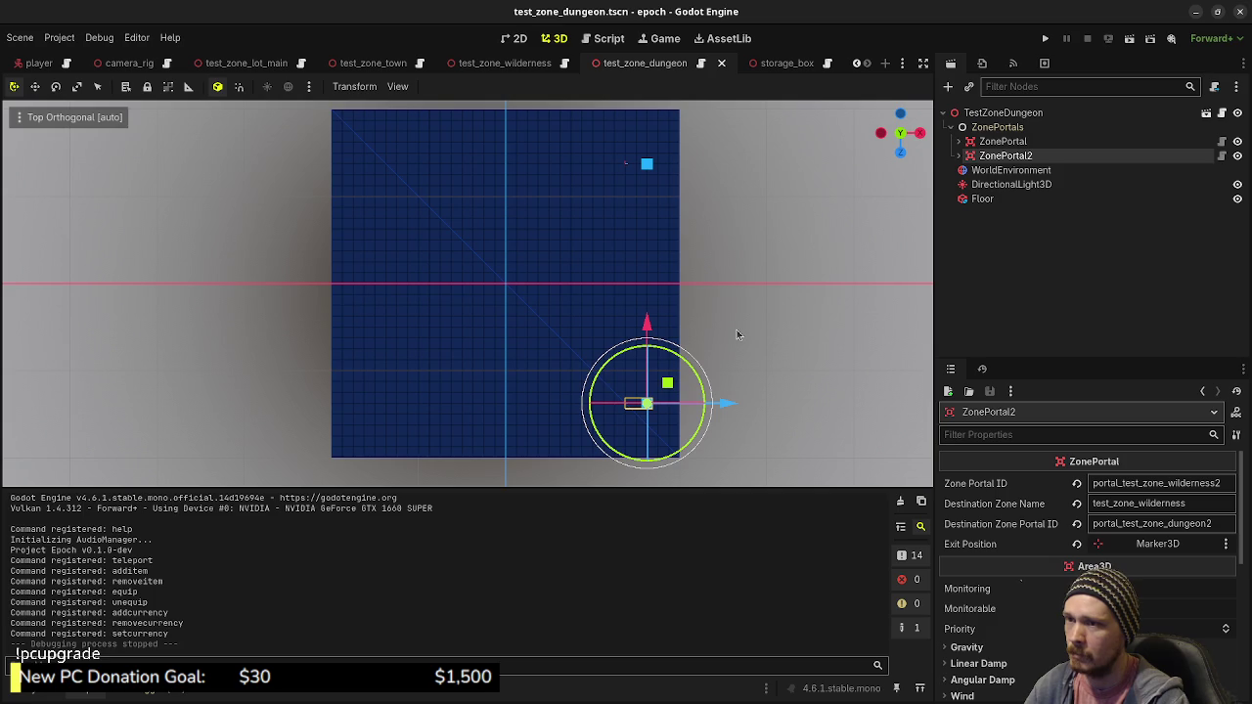
{"action": "left_click_drag", "start_coordinate": [733, 347], "coordinate": [619, 279]}
{"action": "scroll", "coordinate": [630, 369], "scroll_direction": "down", "scroll_amount": 5}
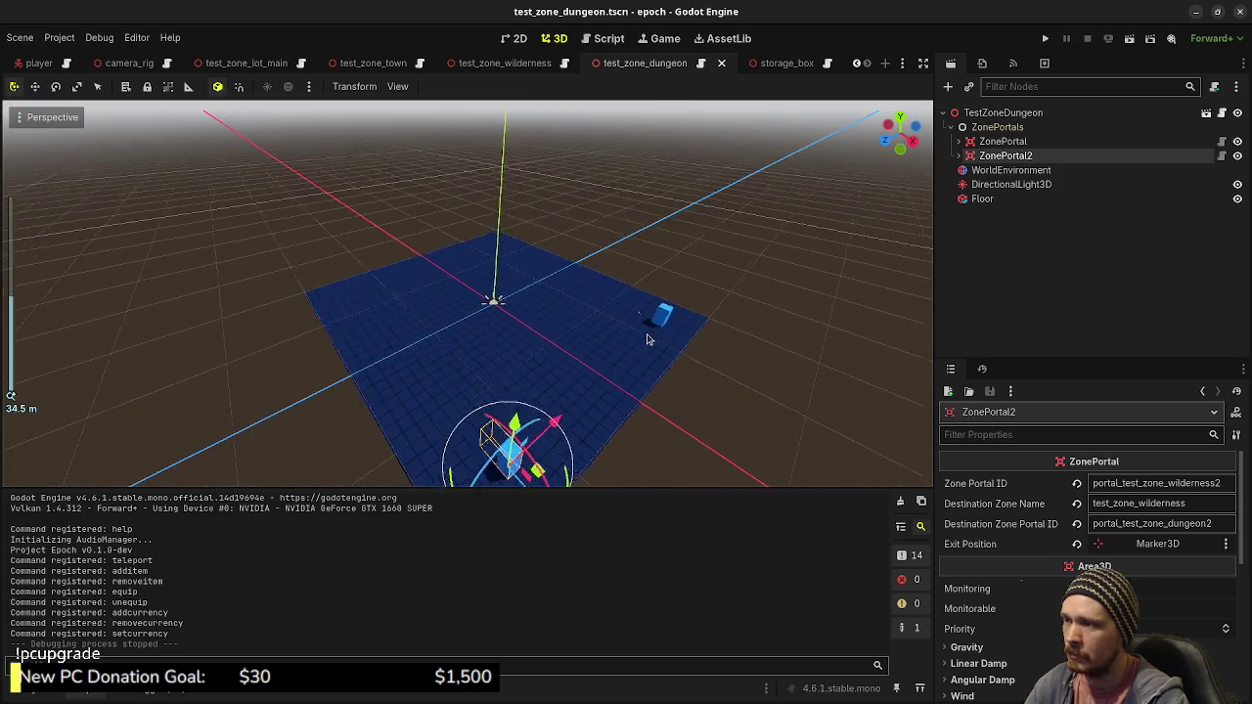
{"action": "scroll", "coordinate": [630, 368], "scroll_direction": "up", "scroll_amount": 3}
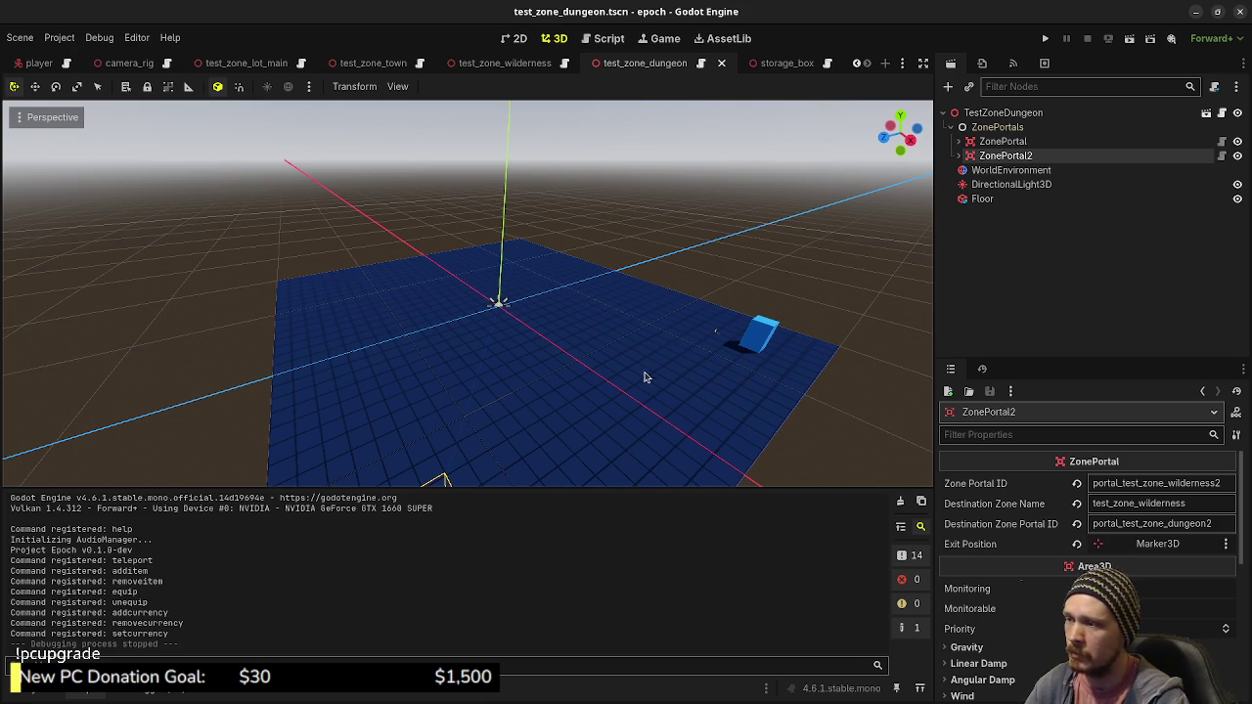
{"action": "left_click_drag", "start_coordinate": [670, 389], "coordinate": [715, 371]}
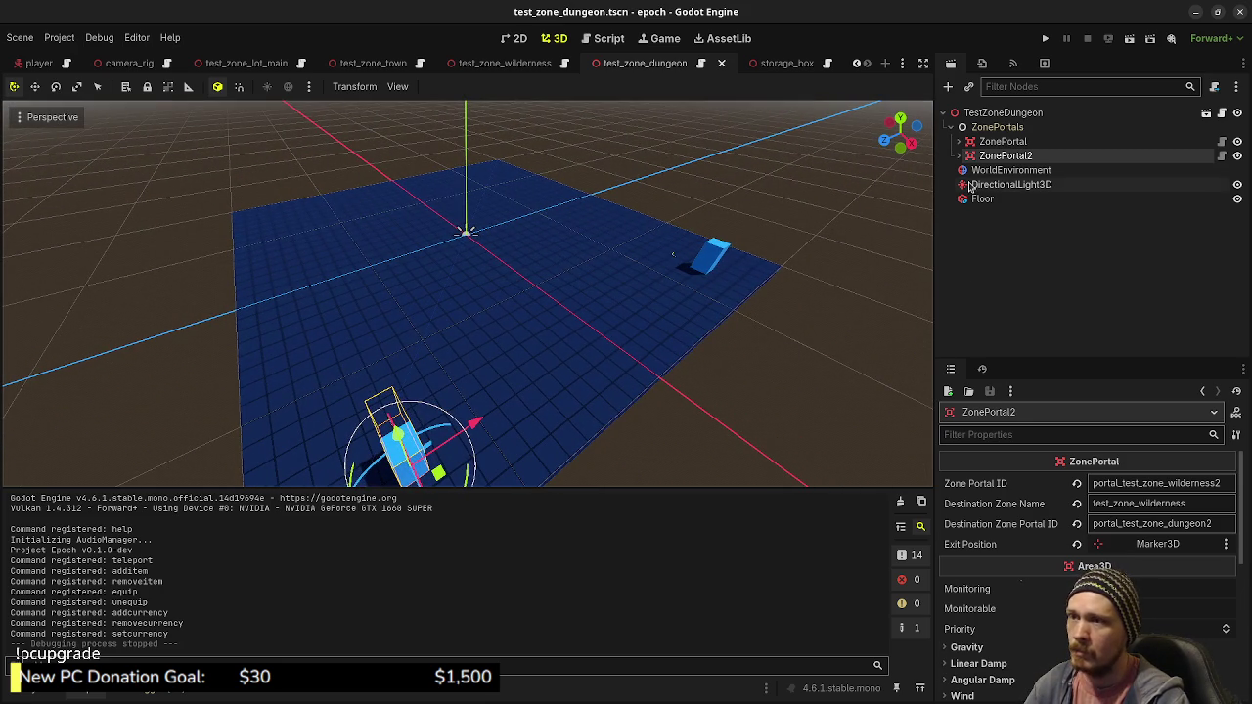
Add a CSGPolygon3D child to the TestZoneDungeon root by searching 'csgpoly'
{"action": "left_click", "coordinate": [985, 115]}
{"action": "key", "text": "ctrl+a"}
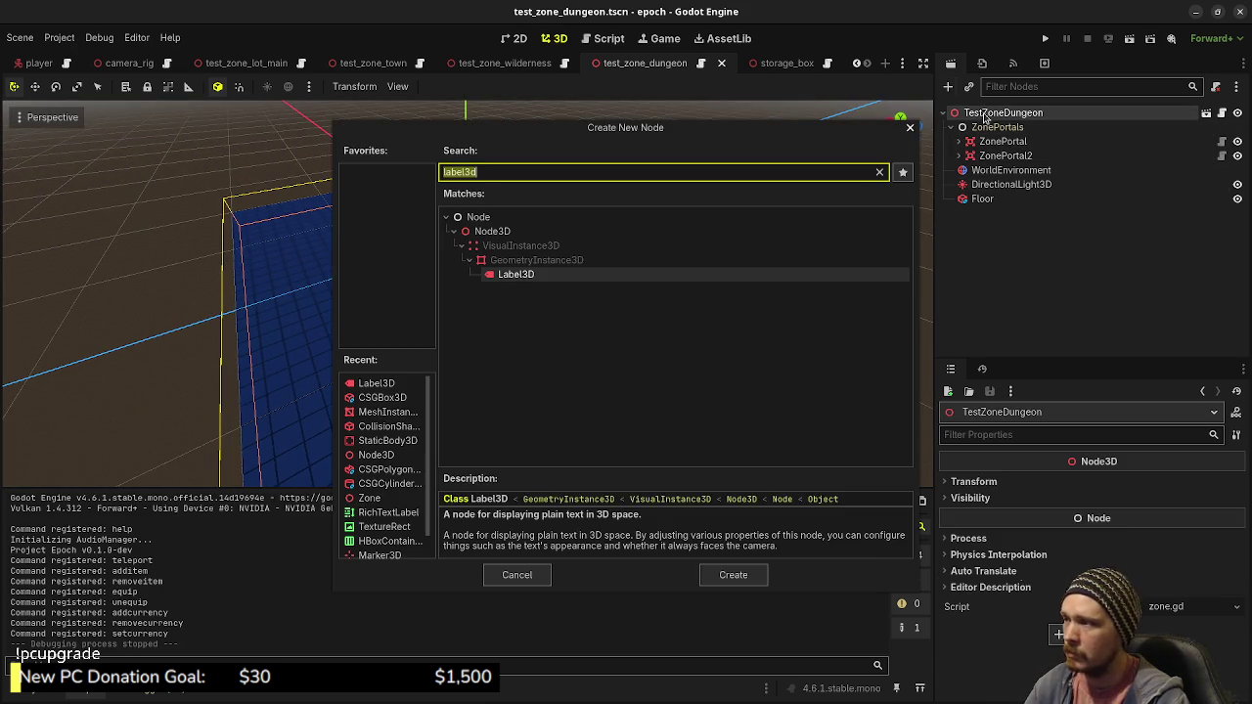
{"action": "type", "text": "csg"}
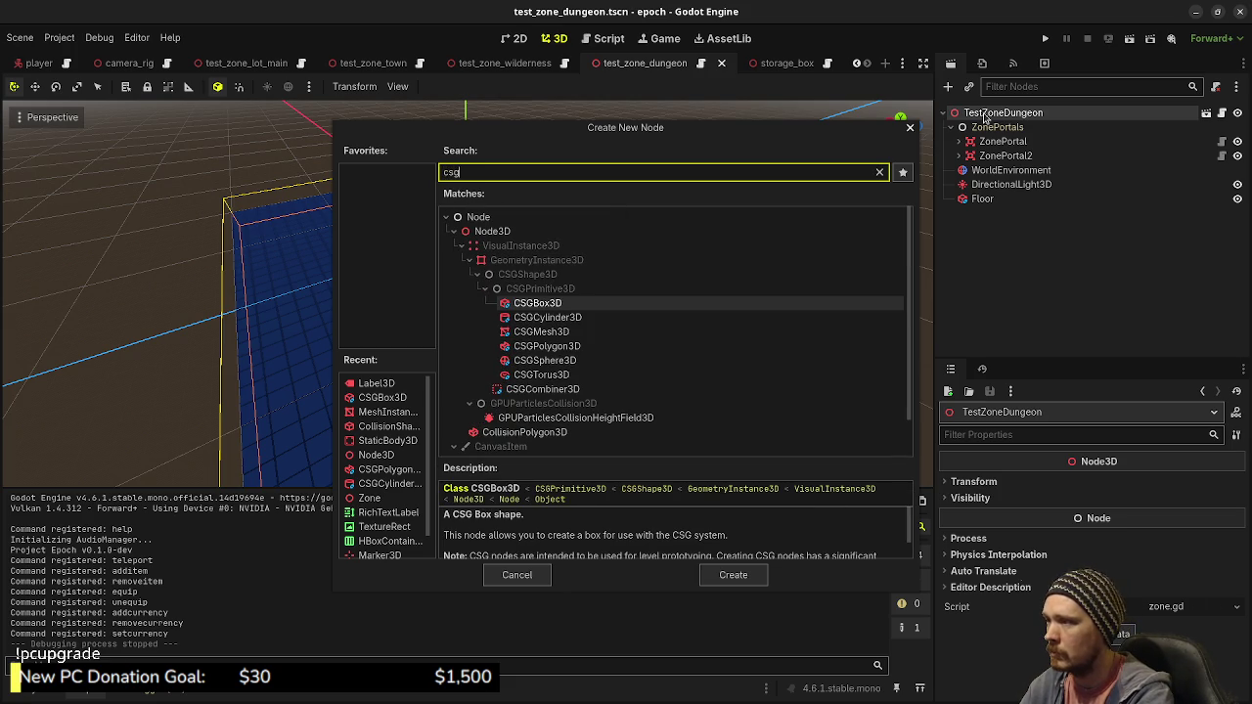
{"action": "type", "text": "poly"}
{"action": "key", "text": "Return"}
{"action": "mouse_move", "coordinate": [493, 330]}
{"action": "left_mouse_down"}
{"action": "mouse_move", "coordinate": [528, 372]}
{"action": "mouse_move", "coordinate": [629, 386]}
{"action": "mouse_move", "coordinate": [500, 275]}
{"action": "mouse_move", "coordinate": [414, 339]}
{"action": "mouse_move", "coordinate": [846, 259]}
{"action": "left_mouse_up"}
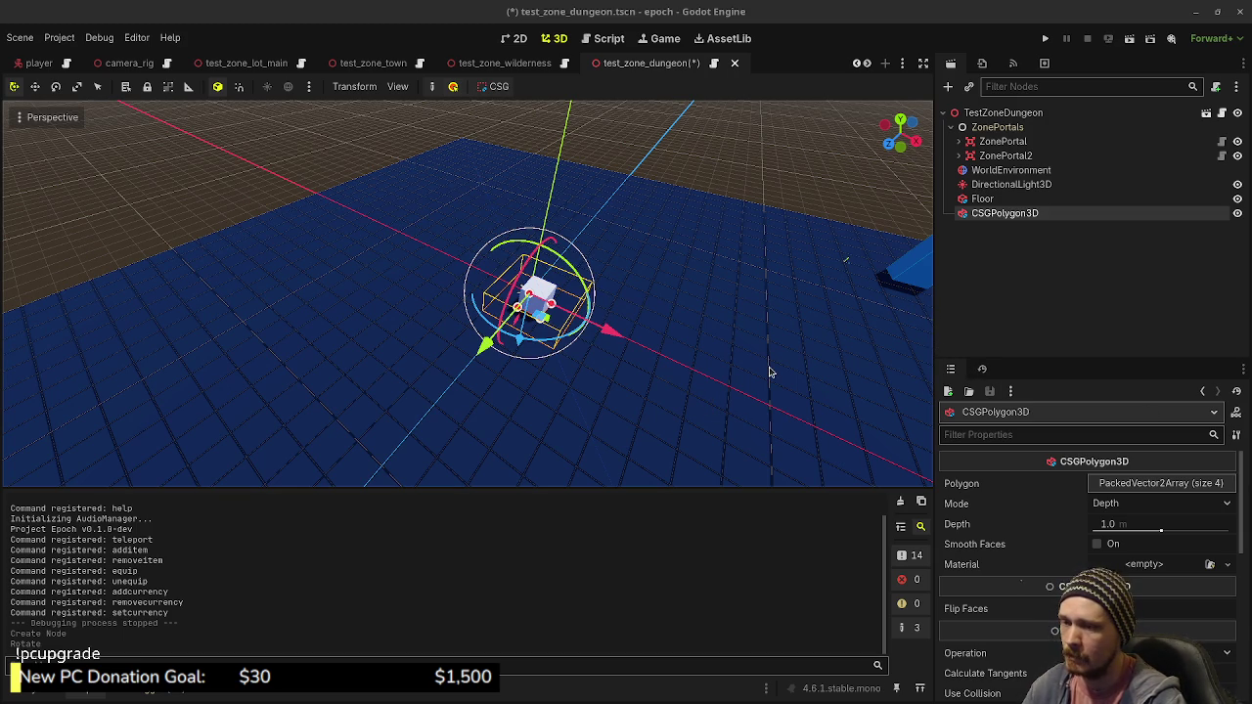
{"action": "scroll", "coordinate": [769, 372], "scroll_direction": "down", "scroll_amount": 2}
{"action": "scroll", "coordinate": [769, 372], "scroll_direction": "up", "scroll_amount": 2}
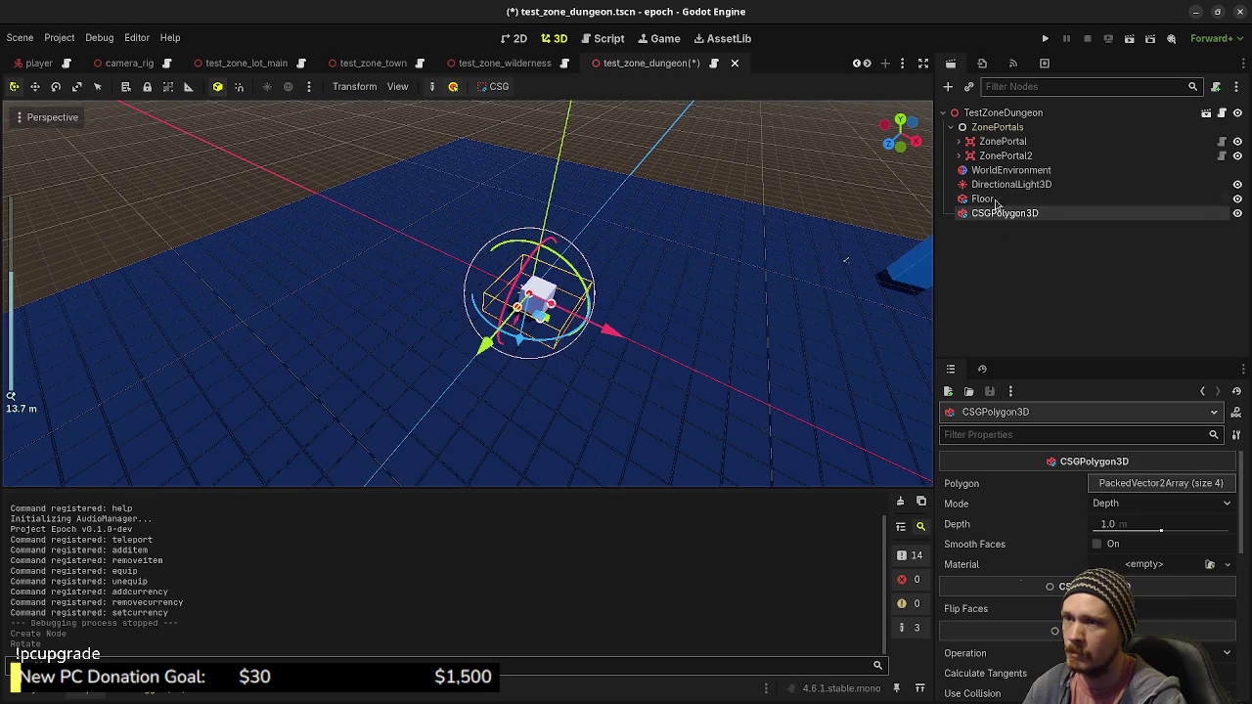
In top orthographic view, drag the polygon's four points out across the dungeon floor
{"action": "left_click_drag", "start_coordinate": [769, 372], "coordinate": [669, 337]}
{"action": "key", "text": "KP_7"}
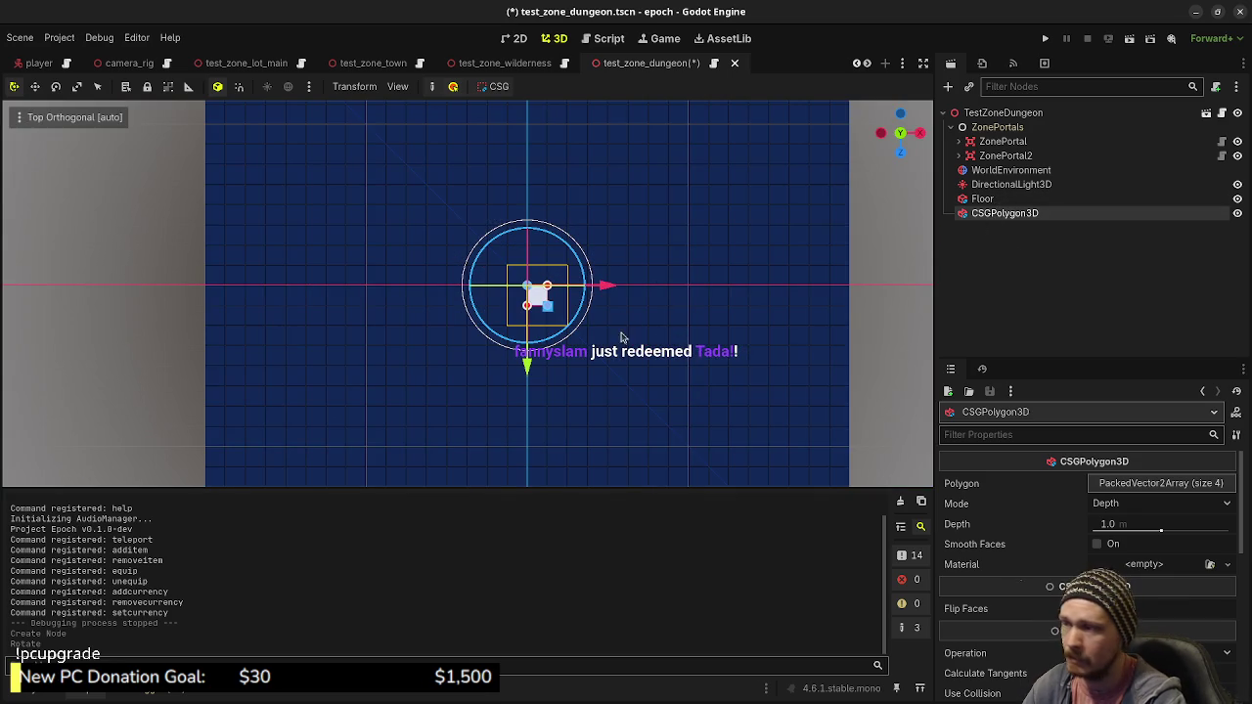
{"action": "scroll", "coordinate": [528, 294], "scroll_direction": "down", "scroll_amount": 2}
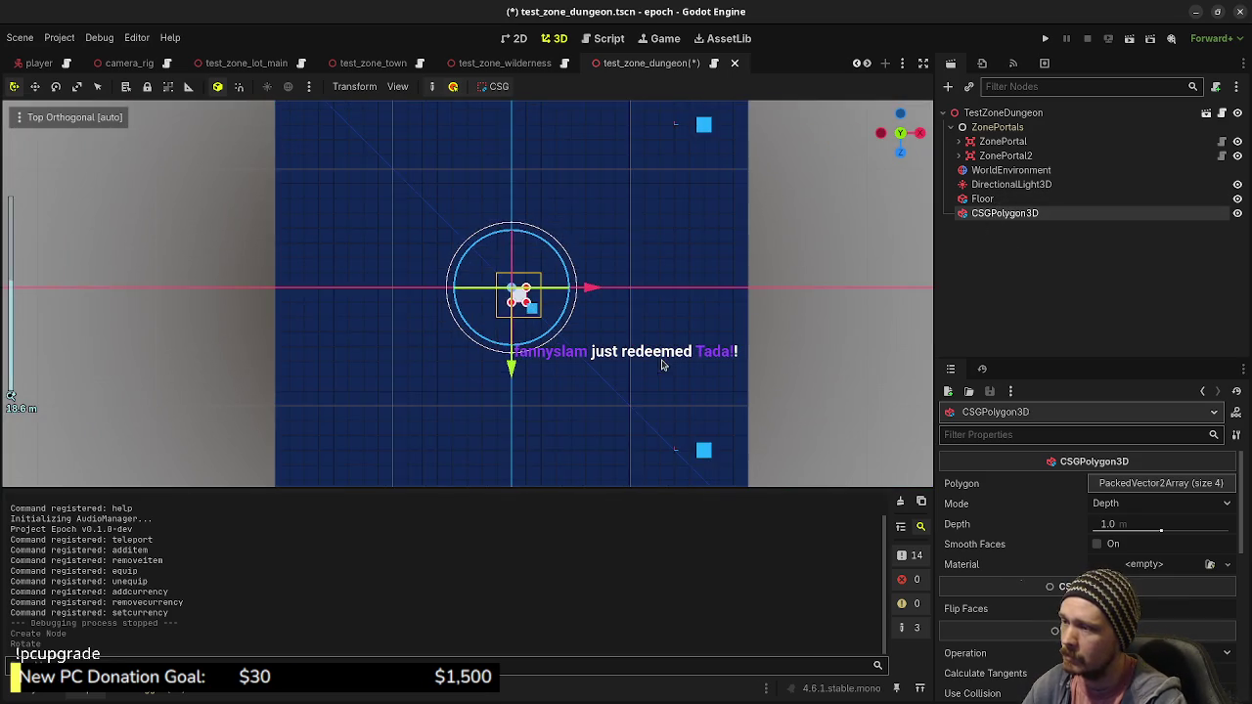
{"action": "mouse_move", "coordinate": [535, 266]}
{"action": "left_mouse_down"}
{"action": "mouse_move", "coordinate": [638, 380]}
{"action": "mouse_move", "coordinate": [684, 473]}
{"action": "mouse_move", "coordinate": [756, 484]}
{"action": "left_mouse_up"}
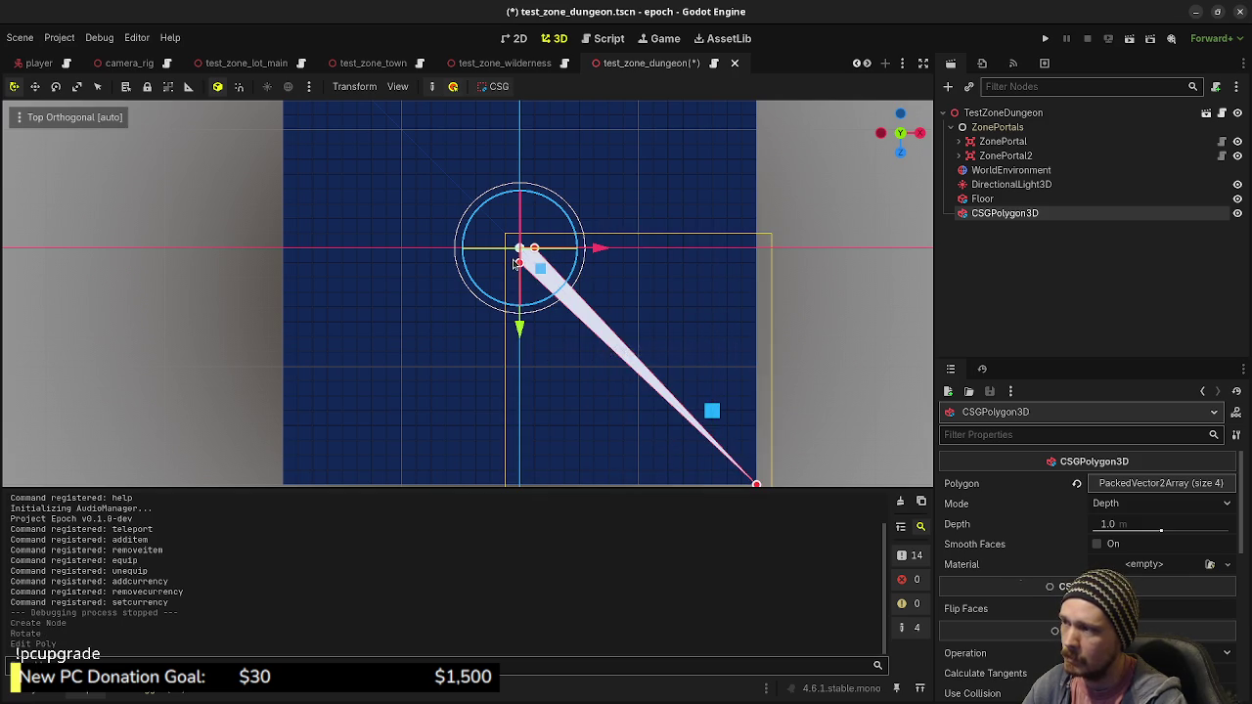
{"action": "left_click_drag", "start_coordinate": [520, 262], "coordinate": [284, 481]}
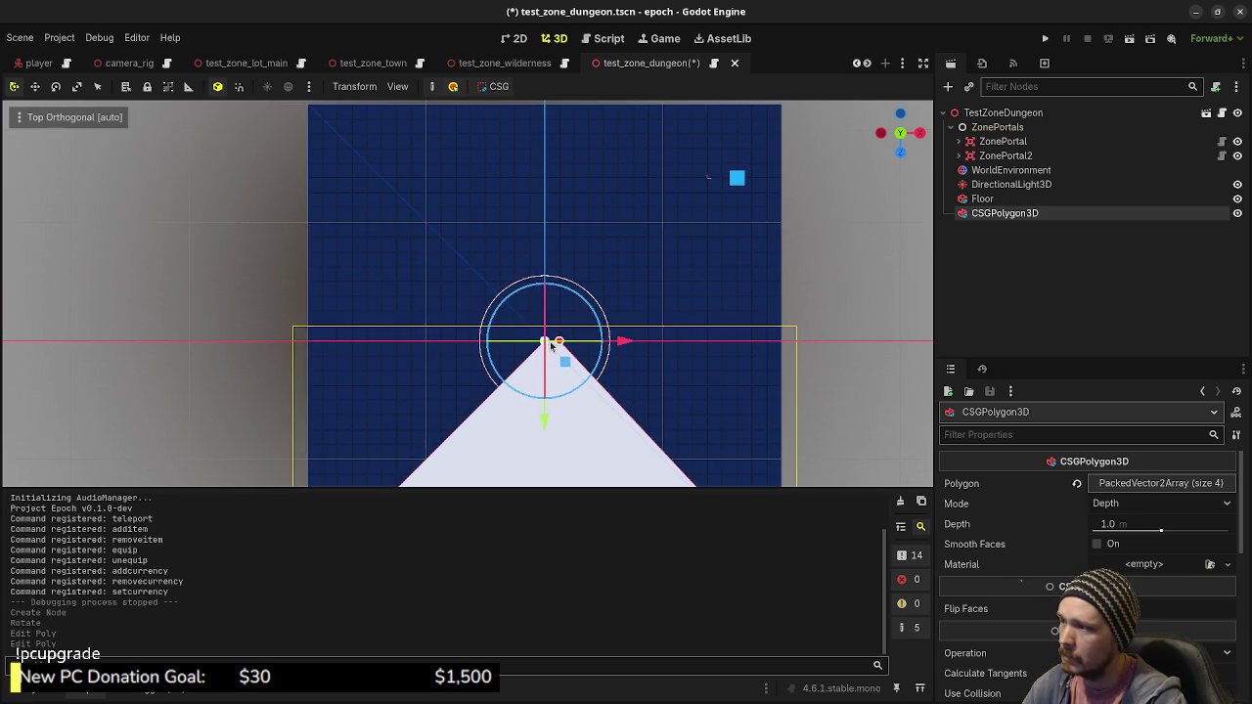
{"action": "mouse_move", "coordinate": [543, 339]}
{"action": "left_mouse_down"}
{"action": "mouse_move", "coordinate": [391, 146]}
{"action": "mouse_move", "coordinate": [307, 113]}
{"action": "left_mouse_up"}
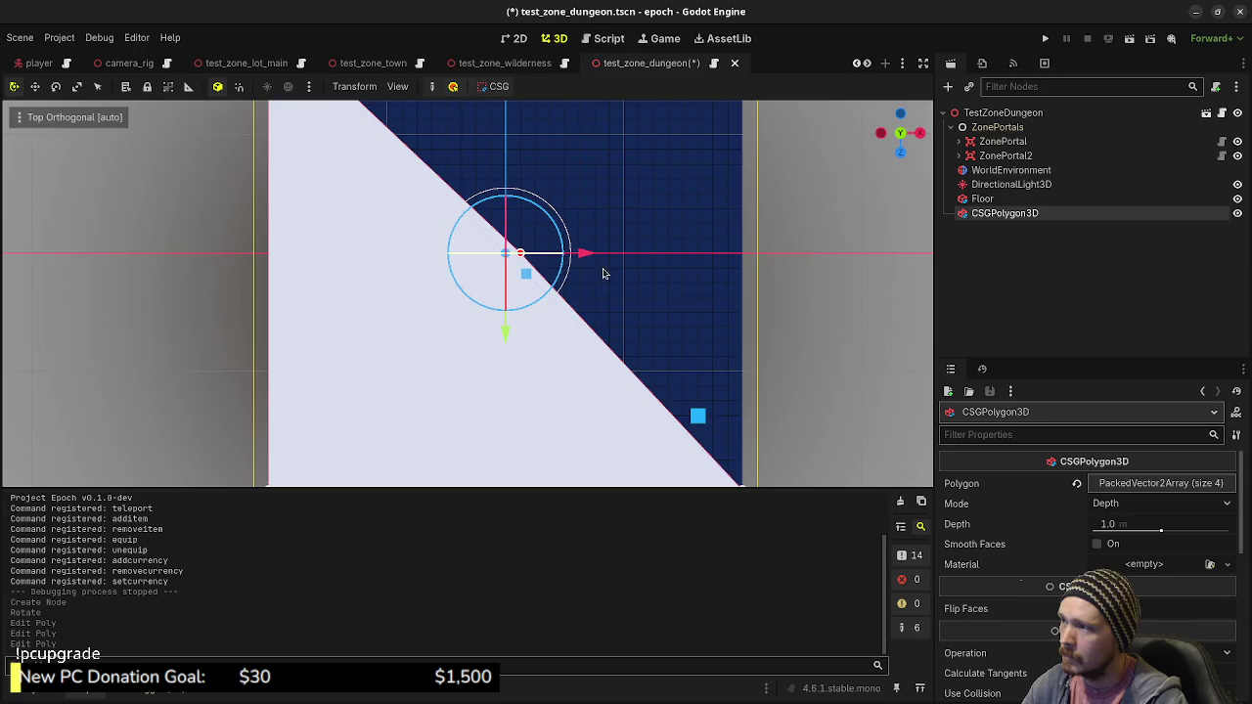
{"action": "mouse_move", "coordinate": [510, 227]}
{"action": "left_mouse_down"}
{"action": "mouse_move", "coordinate": [436, 271]}
{"action": "mouse_move", "coordinate": [393, 343]}
{"action": "left_mouse_up"}
Add points along the lower and right edges, removing one unwanted point
{"action": "mouse_move", "coordinate": [521, 393]}
{"action": "left_mouse_down"}
{"action": "mouse_move", "coordinate": [612, 394]}
{"action": "mouse_move", "coordinate": [668, 423]}
{"action": "mouse_move", "coordinate": [732, 405]}
{"action": "mouse_move", "coordinate": [721, 420]}
{"action": "mouse_move", "coordinate": [733, 418]}
{"action": "left_mouse_up"}
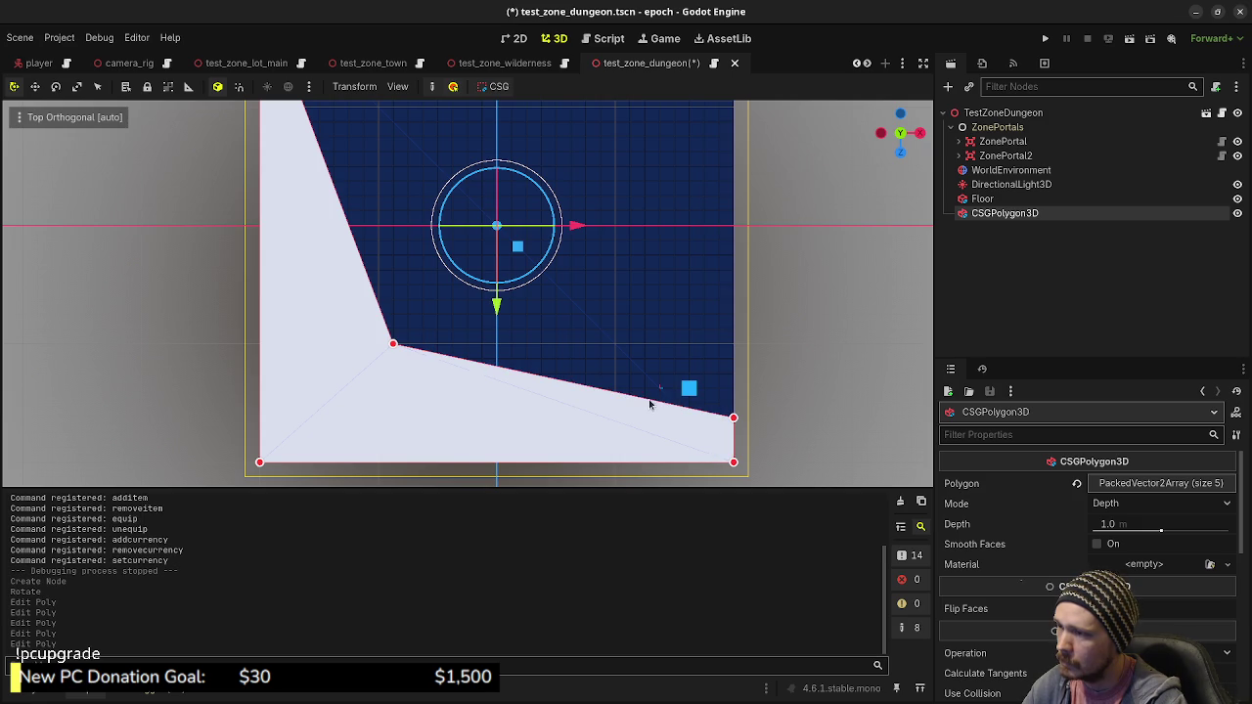
{"action": "mouse_move", "coordinate": [637, 402]}
{"action": "left_mouse_down"}
{"action": "mouse_move", "coordinate": [656, 419]}
{"action": "mouse_move", "coordinate": [703, 418]}
{"action": "mouse_move", "coordinate": [645, 418]}
{"action": "left_mouse_up"}
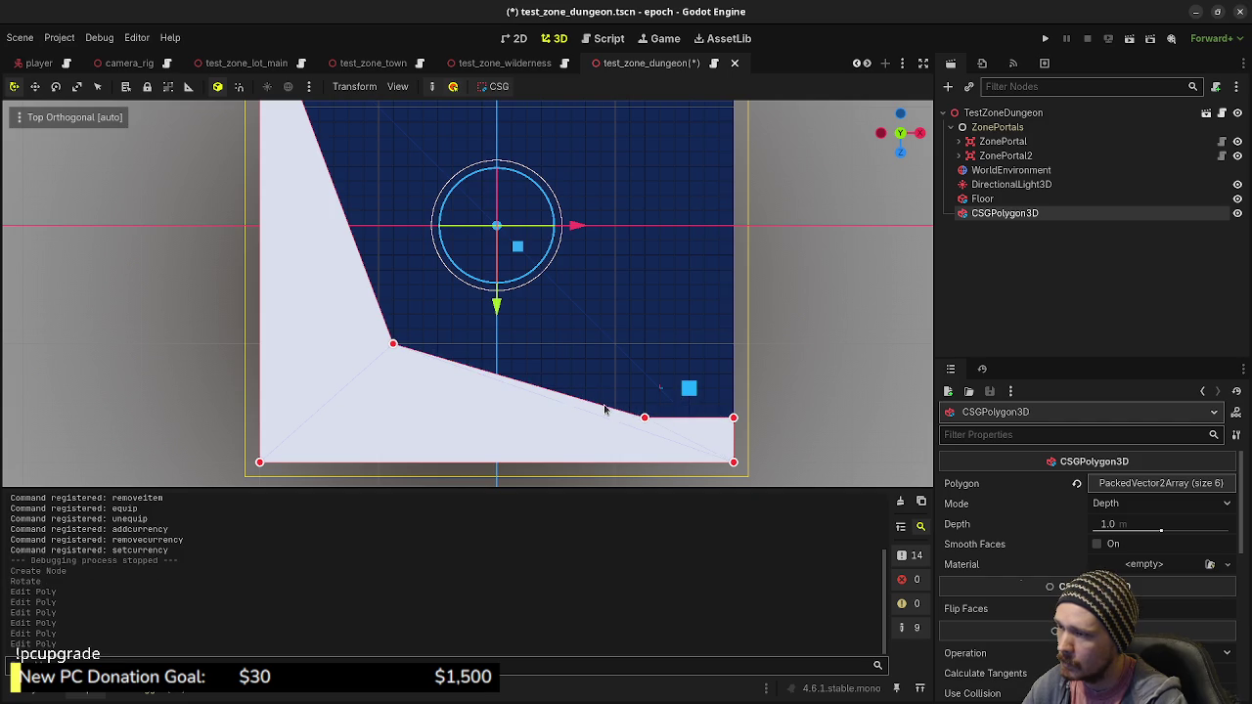
{"action": "mouse_move", "coordinate": [702, 420]}
{"action": "left_mouse_down"}
{"action": "mouse_move", "coordinate": [733, 401]}
{"action": "mouse_move", "coordinate": [732, 360]}
{"action": "left_mouse_up"}
{"action": "mouse_move", "coordinate": [706, 418]}
{"action": "left_mouse_down"}
{"action": "mouse_move", "coordinate": [717, 403]}
{"action": "mouse_move", "coordinate": [718, 417]}
{"action": "left_mouse_up"}
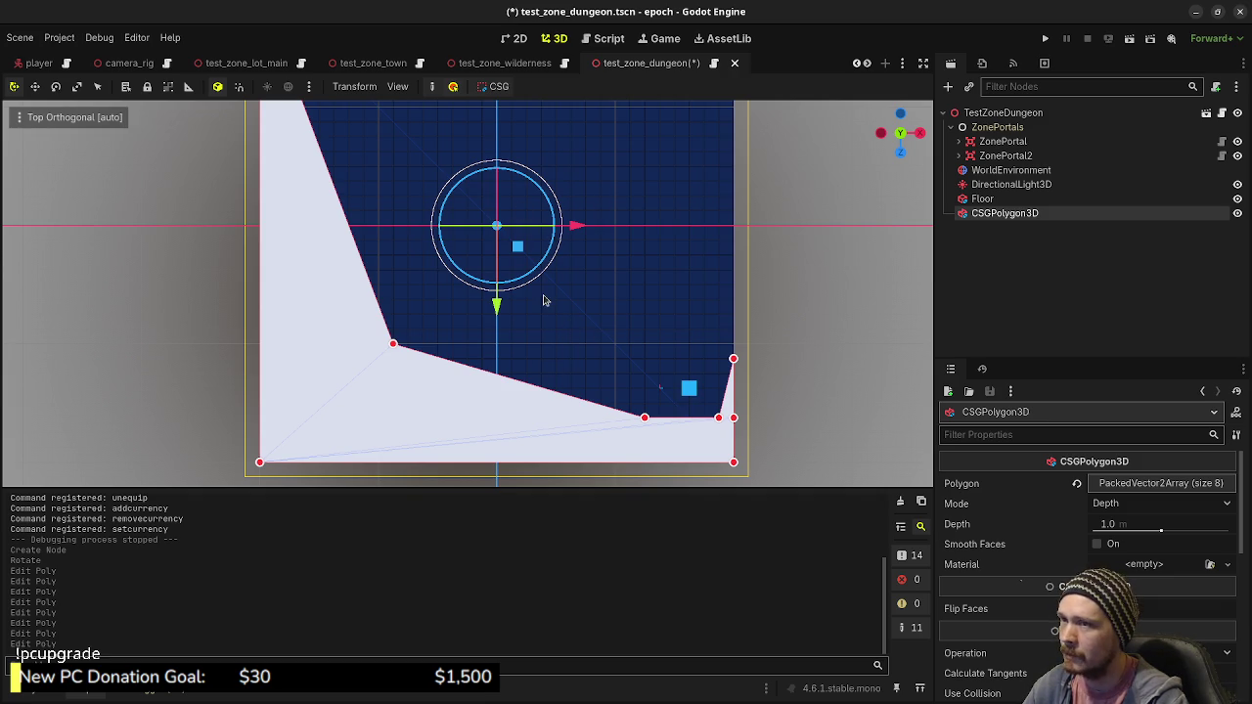
{"action": "left_click_drag", "start_coordinate": [544, 300], "coordinate": [570, 358]}
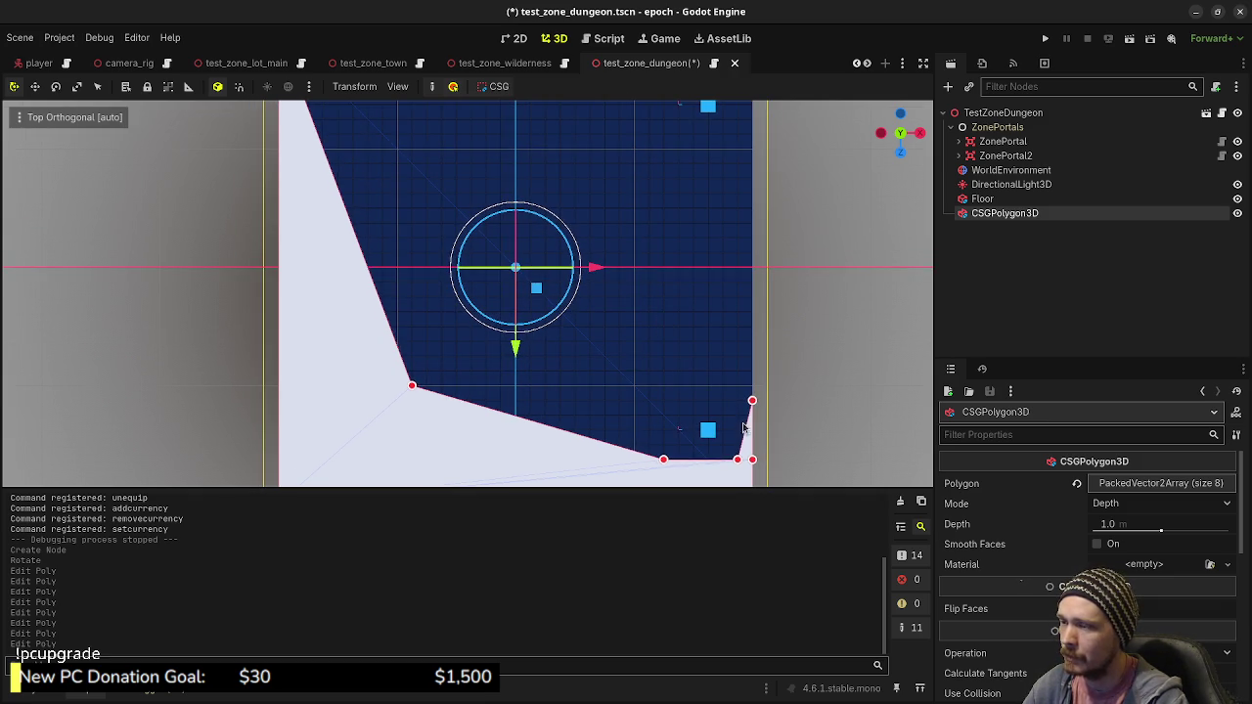
{"action": "left_click_drag", "start_coordinate": [747, 434], "coordinate": [752, 267]}
{"action": "right_click", "coordinate": [752, 460]}
Add and adjust points on the right and top edges, undoing an accidental polygon move
{"action": "mouse_move", "coordinate": [741, 360]}
{"action": "left_mouse_down"}
{"action": "mouse_move", "coordinate": [686, 380]}
{"action": "mouse_move", "coordinate": [656, 419]}
{"action": "left_mouse_up"}
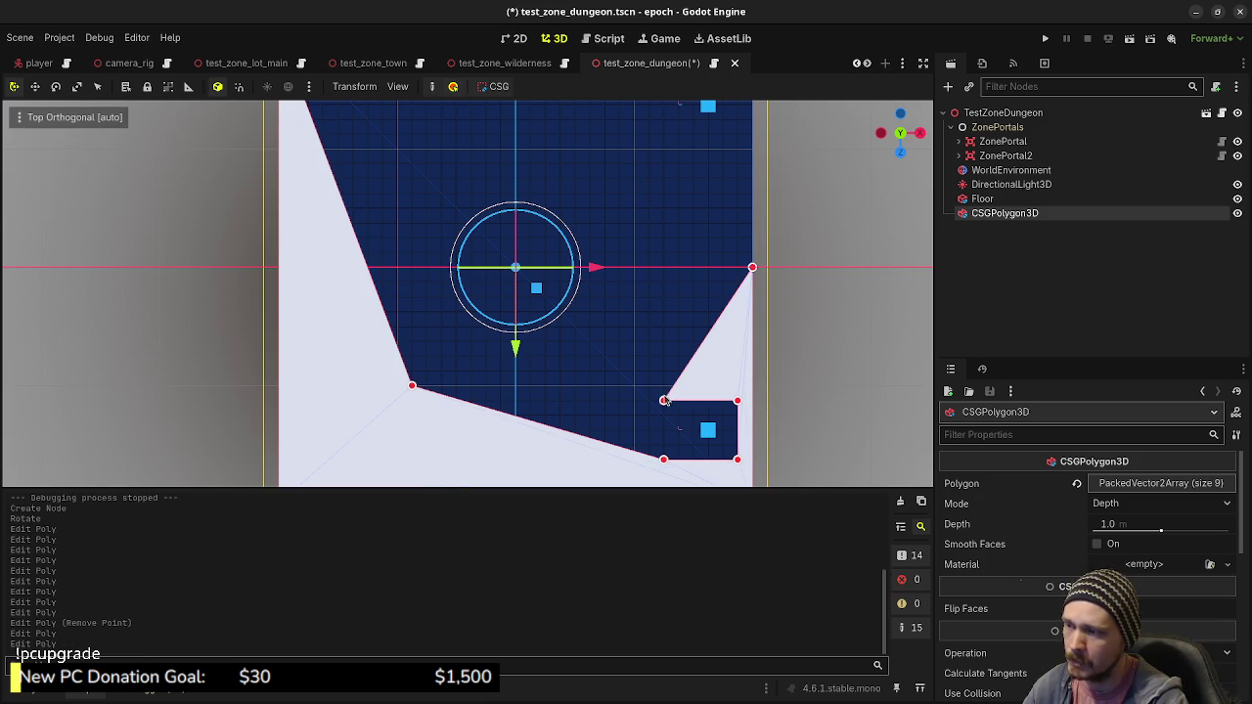
{"action": "scroll", "coordinate": [587, 372], "scroll_direction": "up", "scroll_amount": 8}
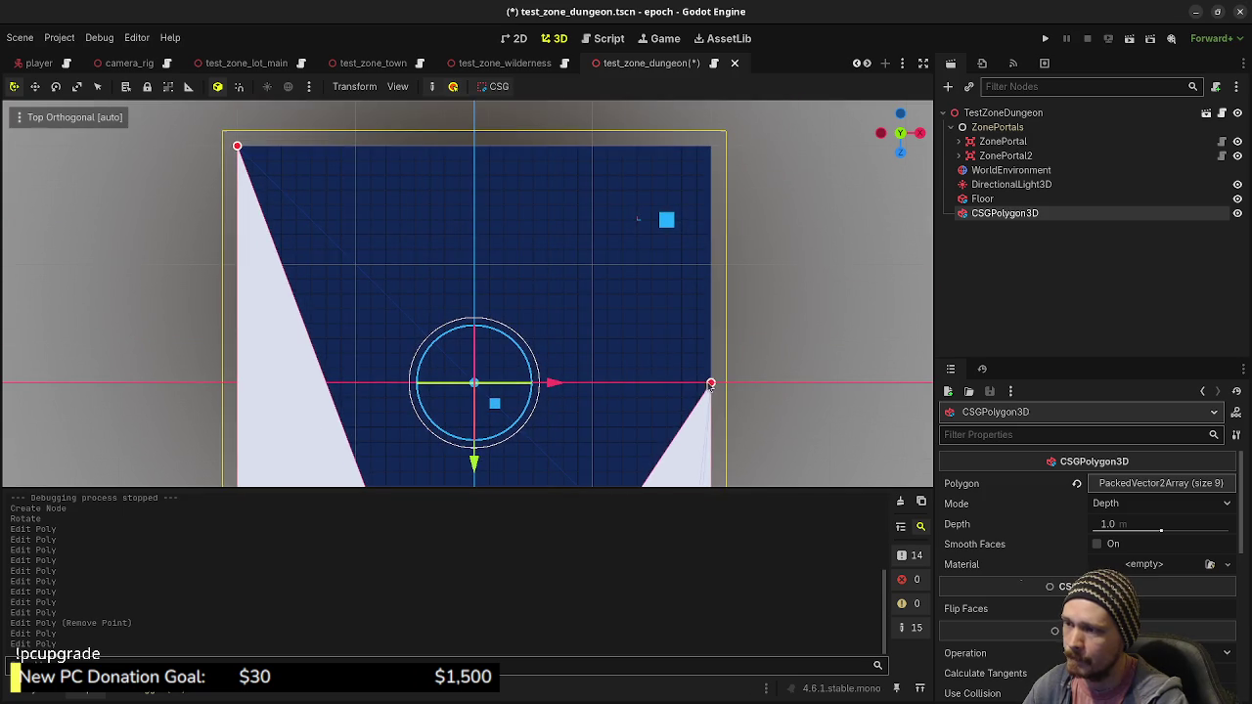
{"action": "mouse_move", "coordinate": [711, 383]}
{"action": "left_mouse_down"}
{"action": "mouse_move", "coordinate": [698, 275]}
{"action": "mouse_move", "coordinate": [711, 146]}
{"action": "left_mouse_up"}
{"action": "left_click", "coordinate": [694, 207]}
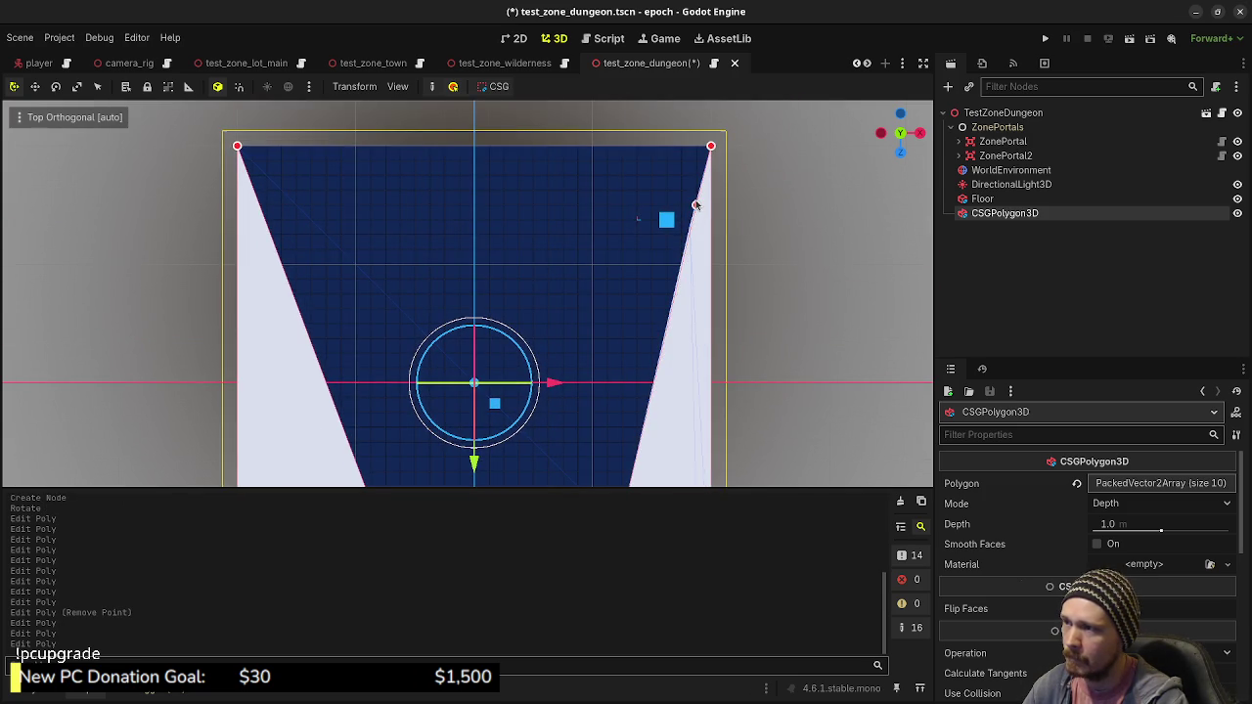
{"action": "left_click_drag", "start_coordinate": [696, 205], "coordinate": [696, 190]}
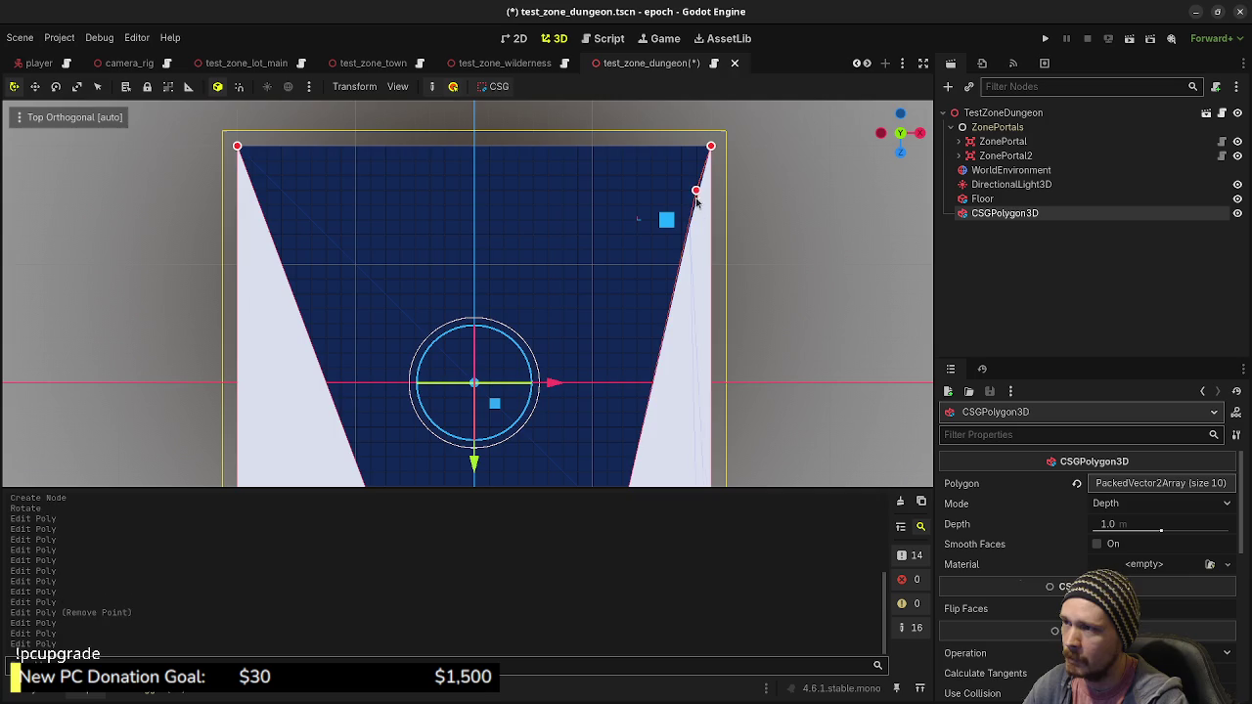
{"action": "left_click", "coordinate": [681, 251]}
{"action": "left_click_drag", "start_coordinate": [689, 254], "coordinate": [697, 257]}
{"action": "mouse_move", "coordinate": [701, 174]}
{"action": "left_mouse_down"}
{"action": "mouse_move", "coordinate": [646, 178]}
{"action": "mouse_move", "coordinate": [653, 154]}
{"action": "mouse_move", "coordinate": [237, 147]}
{"action": "left_mouse_up"}
{"action": "key", "text": "ctrl+z"}
{"action": "right_click", "coordinate": [236, 147]}
{"action": "left_click", "coordinate": [622, 190]}
{"action": "left_click", "coordinate": [623, 192]}
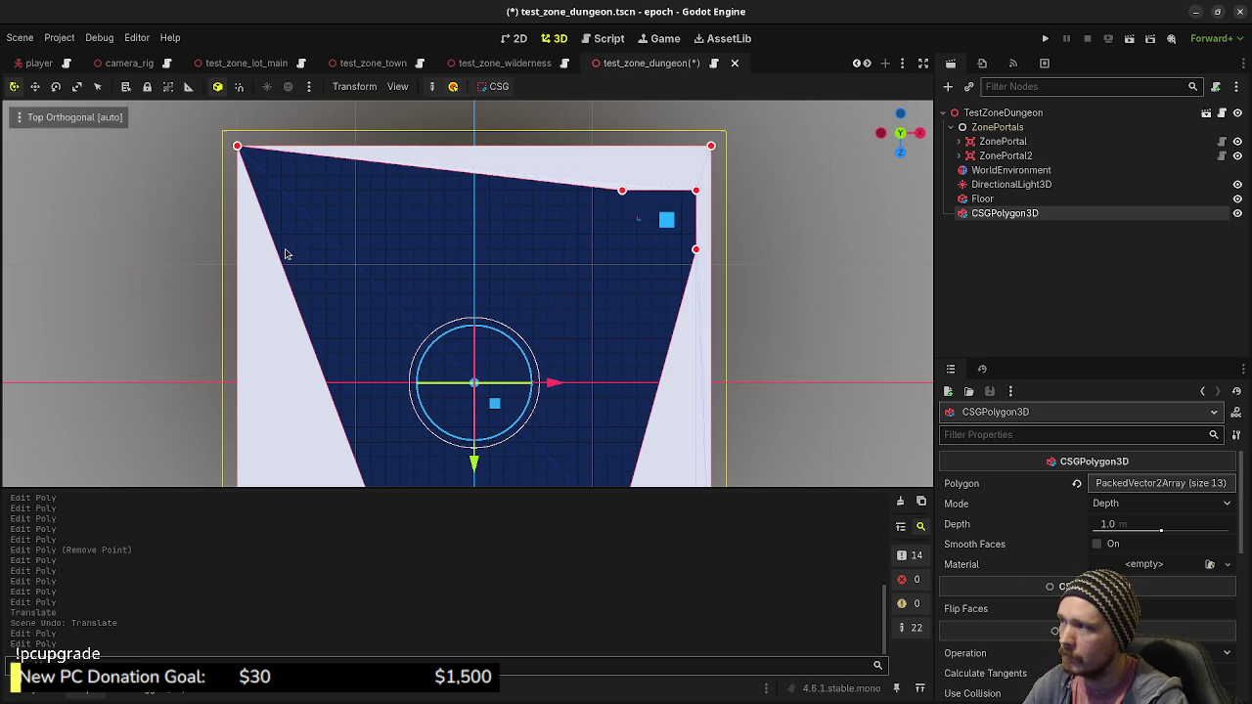
Add points along the left, bottom and top edges, widening the lower-left corner
{"action": "mouse_move", "coordinate": [282, 262]}
{"action": "left_mouse_down"}
{"action": "mouse_move", "coordinate": [284, 210]}
{"action": "mouse_move", "coordinate": [298, 212]}
{"action": "left_mouse_up"}
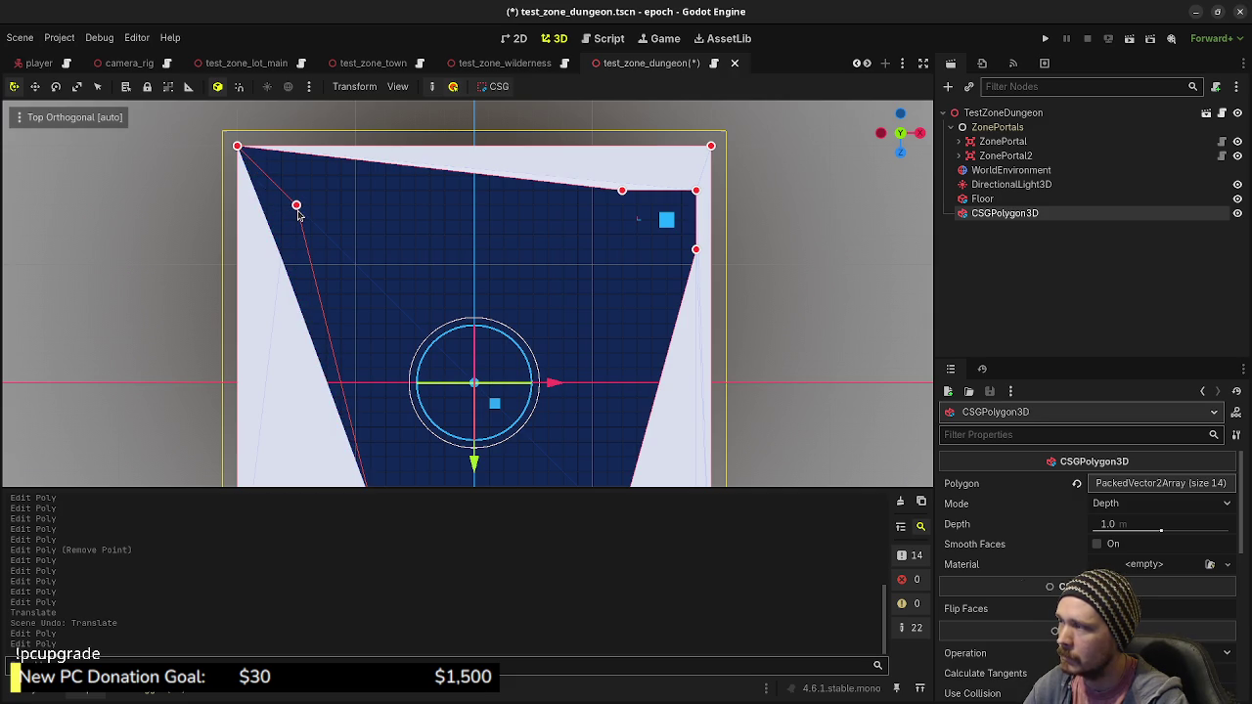
{"action": "left_click_drag", "start_coordinate": [298, 213], "coordinate": [284, 226]}
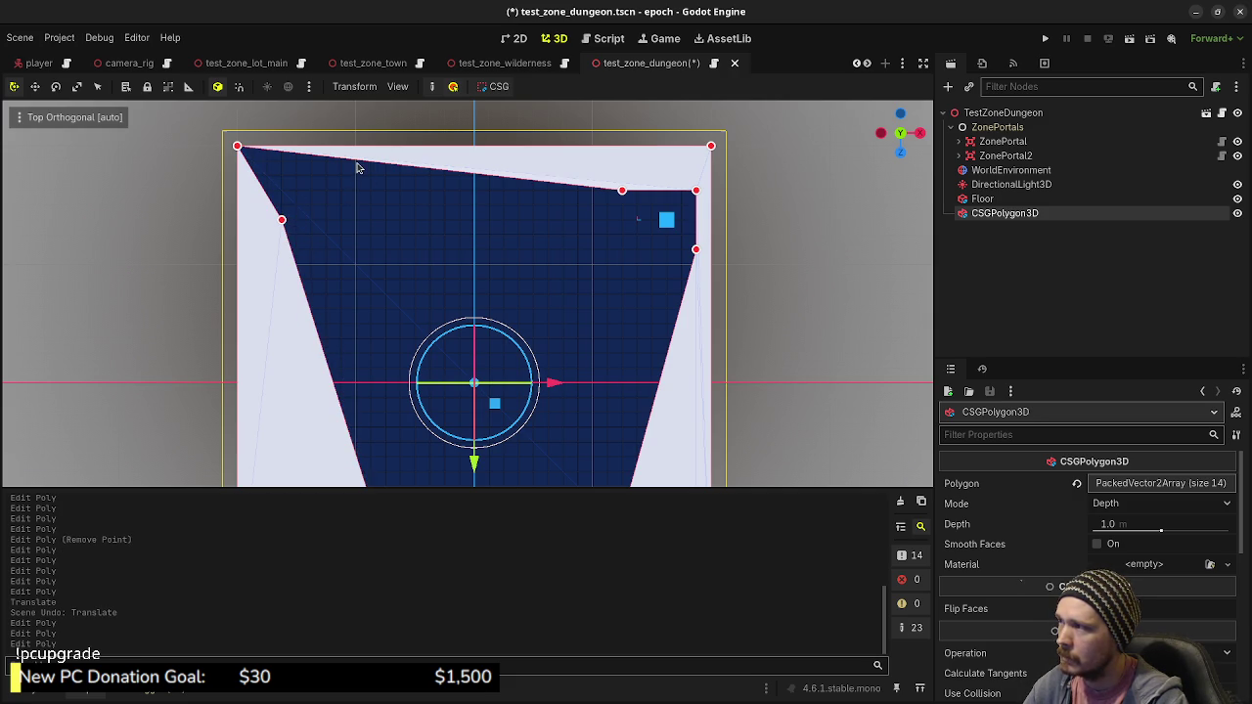
{"action": "left_click_drag", "start_coordinate": [359, 162], "coordinate": [269, 185]}
{"action": "left_click_drag", "start_coordinate": [496, 306], "coordinate": [518, 163]}
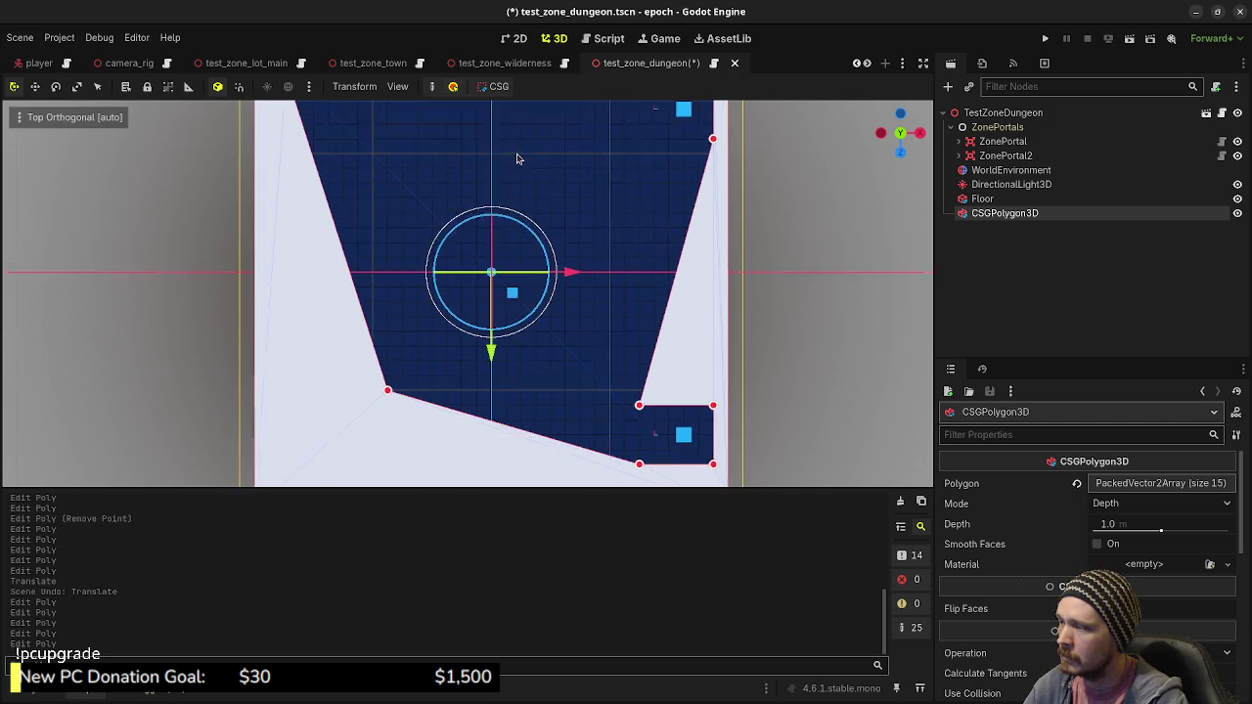
{"action": "mouse_move", "coordinate": [491, 401]}
{"action": "left_mouse_down"}
{"action": "mouse_move", "coordinate": [480, 441]}
{"action": "mouse_move", "coordinate": [491, 457]}
{"action": "left_mouse_up"}
{"action": "left_click_drag", "start_coordinate": [387, 369], "coordinate": [331, 436]}
{"action": "left_click_drag", "start_coordinate": [322, 323], "coordinate": [300, 278]}
{"action": "scroll", "coordinate": [382, 322], "scroll_direction": "up", "scroll_amount": 5}
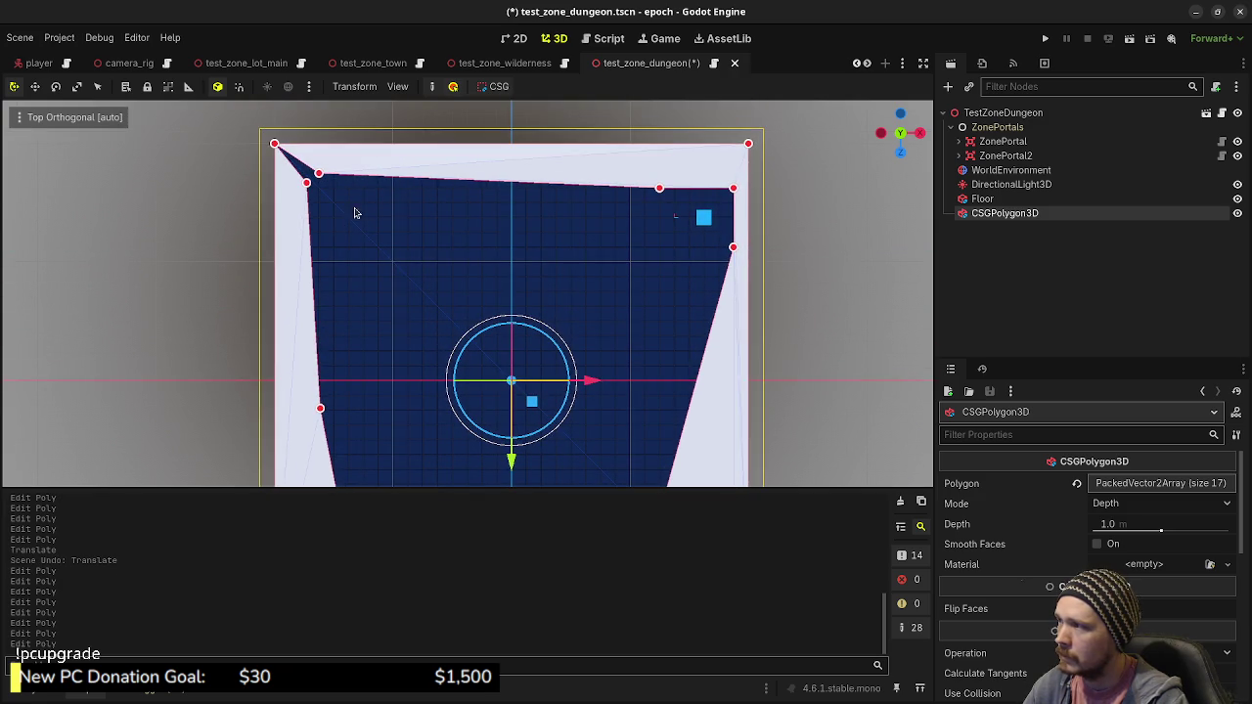
{"action": "left_click_drag", "start_coordinate": [483, 184], "coordinate": [492, 171]}
Add final points on the slanted right, top, left and bottom edges, then view in perspective
{"action": "mouse_move", "coordinate": [681, 407]}
{"action": "left_mouse_down"}
{"action": "mouse_move", "coordinate": [642, 291]}
{"action": "mouse_move", "coordinate": [596, 336]}
{"action": "left_mouse_up"}
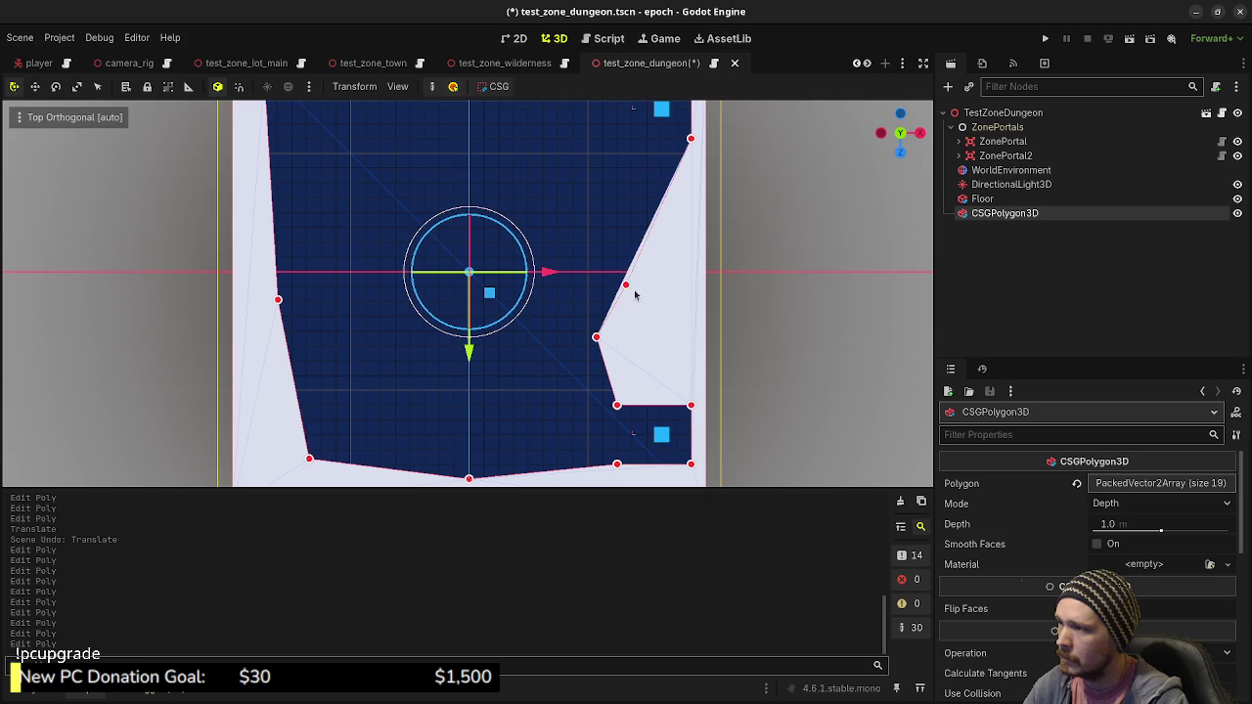
{"action": "left_click_drag", "start_coordinate": [617, 292], "coordinate": [652, 298]}
{"action": "mouse_move", "coordinate": [548, 238]}
{"action": "left_mouse_down"}
{"action": "mouse_move", "coordinate": [564, 355]}
{"action": "mouse_move", "coordinate": [582, 360]}
{"action": "left_mouse_up"}
{"action": "mouse_move", "coordinate": [373, 191]}
{"action": "left_mouse_down"}
{"action": "mouse_move", "coordinate": [400, 202]}
{"action": "mouse_move", "coordinate": [390, 281]}
{"action": "mouse_move", "coordinate": [392, 231]}
{"action": "mouse_move", "coordinate": [412, 229]}
{"action": "left_mouse_up"}
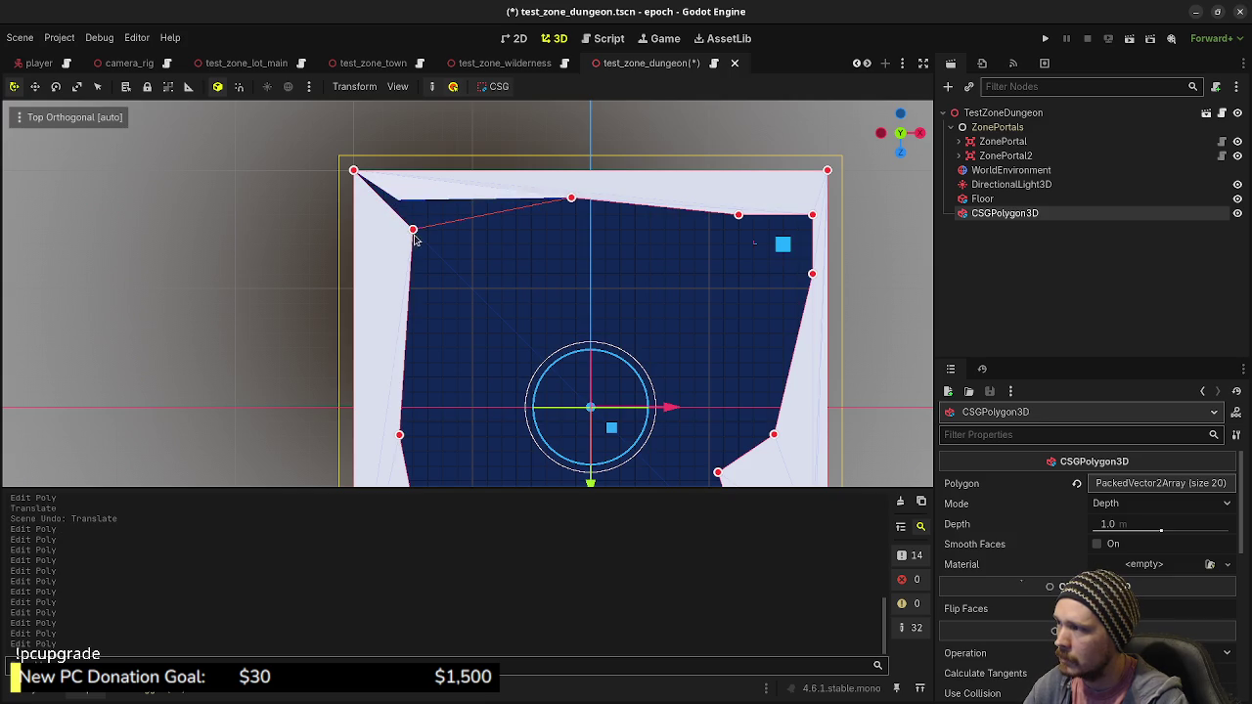
{"action": "left_click_drag", "start_coordinate": [407, 293], "coordinate": [388, 296]}
{"action": "left_click_drag", "start_coordinate": [466, 219], "coordinate": [470, 203]}
{"action": "scroll", "coordinate": [675, 338], "scroll_direction": "down", "scroll_amount": 3}
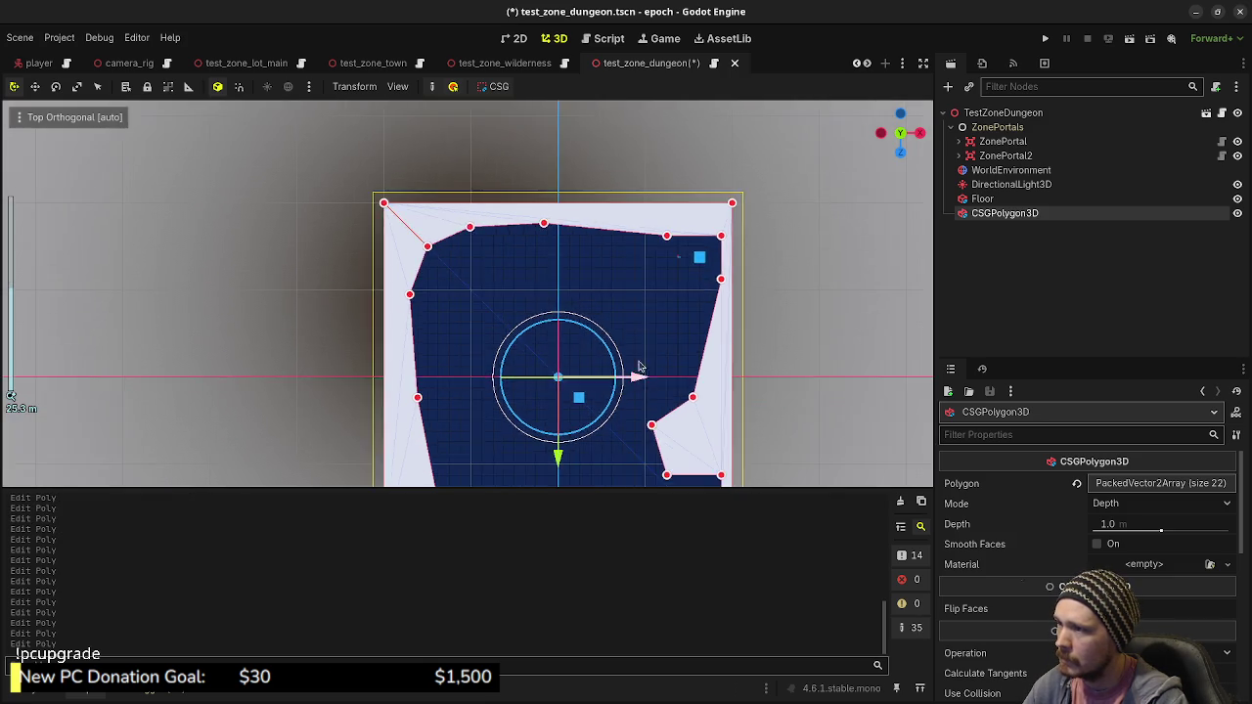
{"action": "left_click_drag", "start_coordinate": [429, 405], "coordinate": [417, 404]}
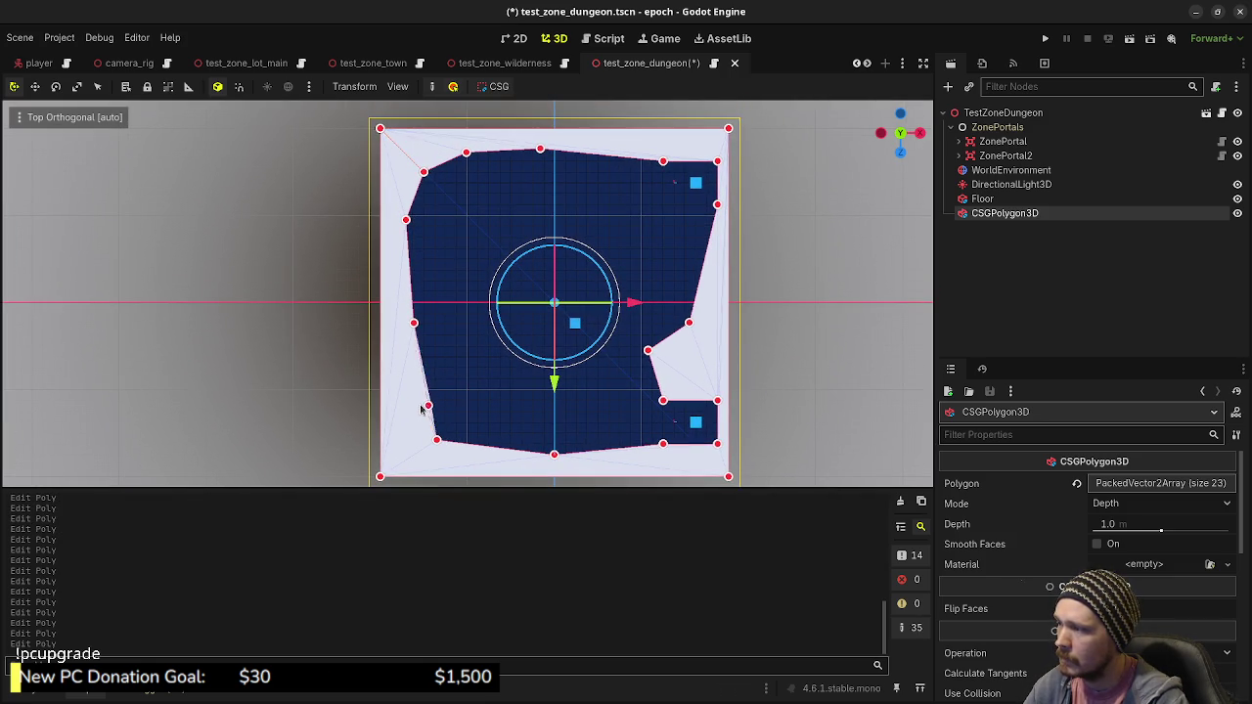
{"action": "left_click_drag", "start_coordinate": [479, 445], "coordinate": [478, 453]}
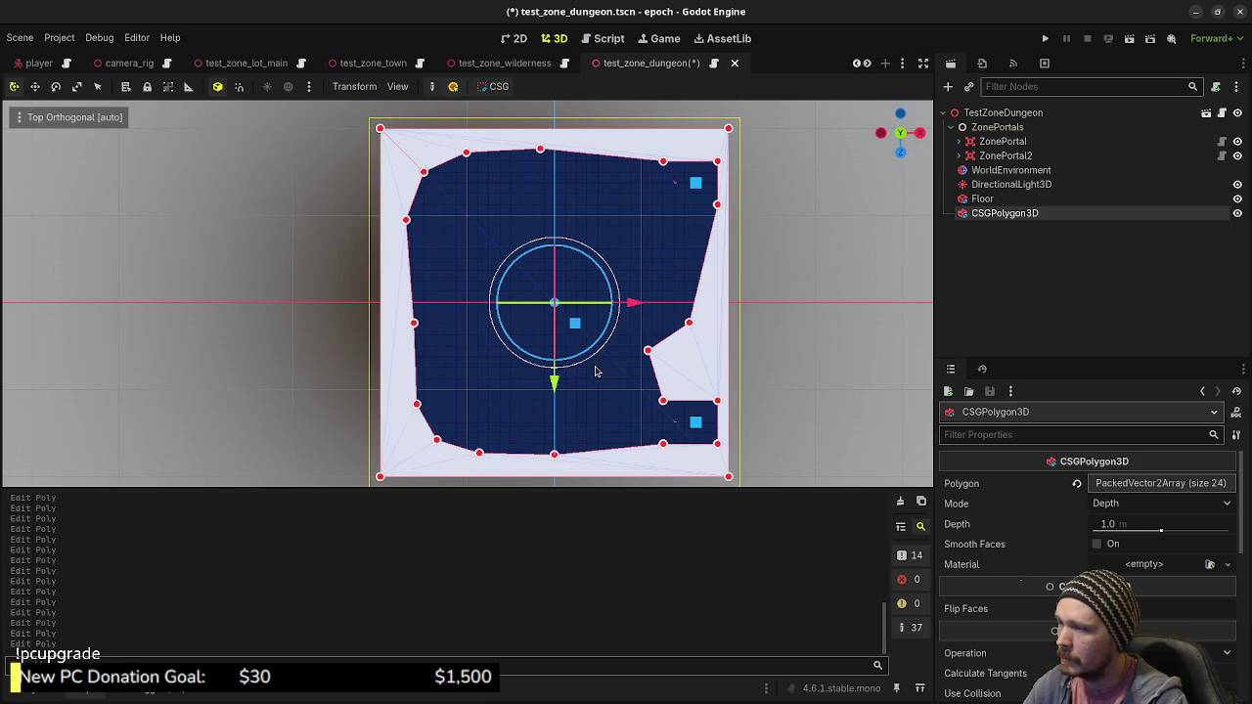
{"action": "mouse_move", "coordinate": [655, 377]}
{"action": "left_mouse_down"}
{"action": "mouse_move", "coordinate": [743, 323]}
{"action": "mouse_move", "coordinate": [831, 328]}
{"action": "mouse_move", "coordinate": [1024, 479]}
{"action": "left_mouse_up"}
{"action": "left_click", "coordinate": [1138, 527]}
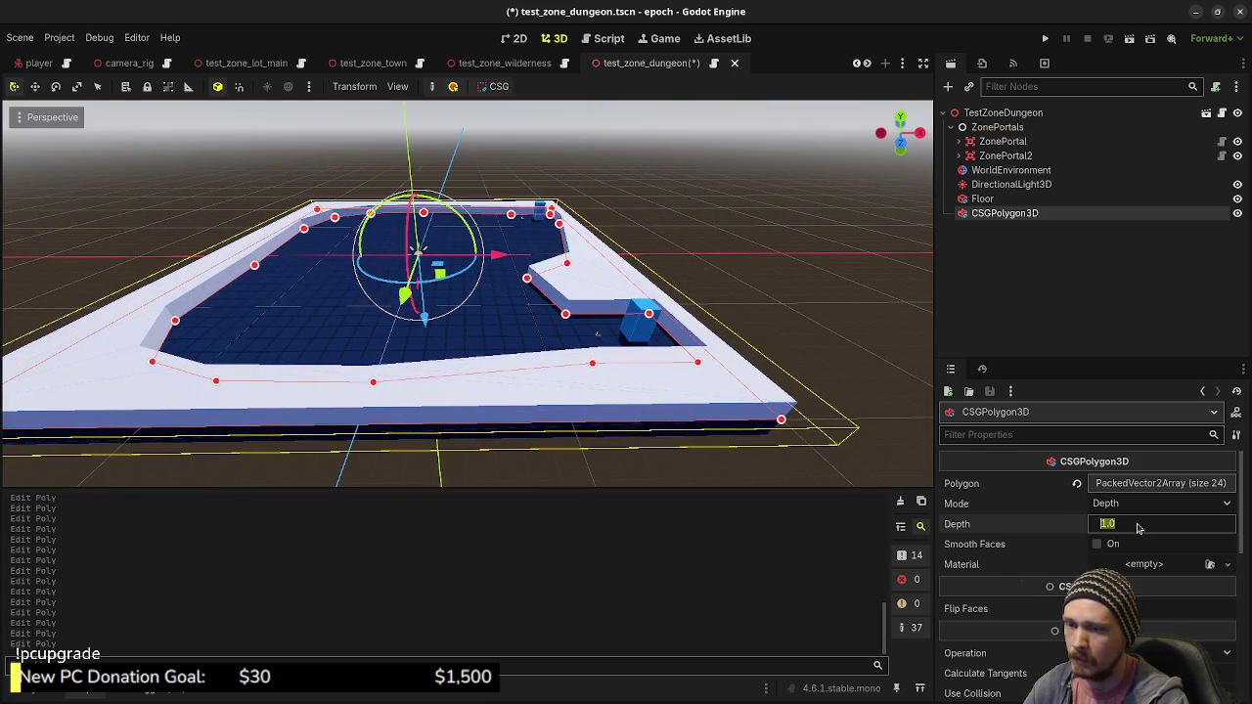
Set the dungeon wall polygon's Depth to 8 m and save the scene
{"action": "type", "text": "8"}
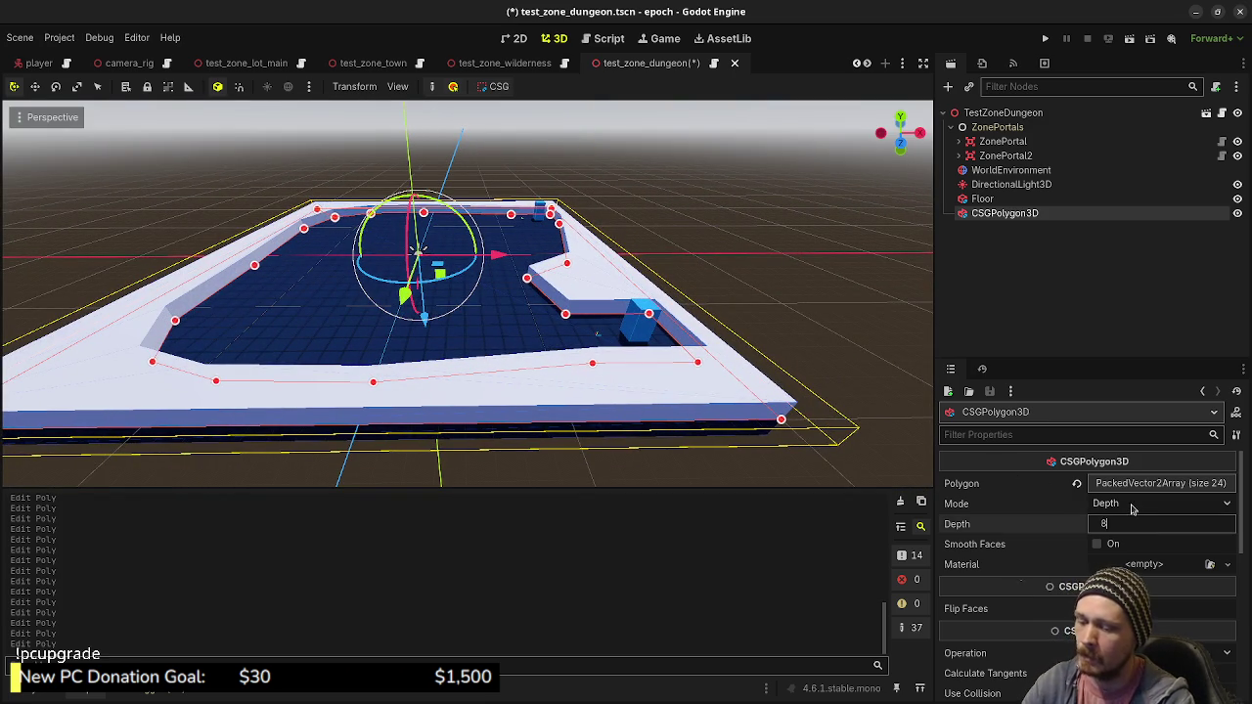
{"action": "key", "text": "Return"}
{"action": "scroll", "coordinate": [576, 269], "scroll_direction": "down", "scroll_amount": 5}
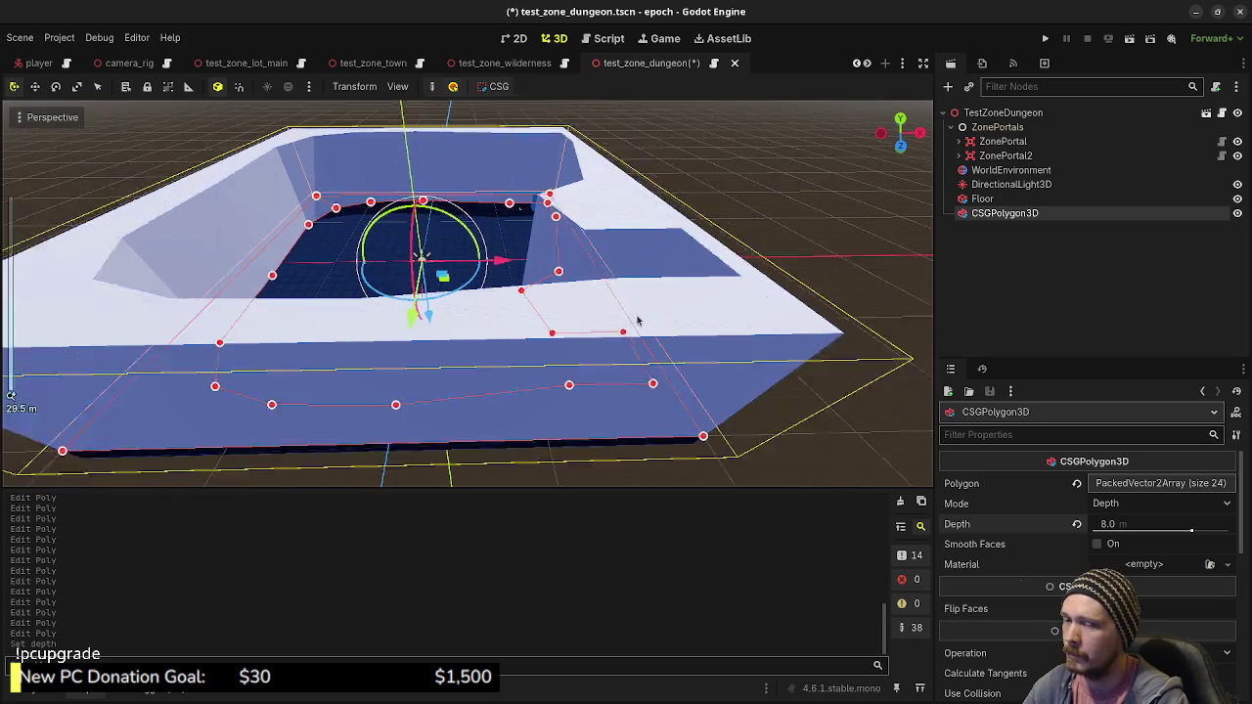
{"action": "key", "text": "ctrl+s"}
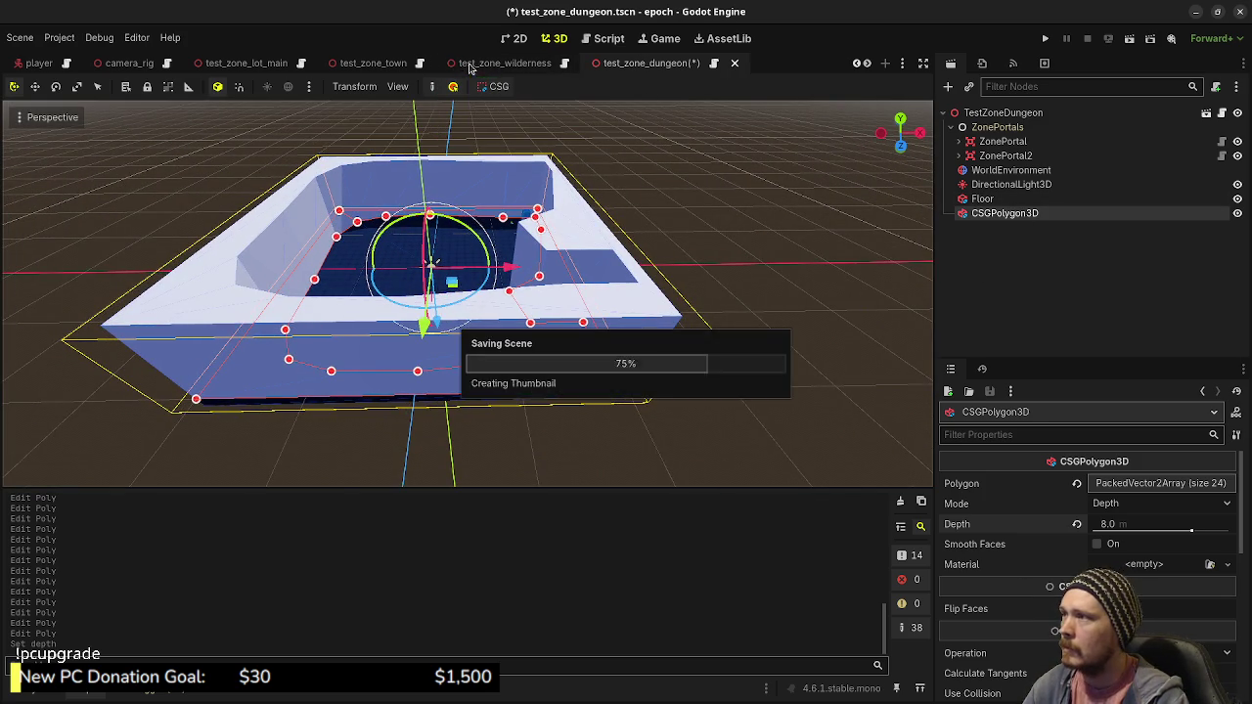
Copy the Floor's blue Material Override and paste it into the CSGPolygon3D walls' Material Override
{"action": "left_click", "coordinate": [984, 199]}
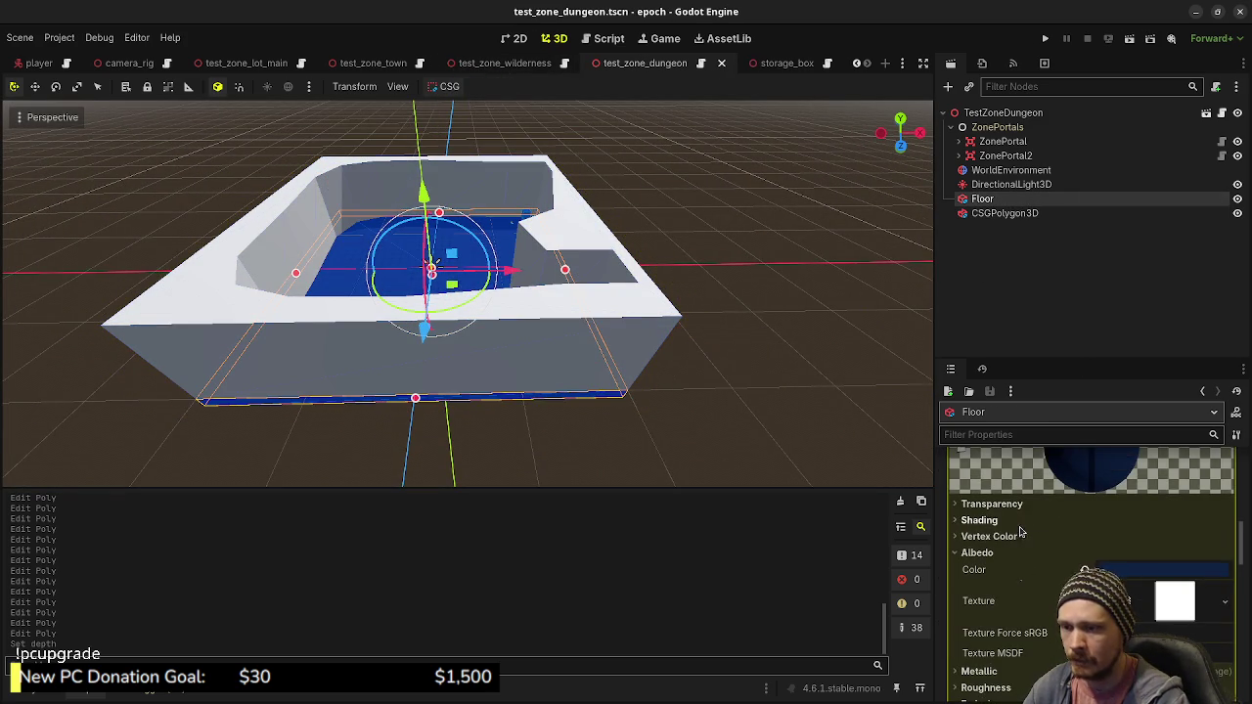
{"action": "right_click", "coordinate": [1024, 536]}
{"action": "left_click", "coordinate": [1037, 539]}
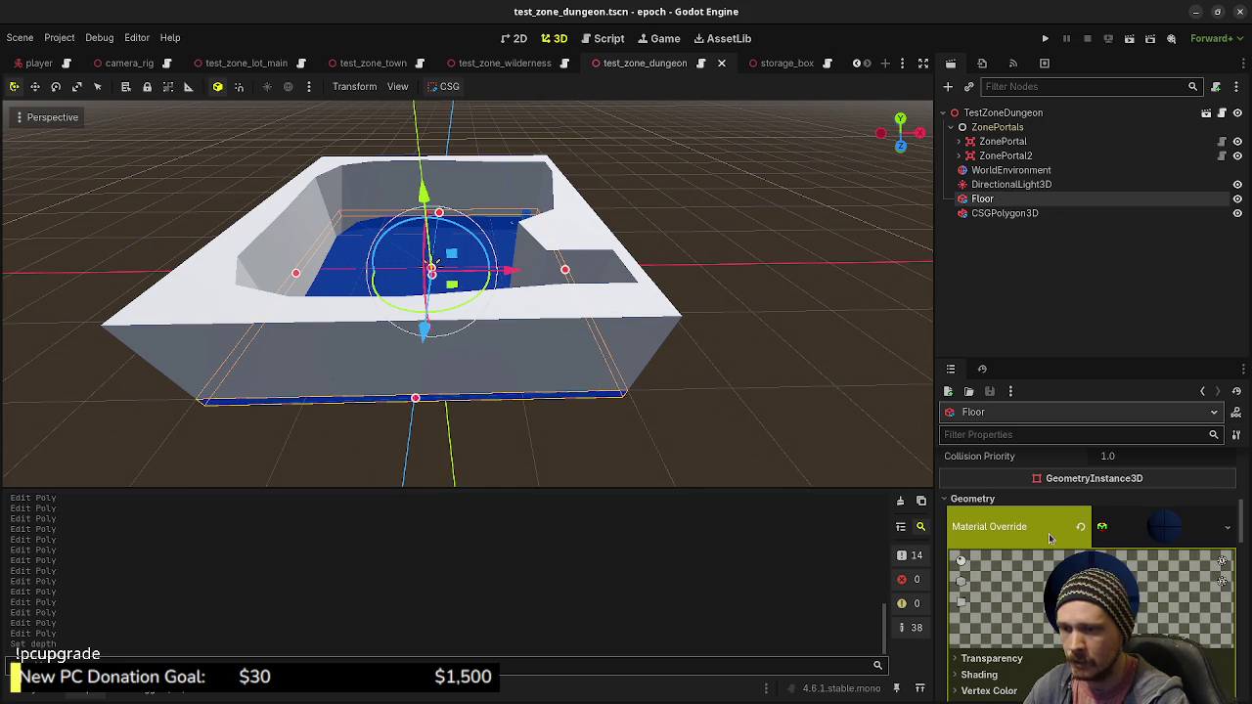
{"action": "left_click", "coordinate": [986, 213]}
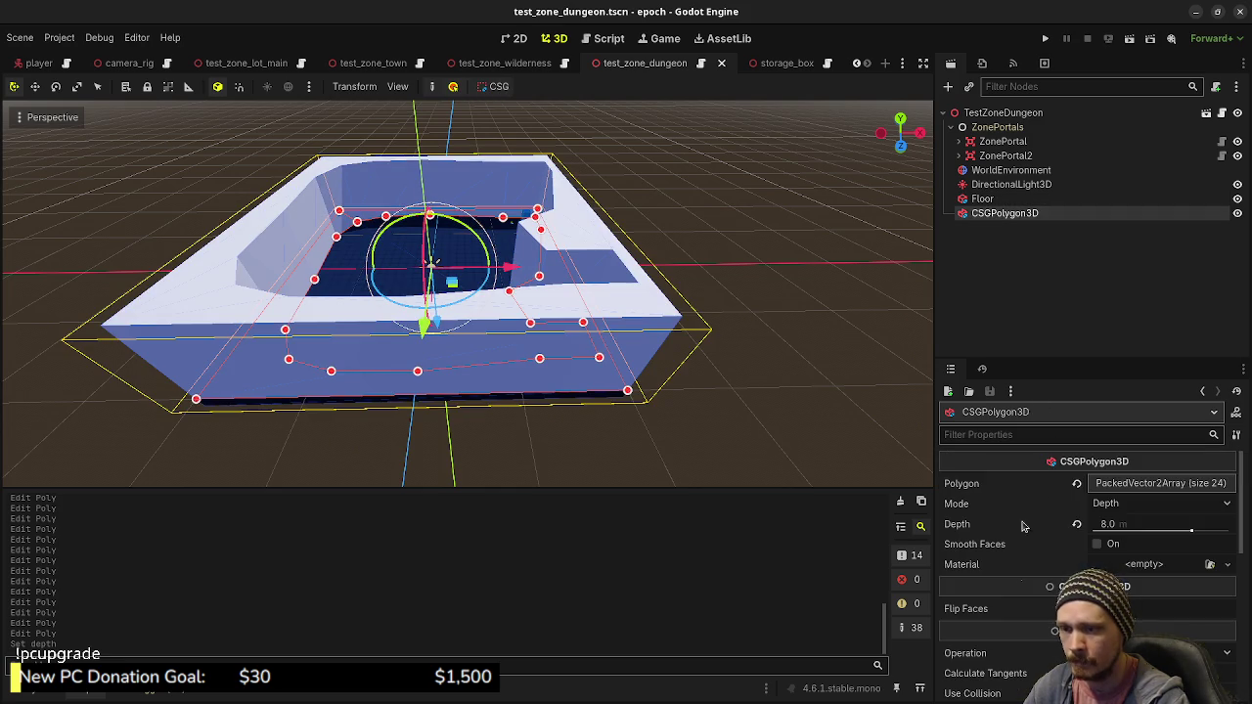
{"action": "scroll", "coordinate": [1027, 567], "scroll_direction": "down", "scroll_amount": 3}
{"action": "left_click", "coordinate": [998, 644]}
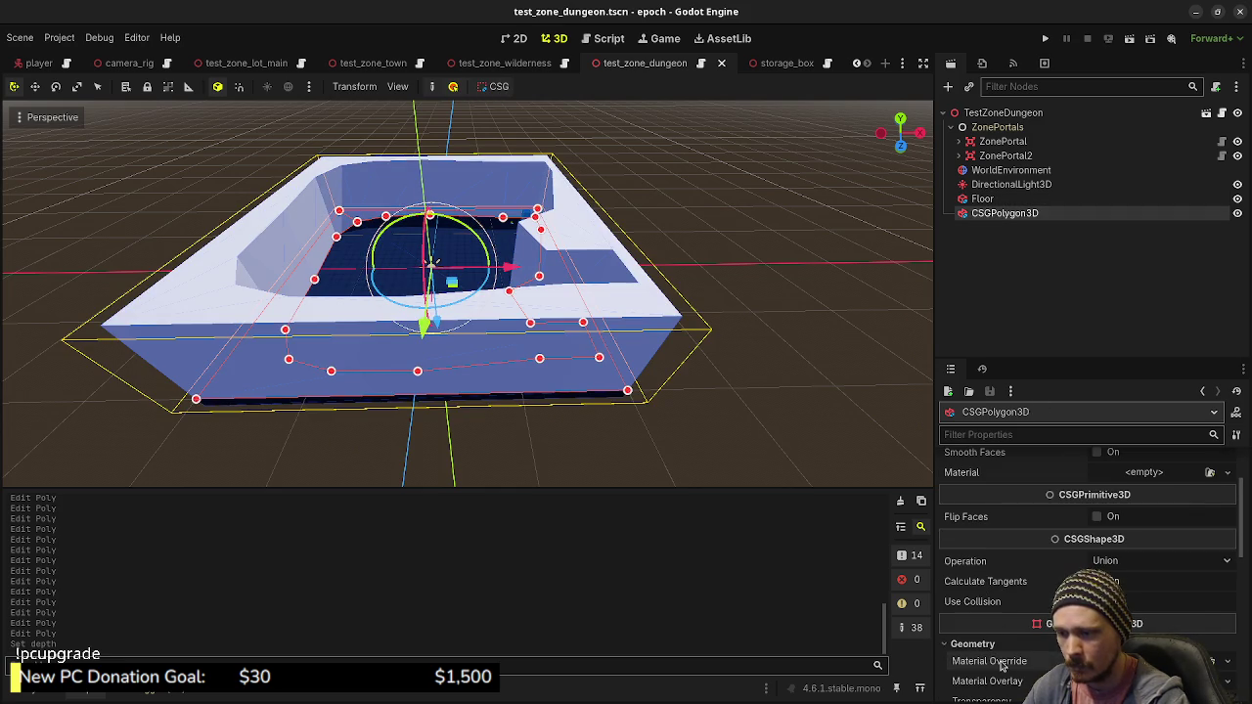
{"action": "left_click", "coordinate": [1037, 633]}
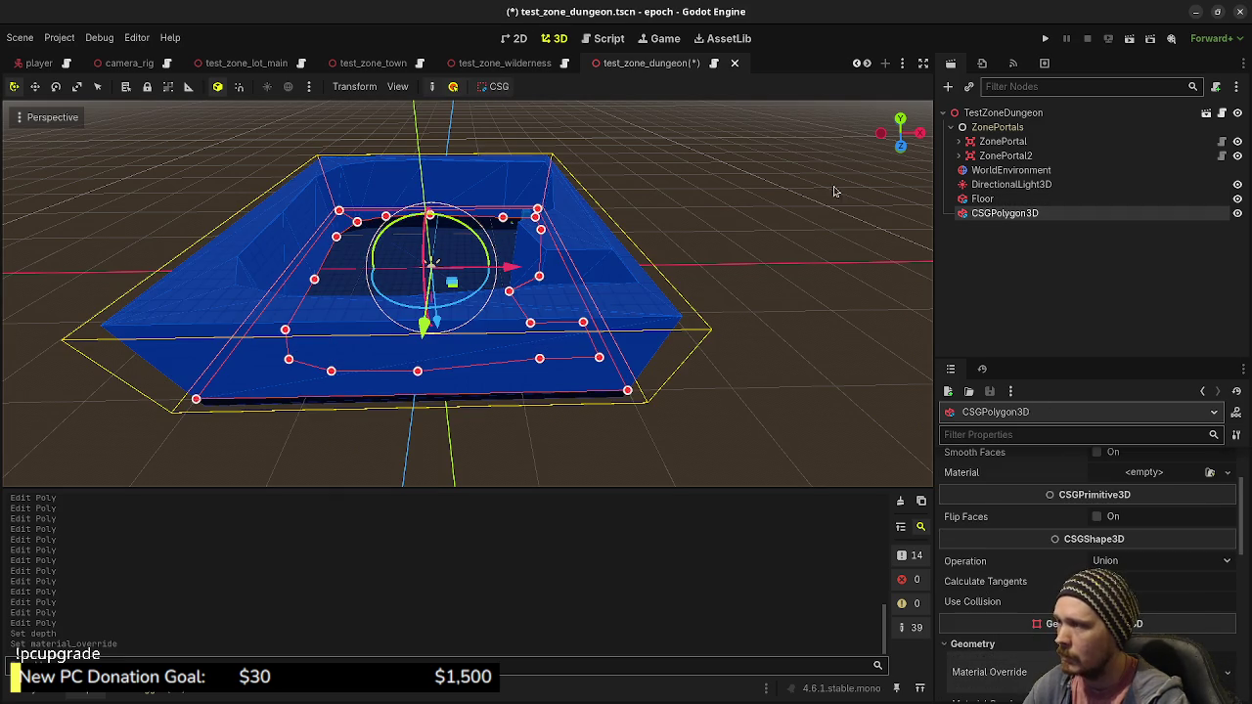
Enable Use Collision on the wall polygon and save the dungeon scene
{"action": "left_click", "coordinate": [431, 260]}
{"action": "left_click_drag", "start_coordinate": [431, 260], "coordinate": [567, 318]}
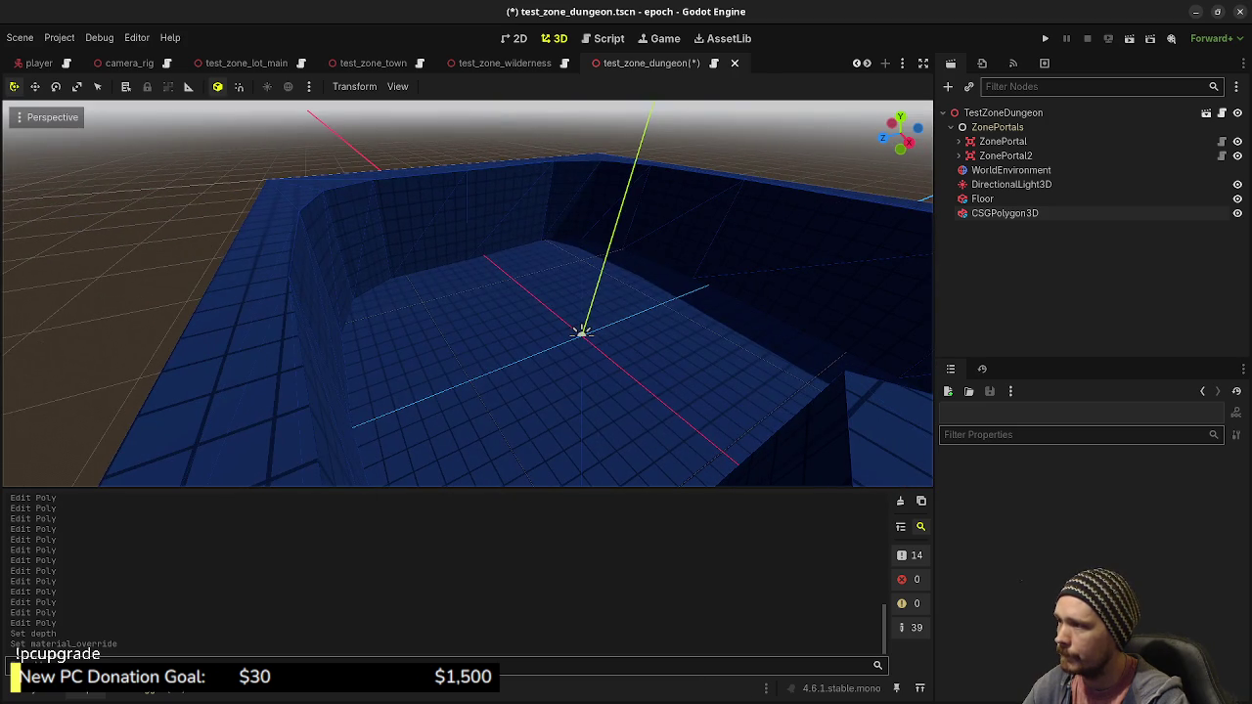
{"action": "left_click", "coordinate": [997, 213]}
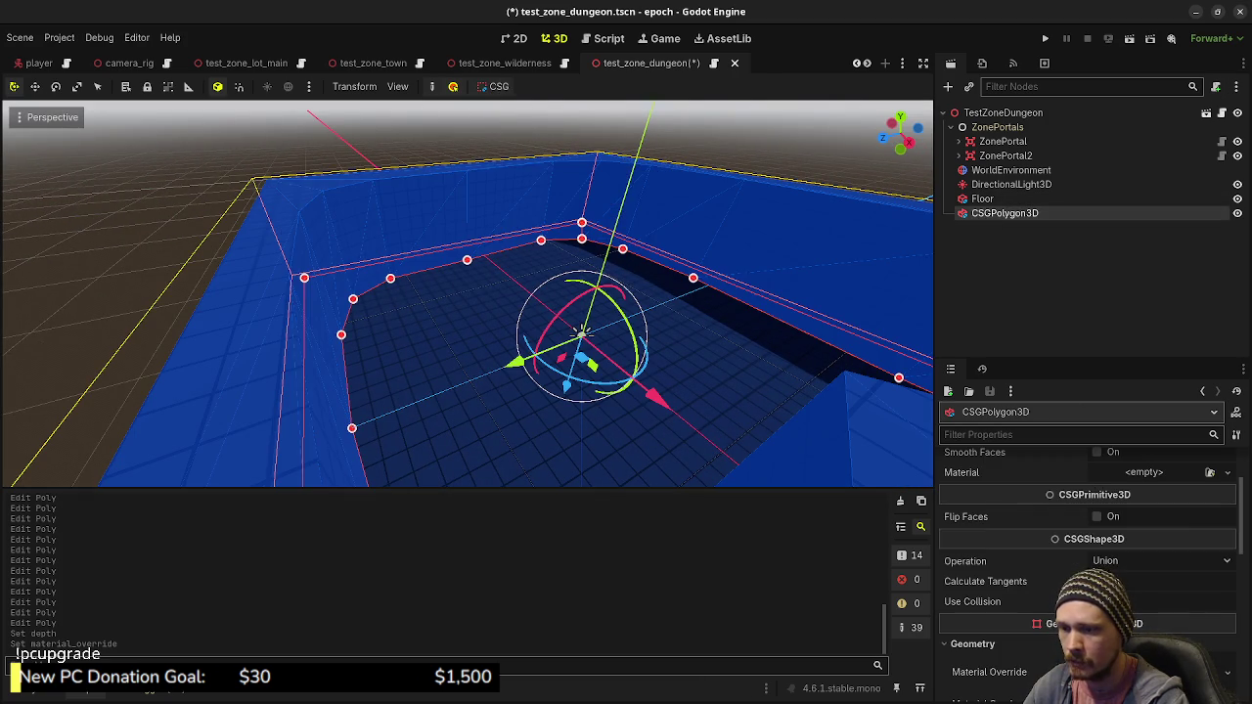
{"action": "left_click", "coordinate": [1096, 601]}
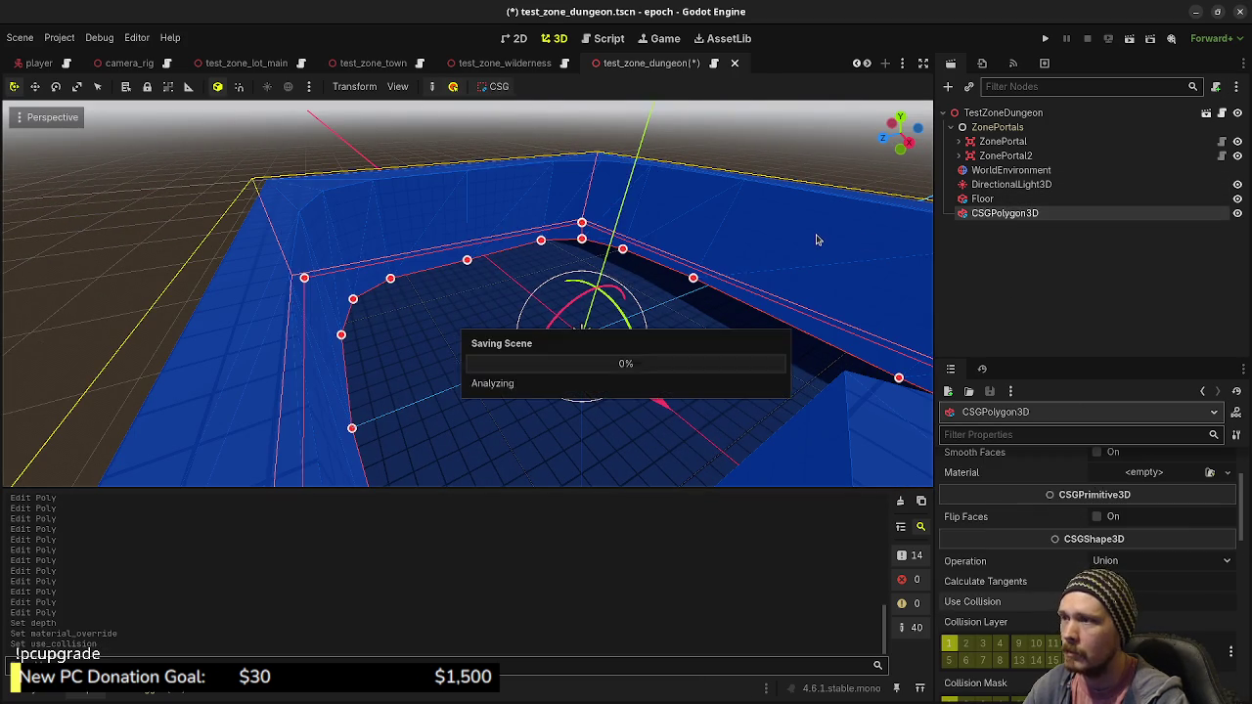
{"action": "key", "text": "ctrl+s"}
{"action": "left_click", "coordinate": [1043, 40]}
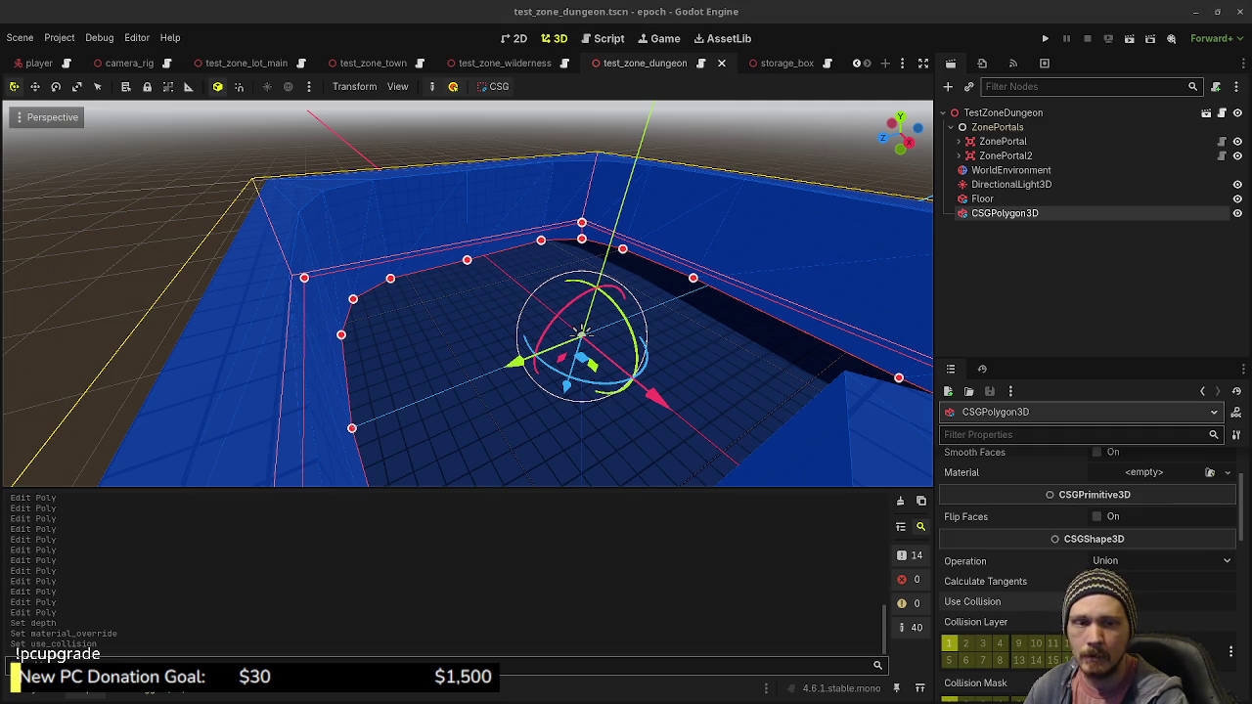
{"action": "key", "text": "alt+Tab"}
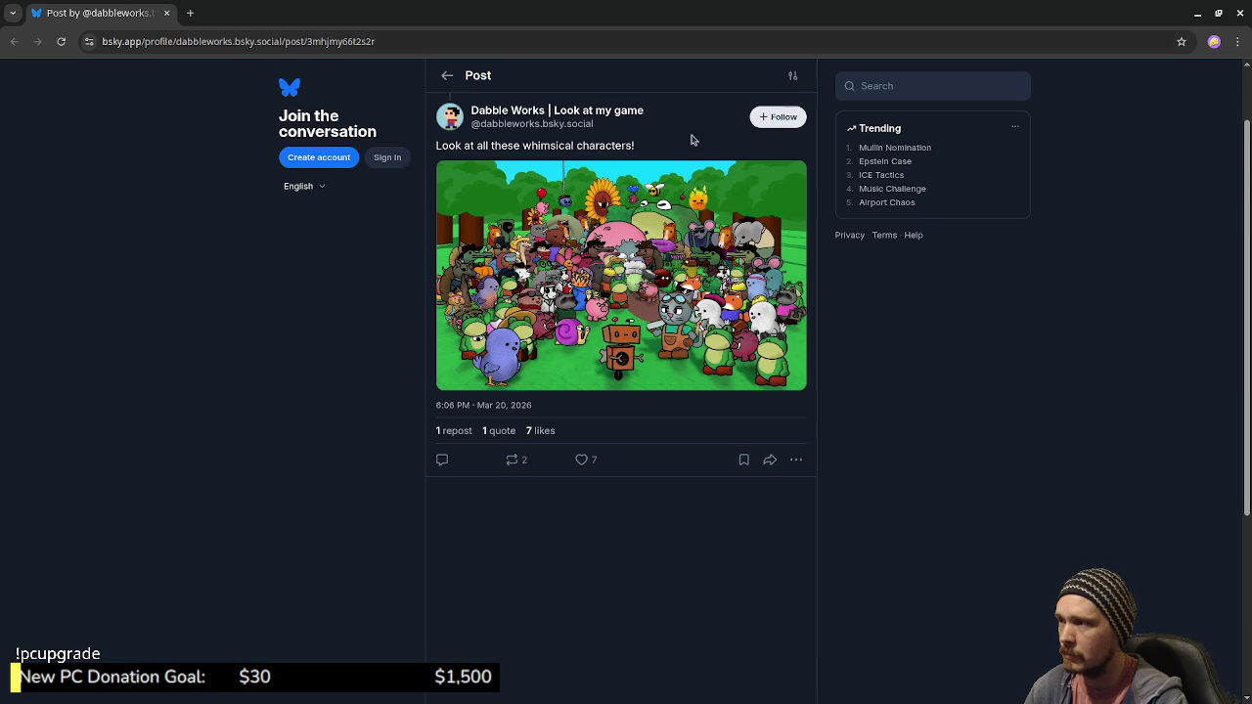
View the Bluesky post's whimsical-characters picture full size, then close the browser
{"action": "left_click", "coordinate": [701, 306]}
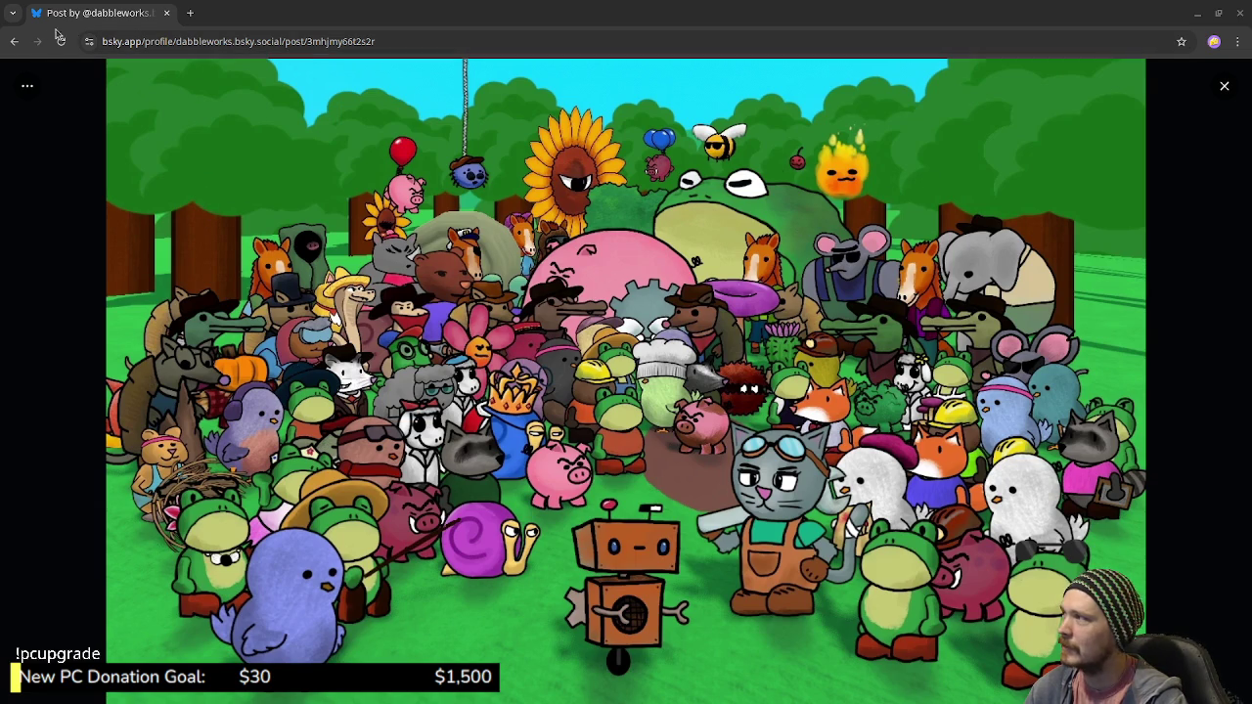
{"action": "left_click", "coordinate": [167, 14]}
{"action": "left_click", "coordinate": [796, 179]}
Run a short play-test of the dungeon, then stop it with F8
{"action": "mouse_move", "coordinate": [556, 311]}
{"action": "left_mouse_down"}
{"action": "mouse_move", "coordinate": [265, 363]}
{"action": "mouse_move", "coordinate": [176, 450]}
{"action": "left_mouse_up"}
{"action": "left_click", "coordinate": [1050, 38]}
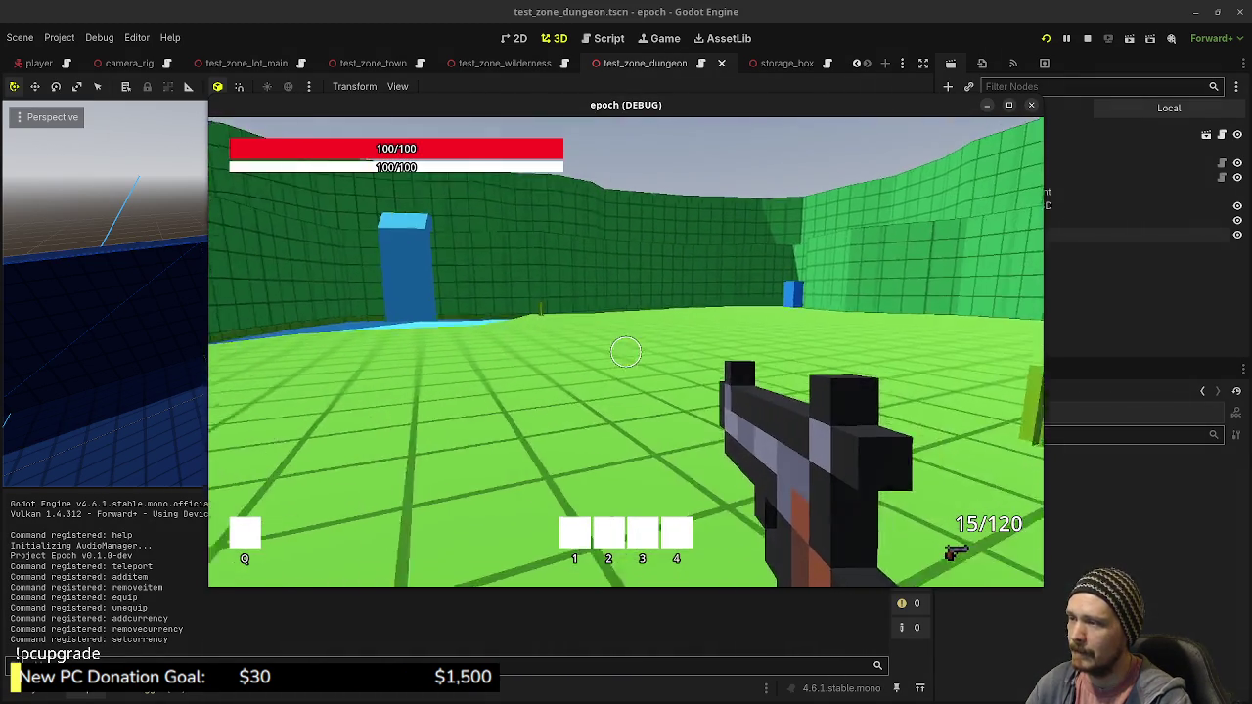
{"action": "key", "text": "F8"}
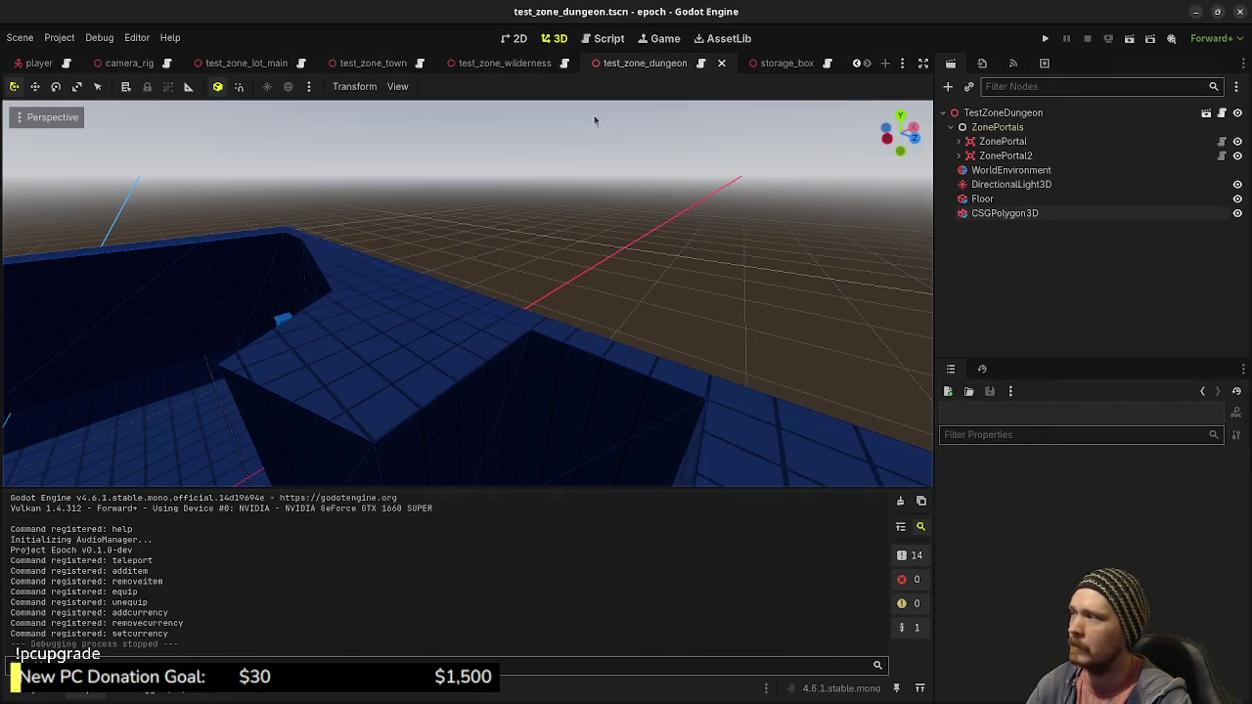
Switch to the game scene tab and open its game.gd script
{"action": "left_click", "coordinate": [44, 63]}
{"action": "scroll", "coordinate": [56, 68], "scroll_direction": "up", "scroll_amount": 4}
{"action": "left_click", "coordinate": [104, 63]}
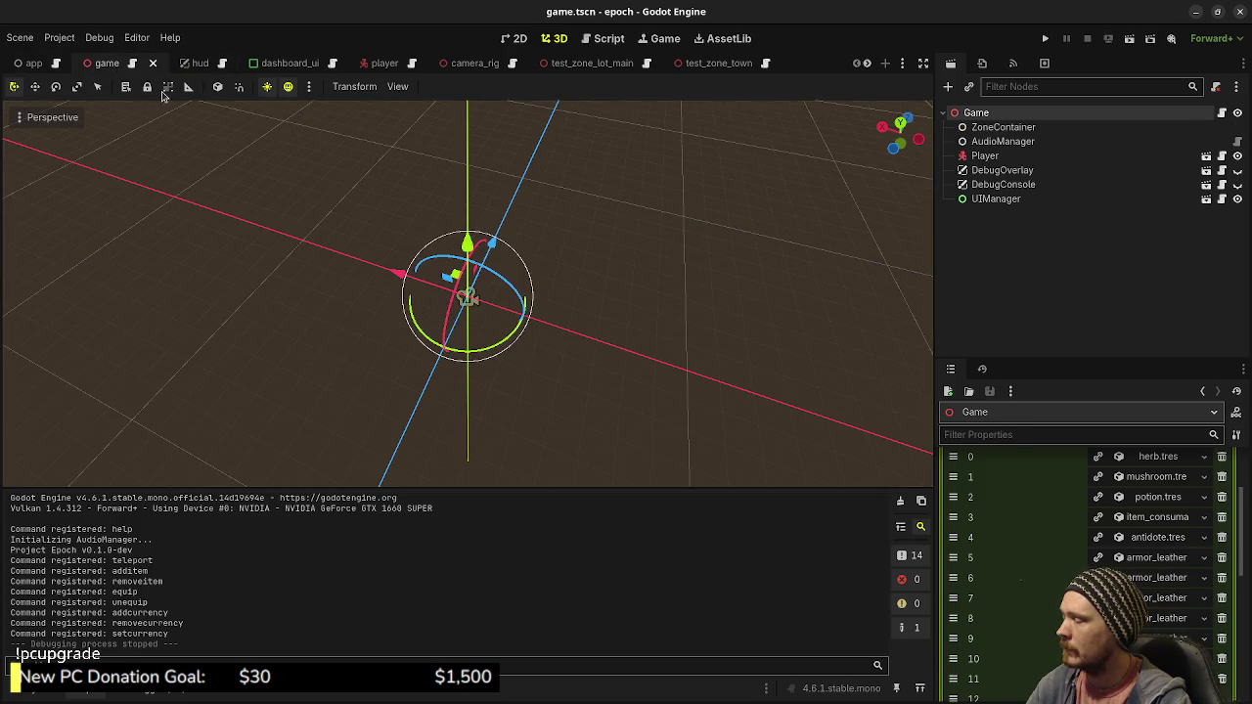
{"action": "left_click", "coordinate": [132, 62]}
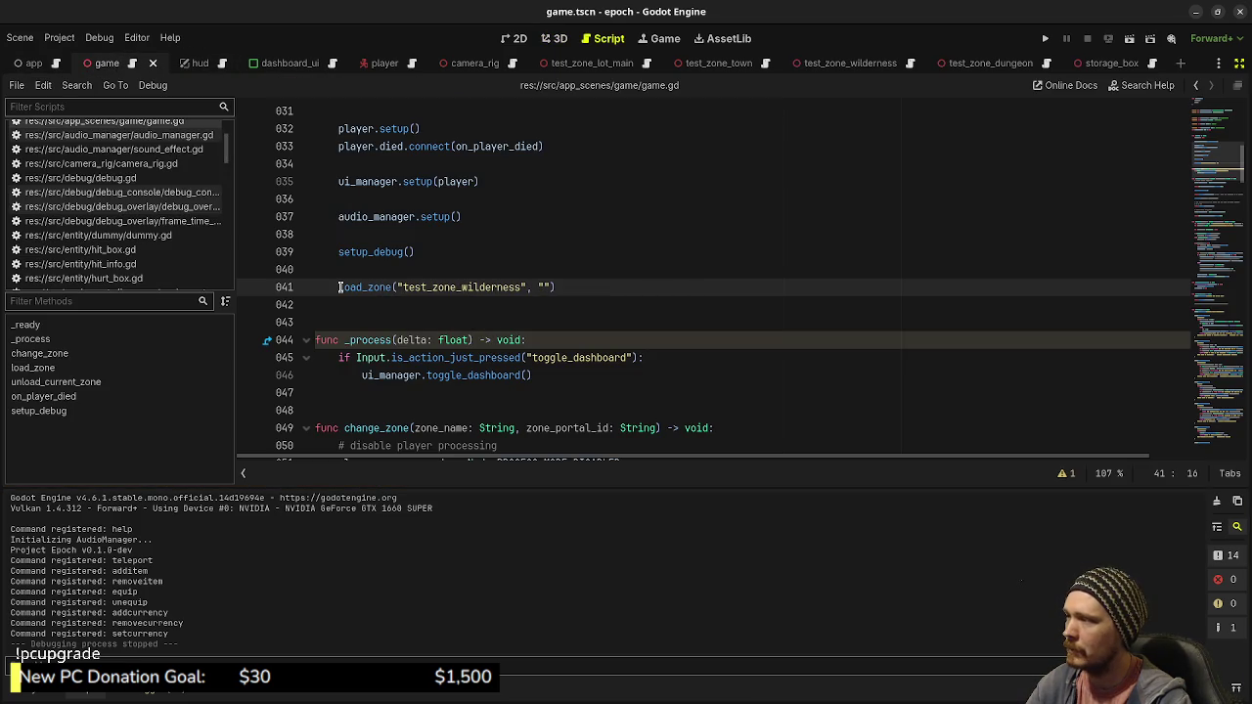
Change the load_zone() starting zone on line 41 to test_zone_lot_main, save, and run
{"action": "left_click_drag", "start_coordinate": [461, 287], "coordinate": [508, 286]}
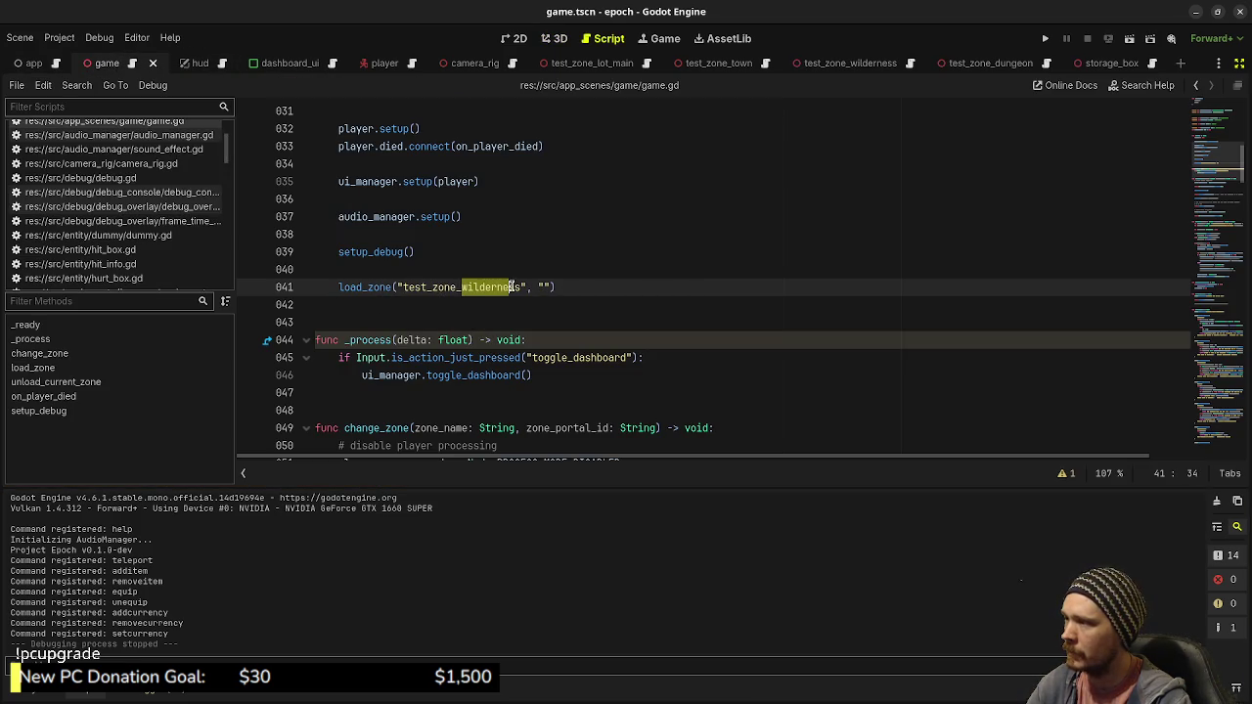
{"action": "type", "text": "lot_main"}
{"action": "key", "text": "ctrl+s"}
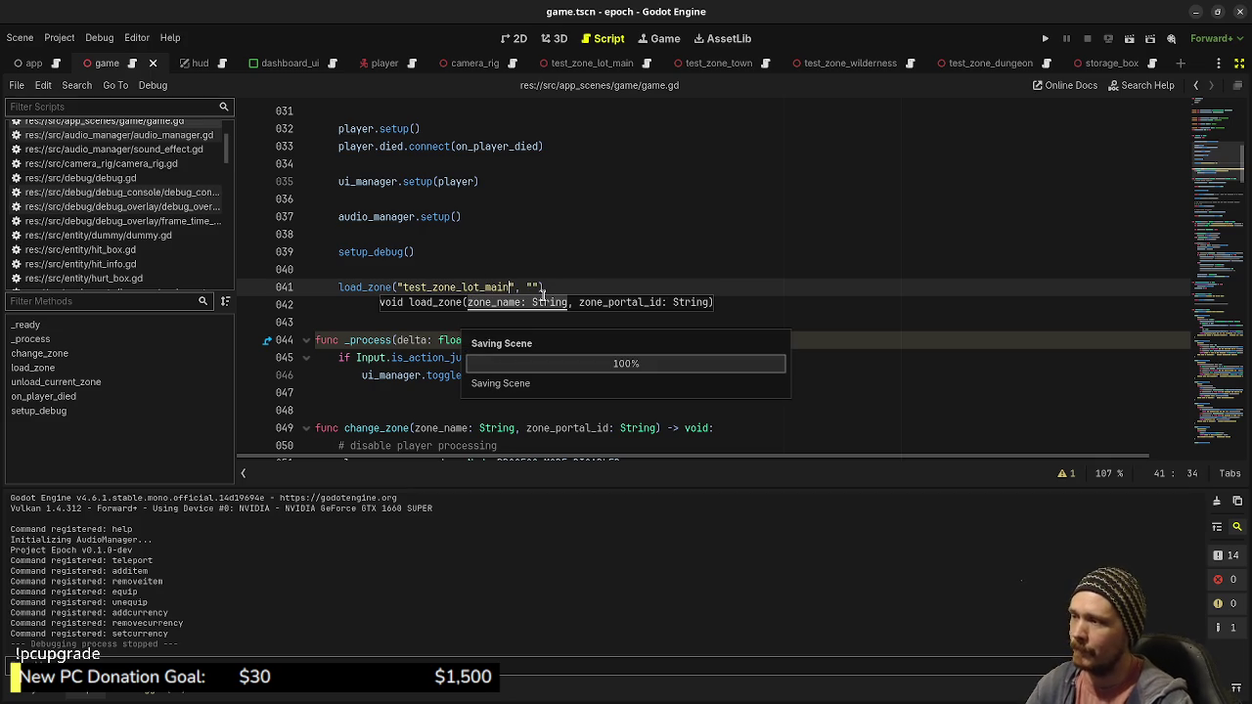
{"action": "left_click", "coordinate": [579, 274]}
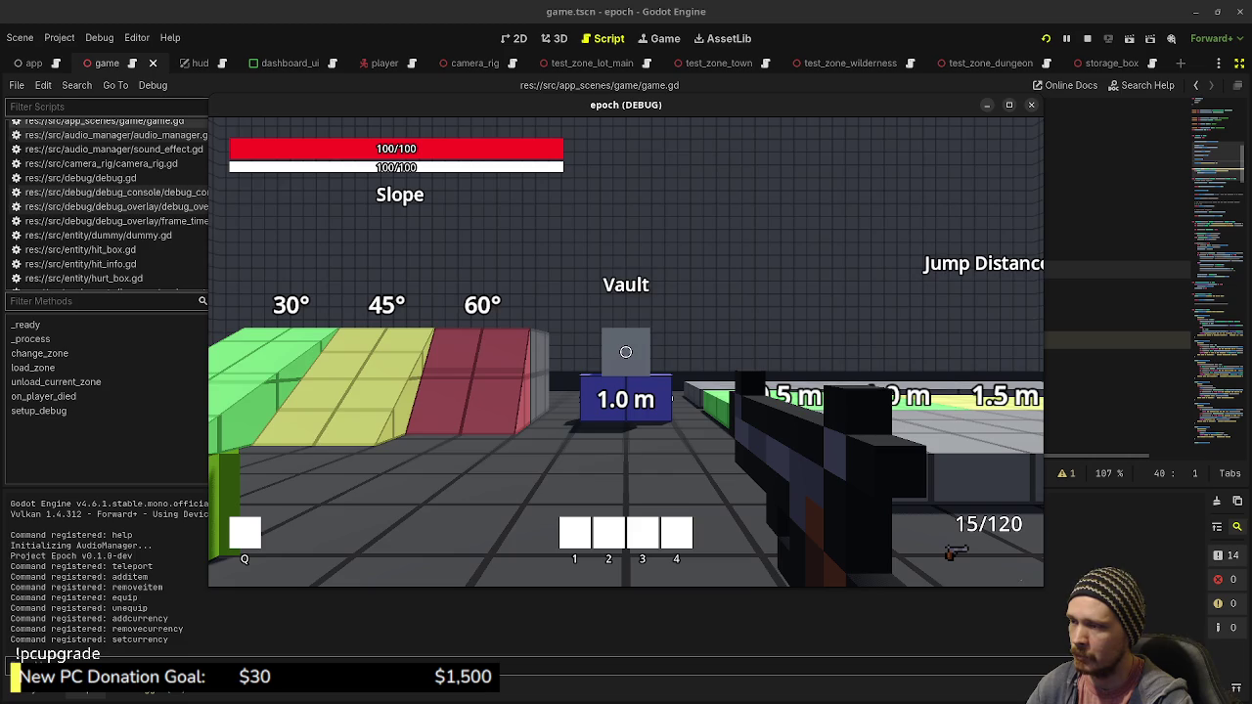
Walk around the grey lot zone toward the ramps and item stands, then open the inventory
{"action": "key", "text": "s"}
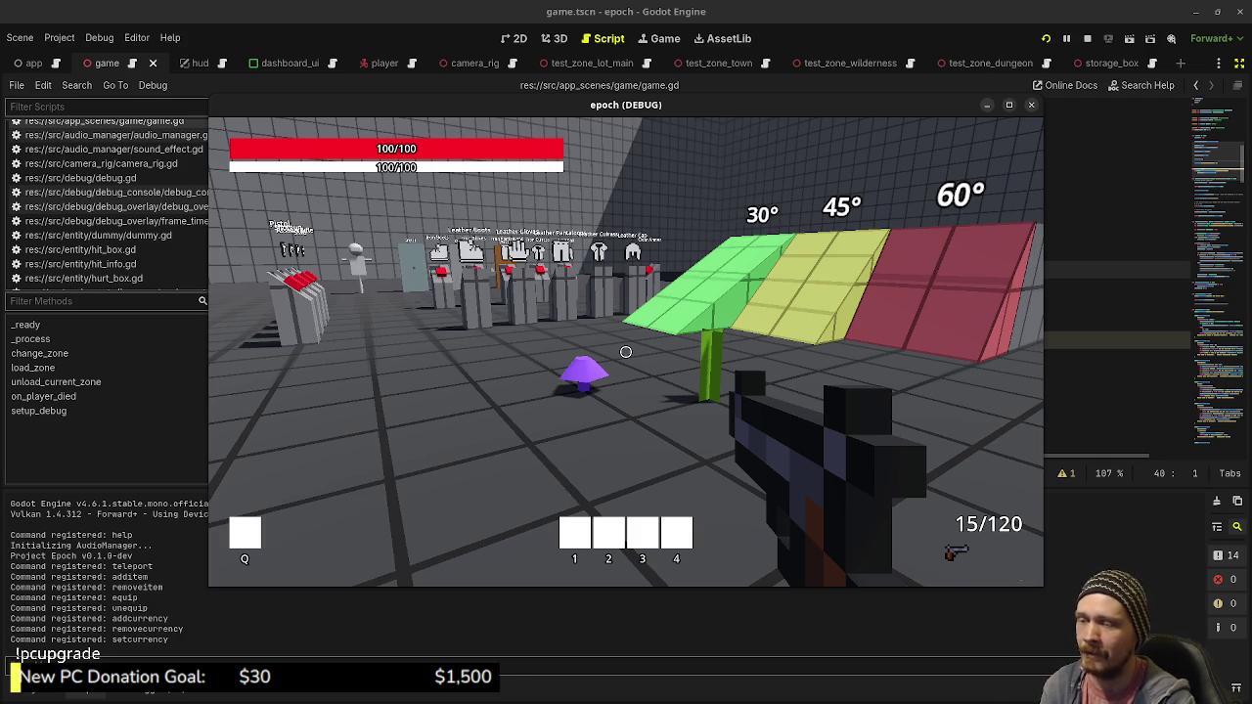
{"action": "mouse_move", "coordinate": [626, 352]}
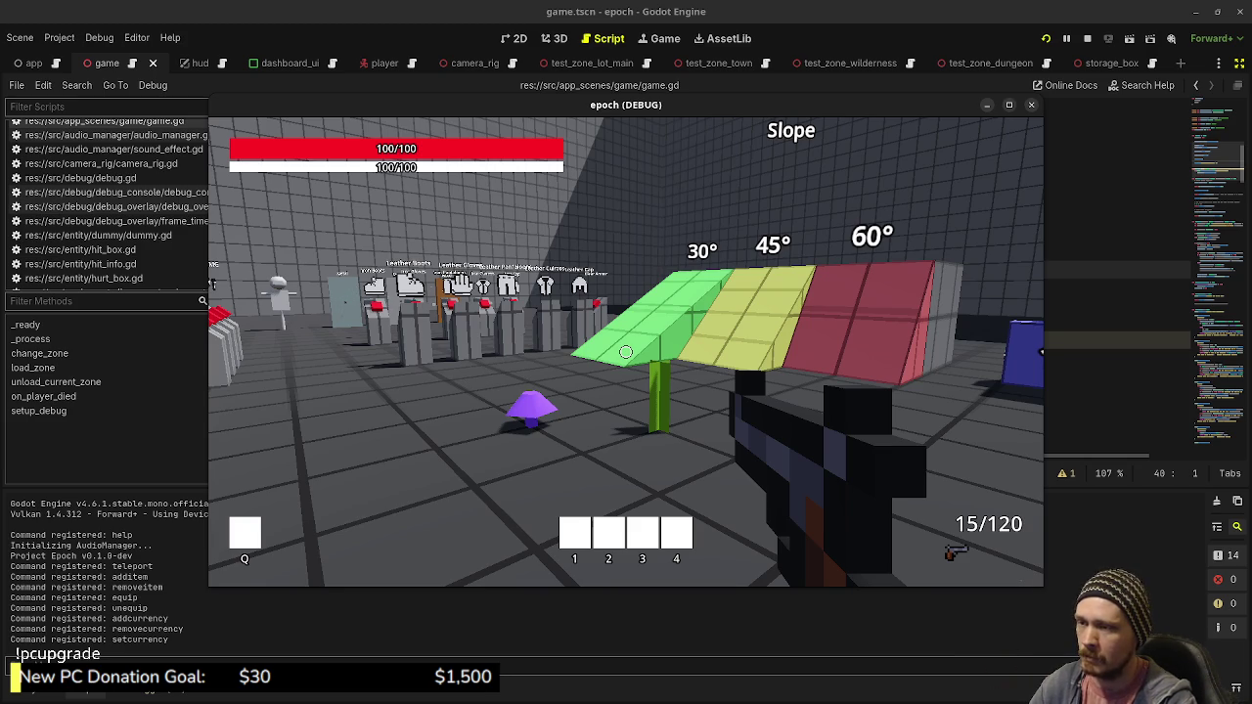
{"action": "key", "text": "w"}
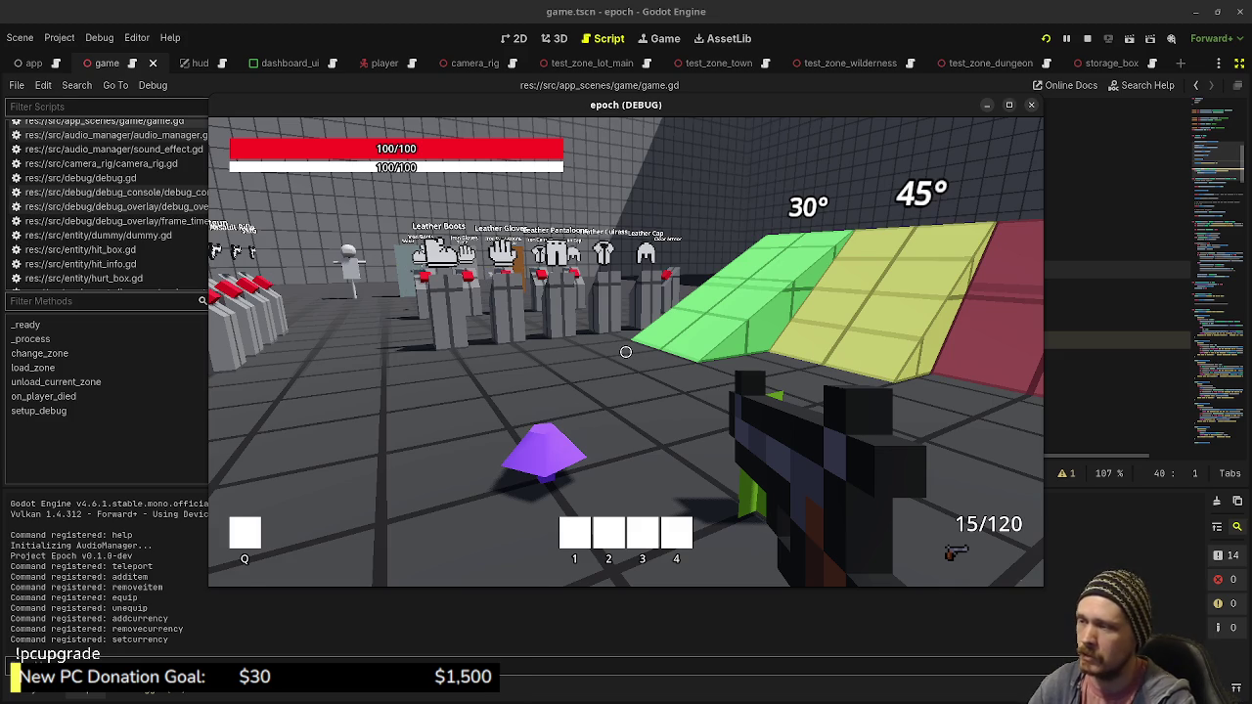
{"action": "key", "text": "w"}
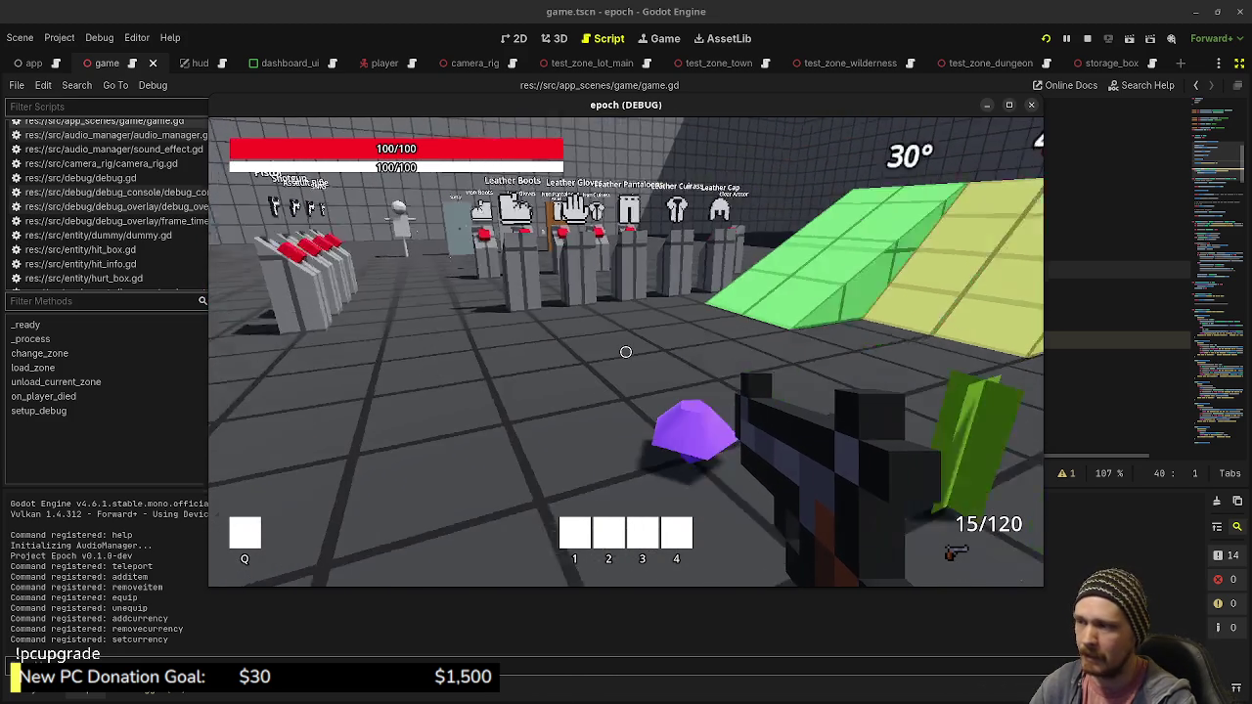
{"action": "key", "text": "Tab"}
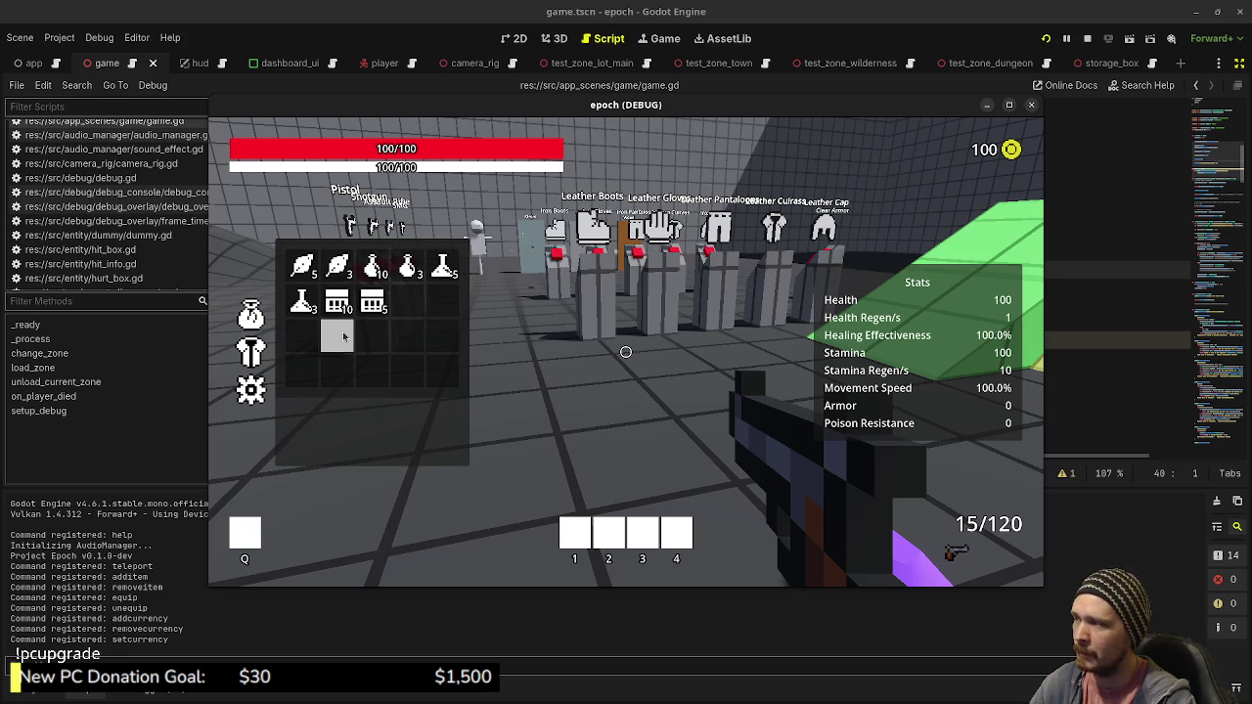
Equip the Iron Boots and Leather Gloves from the pedestals, checking the Stats panel after each
{"action": "left_click", "coordinate": [250, 350]}
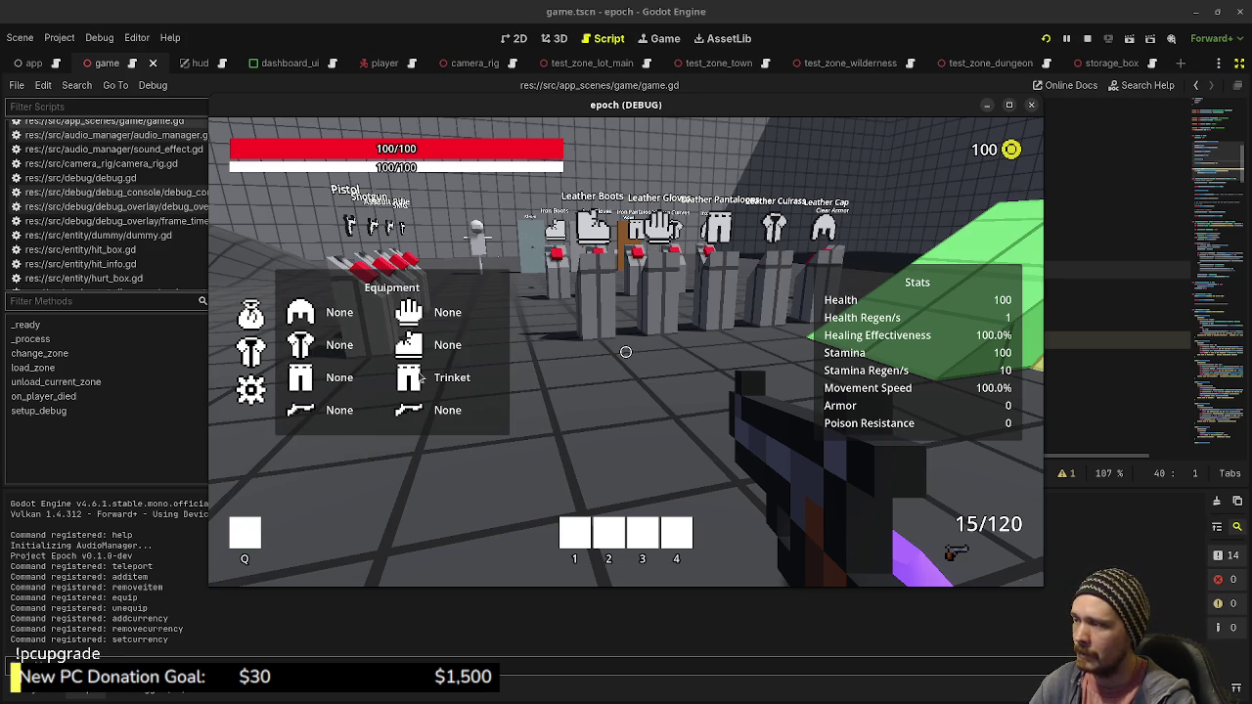
{"action": "key", "text": "Tab"}
{"action": "key", "text": "shift+w"}
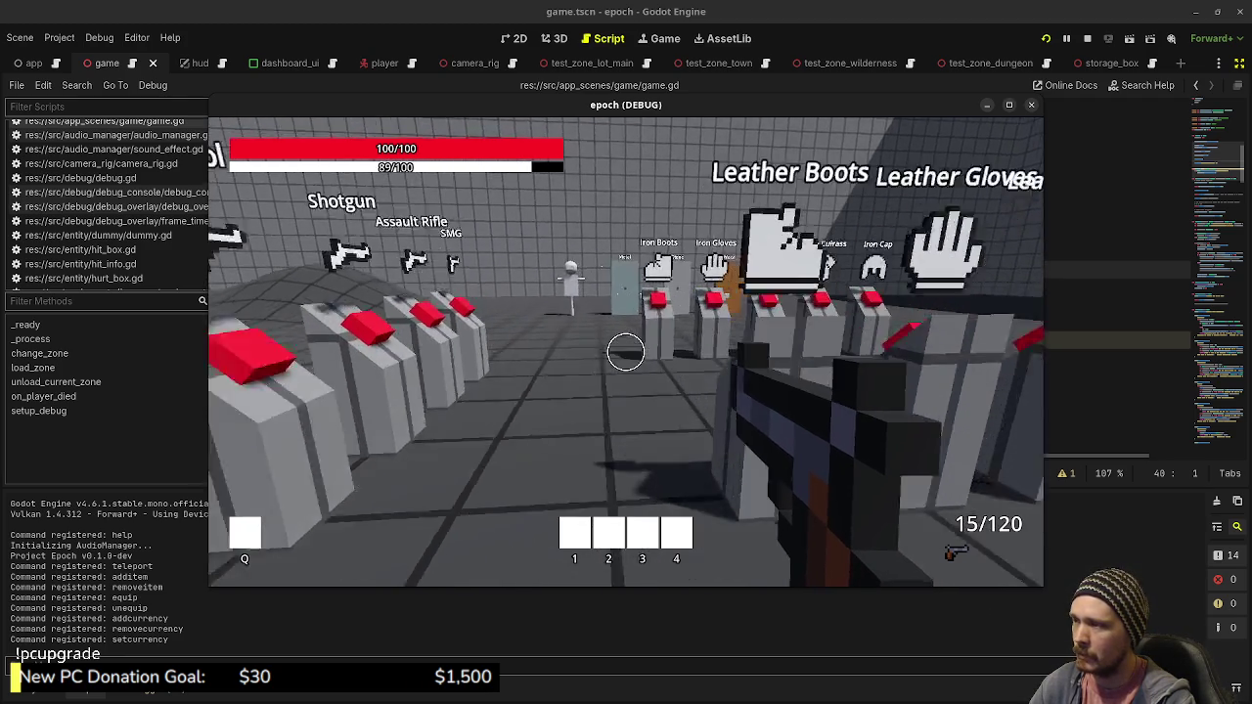
{"action": "key", "text": "w"}
{"action": "key", "text": "Tab"}
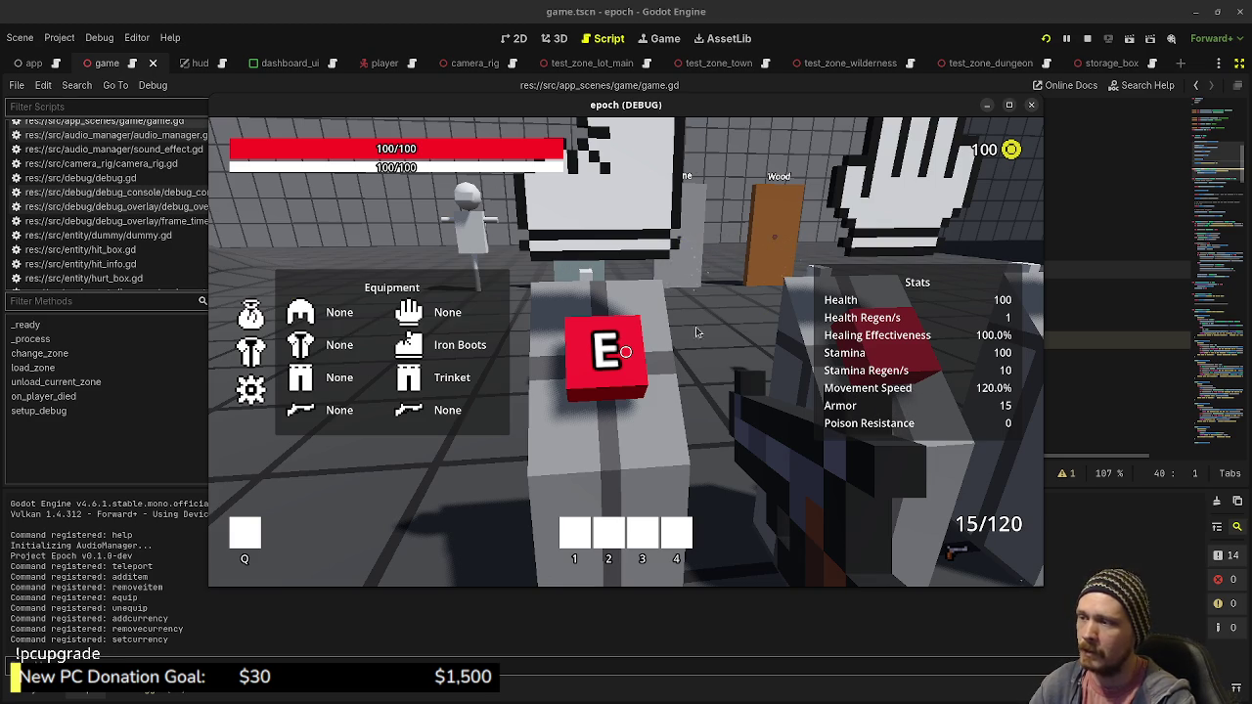
{"action": "key", "text": "Tab"}
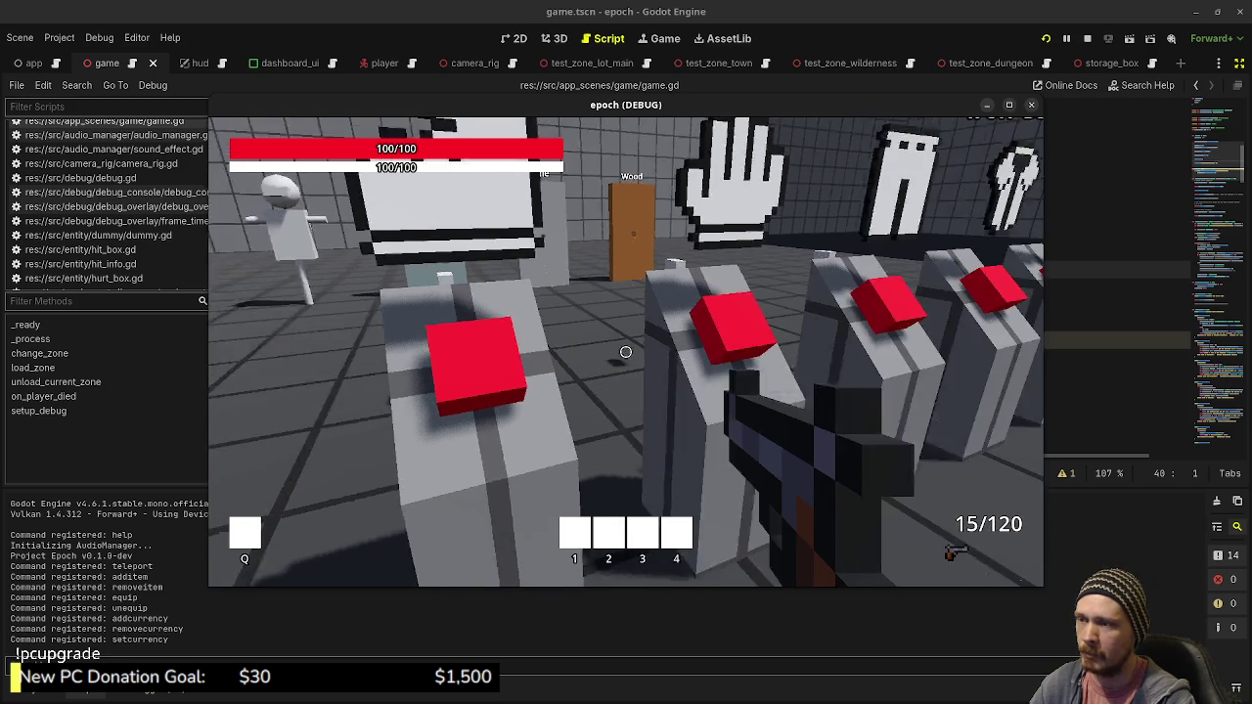
{"action": "key", "text": "Tab"}
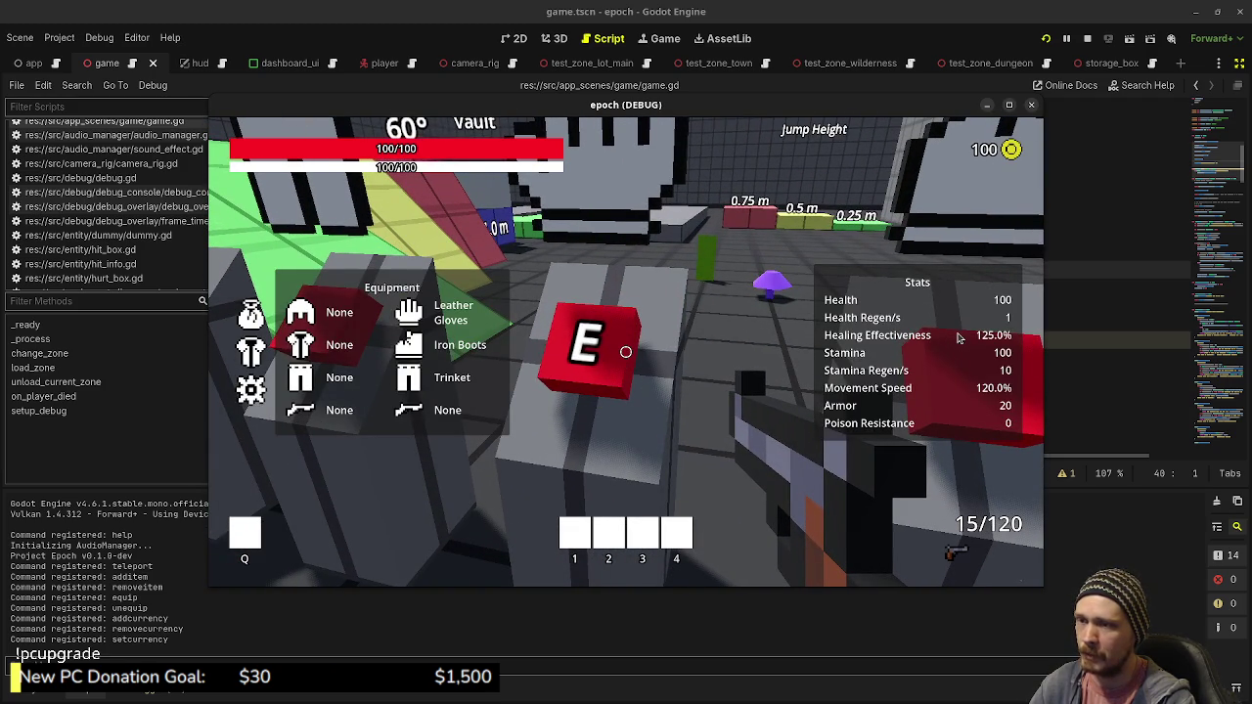
{"action": "key", "text": "Tab"}
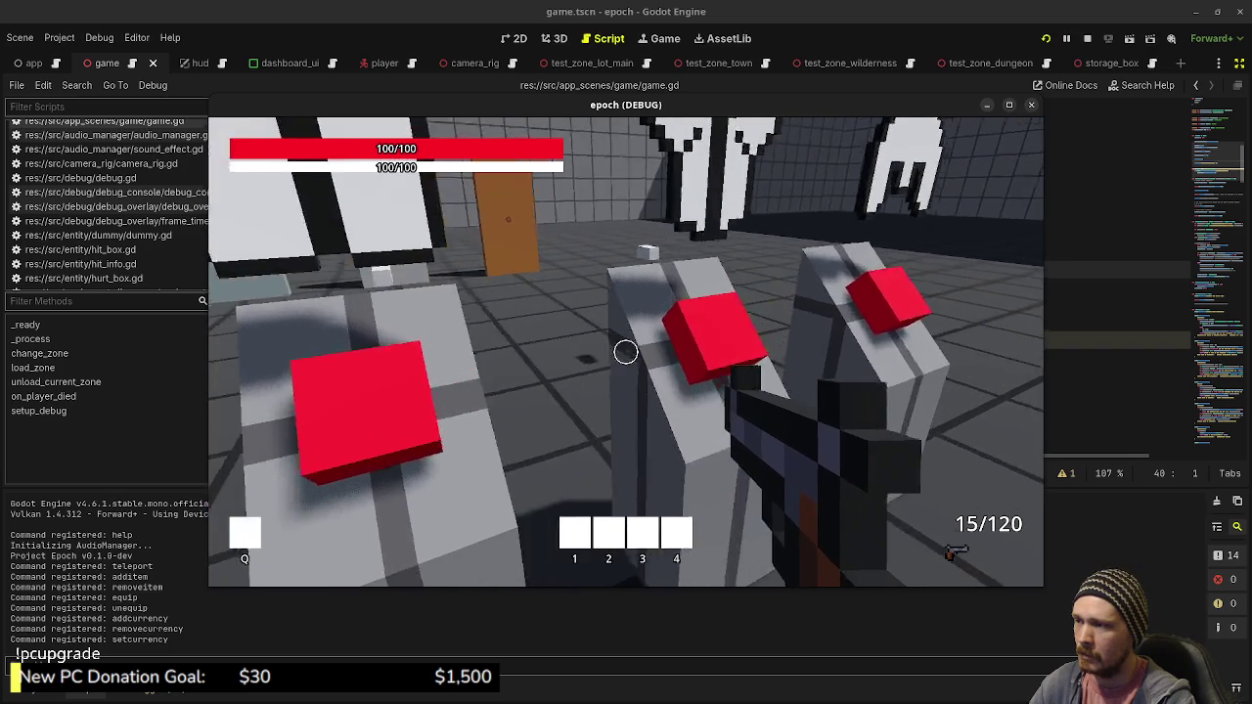
{"action": "key", "text": "Tab"}
{"action": "key", "text": "Tab"}
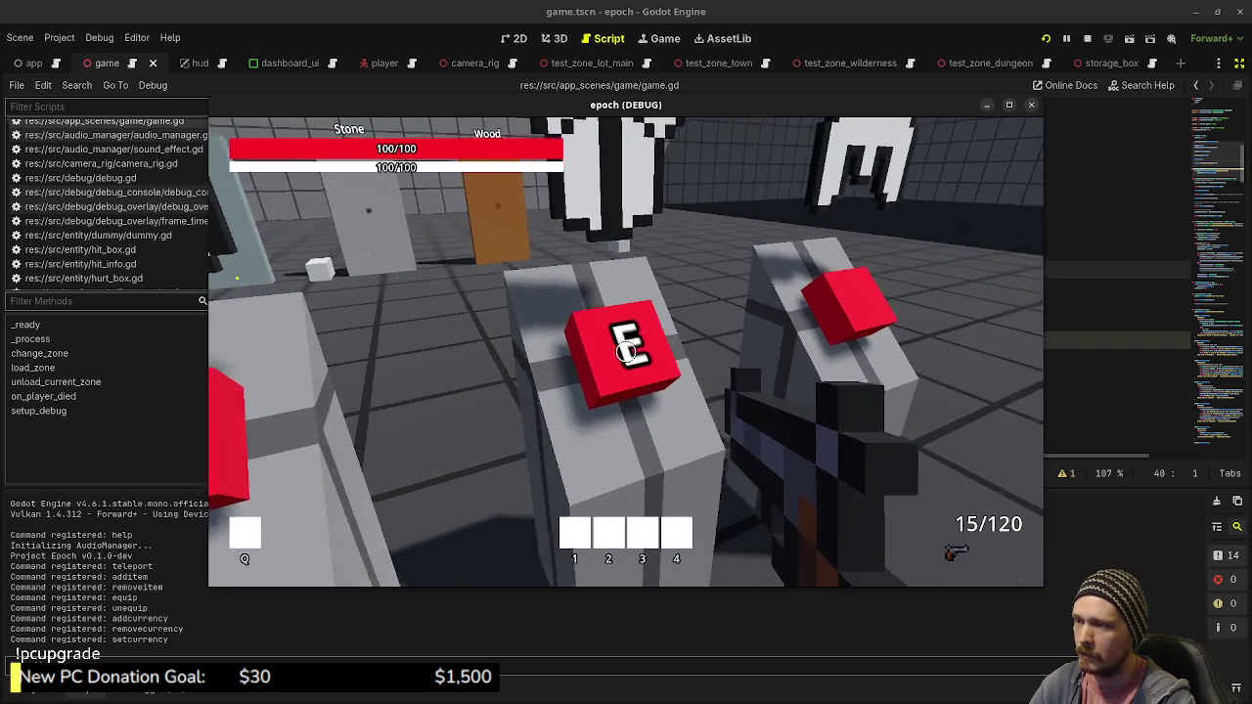
{"action": "key", "text": "e"}
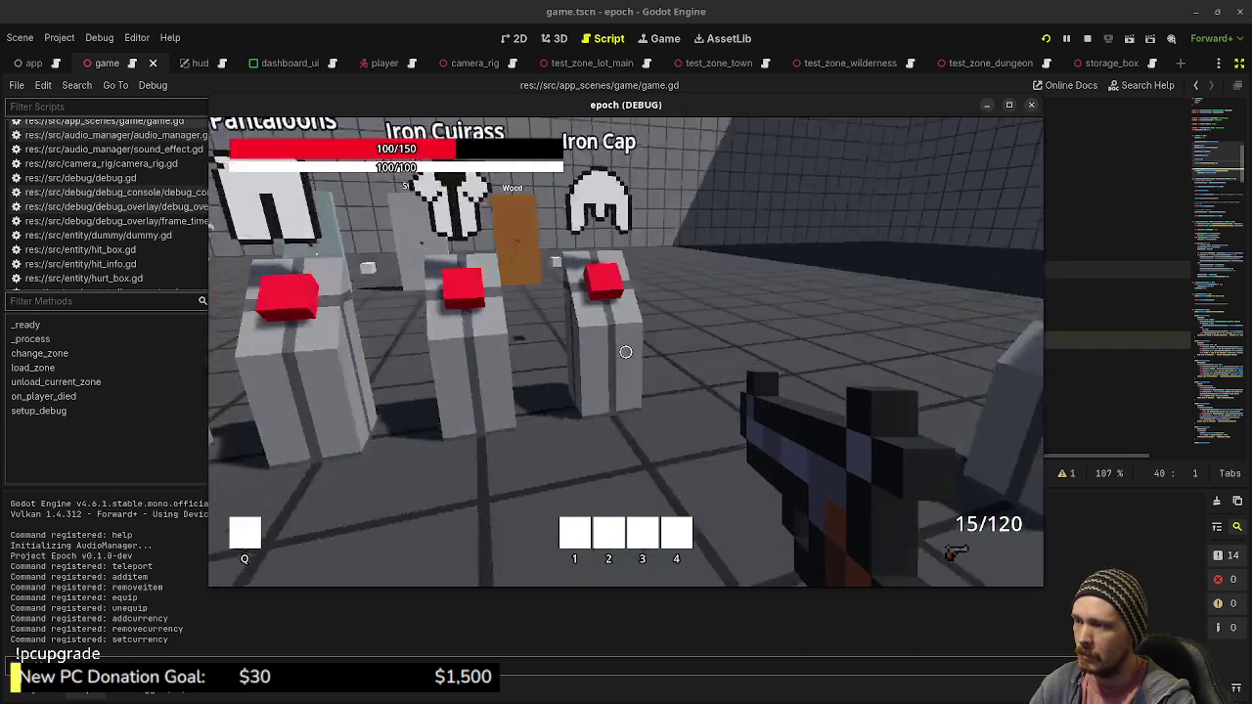
Switch to the SMG, shoot the Metal, Stone and Wood targets, then walk back to the pedestals
{"action": "scroll", "coordinate": [626, 352], "scroll_direction": "down", "scroll_amount": 3}
{"action": "key", "text": "e"}
{"action": "left_click", "coordinate": [626, 352]}
{"action": "key", "text": "w"}
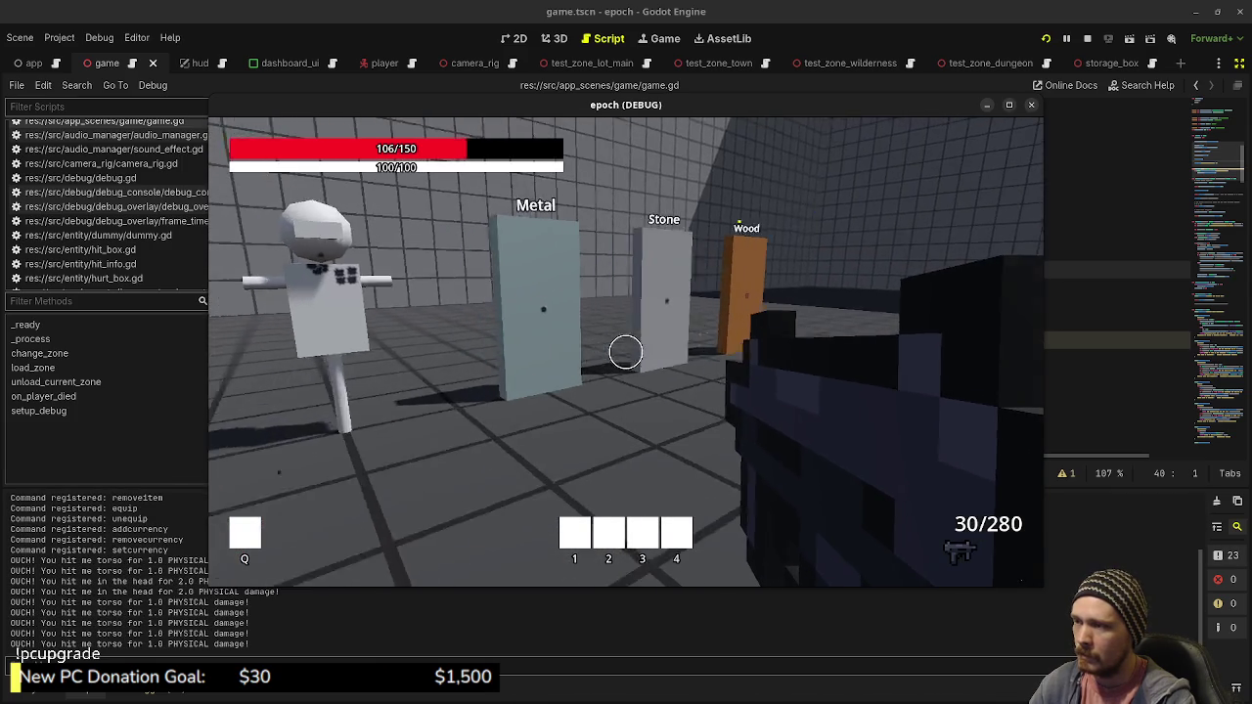
{"action": "key", "text": "w"}
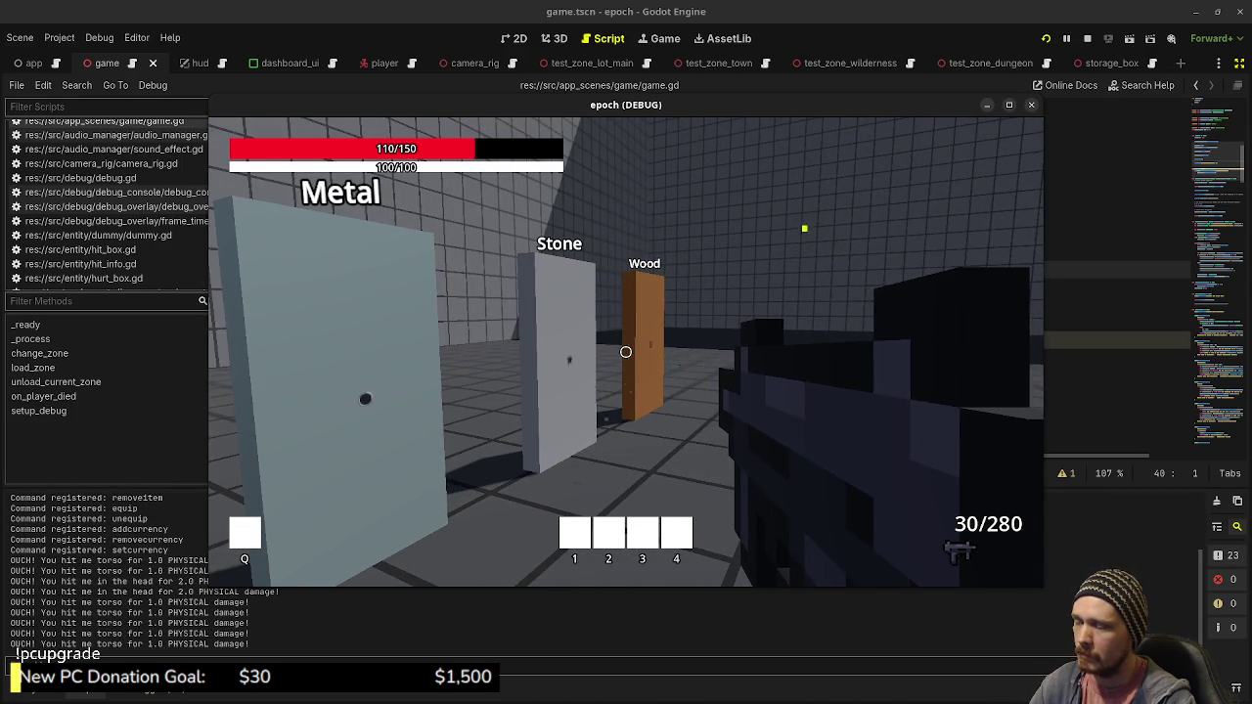
{"action": "key", "text": "w"}
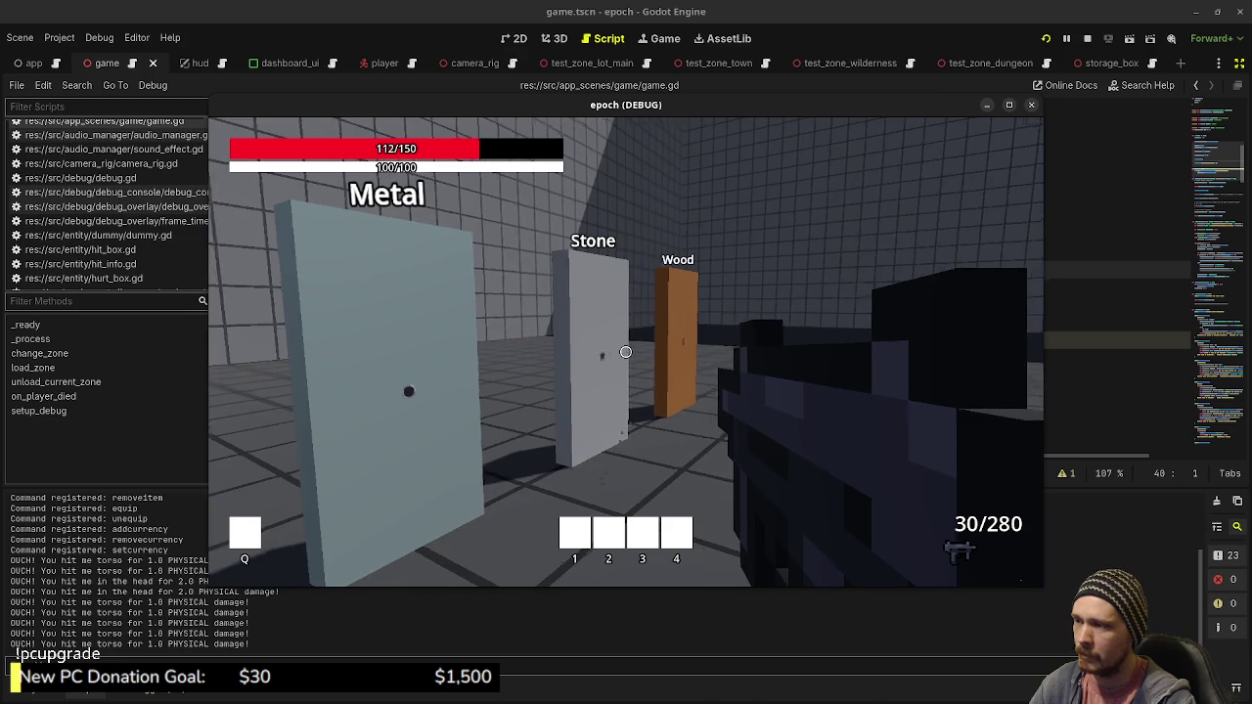
{"action": "key", "text": "a"}
{"action": "left_click", "coordinate": [626, 352]}
{"action": "left_click", "coordinate": [626, 352]}
{"action": "left_click", "coordinate": [626, 352]}
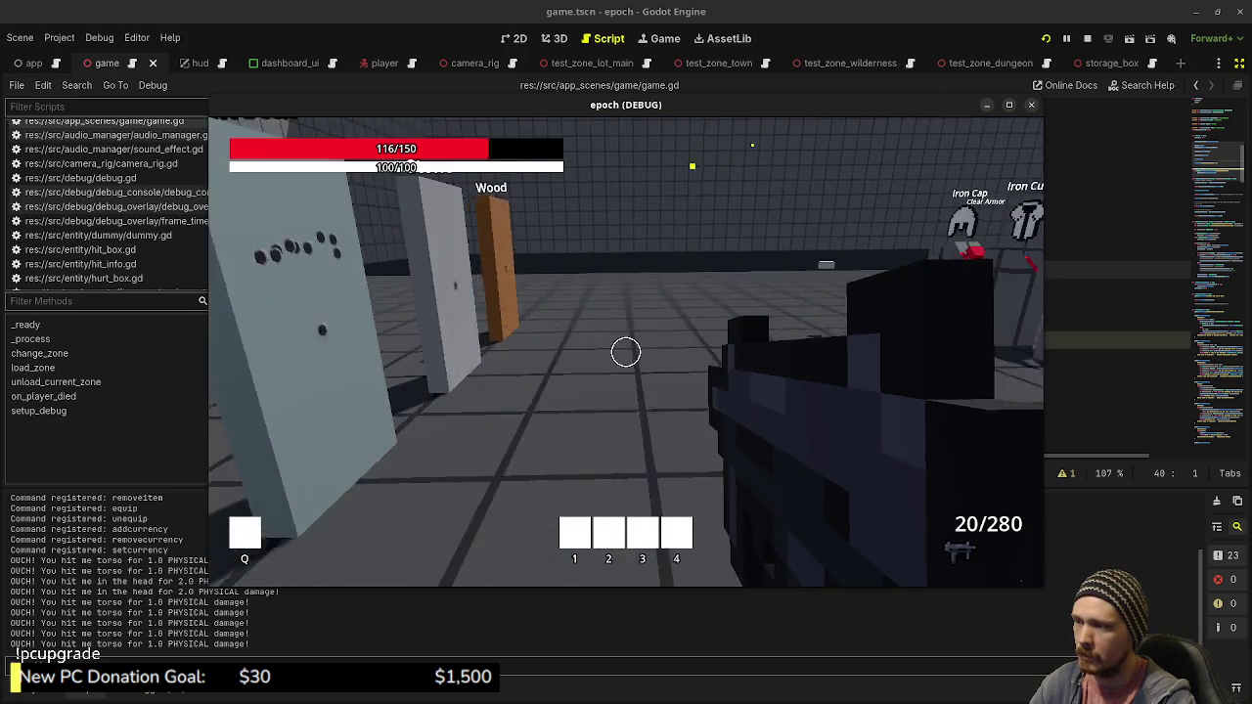
{"action": "key", "text": "w"}
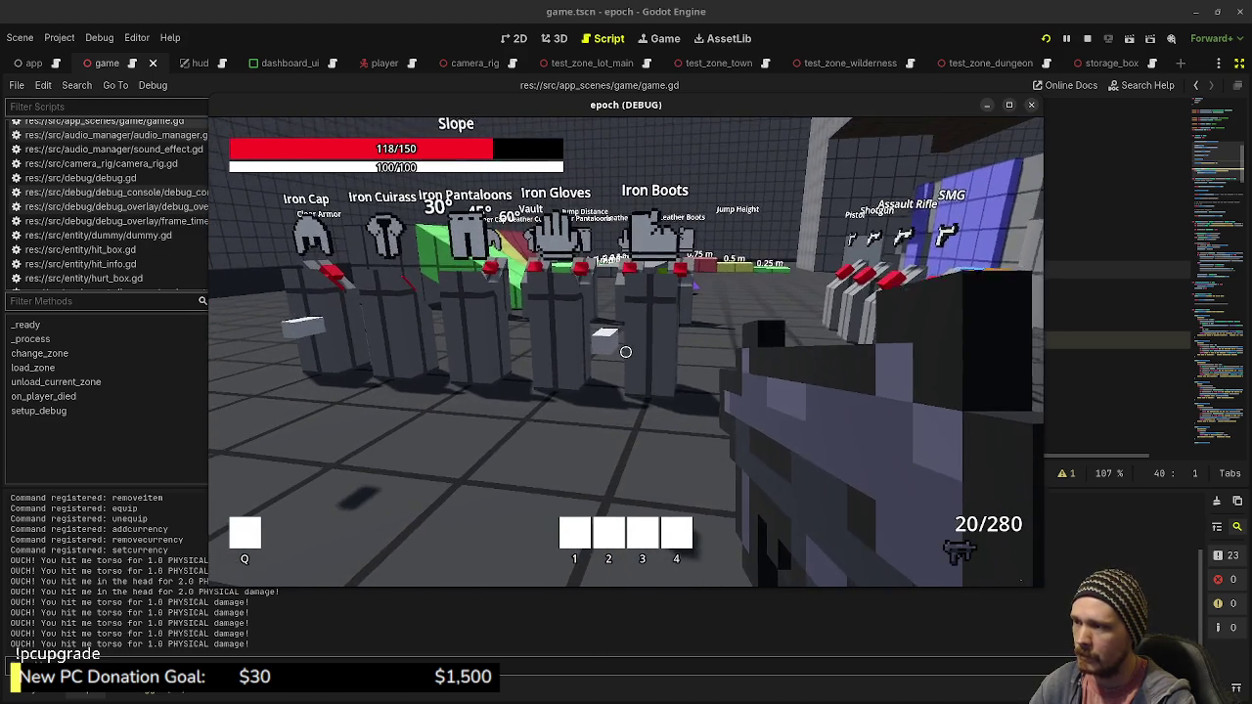
{"action": "key", "text": "d"}
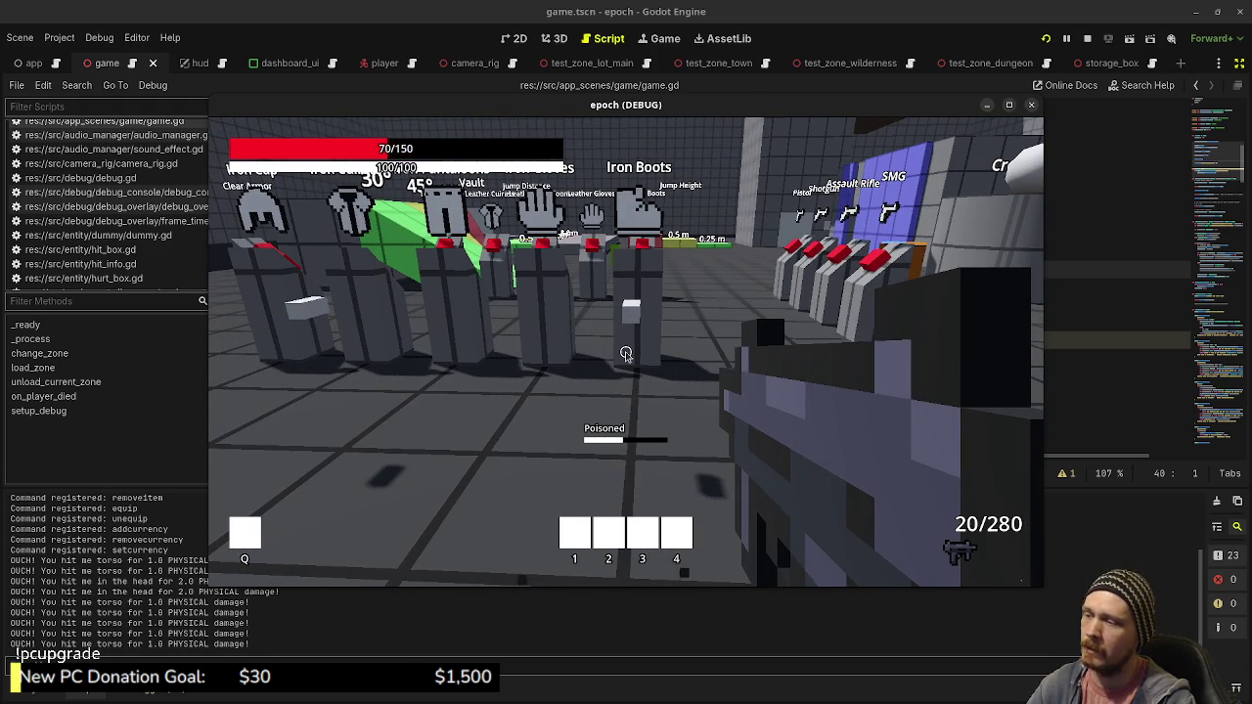
Drink a Potion from the carried items list to restore health
{"action": "key", "text": "Tab"}
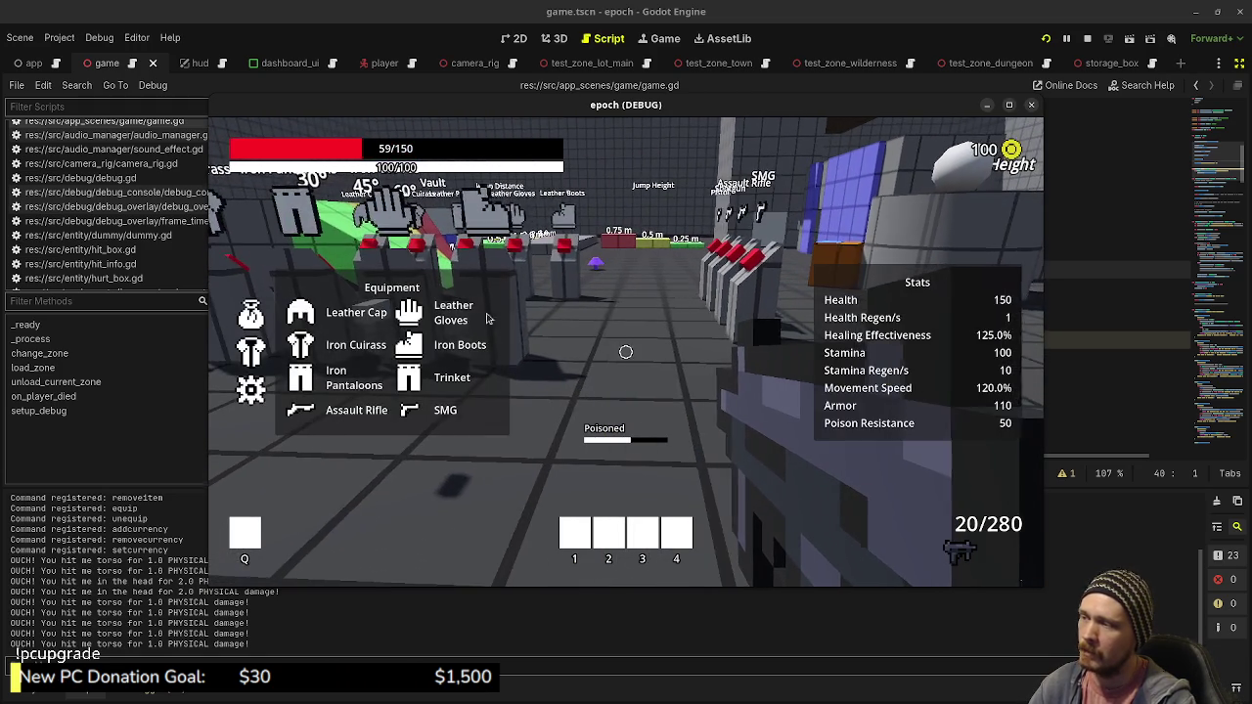
{"action": "left_click", "coordinate": [264, 326]}
{"action": "left_click", "coordinate": [411, 272]}
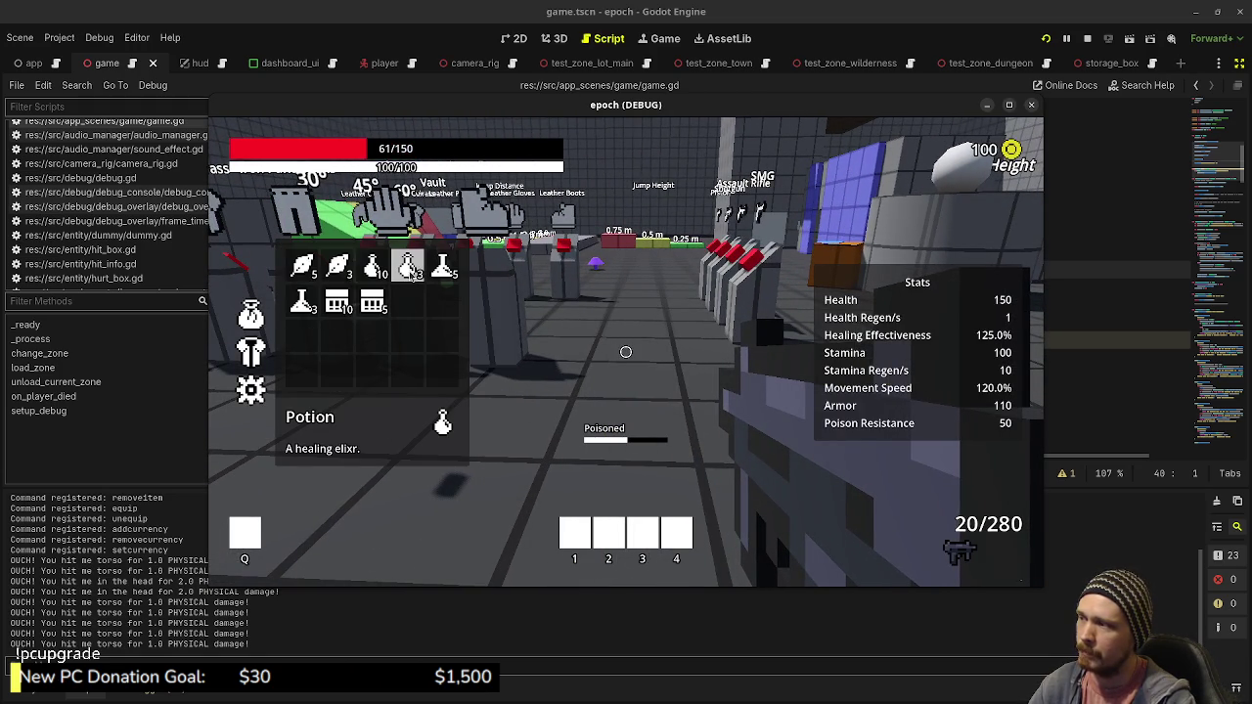
{"action": "double_click", "coordinate": [411, 272]}
{"action": "key", "text": "Tab"}
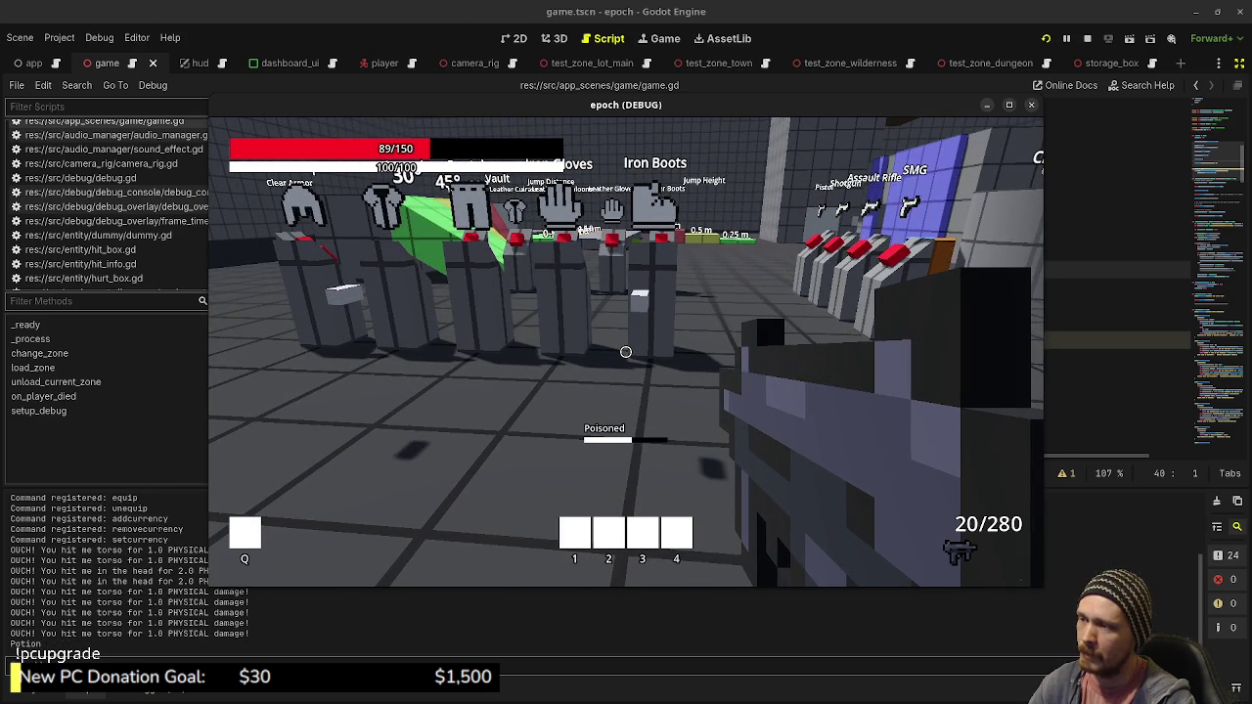
{"action": "key", "text": "d"}
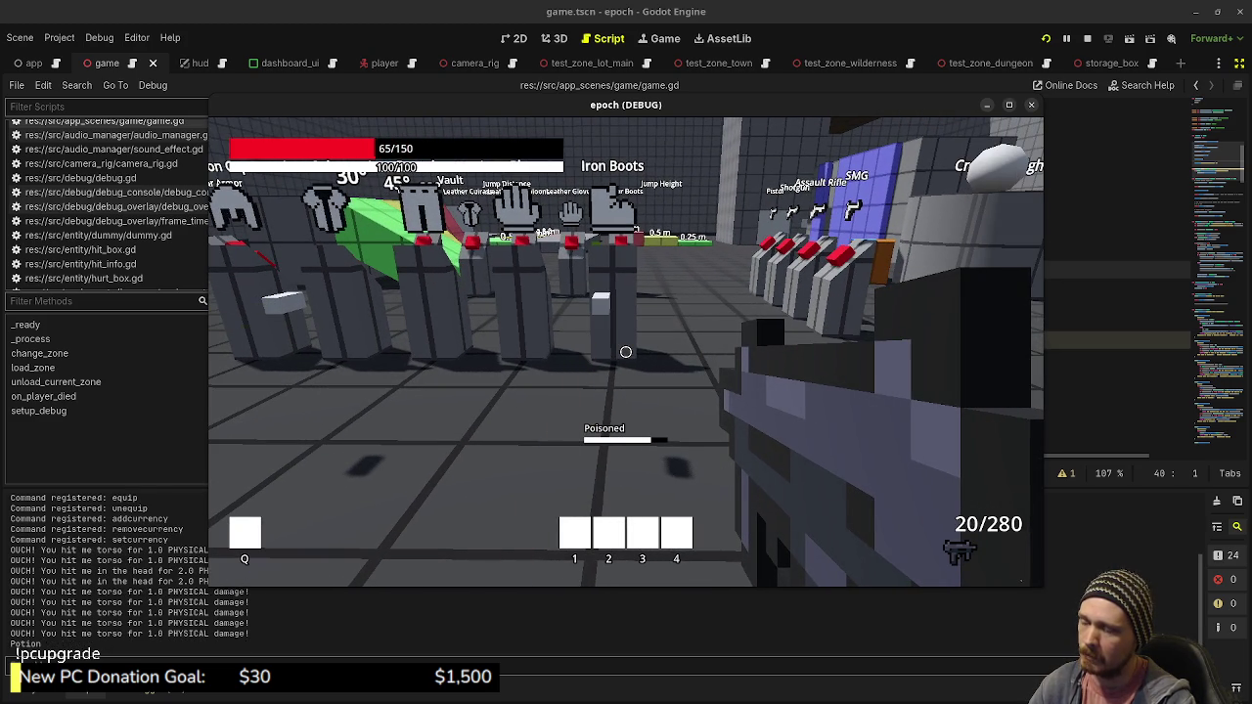
{"action": "key", "text": "s"}
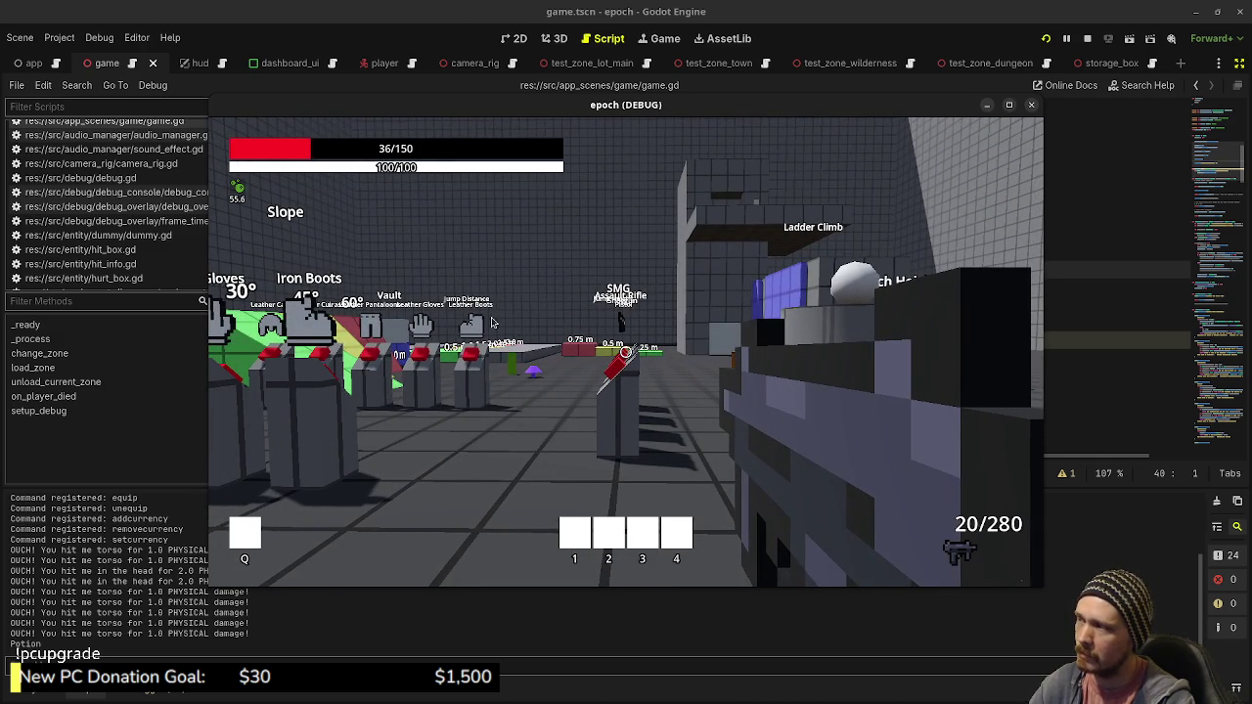
Use an Antidote from the inventory to cure the poison
{"action": "key", "text": "Tab"}
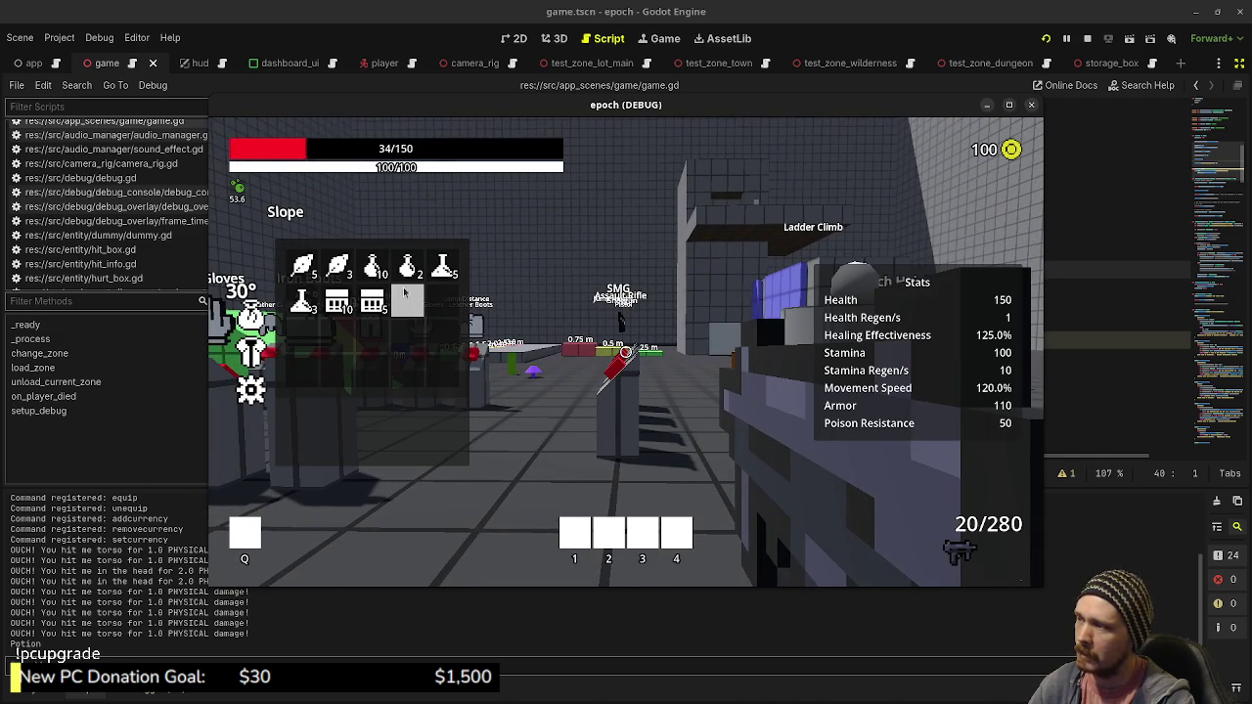
{"action": "mouse_move", "coordinate": [411, 272]}
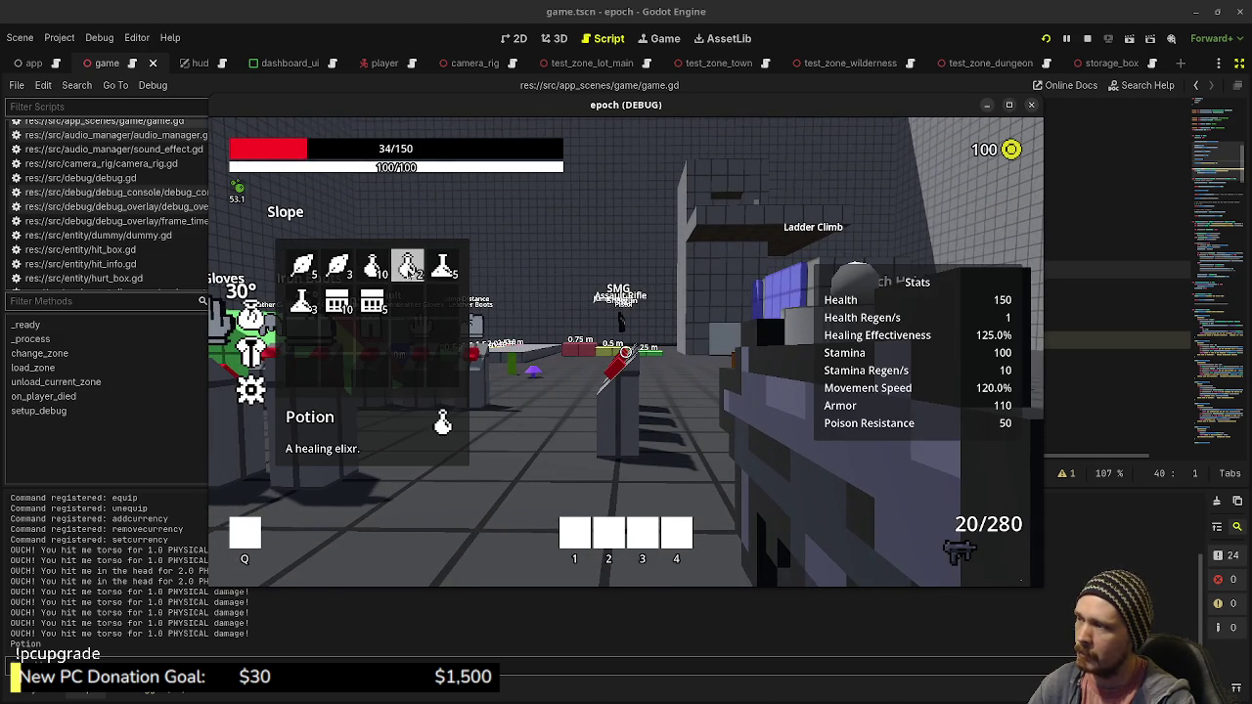
{"action": "left_click", "coordinate": [303, 304]}
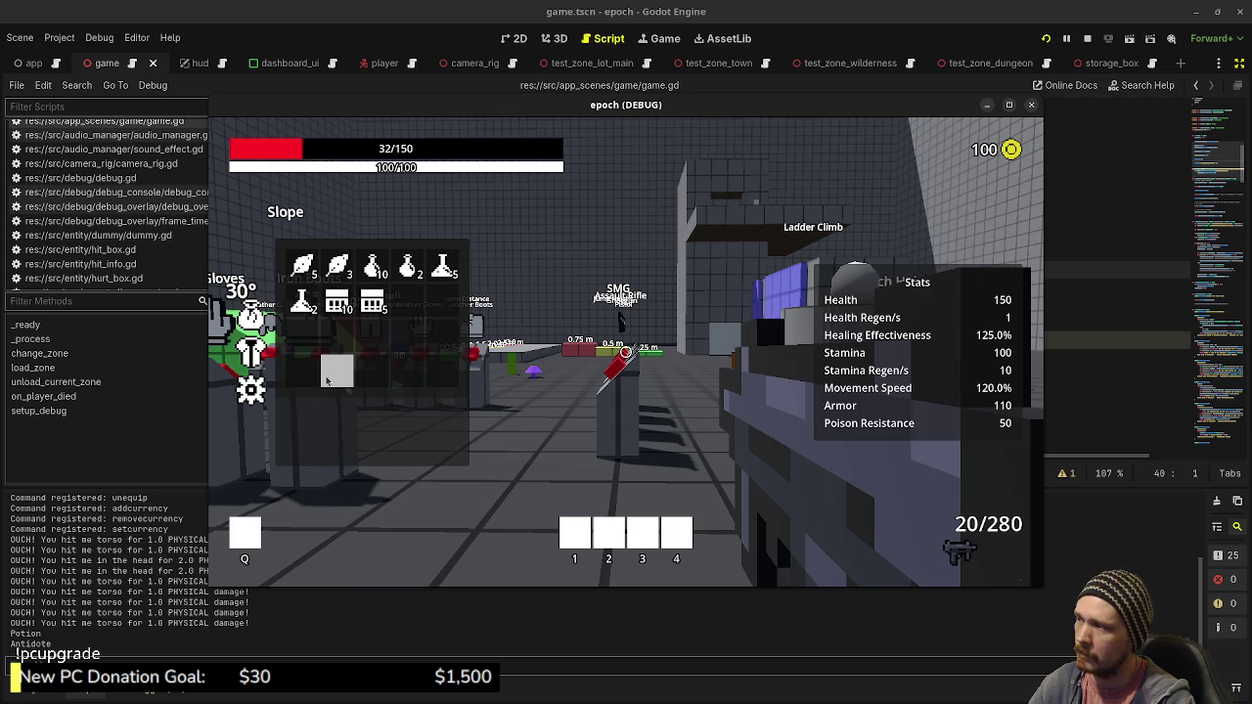
{"action": "key", "text": "Tab"}
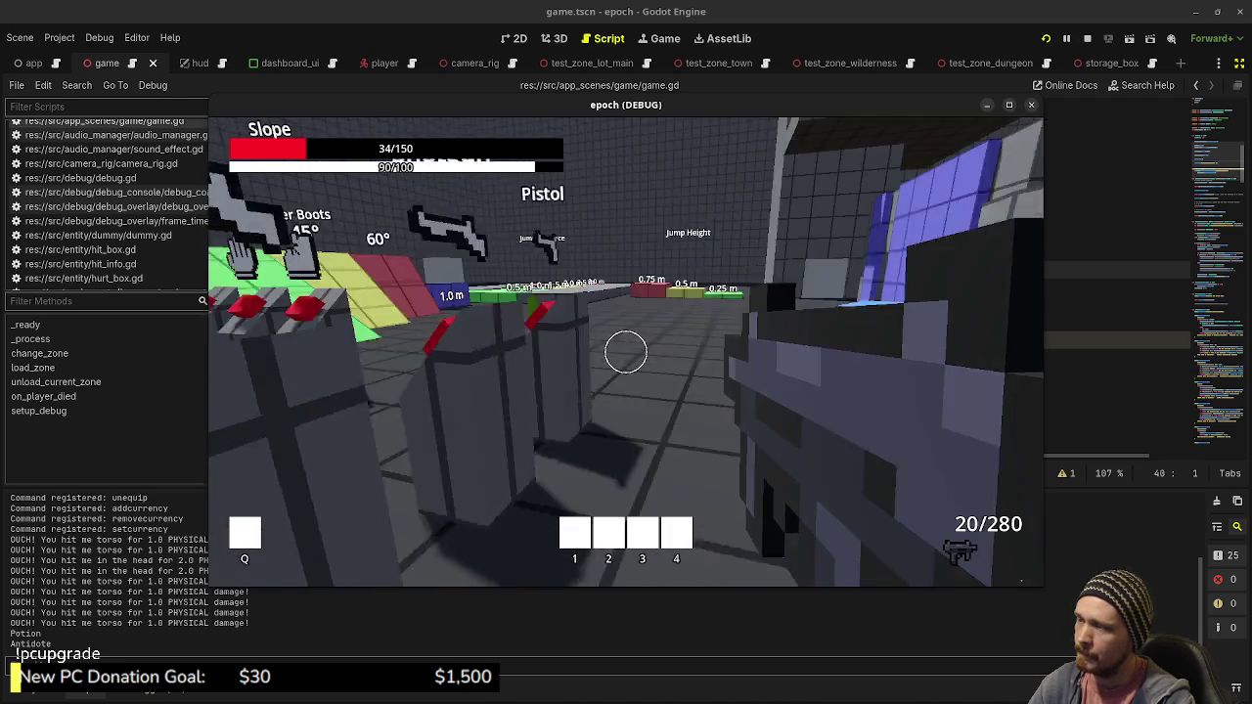
Check the storage box, collect the purple and green pickups, and fire toward the slope
{"action": "key", "text": "e"}
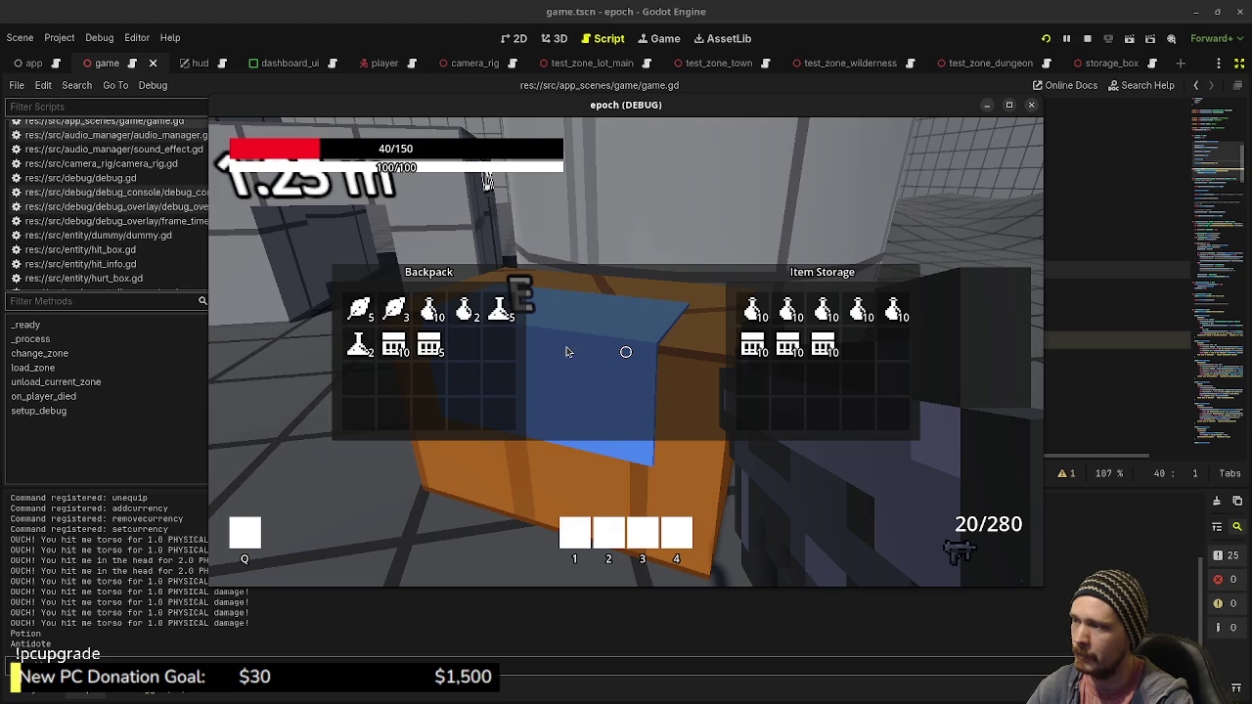
{"action": "key", "text": "e"}
{"action": "key", "text": "w"}
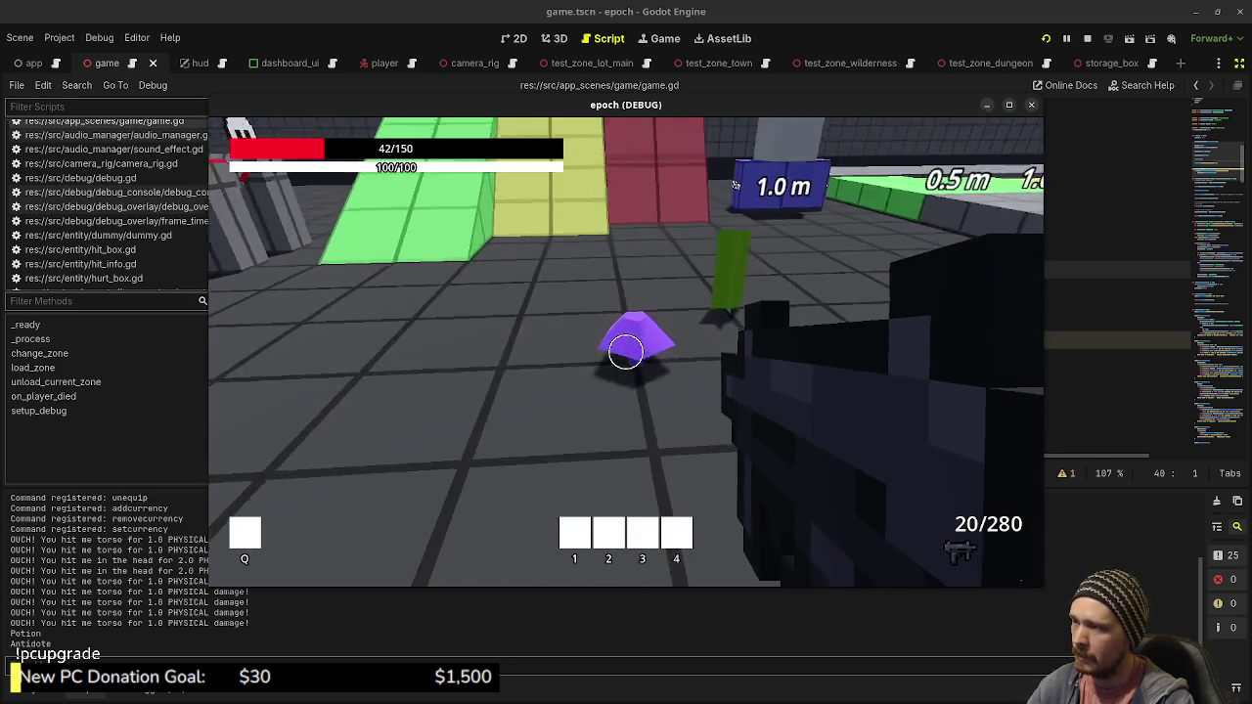
{"action": "key", "text": "tab"}
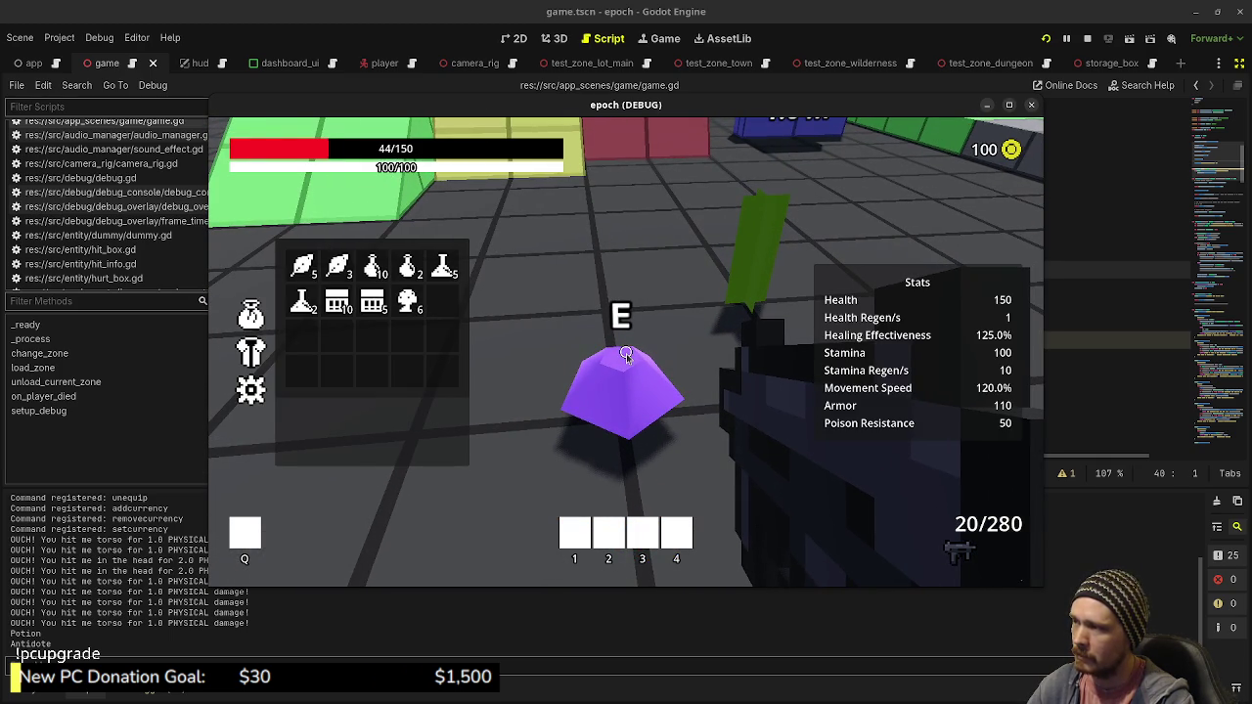
{"action": "key", "text": "w"}
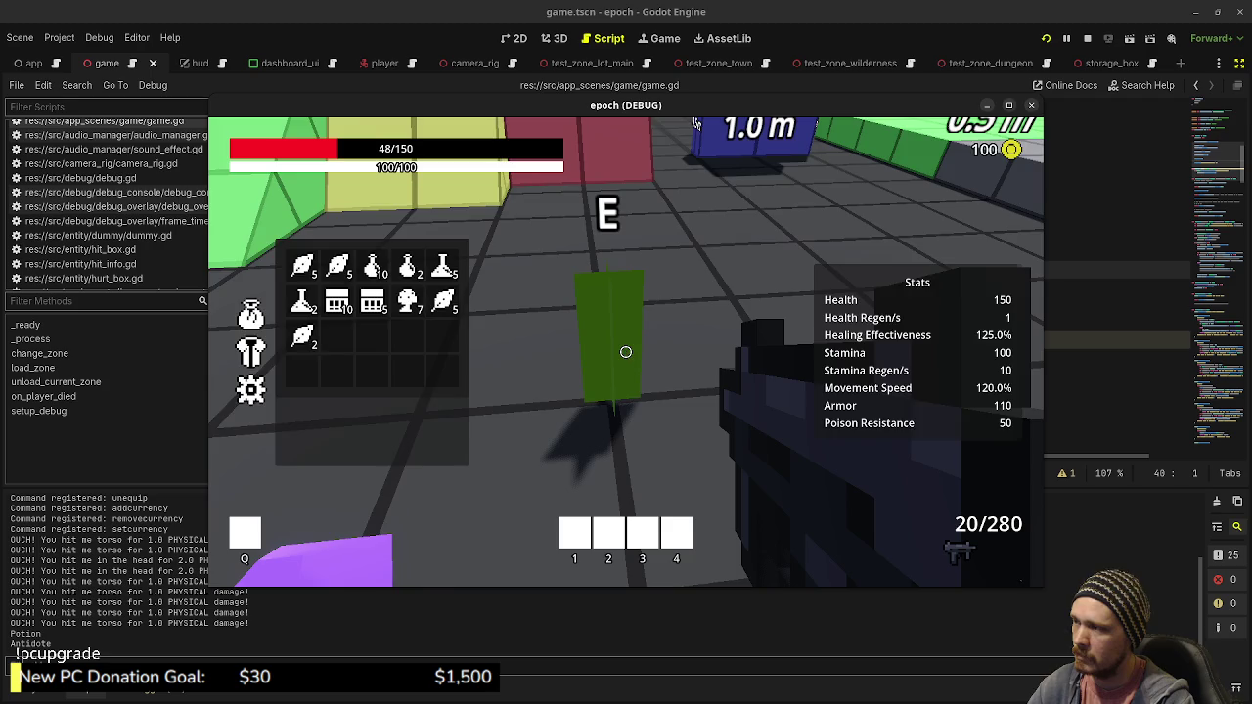
{"action": "key", "text": "w"}
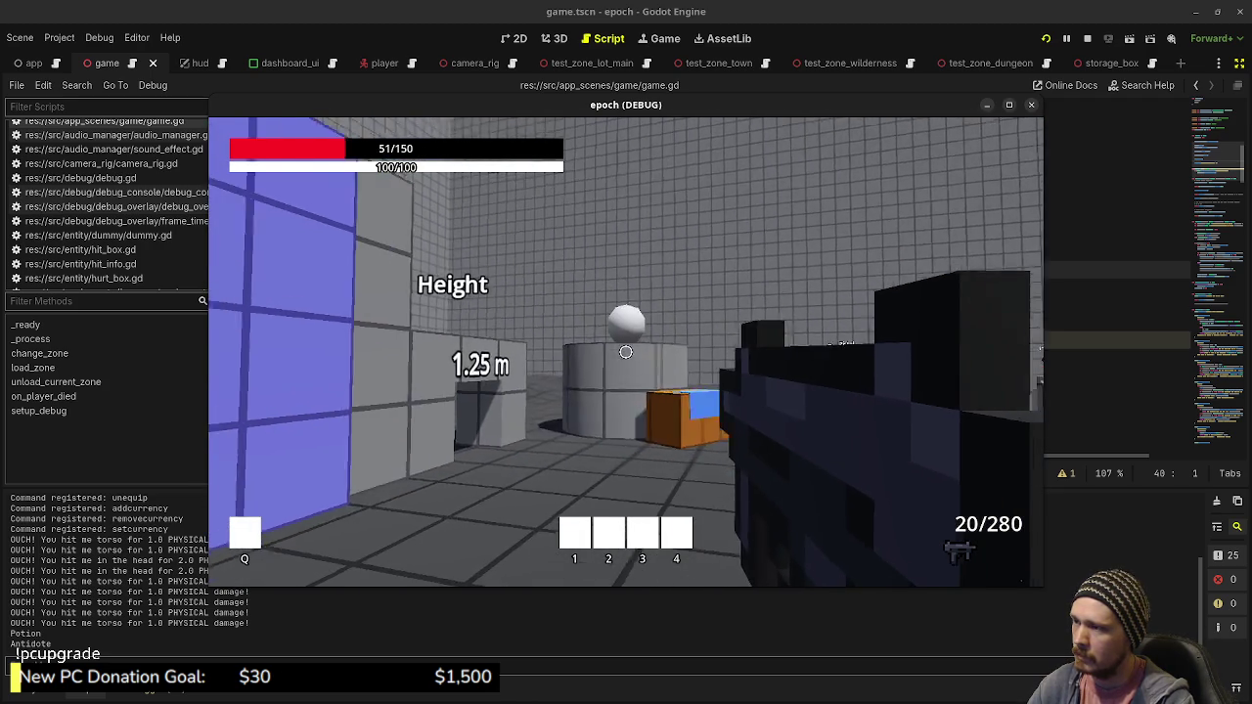
{"action": "left_click", "coordinate": [626, 352]}
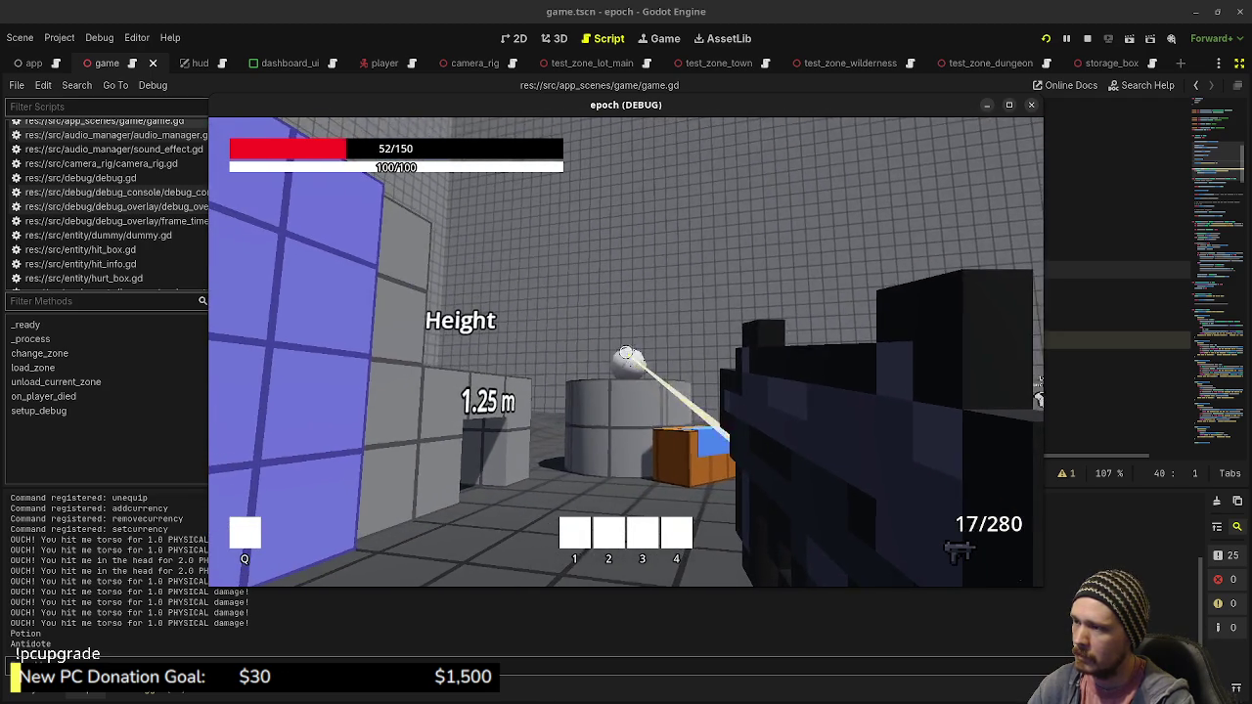
Open the door and walk through the tiled room toward the blue portal block
{"action": "key", "text": "w"}
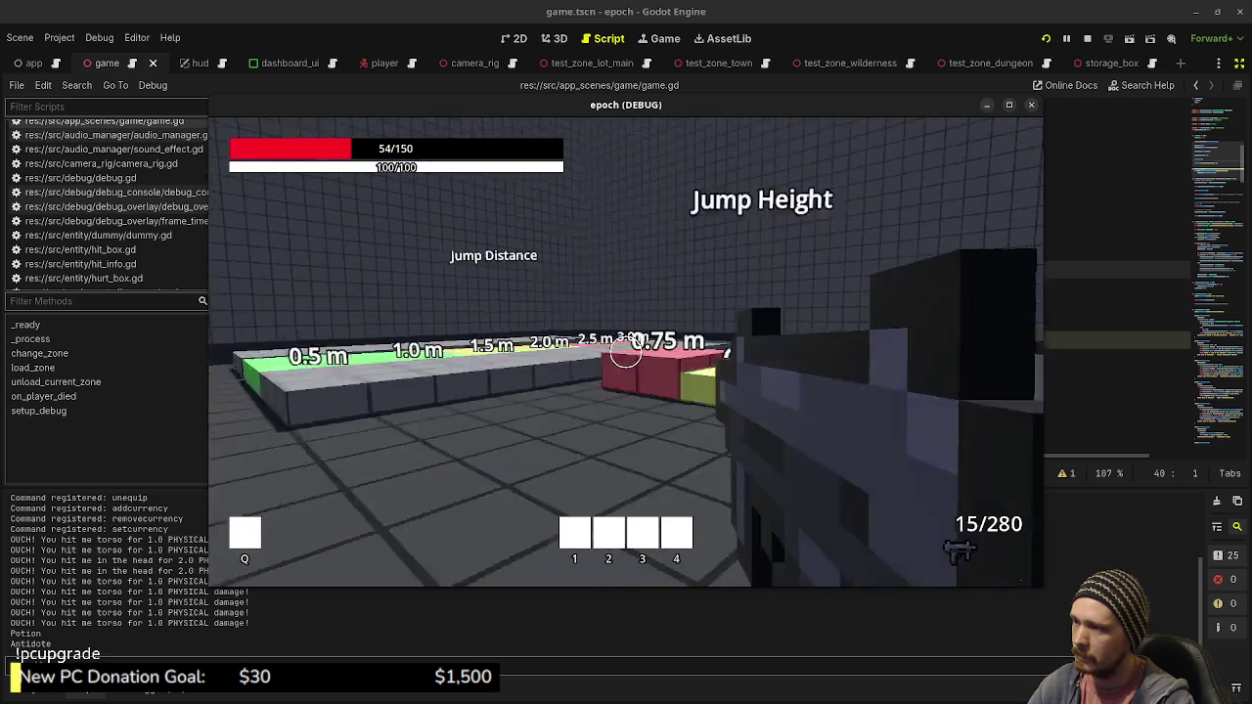
{"action": "key", "text": "w"}
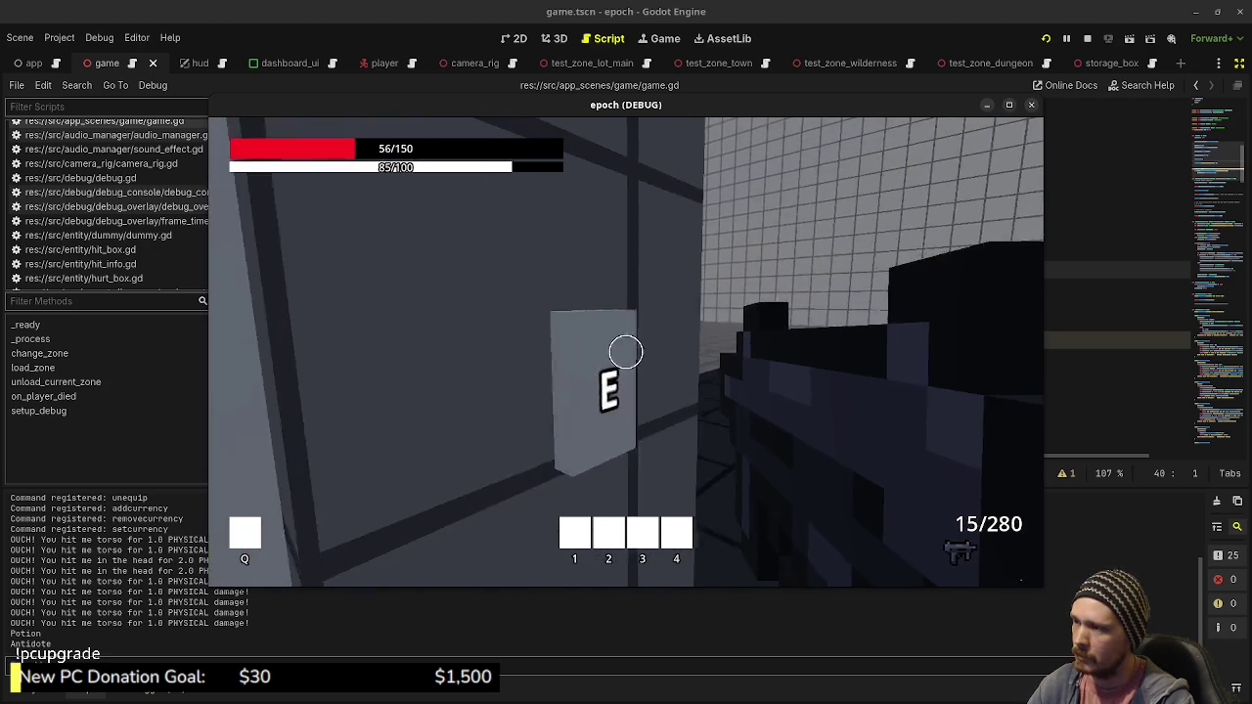
{"action": "key", "text": "e"}
{"action": "key", "text": "w"}
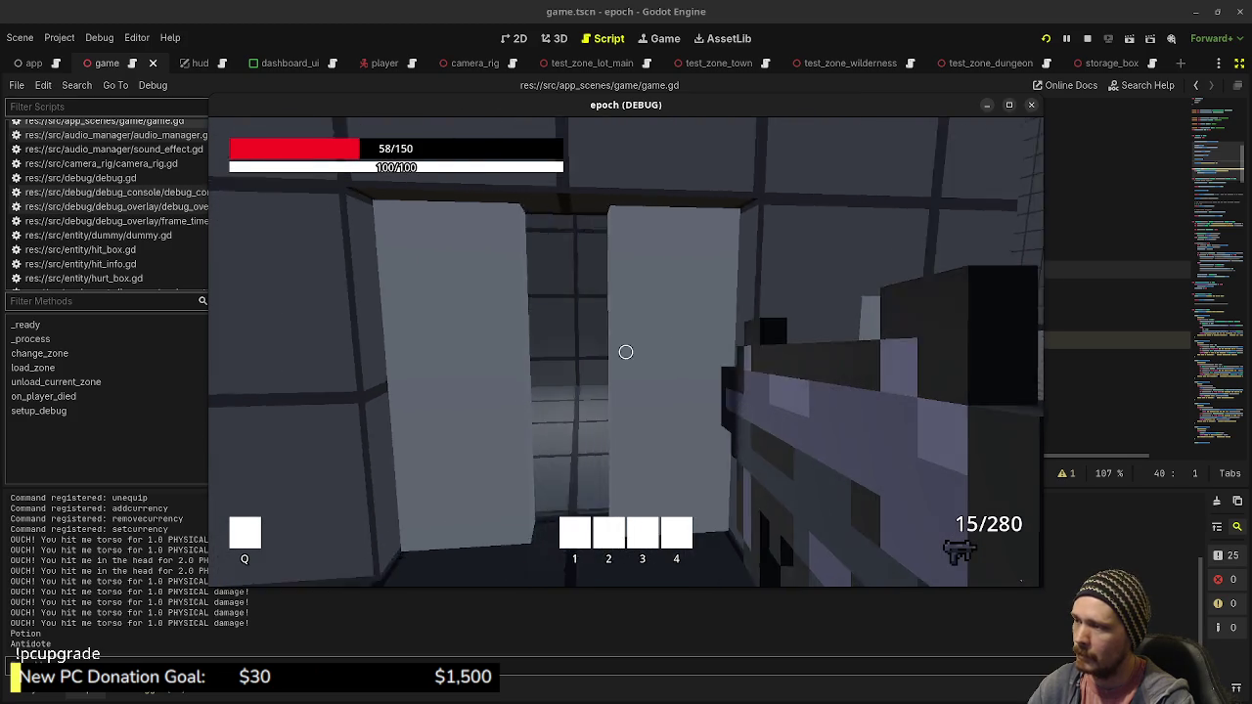
{"action": "mouse_move", "coordinate": [626, 352]}
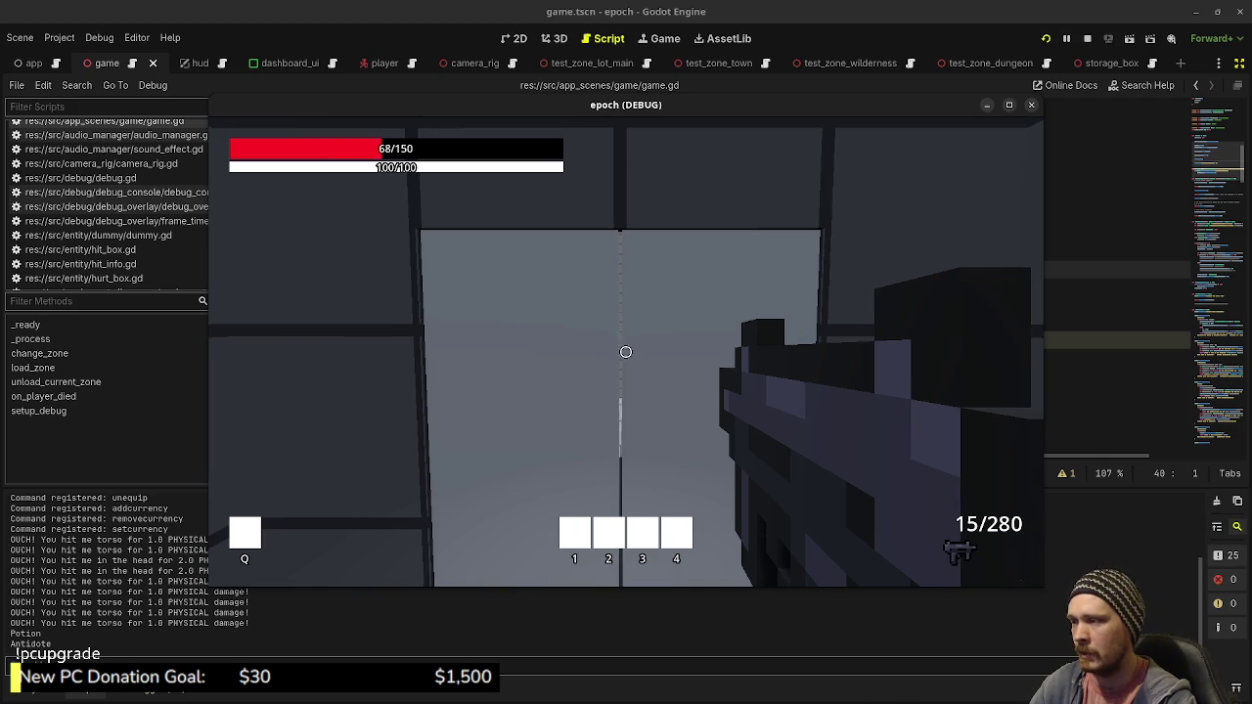
{"action": "key", "text": "w"}
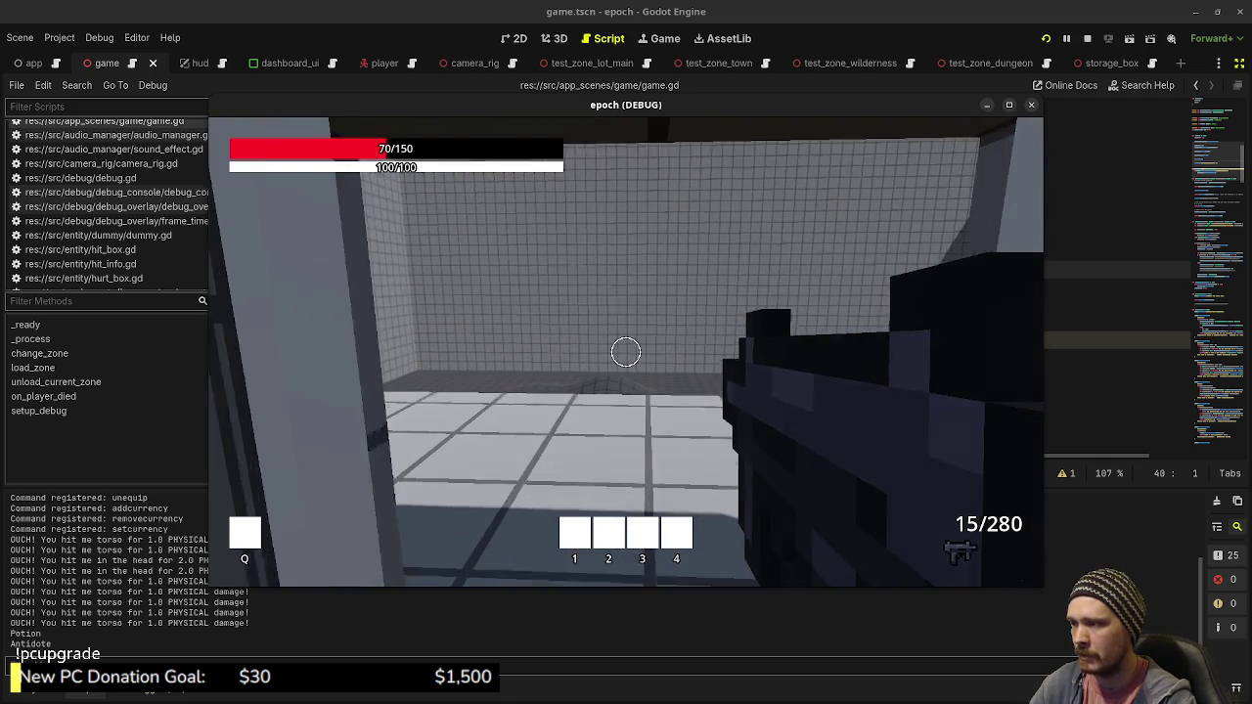
{"action": "key", "text": "w"}
{"action": "key", "text": "w"}
{"action": "key", "text": "w"}
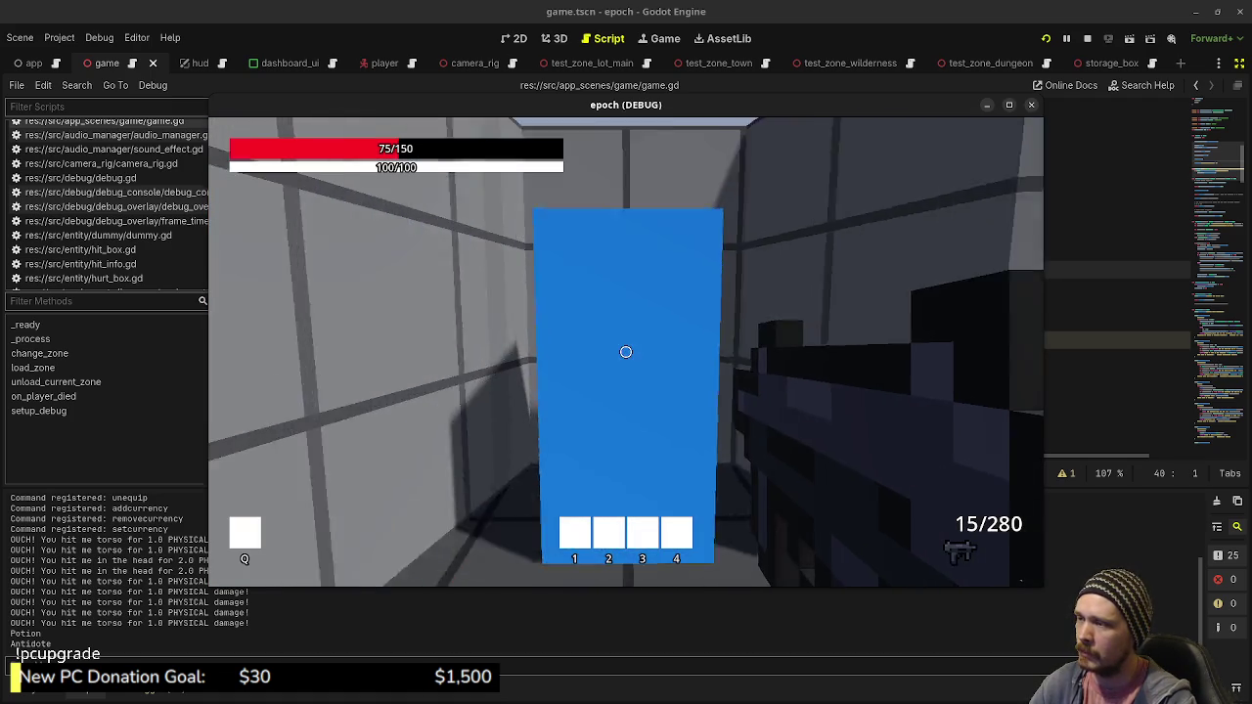
Walk through town to the Item Storage Box, open and close it, then head to the shop NPCs
{"action": "key", "text": "s"}
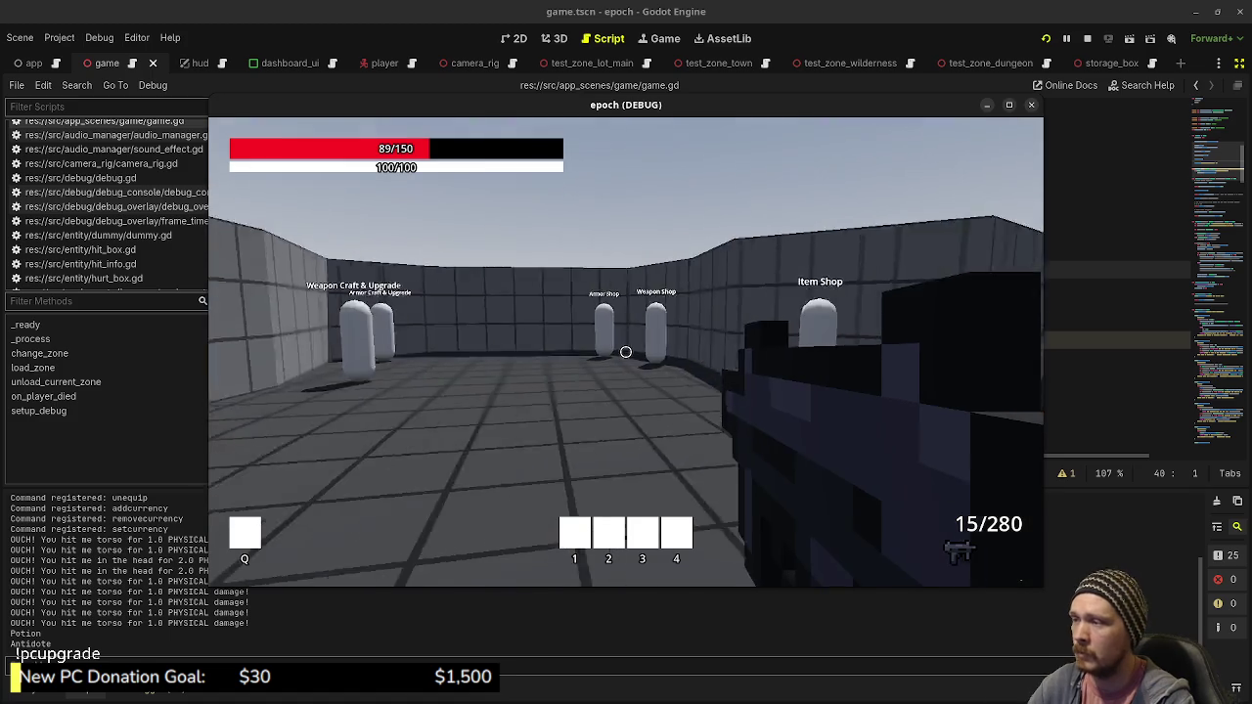
{"action": "key", "text": "w"}
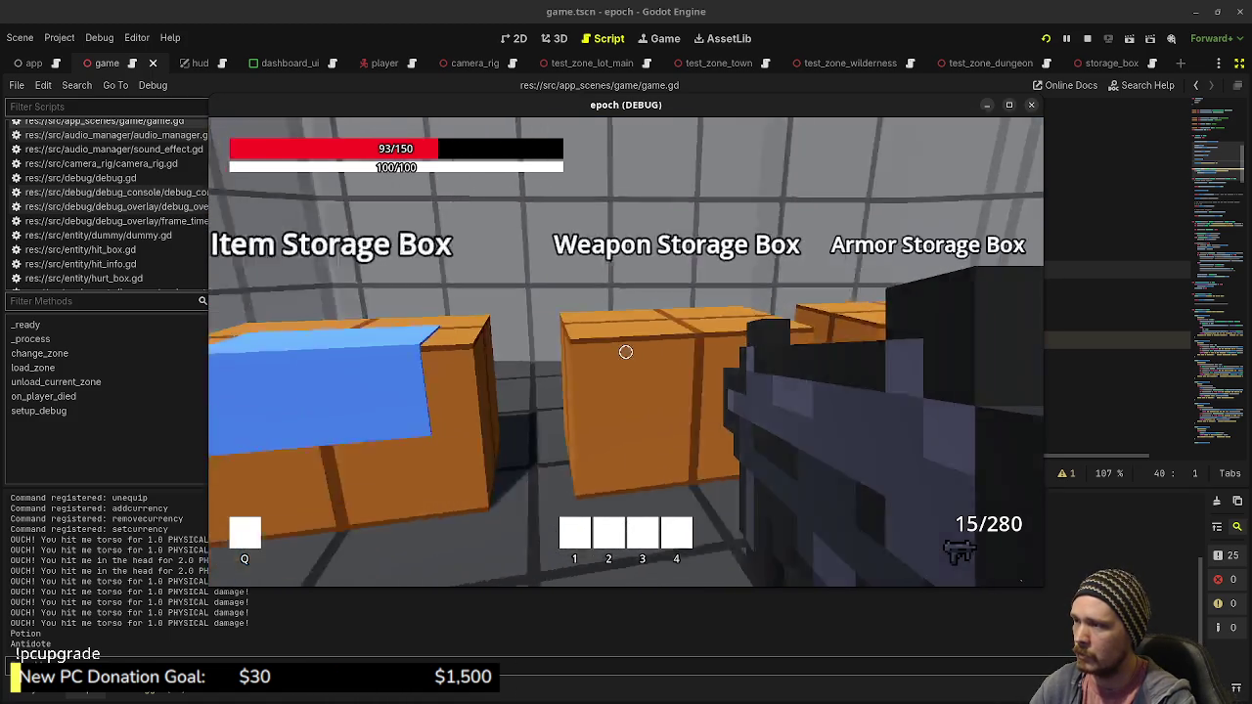
{"action": "key", "text": "e"}
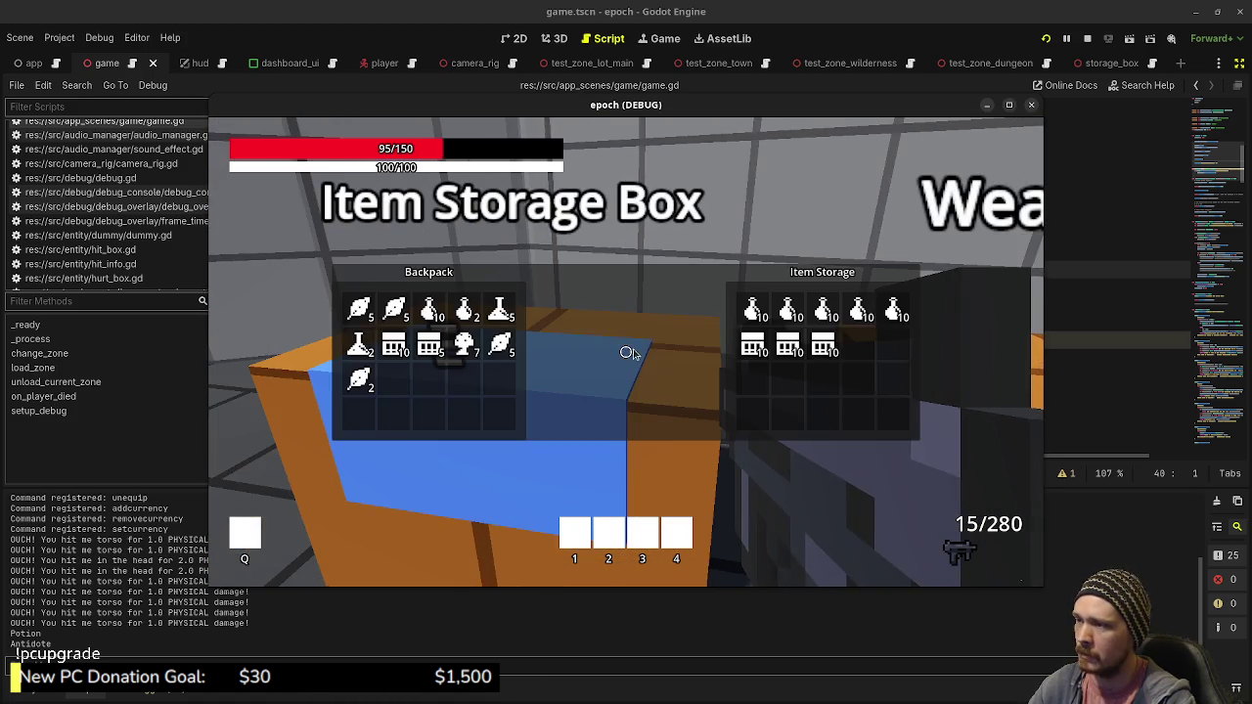
{"action": "key", "text": "e"}
{"action": "key", "text": "w"}
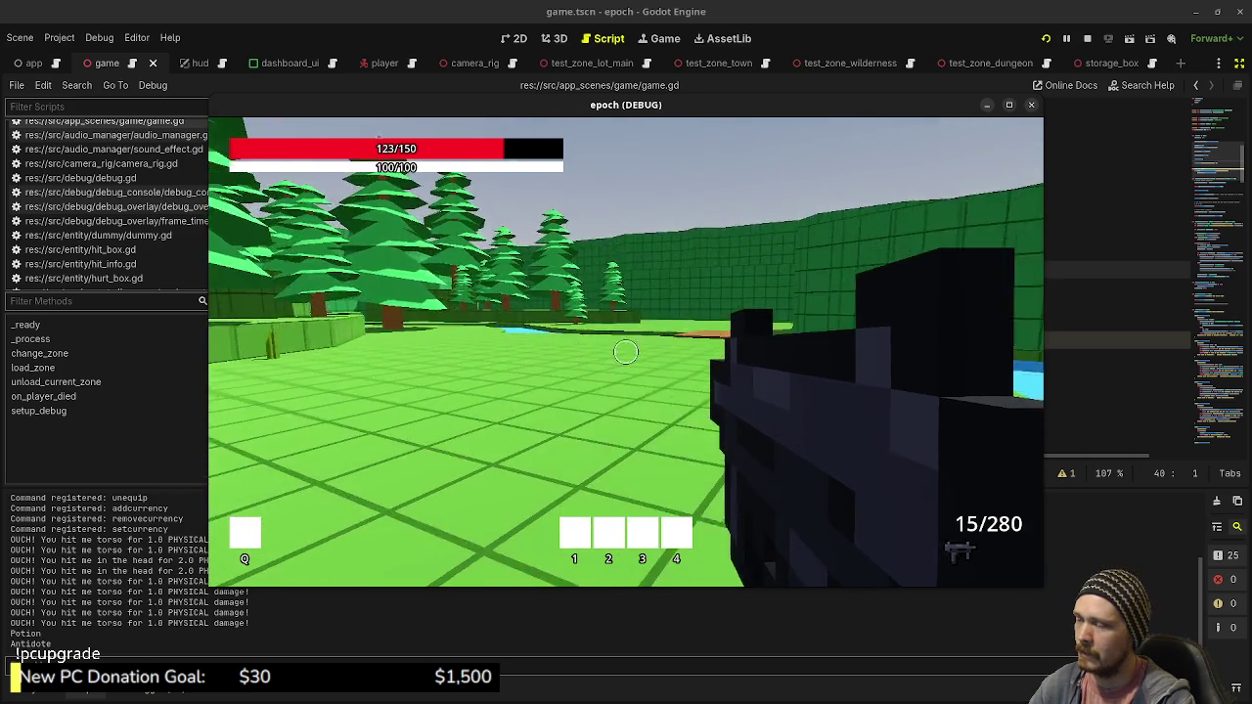
Jump through the wilderness and follow the river to the dungeon portal
{"action": "key", "text": "space"}
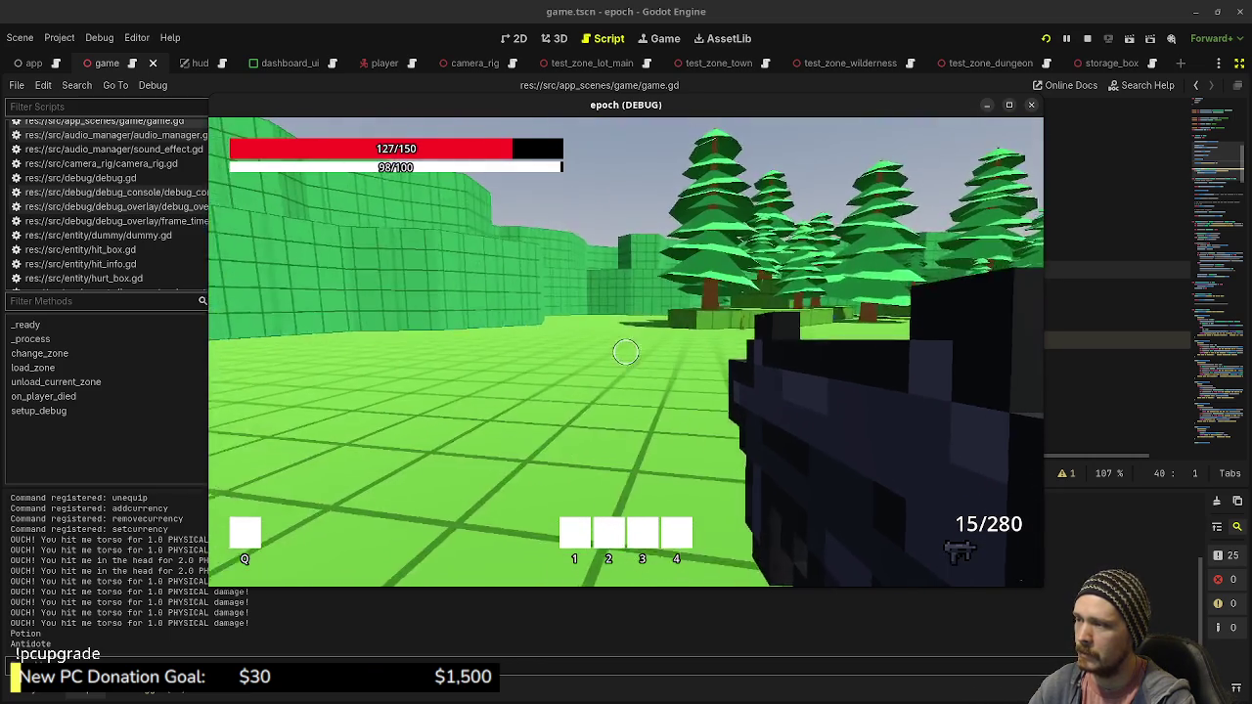
{"action": "key", "text": "space"}
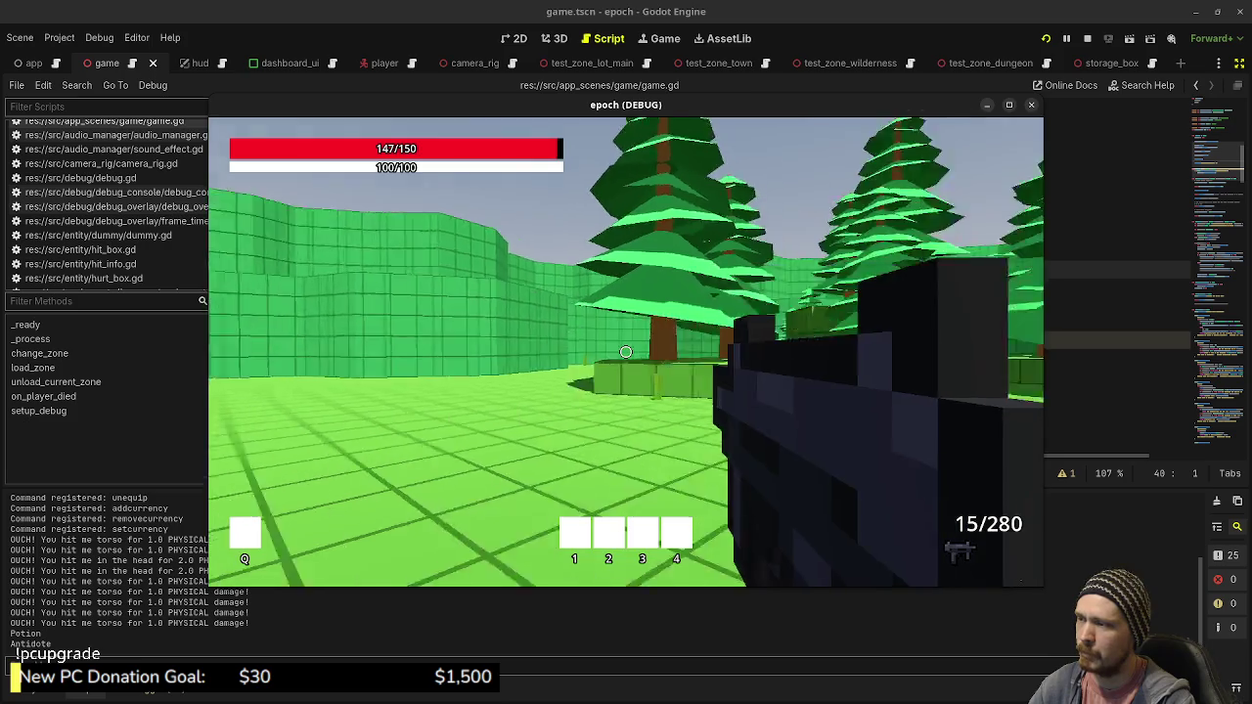
{"action": "key", "text": "space"}
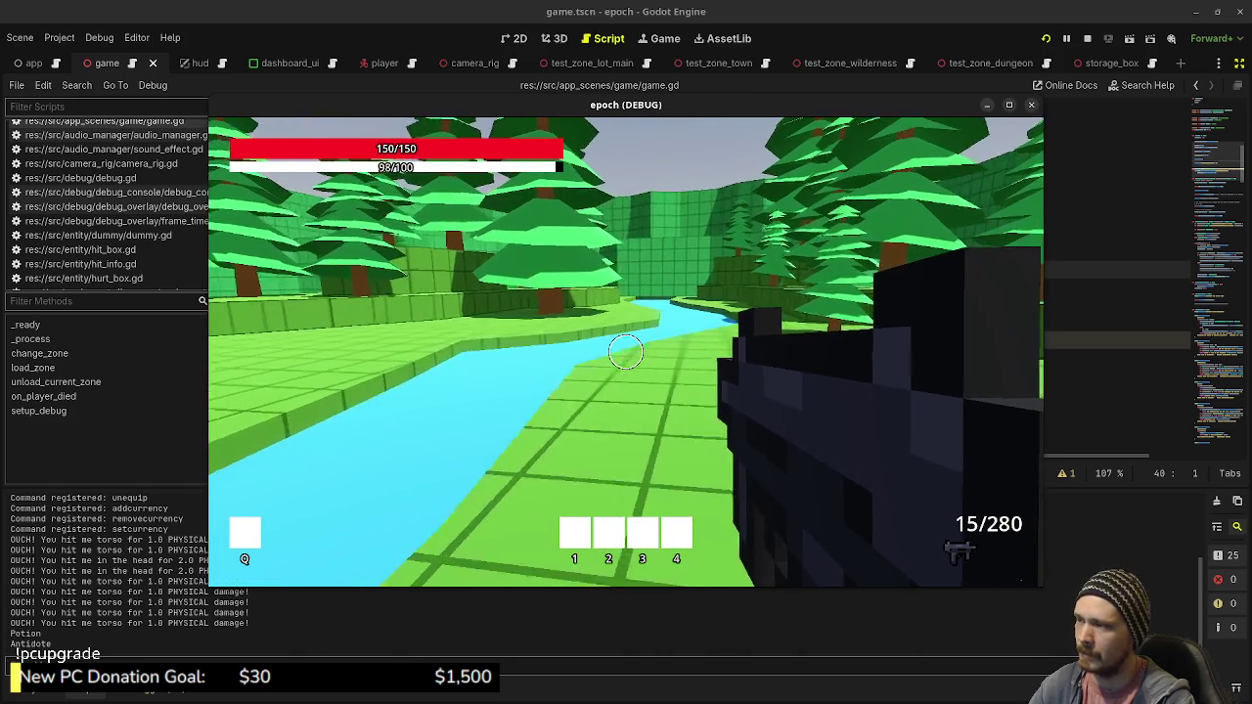
{"action": "key", "text": "w"}
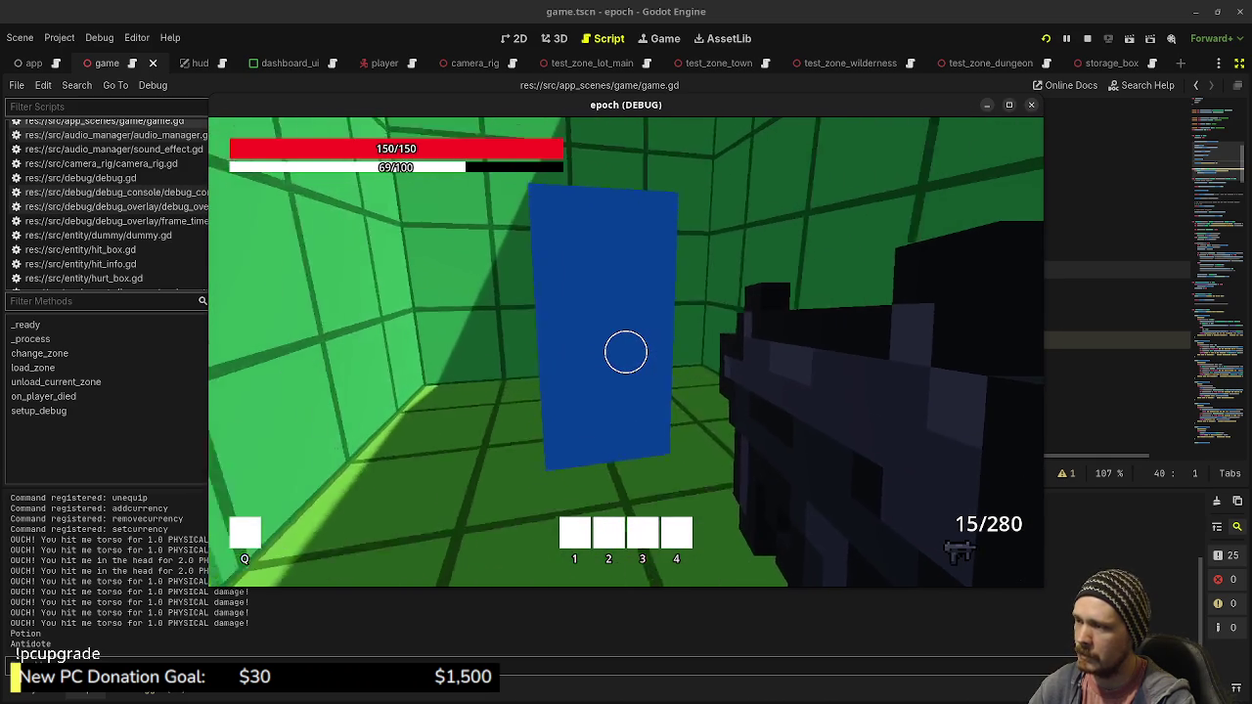
Cross the dungeon room into its blue portal block, then stop the running game
{"action": "key", "text": "w"}
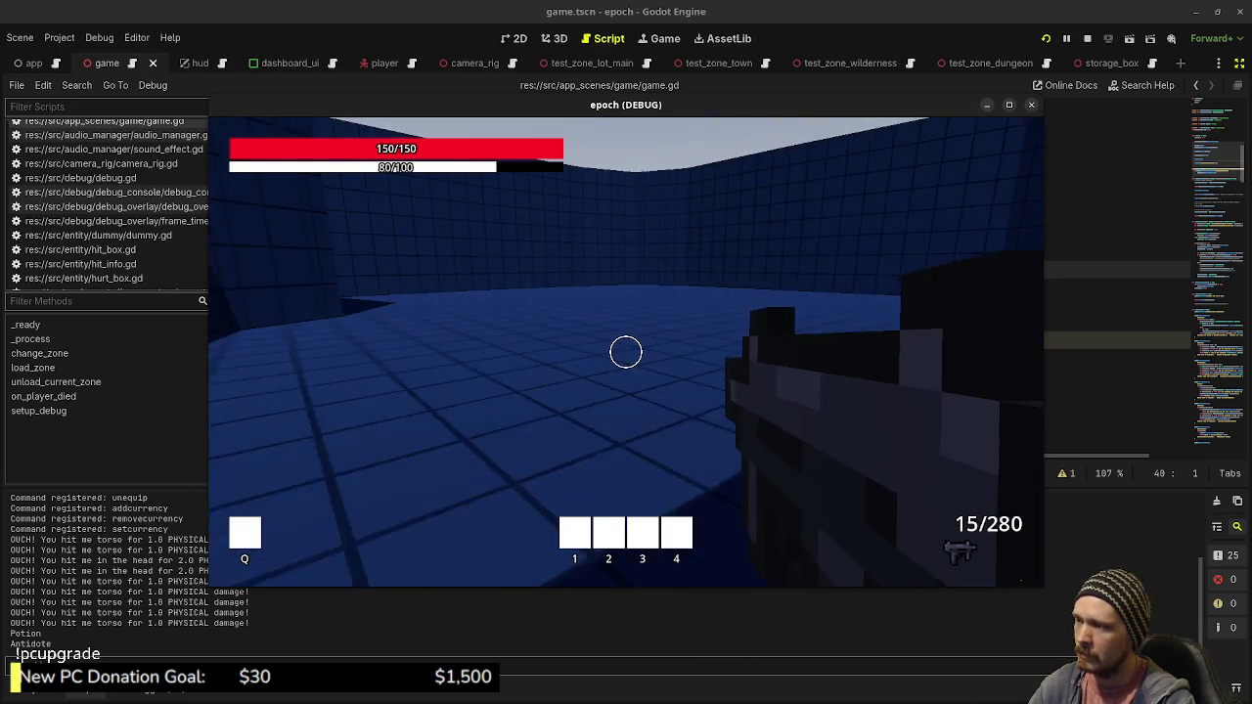
{"action": "key", "text": "w"}
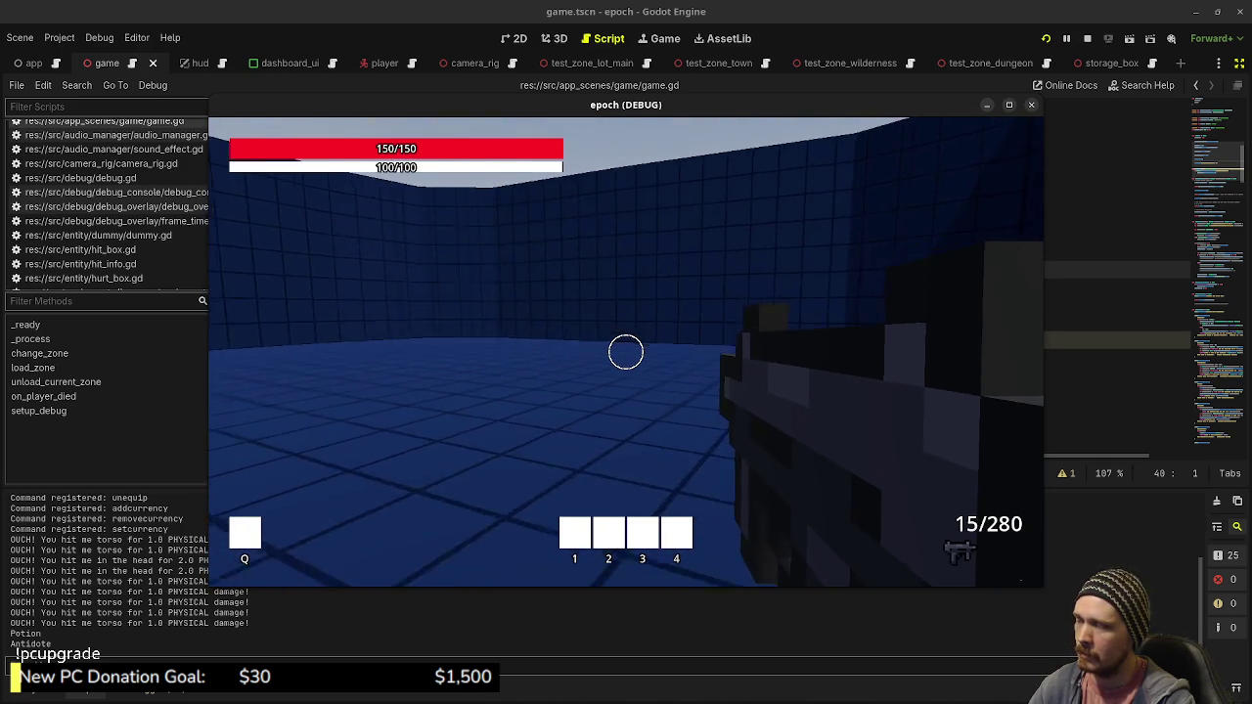
{"action": "key", "text": "w"}
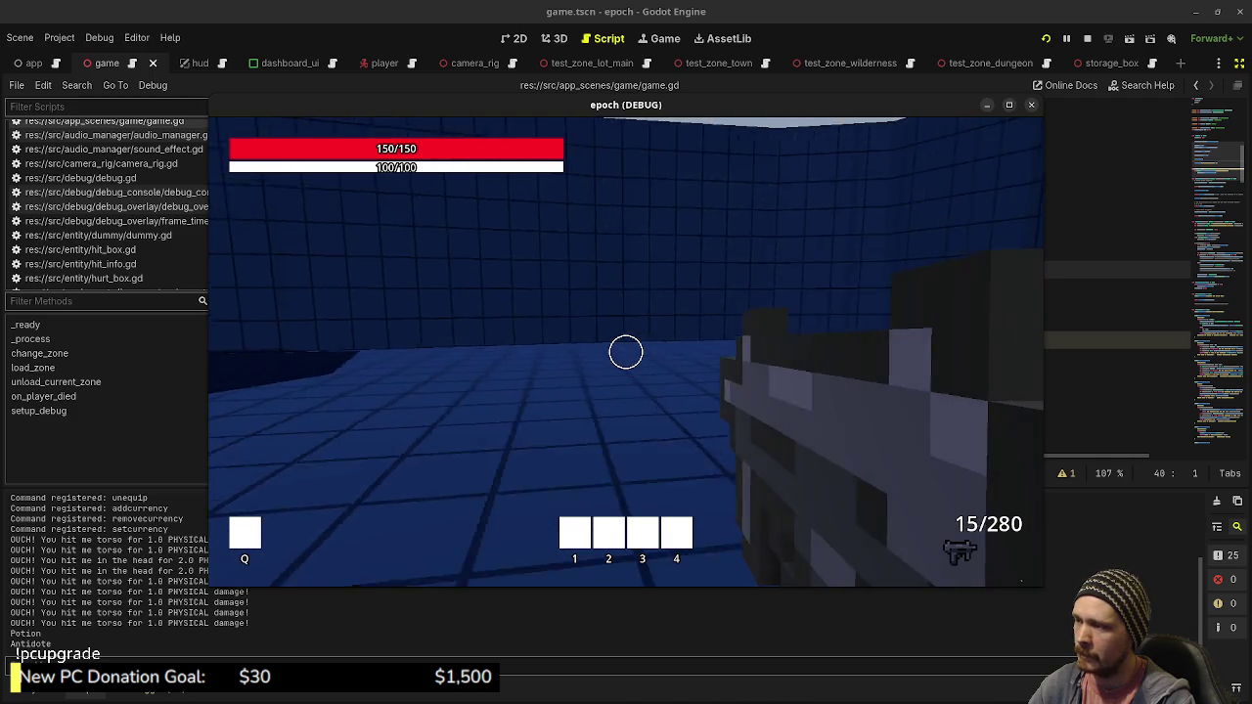
{"action": "key", "text": "w"}
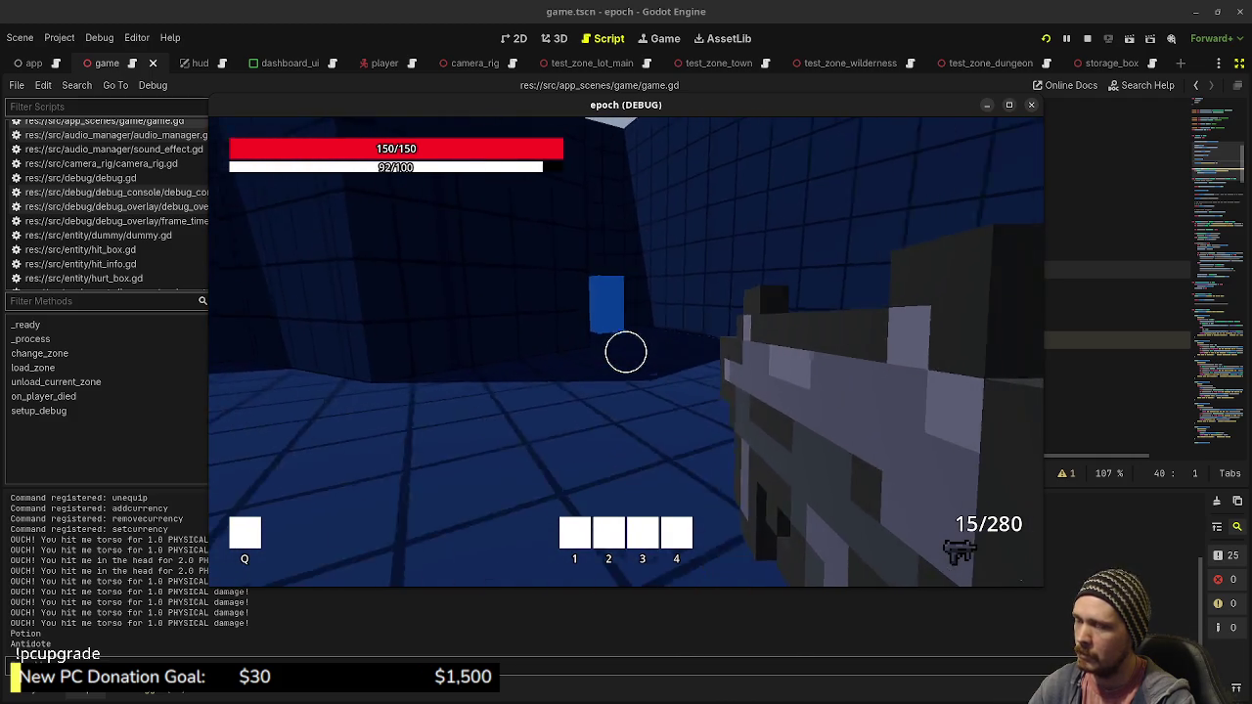
{"action": "key", "text": "w"}
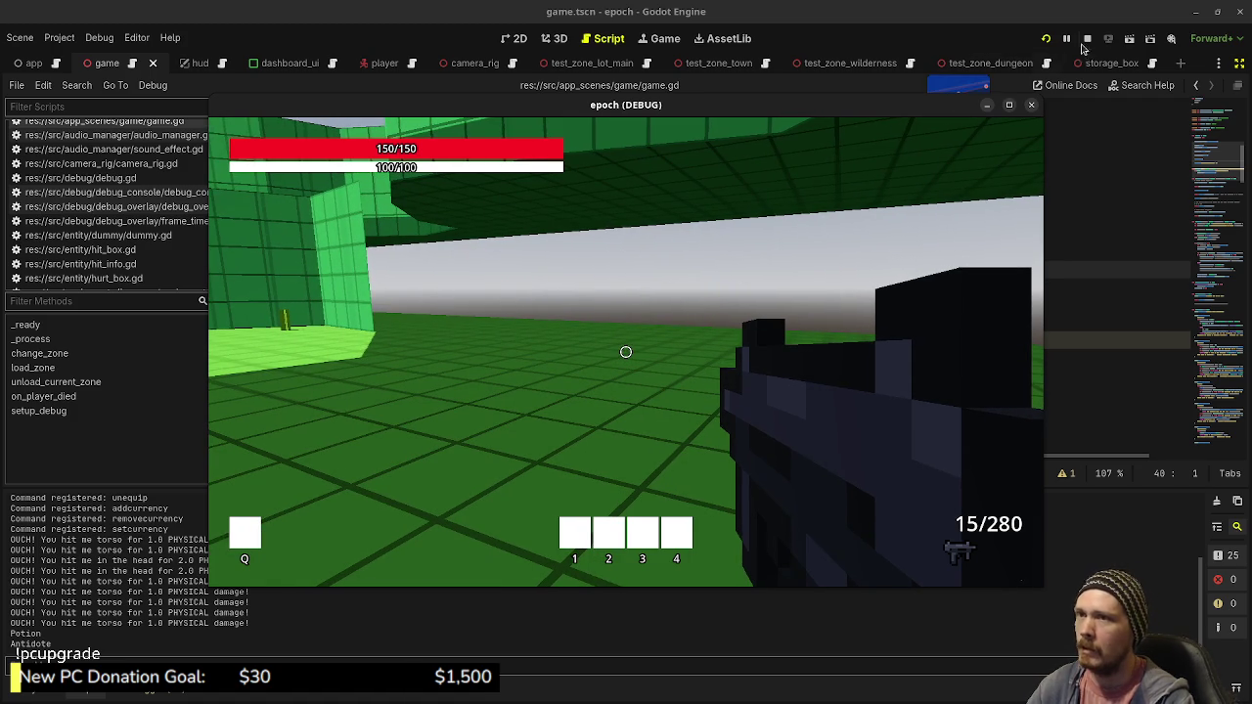
{"action": "left_click", "coordinate": [1089, 39]}
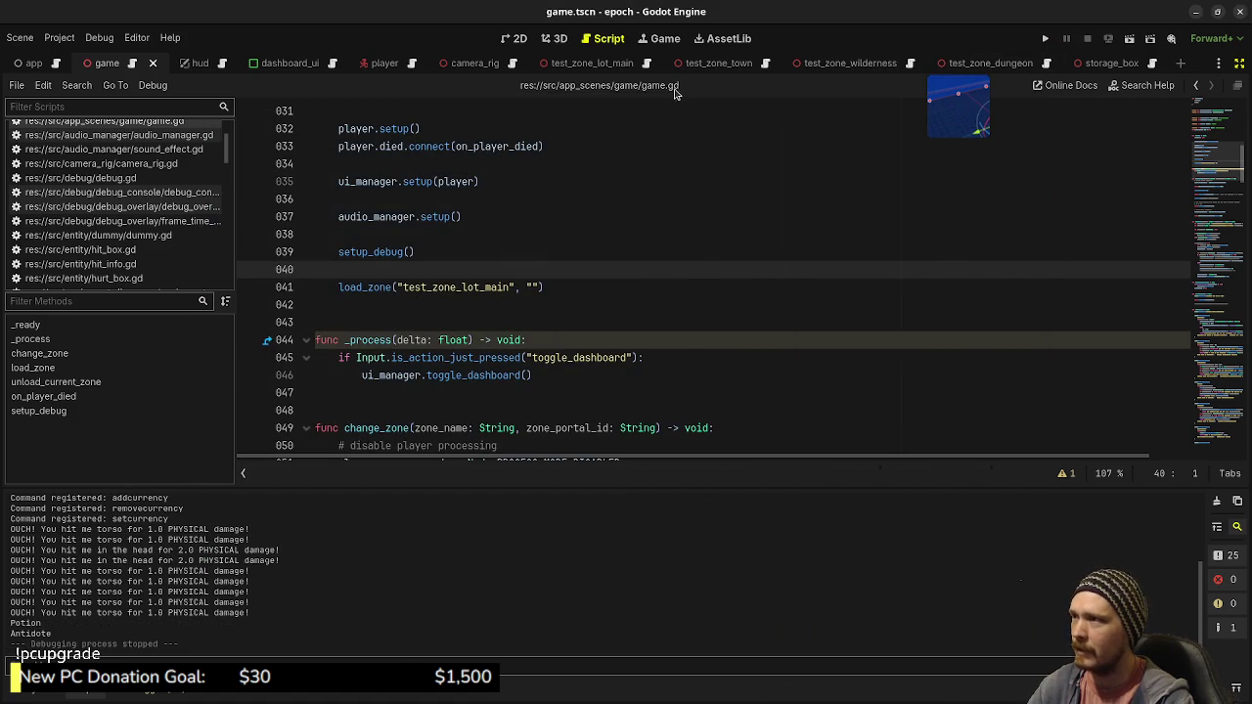
Open the test_zone_wilderness scene in the 3D view and zoom in on the wall area
{"action": "left_click", "coordinate": [827, 63]}
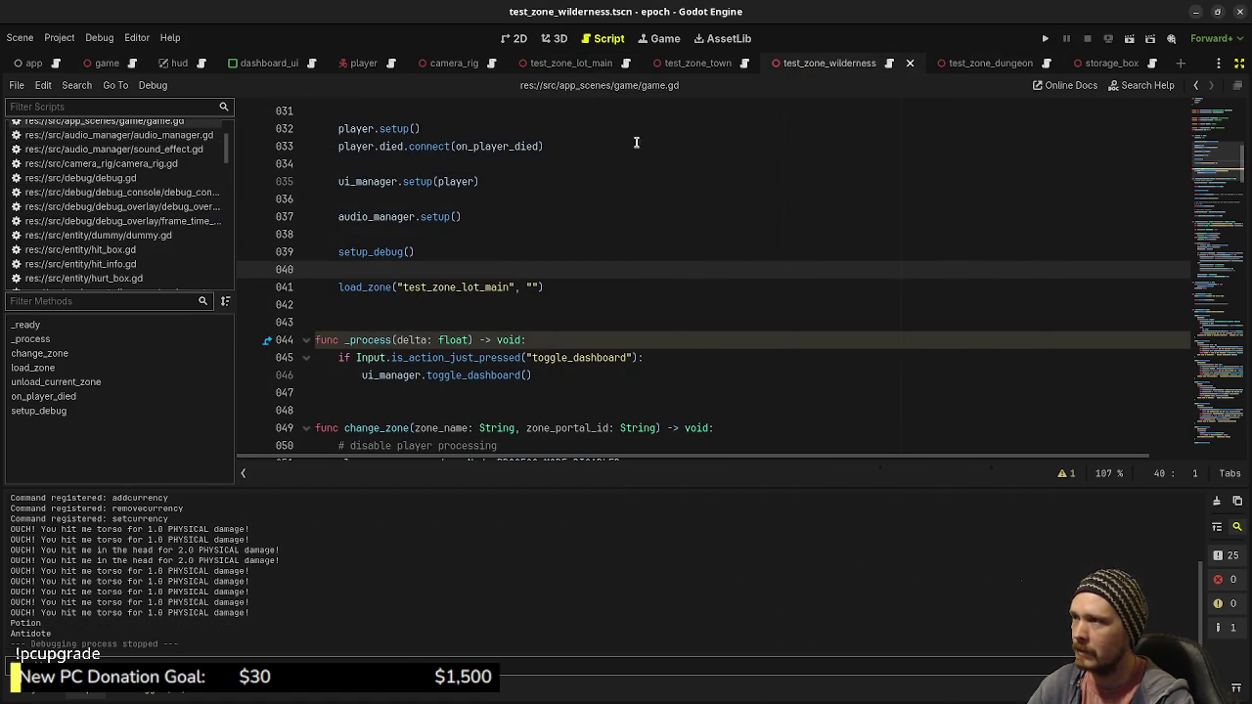
{"action": "left_click", "coordinate": [546, 41]}
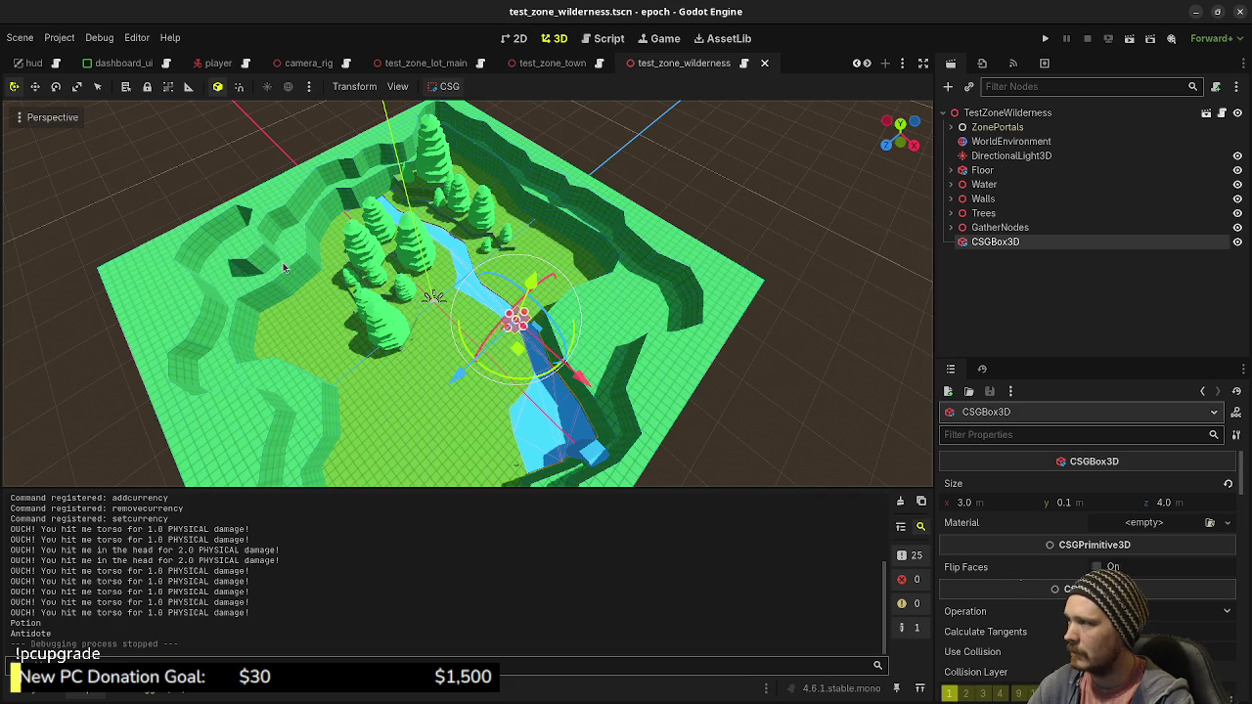
{"action": "left_click", "coordinate": [260, 287]}
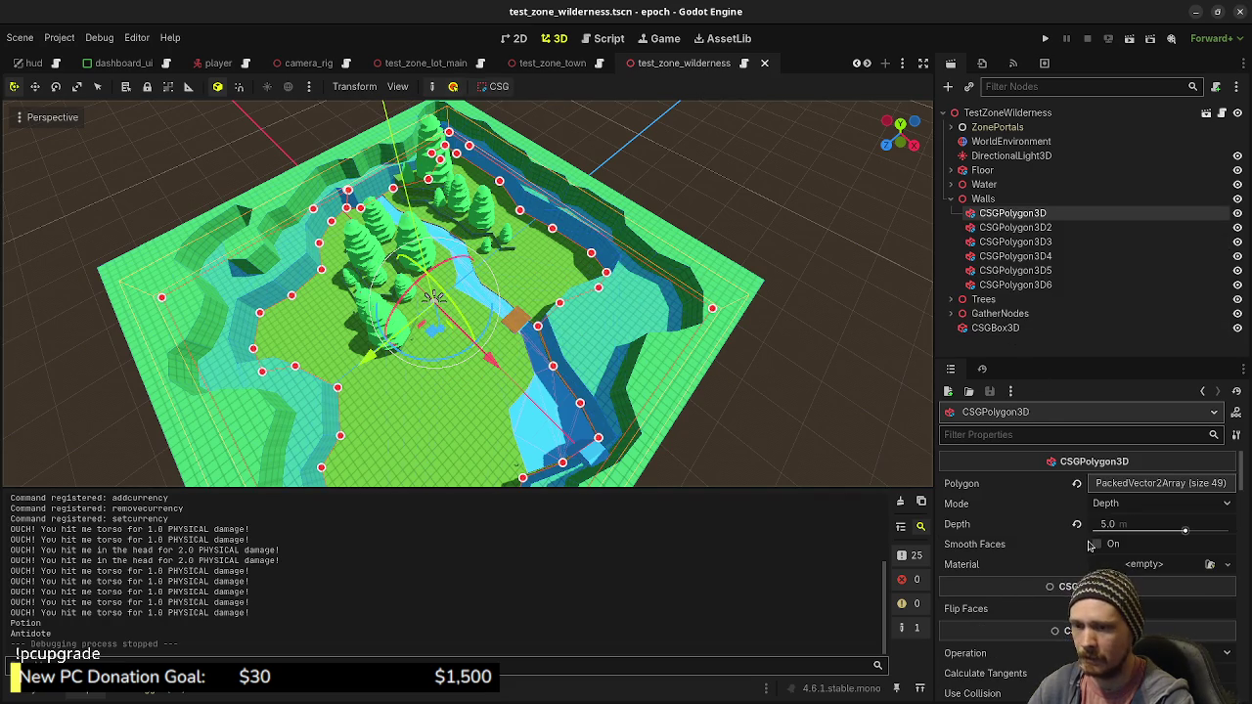
{"action": "scroll", "coordinate": [1086, 577], "scroll_direction": "down", "scroll_amount": 2}
{"action": "scroll", "coordinate": [375, 385], "scroll_direction": "up", "scroll_amount": 5}
{"action": "scroll", "coordinate": [468, 294], "scroll_direction": "up", "scroll_amount": 5}
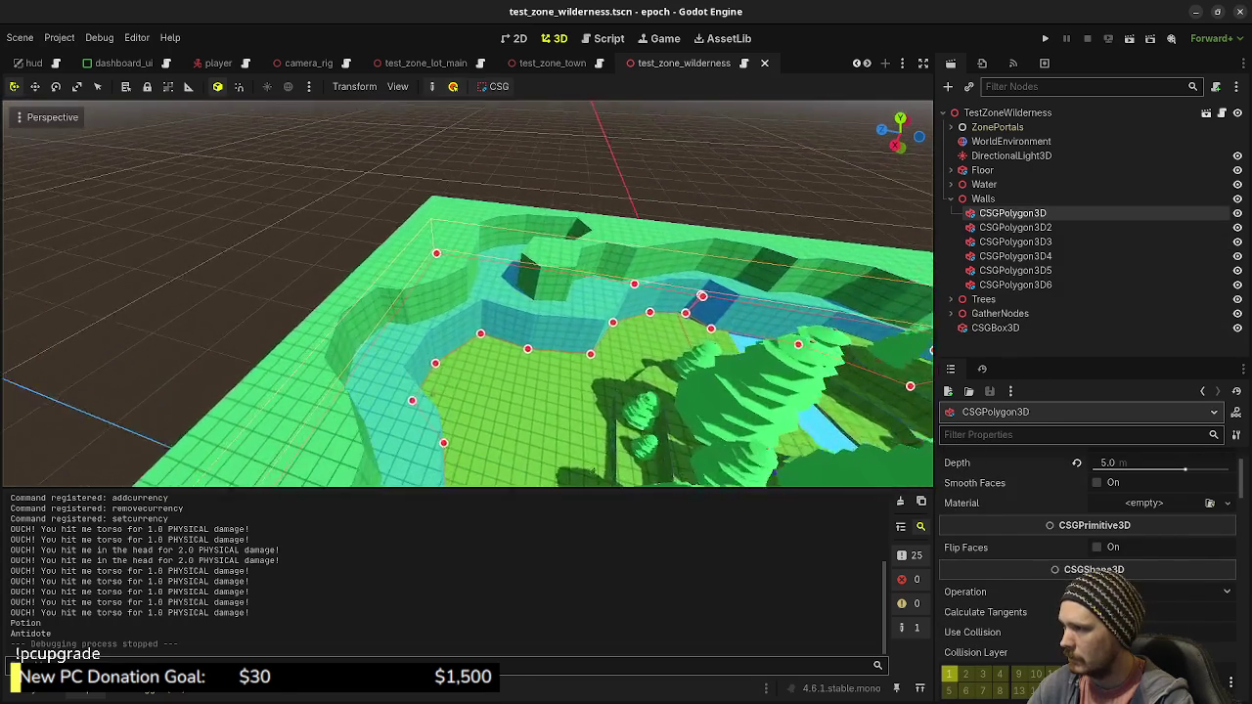
{"action": "scroll", "coordinate": [371, 372], "scroll_direction": "up", "scroll_amount": 5}
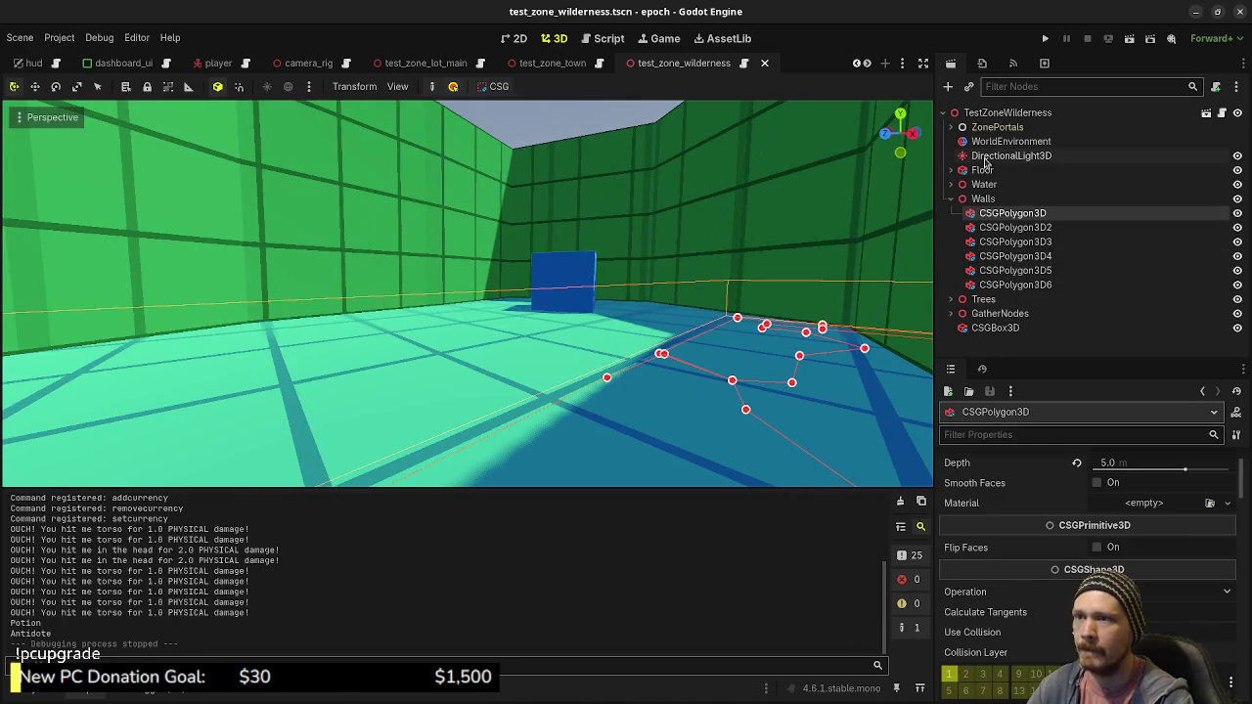
Lift ZonePortal3 up off the floor, save the wilderness scene and run the game
{"action": "left_click", "coordinate": [580, 264]}
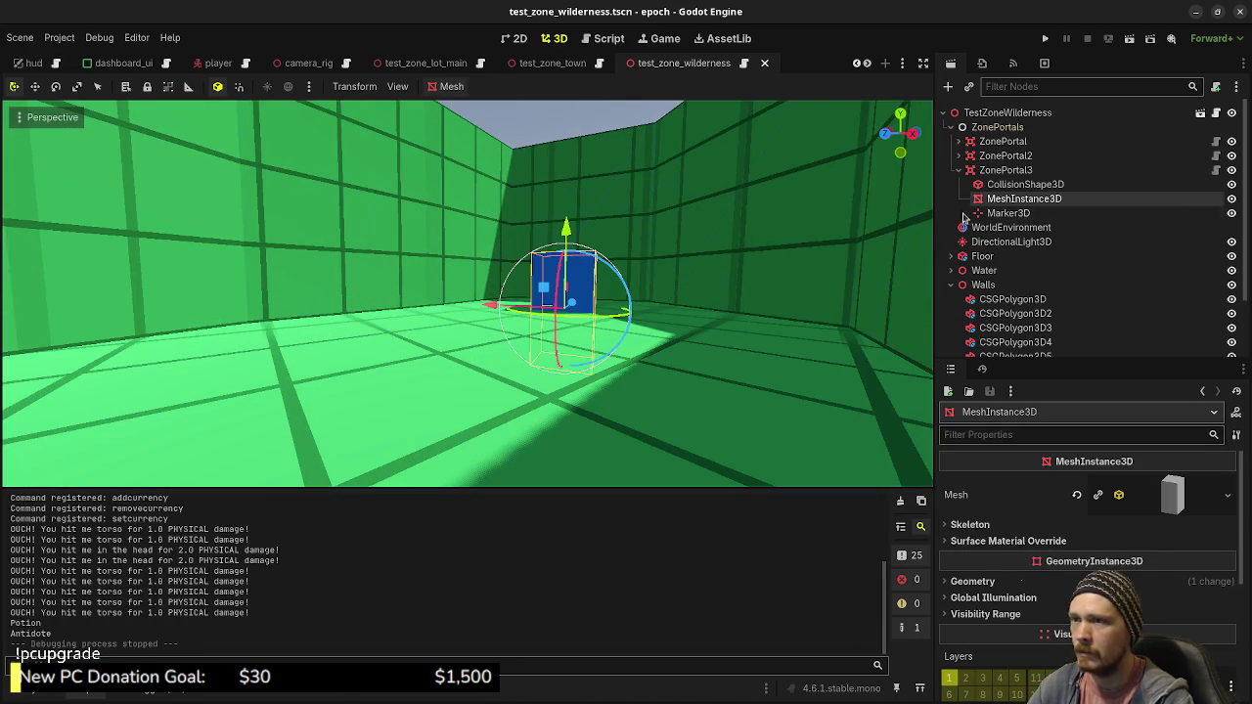
{"action": "left_click", "coordinate": [1005, 170]}
{"action": "left_click_drag", "start_coordinate": [565, 278], "coordinate": [565, 227]}
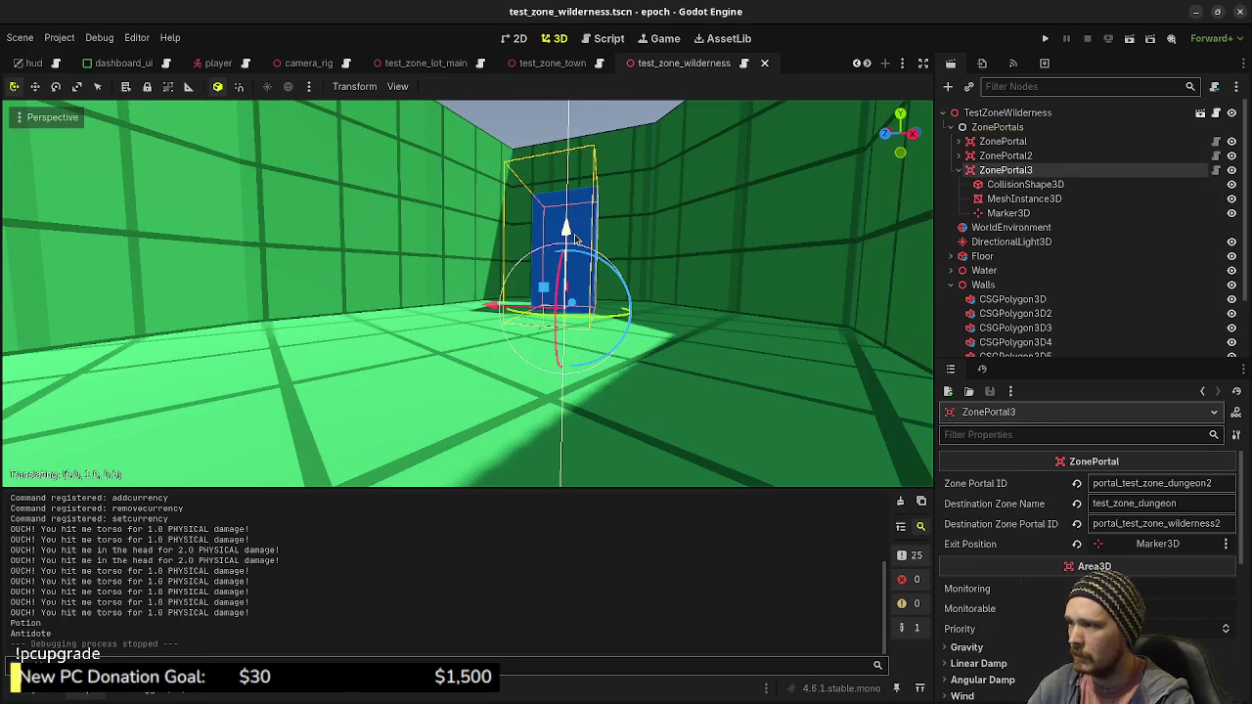
{"action": "key", "text": "ctrl+s"}
{"action": "left_click", "coordinate": [1045, 38]}
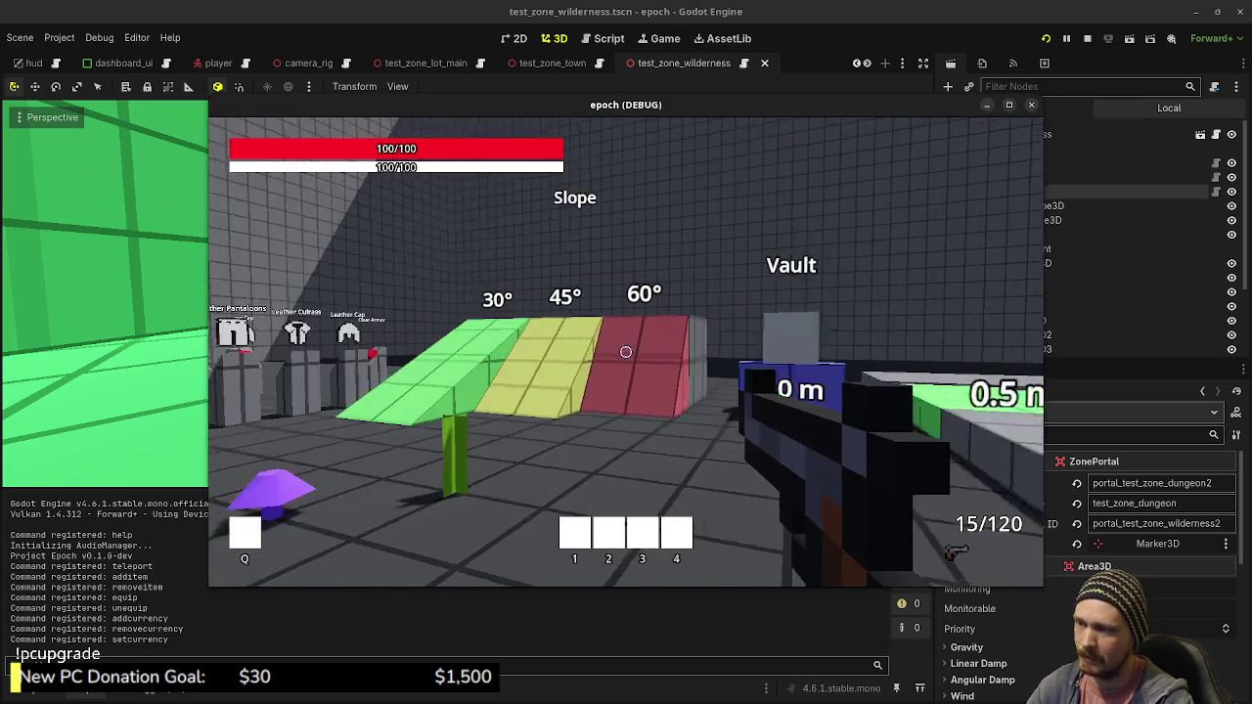
Walk the player through the lot test area into the grid room, then switch to Obsidian
{"action": "key", "text": "w"}
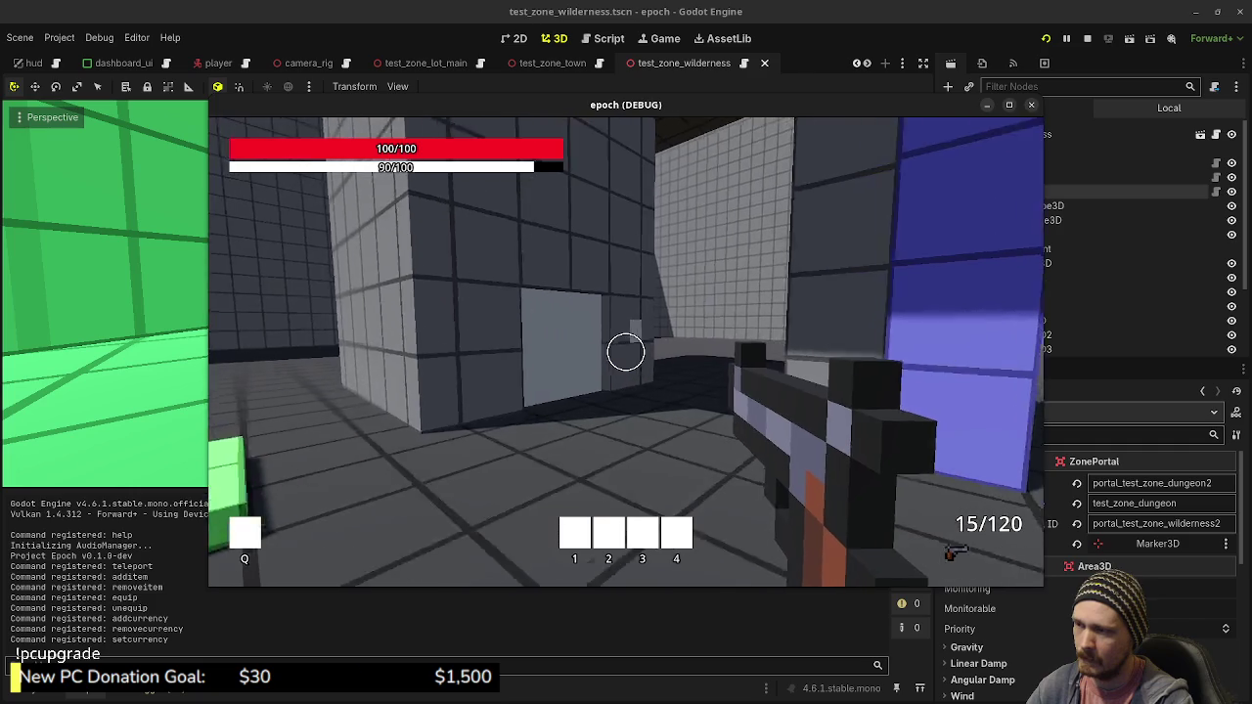
{"action": "key", "text": "w"}
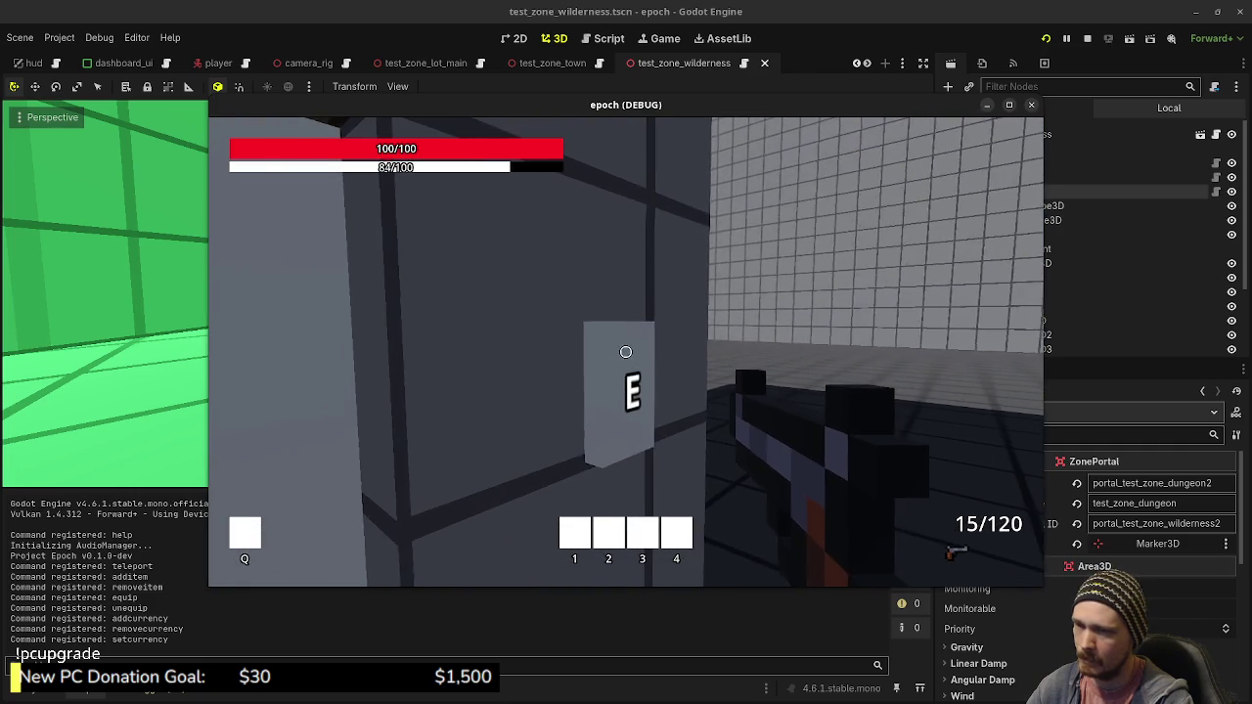
{"action": "key", "text": "w"}
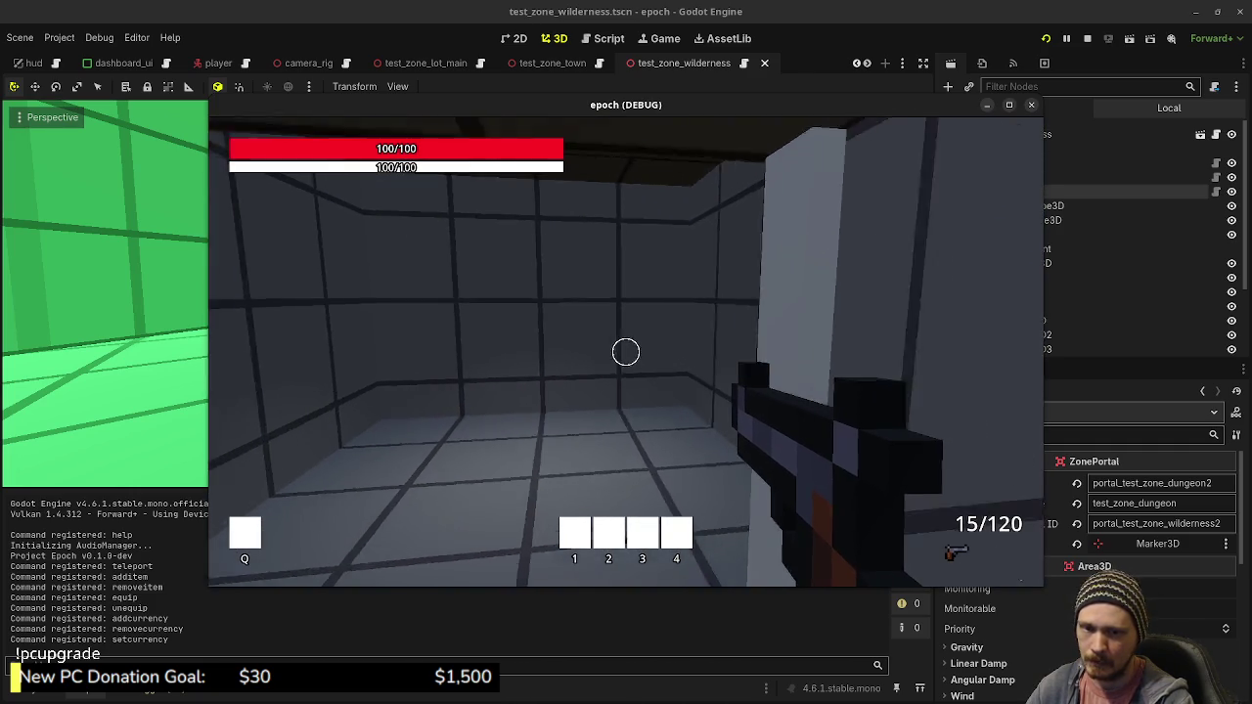
{"action": "key", "text": "w"}
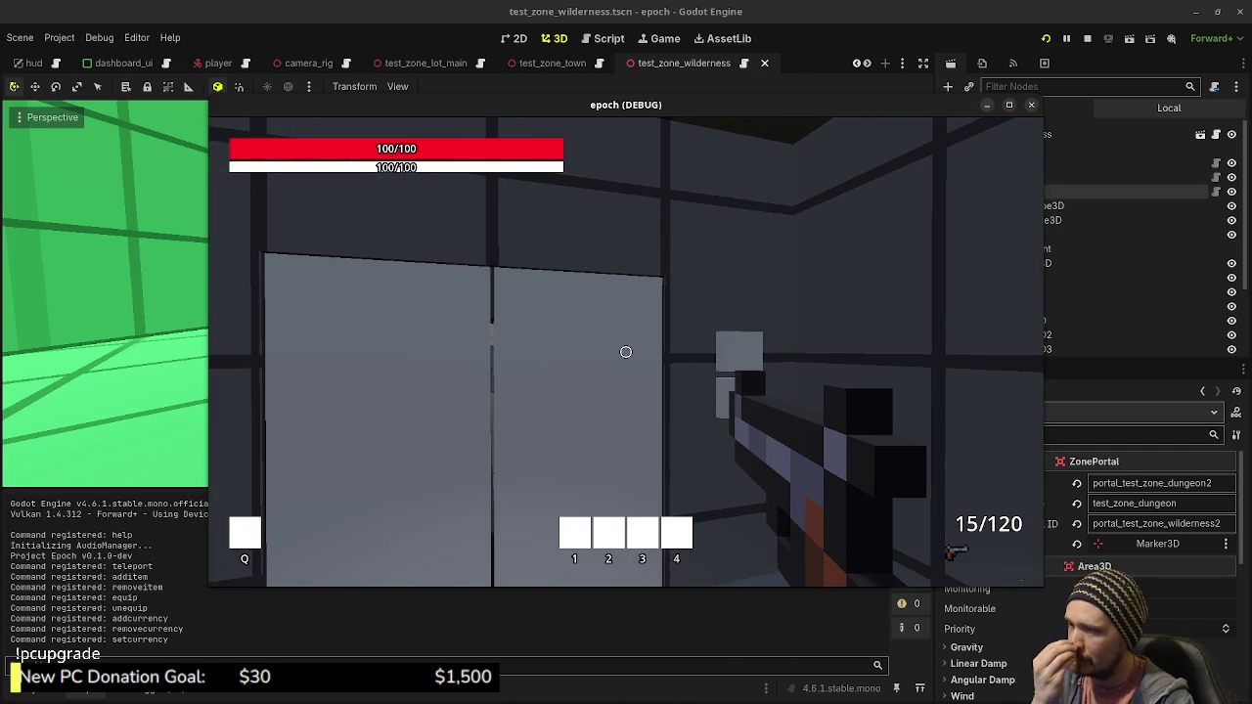
{"action": "key", "text": "s"}
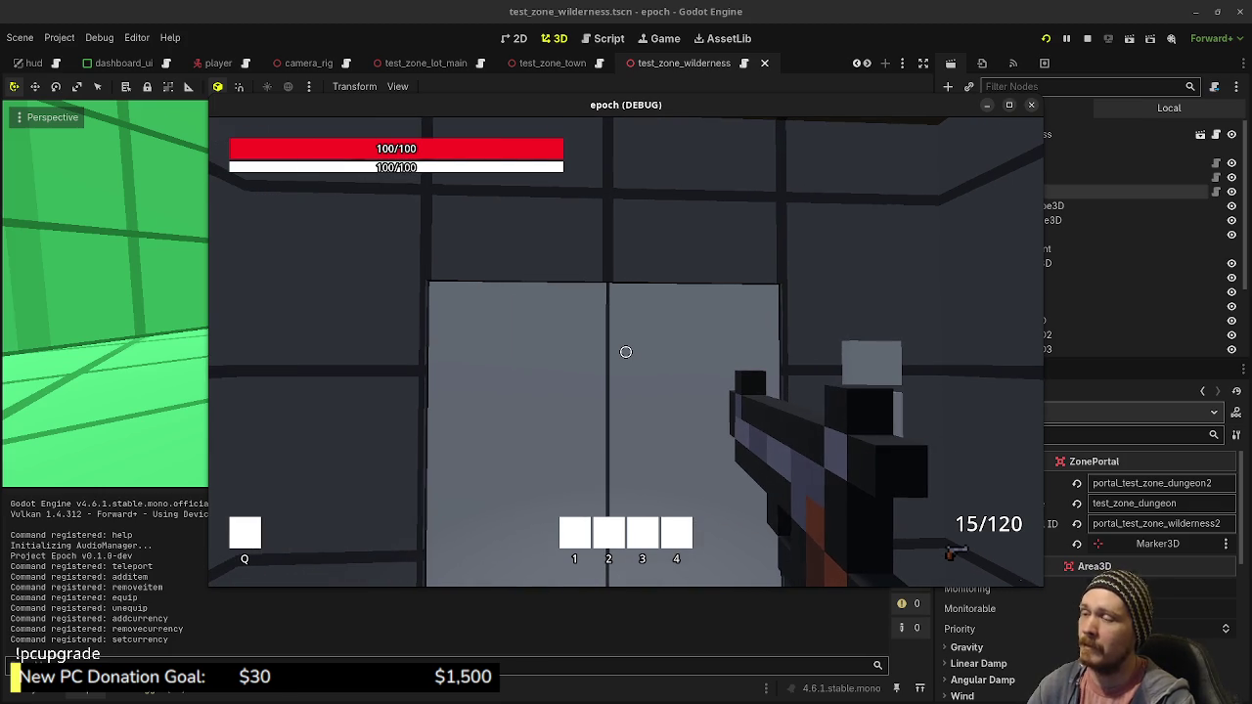
{"action": "key", "text": "a"}
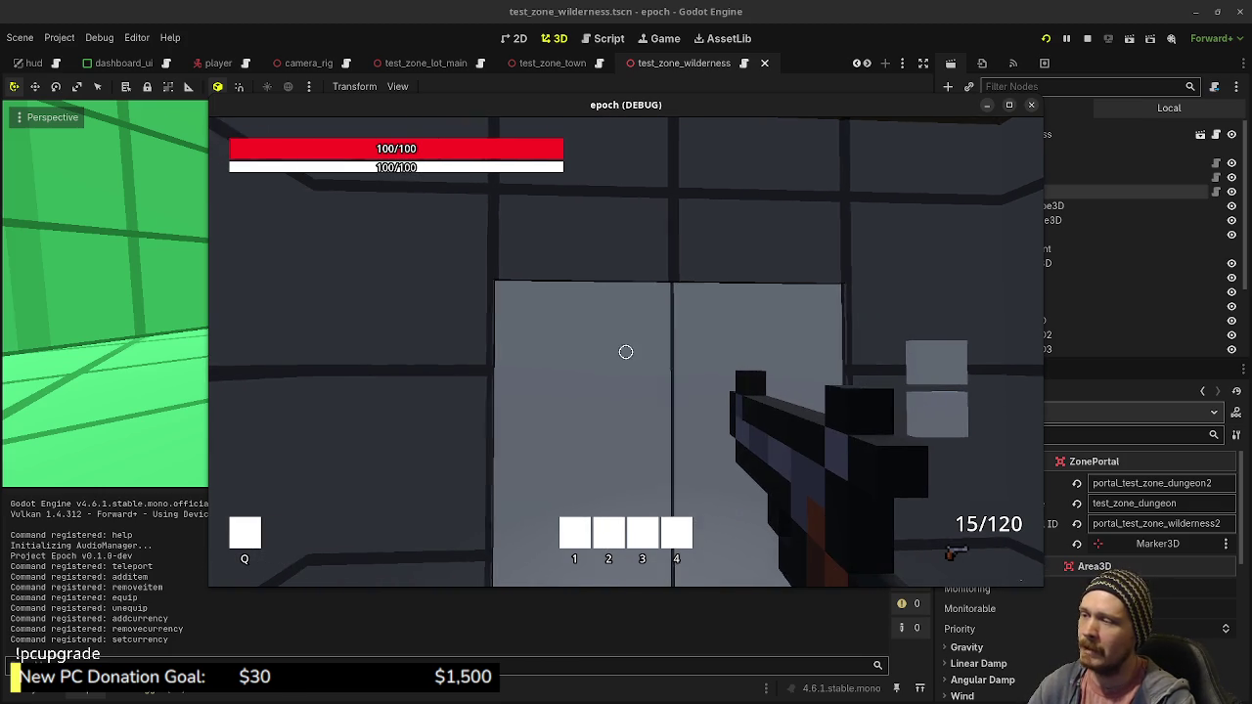
{"action": "key", "text": "w"}
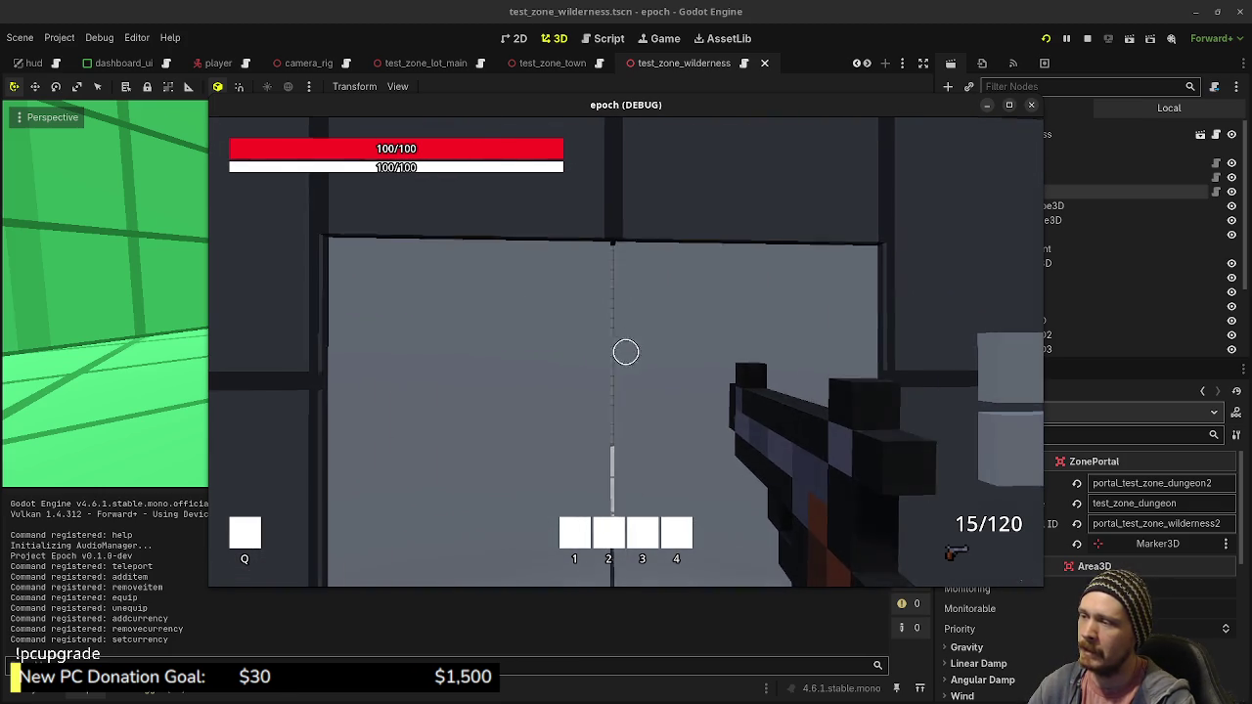
{"action": "key", "text": "w"}
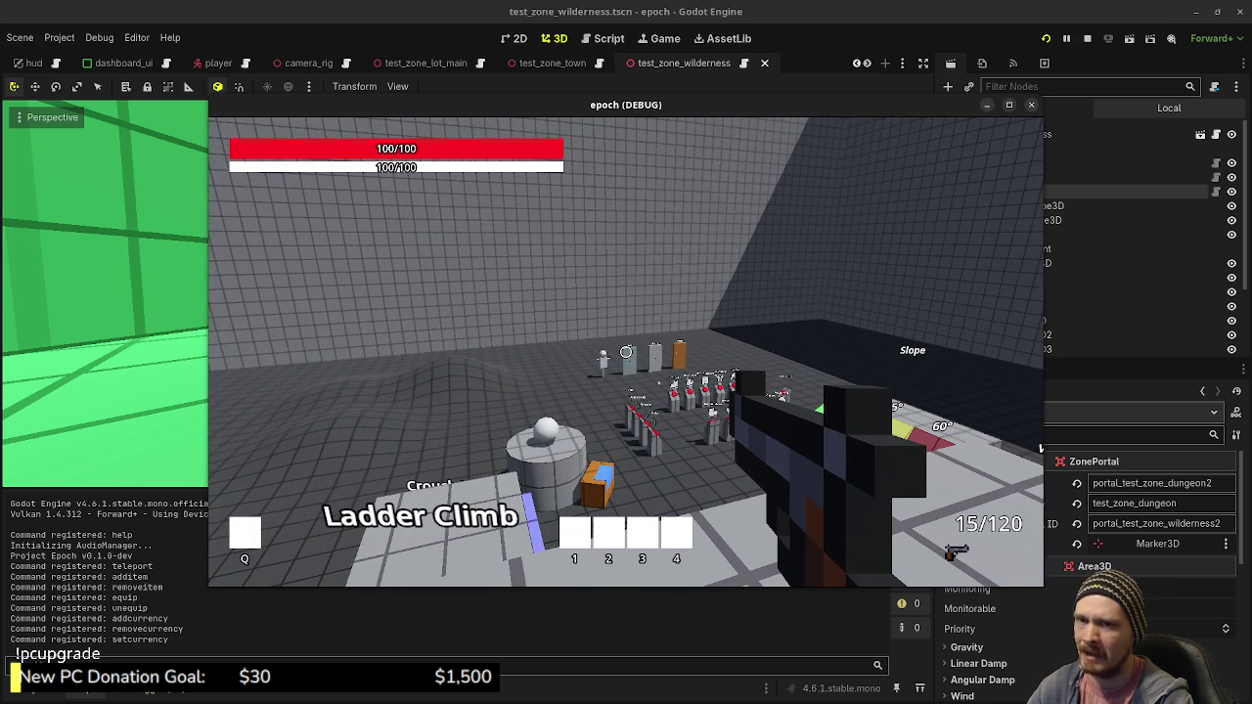
{"action": "key", "text": "alt+Tab"}
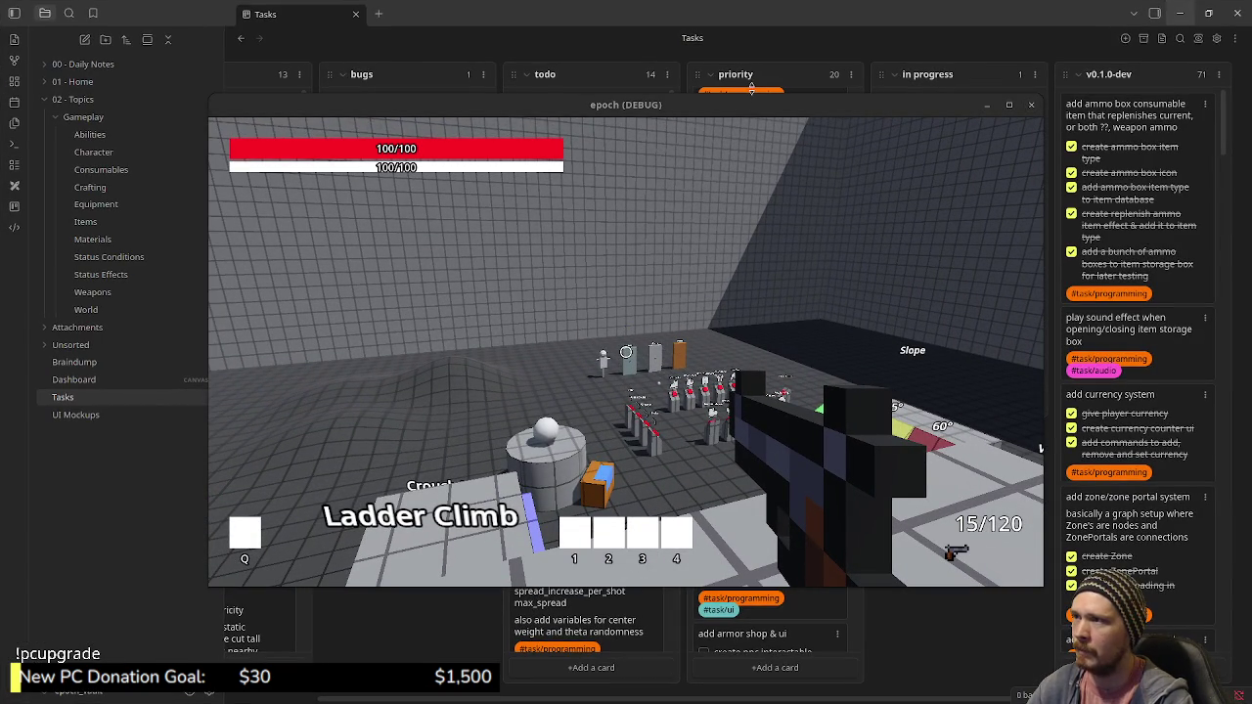
Open the Status Conditions note, then enlarge the debug game window with its inventory and stats panel
{"action": "mouse_move", "coordinate": [749, 103]}
{"action": "left_mouse_down"}
{"action": "mouse_move", "coordinate": [748, 363]}
{"action": "mouse_move", "coordinate": [704, 505]}
{"action": "left_mouse_up"}
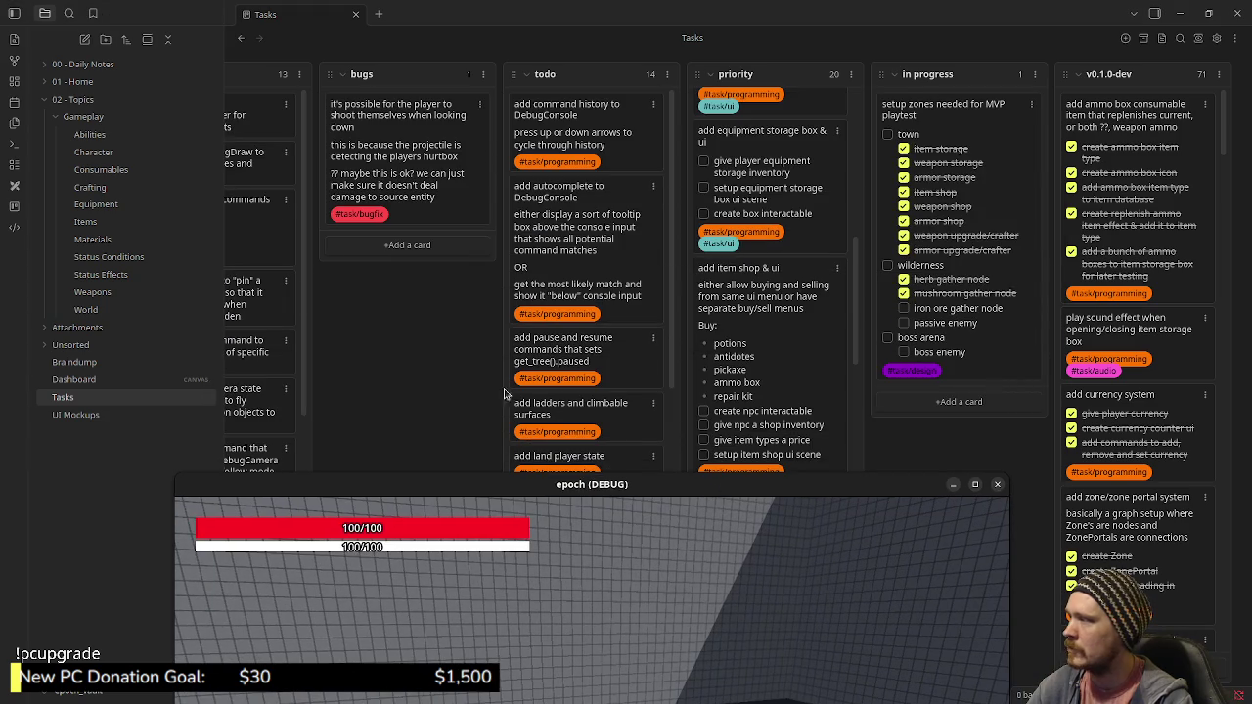
{"action": "left_click", "coordinate": [130, 261]}
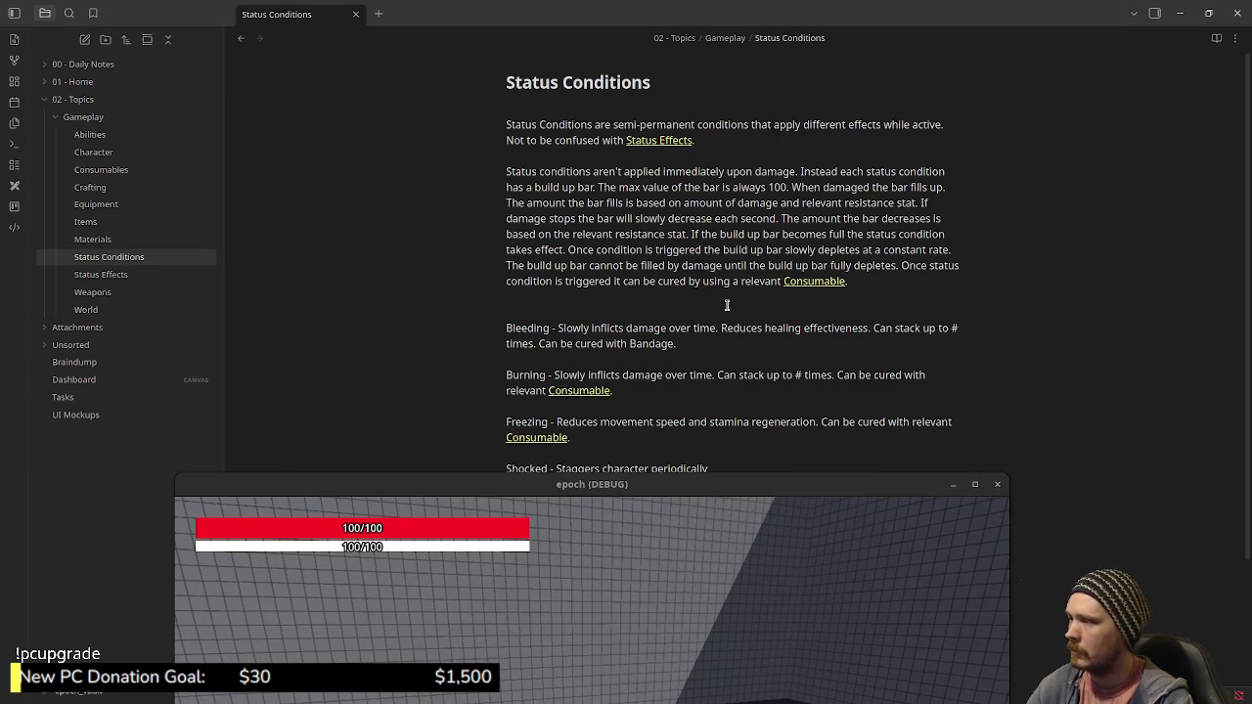
{"action": "mouse_move", "coordinate": [605, 493]}
{"action": "left_mouse_down"}
{"action": "mouse_move", "coordinate": [629, 596]}
{"action": "mouse_move", "coordinate": [695, 580]}
{"action": "left_mouse_up"}
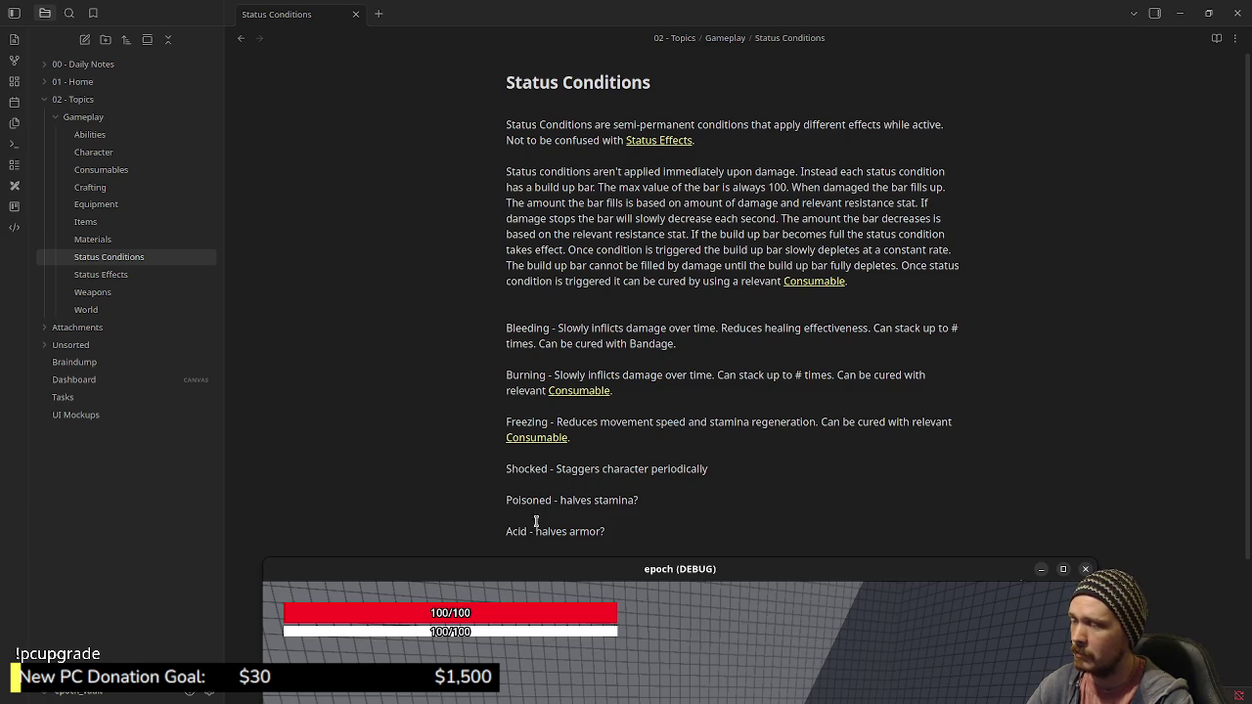
{"action": "left_click_drag", "start_coordinate": [622, 554], "coordinate": [631, 168]}
{"action": "key", "text": "Tab"}
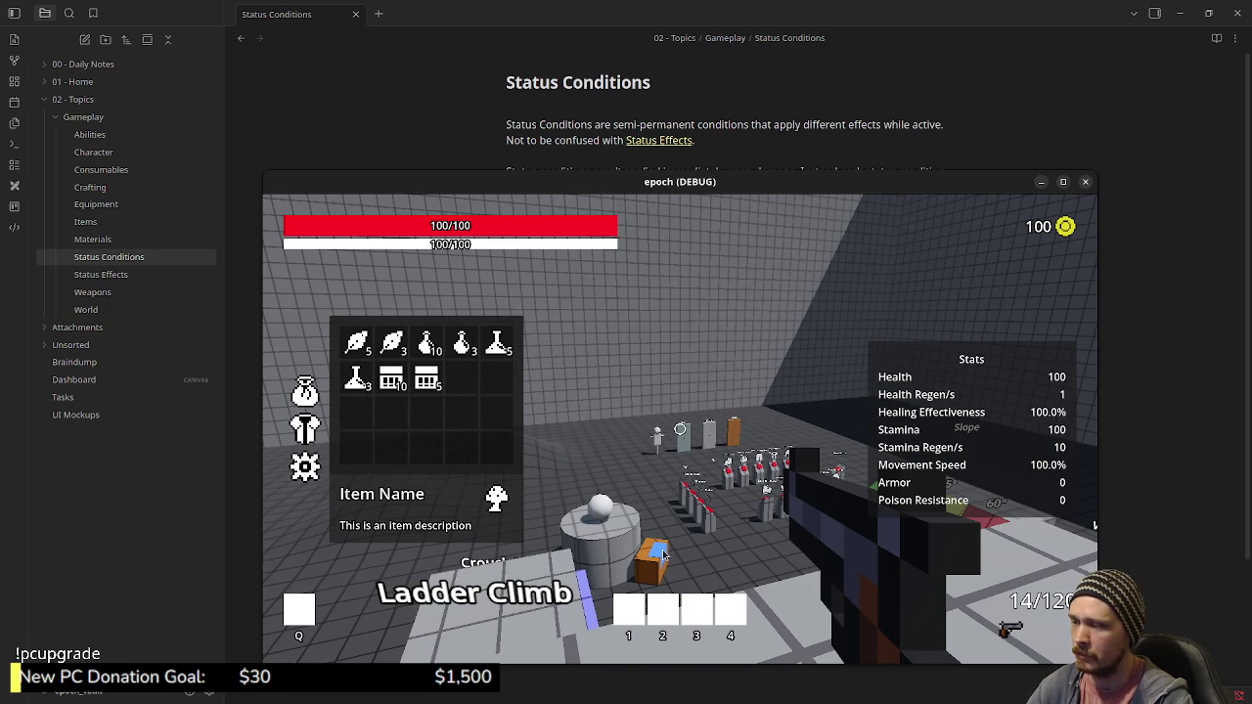
{"action": "mouse_move", "coordinate": [616, 191]}
{"action": "left_mouse_down"}
{"action": "mouse_move", "coordinate": [650, 520]}
{"action": "mouse_move", "coordinate": [641, 575]}
{"action": "left_mouse_up"}
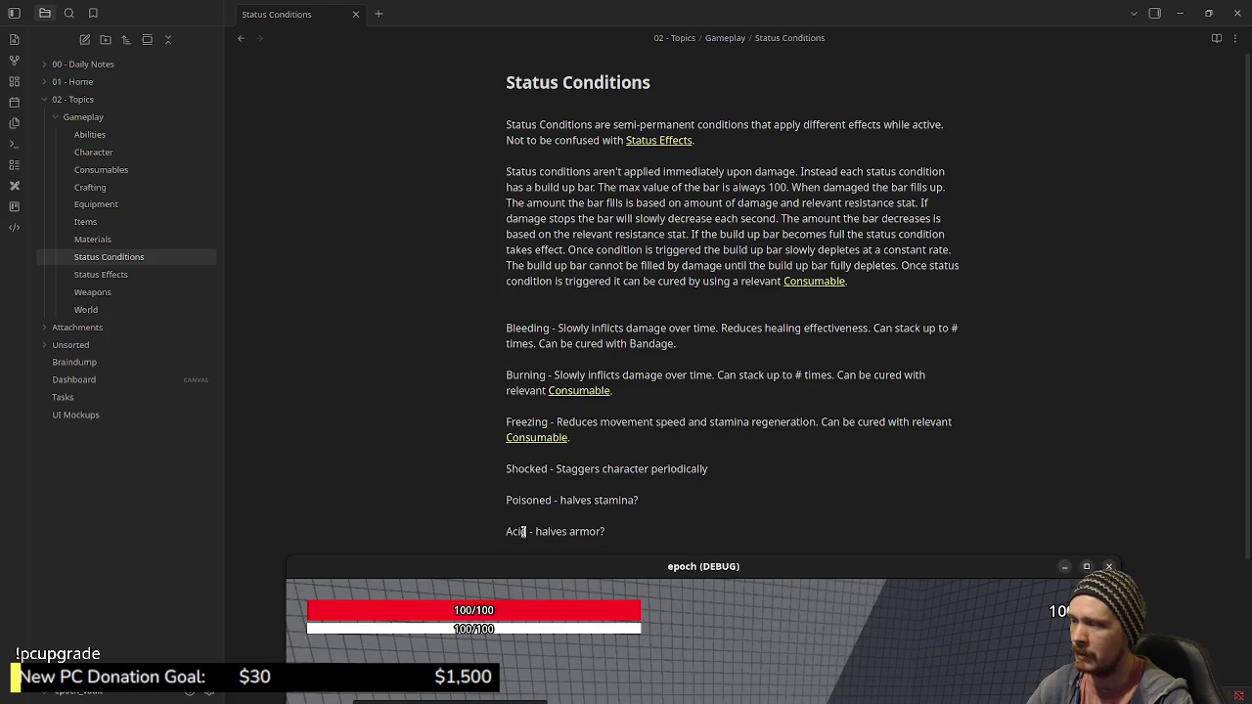
{"action": "left_click_drag", "start_coordinate": [612, 576], "coordinate": [616, 211]}
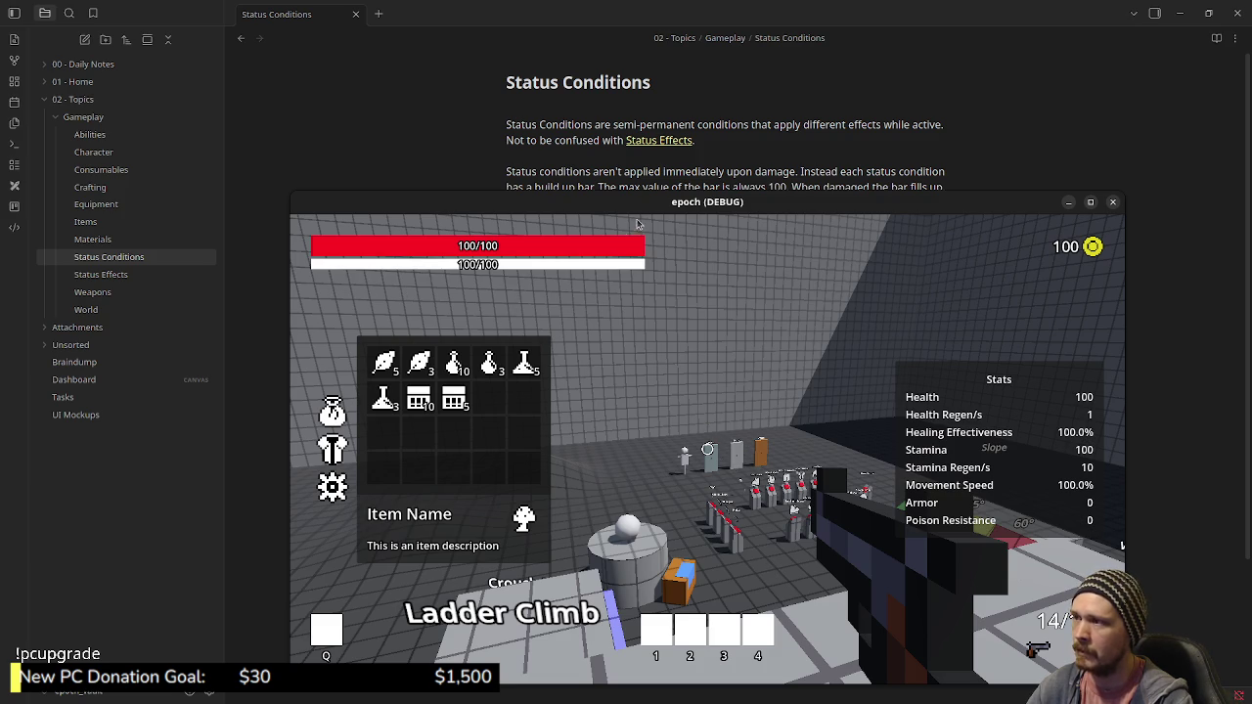
{"action": "mouse_move", "coordinate": [637, 203]}
{"action": "left_mouse_down"}
{"action": "mouse_move", "coordinate": [650, 478]}
{"action": "mouse_move", "coordinate": [695, 543]}
{"action": "mouse_move", "coordinate": [652, 151]}
{"action": "left_mouse_up"}
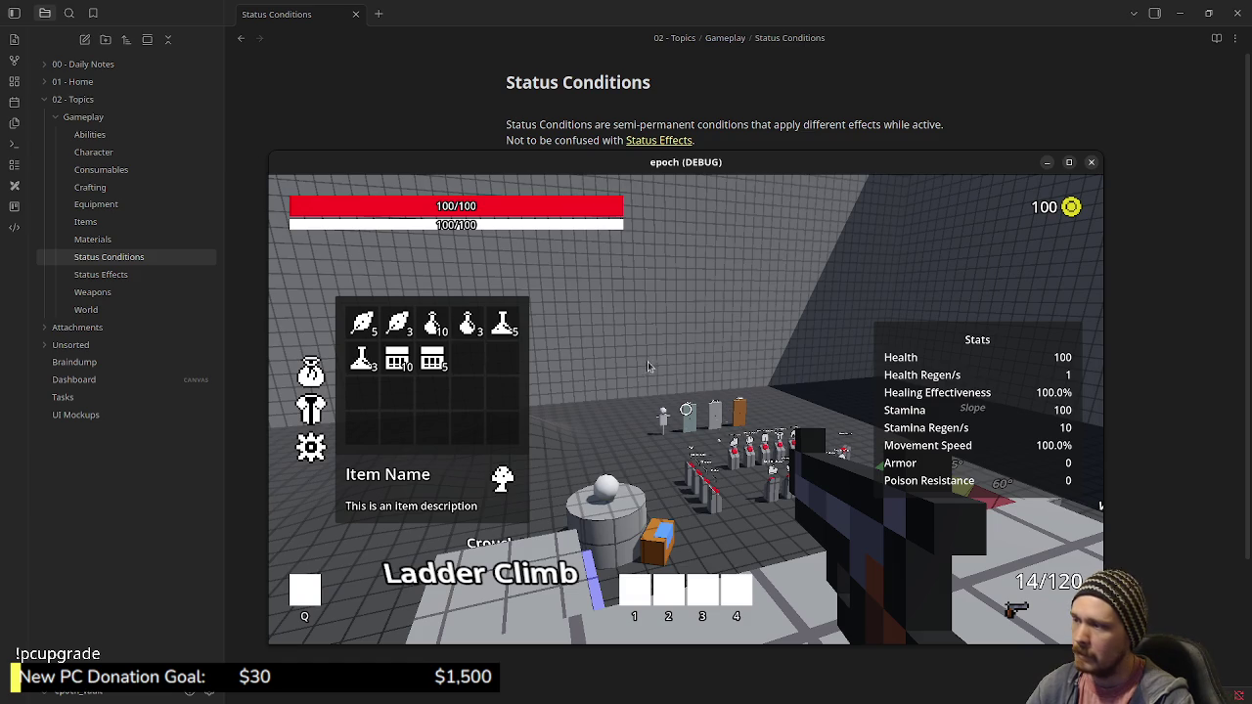
{"action": "key", "text": "Tab"}
{"action": "key", "text": "Tab"}
{"action": "key", "text": "Tab"}
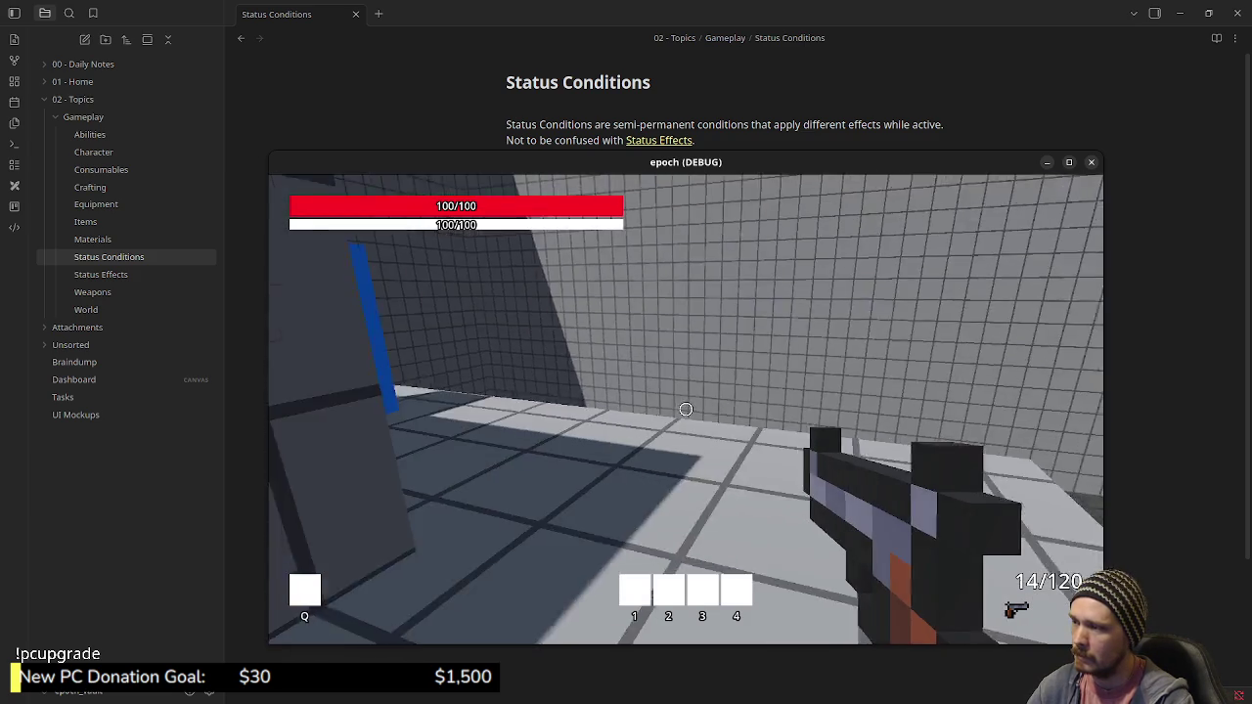
Walk through the blue portal and explore the shop area's Item, Armor and Weapon shops
{"action": "key", "text": "w"}
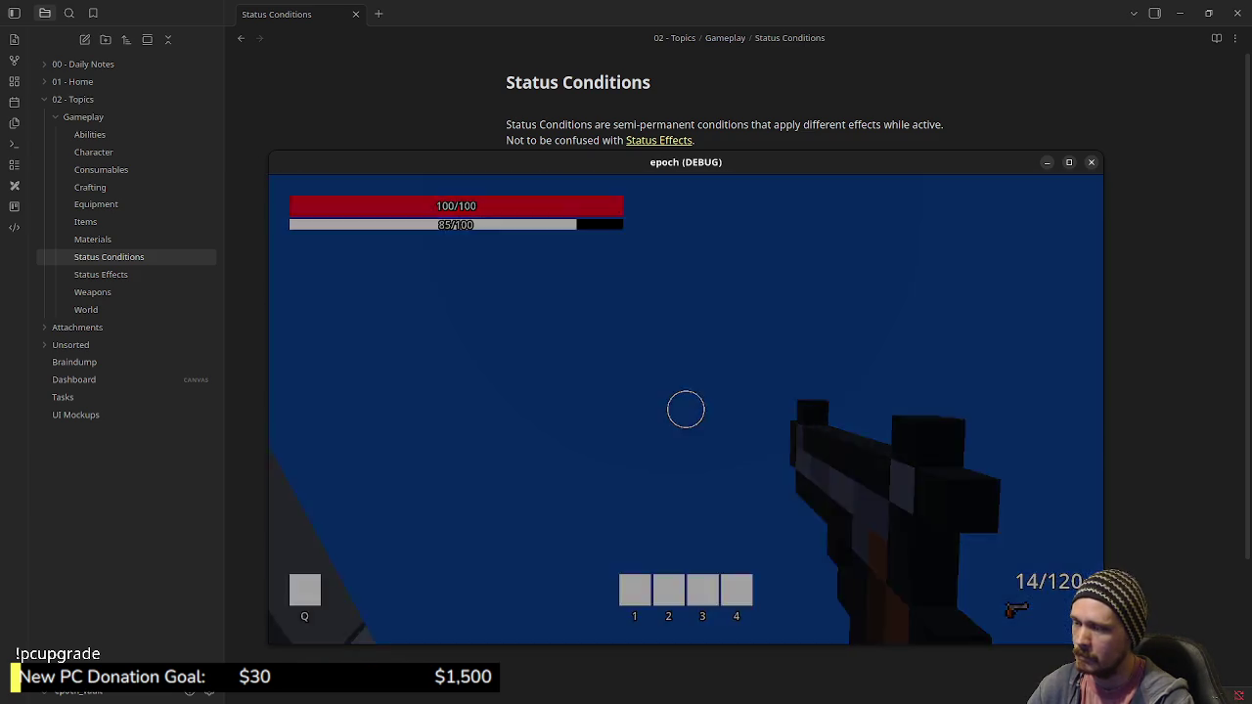
{"action": "key", "text": "shift+w"}
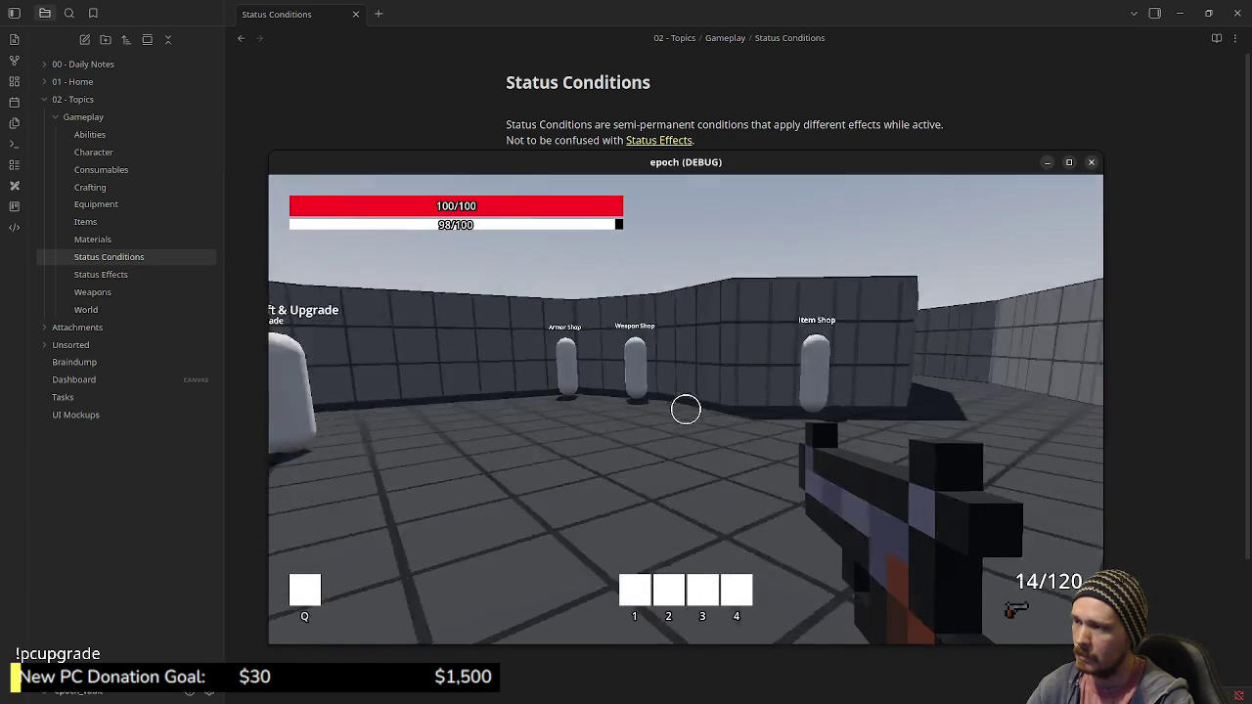
{"action": "key", "text": "w"}
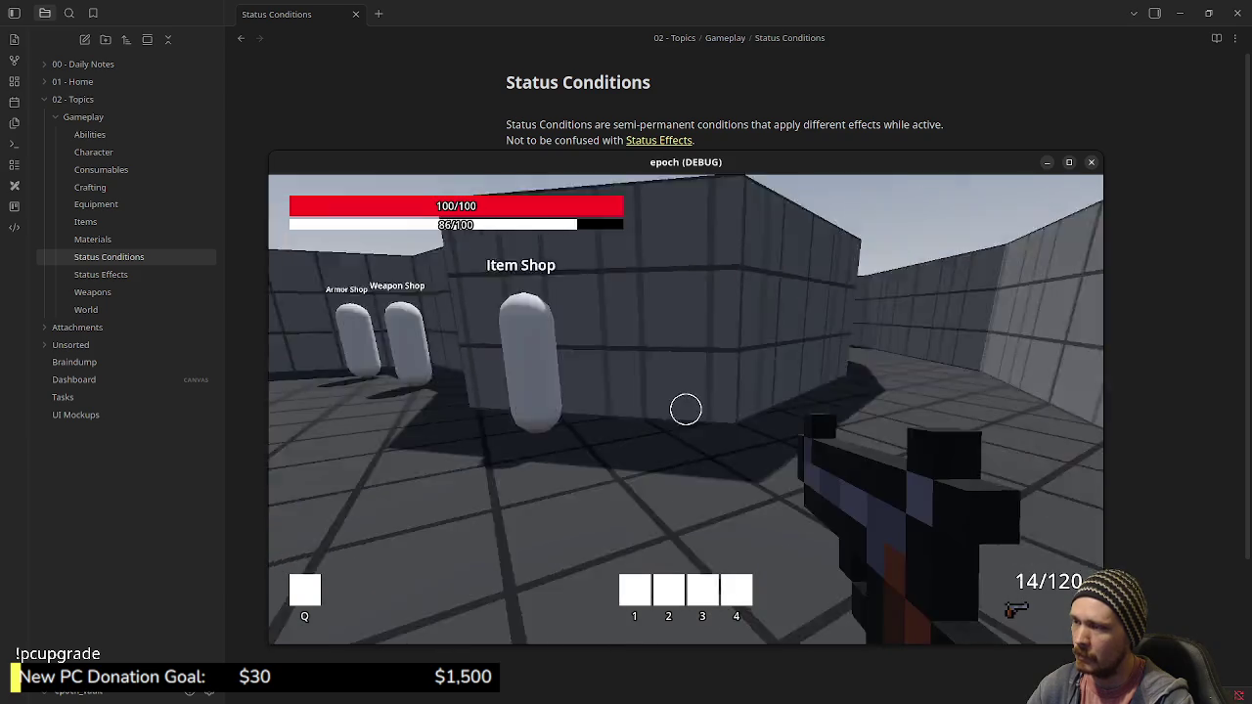
{"action": "key", "text": "w"}
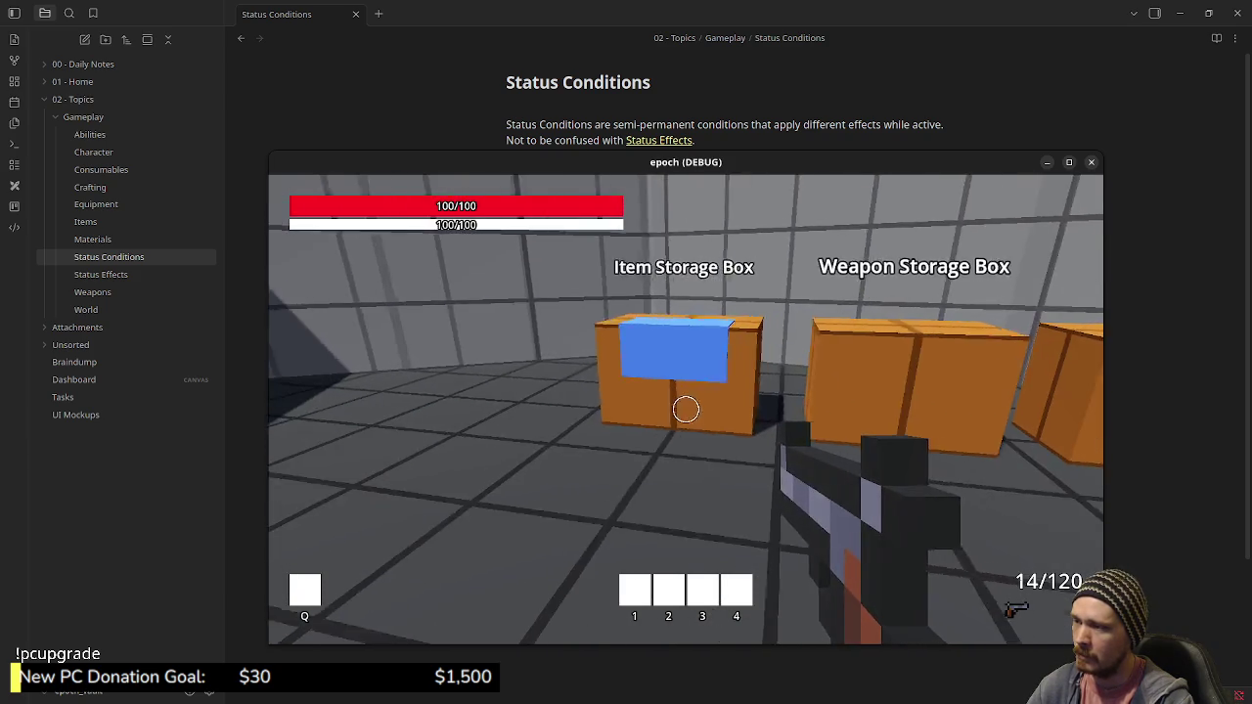
{"action": "key", "text": "shift+w"}
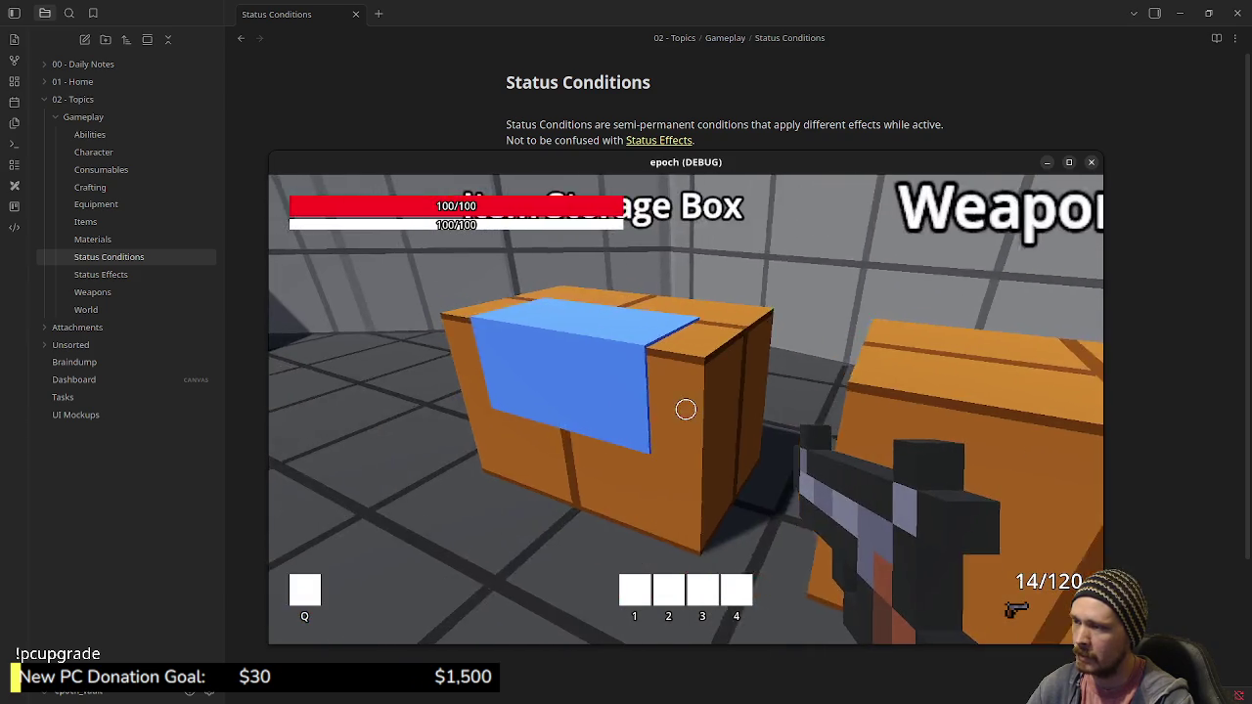
{"action": "key", "text": "w"}
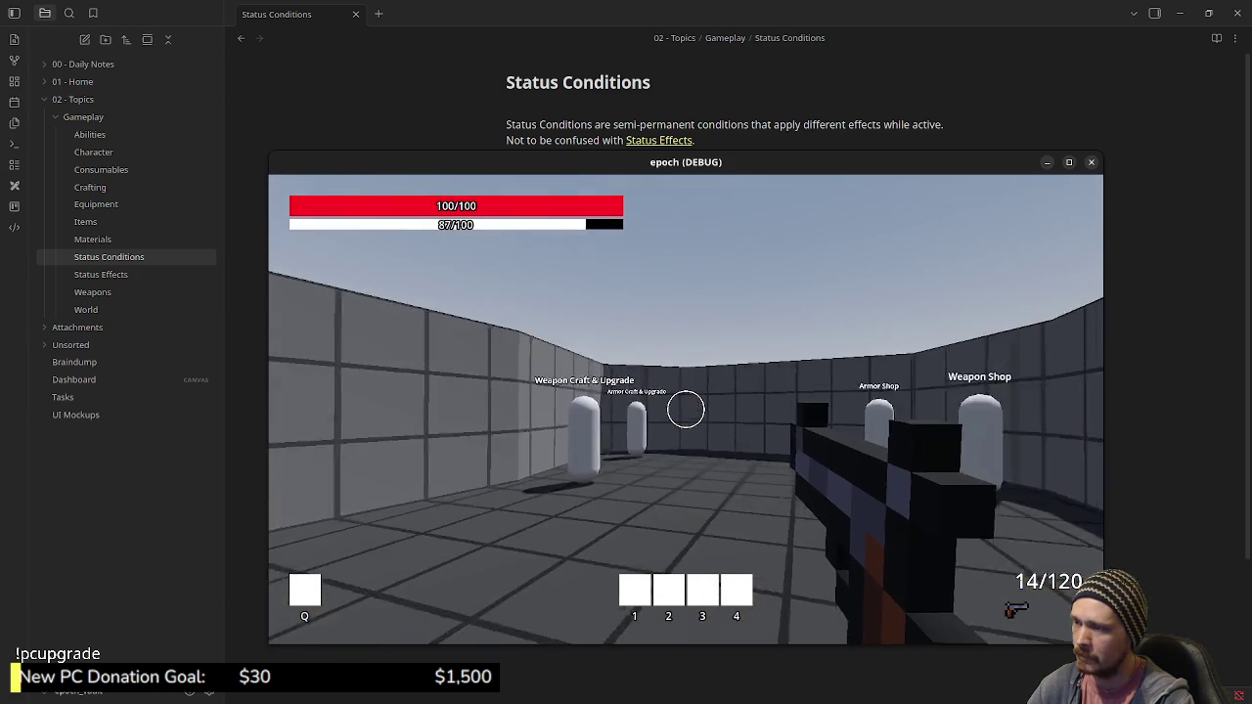
{"action": "key", "text": "s"}
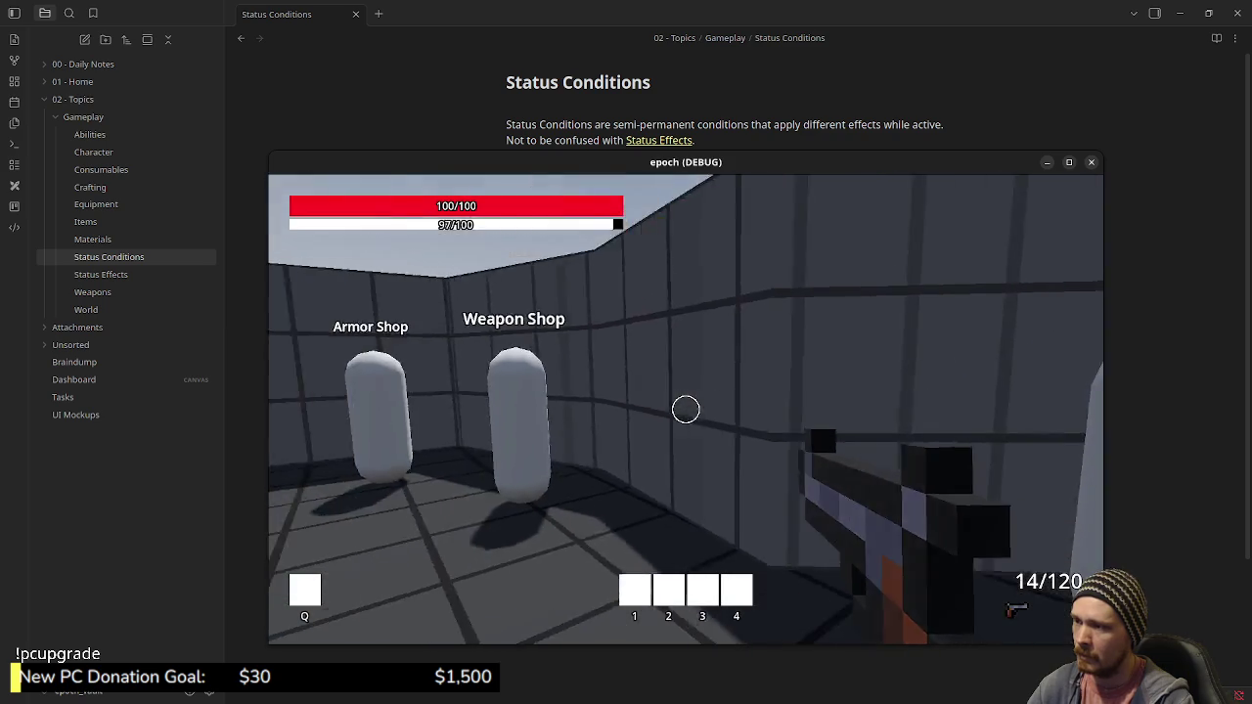
{"action": "key", "text": "w"}
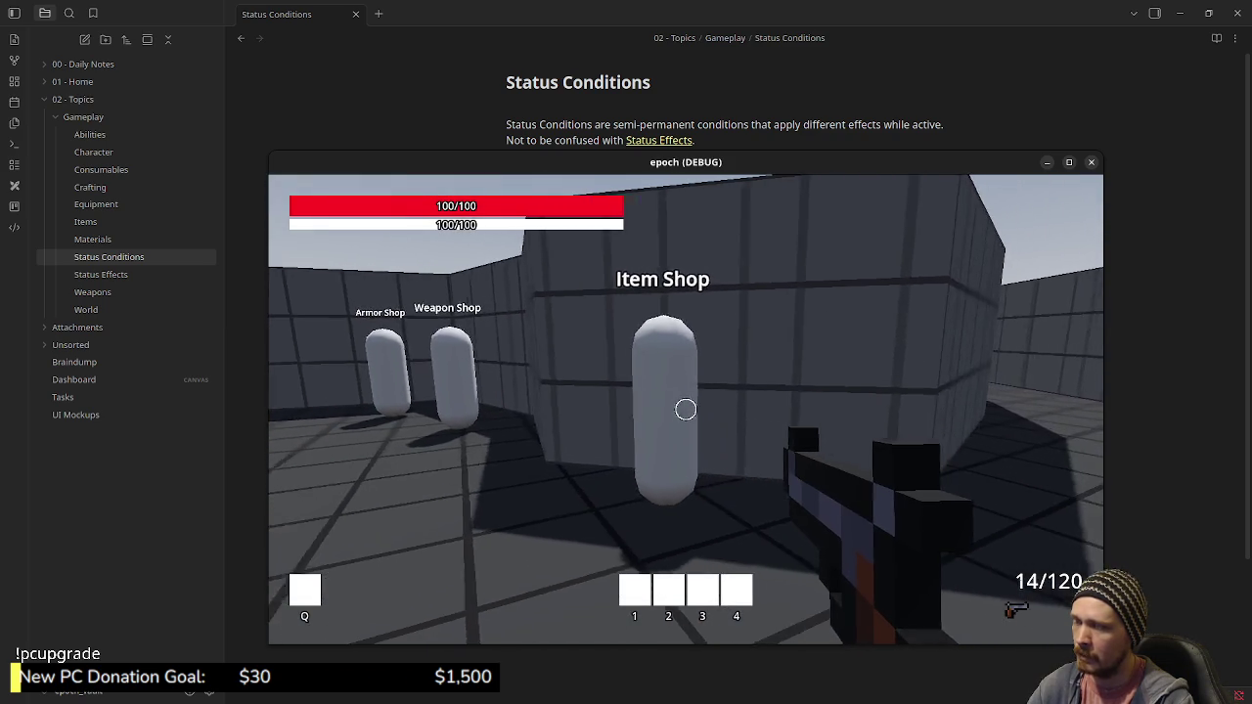
{"action": "key", "text": "Tab"}
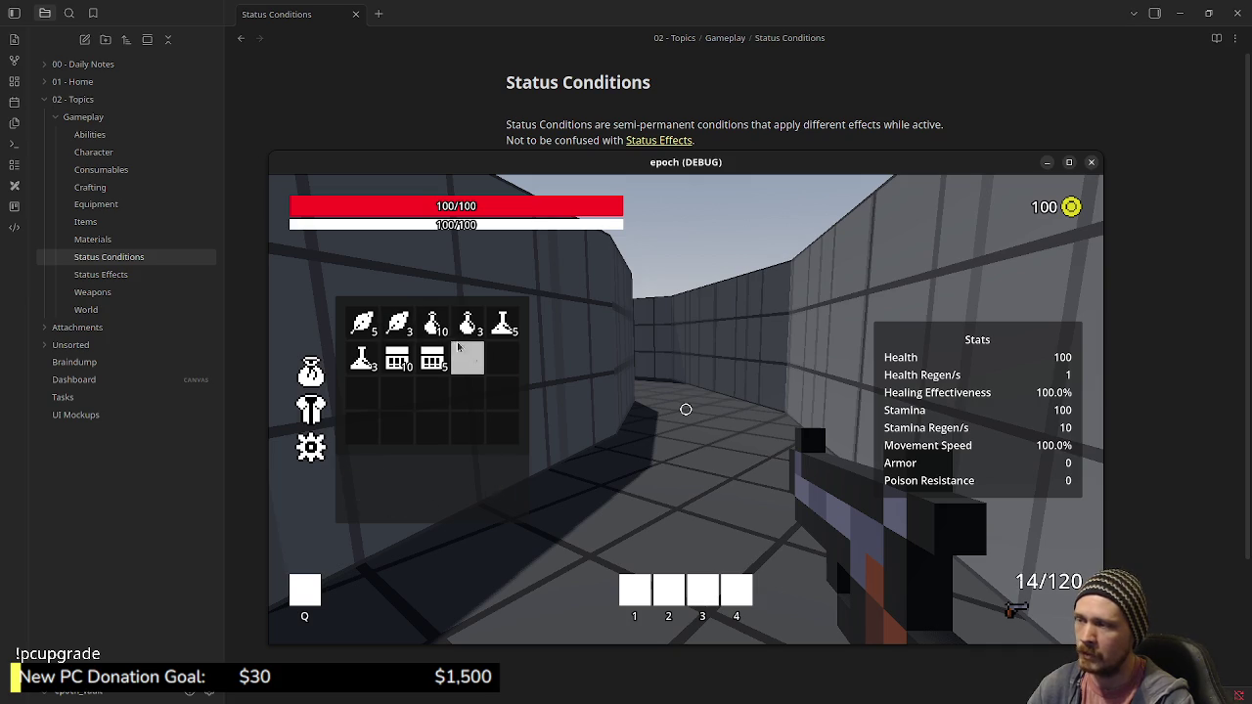
{"action": "key", "text": "Tab"}
Sprint down the corridor through the next blue portal into the green wilderness zone
{"action": "key", "text": "shift+w"}
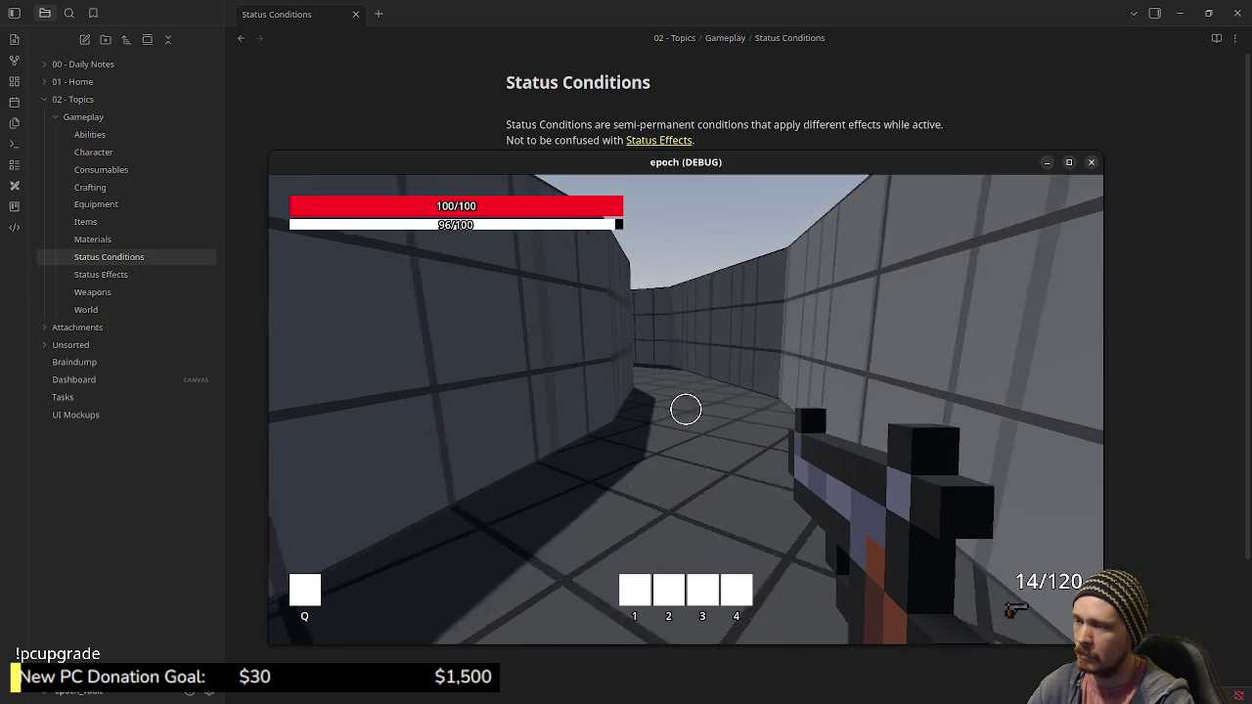
{"action": "key", "text": "shift+w"}
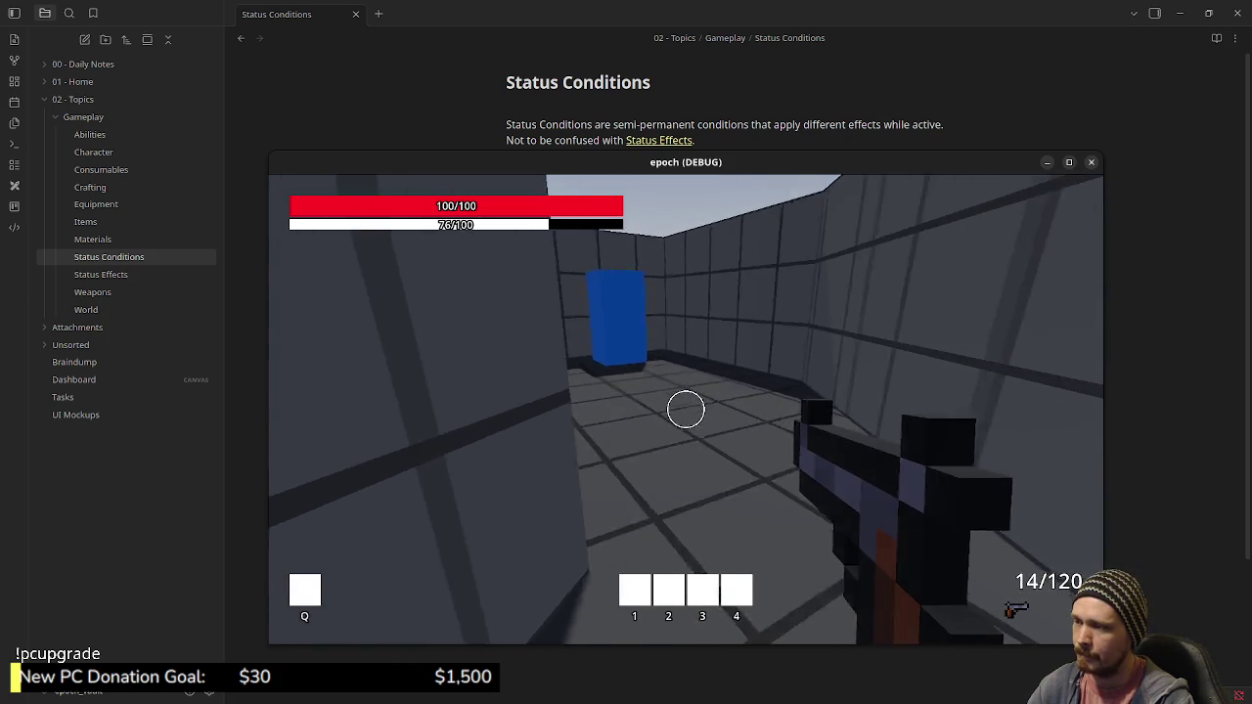
{"action": "key", "text": "shift+w"}
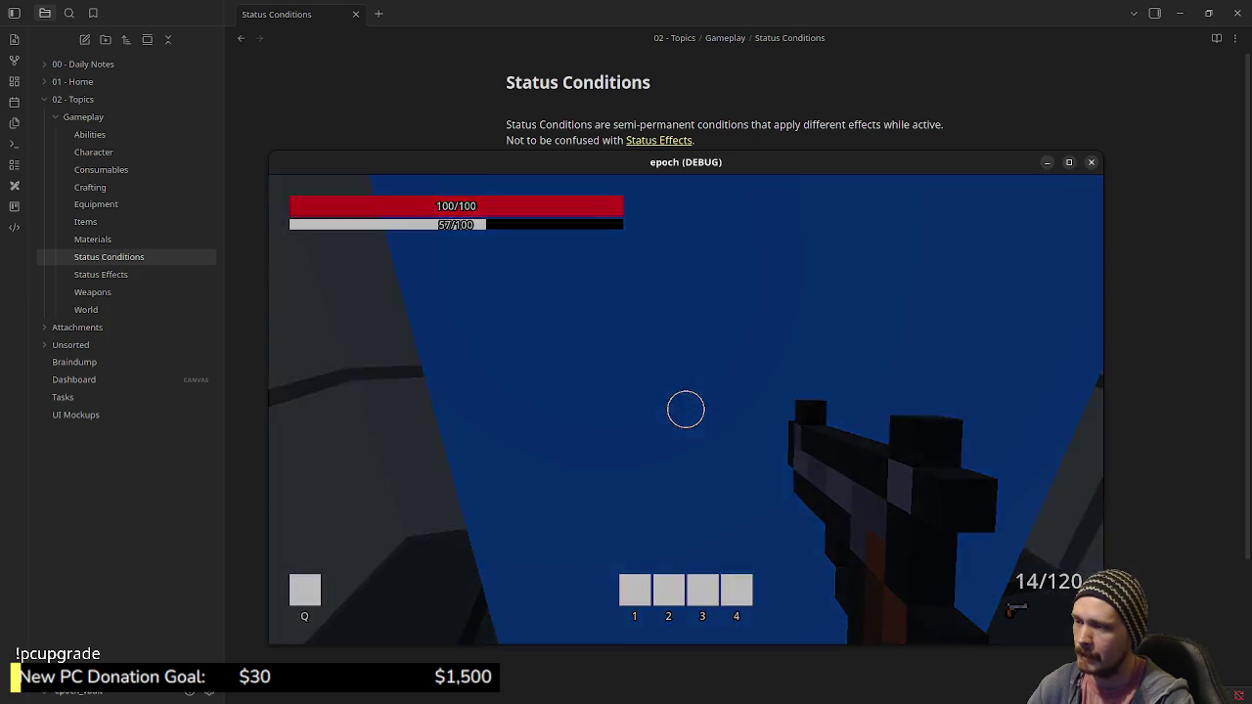
{"action": "key", "text": "shift+w"}
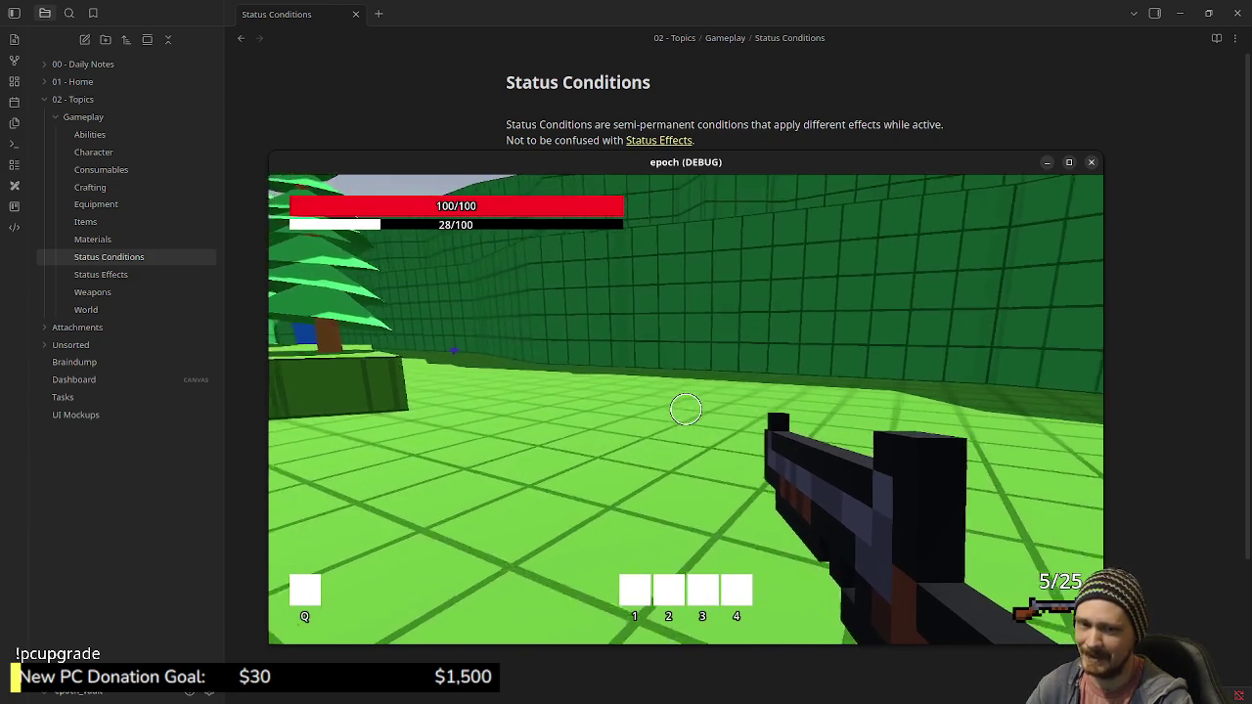
{"action": "key", "text": "a"}
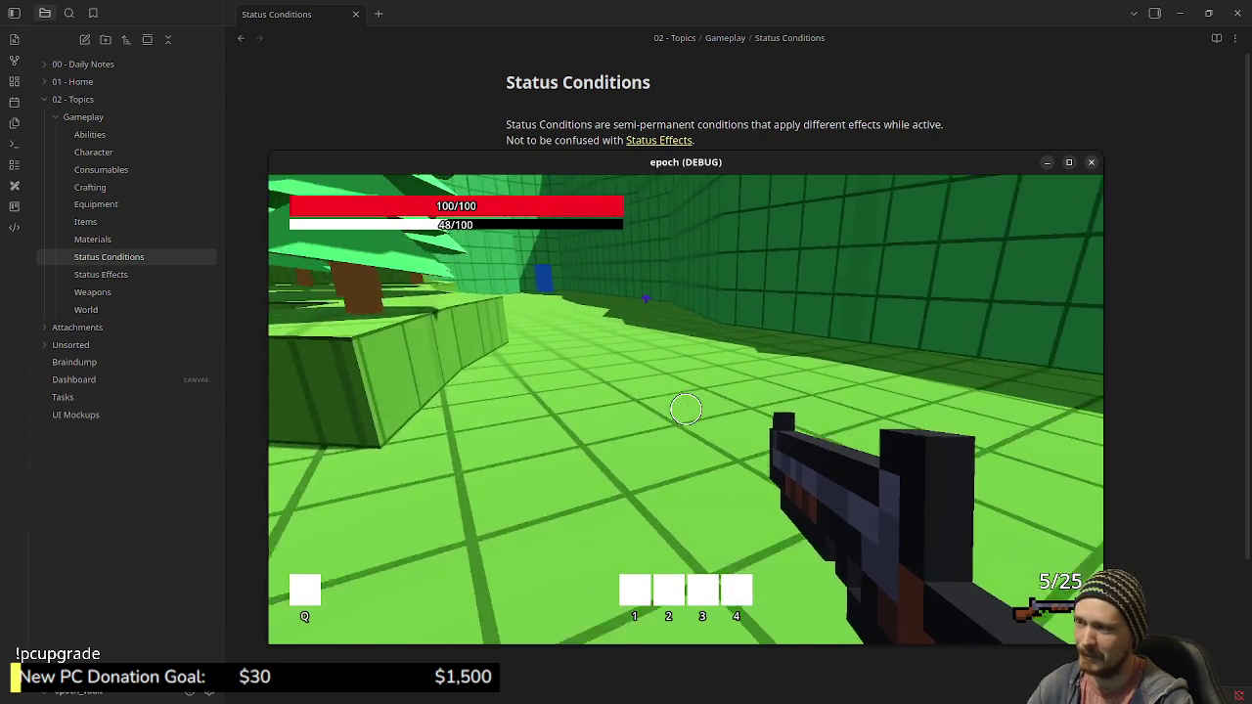
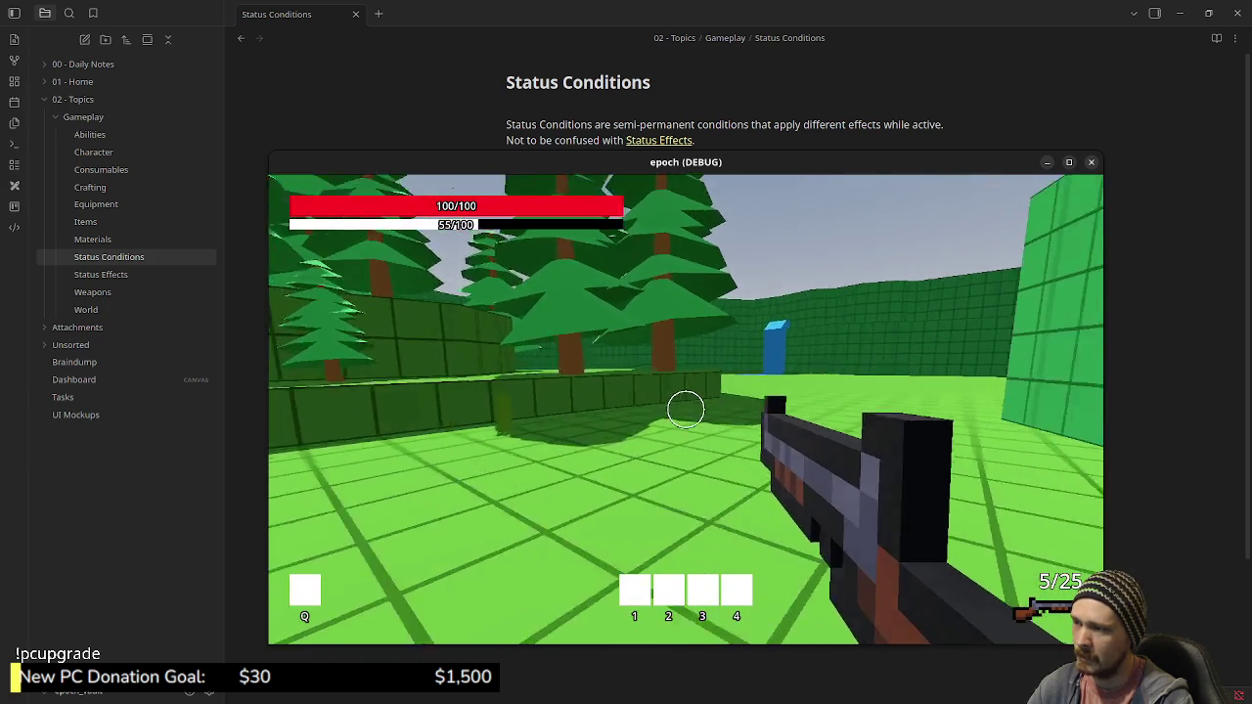
Walk forward across the green starting area up to and past the blue block
{"action": "mouse_move", "coordinate": [686, 409]}
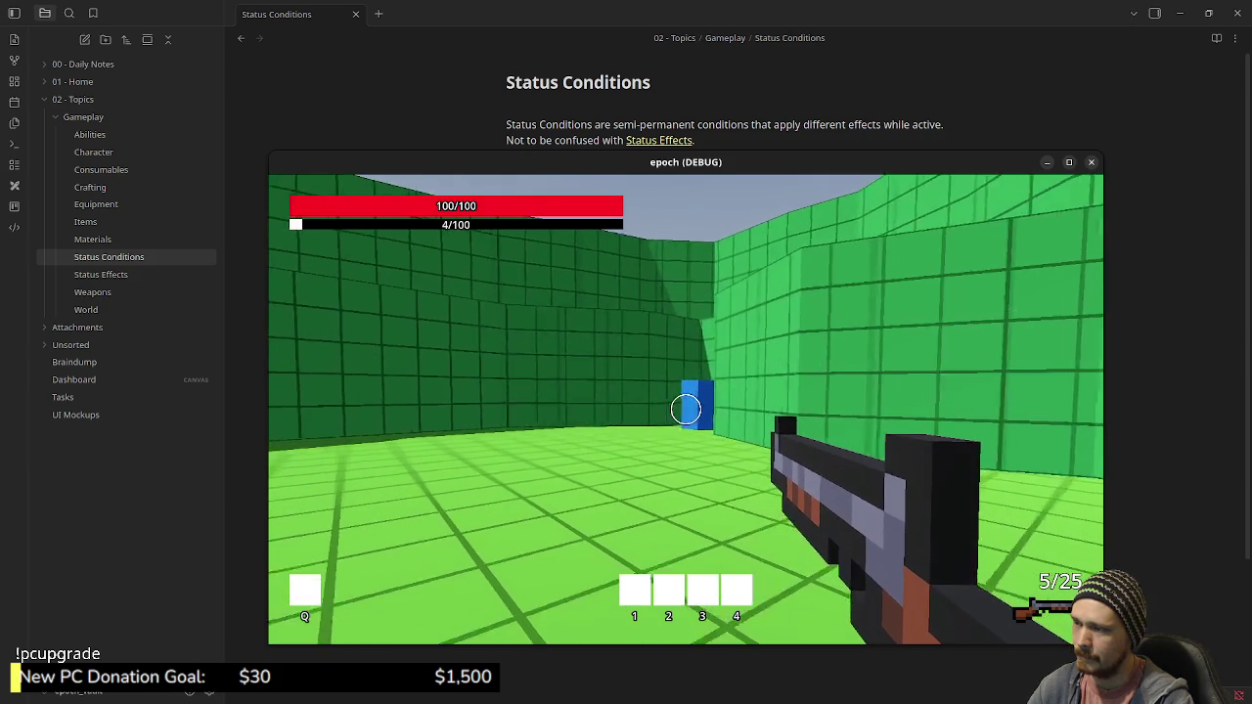
{"action": "key", "text": "w"}
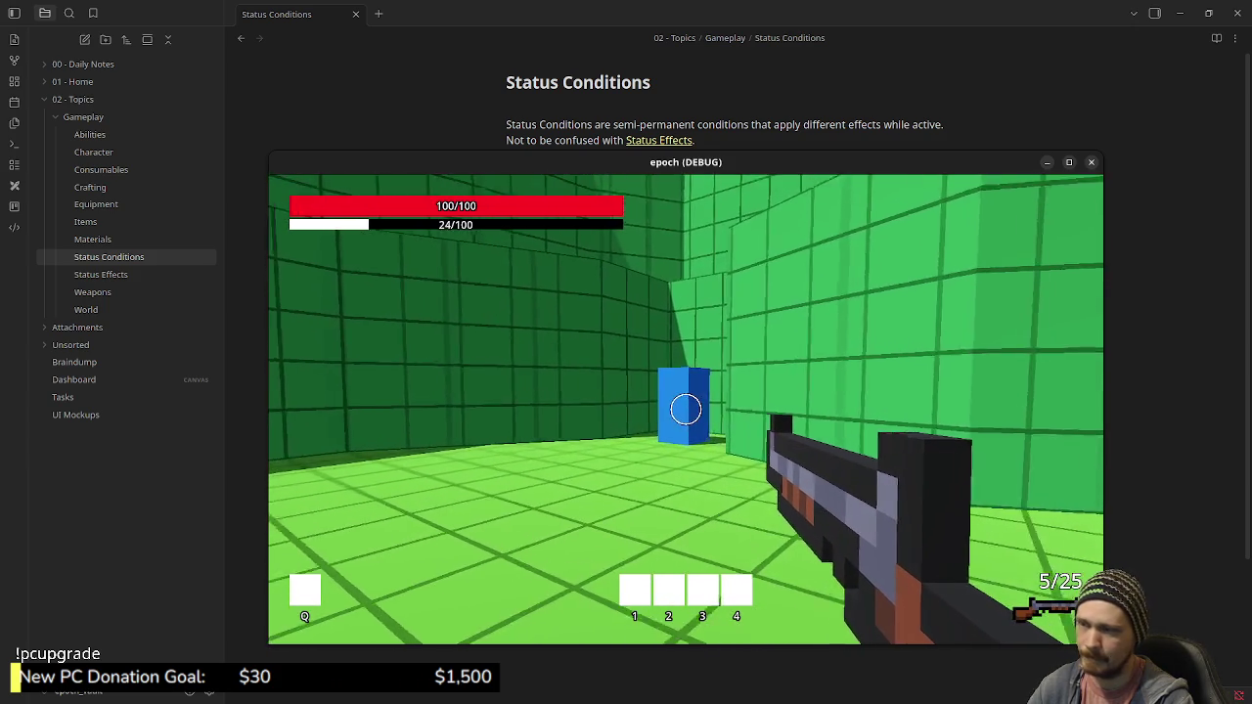
{"action": "key", "text": "w"}
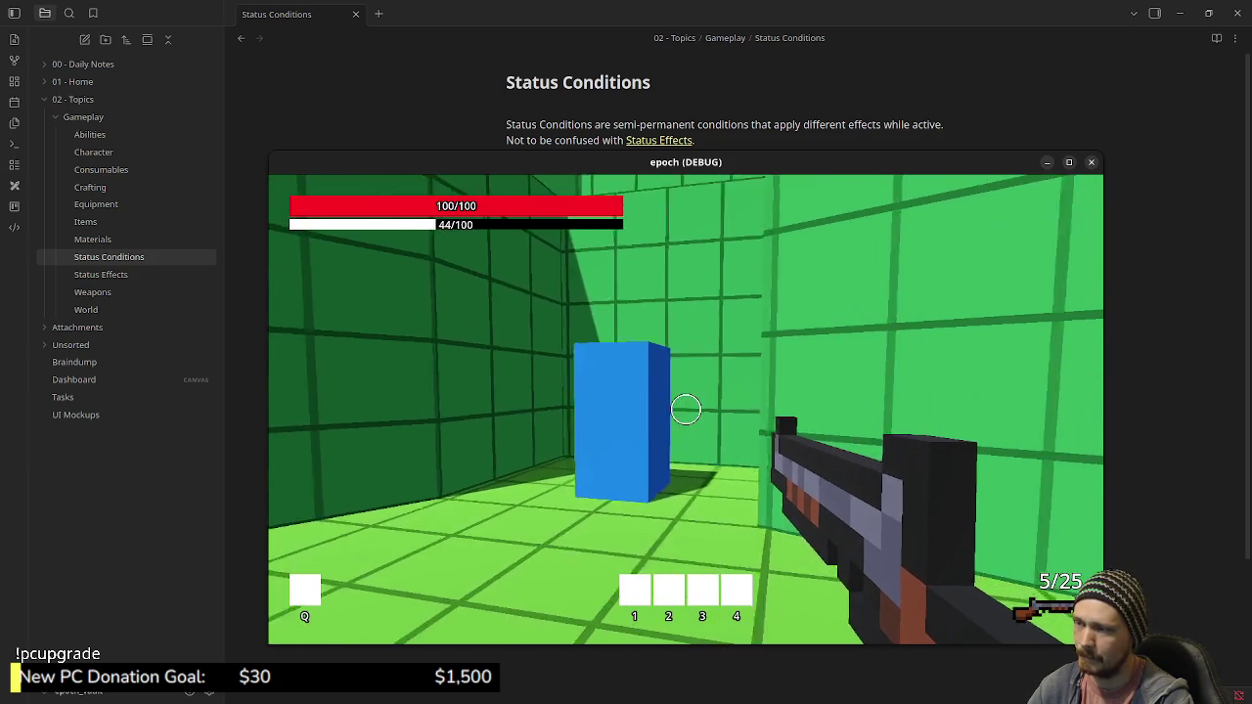
{"action": "key", "text": "w"}
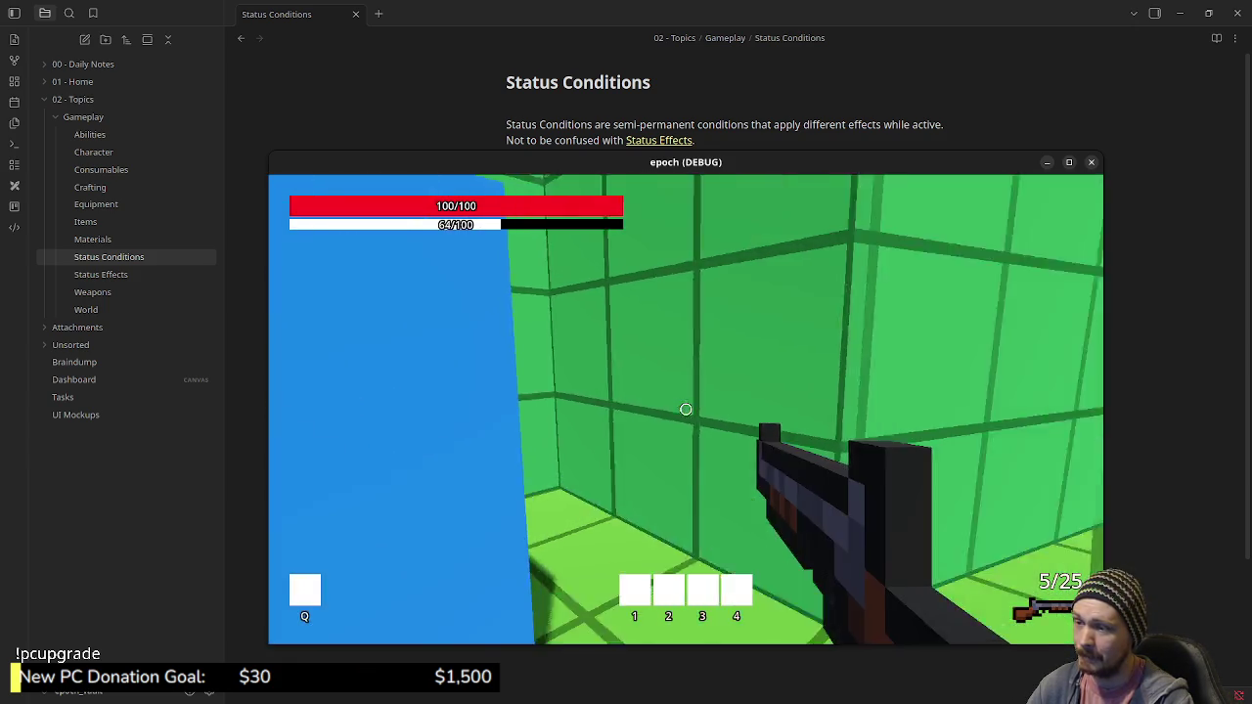
Teleport to the green corridor's blue block, back to the tree field, then to the corridor again
{"action": "mouse_move", "coordinate": [685, 409]}
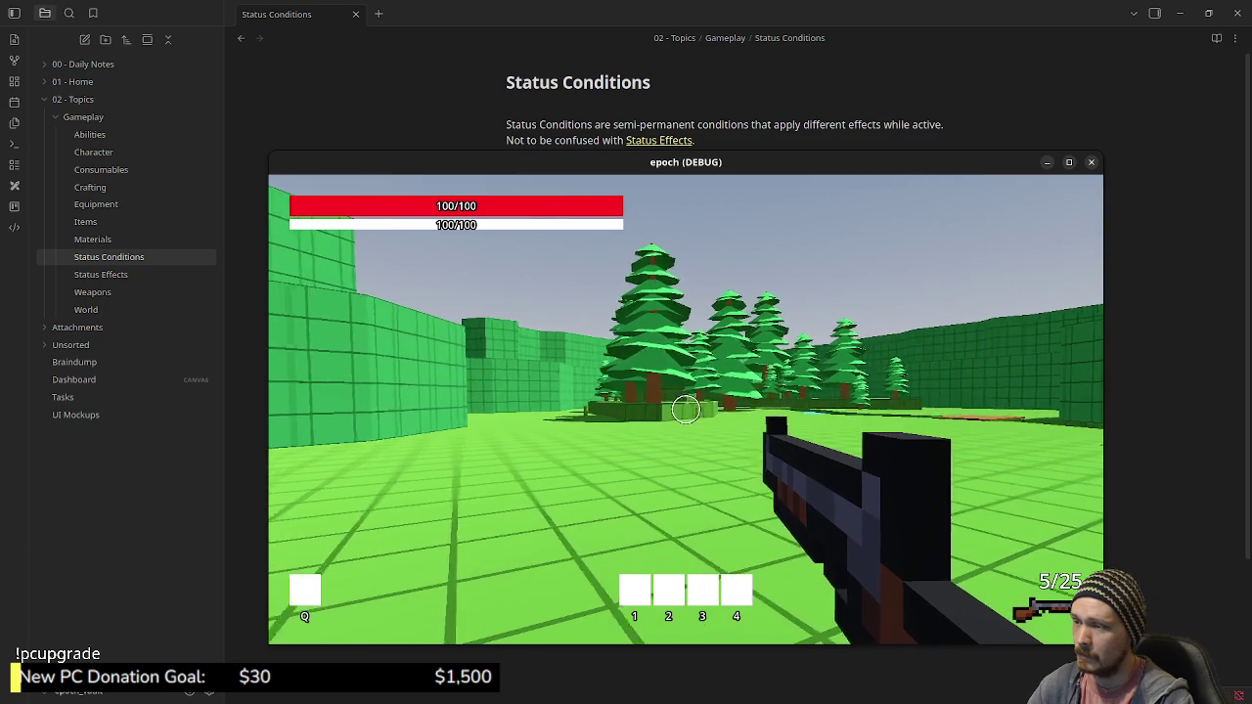
{"action": "key", "text": "w"}
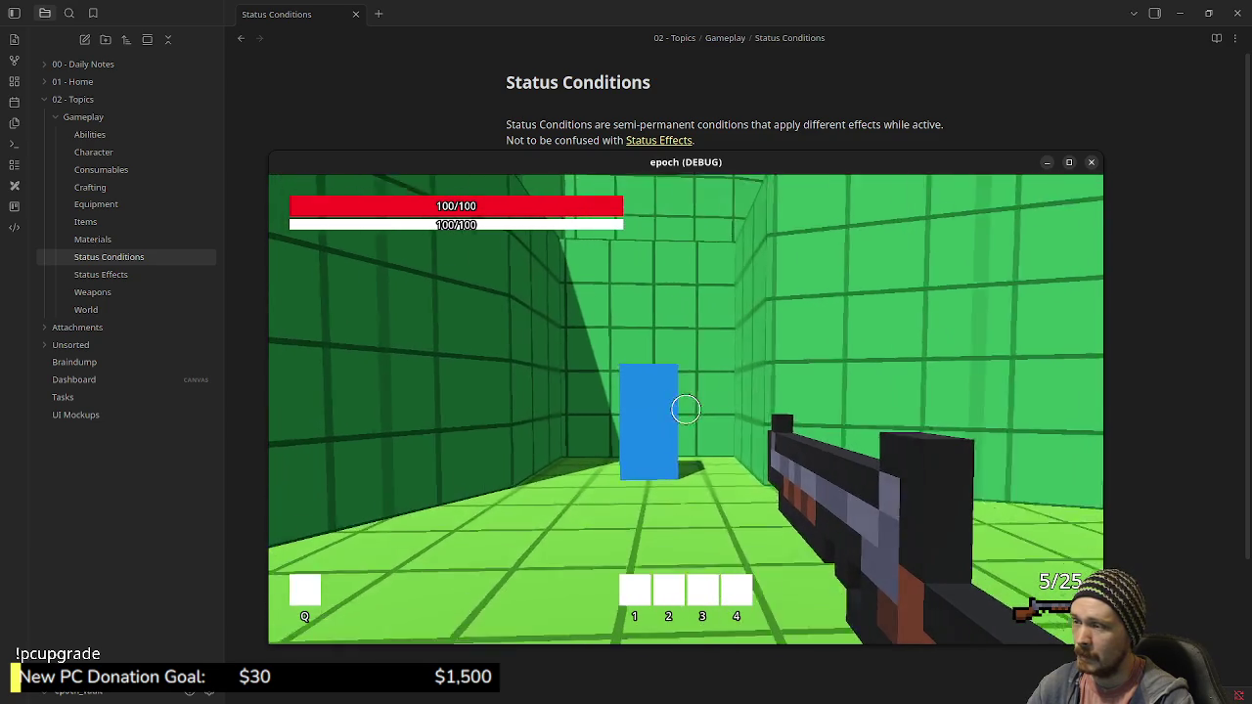
{"action": "key", "text": "w"}
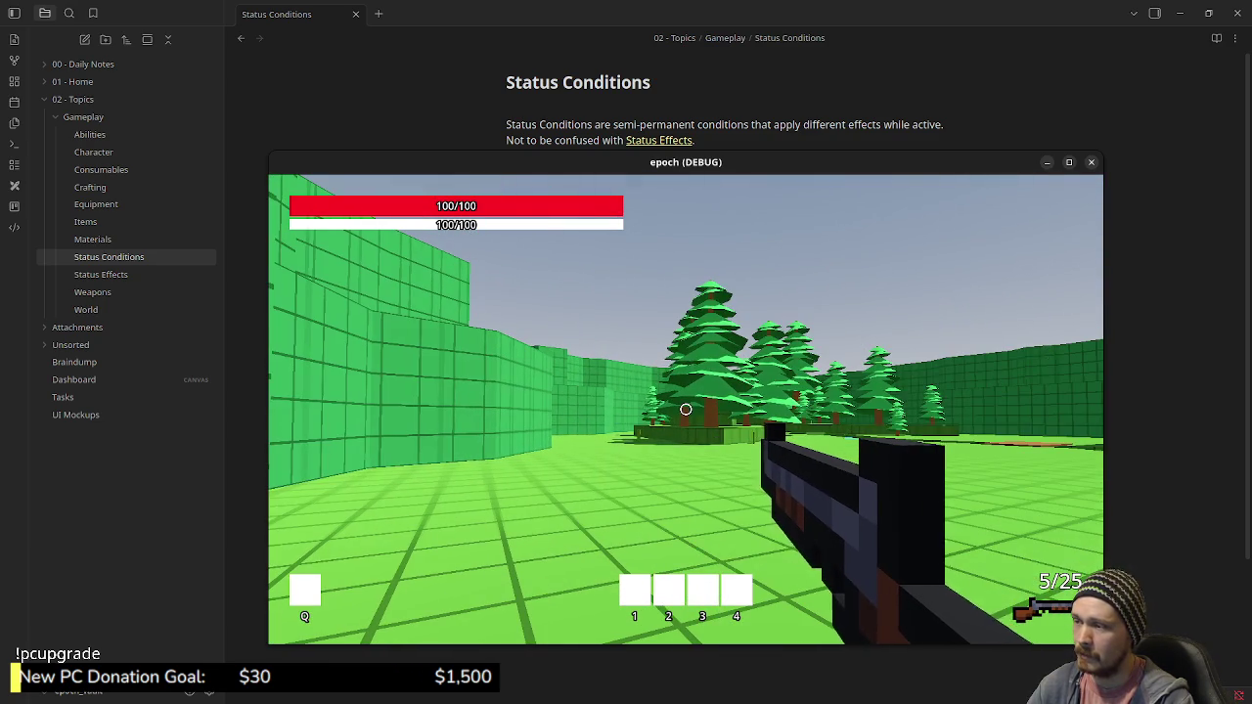
{"action": "key", "text": "w"}
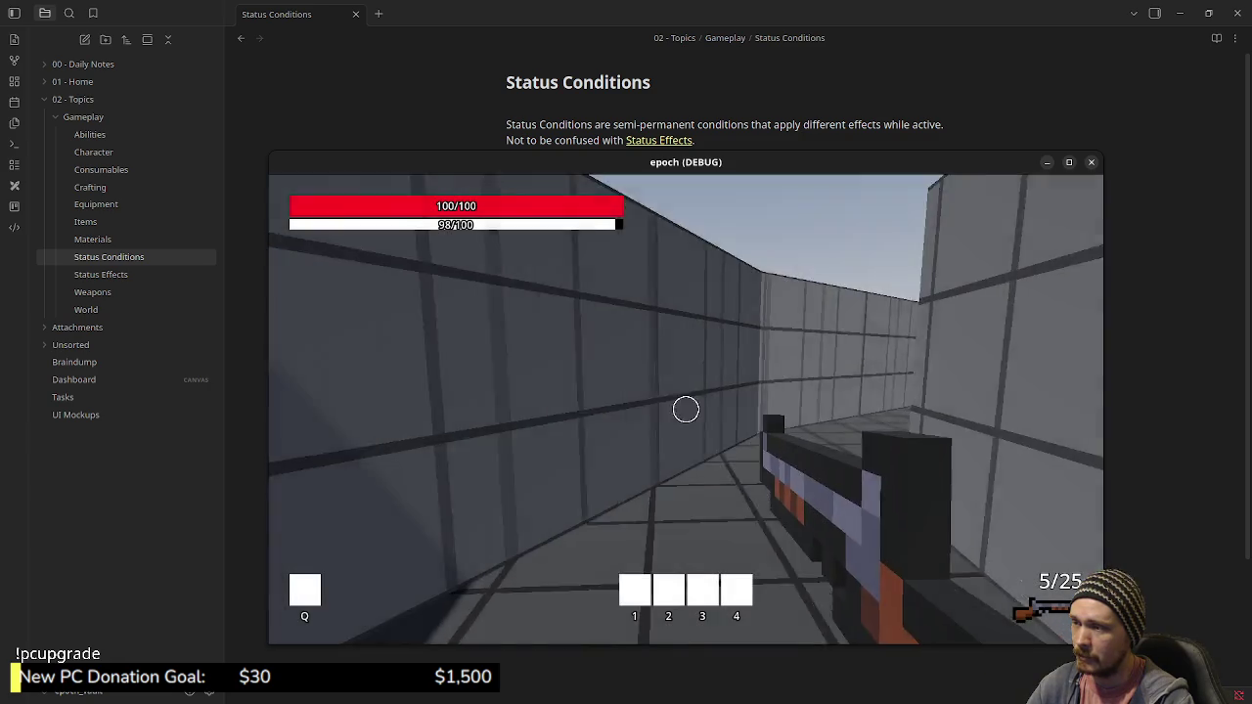
Walk down the grey corridor into town and view the Armor, Weapon Shop and Weapon Craft figures and storage boxes
{"action": "key", "text": "w"}
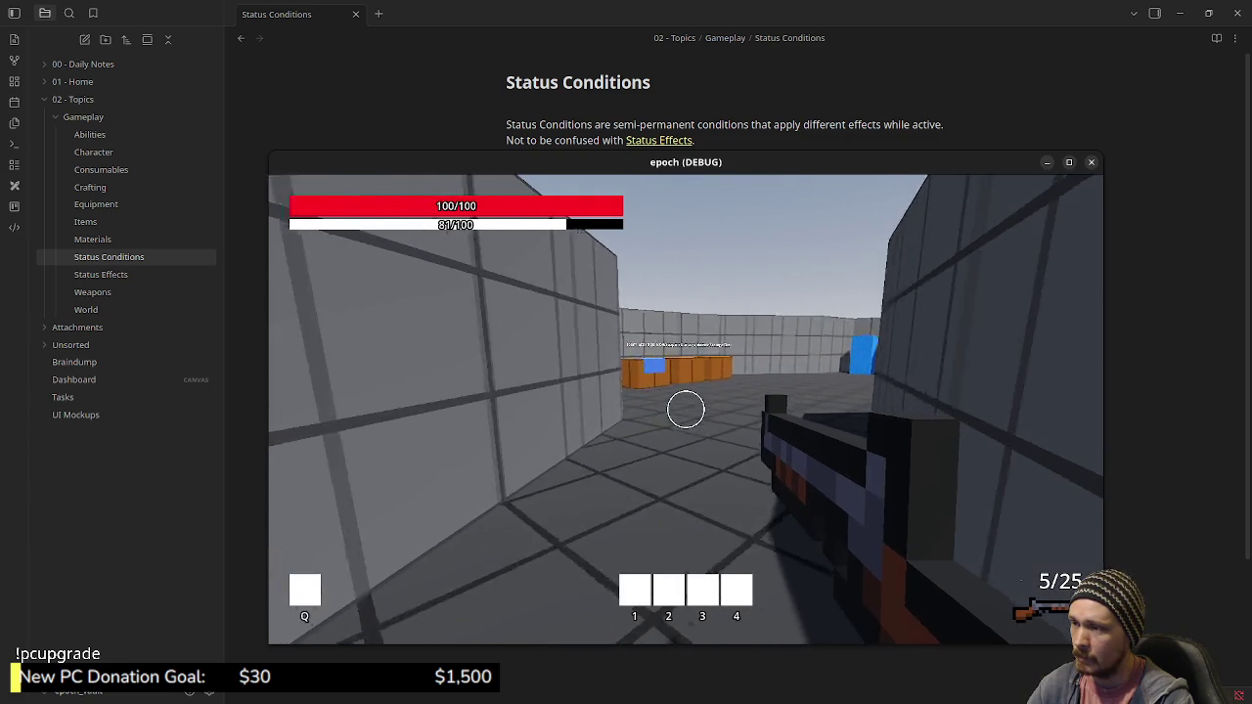
{"action": "key", "text": "w"}
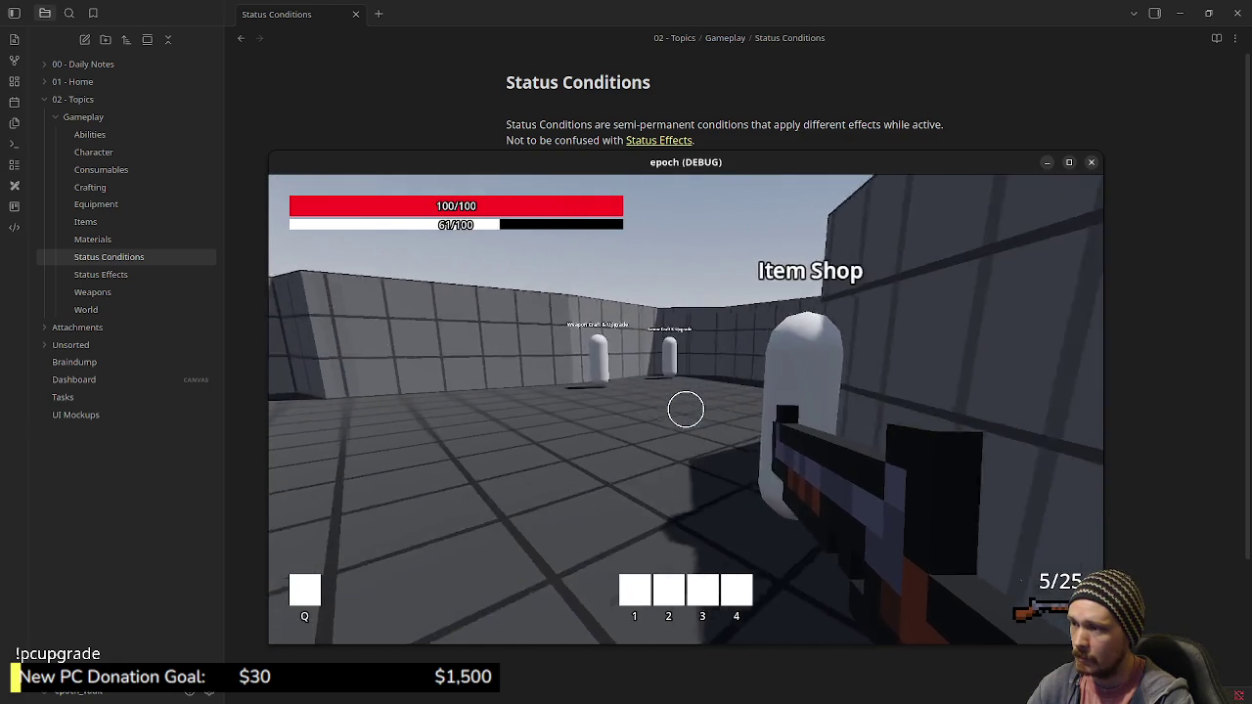
{"action": "key", "text": "w"}
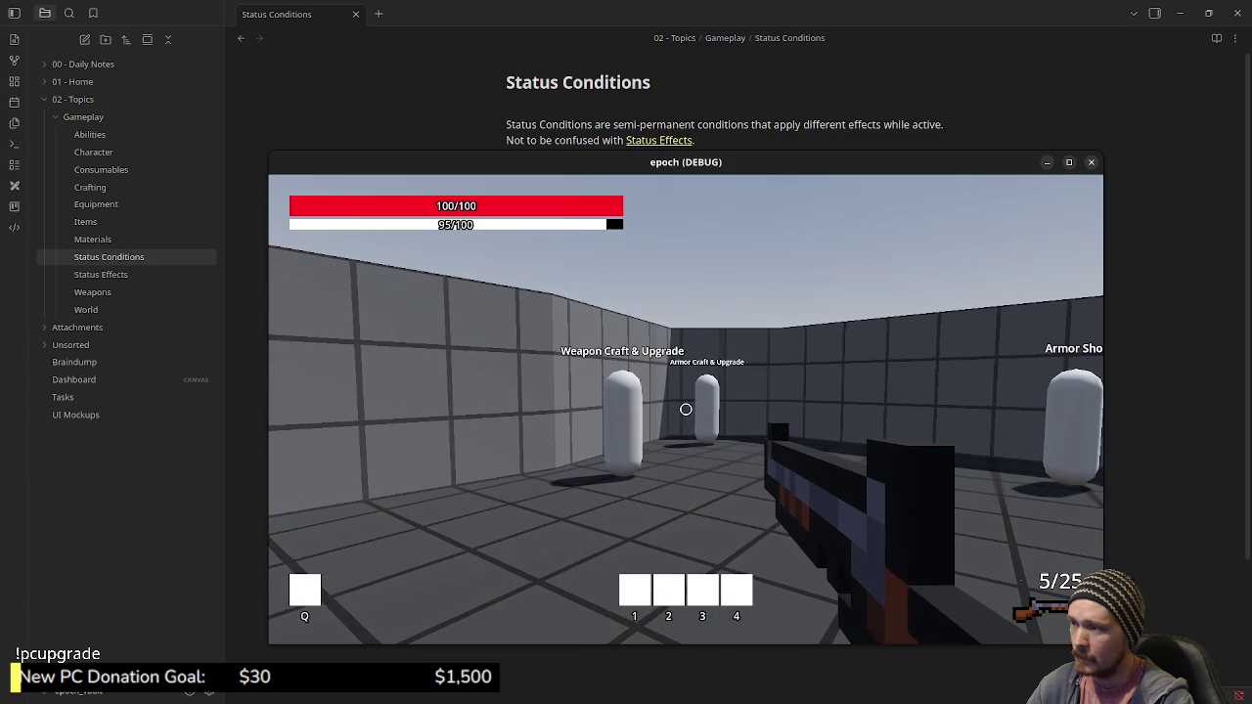
{"action": "key", "text": "w"}
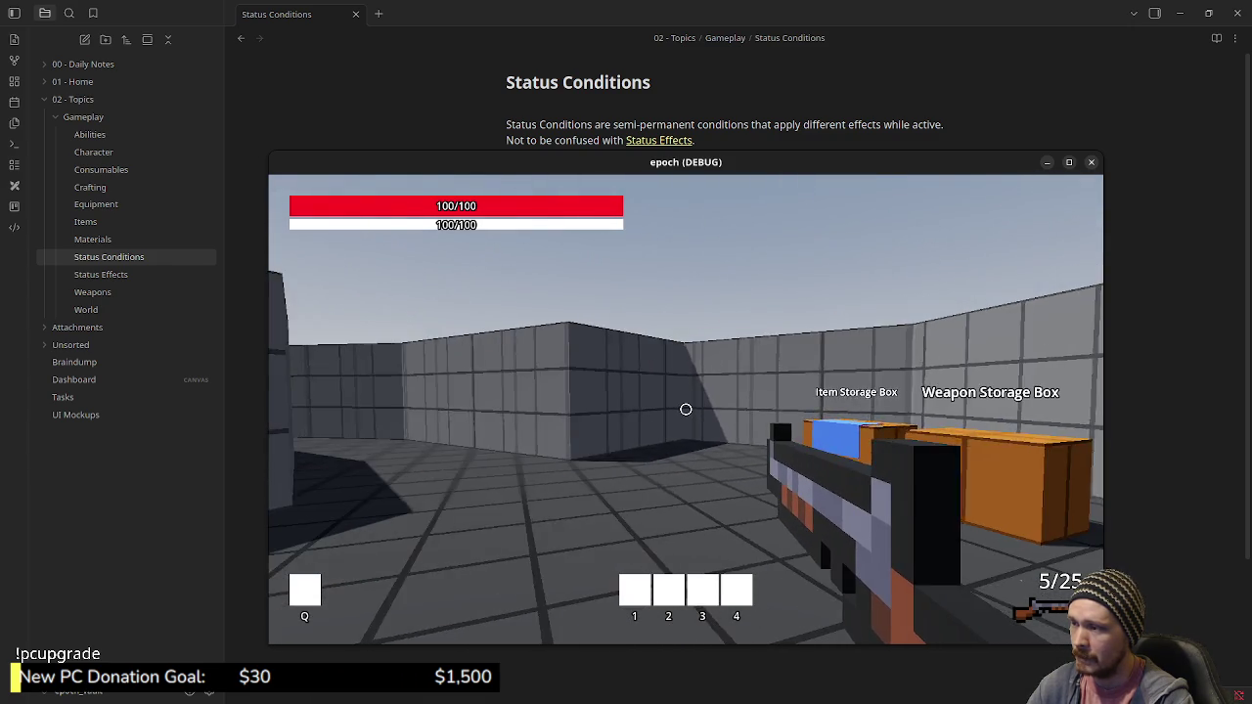
{"action": "key", "text": "Tab"}
{"action": "key", "text": "Tab"}
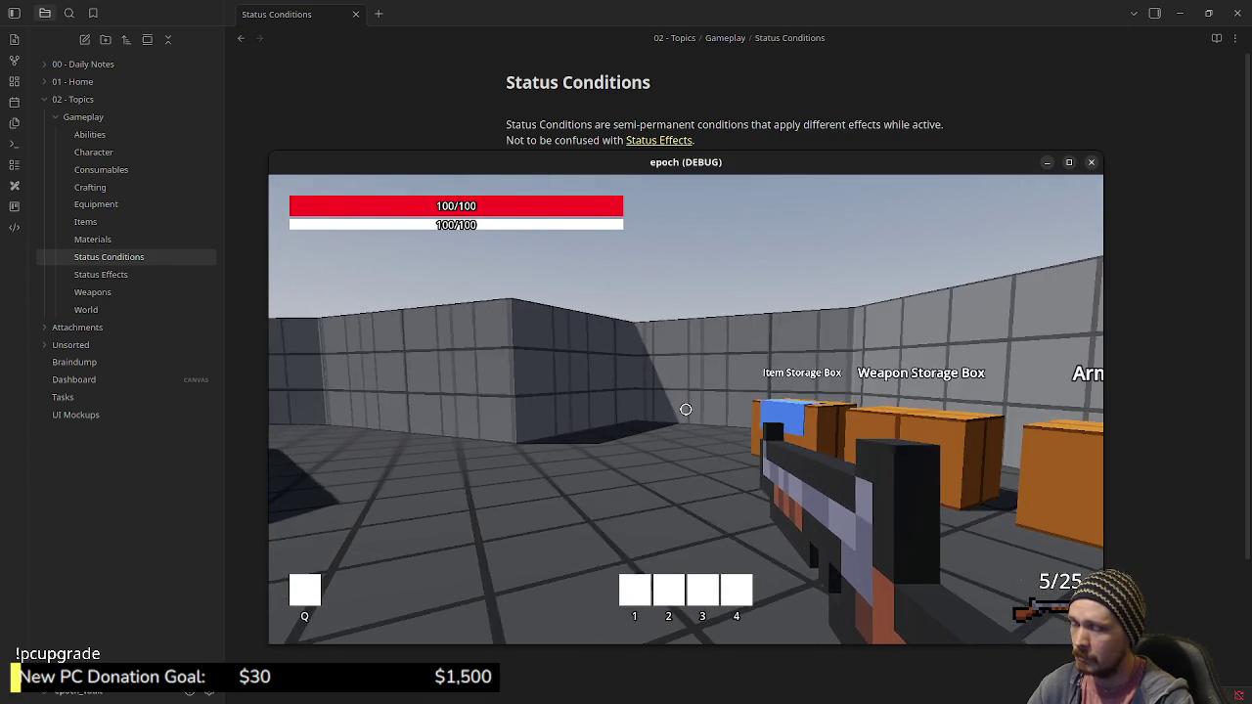
Turn back toward the shop figures and check the inventory and character stats, then close them
{"action": "key", "text": "w"}
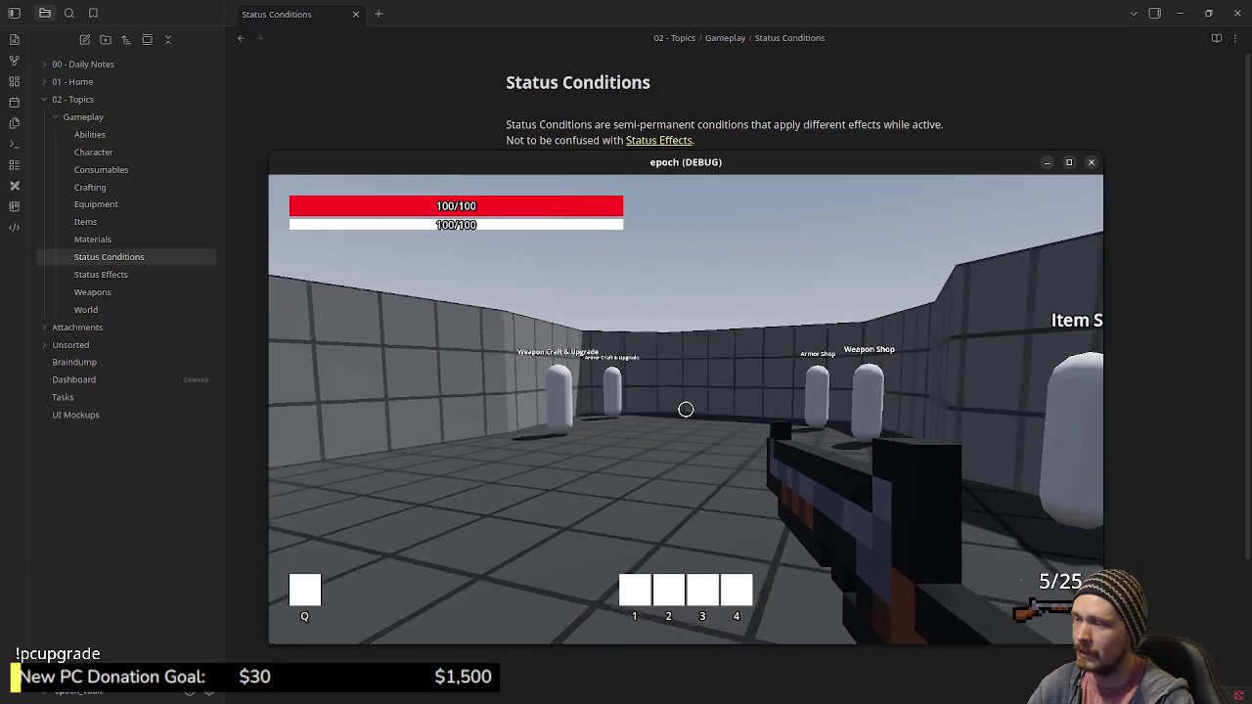
{"action": "key", "text": "w"}
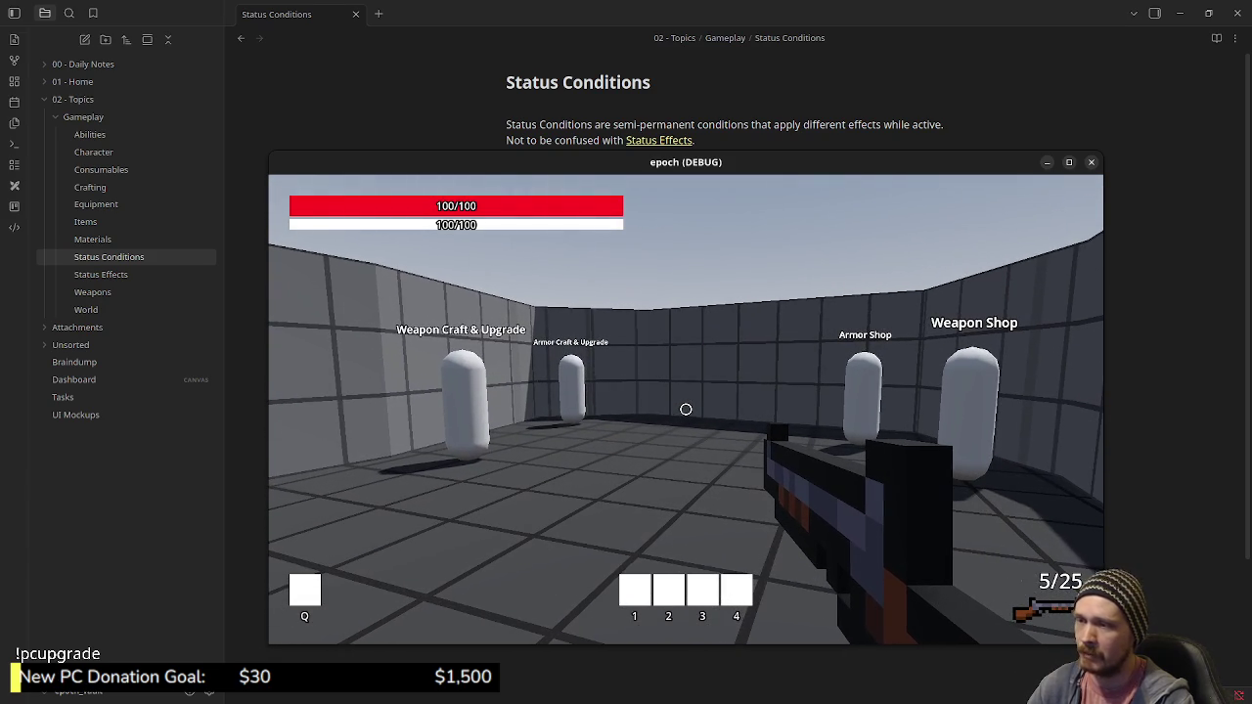
{"action": "key", "text": "Tab"}
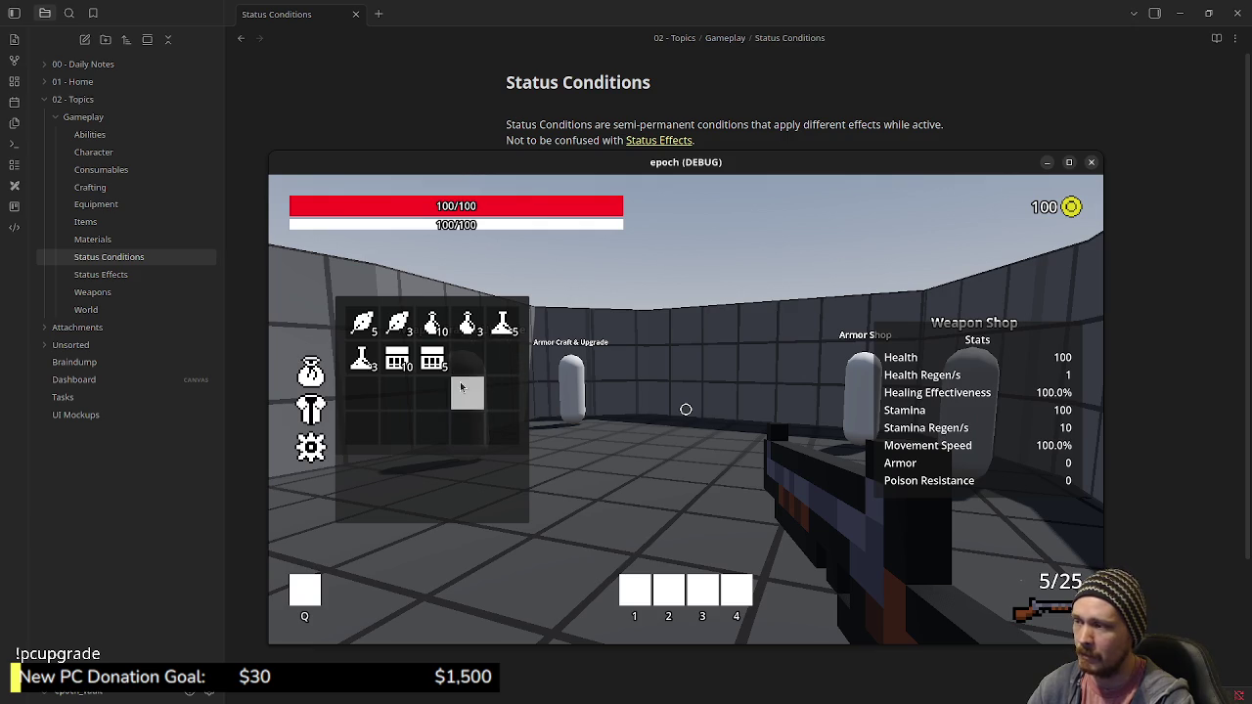
{"action": "key", "text": "Tab"}
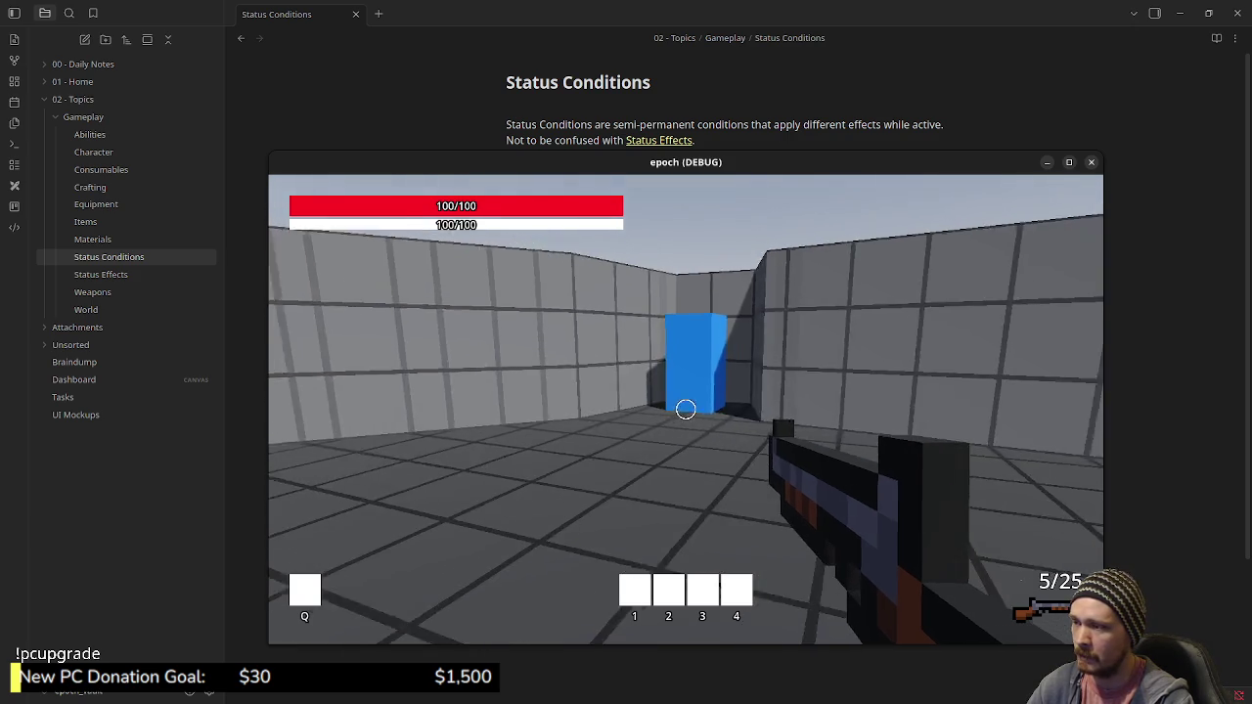
Walk into the shop room past Armor Craft & Upgrade to the Weapon Craft & Upgrade figure
{"action": "key", "text": "Tab"}
{"action": "key", "text": "Tab"}
{"action": "key", "text": "shift+w"}
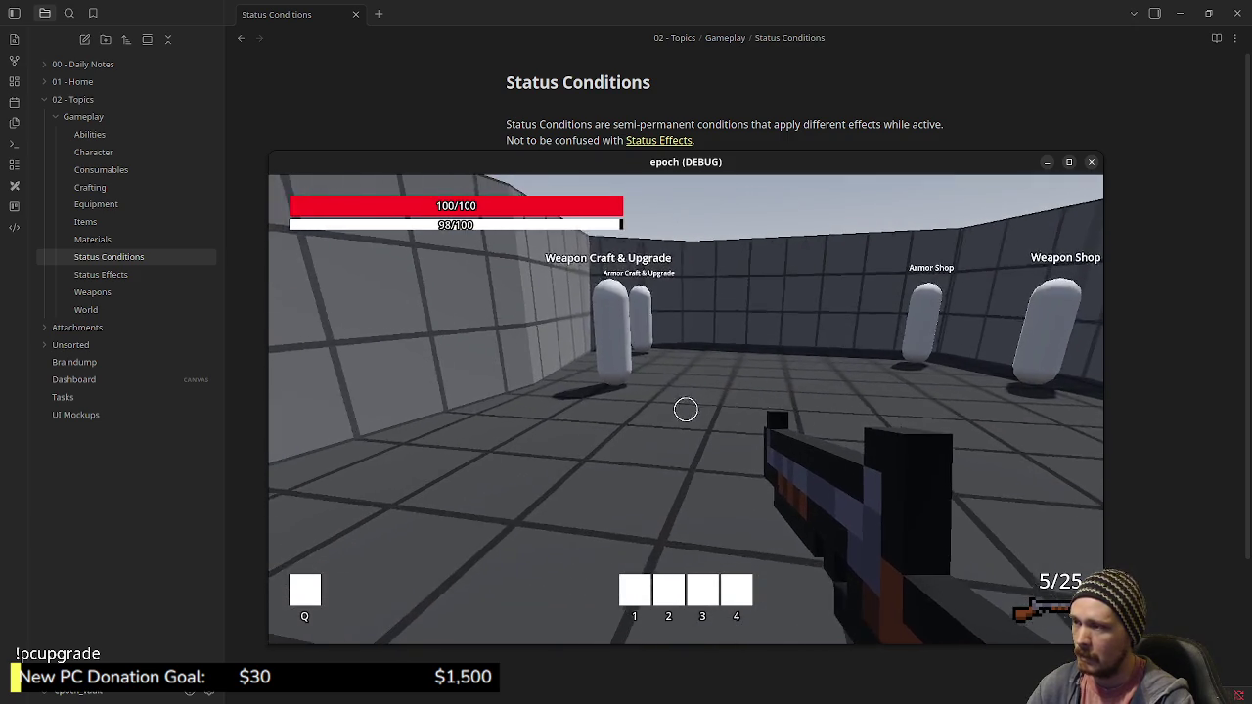
{"action": "key", "text": "w"}
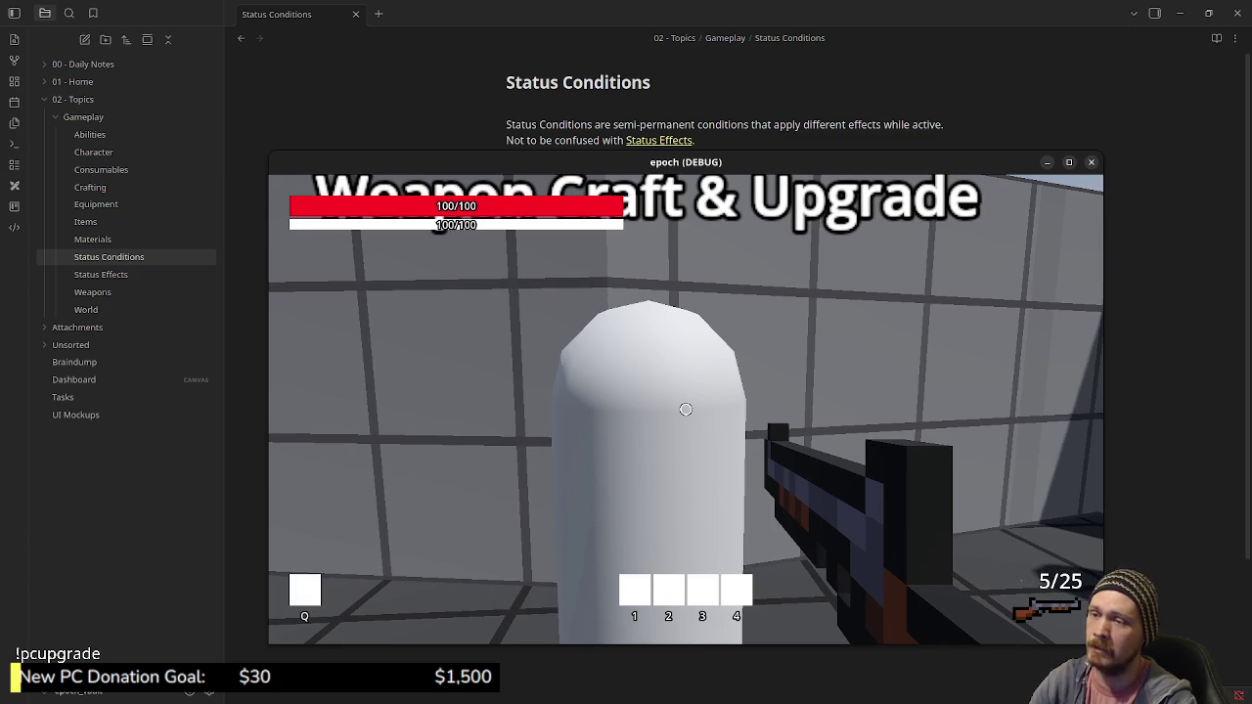
Turn and walk up close to the Armor Craft & Upgrade station
{"action": "key", "text": "s"}
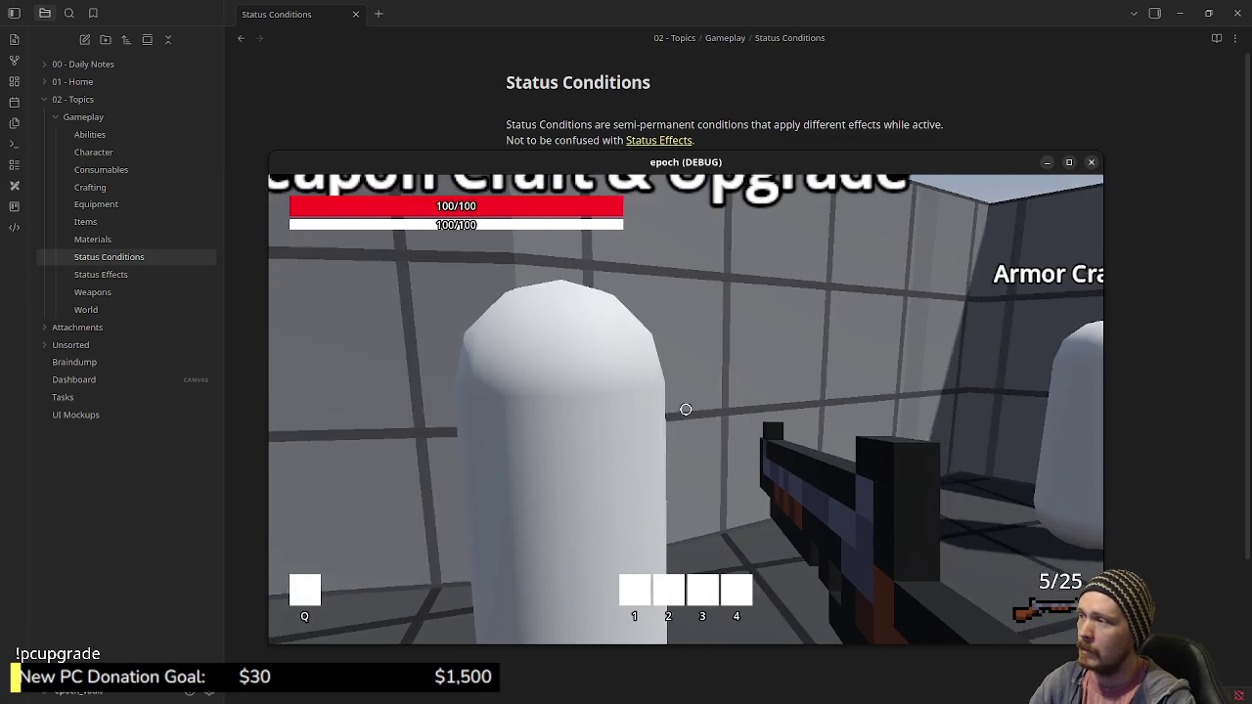
{"action": "key", "text": "w"}
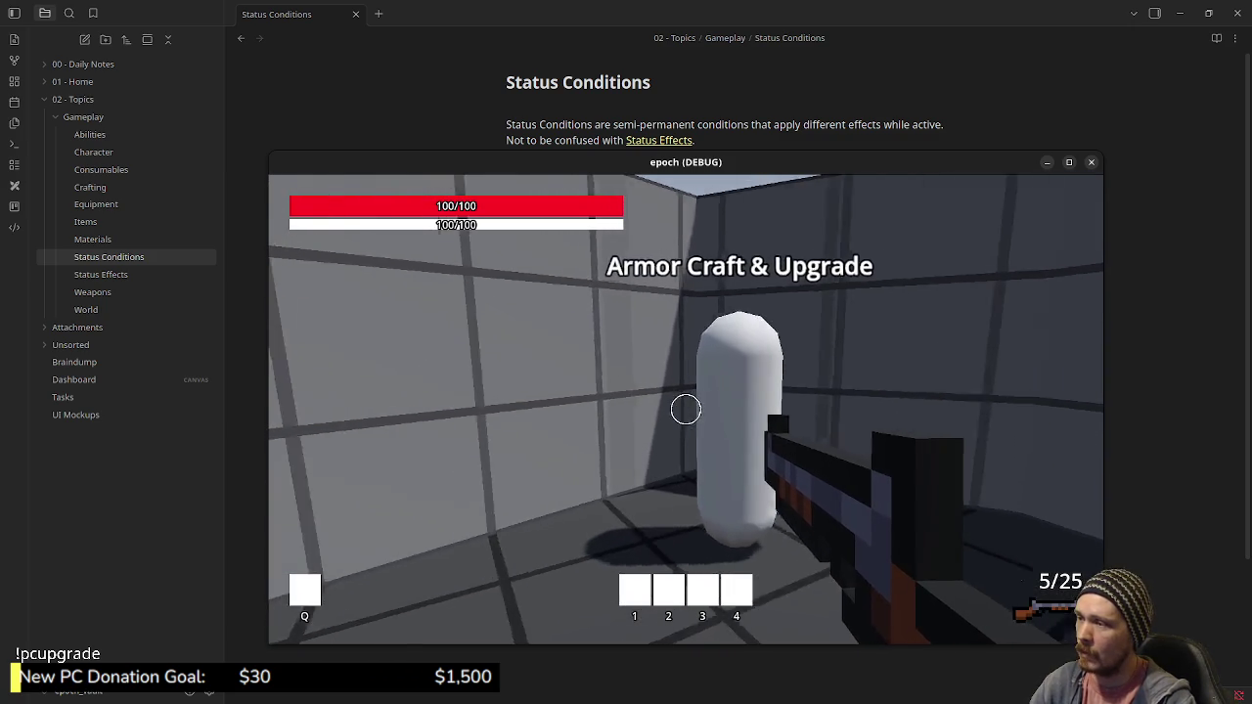
{"action": "key", "text": "w"}
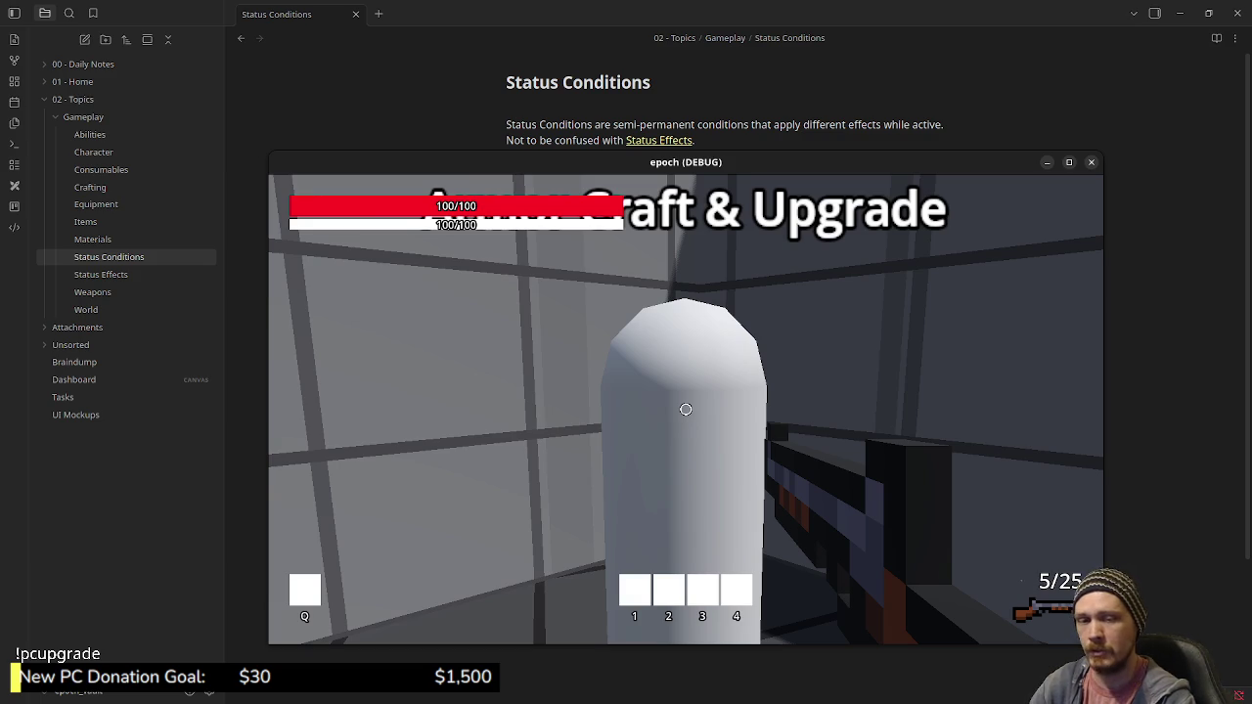
Walk past the pillar back through the shop area and sprint over to face the storage boxes
{"action": "key", "text": "w"}
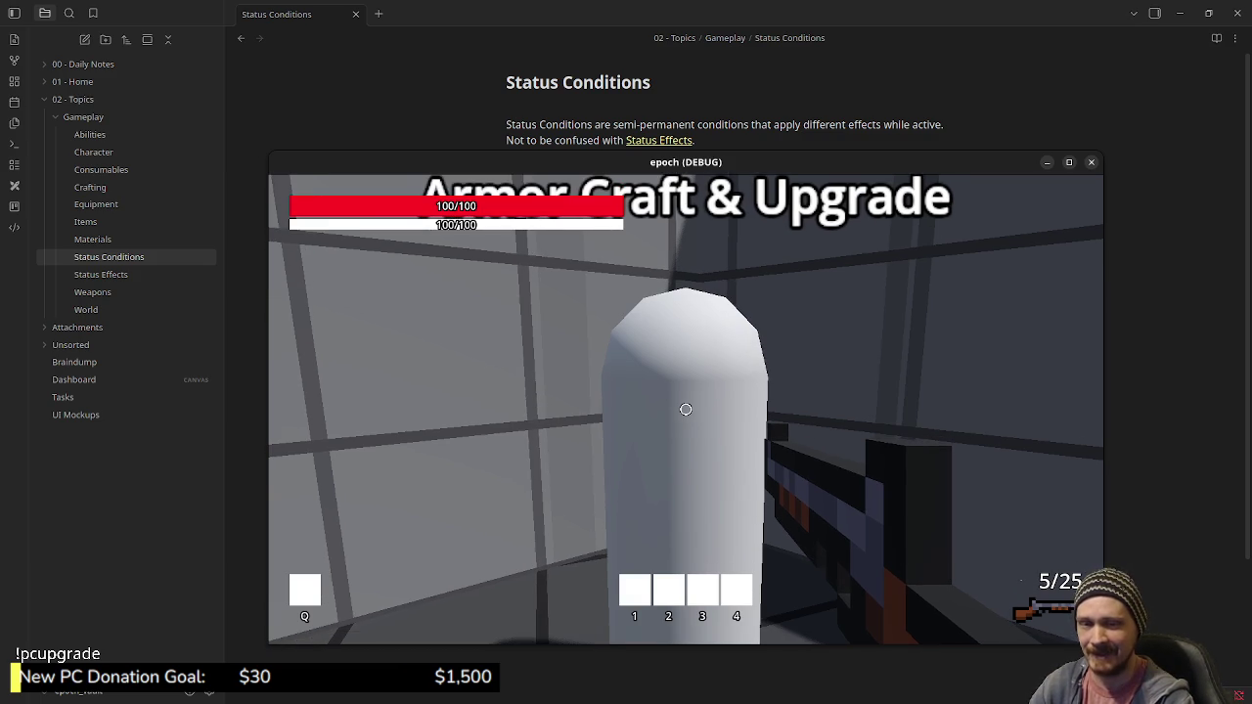
{"action": "key", "text": "w"}
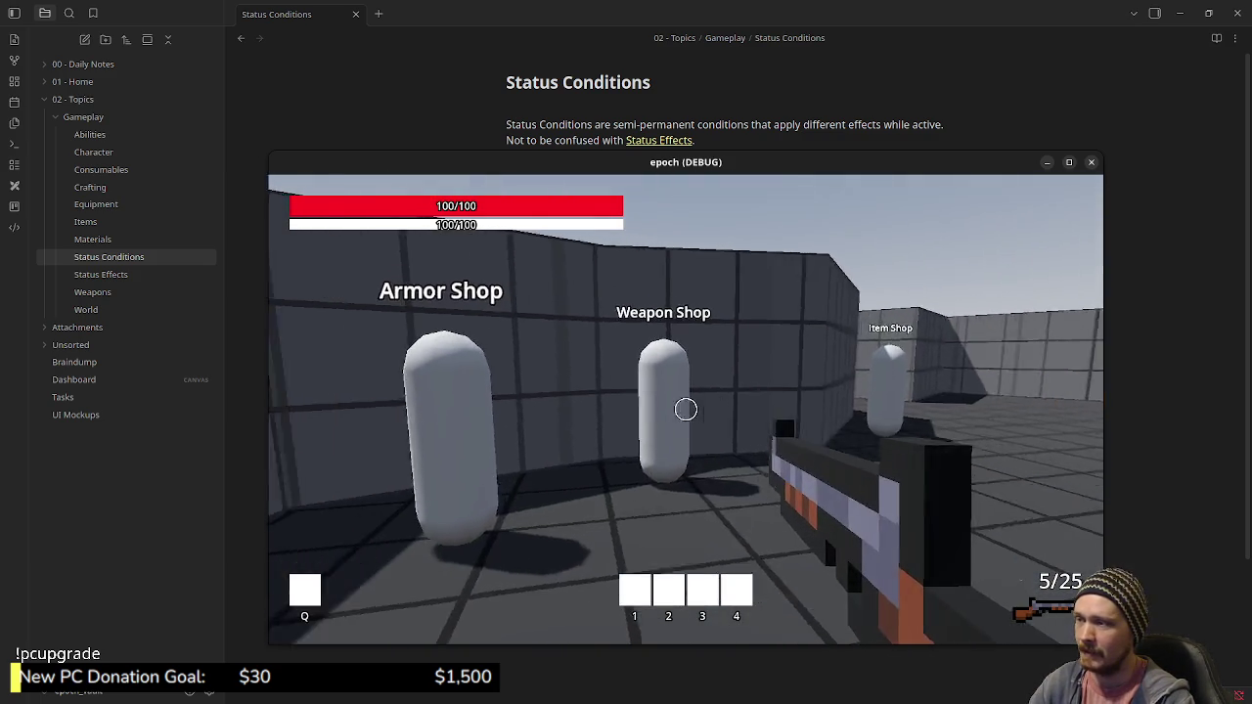
{"action": "key", "text": "shift+w"}
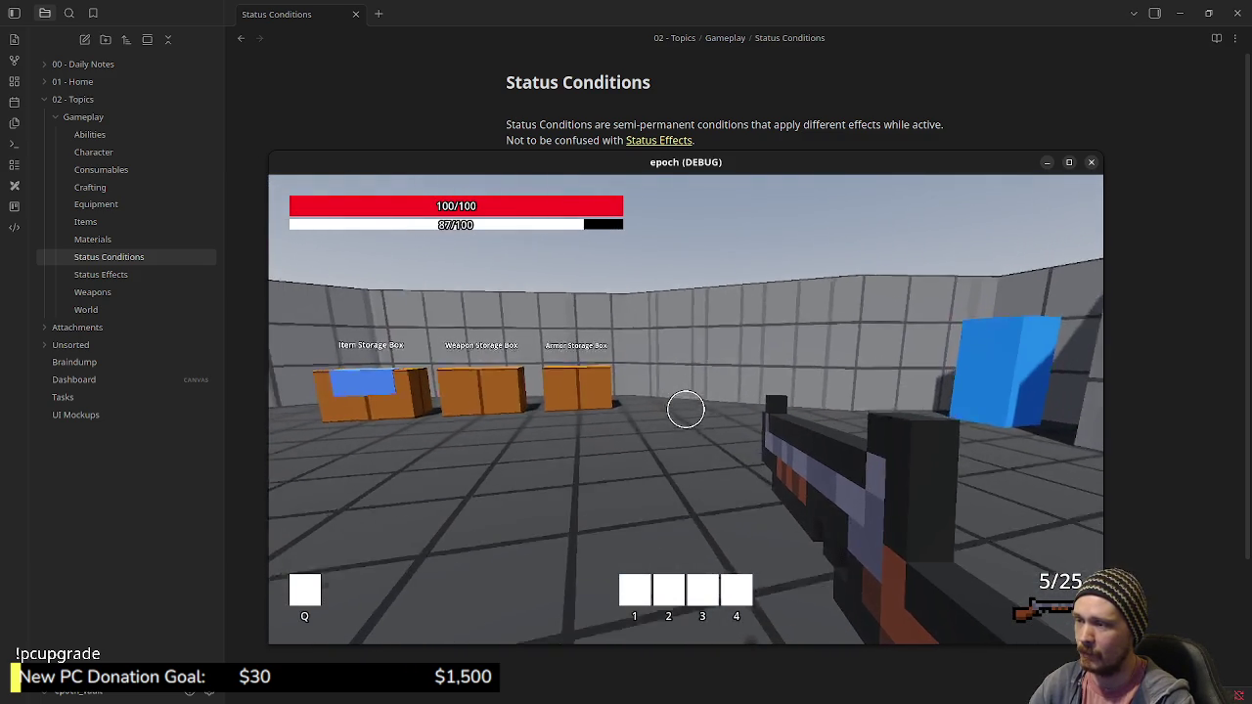
{"action": "key", "text": "Escape"}
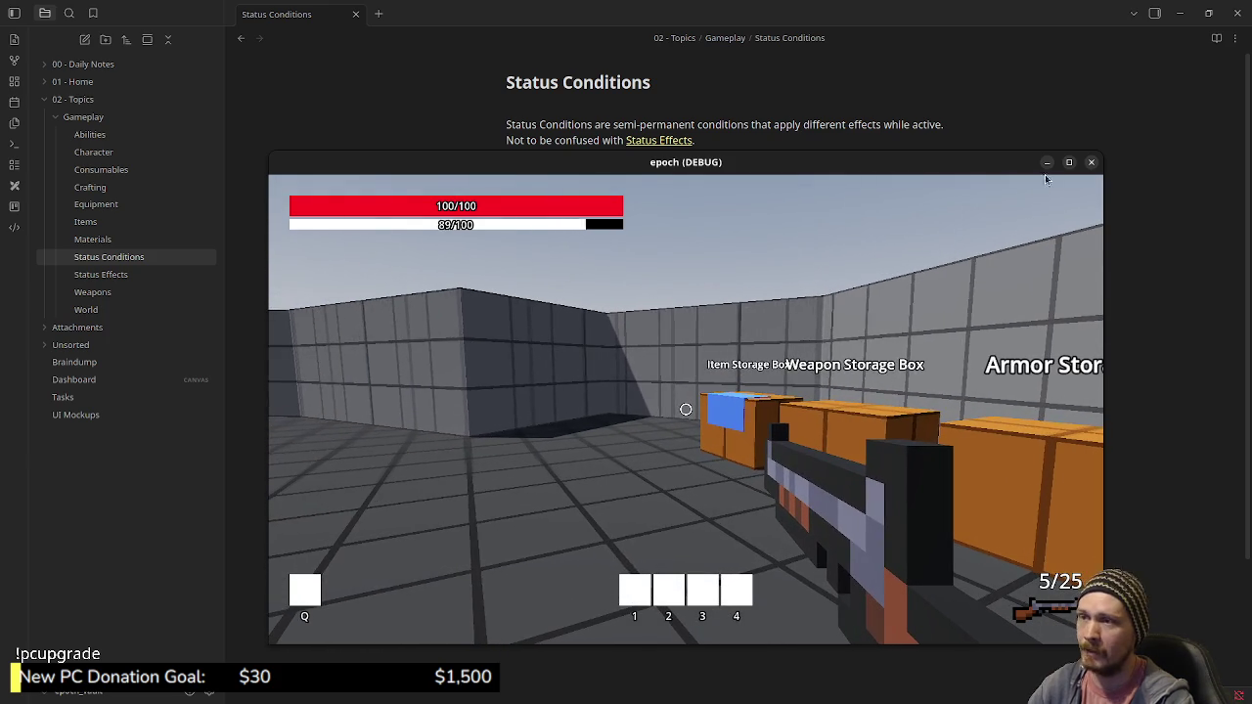
Open the Tasks kanban board in Obsidian, moving the game window aside
{"action": "left_click", "coordinate": [88, 399]}
{"action": "mouse_move", "coordinate": [861, 164]}
{"action": "left_mouse_down"}
{"action": "mouse_move", "coordinate": [632, 441]}
{"action": "mouse_move", "coordinate": [696, 543]}
{"action": "left_mouse_up"}
{"action": "left_click", "coordinate": [697, 542]}
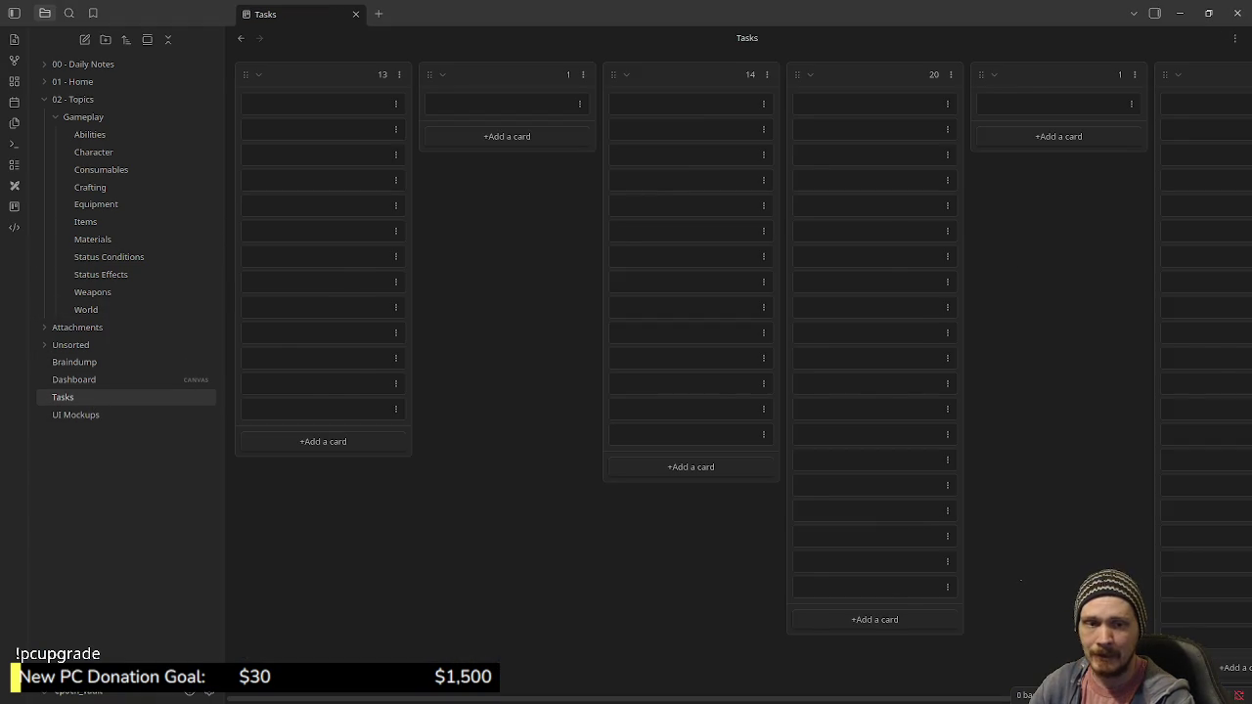
Scroll through the priority column's shop, upgrade and ability cards
{"action": "scroll", "coordinate": [878, 401], "scroll_direction": "down", "scroll_amount": 2}
{"action": "scroll", "coordinate": [878, 401], "scroll_direction": "up", "scroll_amount": 2}
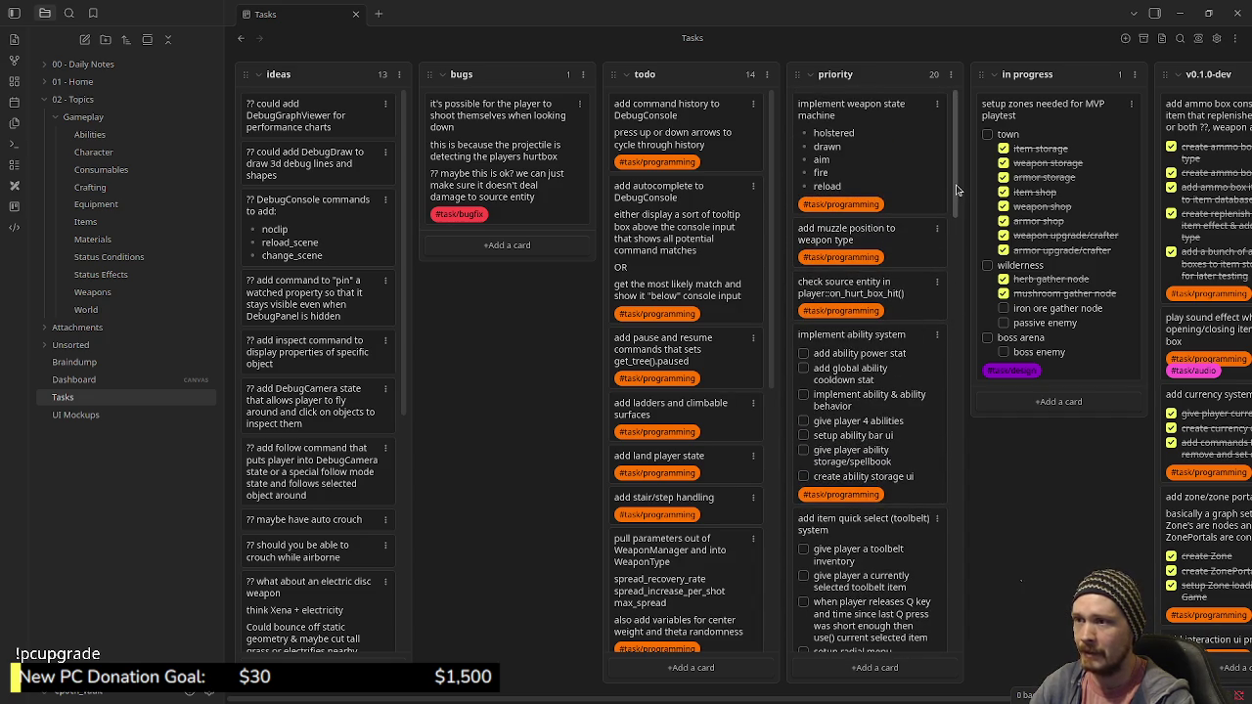
{"action": "left_click_drag", "start_coordinate": [958, 190], "coordinate": [958, 196]}
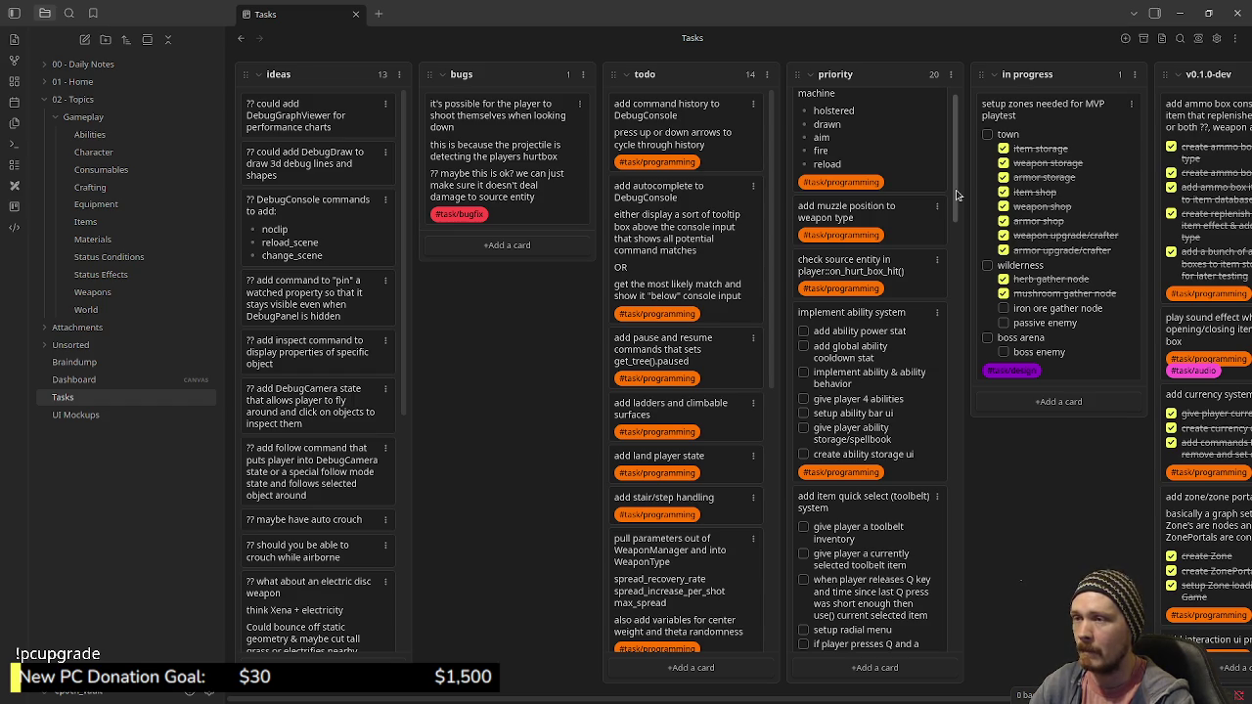
{"action": "left_click_drag", "start_coordinate": [956, 200], "coordinate": [959, 384]}
{"action": "scroll", "coordinate": [908, 361], "scroll_direction": "down", "scroll_amount": 3}
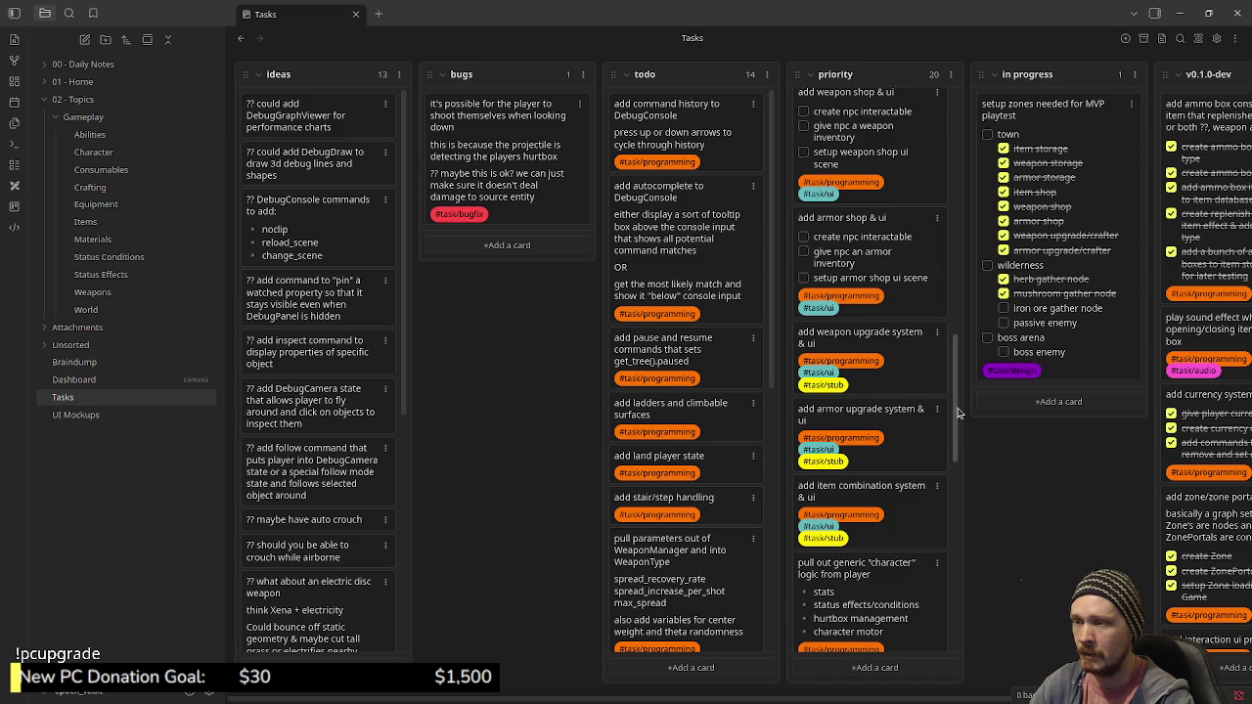
{"action": "mouse_move", "coordinate": [955, 393]}
{"action": "left_mouse_down"}
{"action": "mouse_move", "coordinate": [971, 421]}
{"action": "mouse_move", "coordinate": [979, 590]}
{"action": "mouse_move", "coordinate": [974, 510]}
{"action": "left_mouse_up"}
{"action": "left_click_drag", "start_coordinate": [971, 424], "coordinate": [961, 118]}
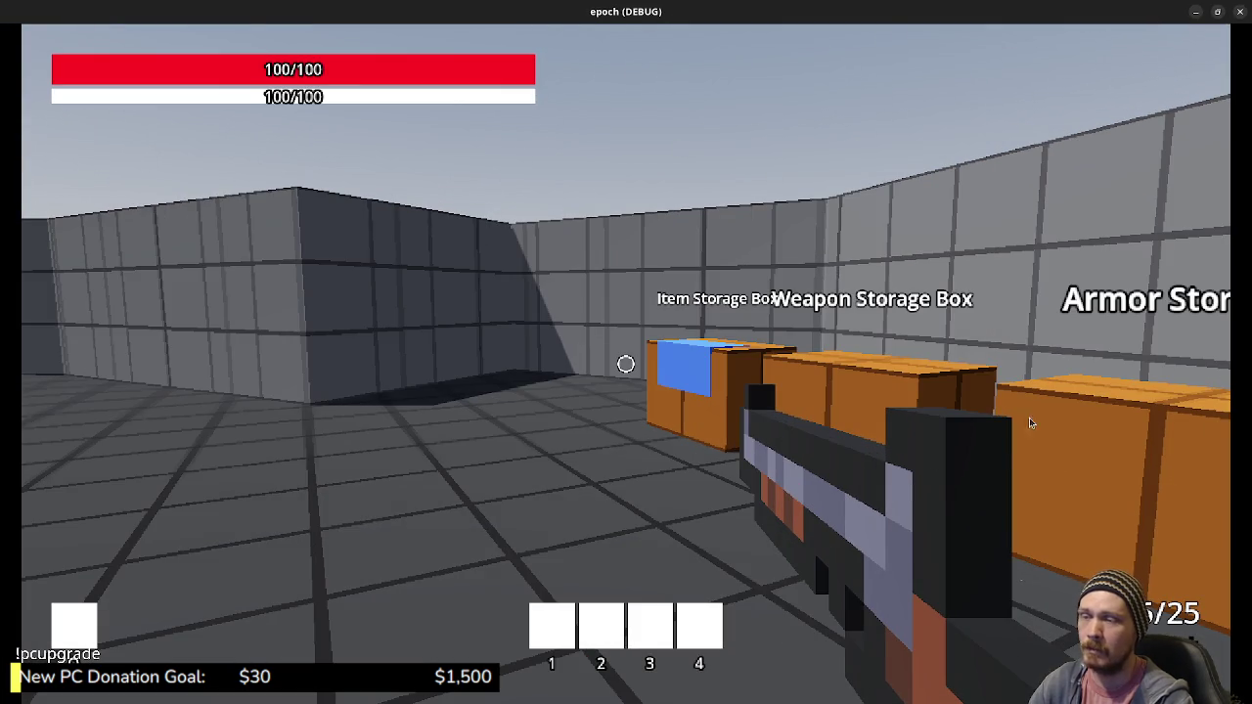
Restore the game window to a smaller size and move it toward the screen centre
{"action": "double_click", "coordinate": [1162, 14]}
{"action": "mouse_move", "coordinate": [955, 137]}
{"action": "left_mouse_down"}
{"action": "mouse_move", "coordinate": [984, 642]}
{"action": "mouse_move", "coordinate": [958, 147]}
{"action": "left_mouse_up"}
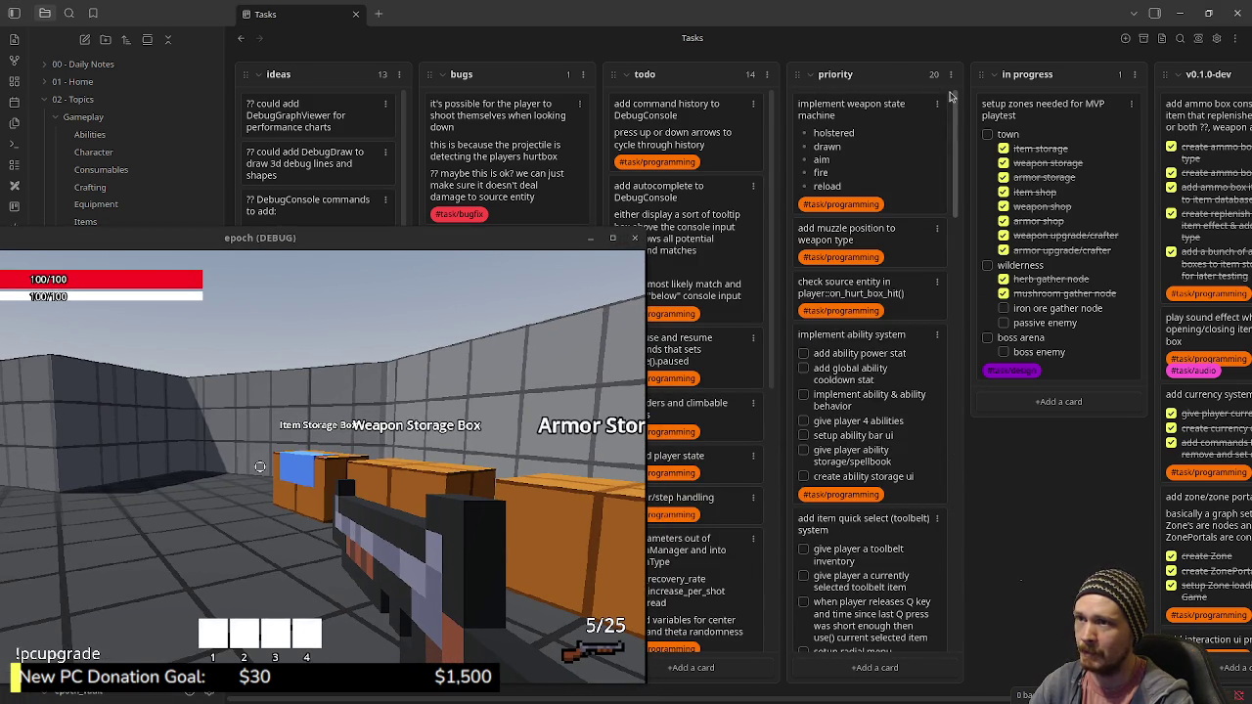
{"action": "mouse_move", "coordinate": [492, 243]}
{"action": "left_mouse_down"}
{"action": "mouse_move", "coordinate": [933, 139]}
{"action": "mouse_move", "coordinate": [920, 130]}
{"action": "mouse_move", "coordinate": [902, 162]}
{"action": "left_mouse_up"}
Walk toward the three storage boxes, then move the game window back to the left
{"action": "key", "text": "w"}
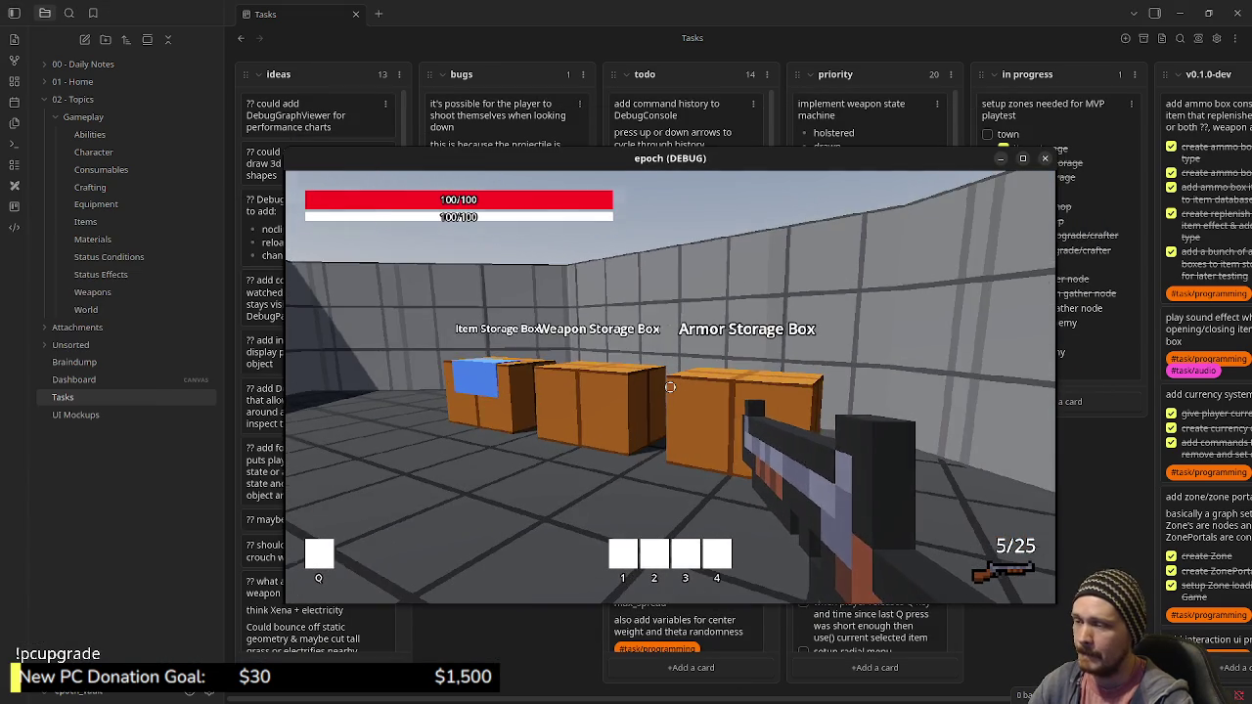
{"action": "key", "text": "Escape"}
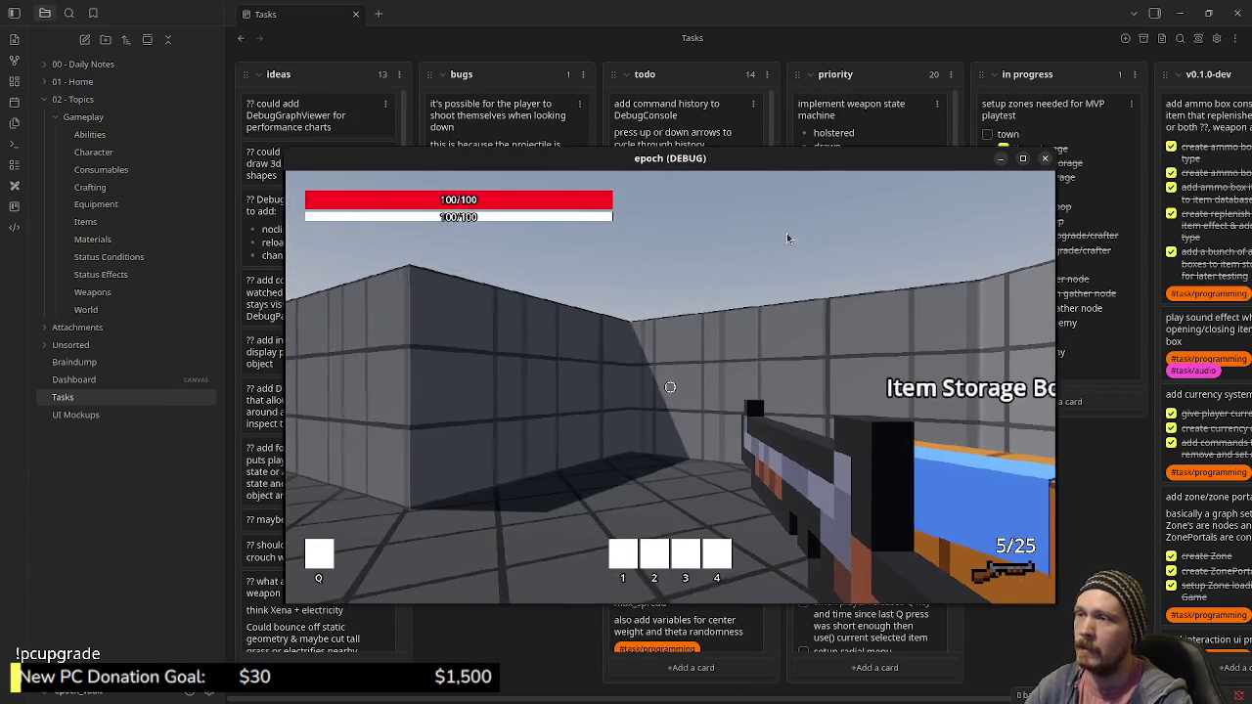
{"action": "left_click_drag", "start_coordinate": [837, 163], "coordinate": [504, 164]}
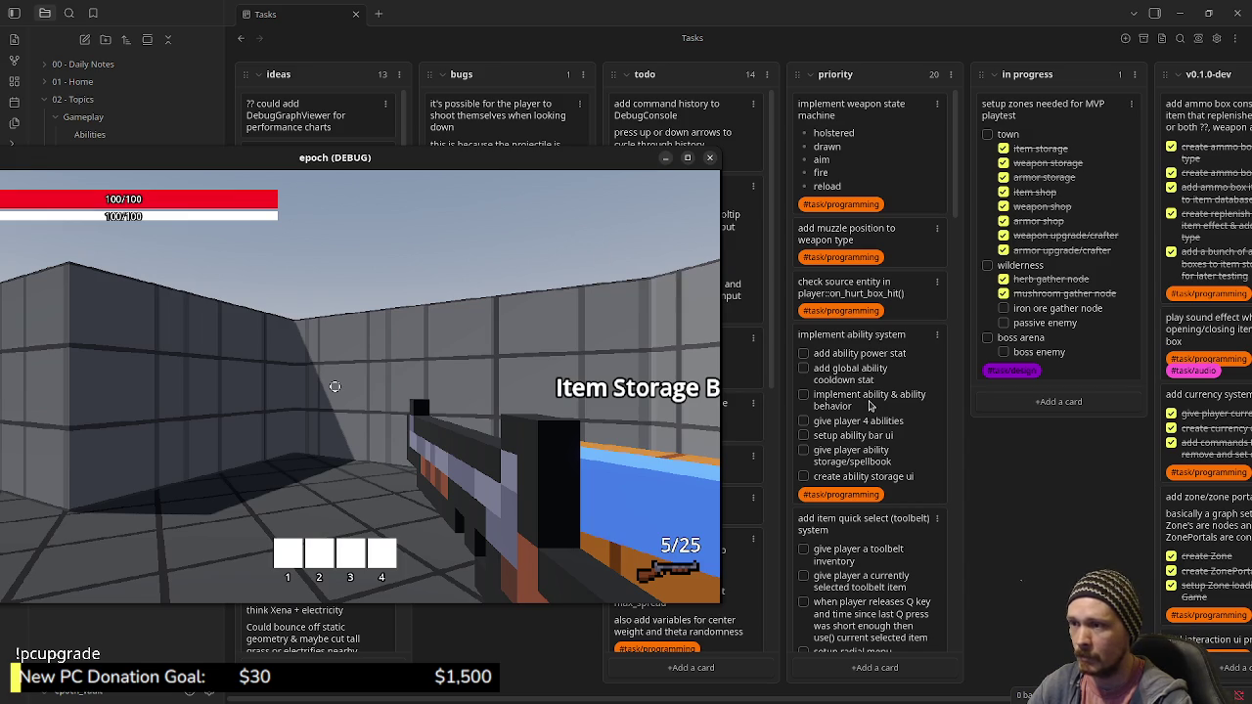